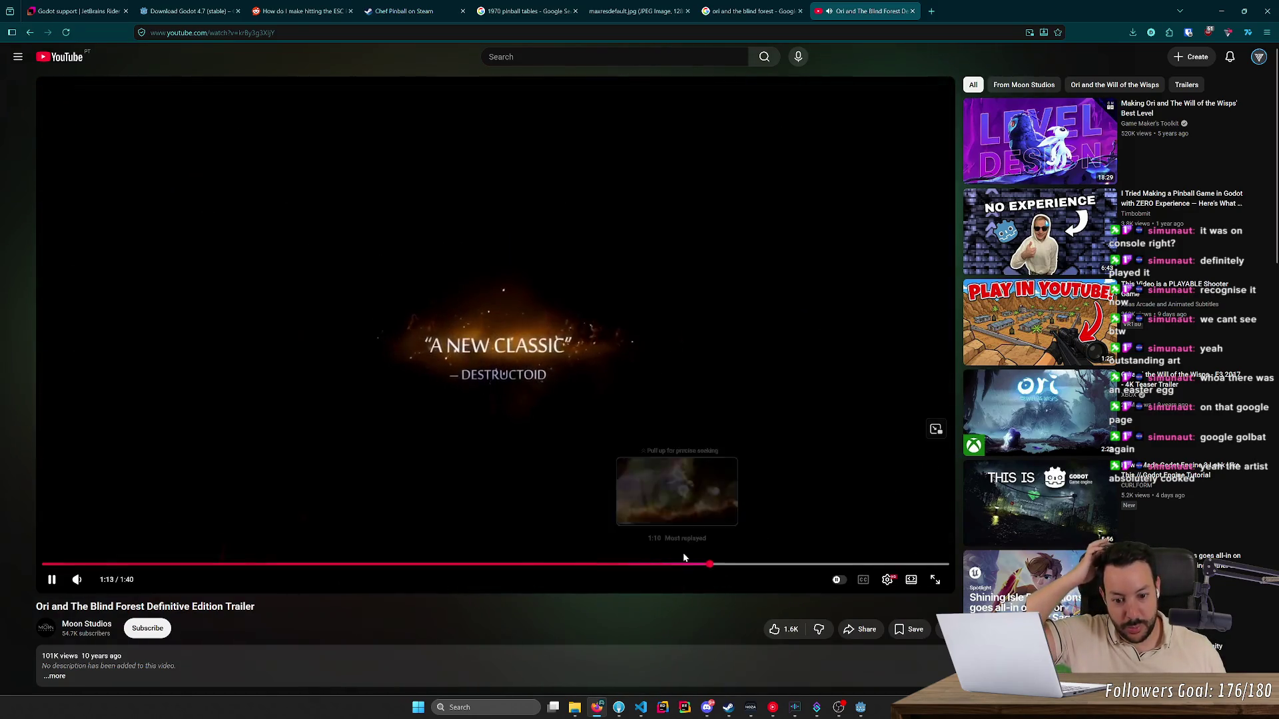
Step: Seek the Ori trailer to 1:11, pause it there, then resume playback
left_click(691, 568)
left_click(686, 565)
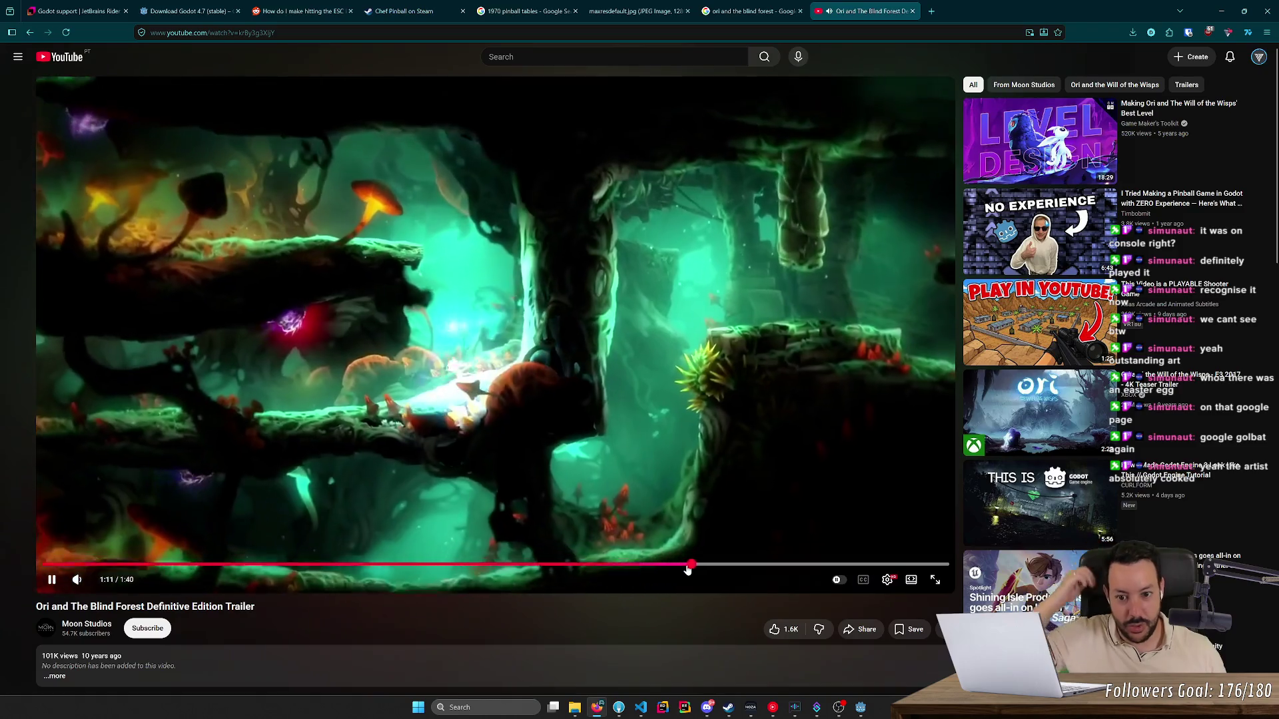
left_click(686, 564)
left_click(651, 421)
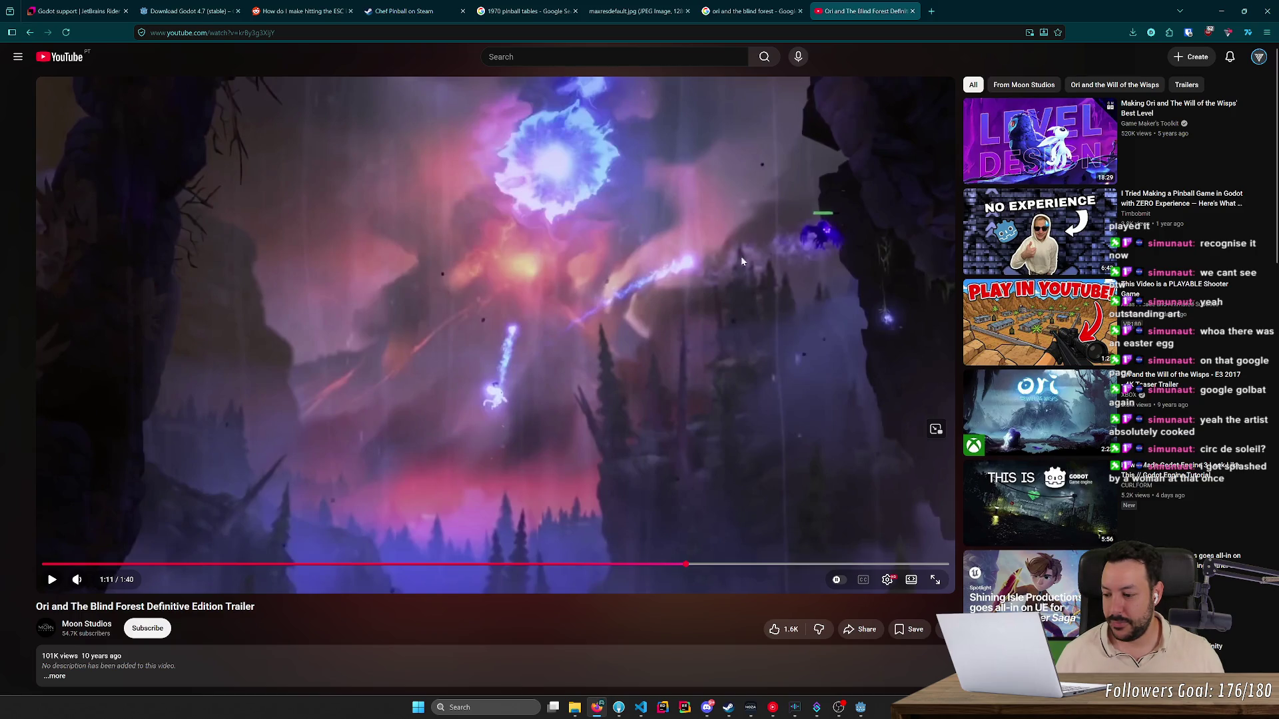
left_click(717, 285)
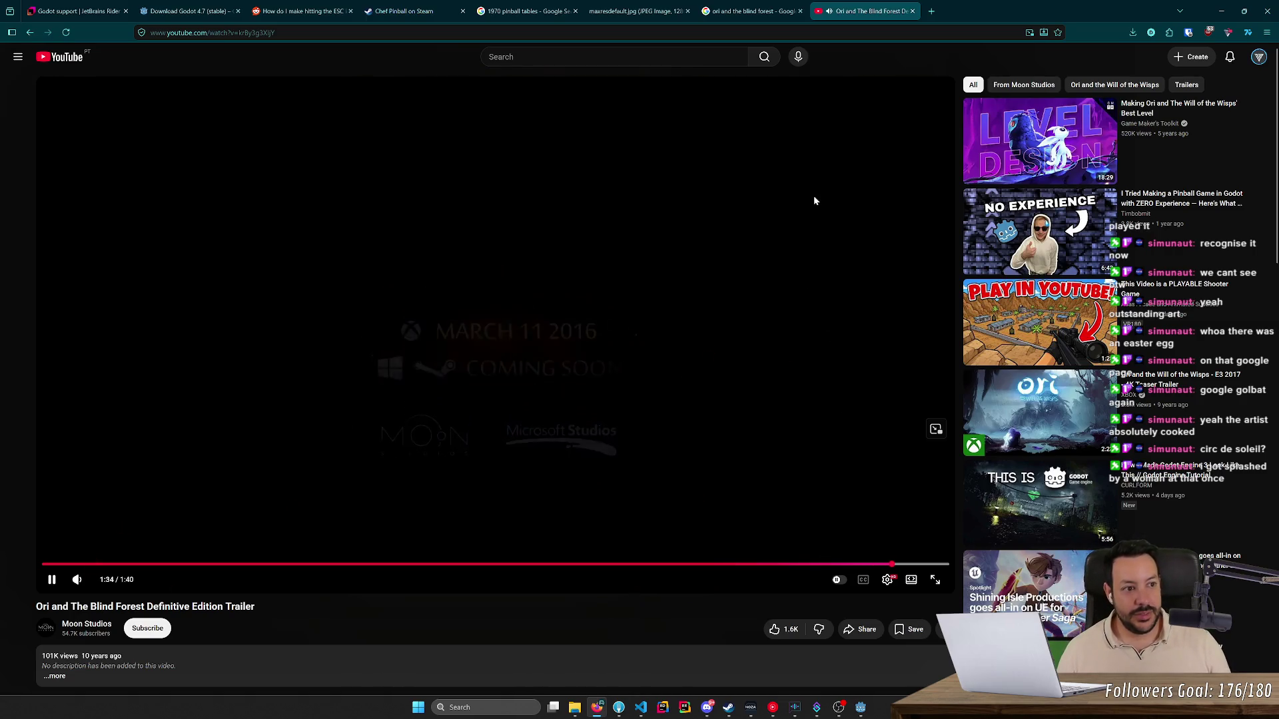
Step: Close the Ori trailer tab, bring up YouTube Music, and return to the Godot editor
middle_click(860, 5)
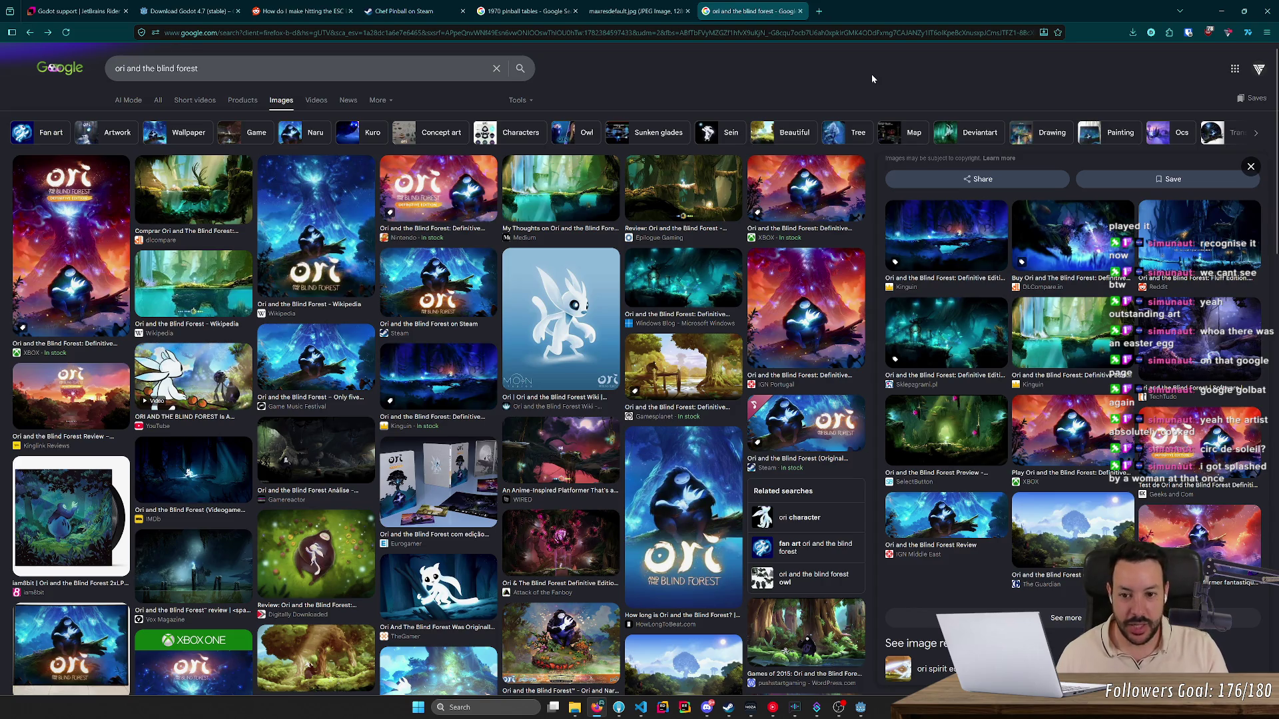
left_click(772, 708)
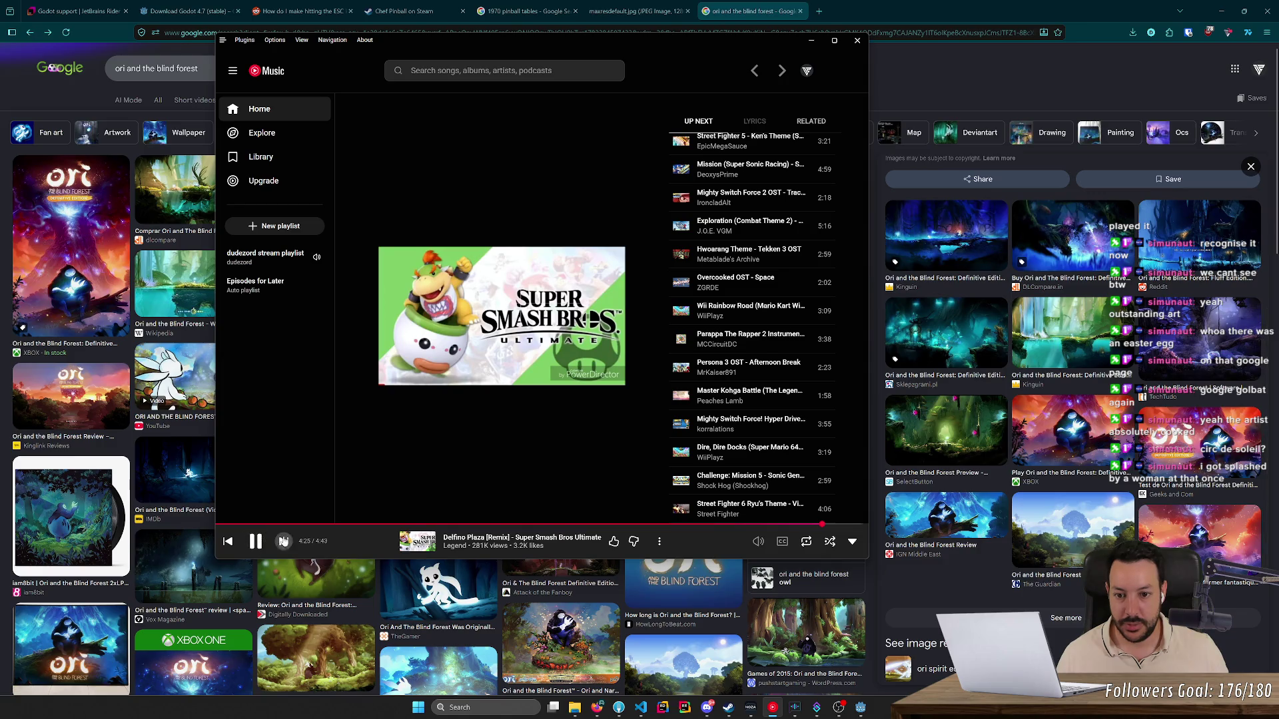
left_click(1256, 5)
Step: Return to the Godot editor and orbit the 3D view to recentre the table
left_click(1221, 11)
left_click(1161, 233)
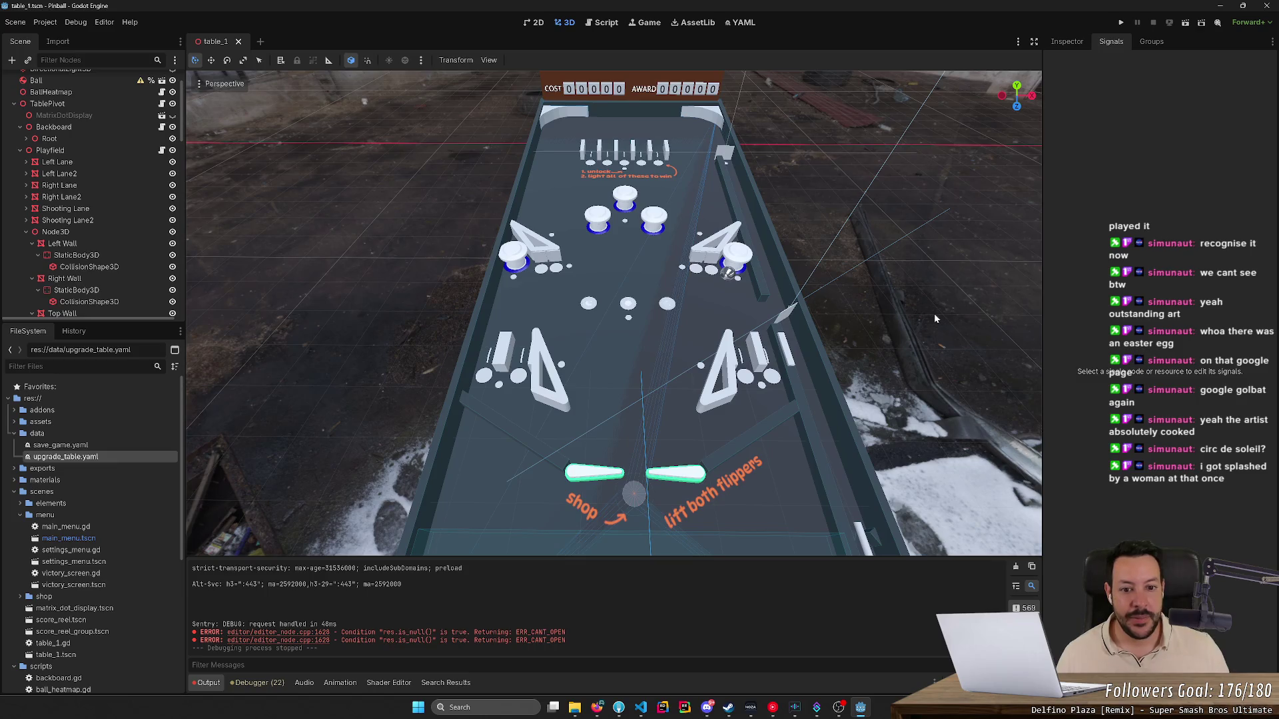
mouse_move(937, 307)
left_mouse_down()
mouse_move(937, 267)
mouse_move(936, 306)
mouse_move(906, 306)
left_mouse_up()
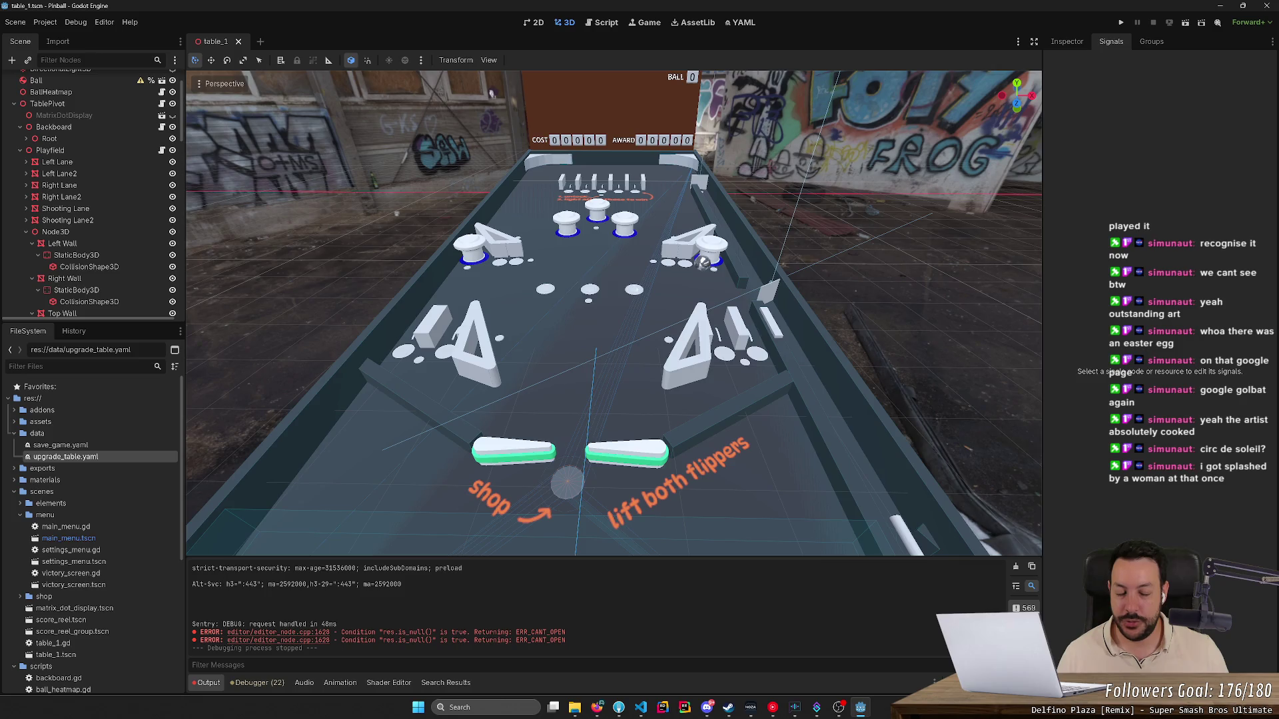
left_click_drag(906, 307, 916, 310)
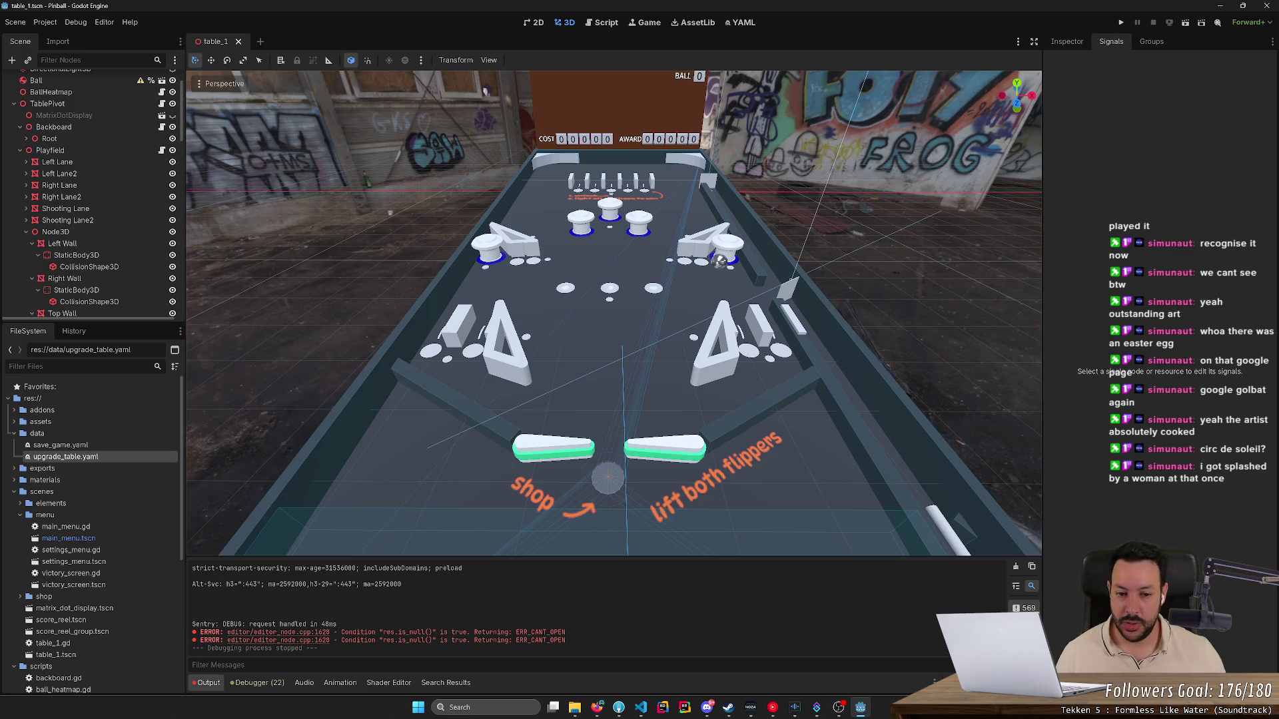
Step: Select the Ball and drag it down the right lane onto the plunger
left_click(727, 267)
mouse_move(736, 276)
left_mouse_down()
mouse_move(942, 428)
mouse_move(863, 410)
left_mouse_up()
scroll(719, 275, "up", 5)
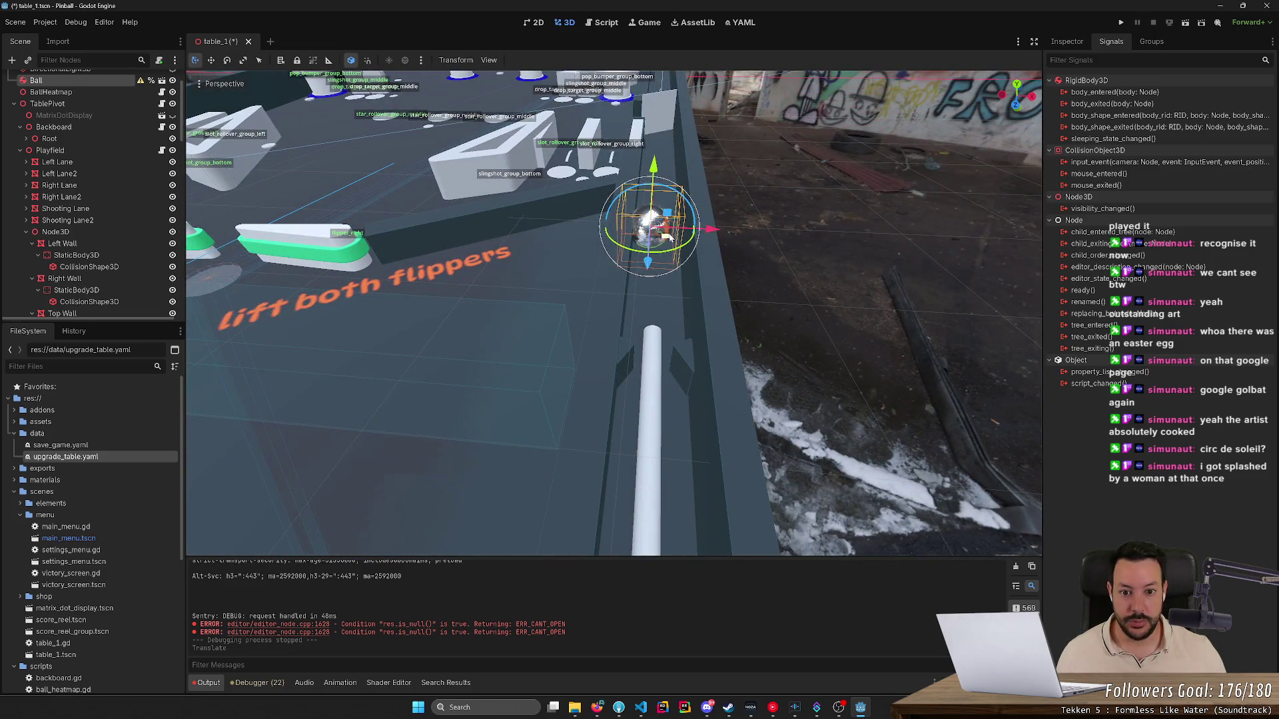
left_click_drag(668, 237, 678, 306)
key("w")
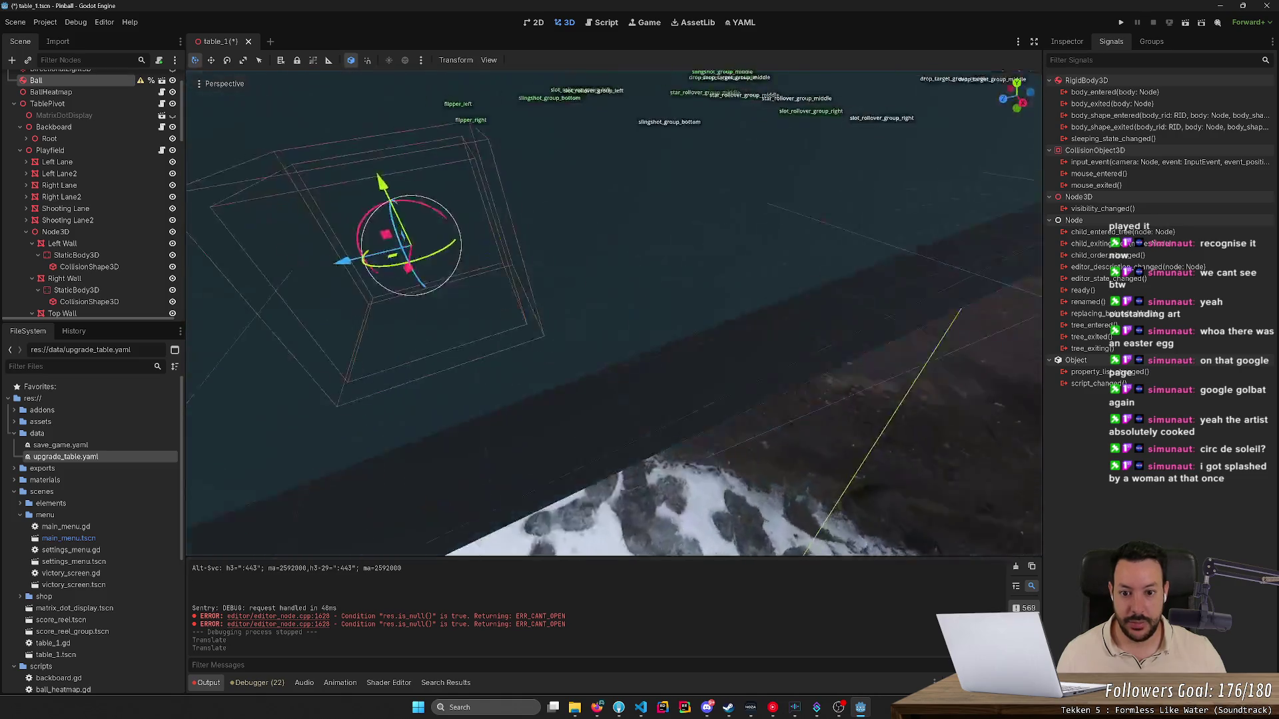
key("s")
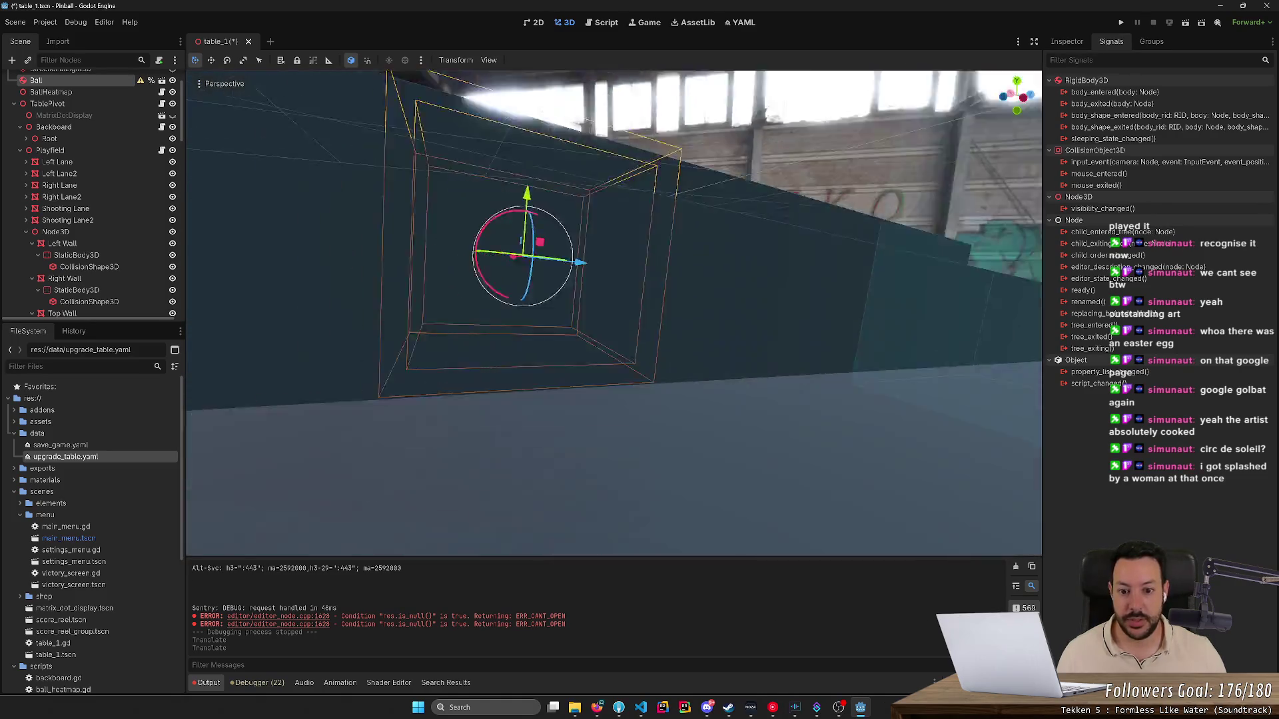
key("w")
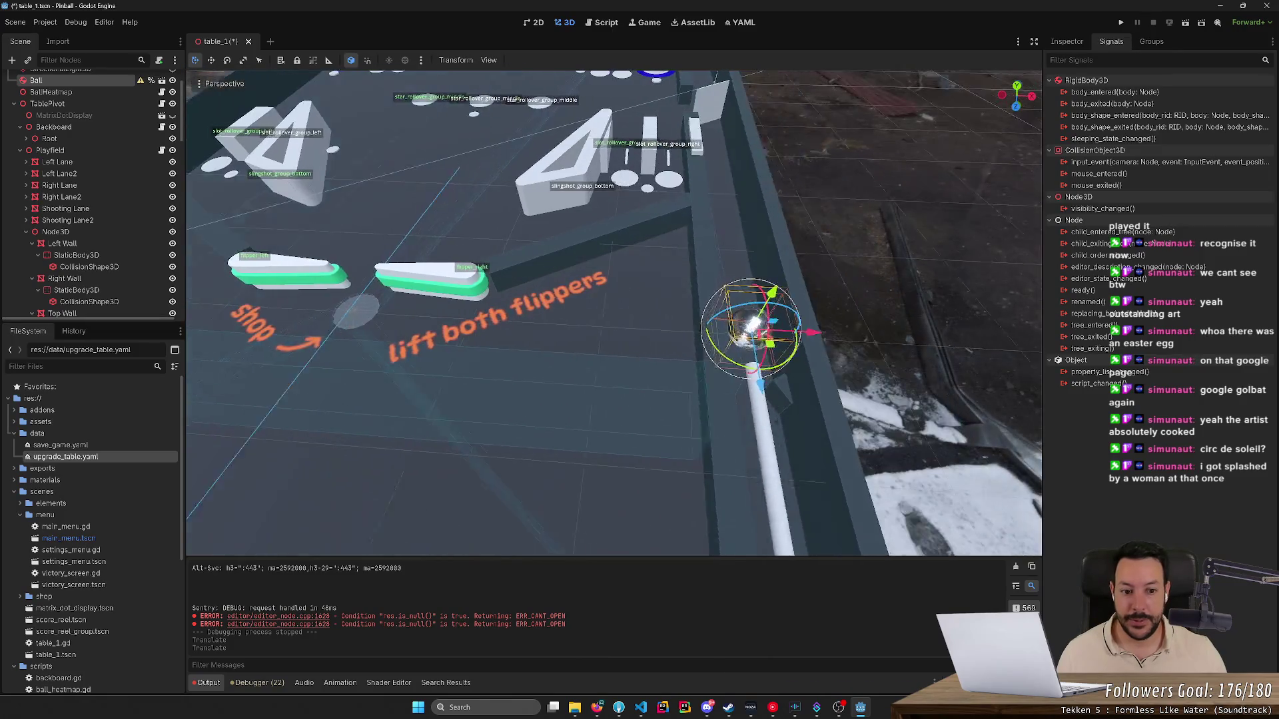
left_click_drag(722, 386, 721, 402)
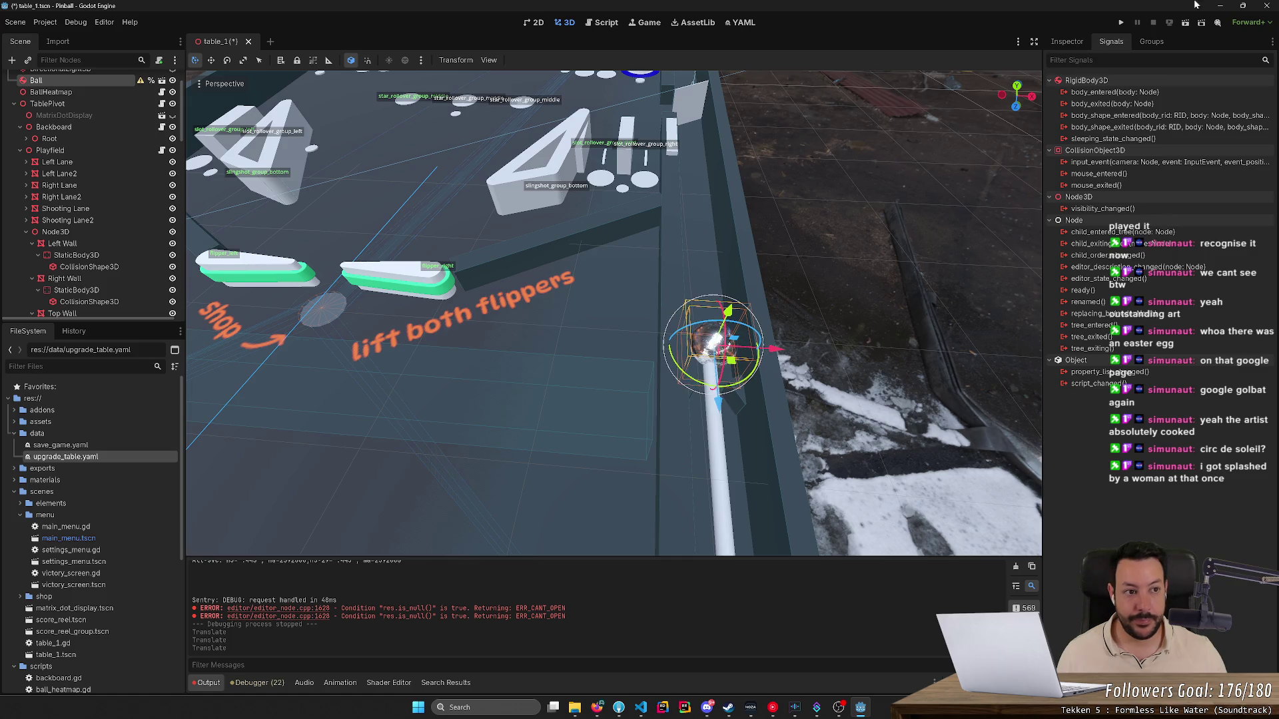
Step: Run the pinball scene and play the first ball with the plunger and flippers
left_click(1169, 24)
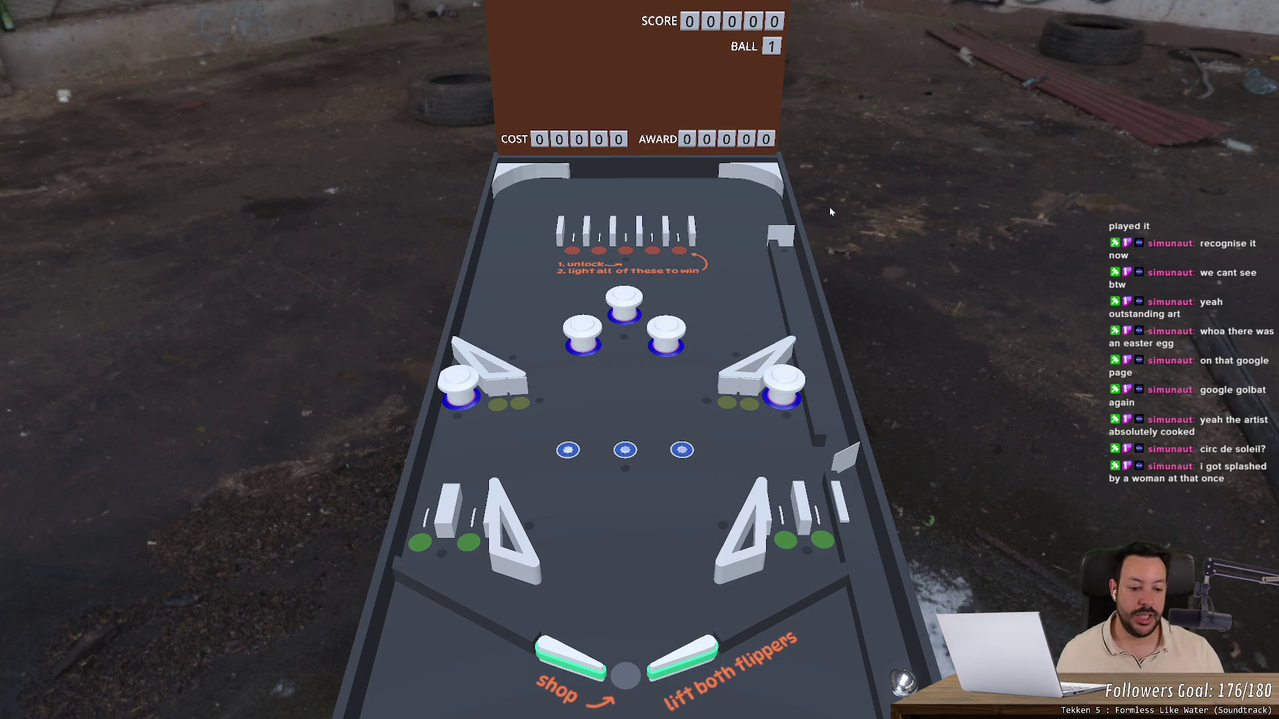
key("space")
key("Left")
key("Right")
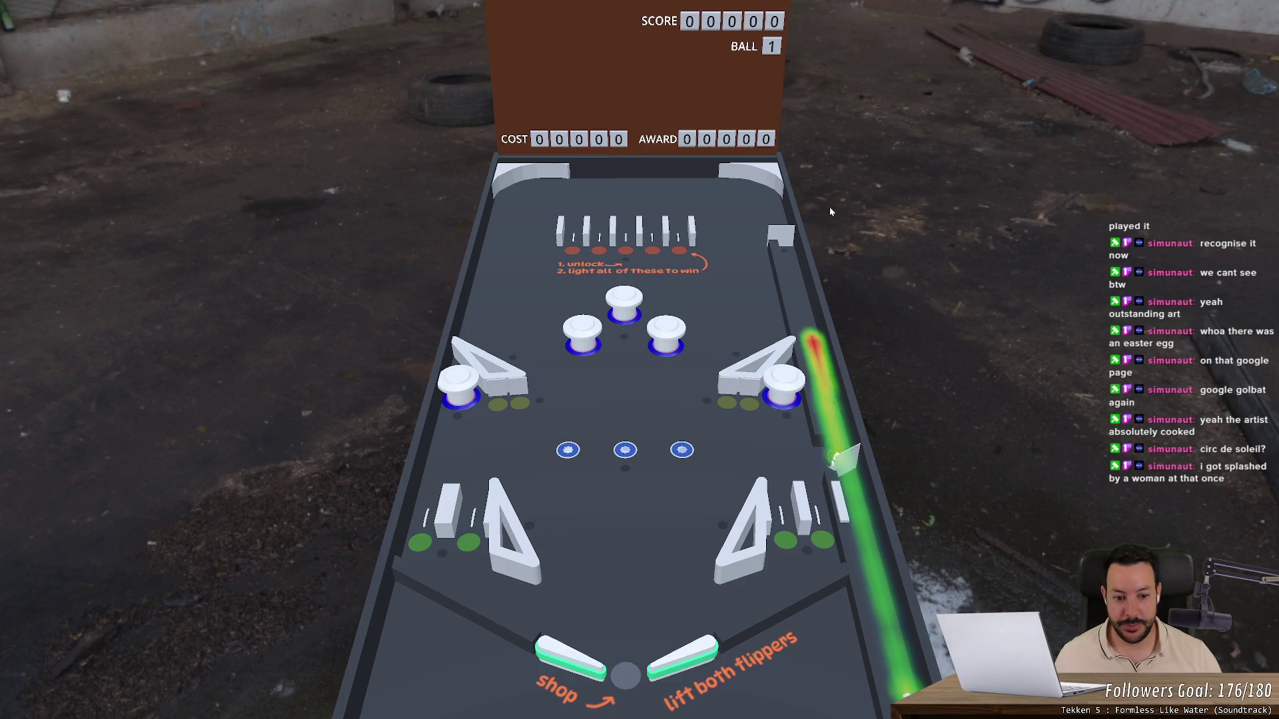
key("Right")
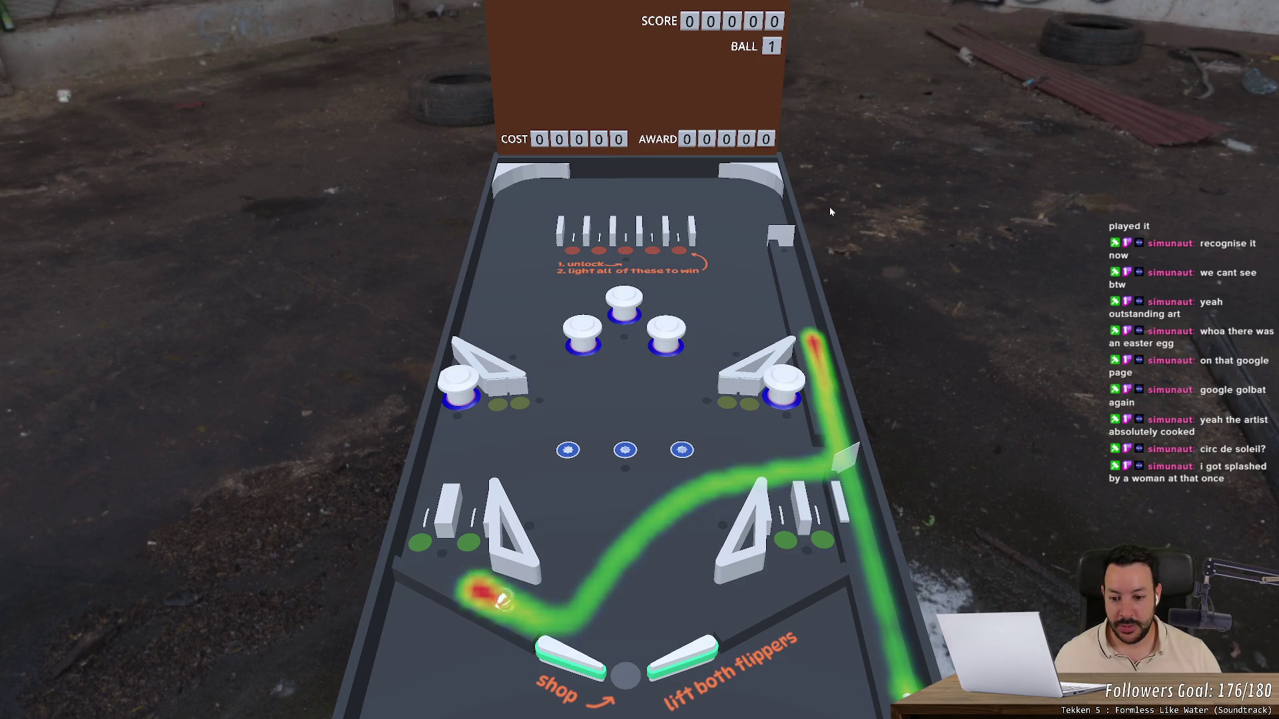
key("Left")
key("Right")
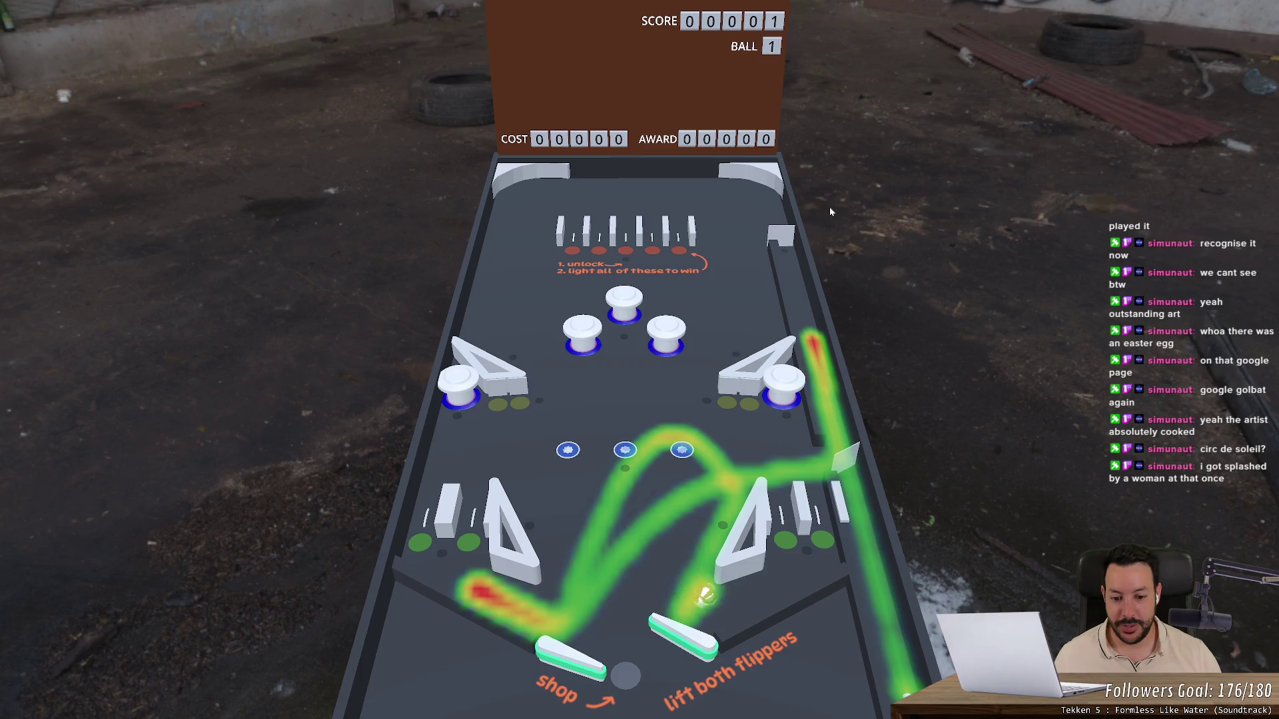
key("Right")
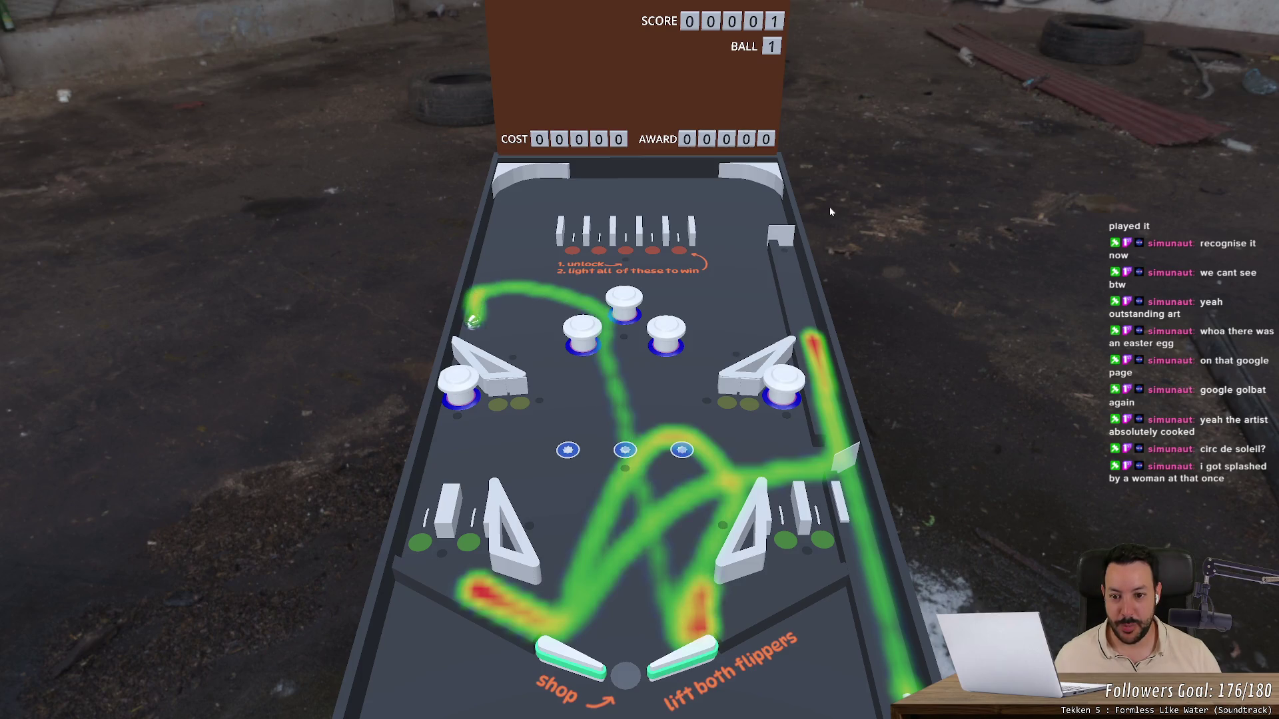
key("Left")
key("Right")
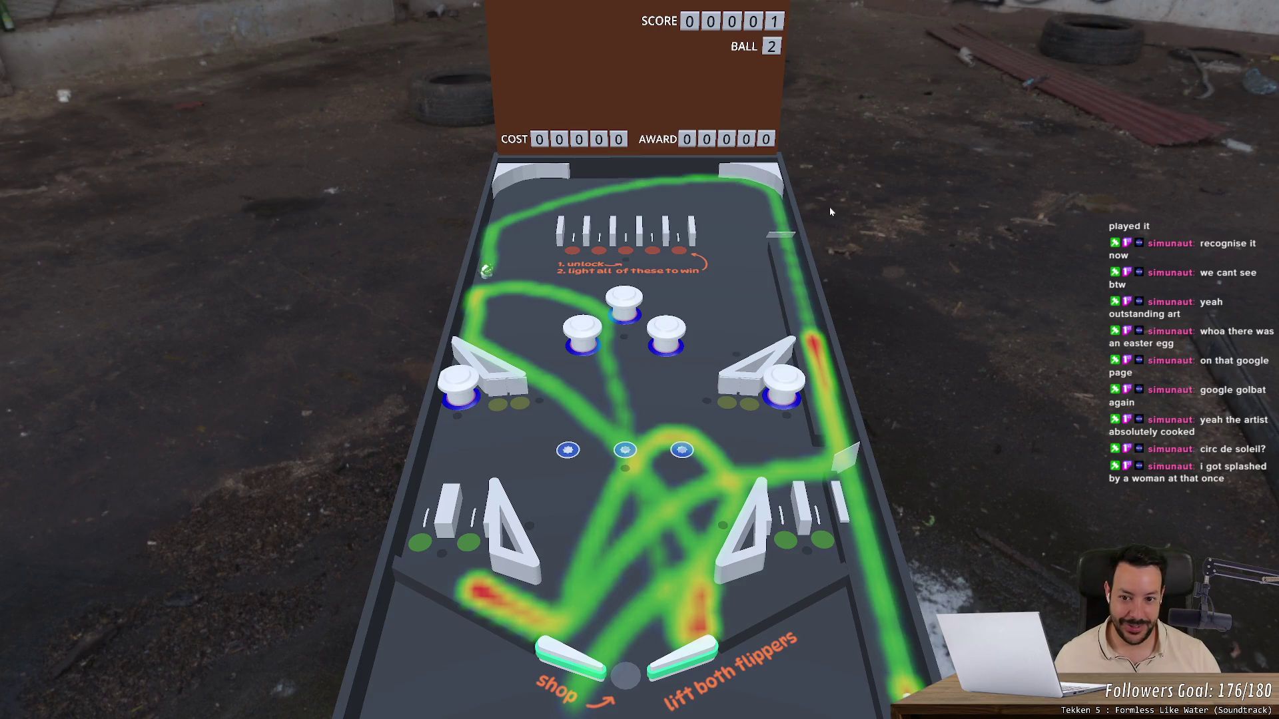
Step: Play the second ball with the left and right flippers until it drains
key("Left")
key("Right")
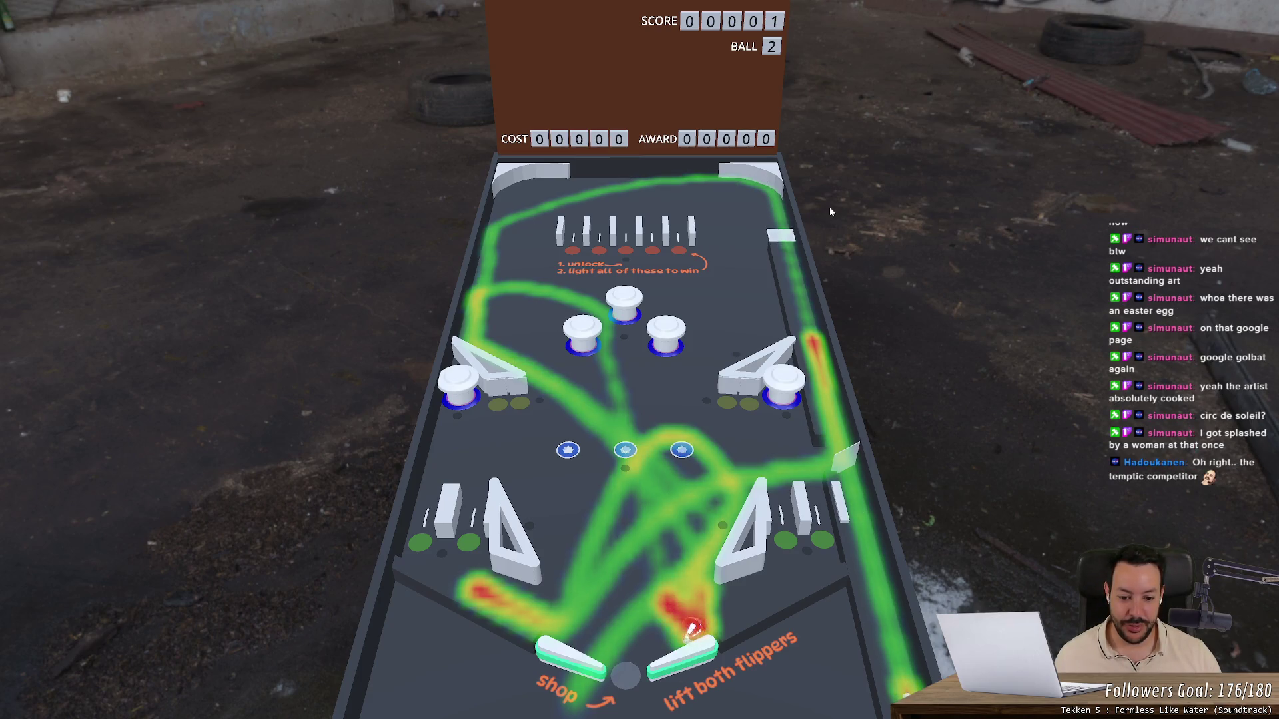
key("Right")
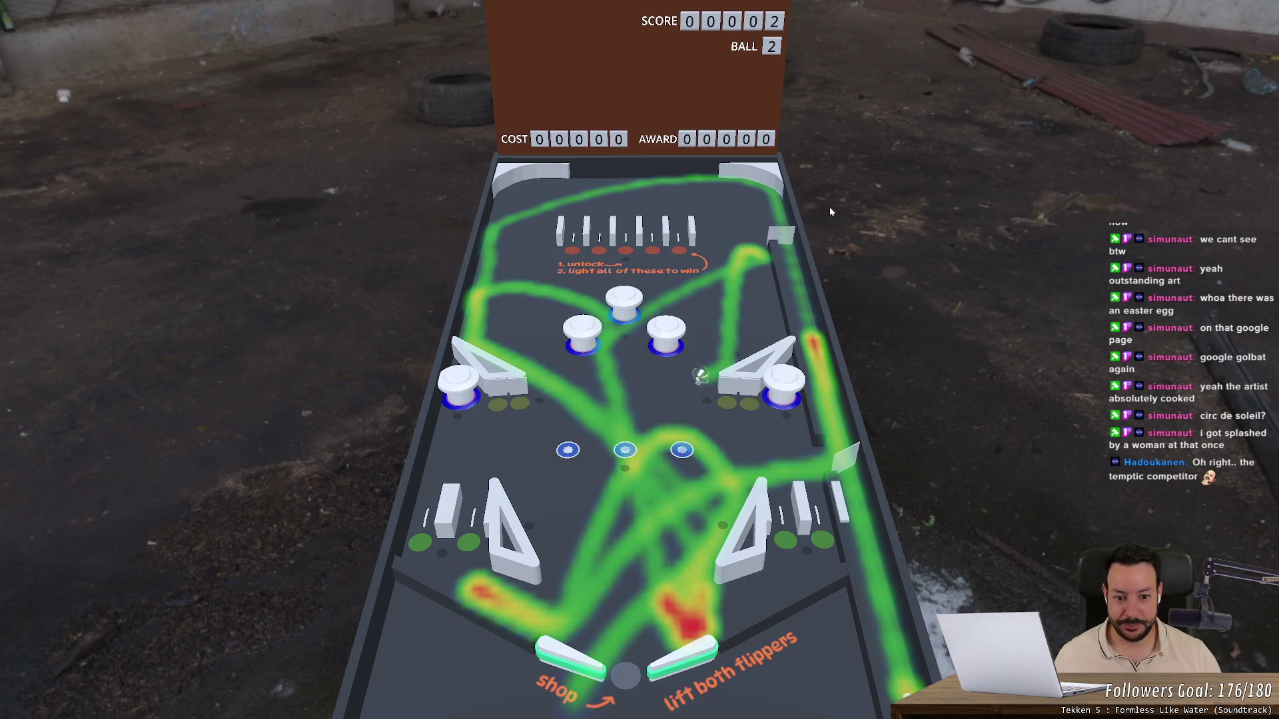
key("Left")
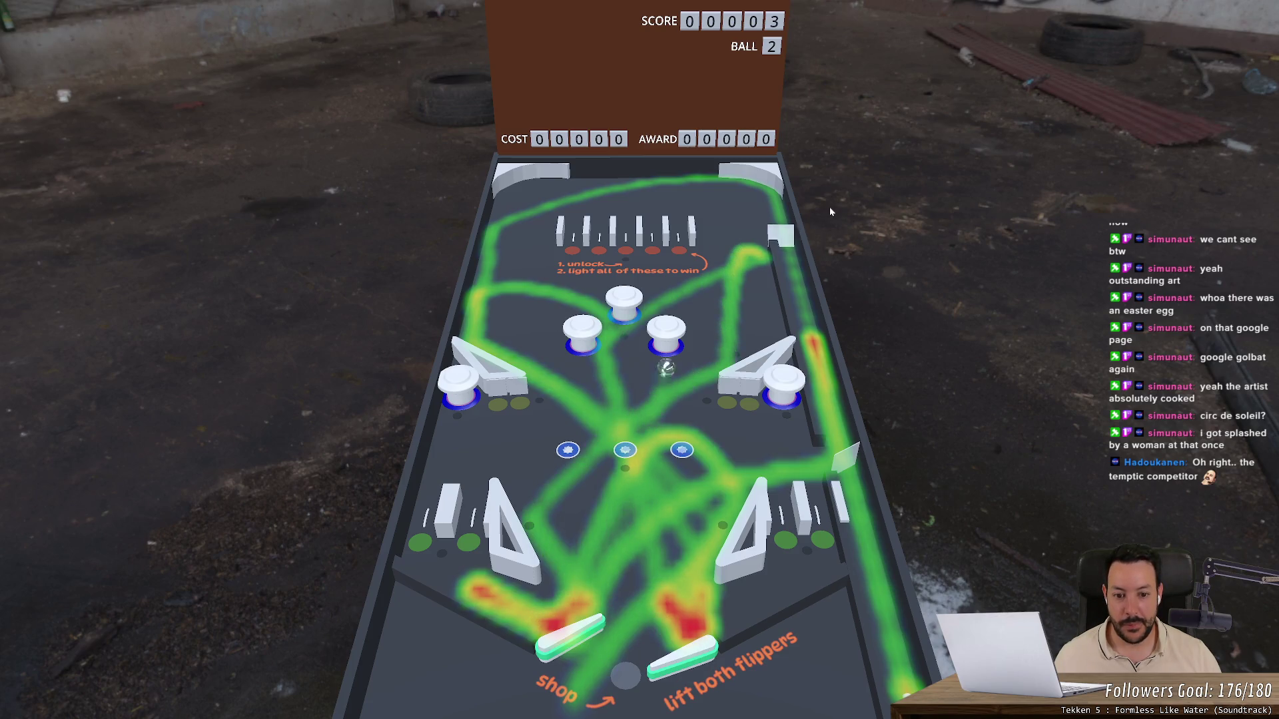
key("Left")
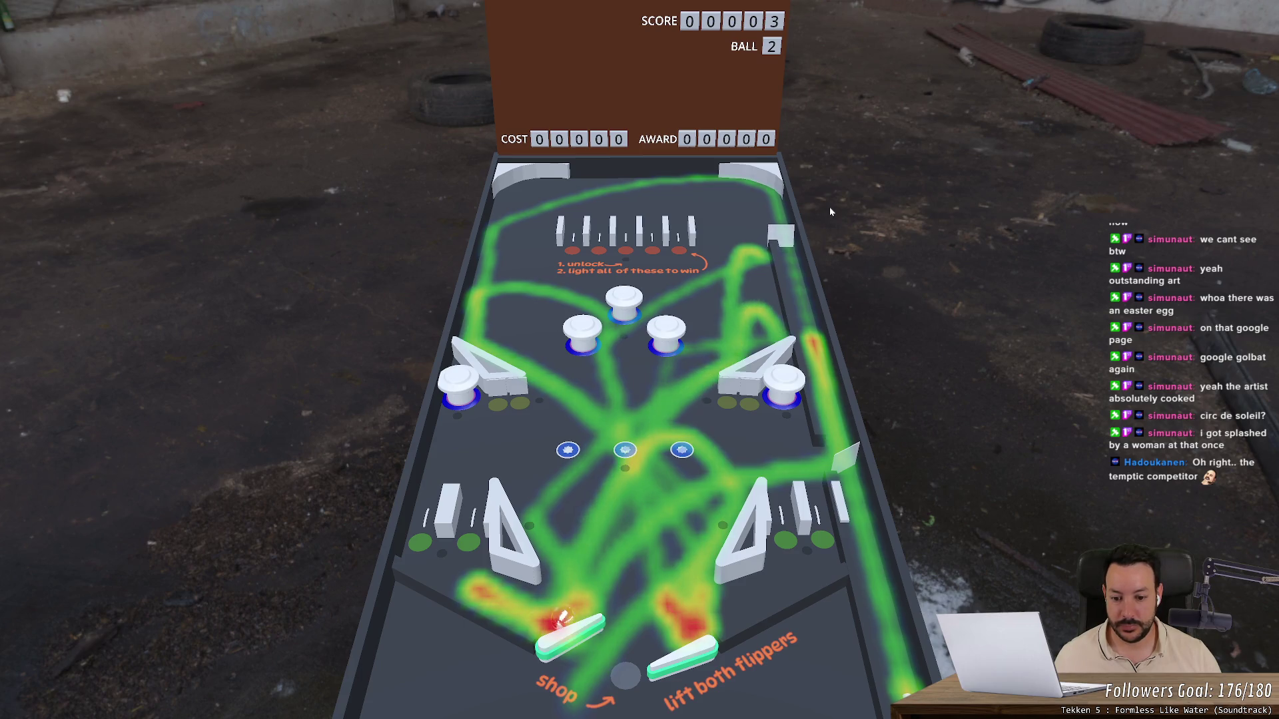
key("Left")
key("Right")
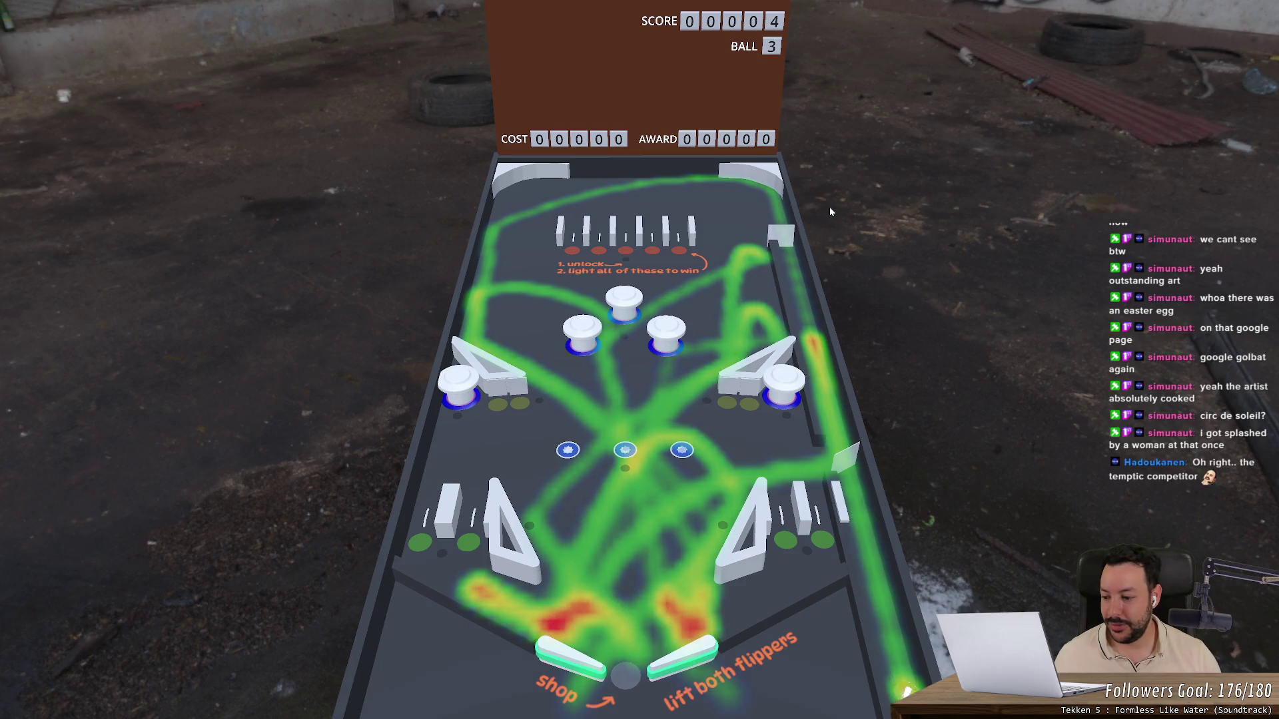
Step: Launch and play the third ball, then quit the game with F8 at score 6
key("space")
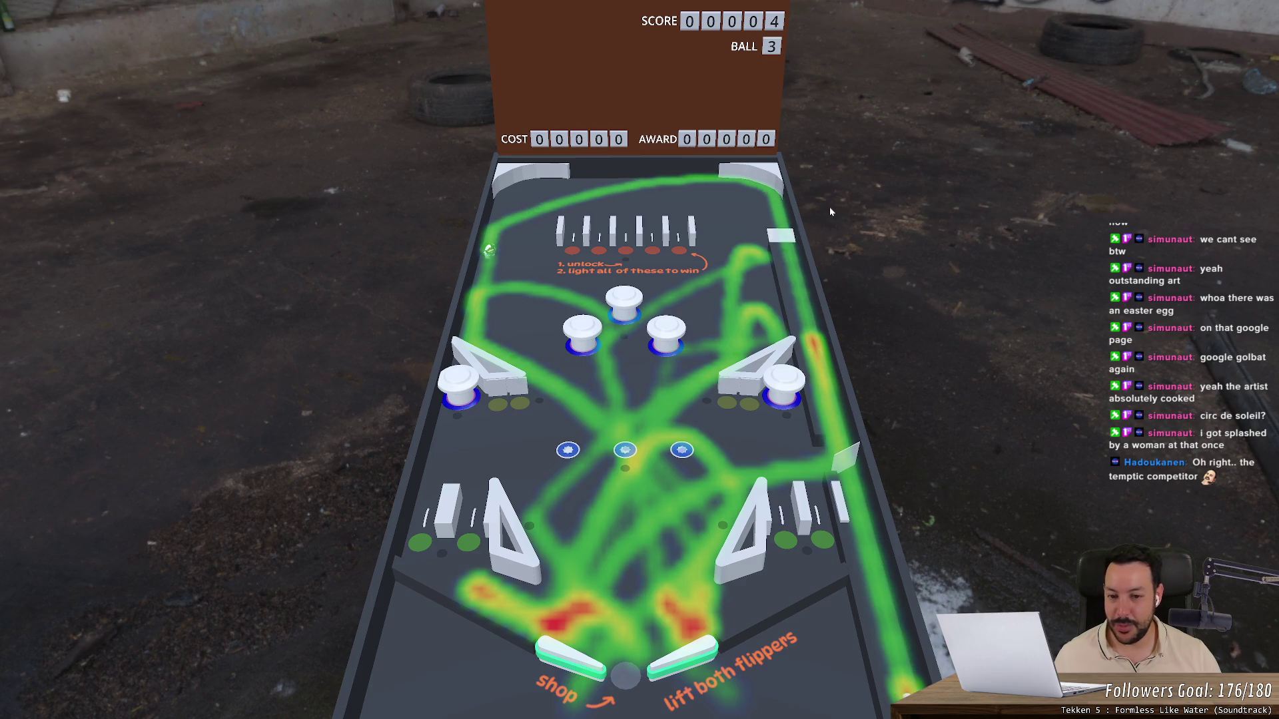
key("Right")
key("Left")
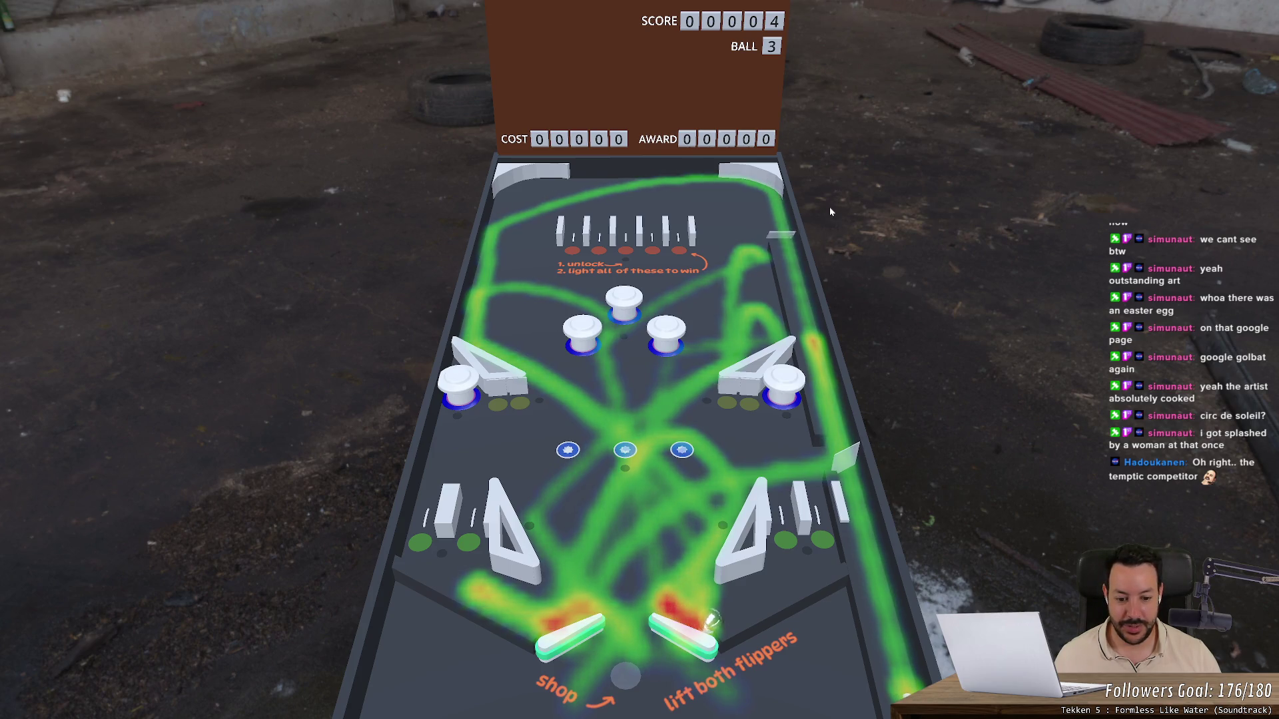
key("Right")
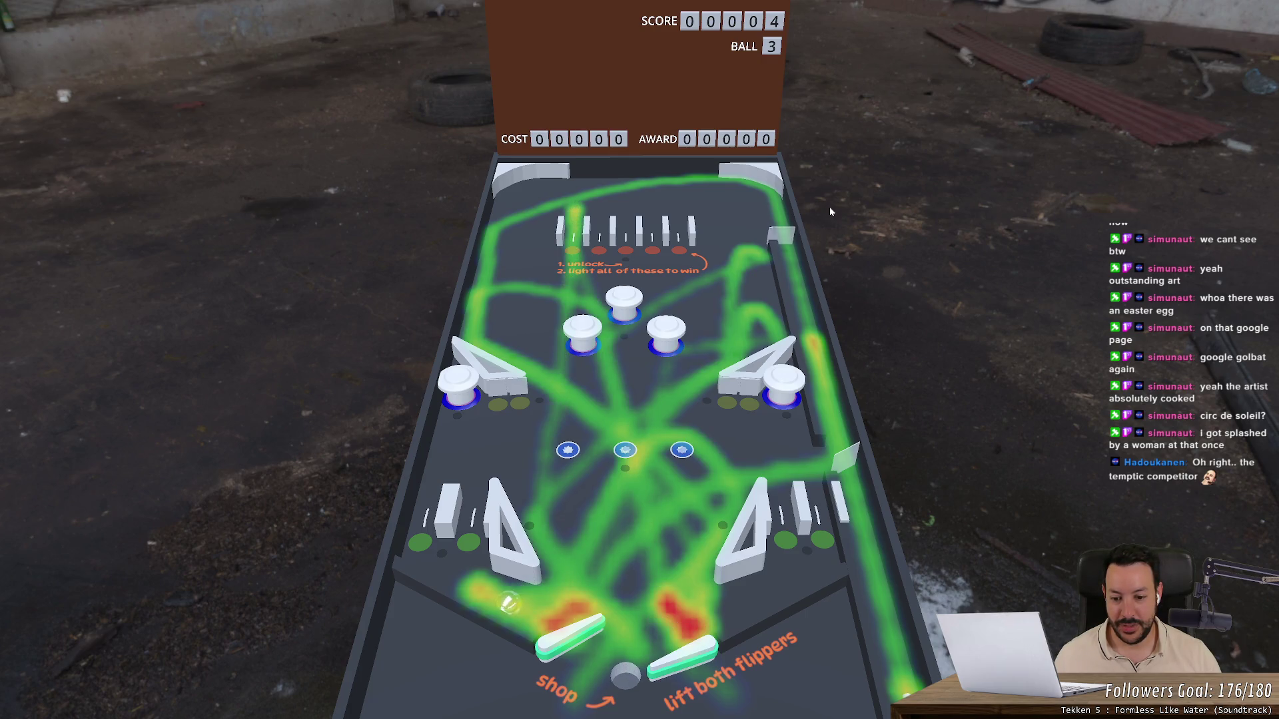
key("Left")
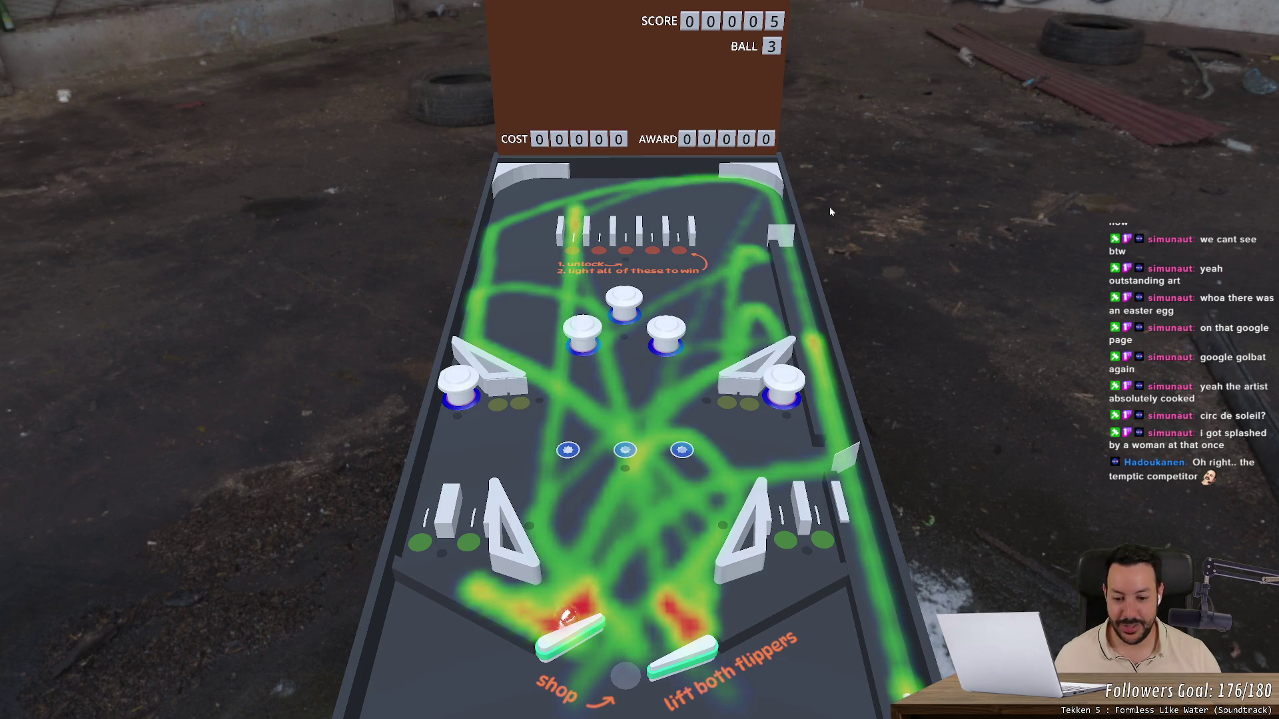
key("Left")
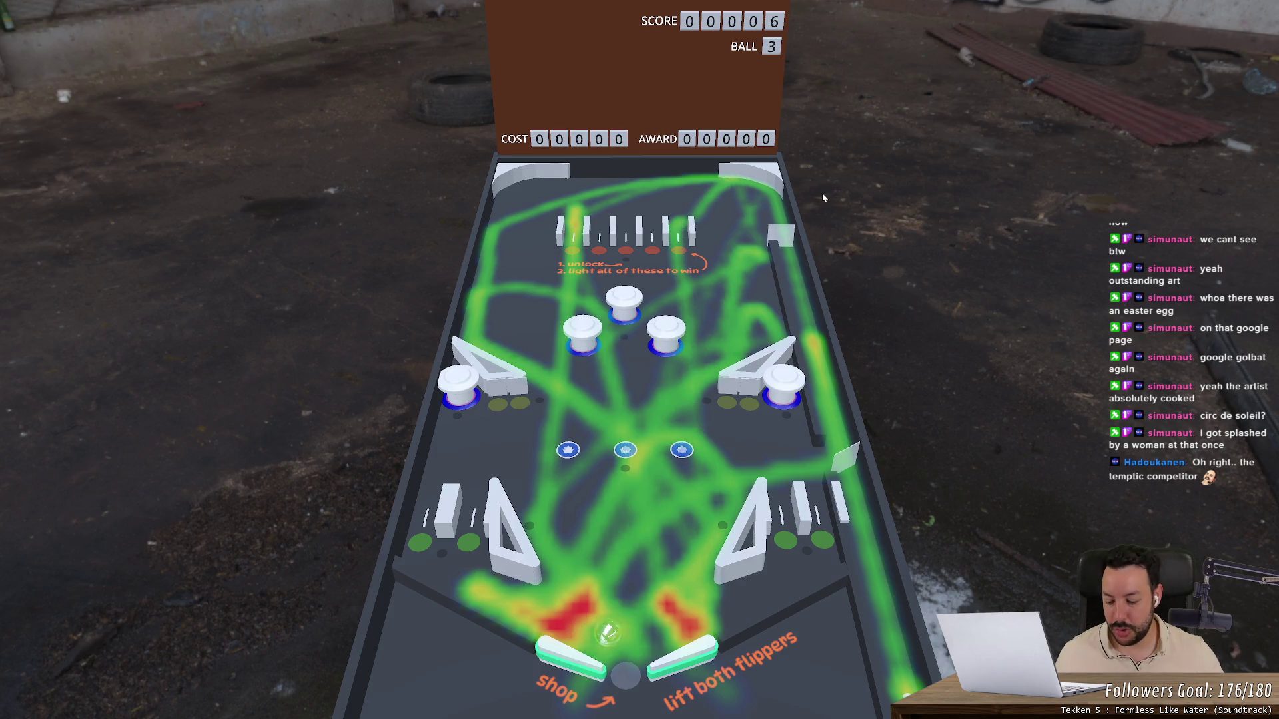
key("F8")
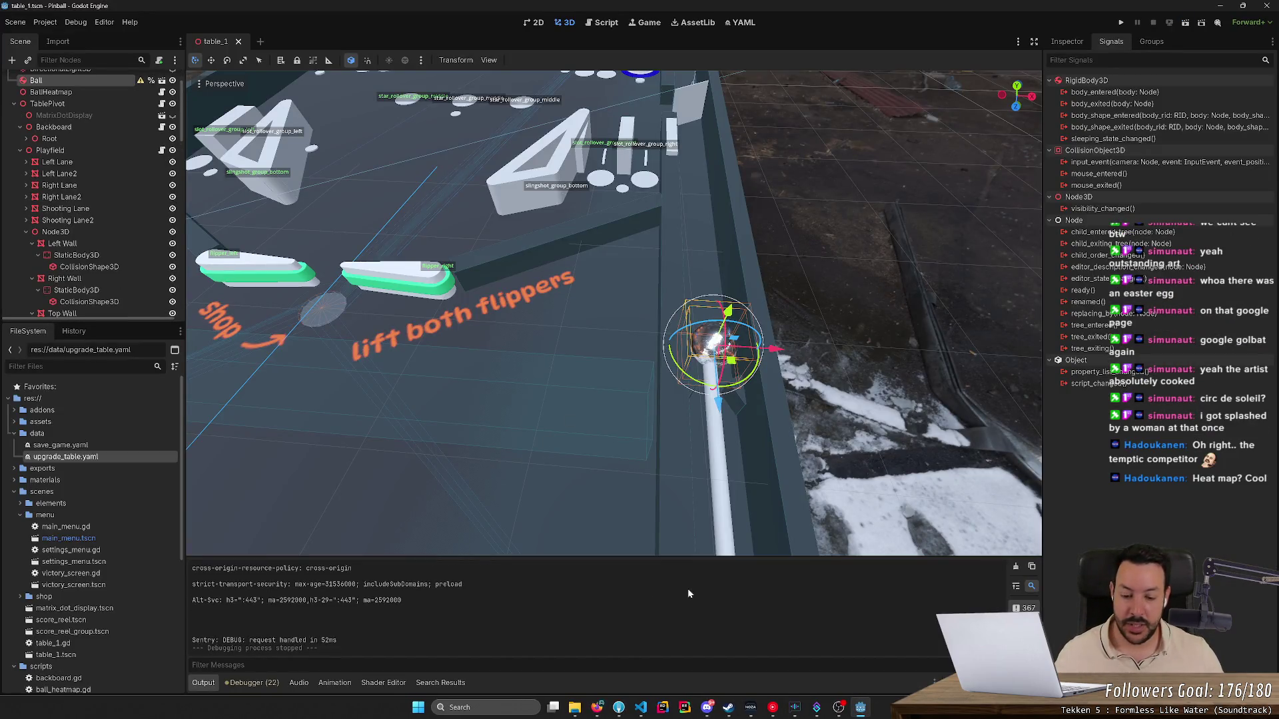
Step: Switch to the Chef Pinball Steam page and browse its screenshots
left_click(595, 711)
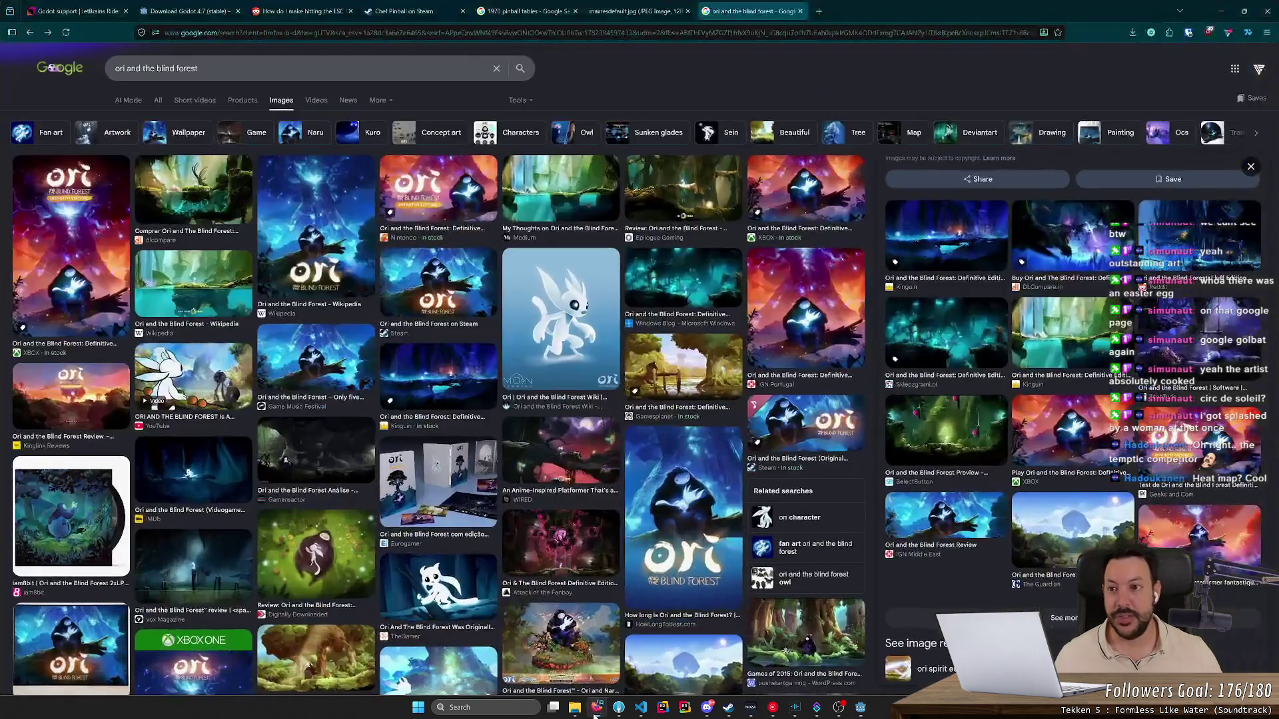
left_click(403, 11)
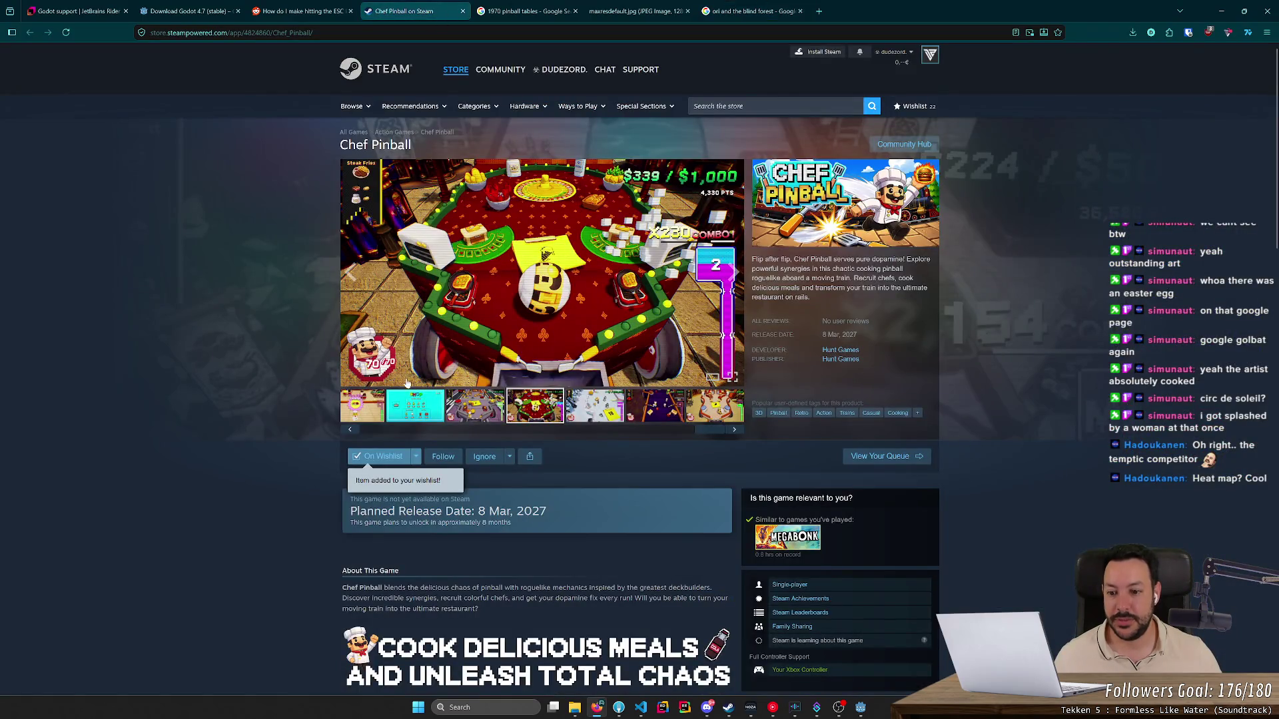
left_click(376, 430)
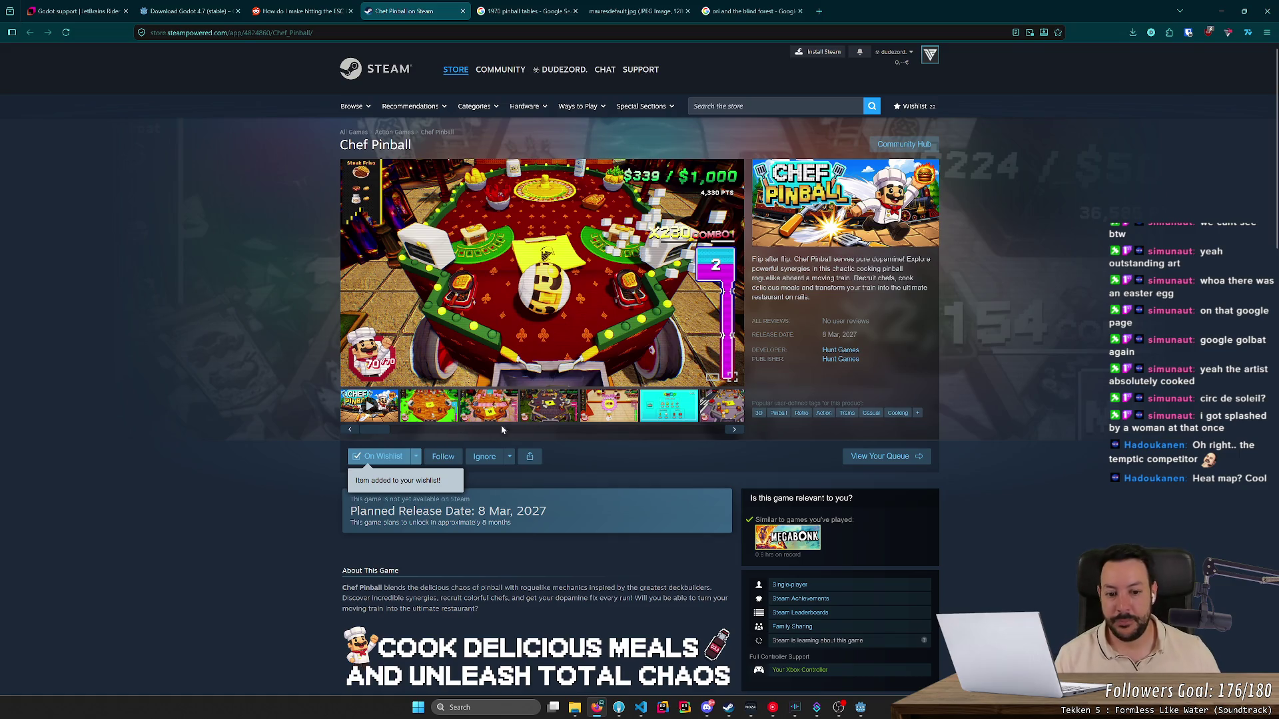
left_click(714, 380)
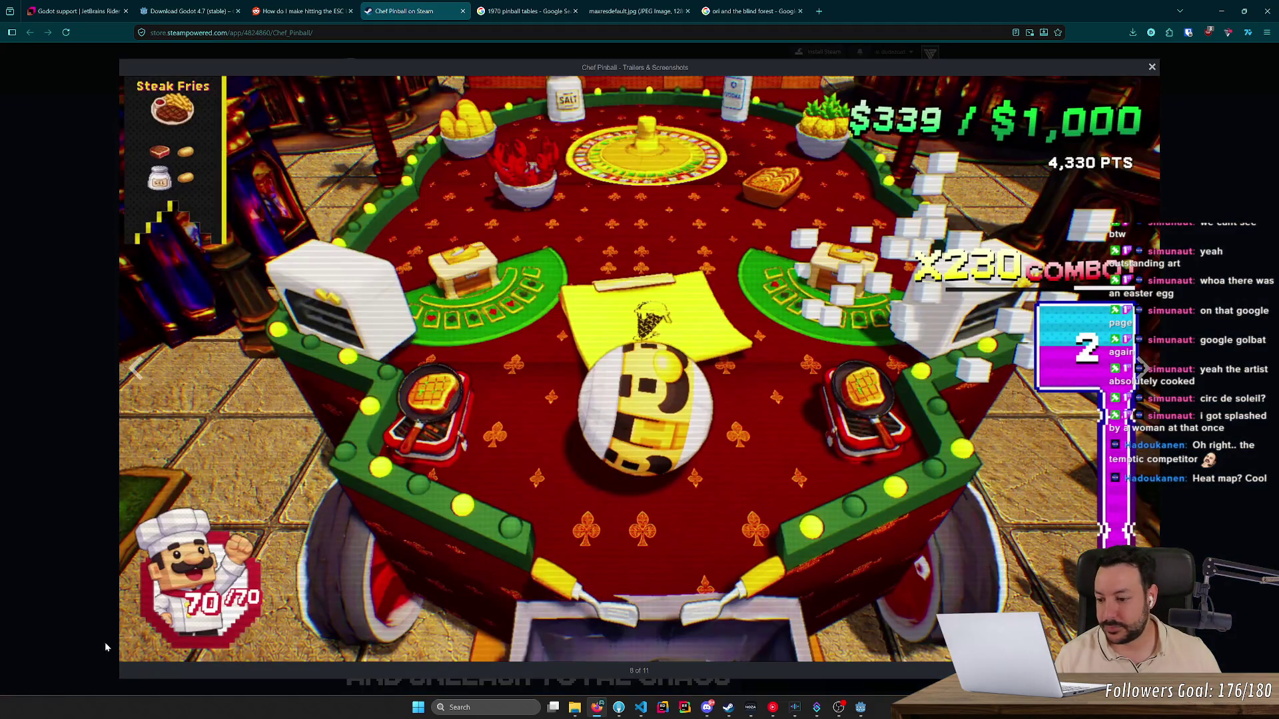
key("Escape")
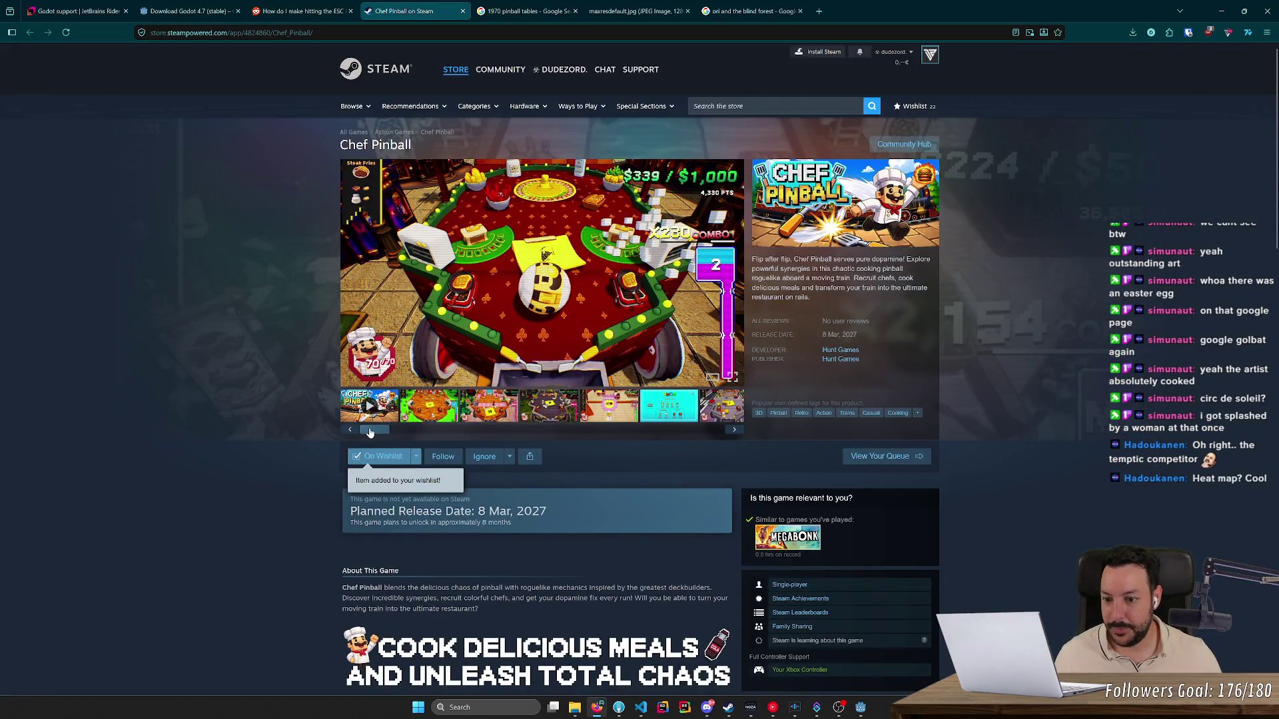
left_click(405, 373)
key("Escape")
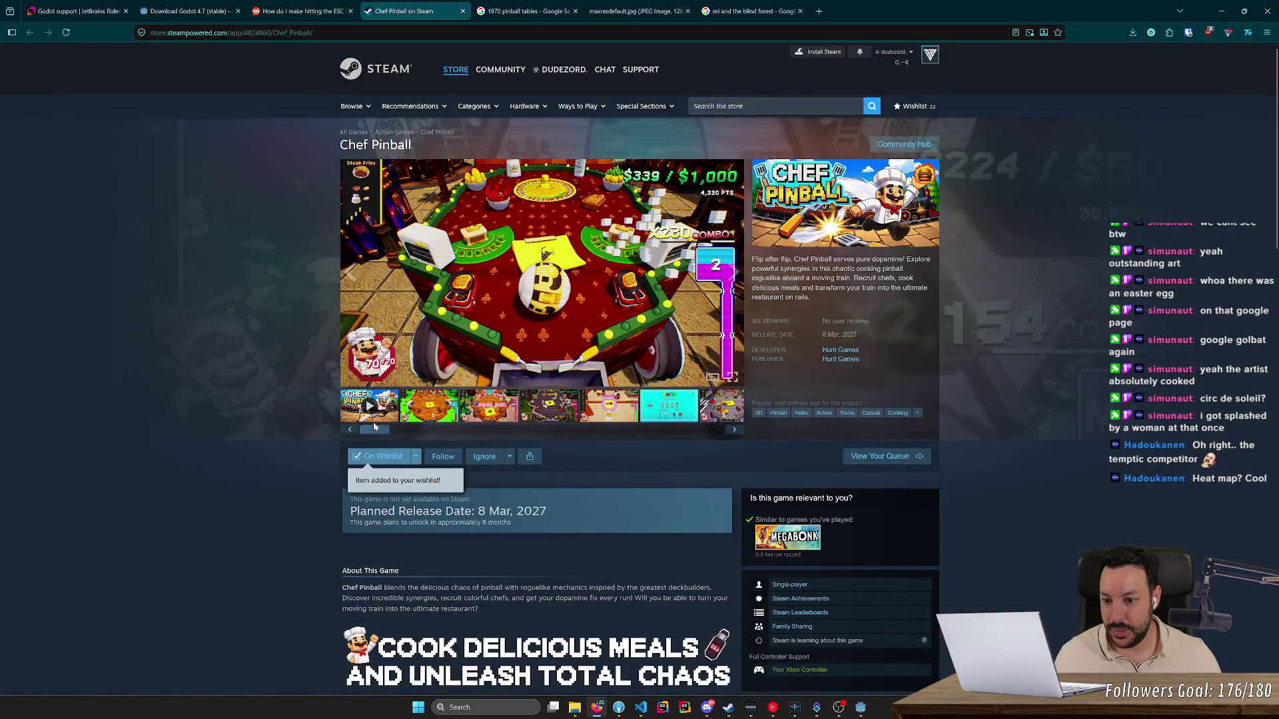
Step: Watch the Chef Pinball trailer from the start in the large view, then close it
left_click(371, 407)
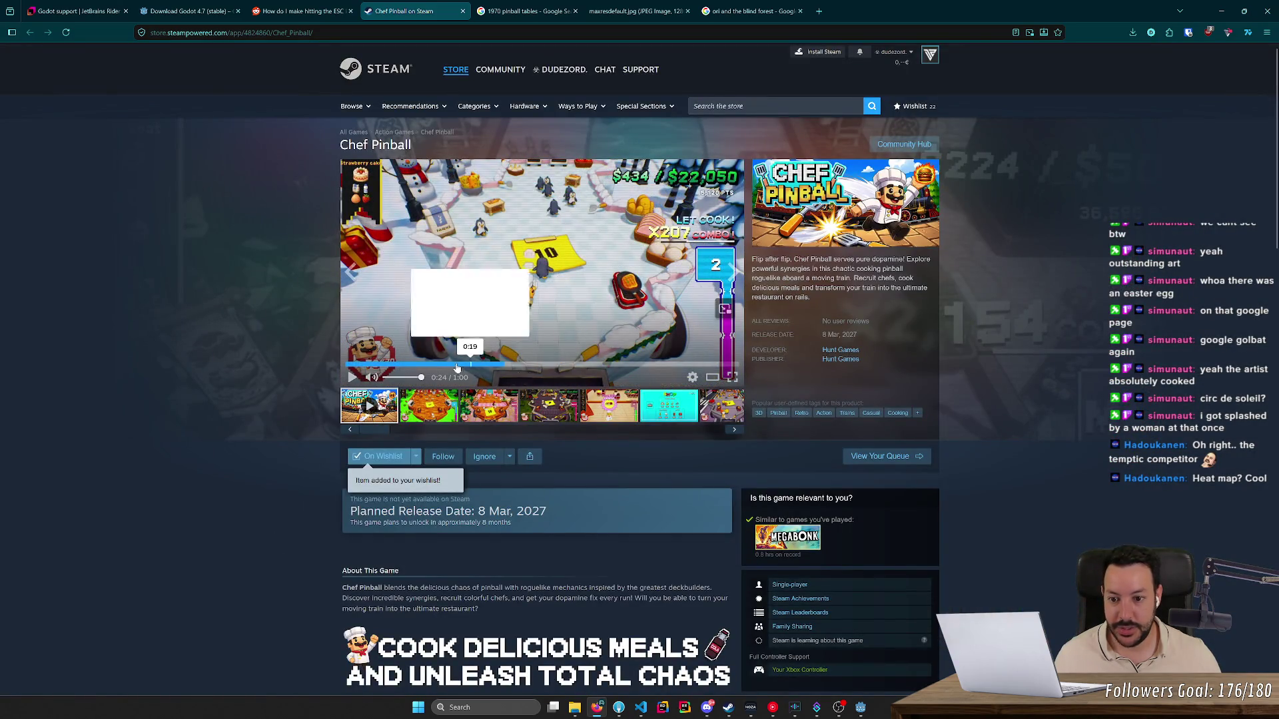
left_click(348, 368)
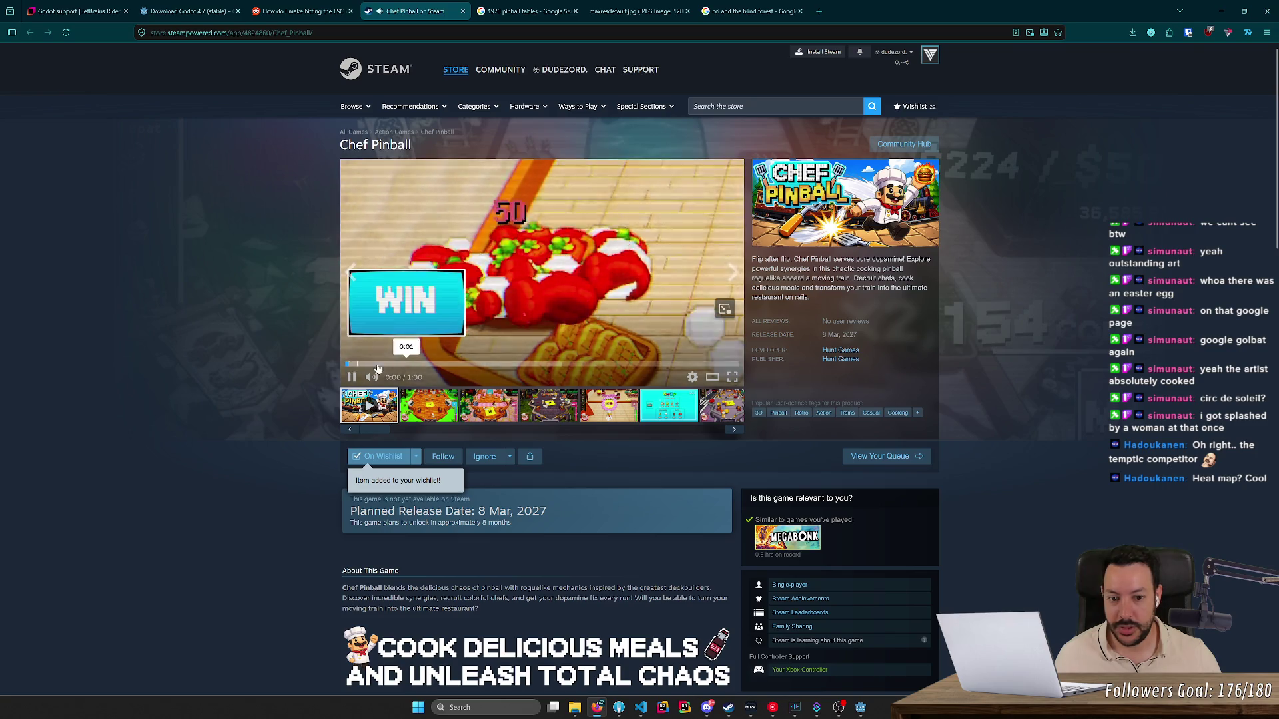
left_click(386, 320)
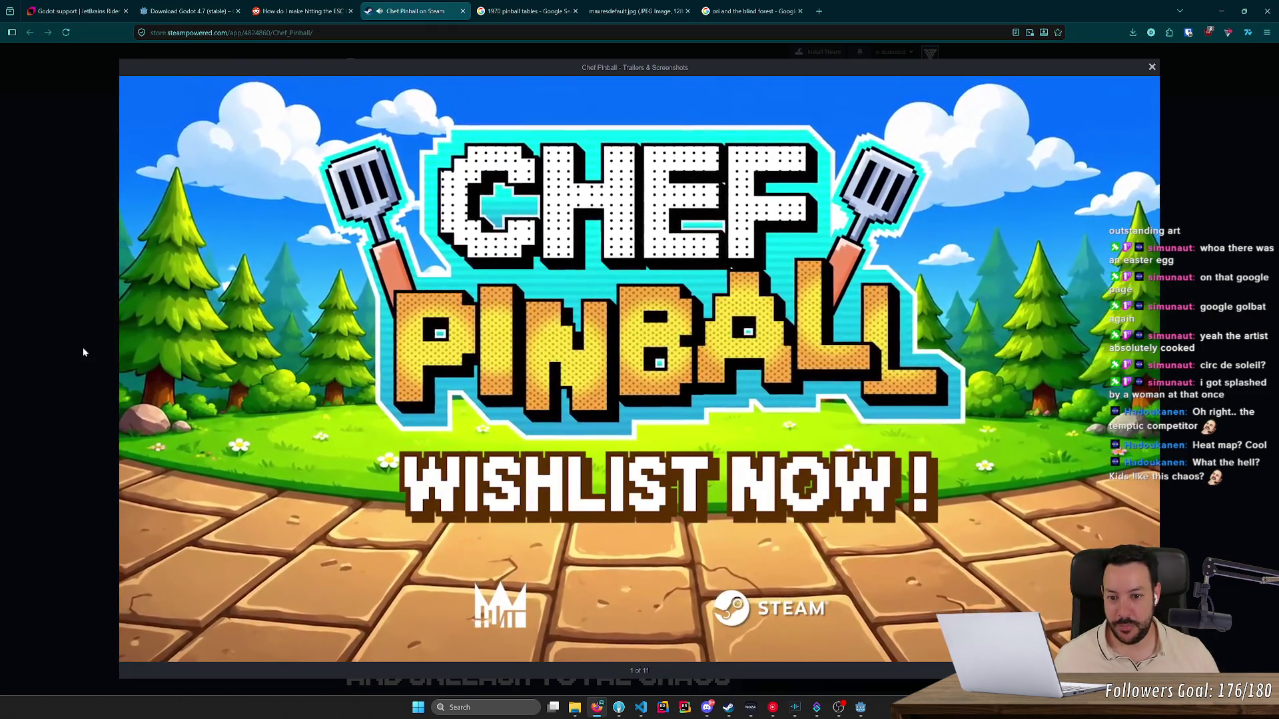
left_click(109, 365)
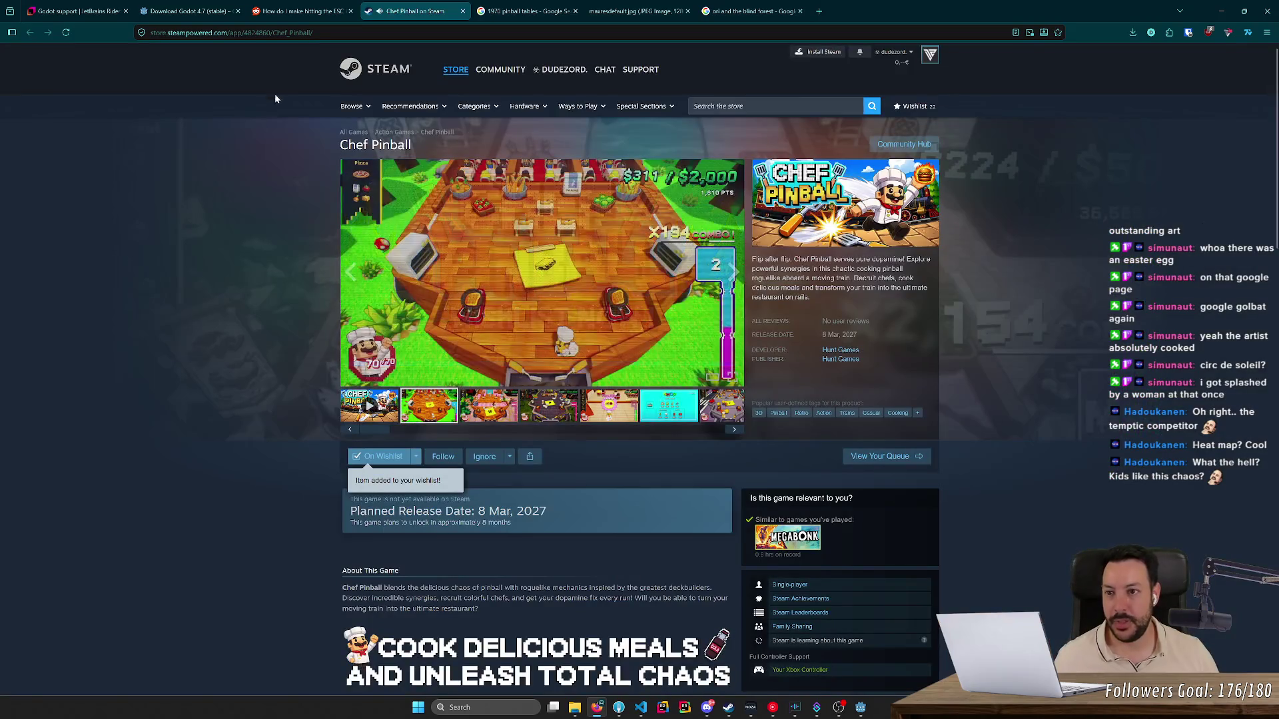
Step: Copy the Chef Pinball store page's web address from the address bar
left_click(273, 32)
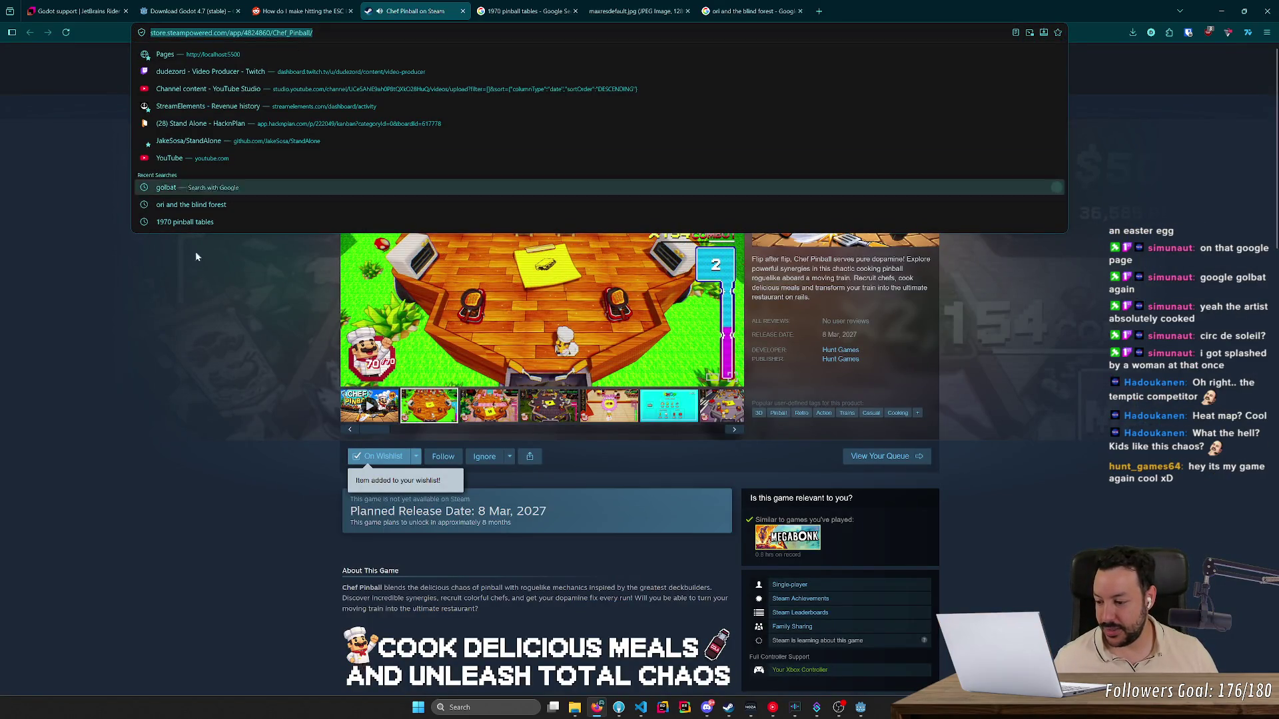
key("Escape")
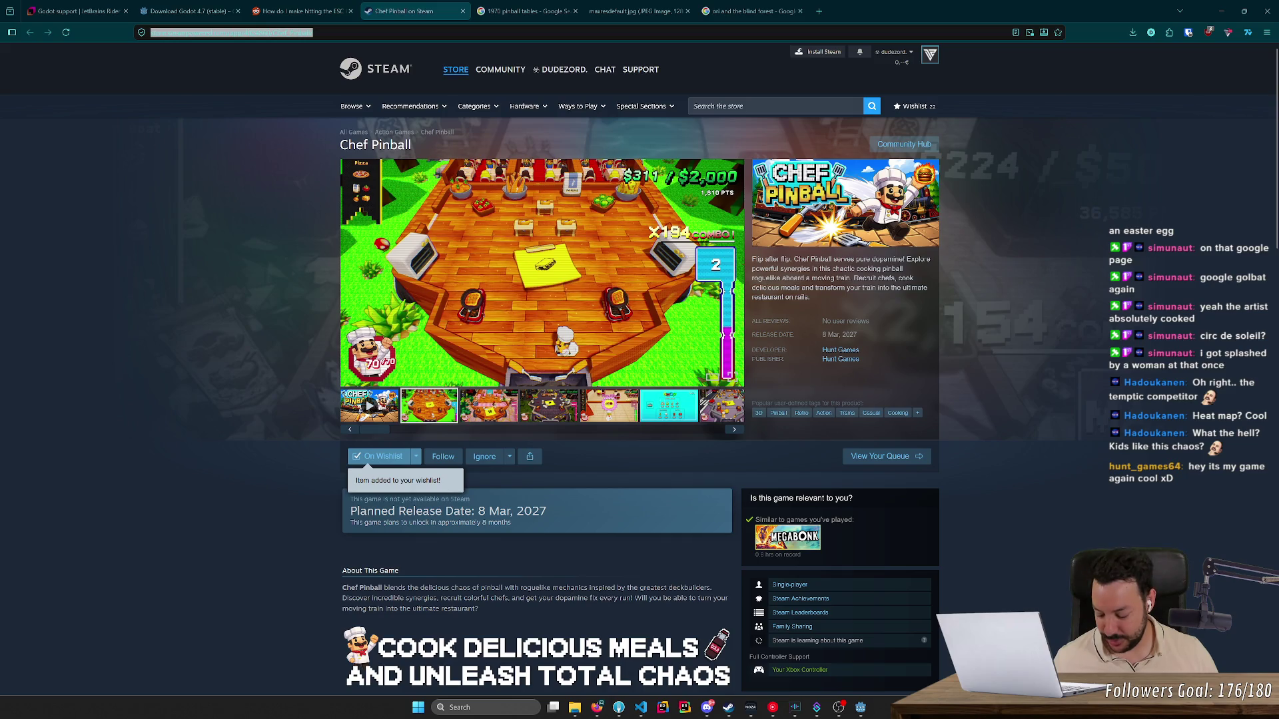
key("alt+Tab")
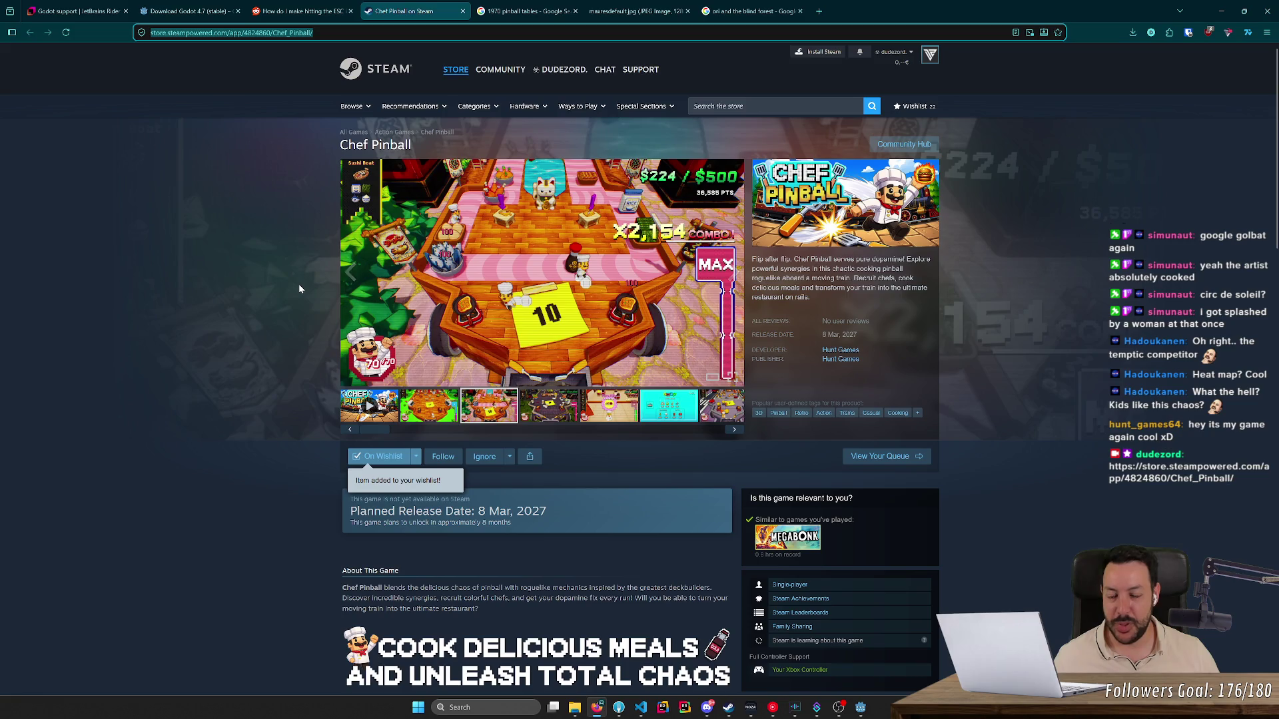
left_click(656, 449)
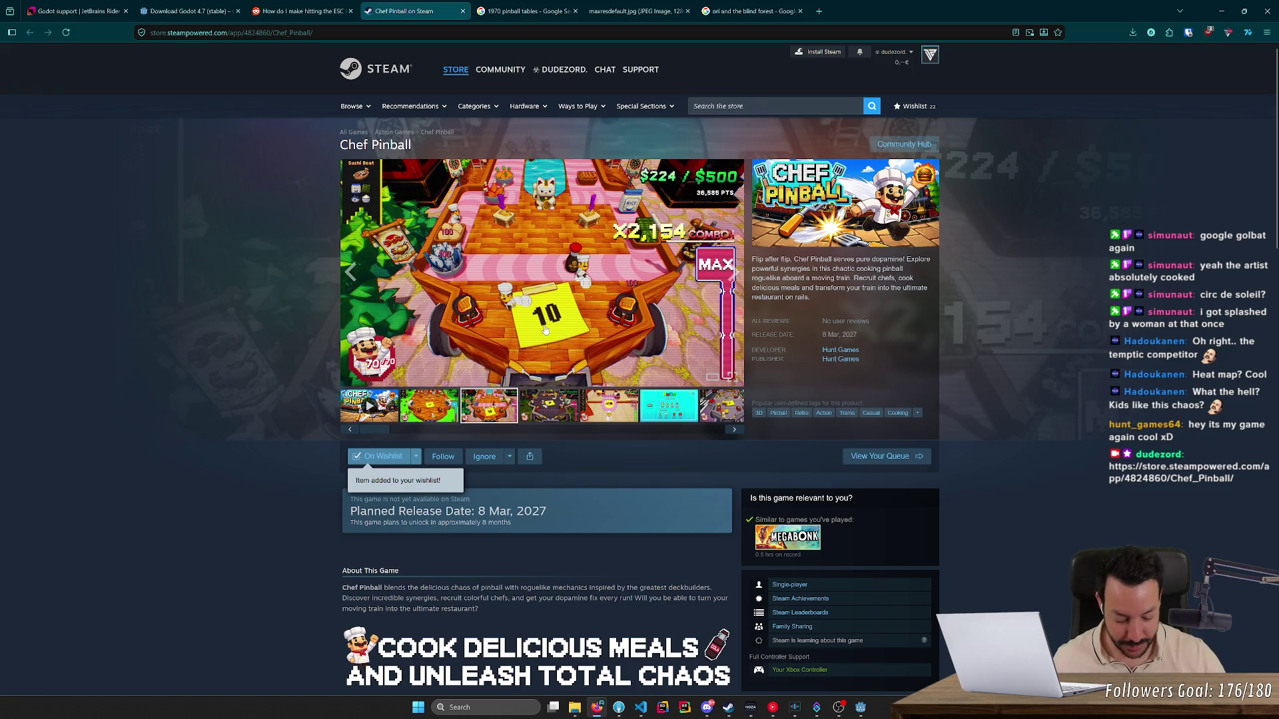
Step: Close the Chef Pinball tab and start a Tekken 5 soundtrack track in YouTube Music
middle_click(393, 13)
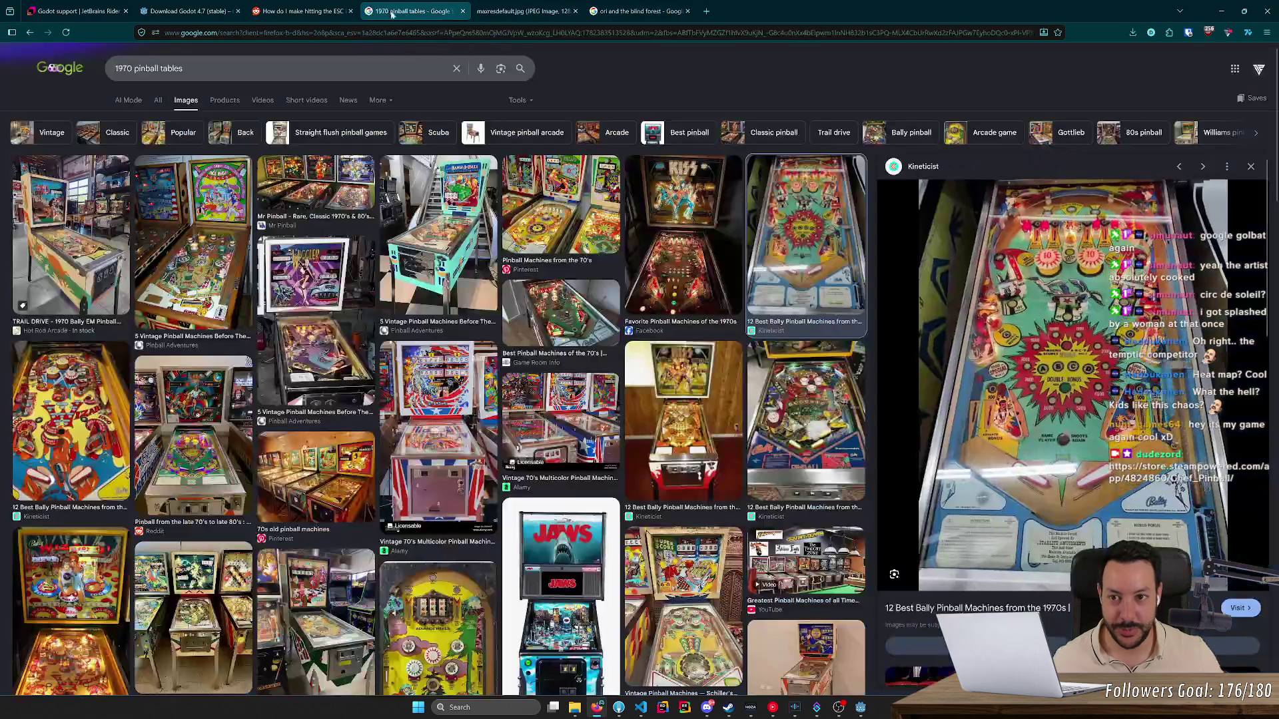
left_click(772, 707)
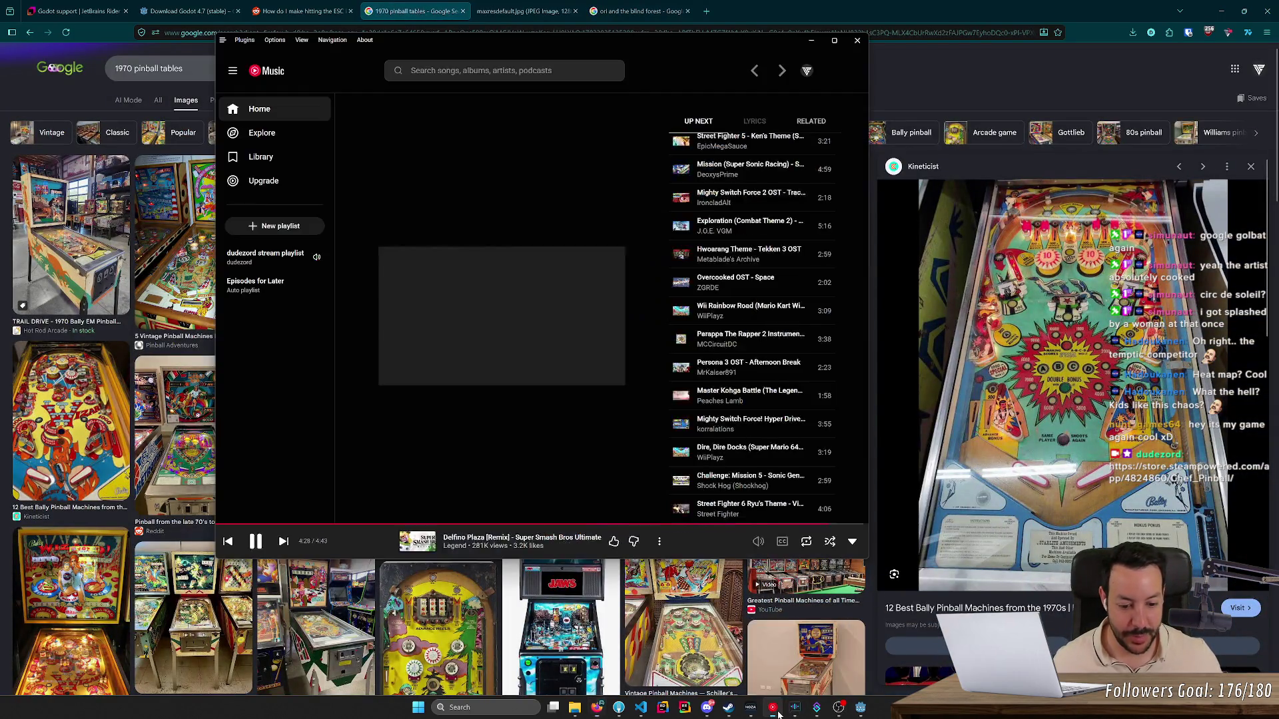
left_click(255, 541)
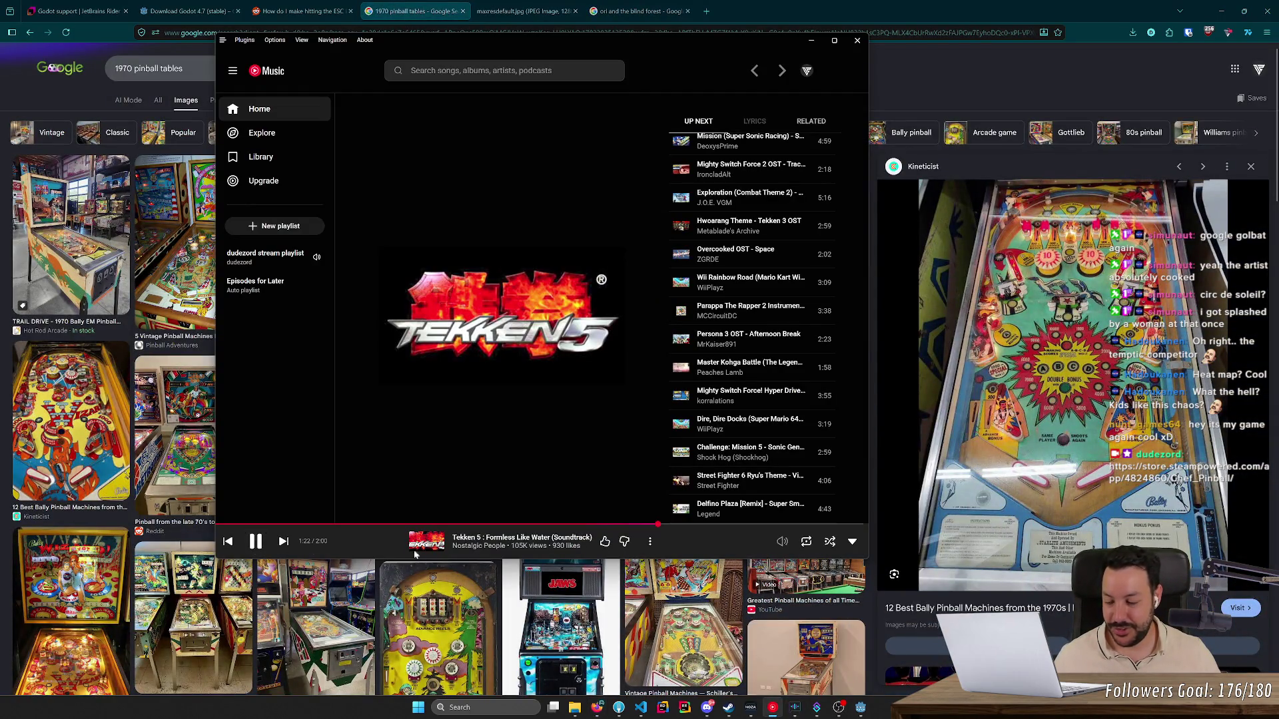
left_click(1025, 93)
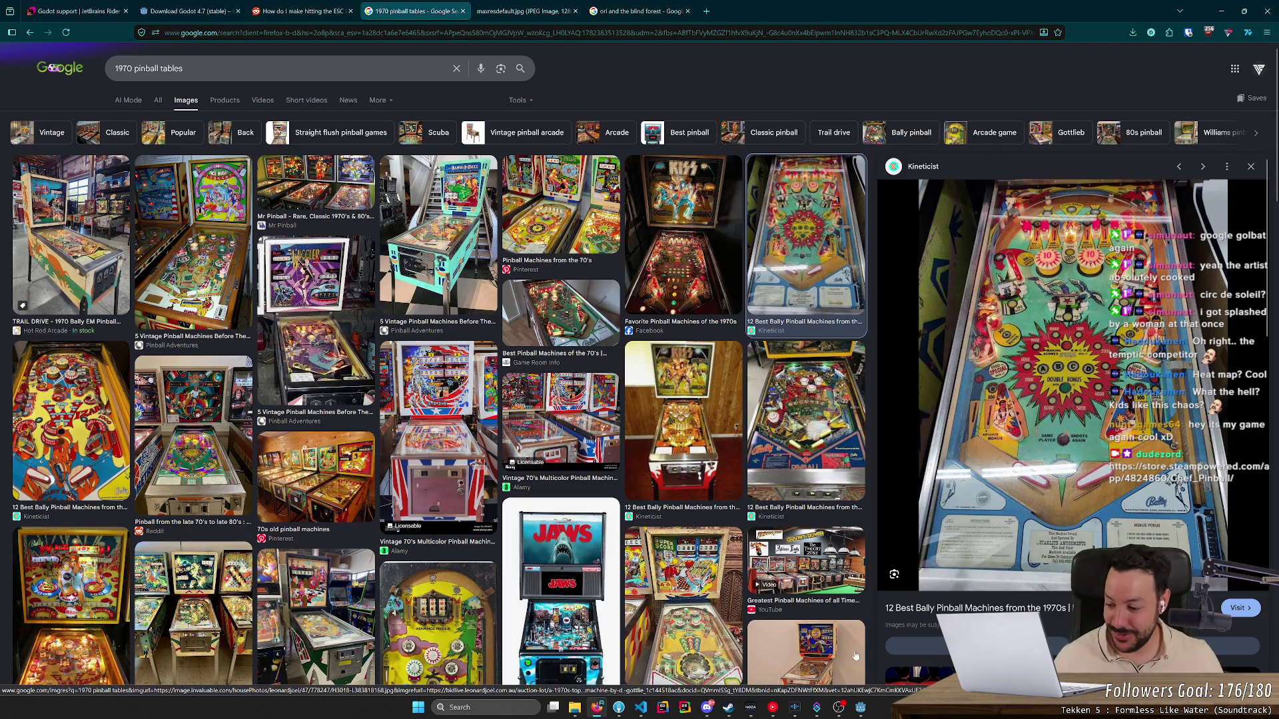
left_click(860, 707)
scroll(738, 436, "down", 6)
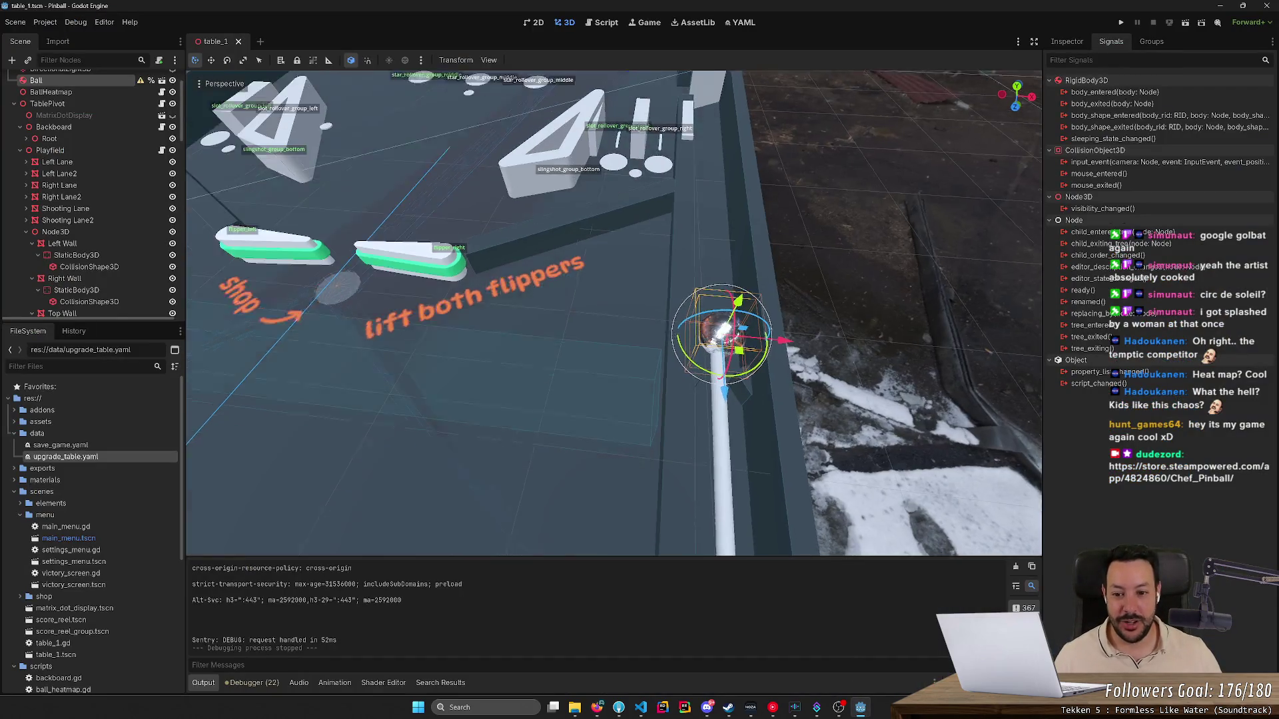
scroll(831, 322, "down", 8)
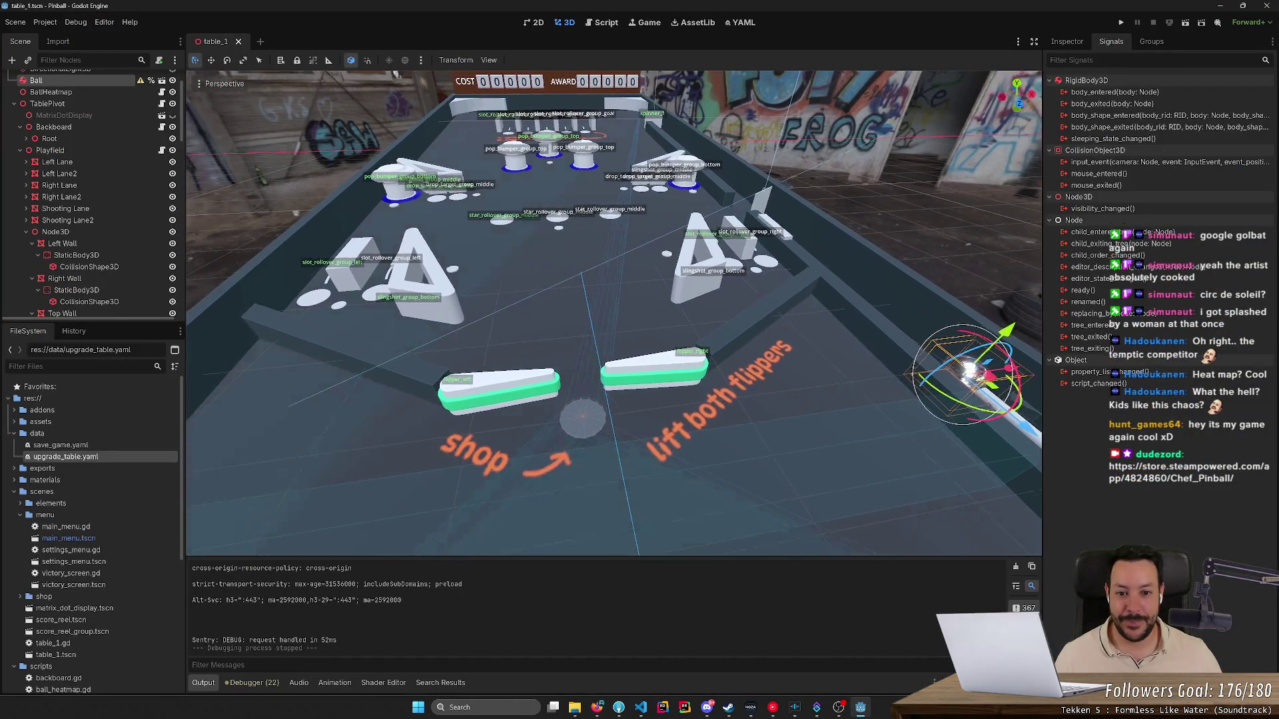
left_click(832, 319)
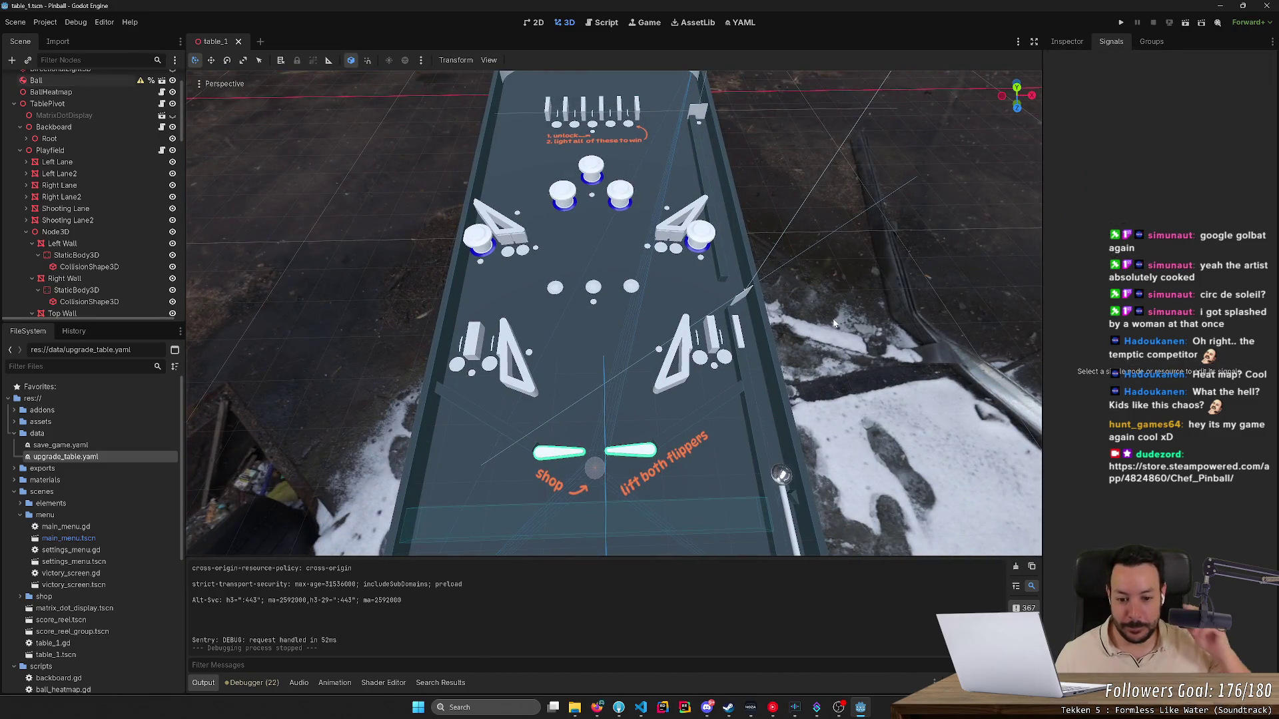
scroll(835, 323, "down", 5)
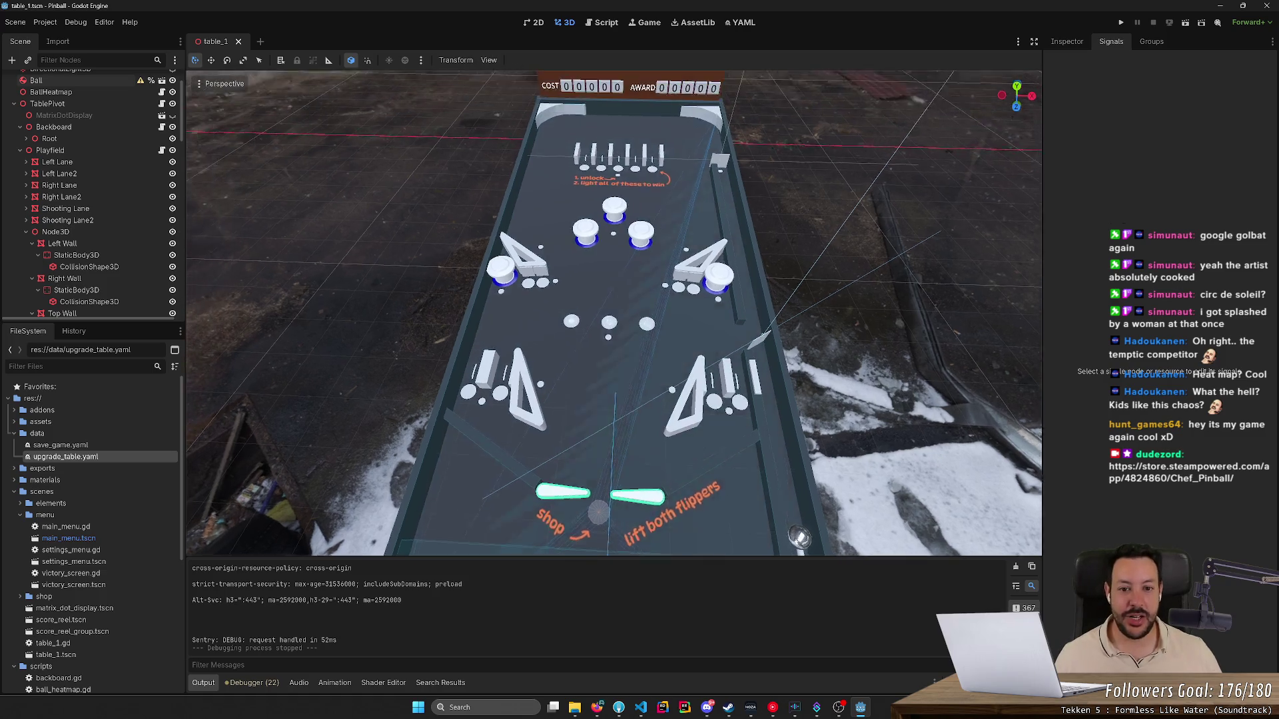
scroll(614, 313, "up", 3)
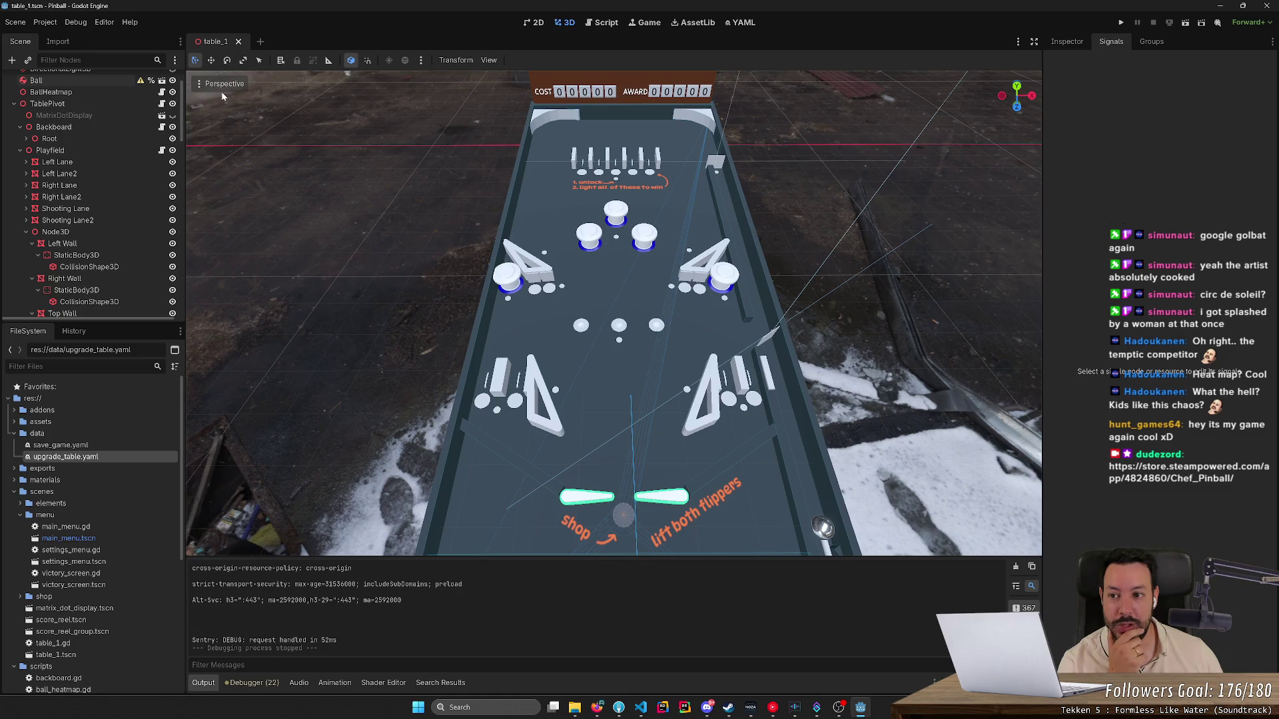
mouse_move(218, 90)
left_mouse_down()
mouse_move(412, 494)
mouse_move(417, 554)
left_mouse_up()
left_click_drag(769, 92, 960, 228)
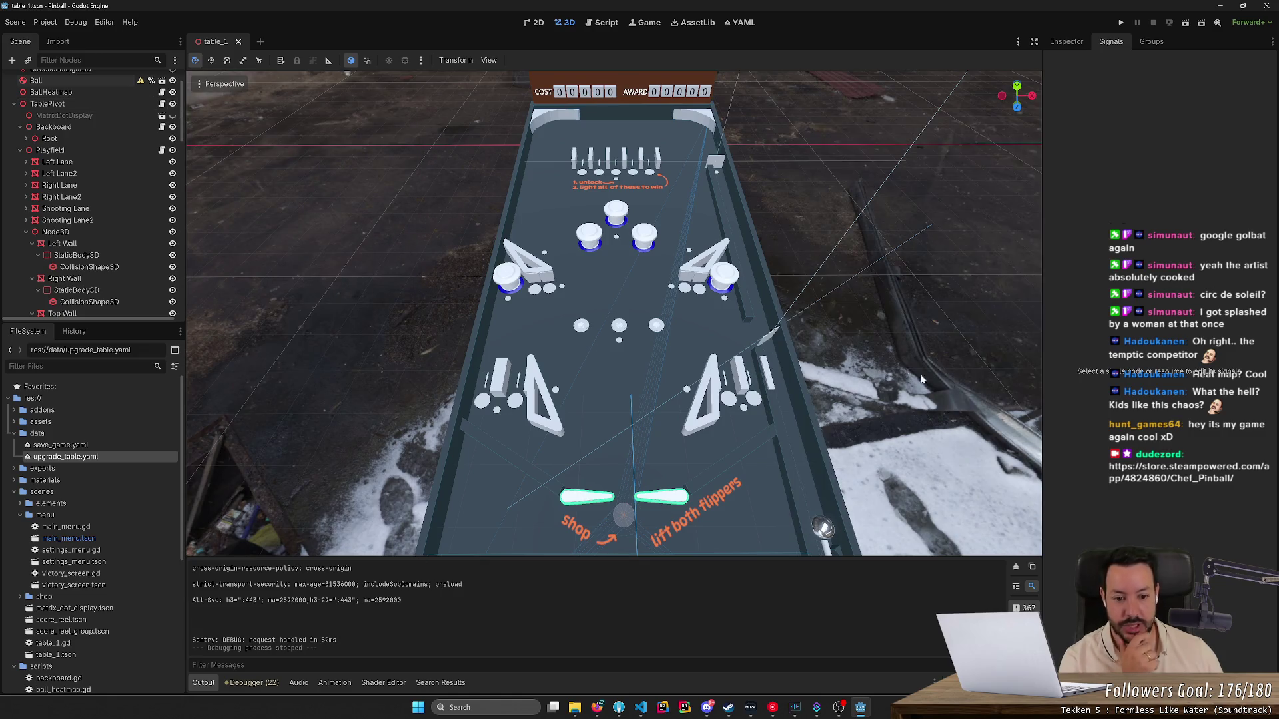
scroll(959, 229, "up", 3)
scroll(463, 101, "down", 5)
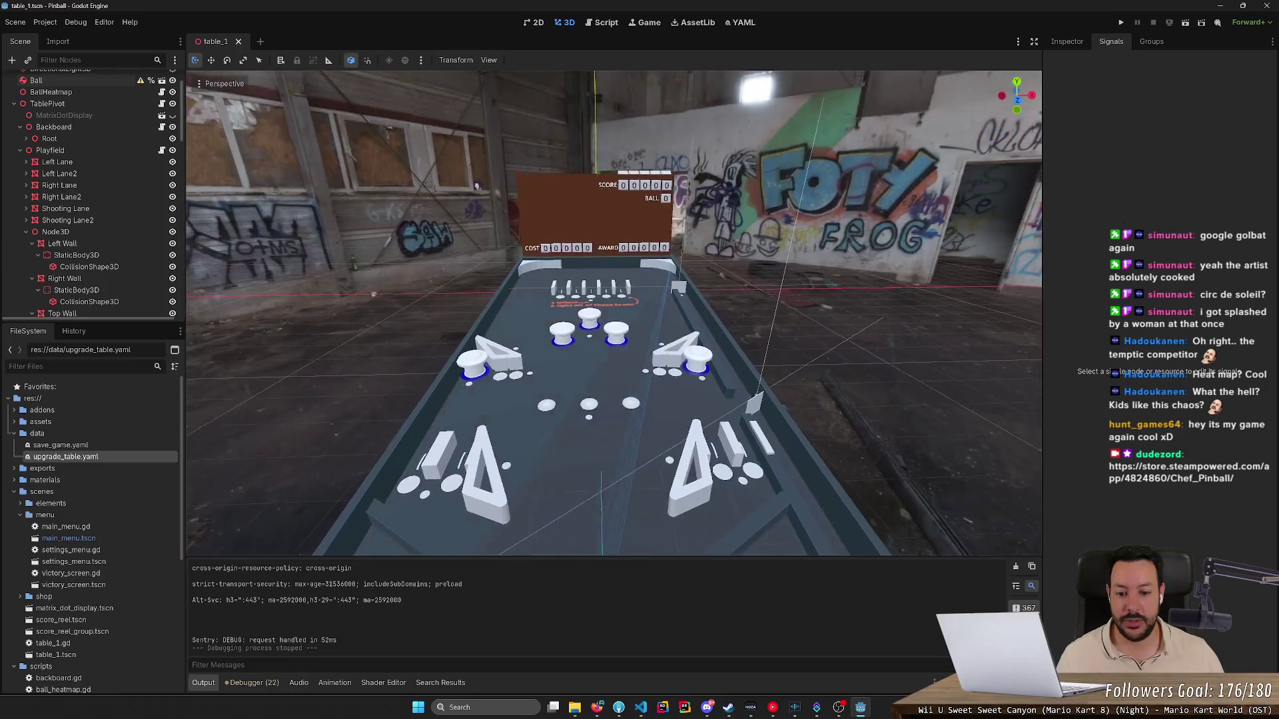
scroll(459, 95, "up", 2)
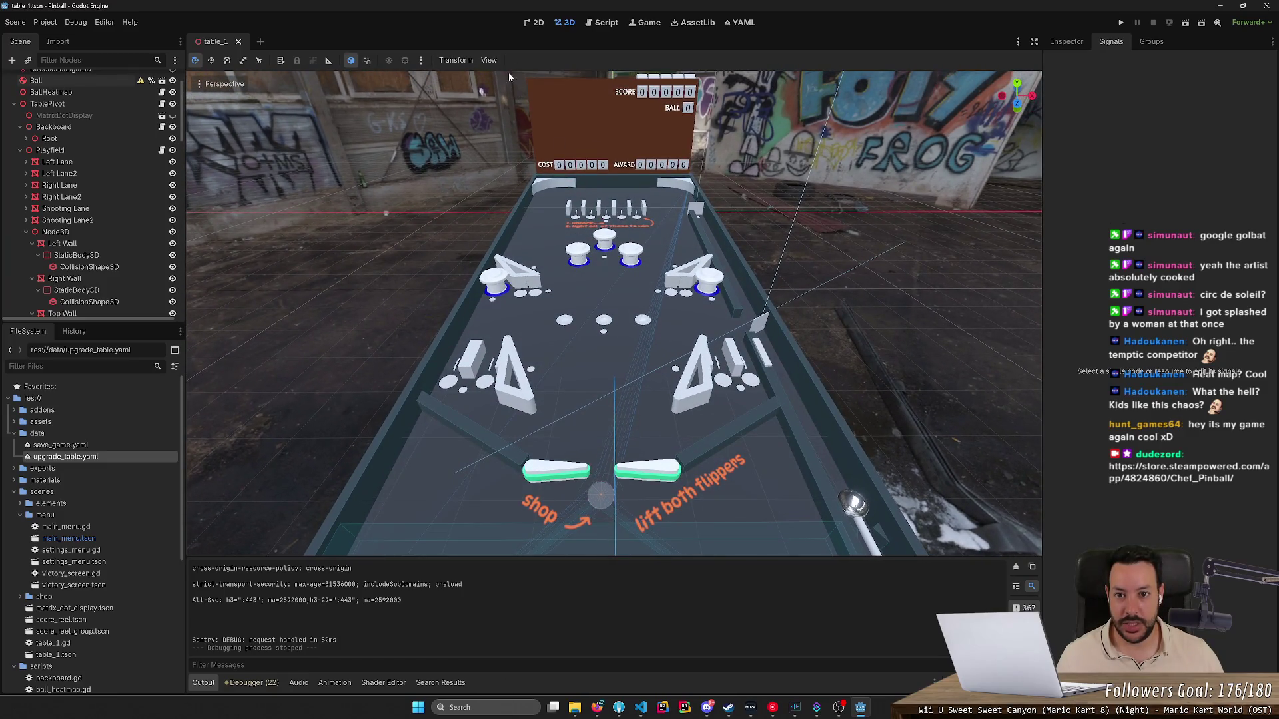
mouse_move(509, 74)
left_mouse_down()
mouse_move(742, 193)
mouse_move(742, 182)
left_mouse_up()
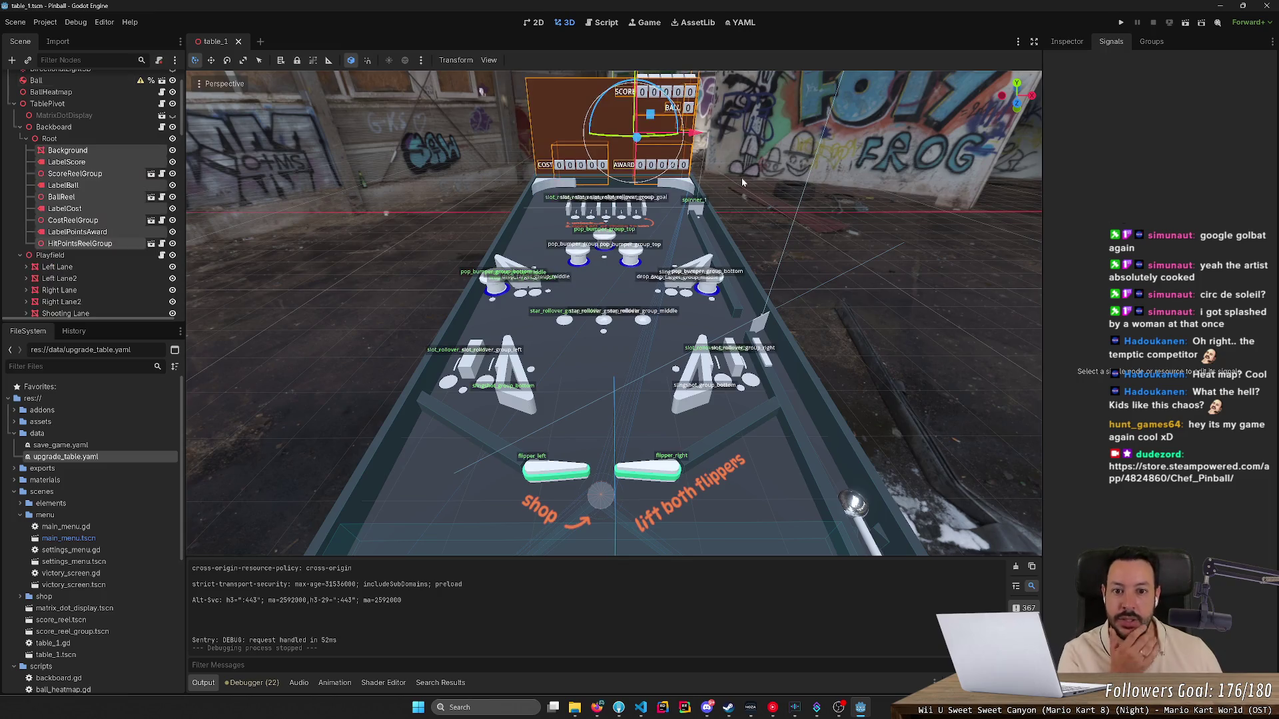
left_click(815, 230)
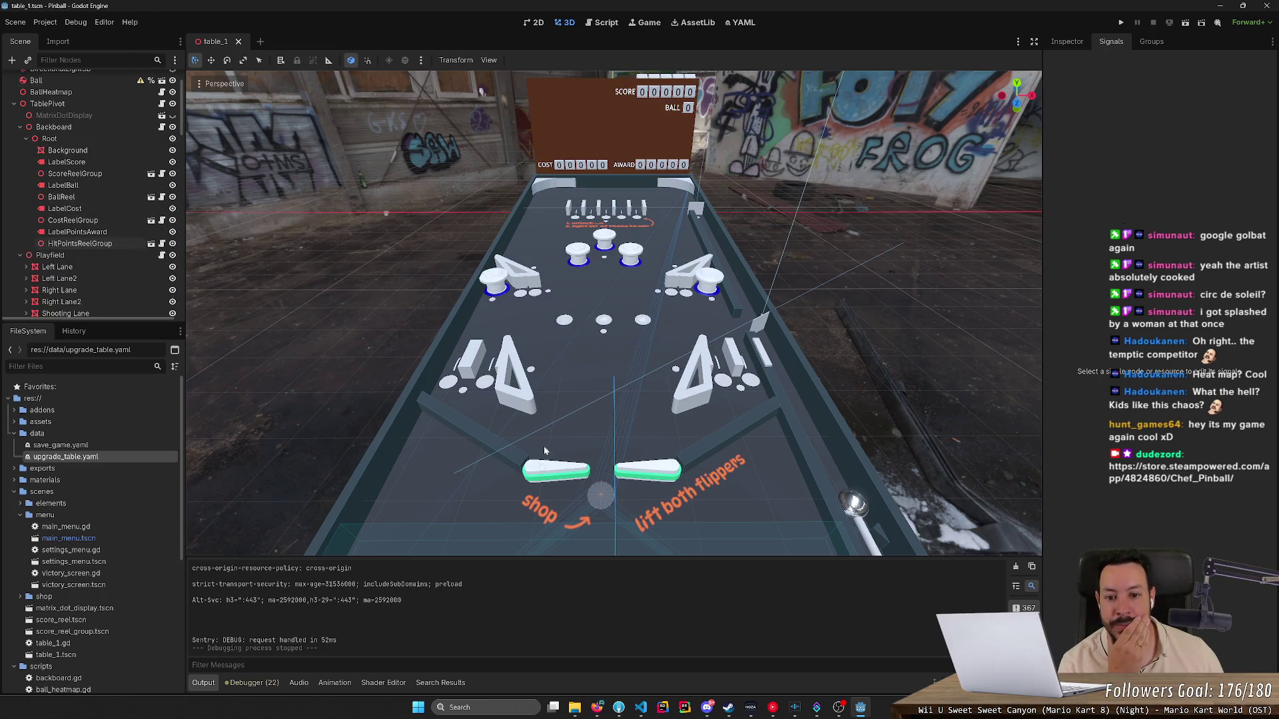
scroll(609, 328, "up", 5)
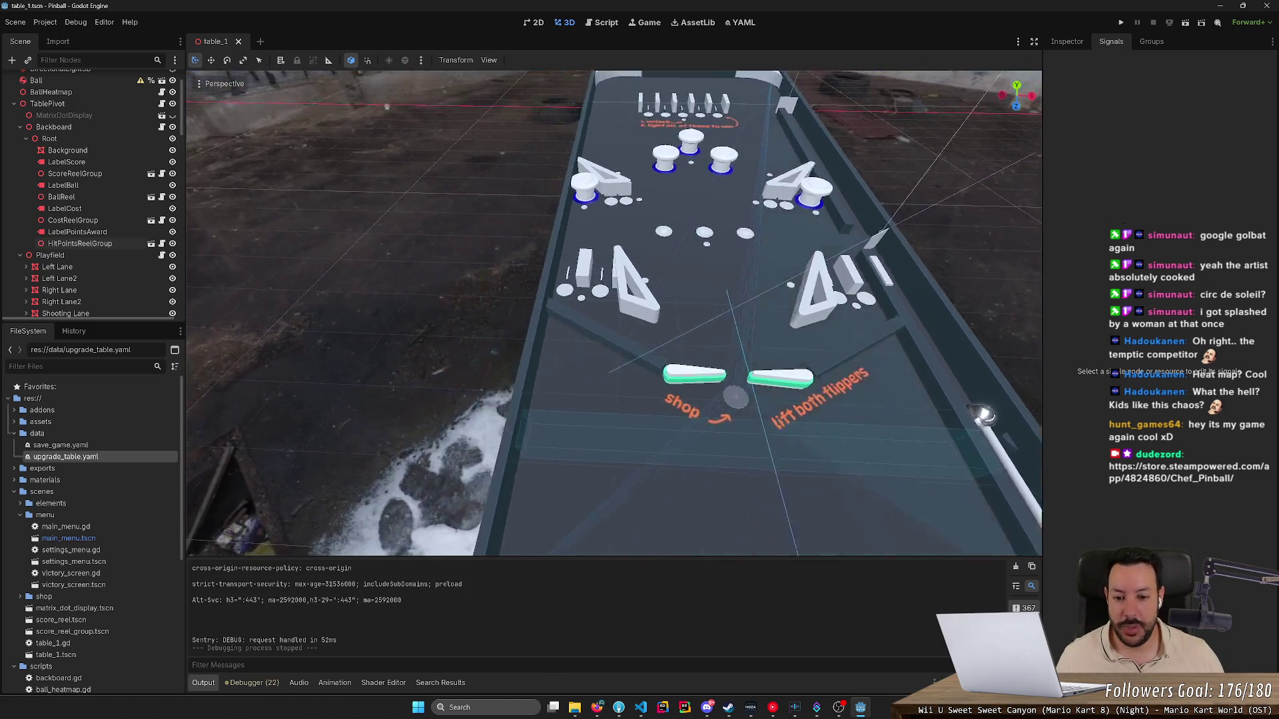
left_click_drag(429, 325, 650, 547)
key("f")
key("alt+Tab")
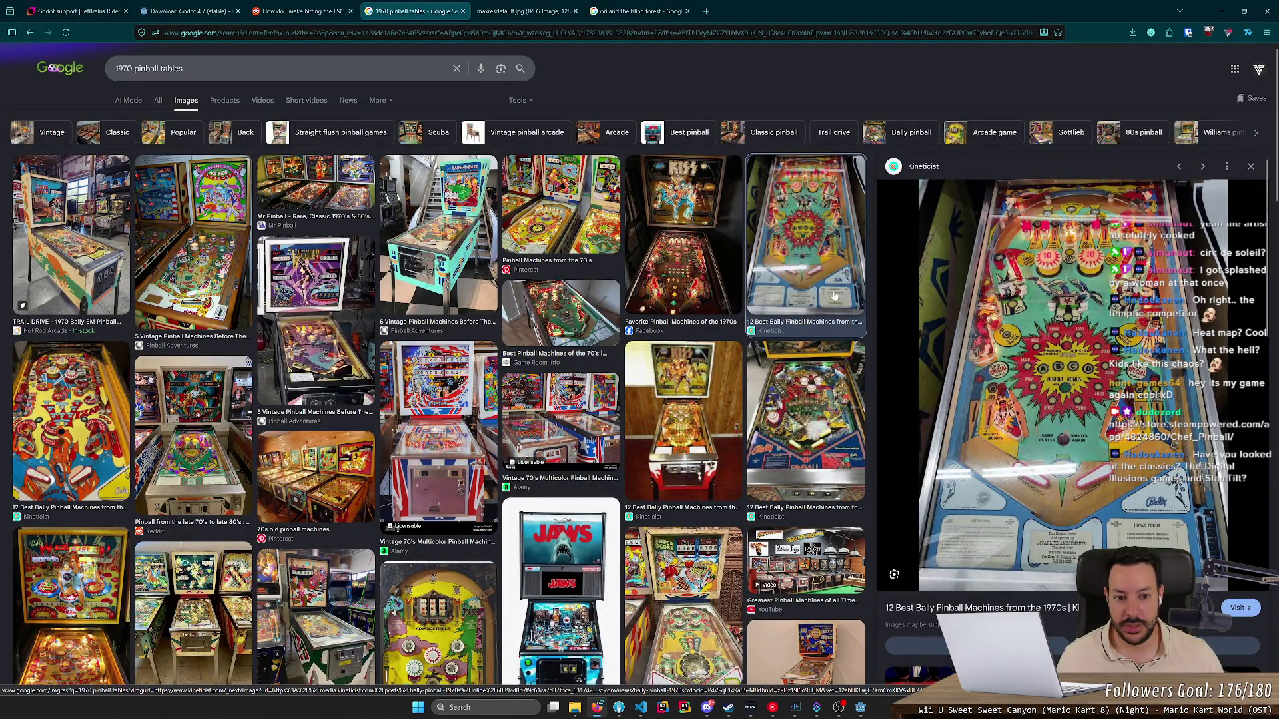
Step: Preview the Bally, vintage, Kineticist and Pinball Adventures pinball reference images
left_click(782, 466)
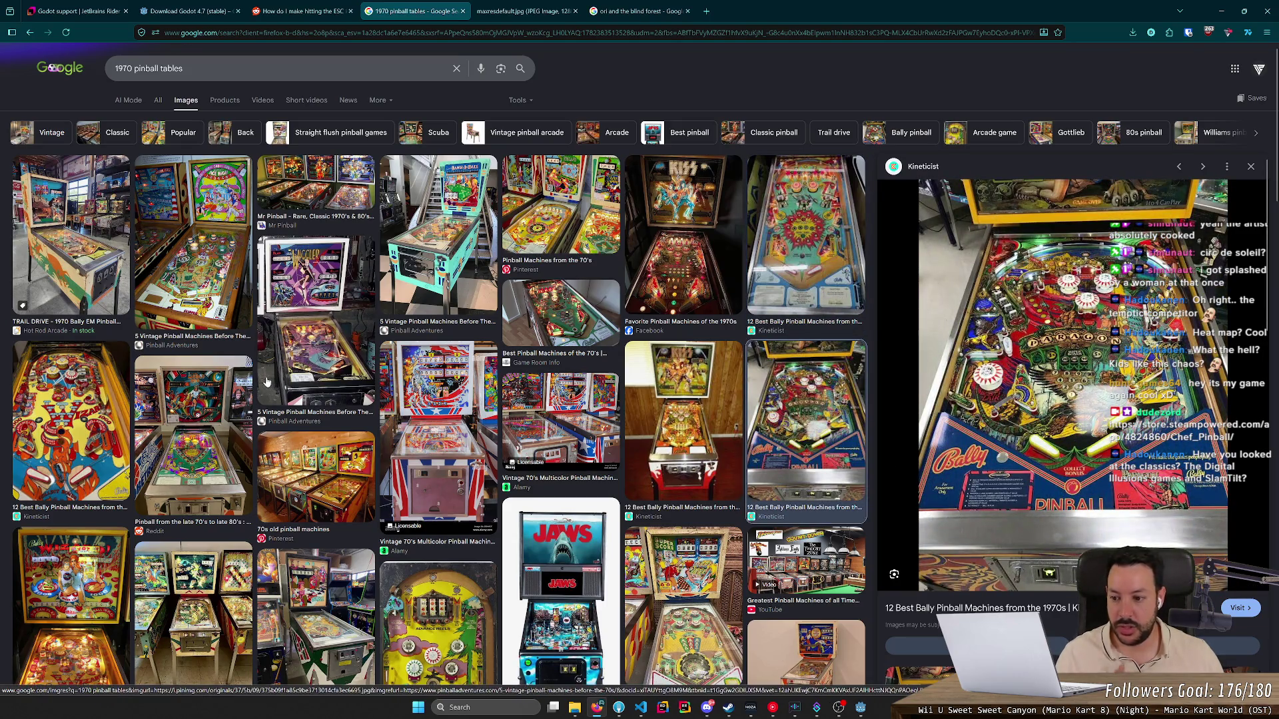
left_click(193, 246)
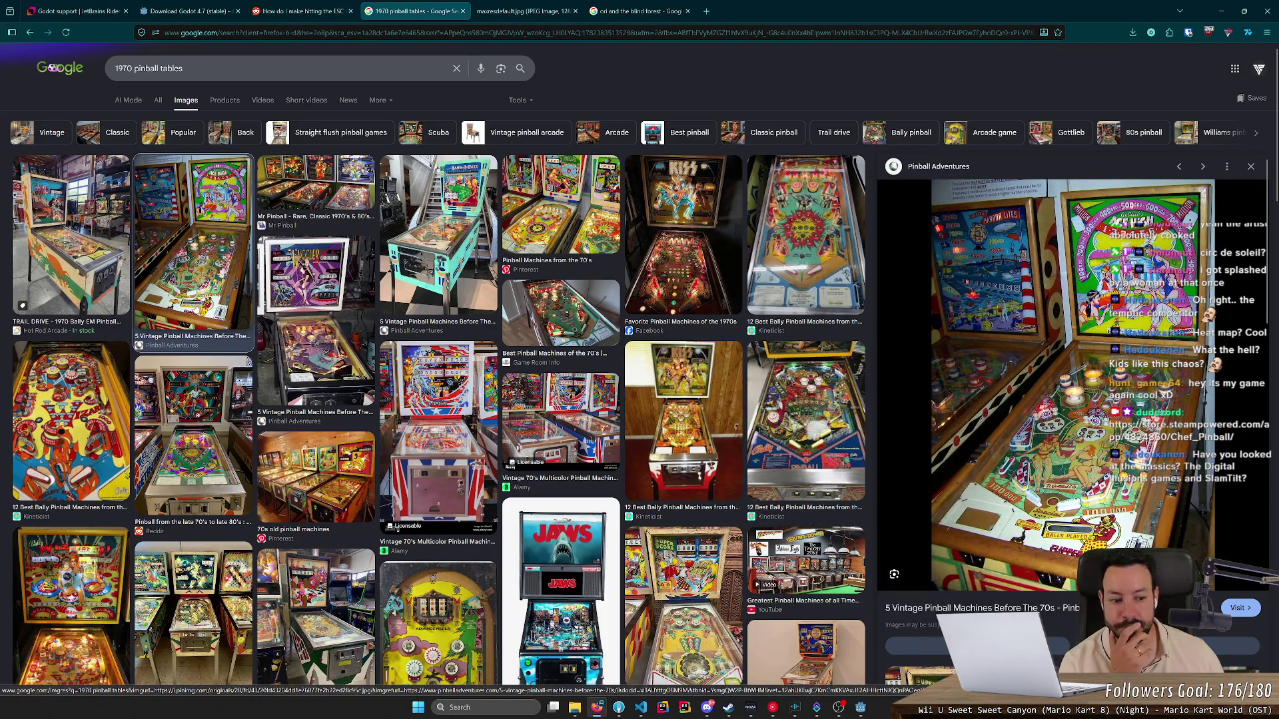
left_click(1220, 11)
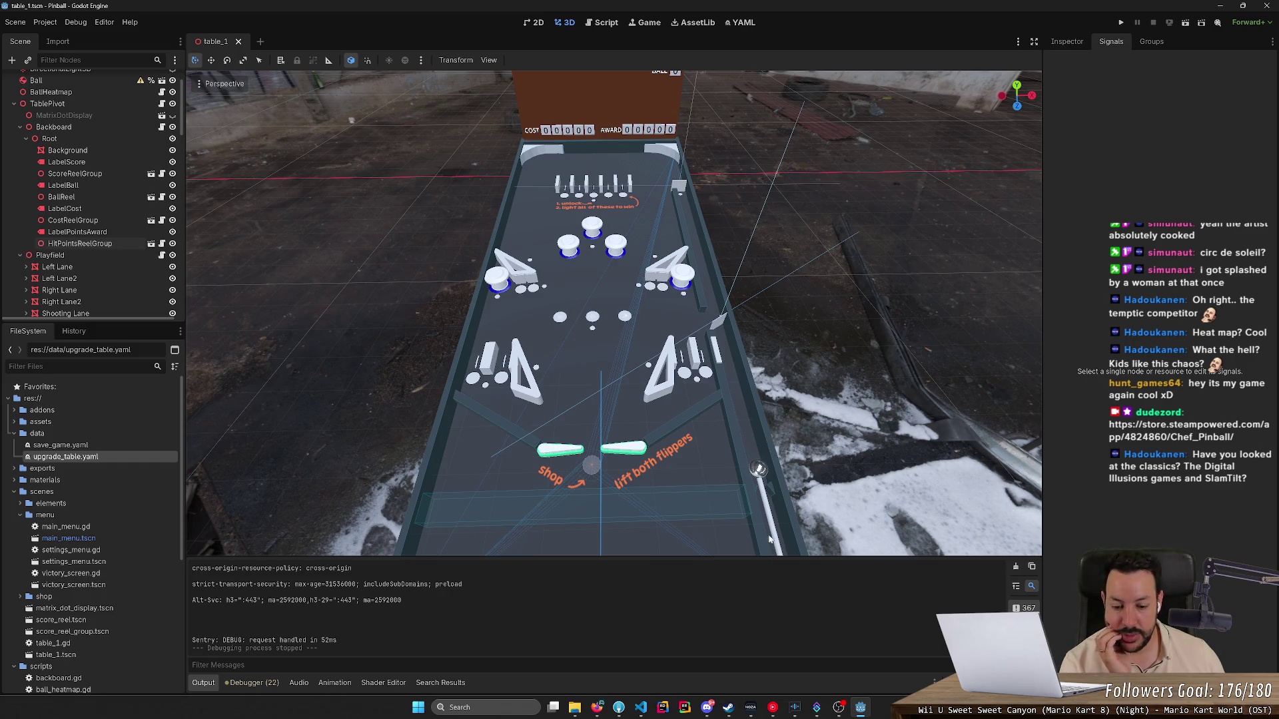
left_click(597, 706)
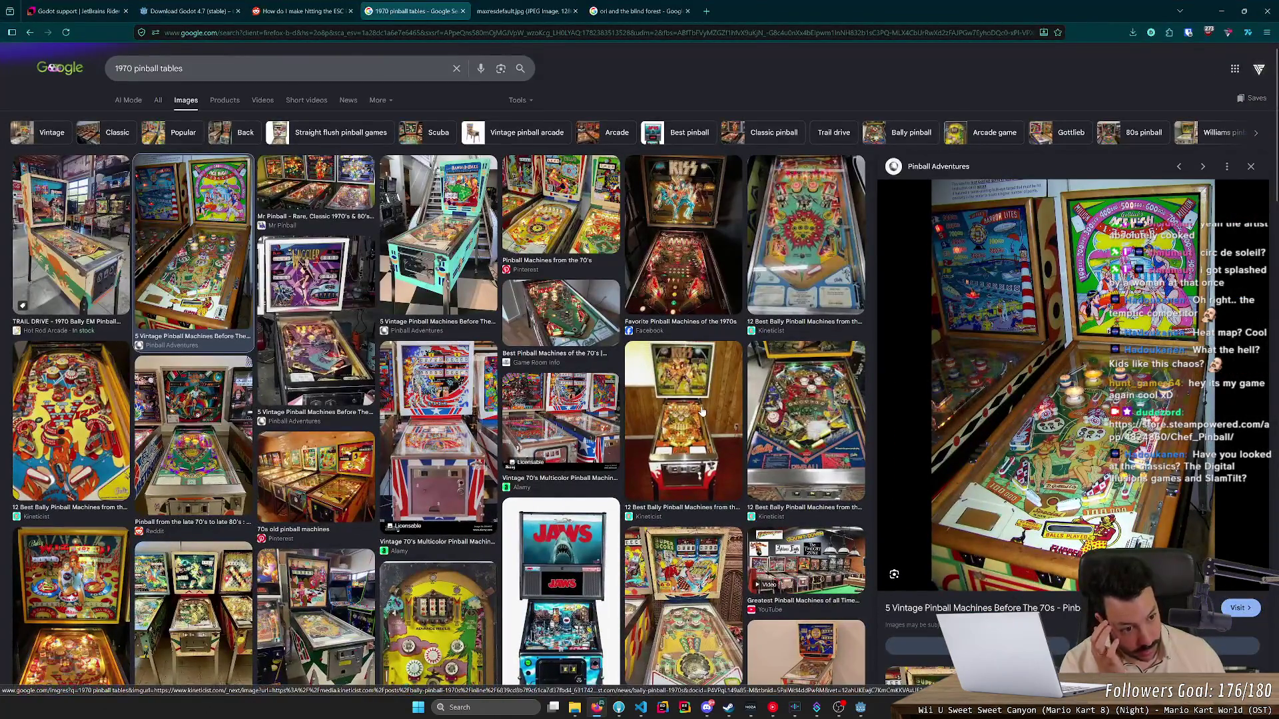
left_click(806, 253)
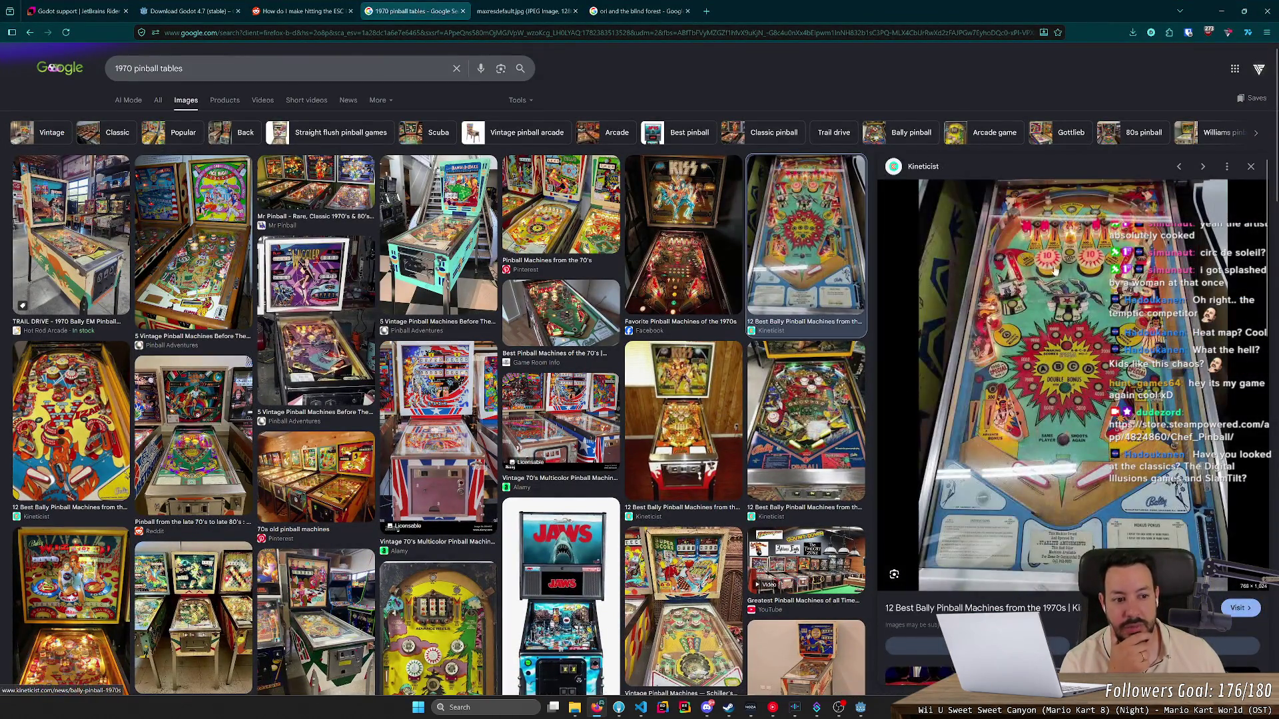
left_click(217, 203)
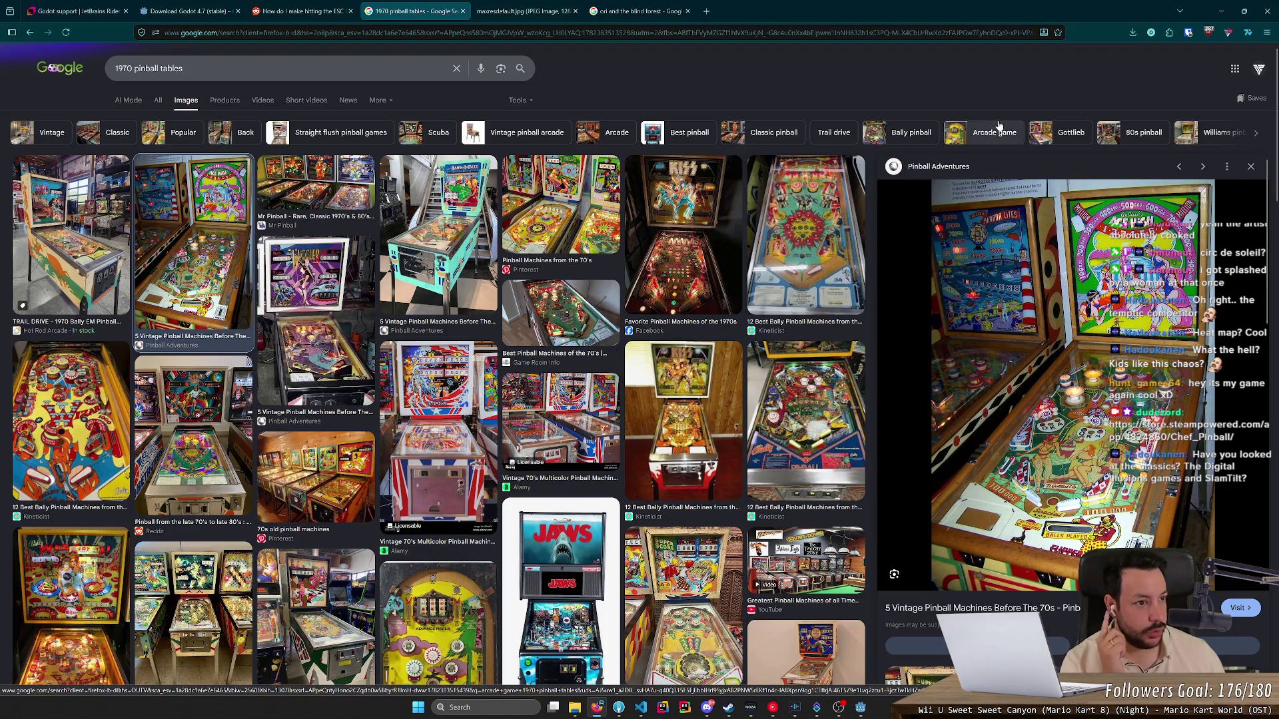
Step: Orbit the Godot view lower around the table, then return to the reference images
left_click(1221, 11)
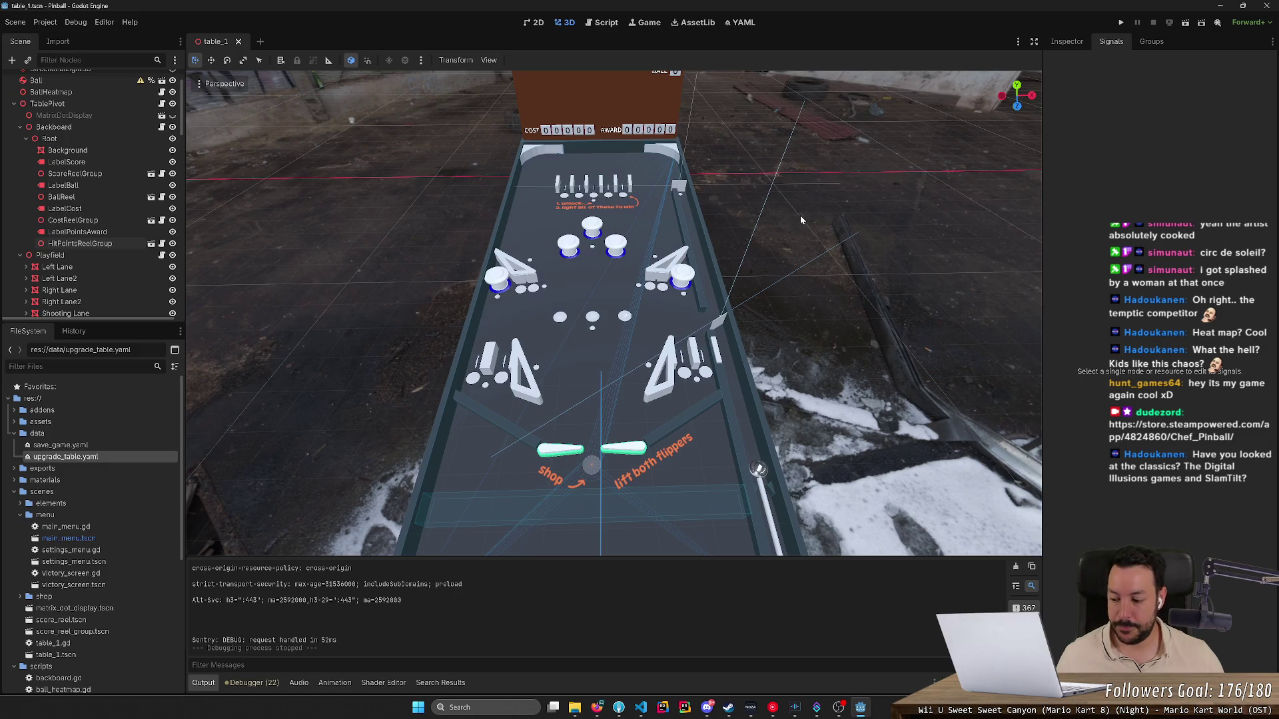
left_click_drag(801, 215, 801, 170)
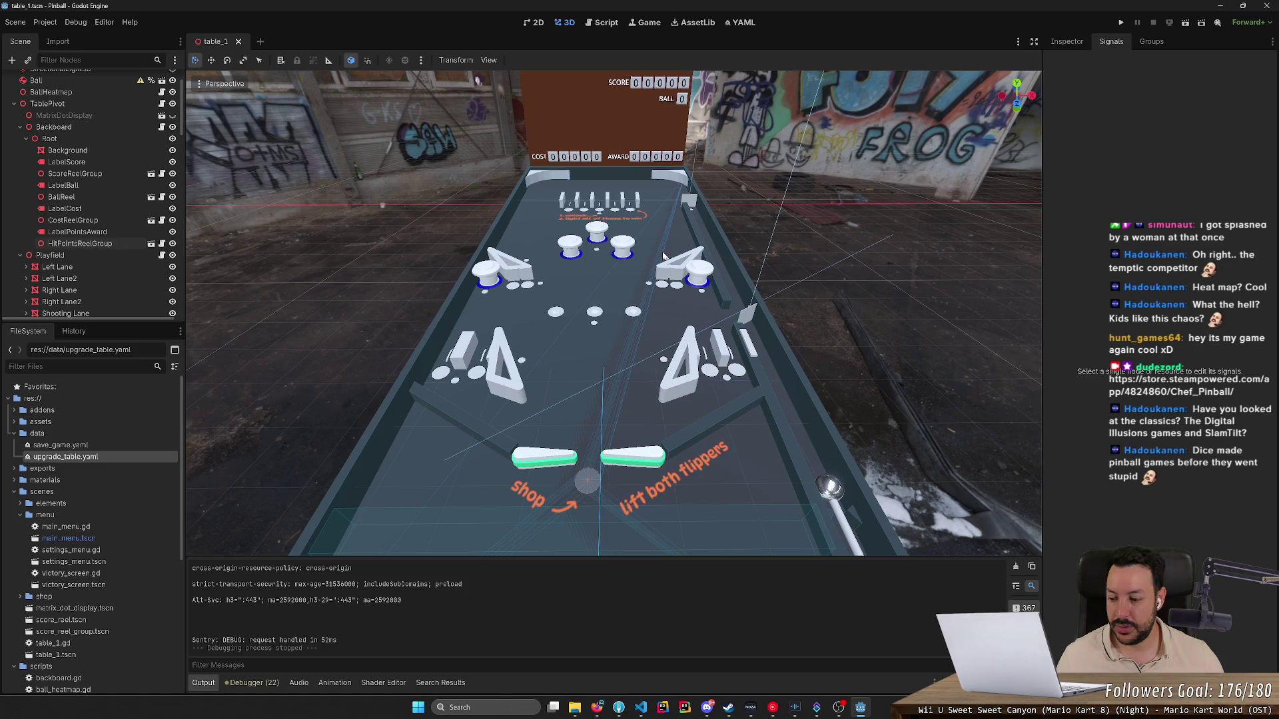
key("alt+Tab")
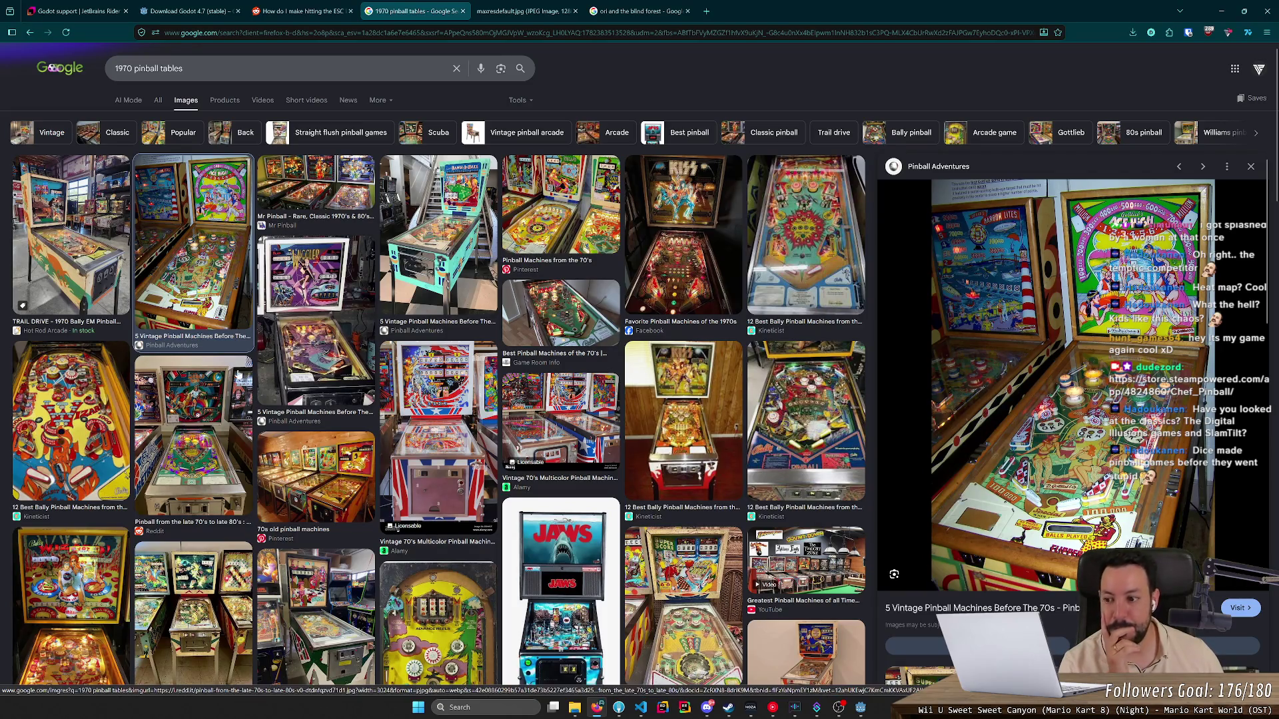
Step: Preview the Kineticist Bally and PinRescue playfield images, then minimise the browser
left_click(93, 400)
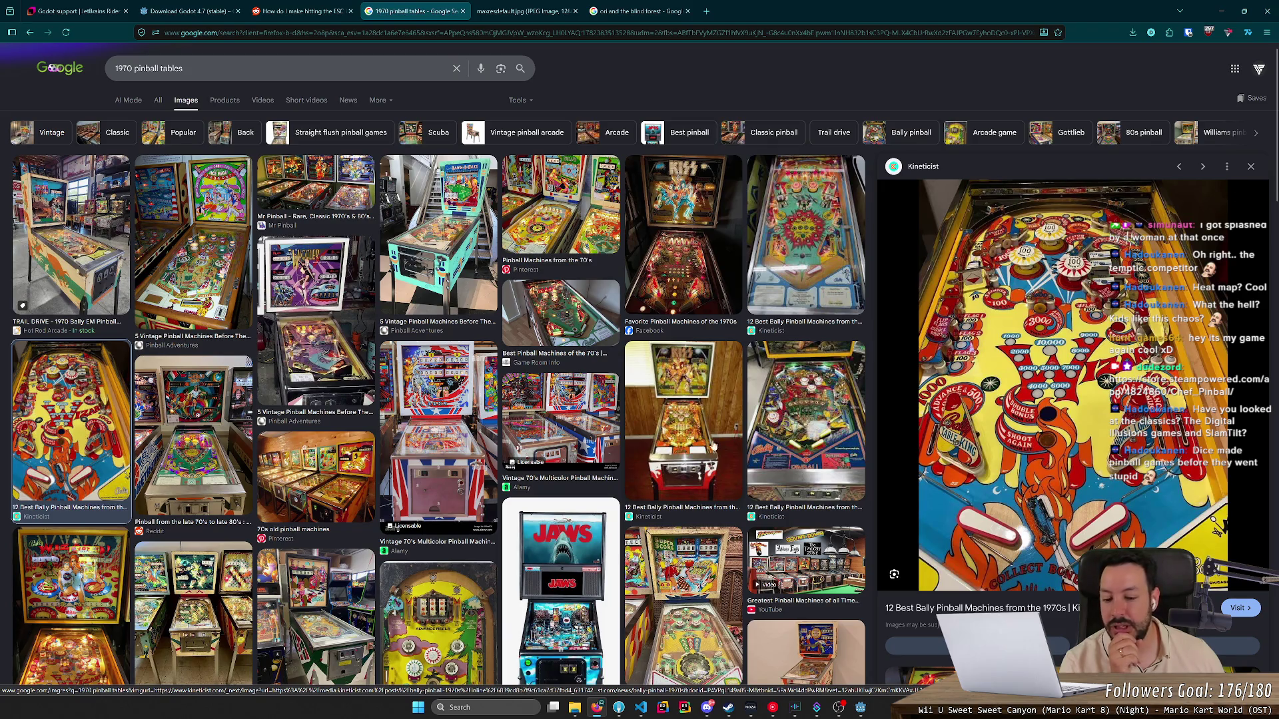
key("alt+Tab")
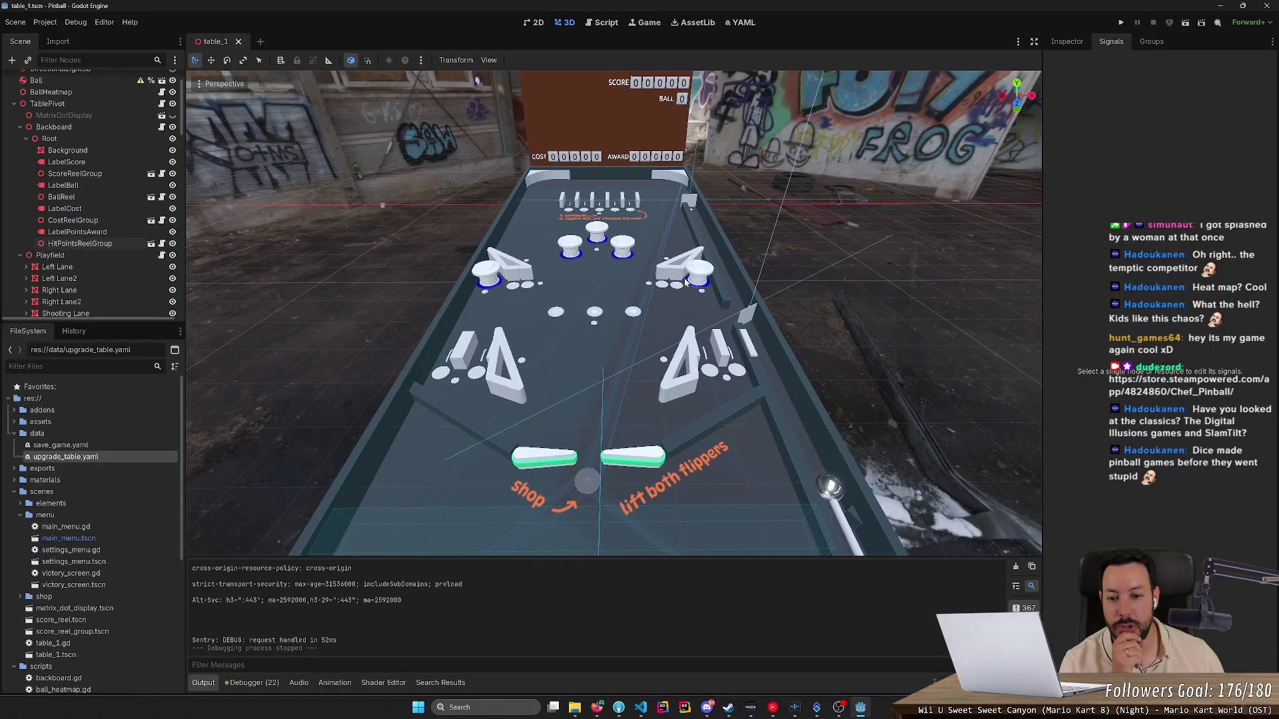
left_click(597, 707)
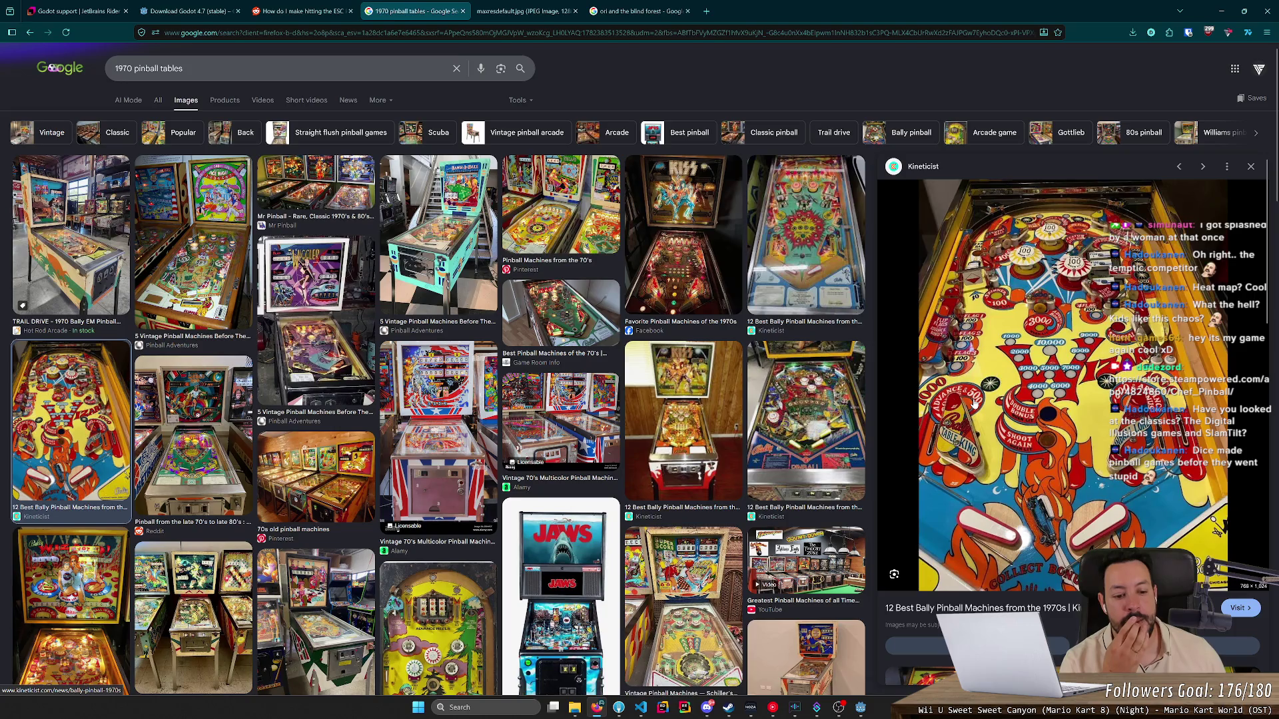
scroll(974, 402, "down", 3)
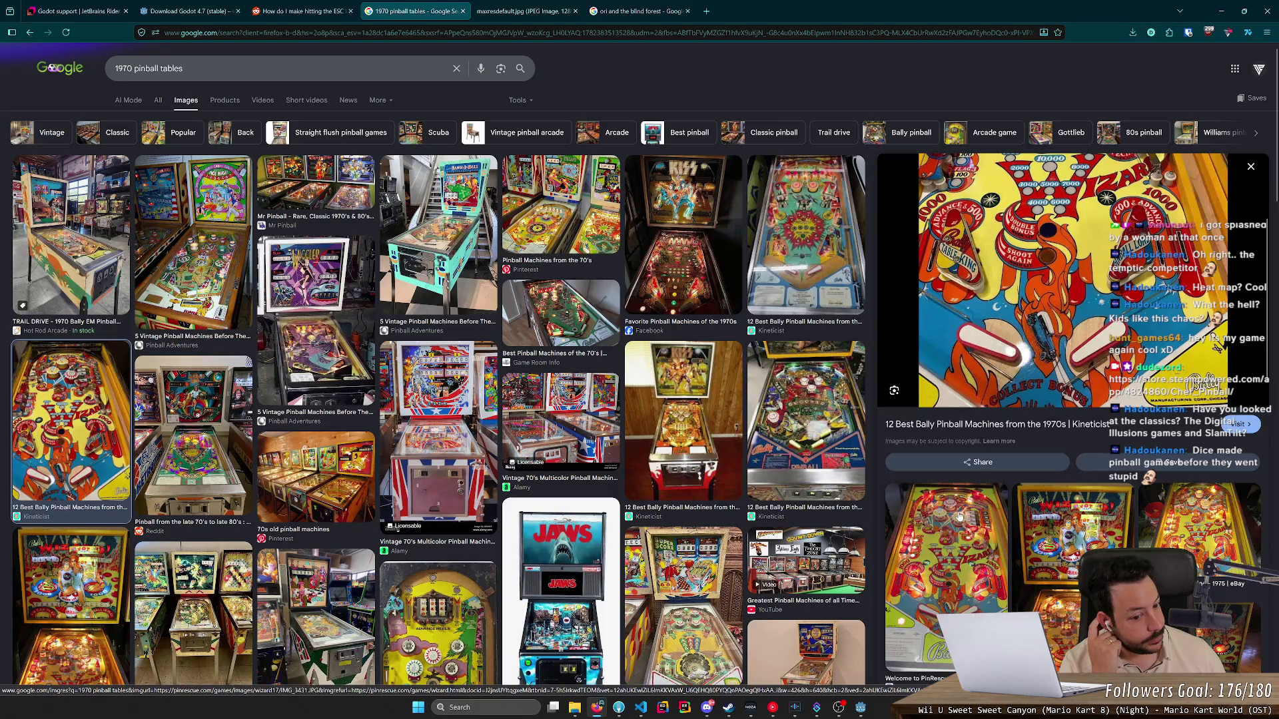
left_click(959, 516)
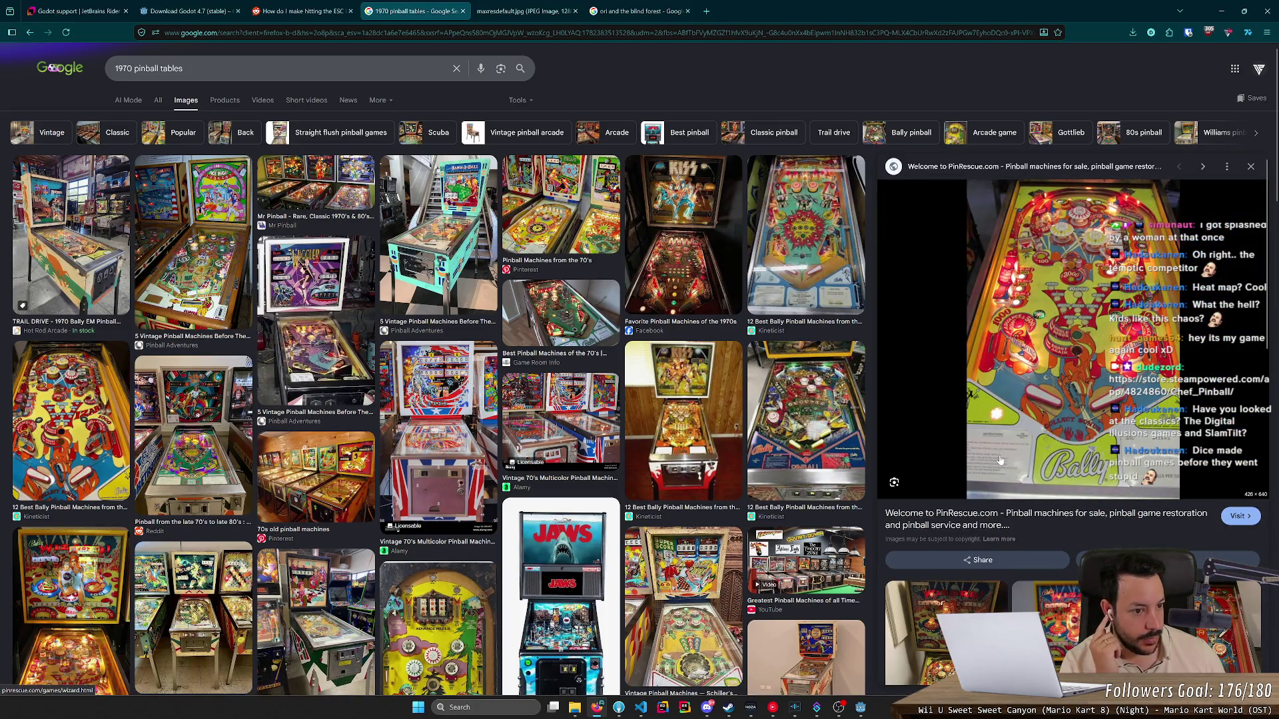
scroll(978, 469, "down", 2)
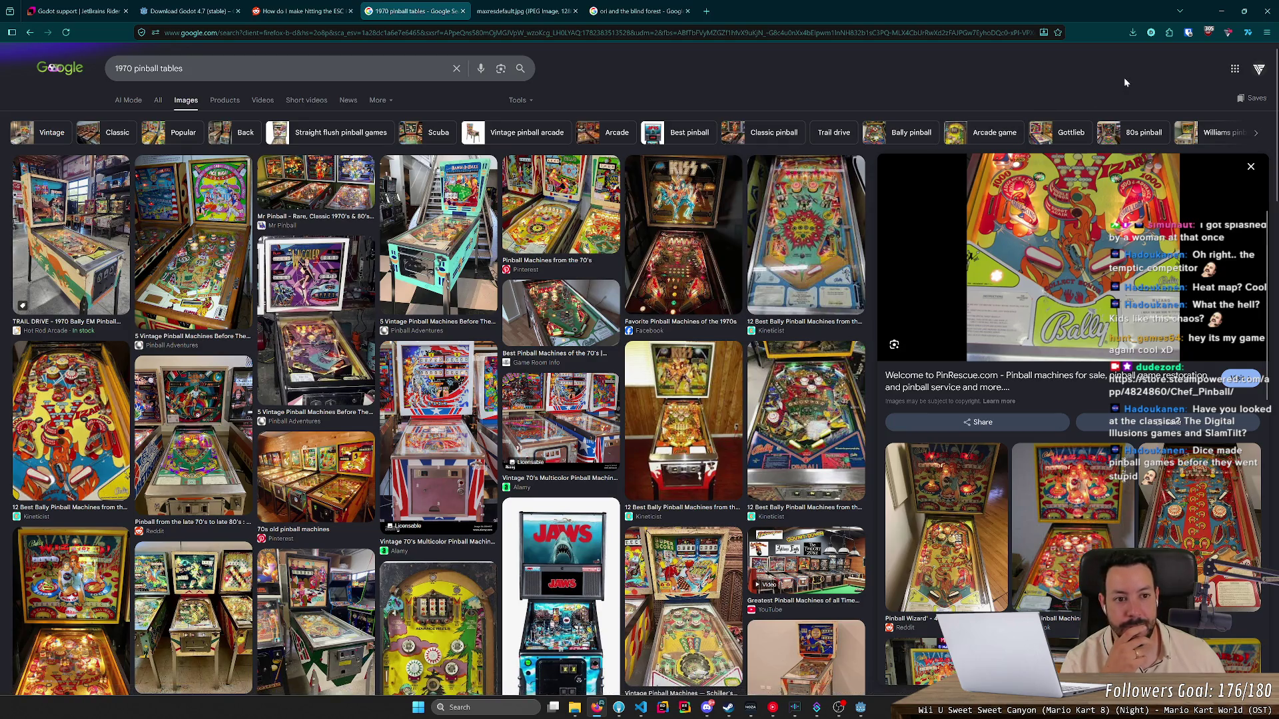
left_click(1219, 11)
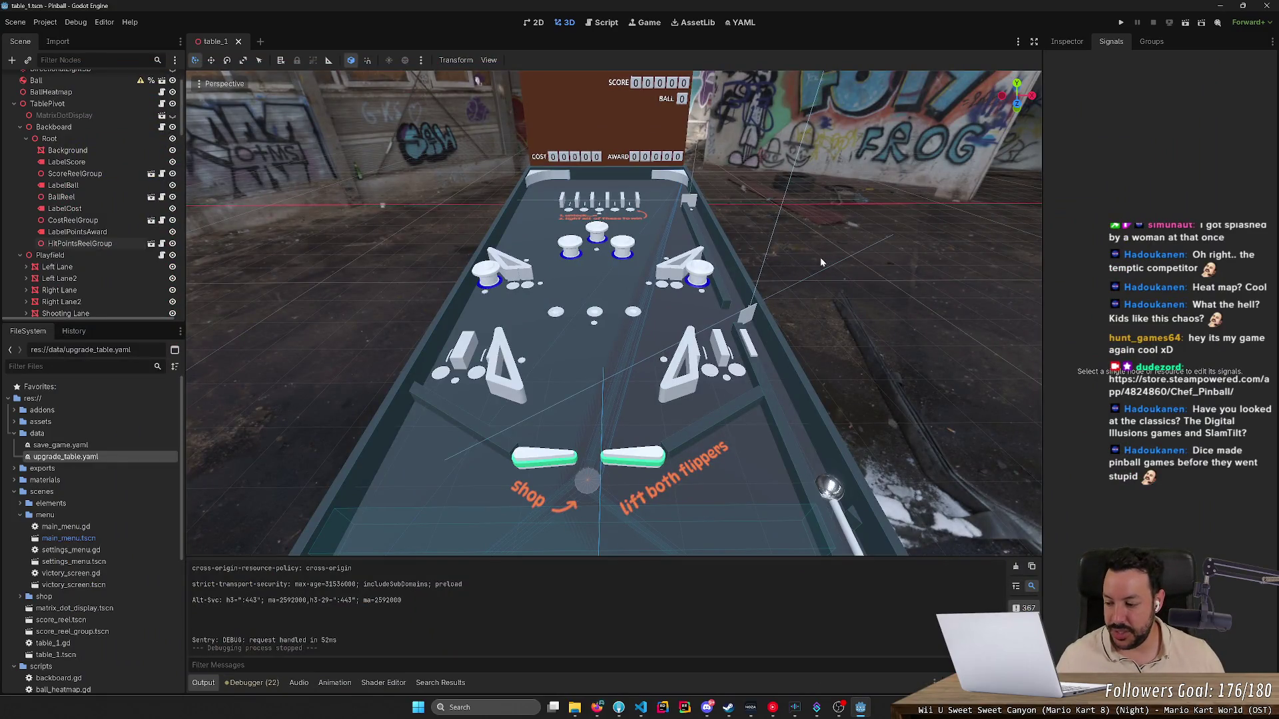
Step: Zoom and shift the 3D view to frame the table, then run the pinball game
scroll(821, 277, "up", 5)
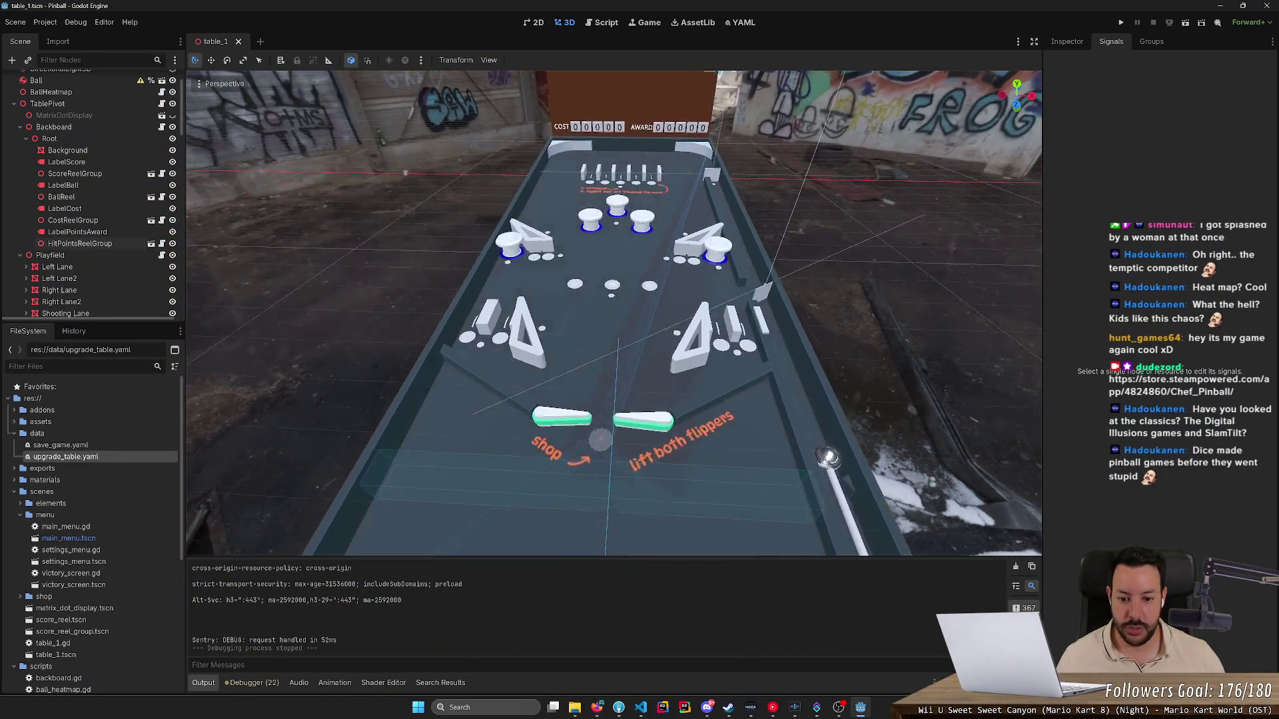
scroll(822, 277, "up", 2)
left_click_drag(814, 283, 804, 275)
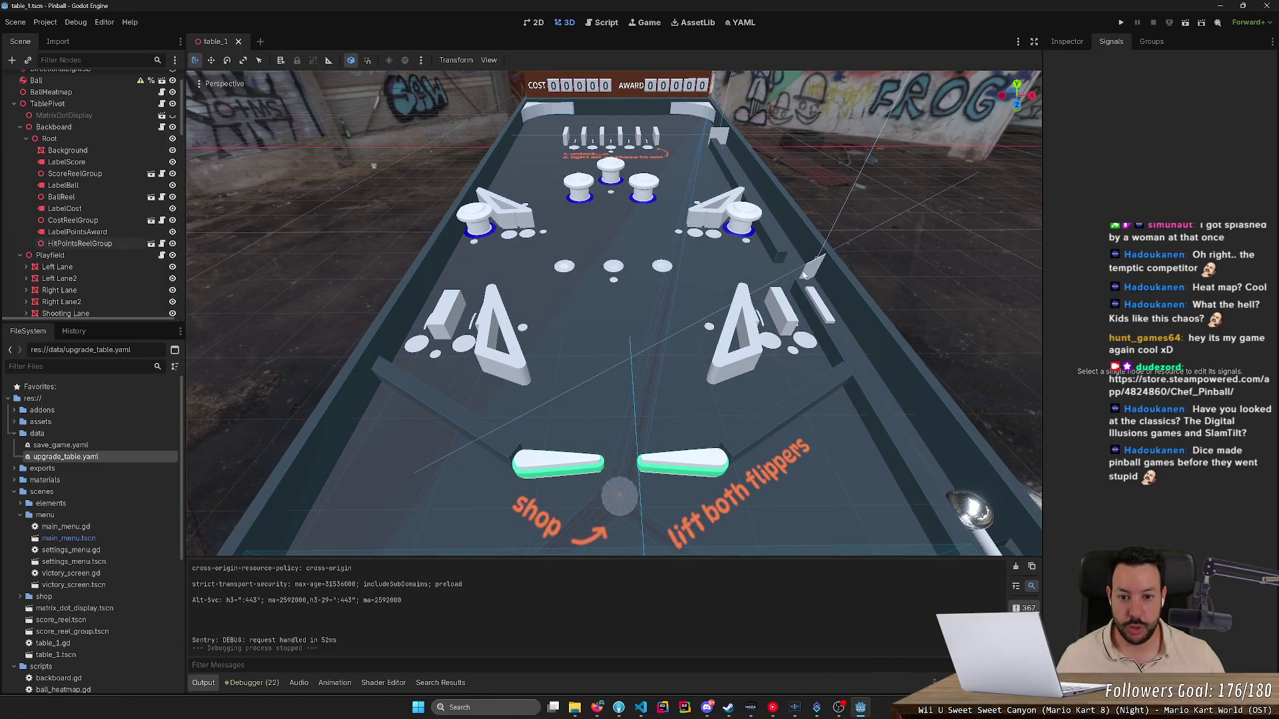
key("F6")
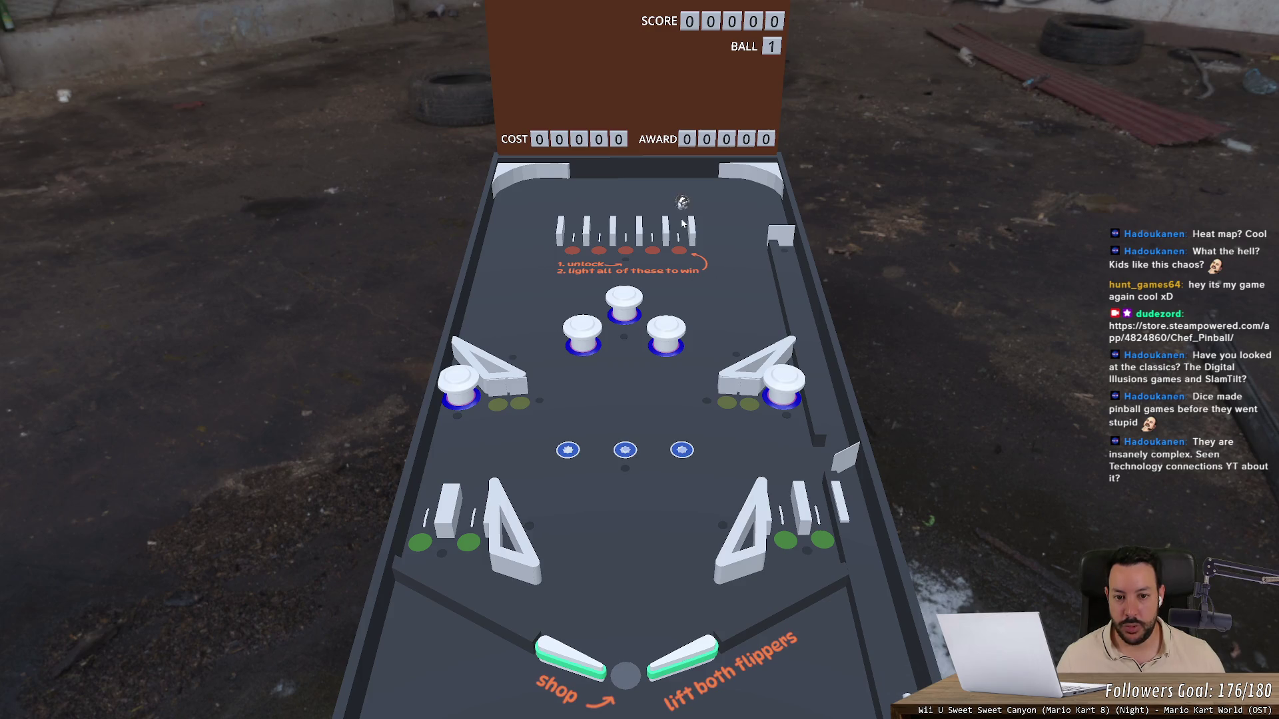
Step: Launch the ball, open the shop with both flippers, and start cycling upgrades
key("space")
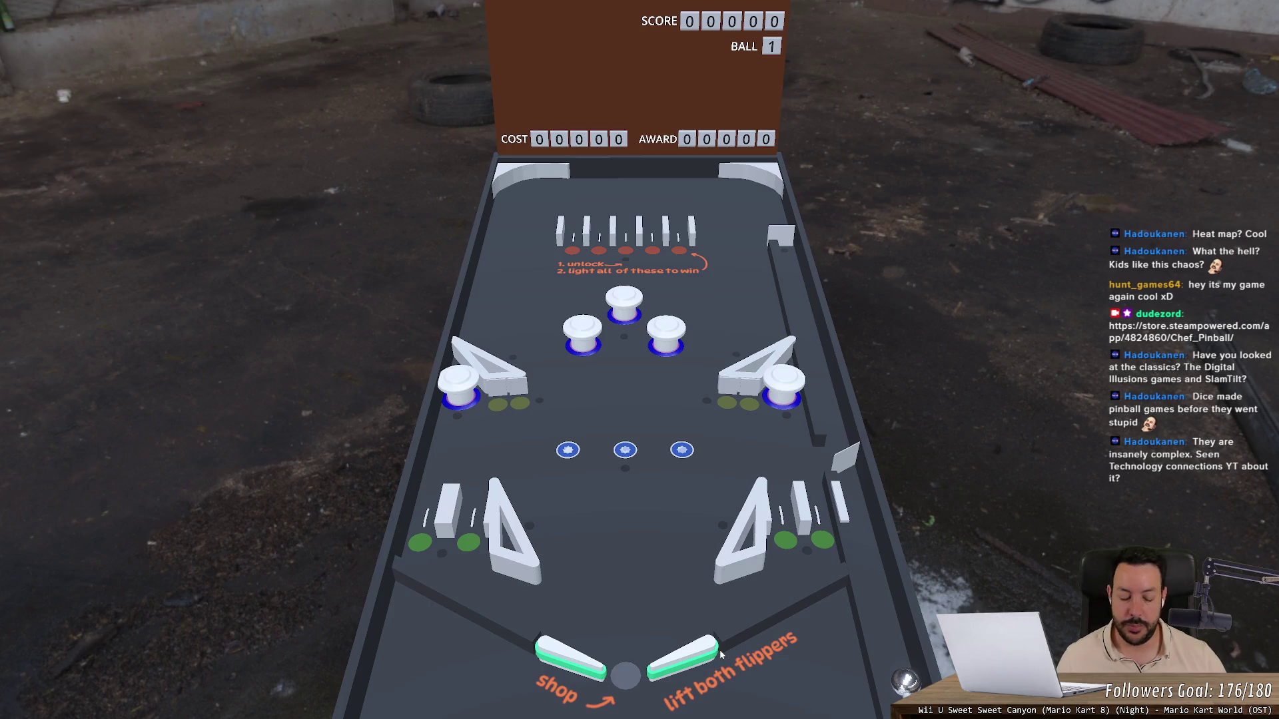
key("Left")
key("Right")
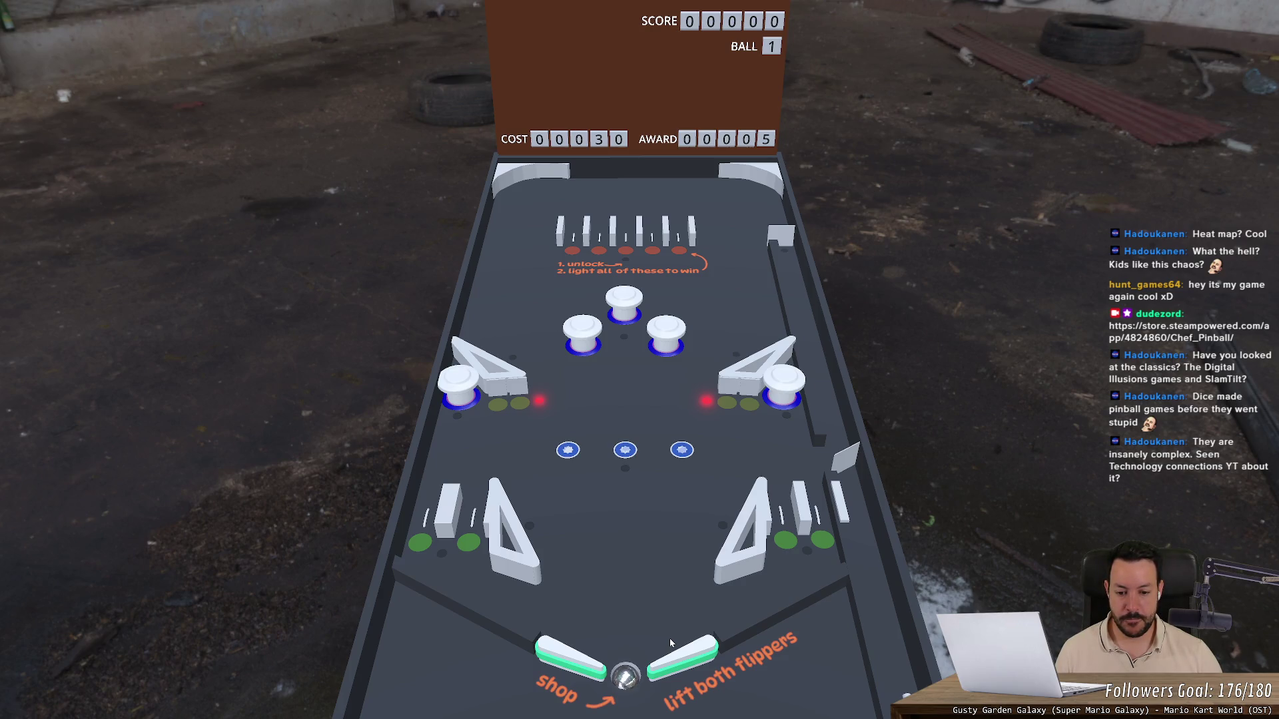
key("Right")
key("Left")
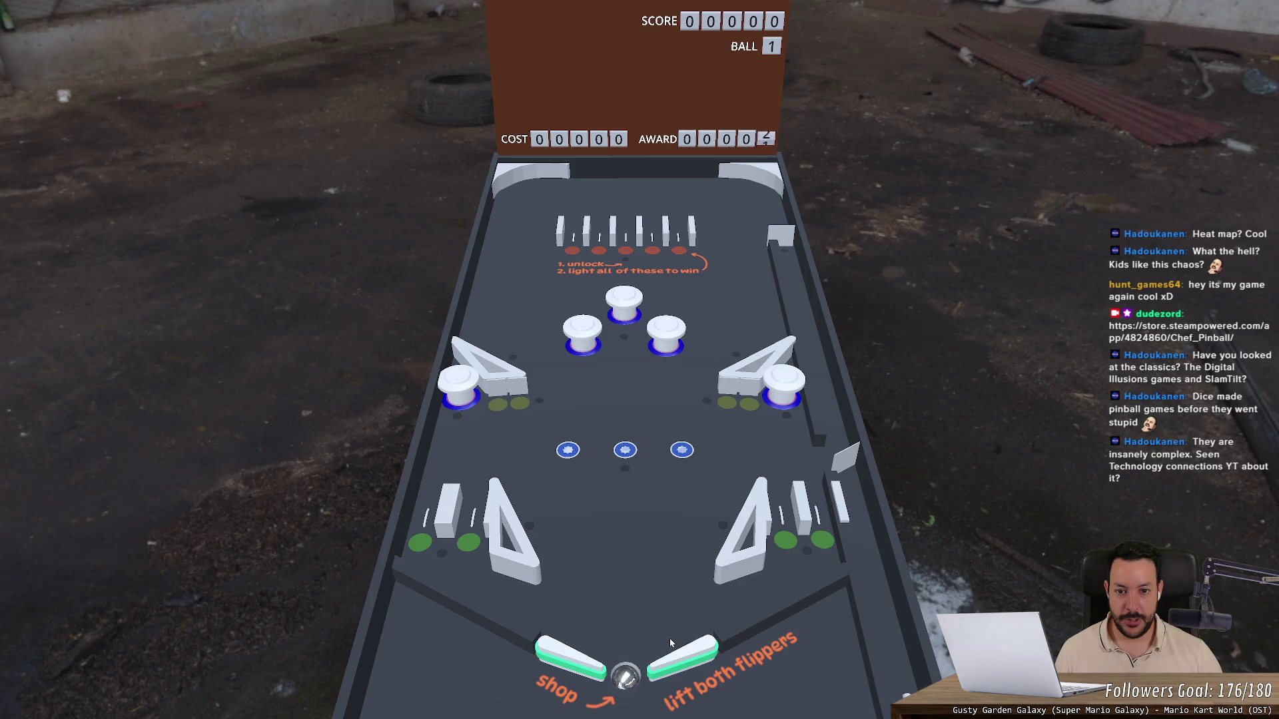
key("Left")
key("Left")
key("Right")
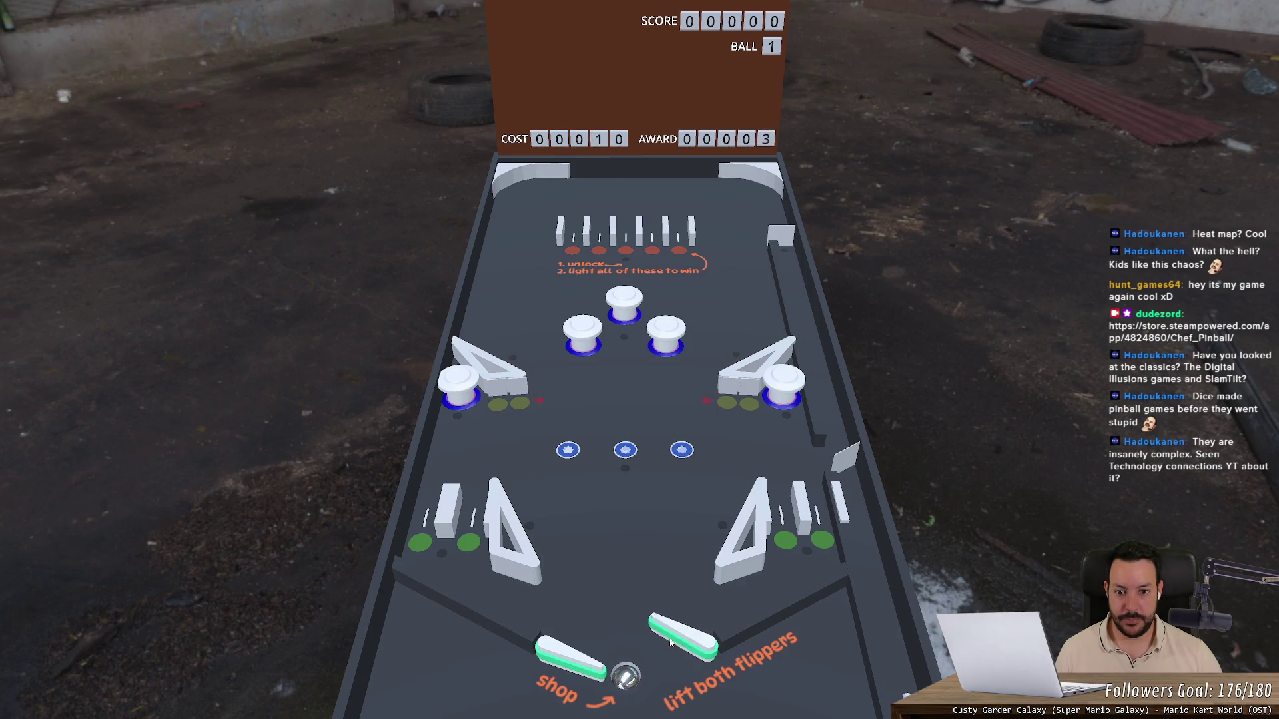
key("Right")
key("Left")
key("Right")
key("Right")
key("Right")
key("Right")
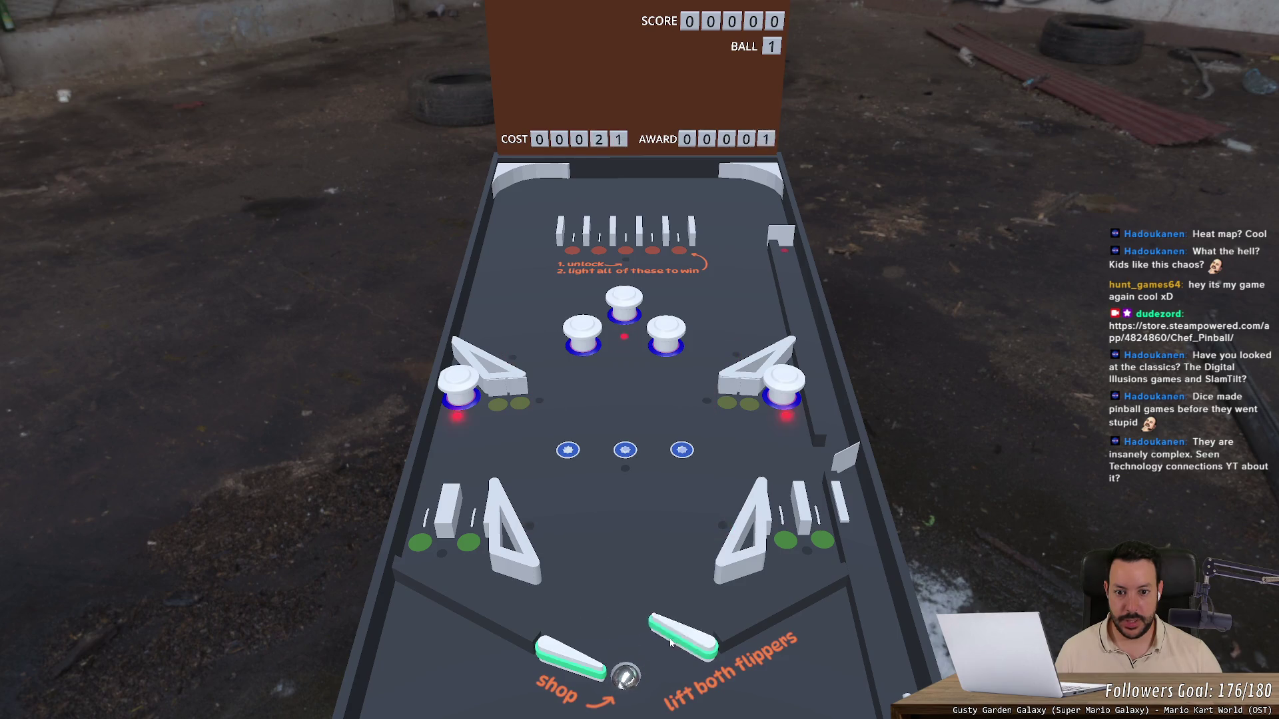
key("Left")
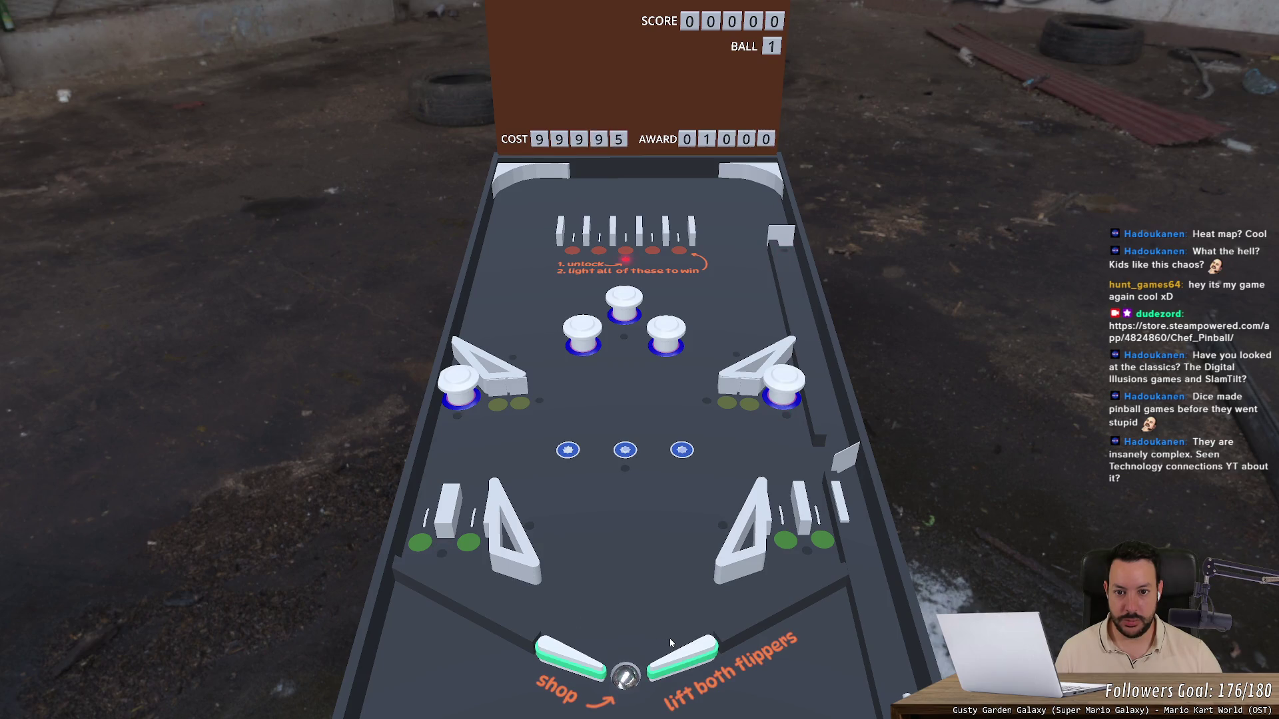
key("Left")
key("Left")
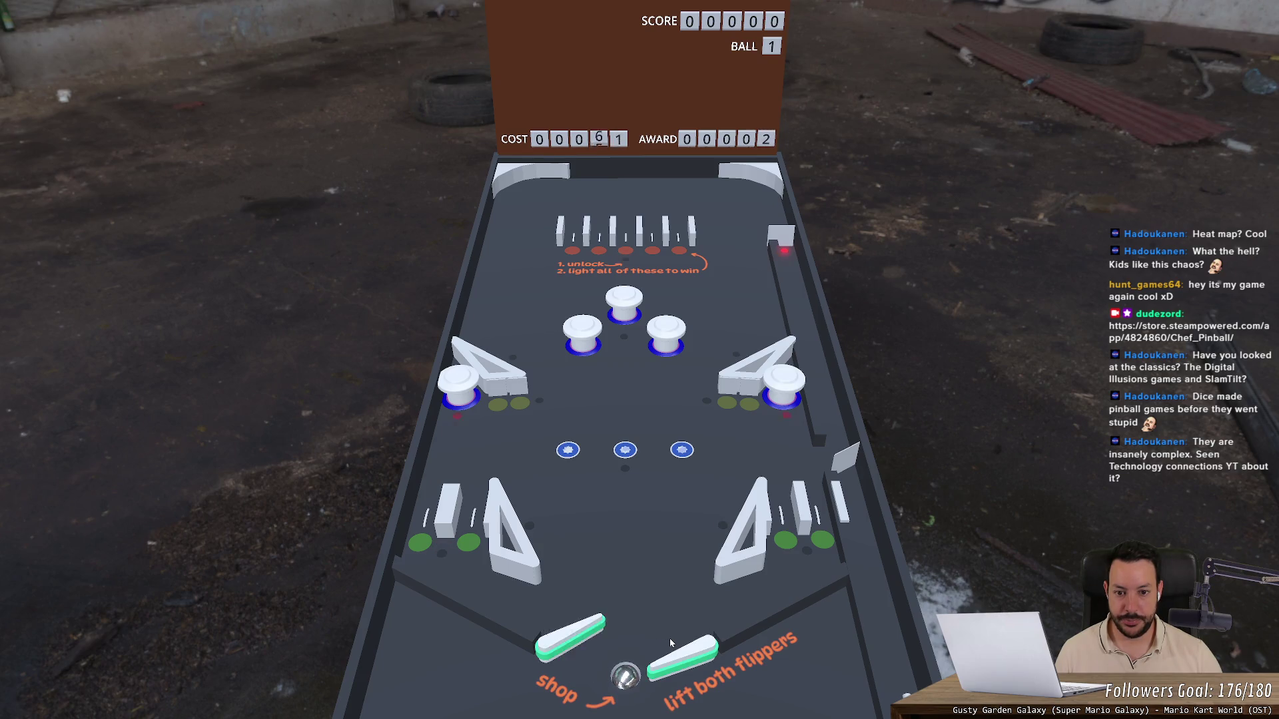
Step: Keep cycling the shop's COST and AWARD reels, then leave the shop and release the ball
key("Left")
key("Left")
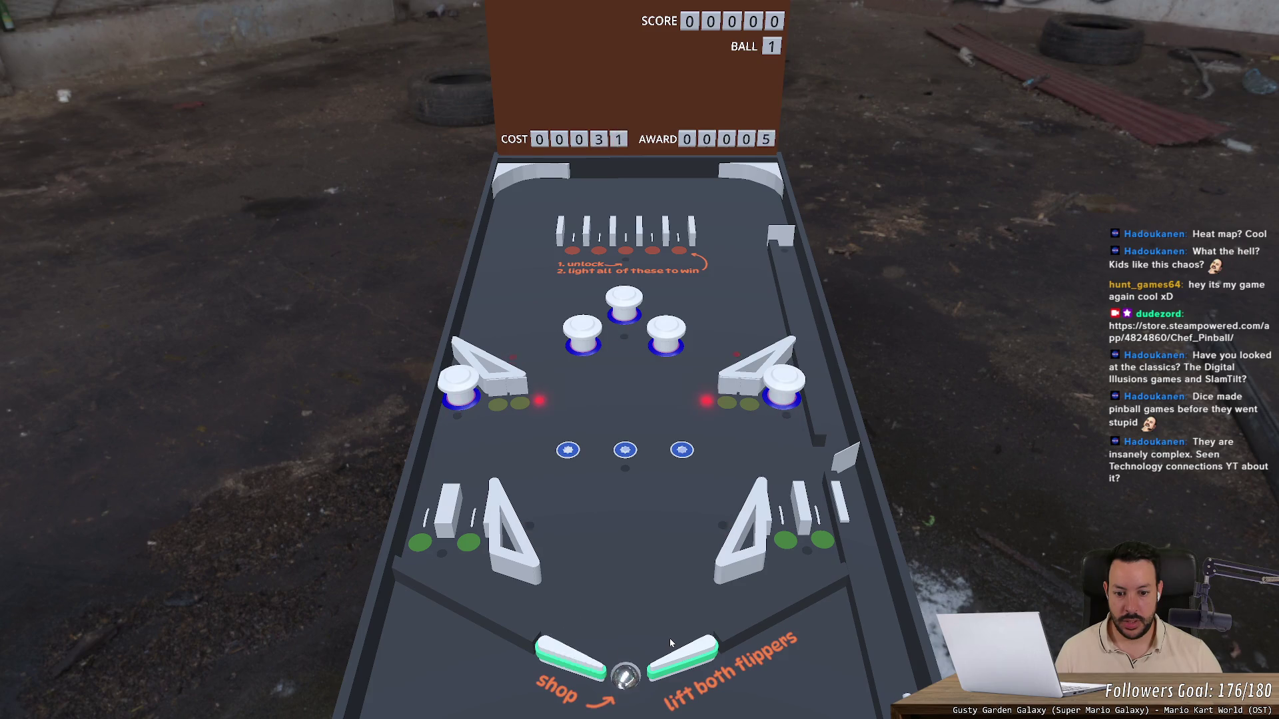
key("Right")
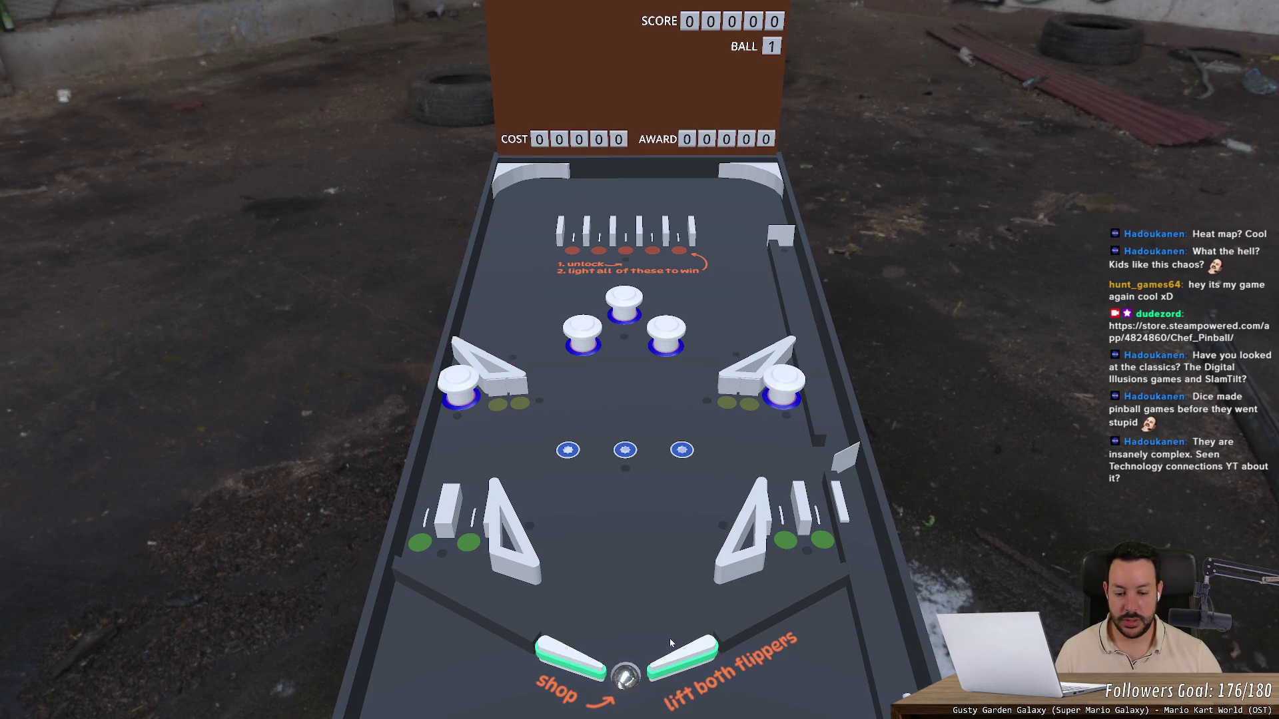
key("Left")
key("Right")
key("Right")
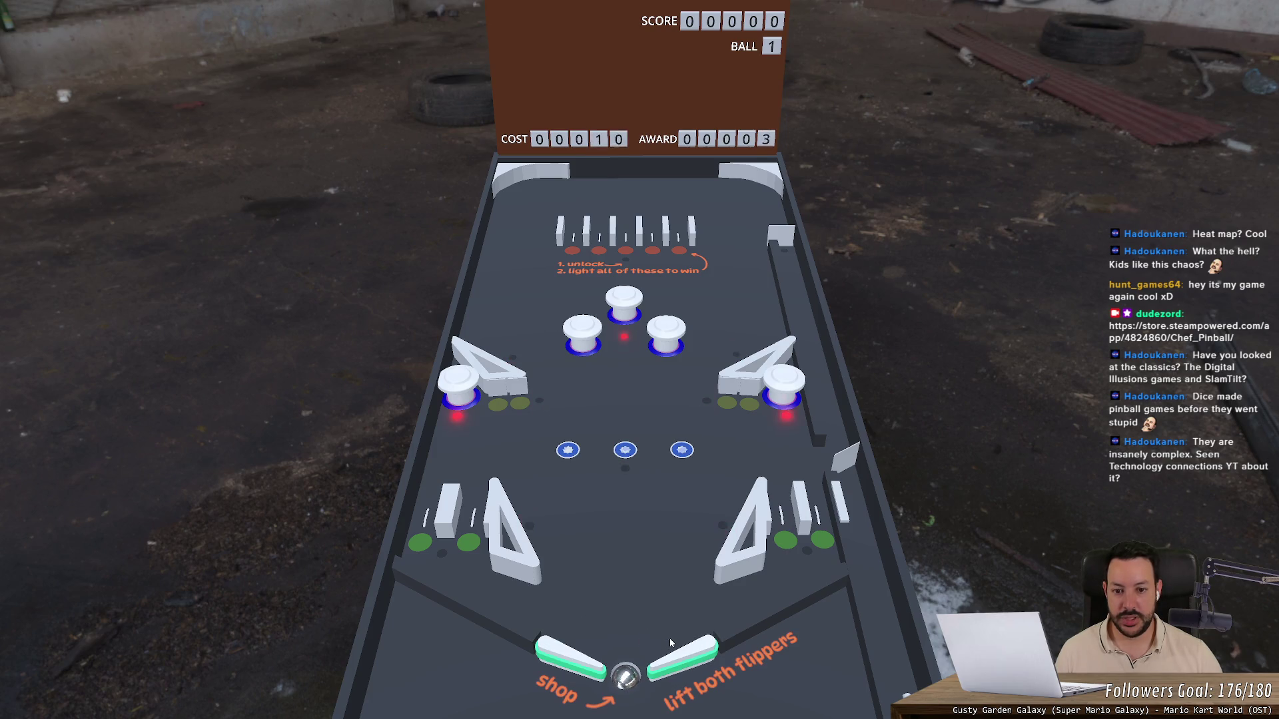
key("Left")
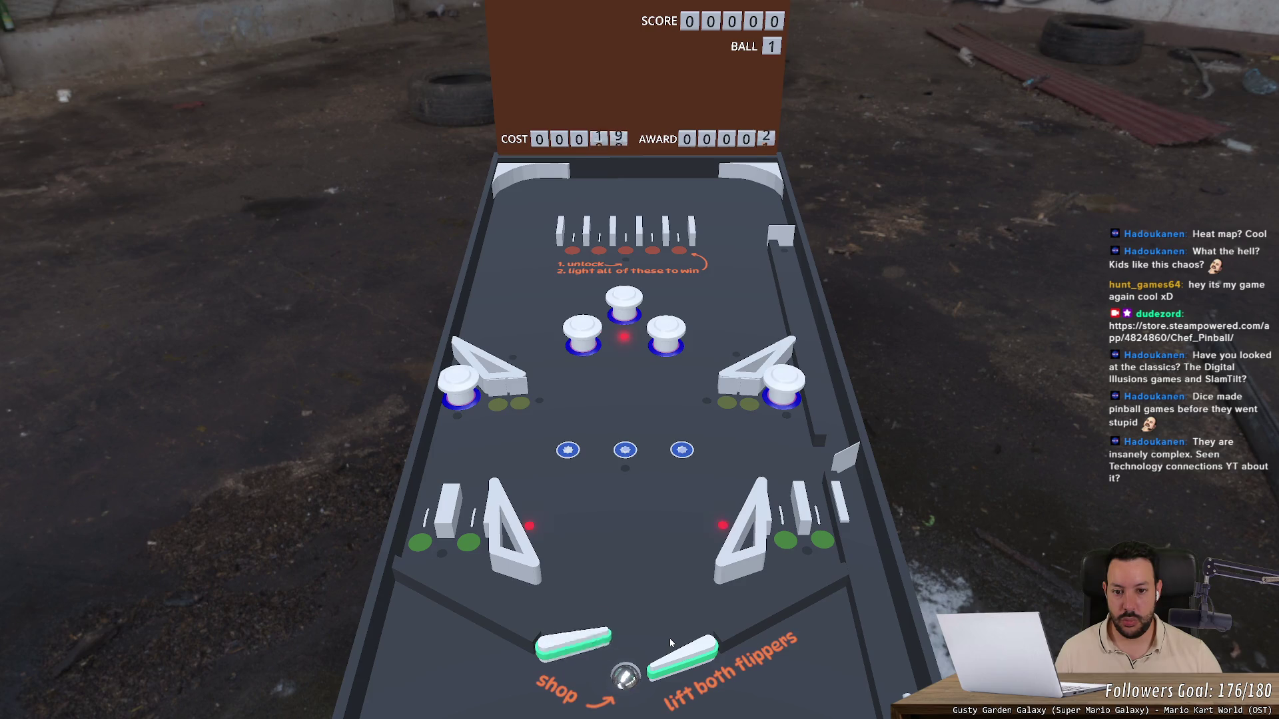
key("Left")
key("Left")
key("Left")
key("Right")
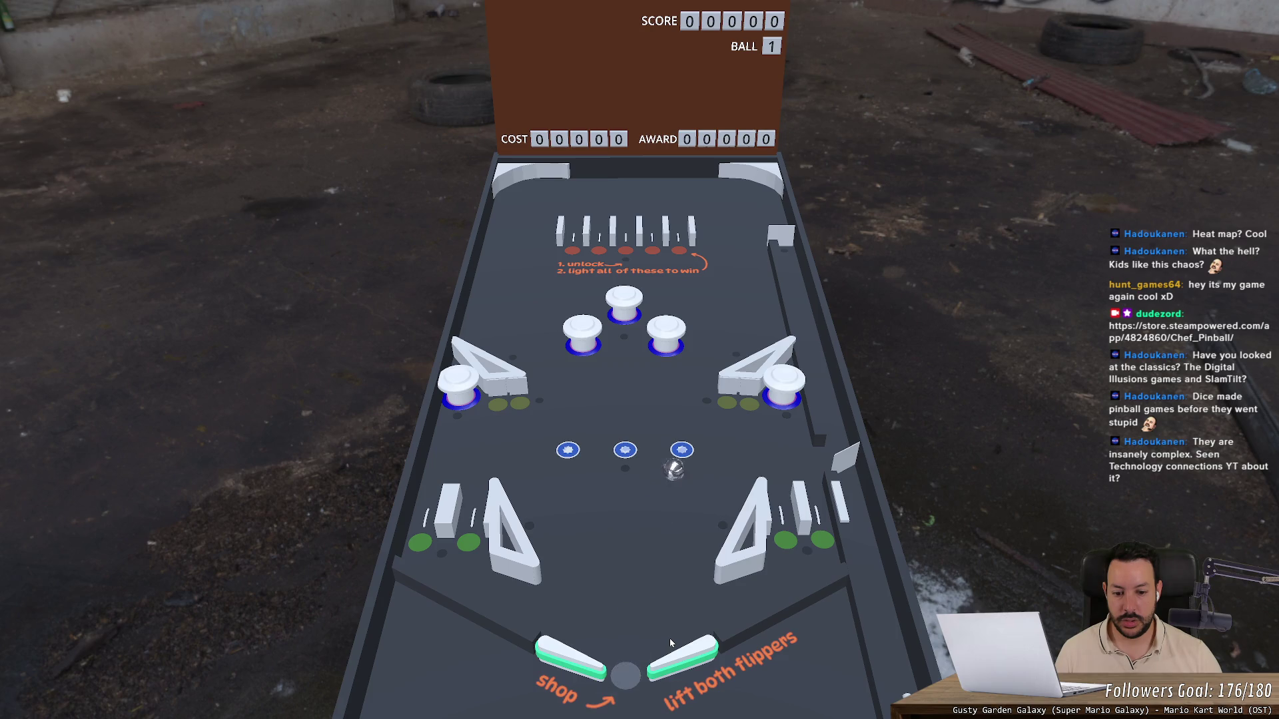
key("Right")
Step: Reopen the shop, step through more upgrades, then stop the game with F8
key("Left")
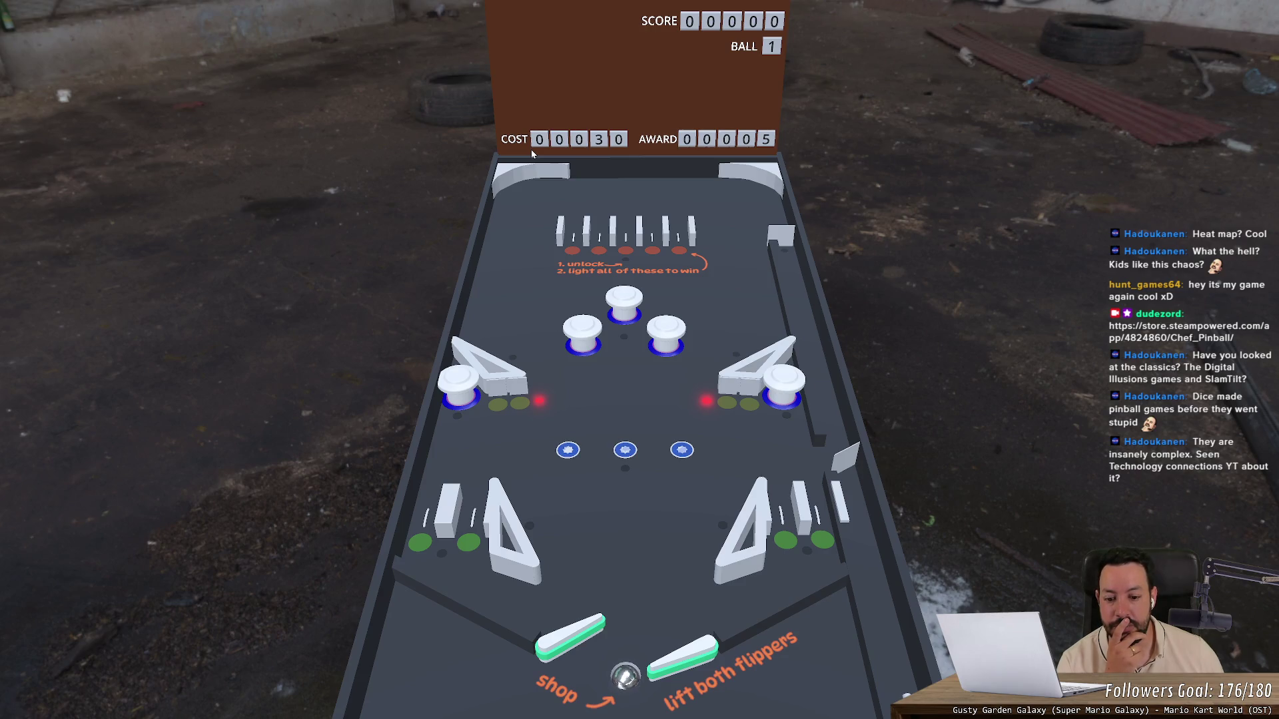
key("Left")
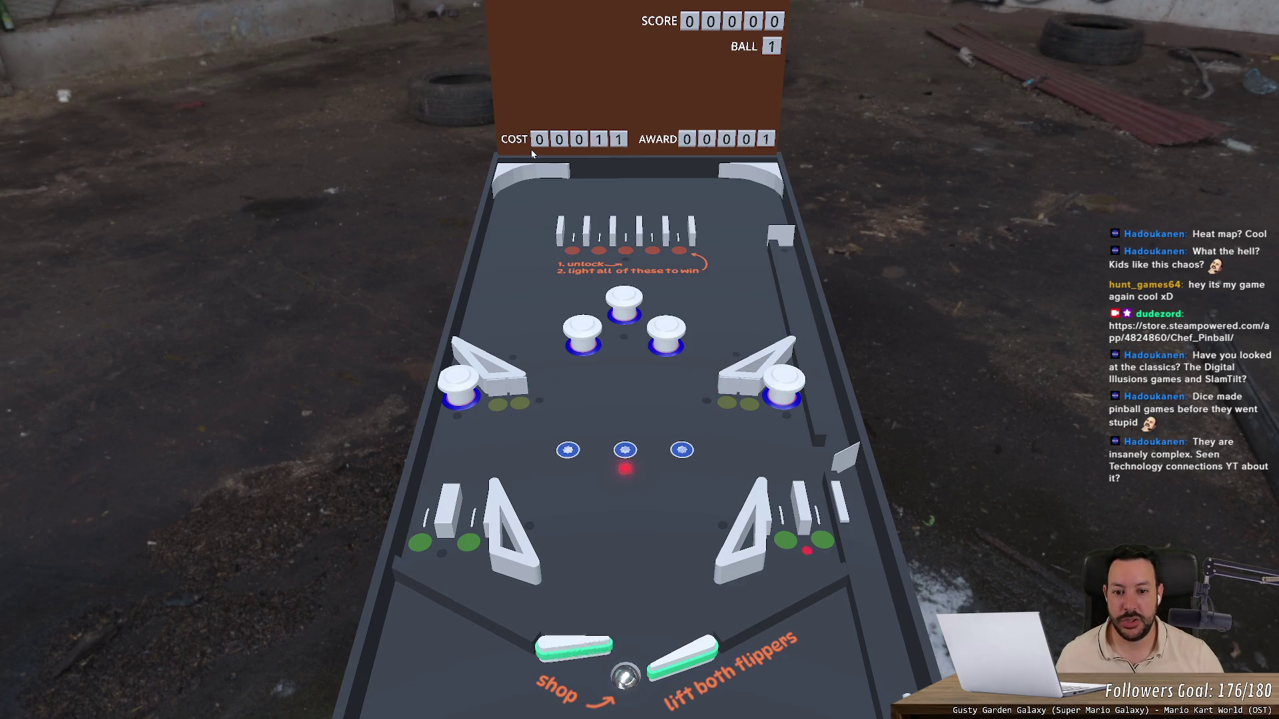
key("Left")
key("Right")
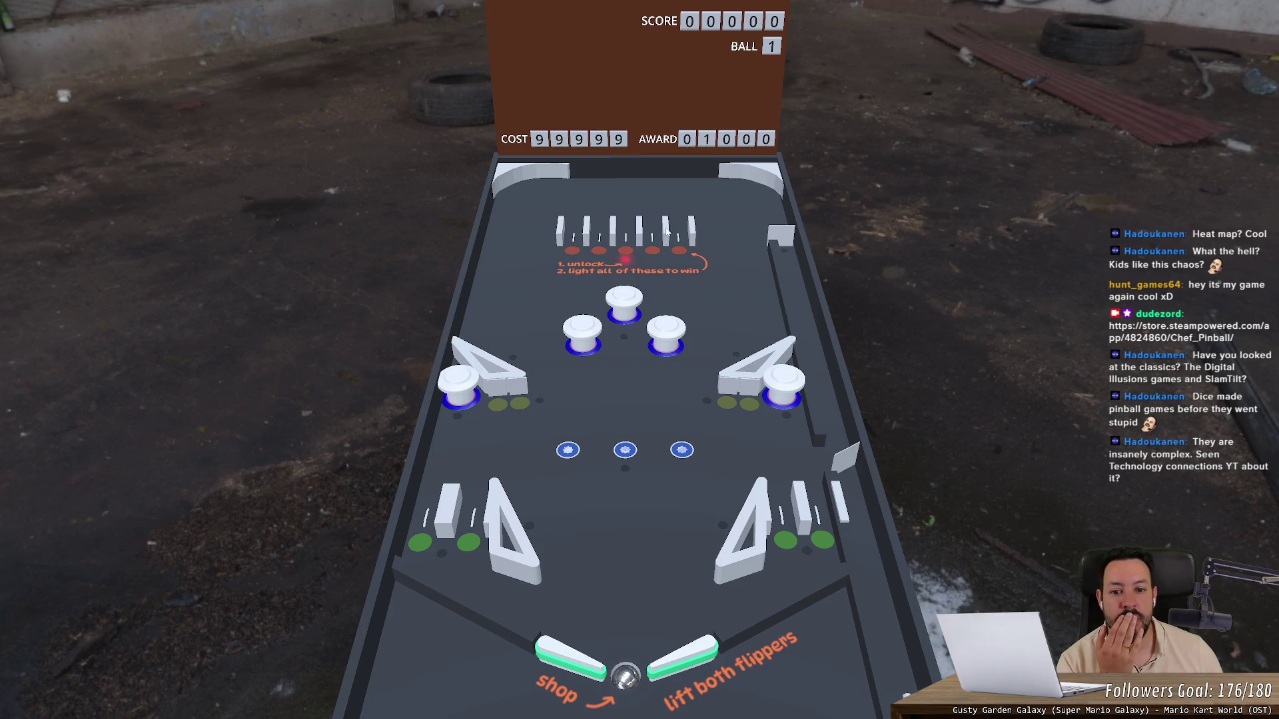
key("Left")
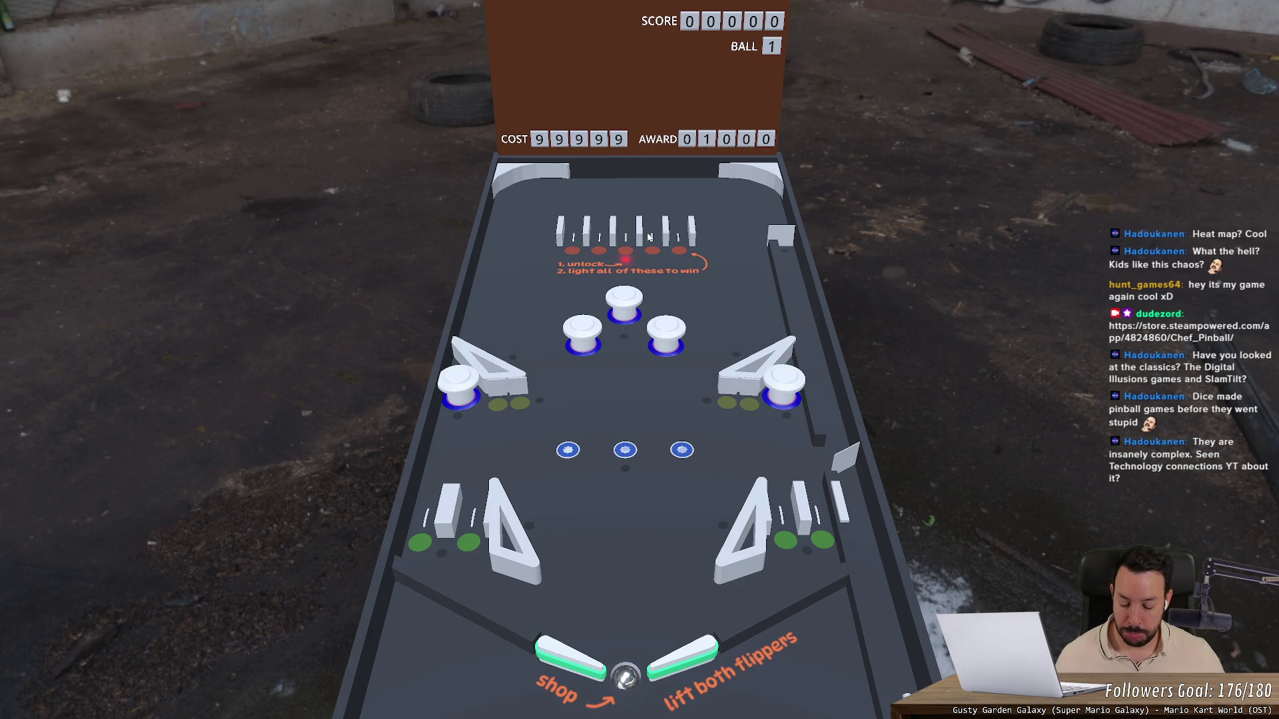
key("F8")
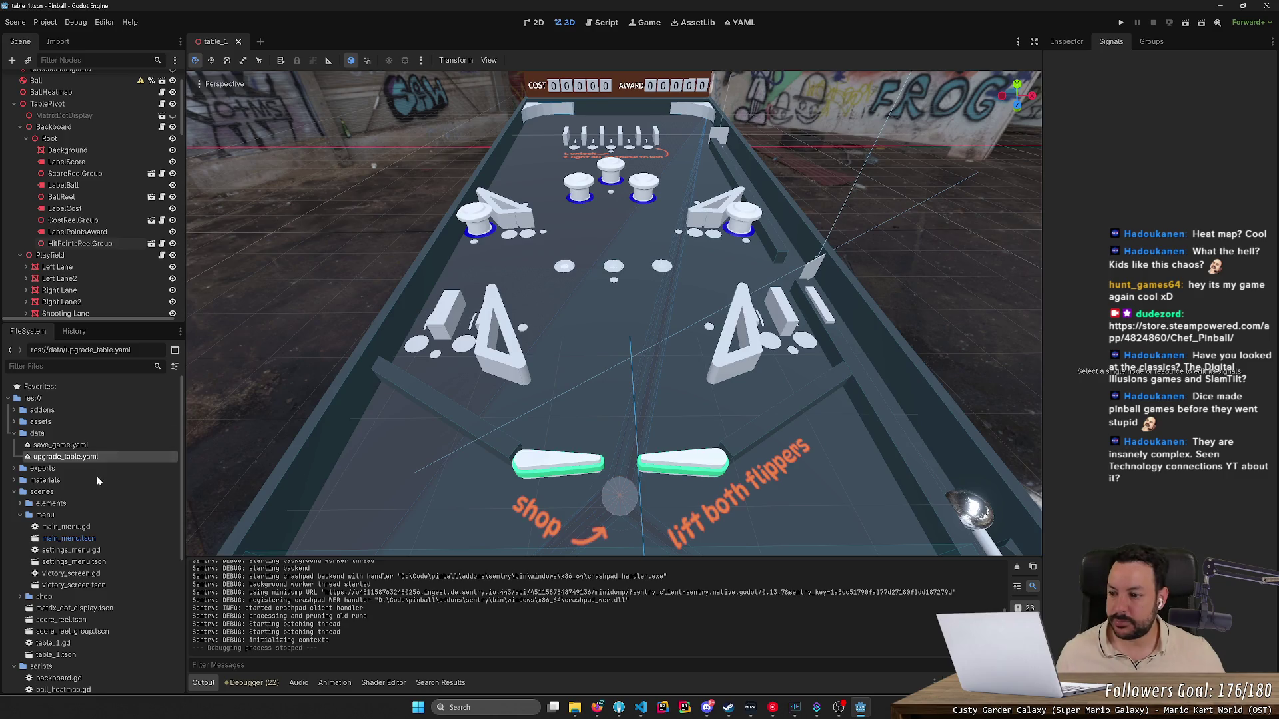
Step: Cut slot_rollover_group_goal and paste it first under table_1 in upgrade_table.yaml, then run the scene
left_click(741, 24)
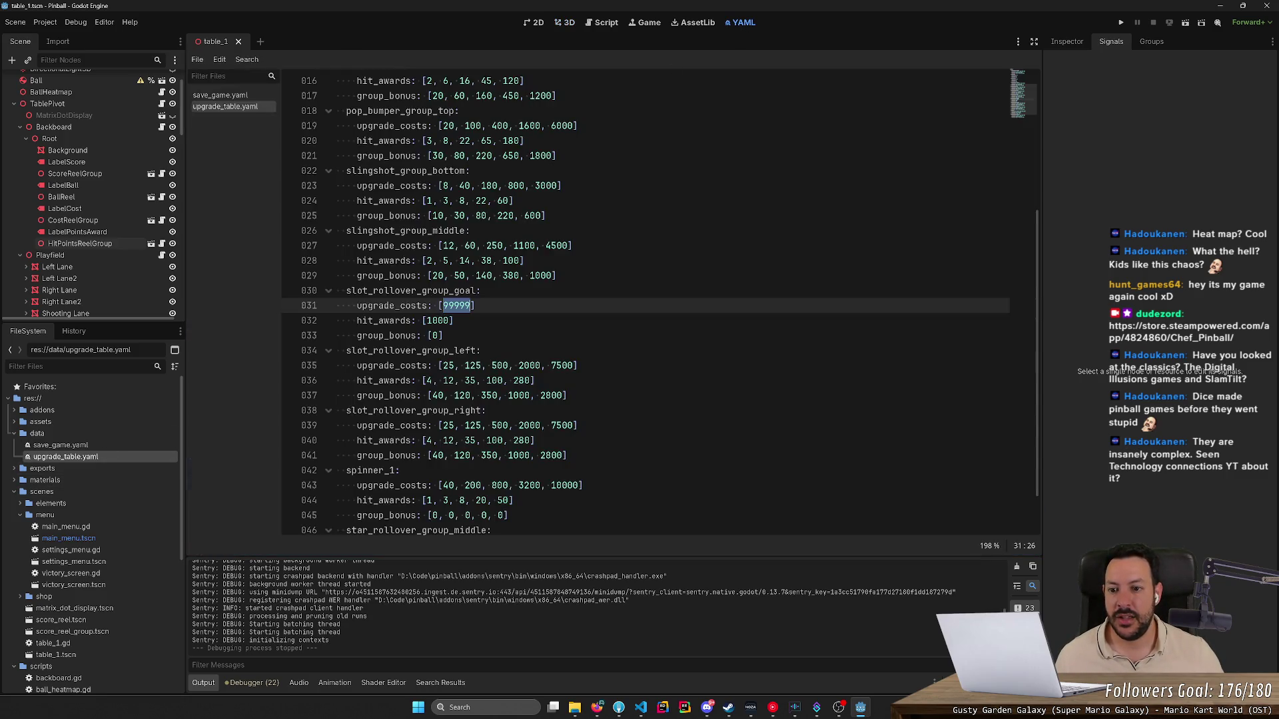
scroll(646, 306, "up", 5)
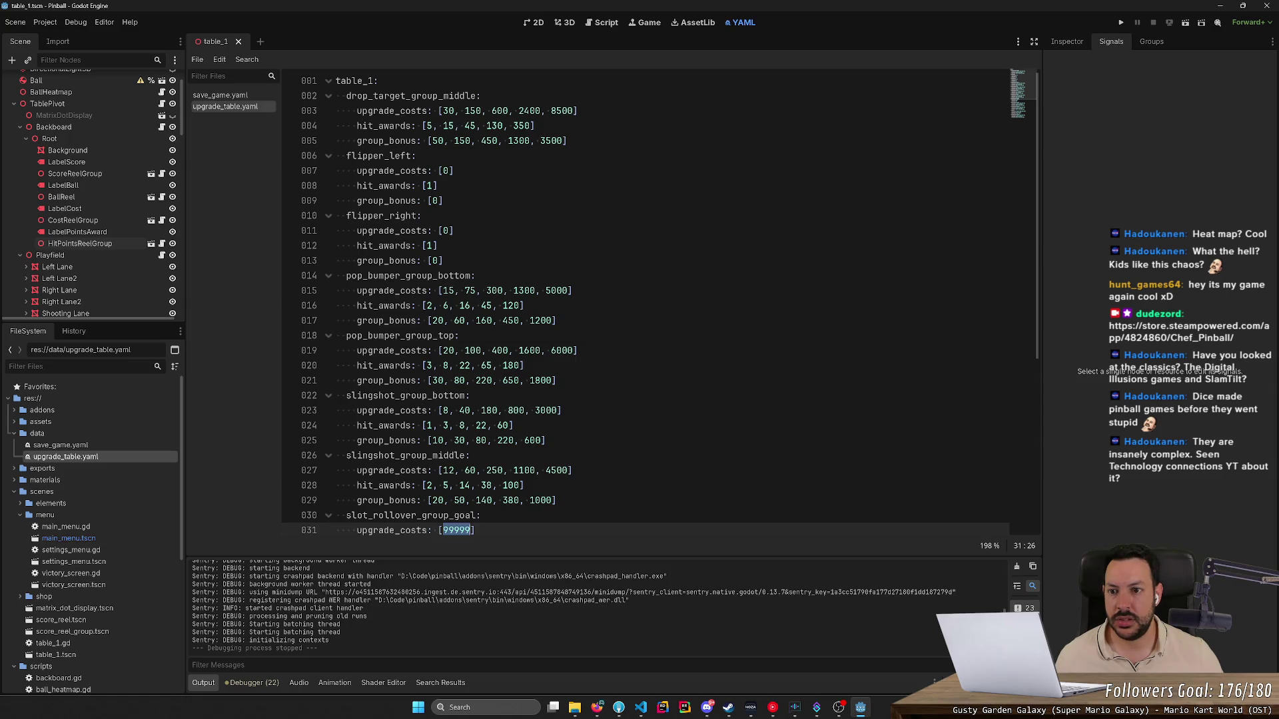
scroll(646, 307, "down", 2)
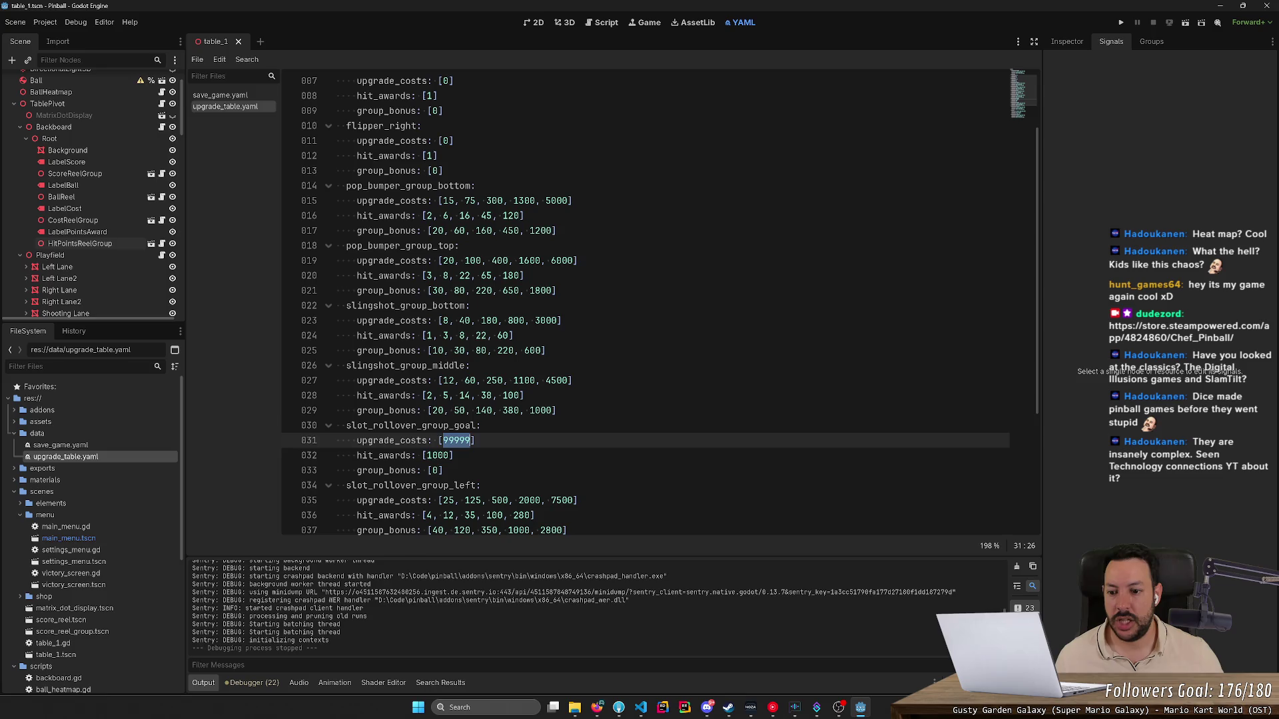
scroll(646, 307, "down", 2)
left_click_drag(444, 381, 558, 320)
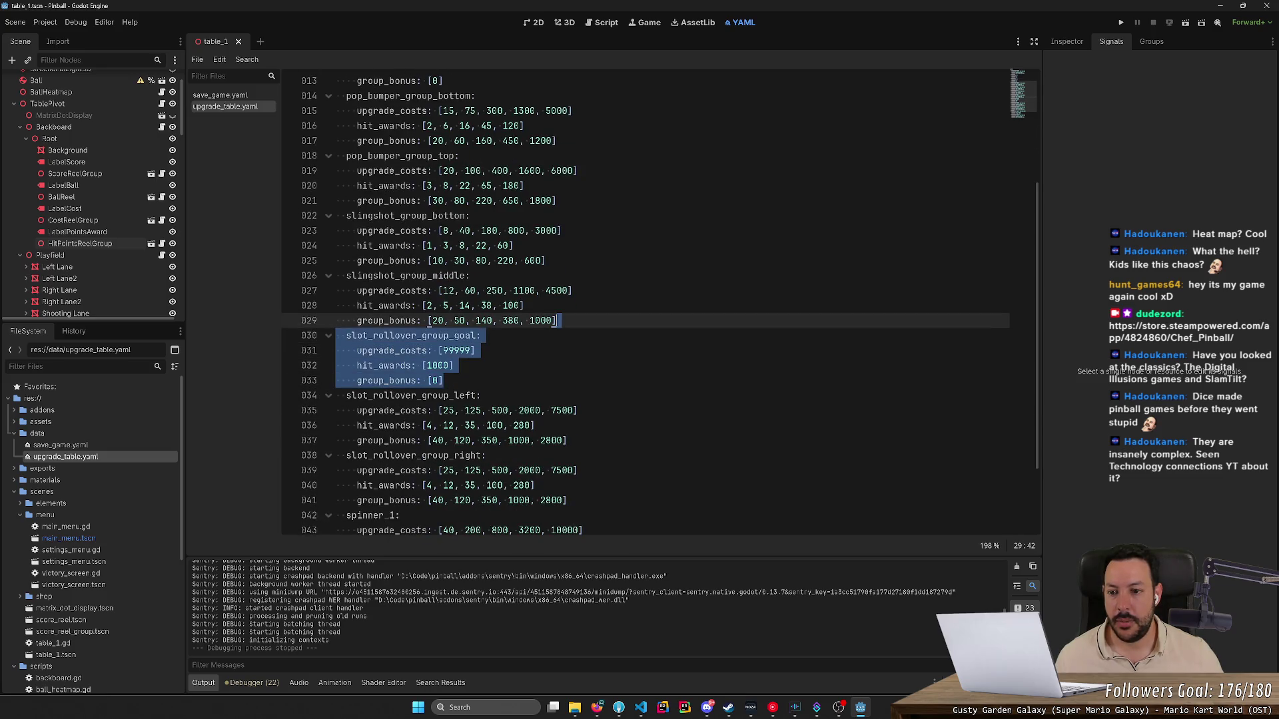
scroll(645, 301, "up", 4)
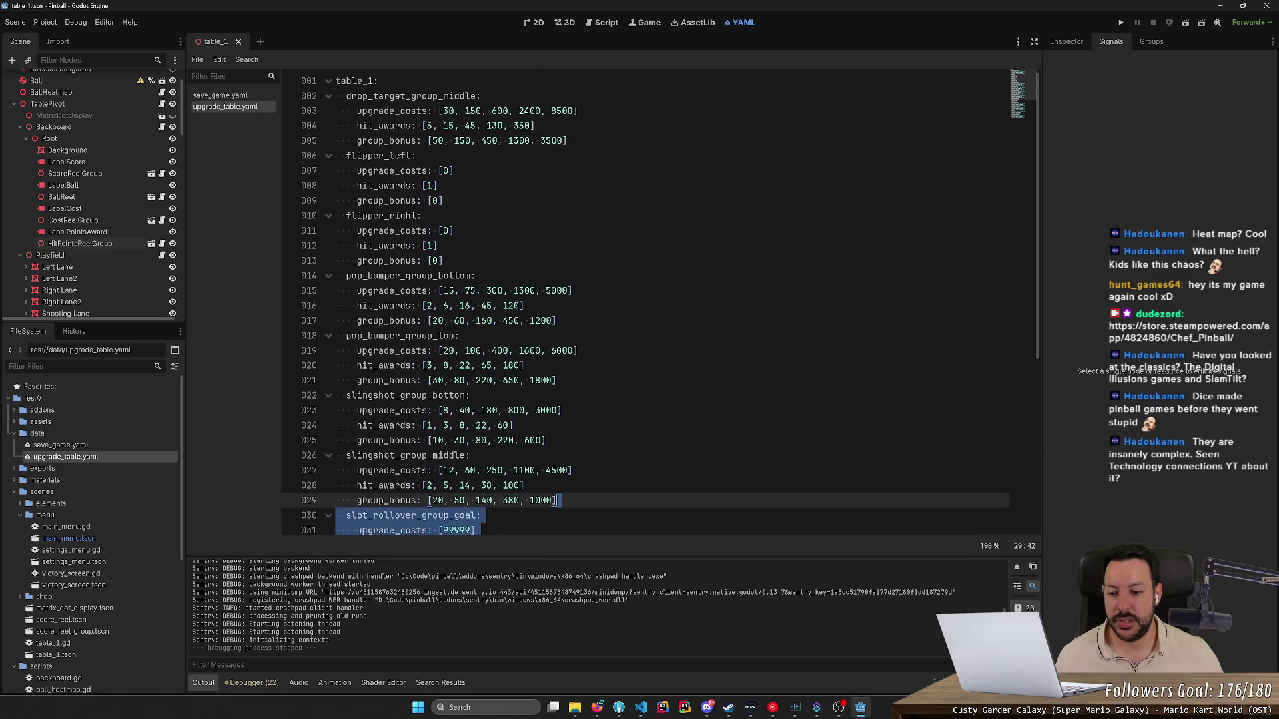
key("ctrl+x")
left_click(380, 81)
key("ctrl+v")
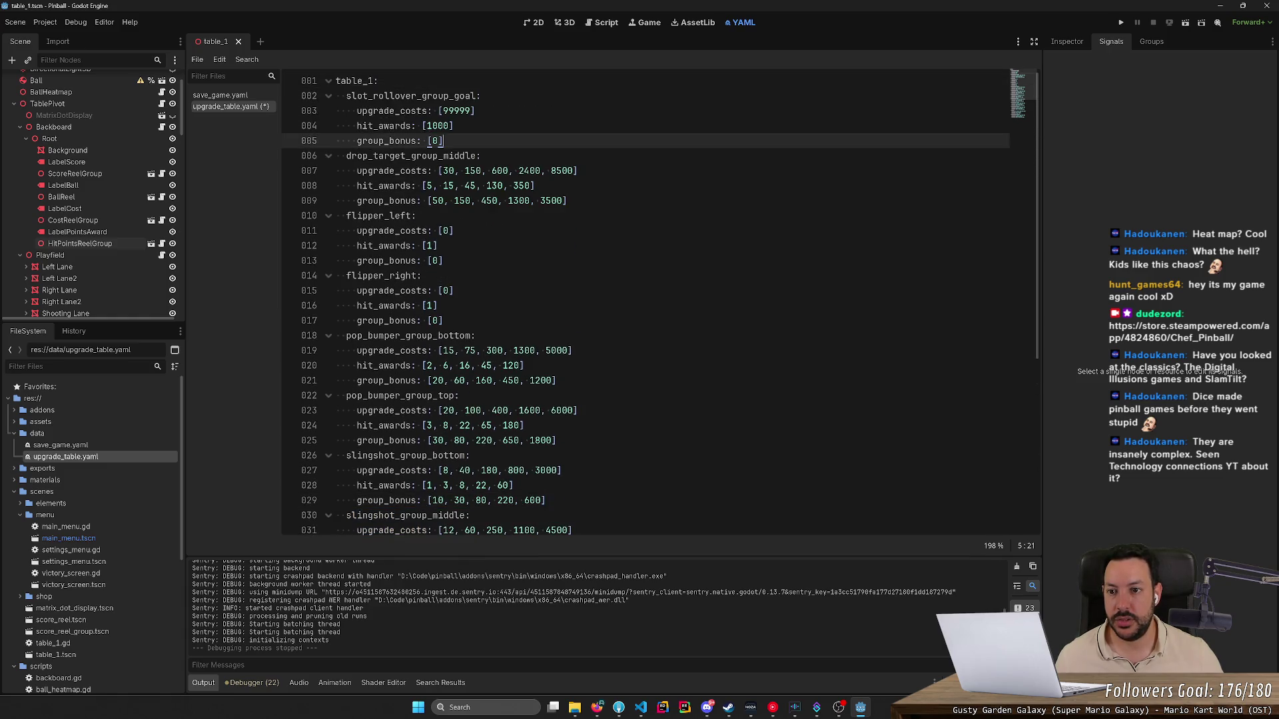
left_click(1183, 24)
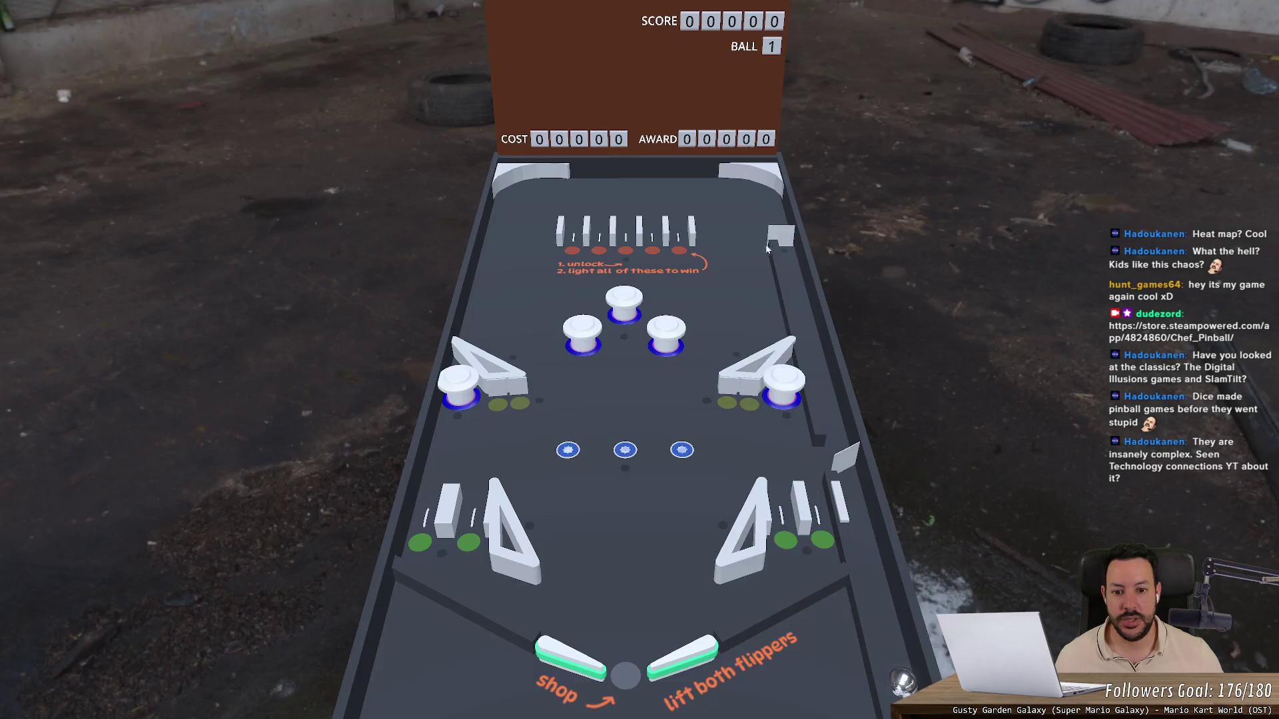
Step: Enter the shop with both flippers, stop the test game with F8, and return to the table's 3D view
key("Left")
key("Right")
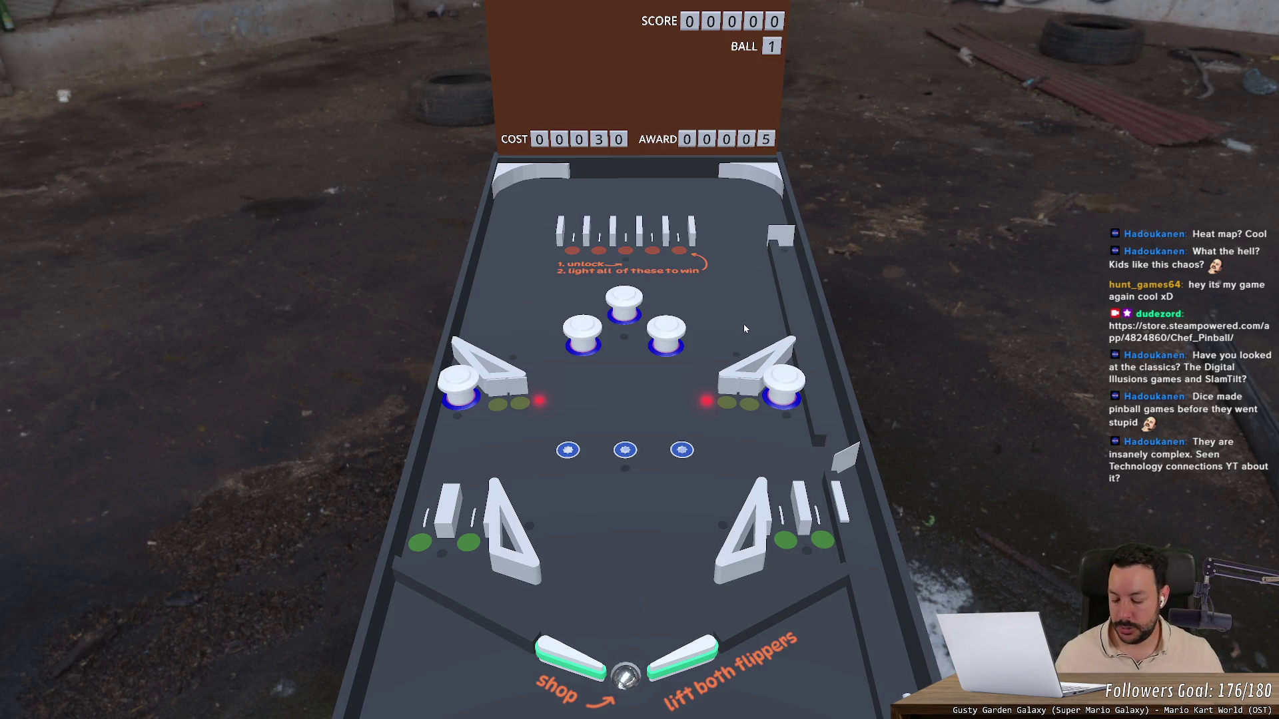
key("F8")
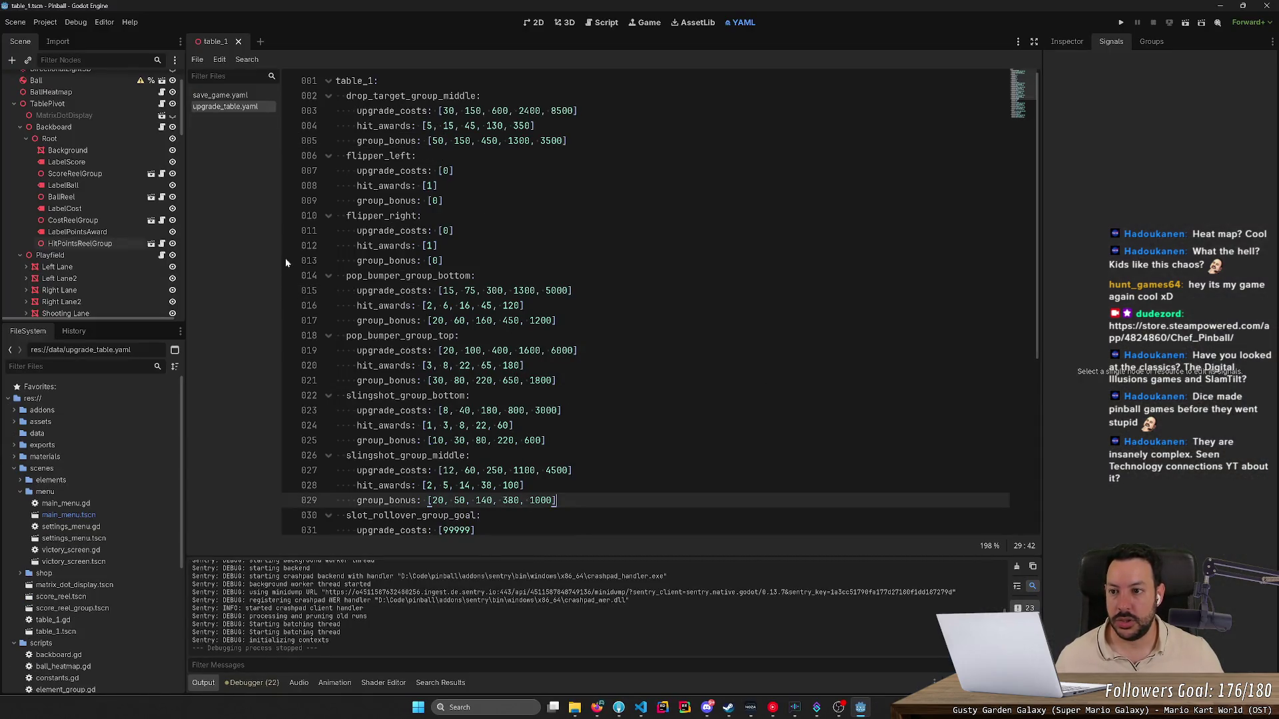
scroll(322, 237, "down", 4)
scroll(322, 238, "up", 4)
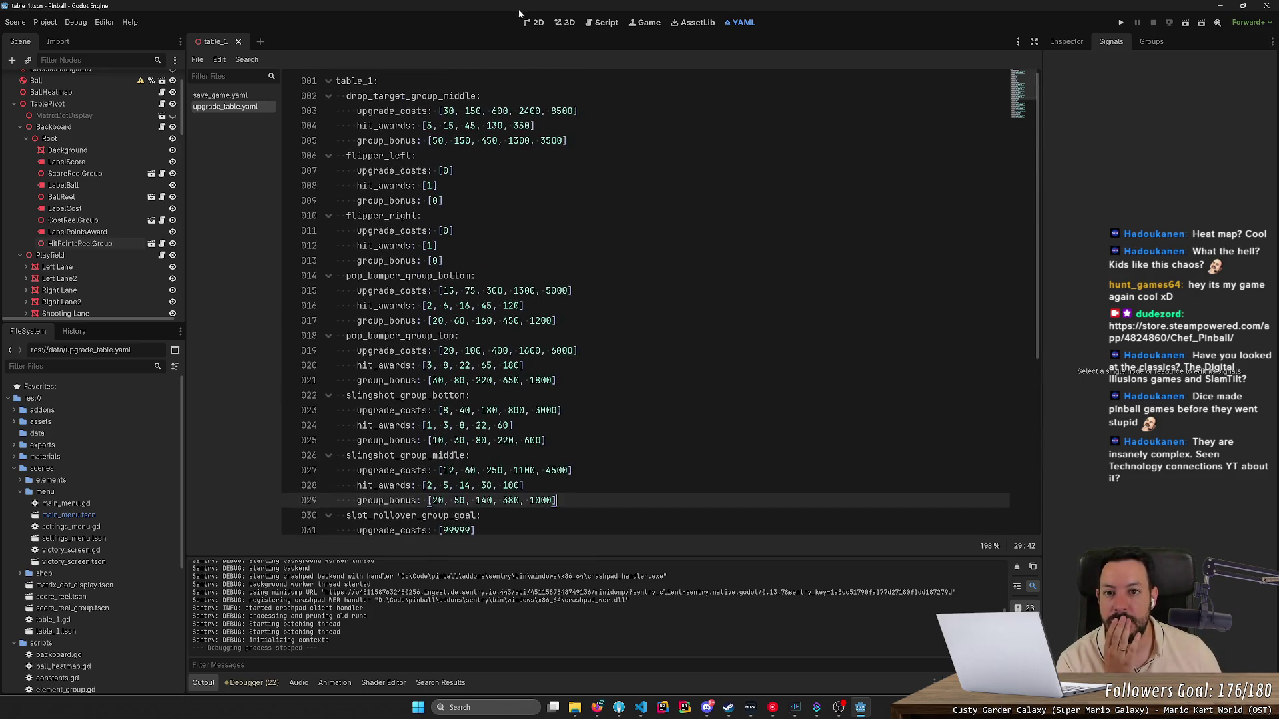
left_click(566, 23)
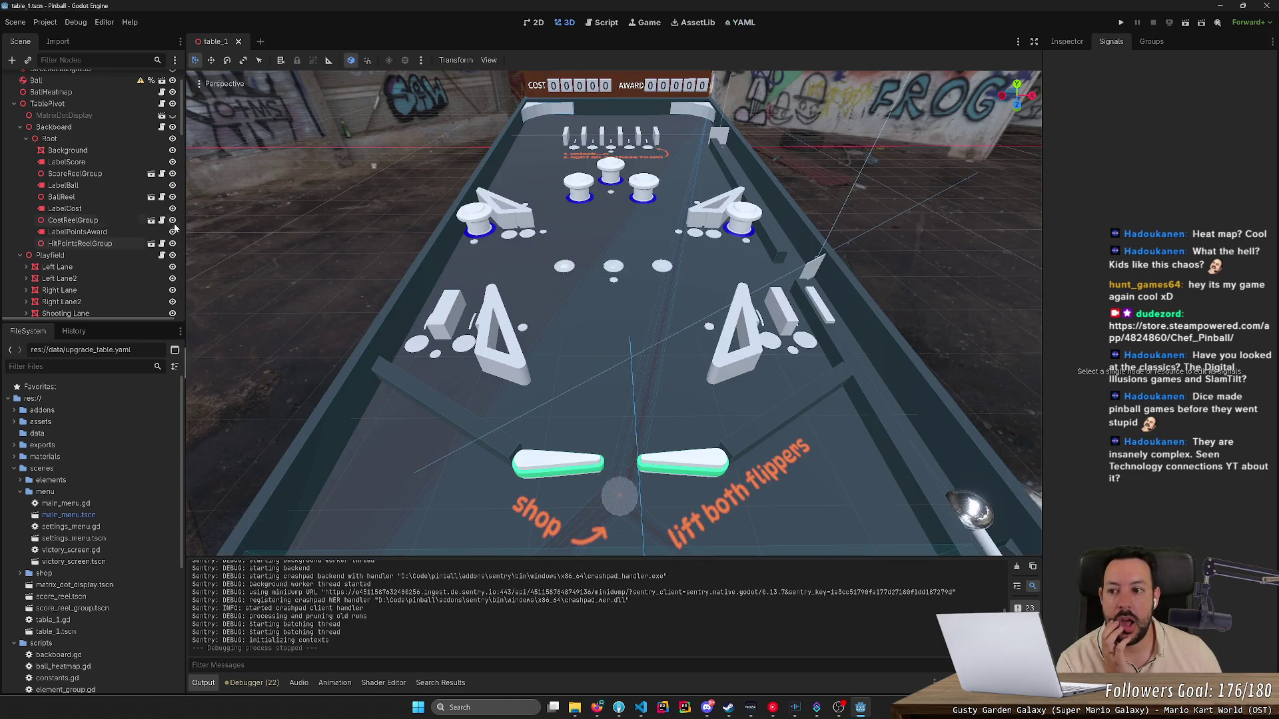
scroll(106, 259, "up", 3)
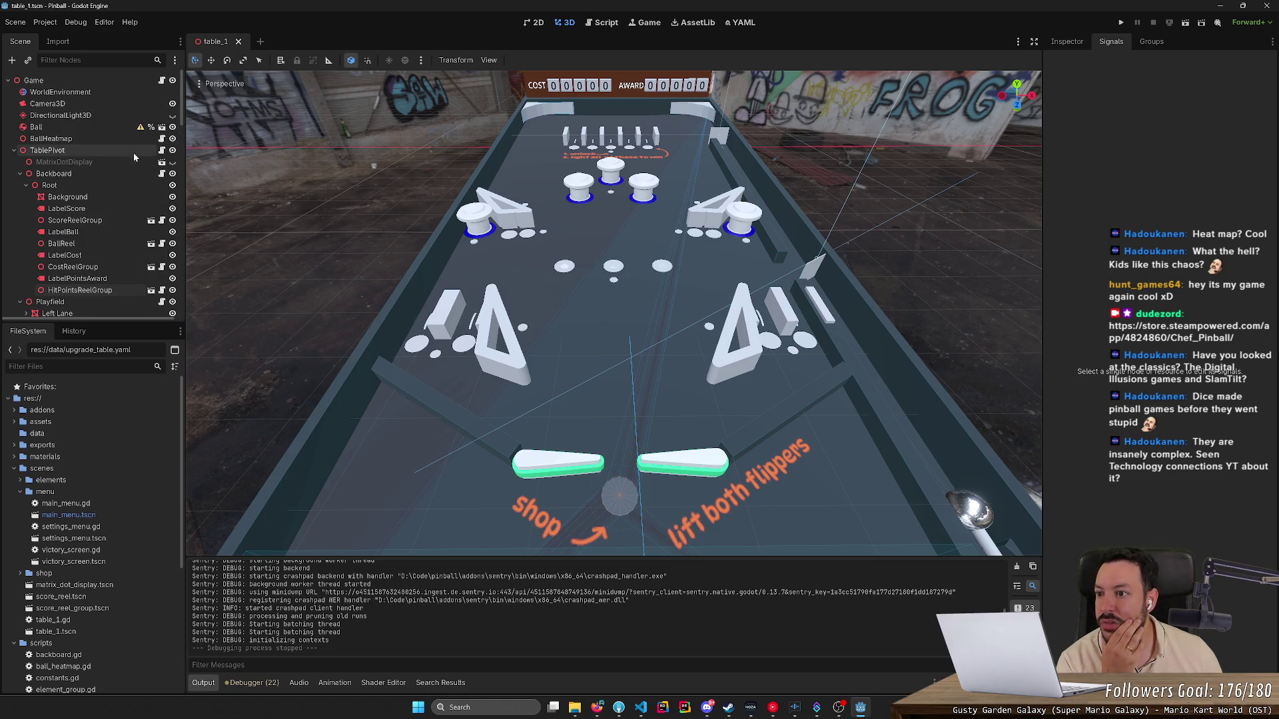
Step: Open the Backboard's backboard.gd script and inspect the uses of _update_element_display
left_click(161, 173)
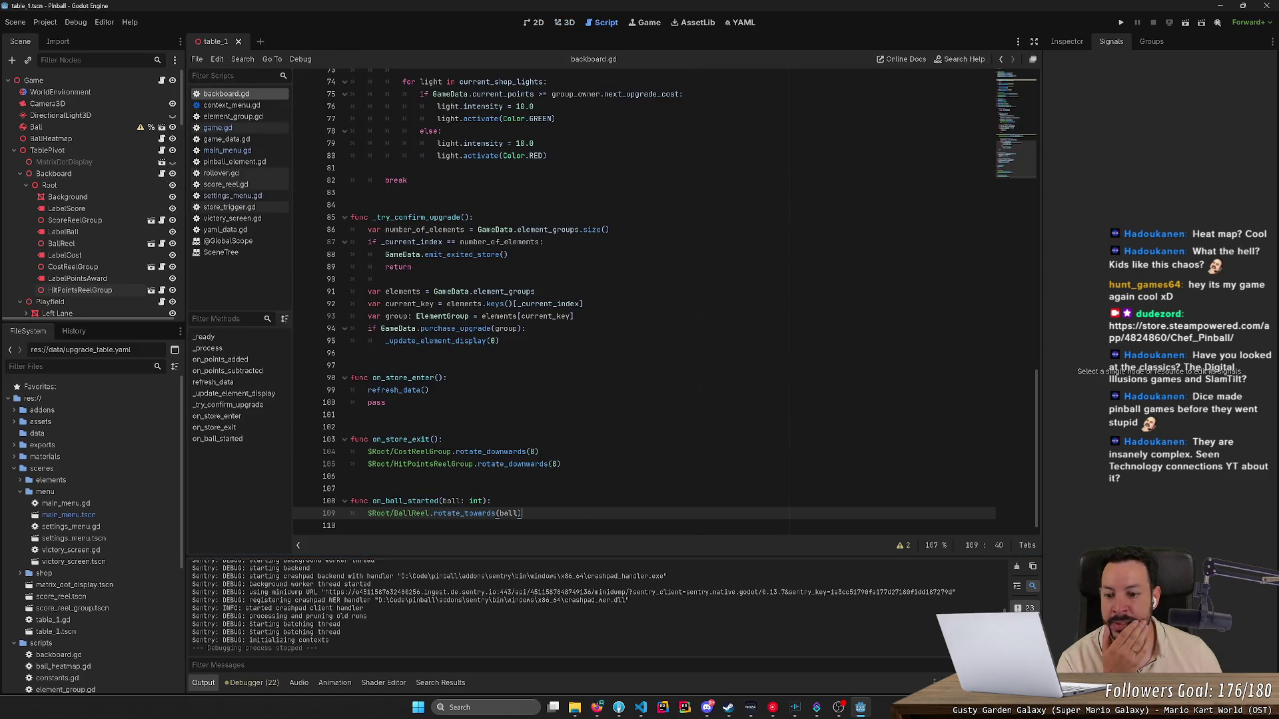
scroll(644, 301, "up", 10)
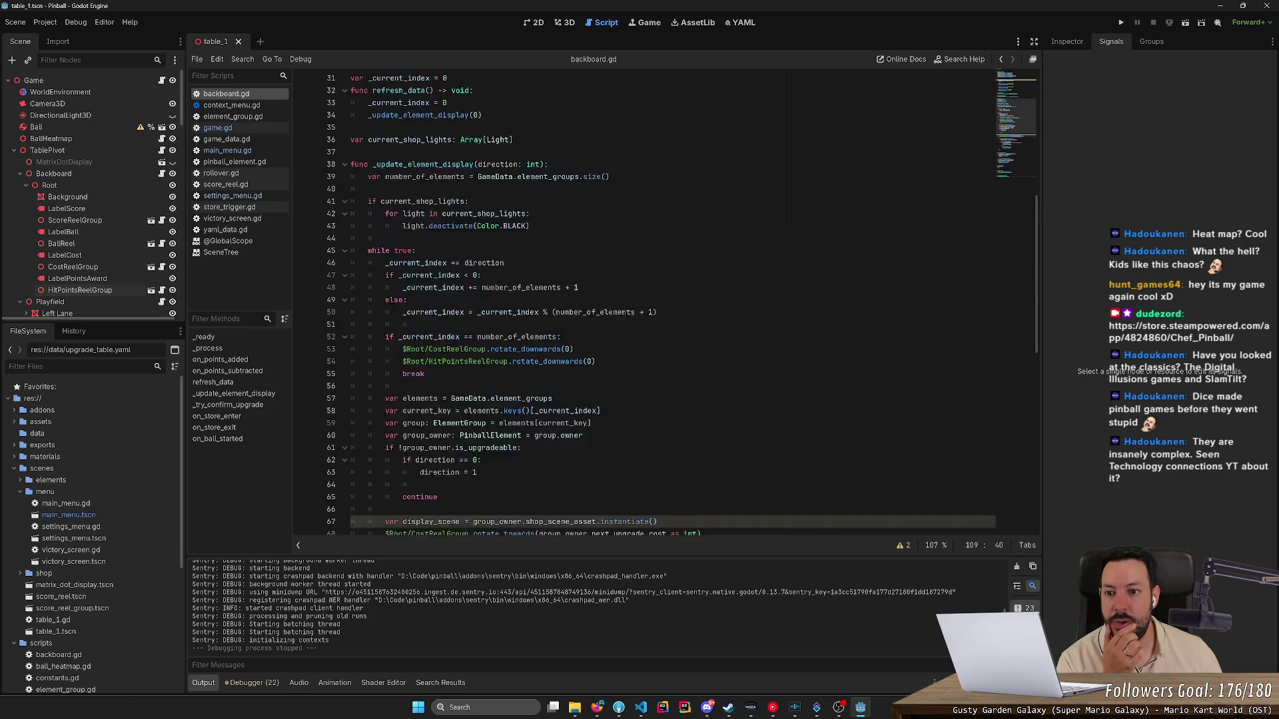
scroll(413, 364, "up", 3)
scroll(413, 365, "up", 6)
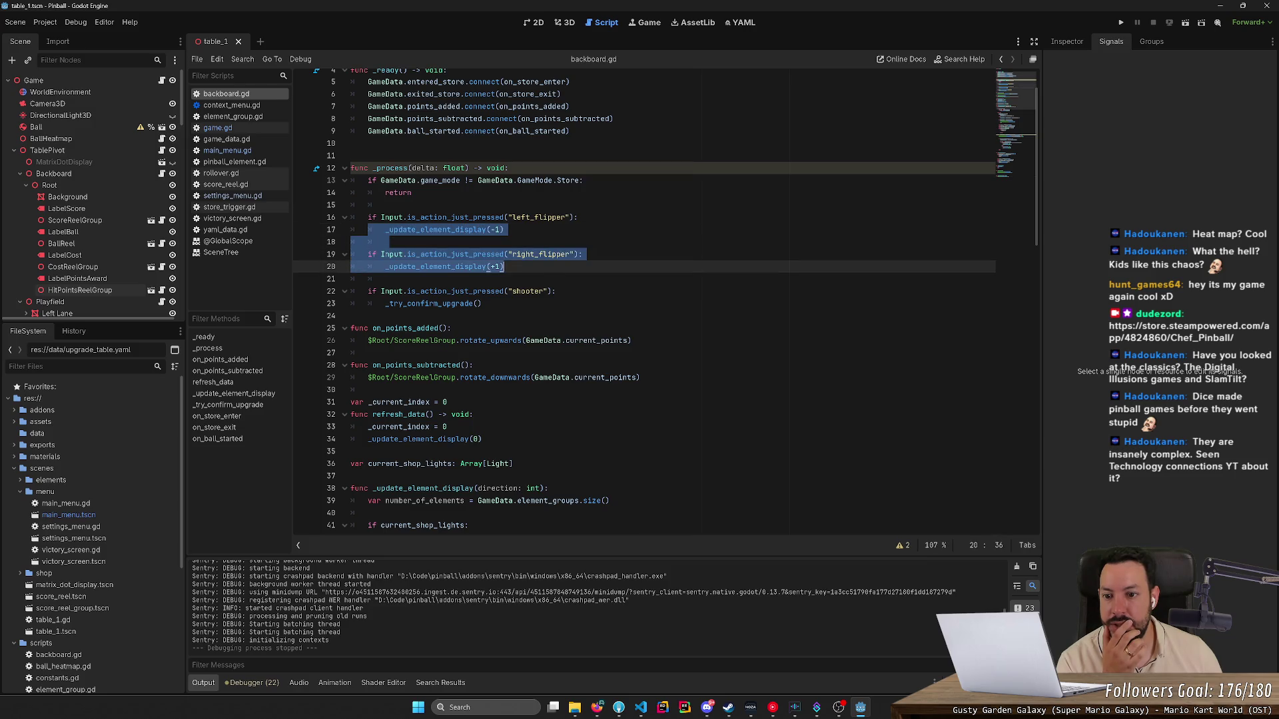
double_click(427, 266)
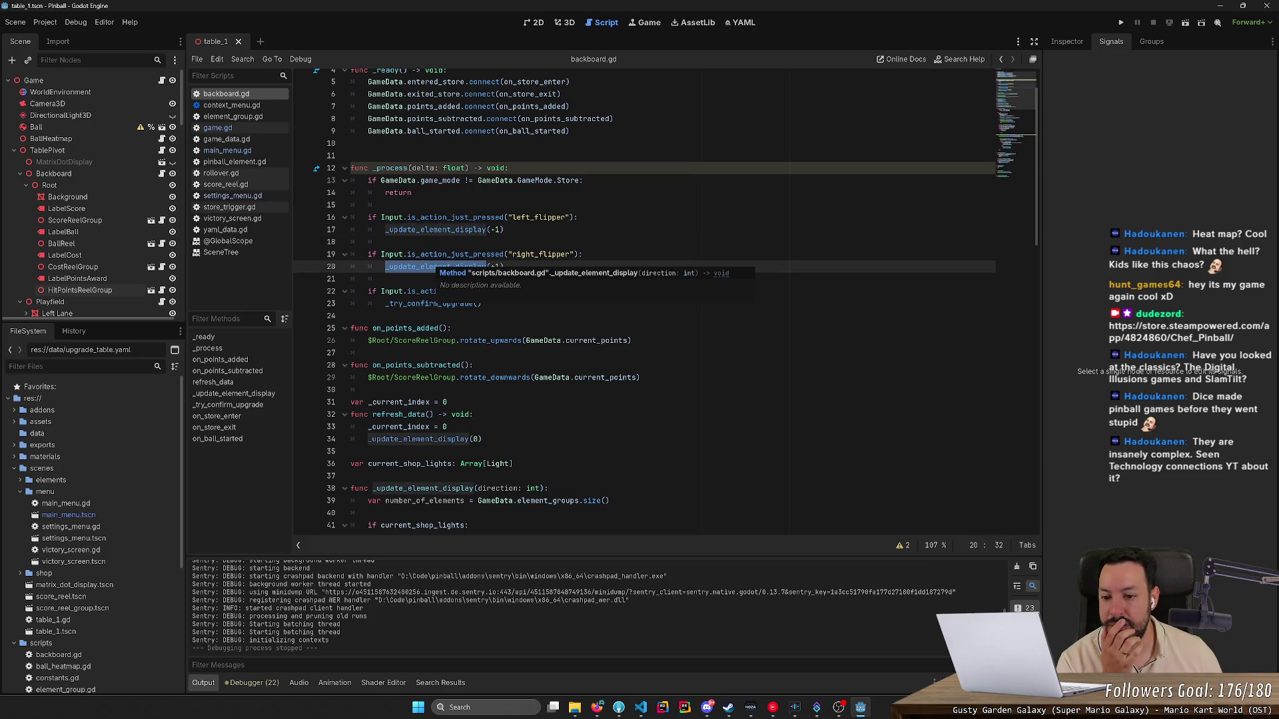
scroll(426, 266, "down", 6)
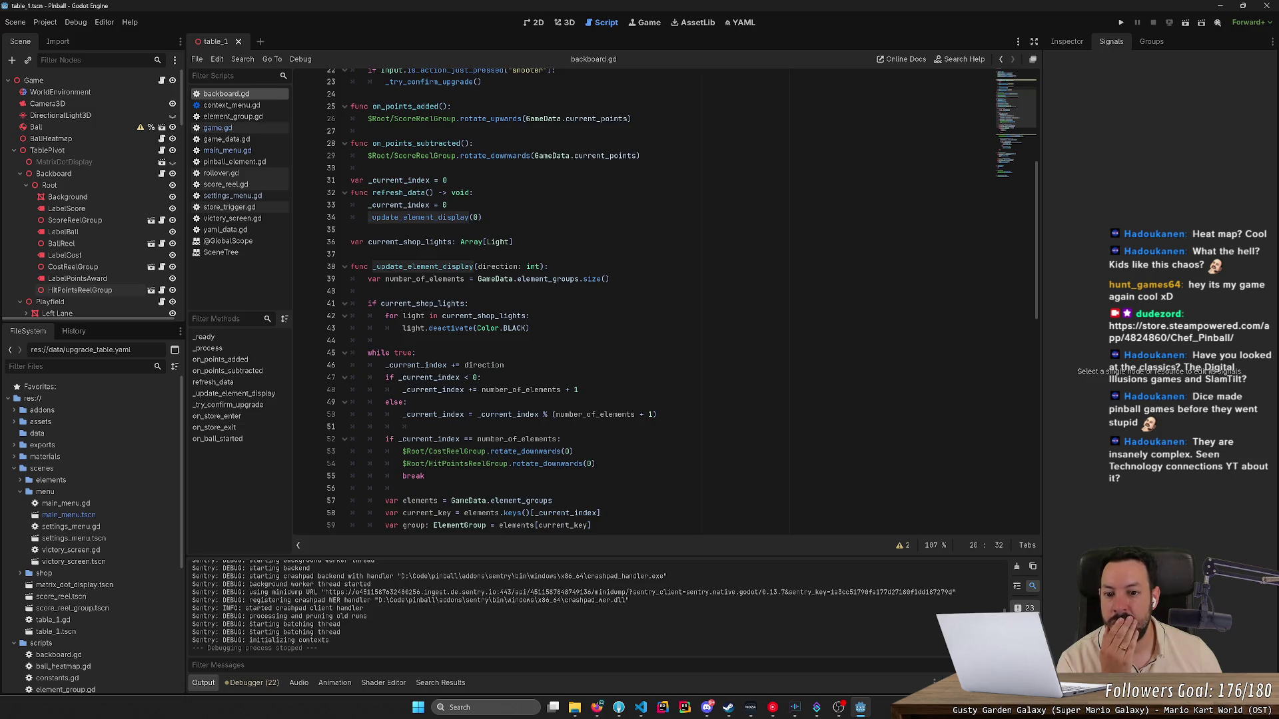
Step: Follow GameData.element_groups from backboard.gd to its definition in game_data.gd
double_click(546, 278)
double_click(495, 279)
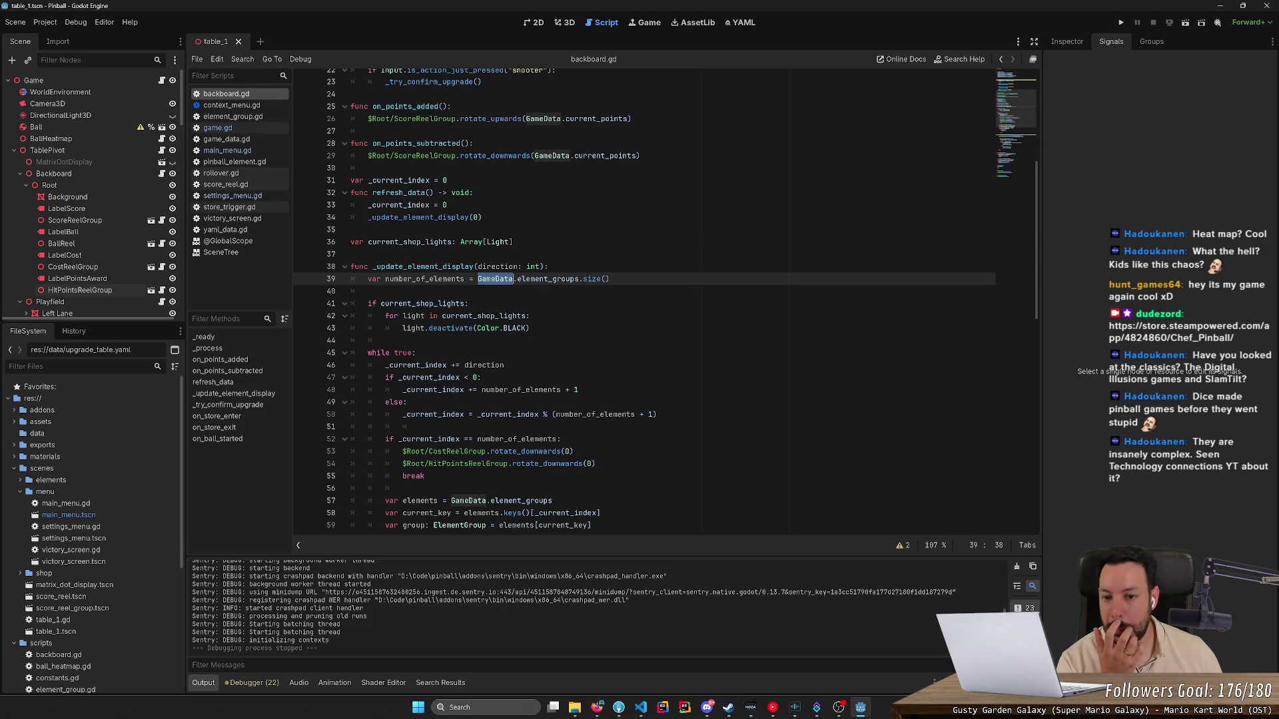
double_click(547, 278)
scroll(639, 299, "down", 3)
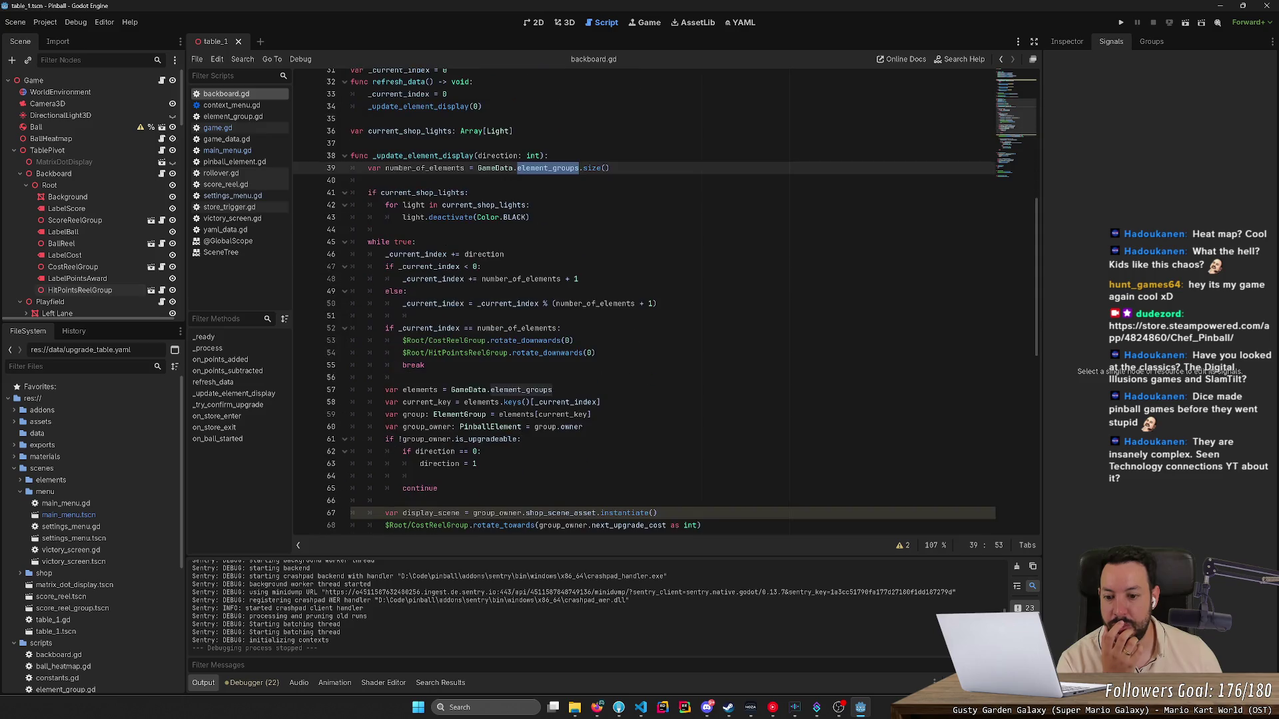
double_click(420, 389)
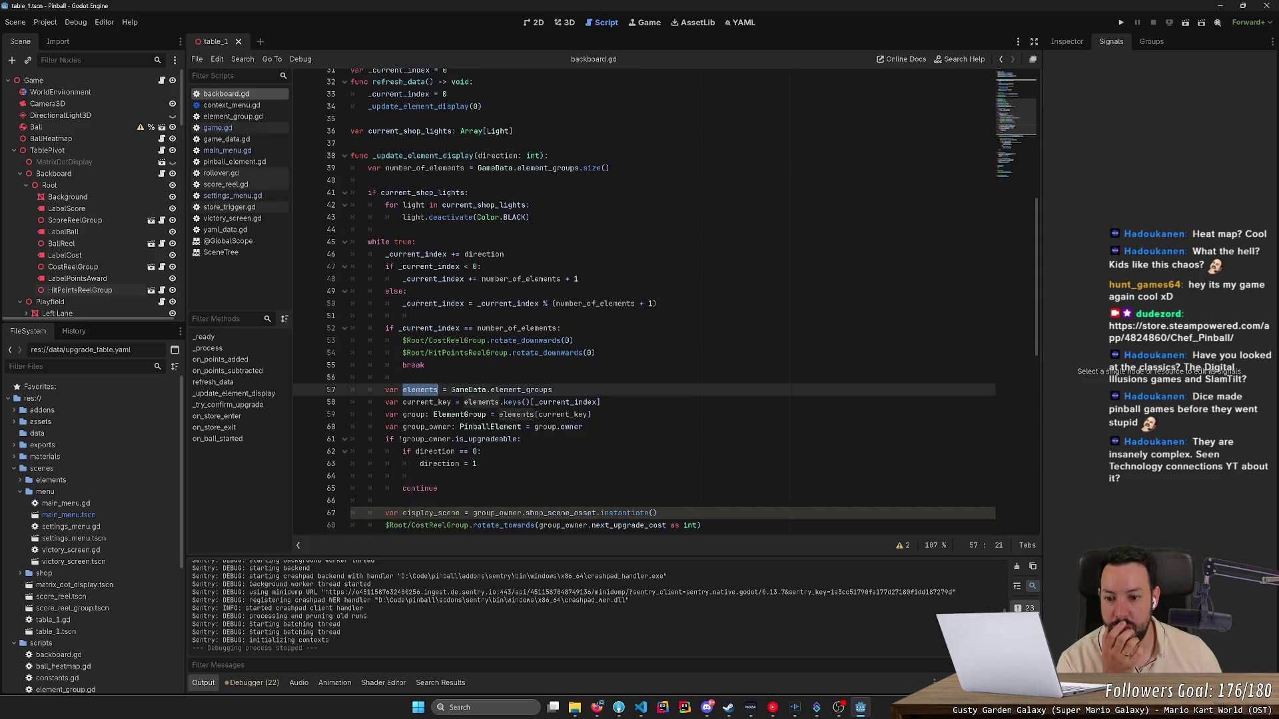
double_click(520, 390)
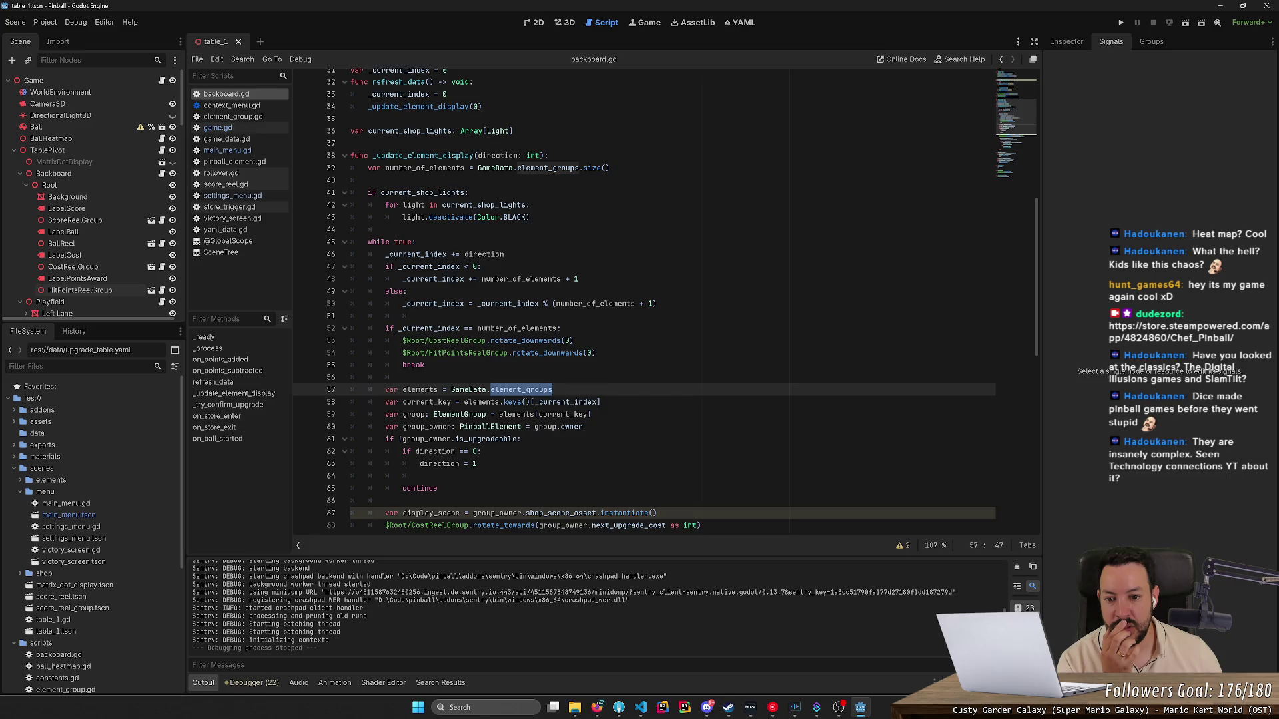
left_click(521, 389)
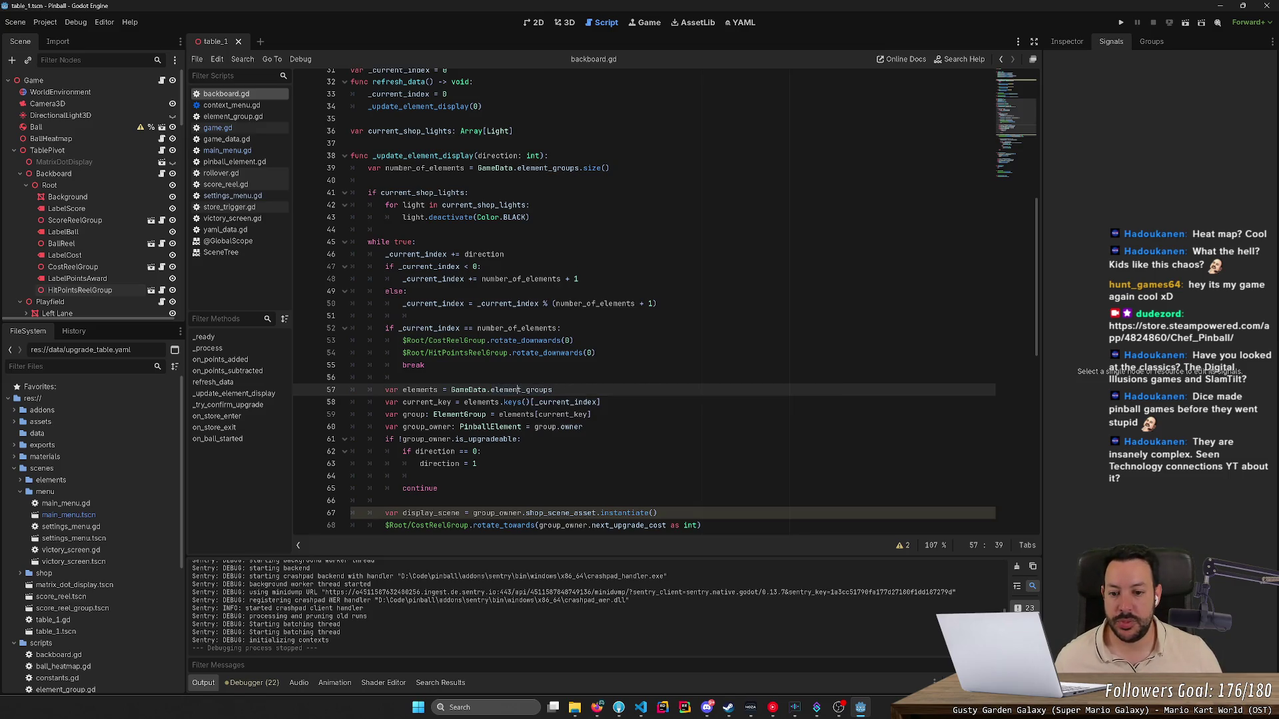
left_click(521, 389, "ctrl")
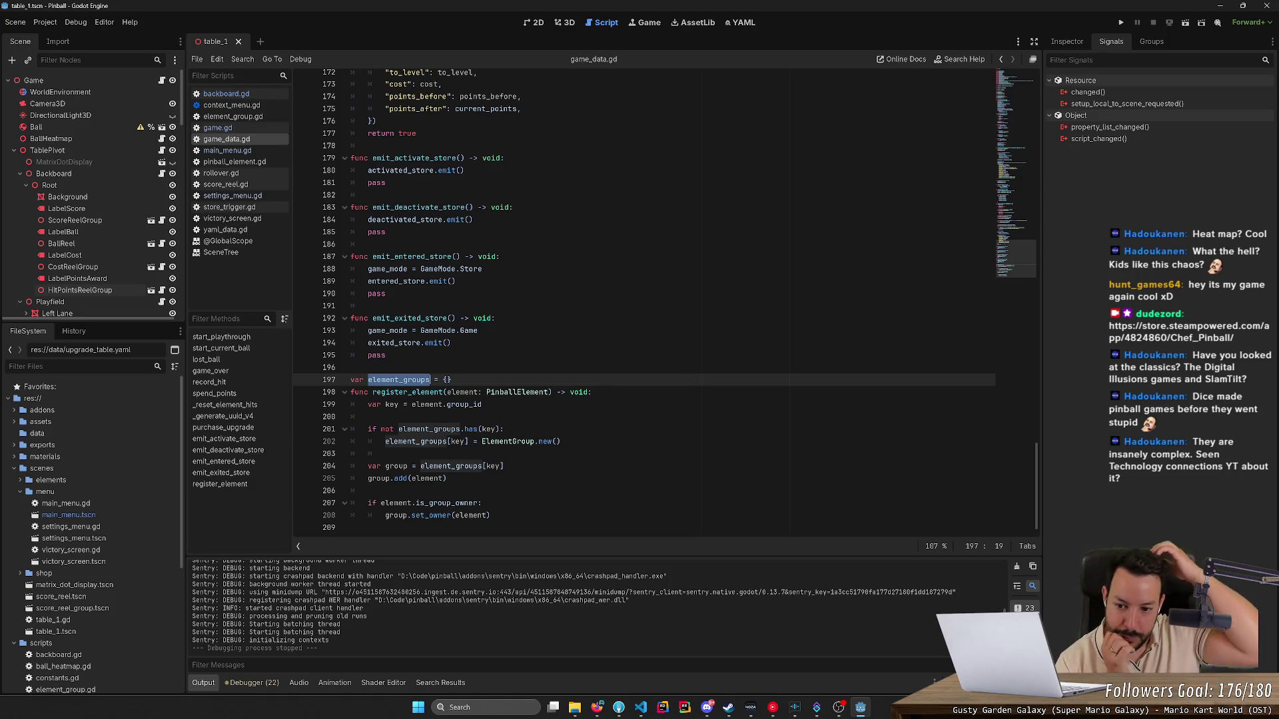
Step: Search all project files for register_element and open the pinball_element.gd match
double_click(407, 392)
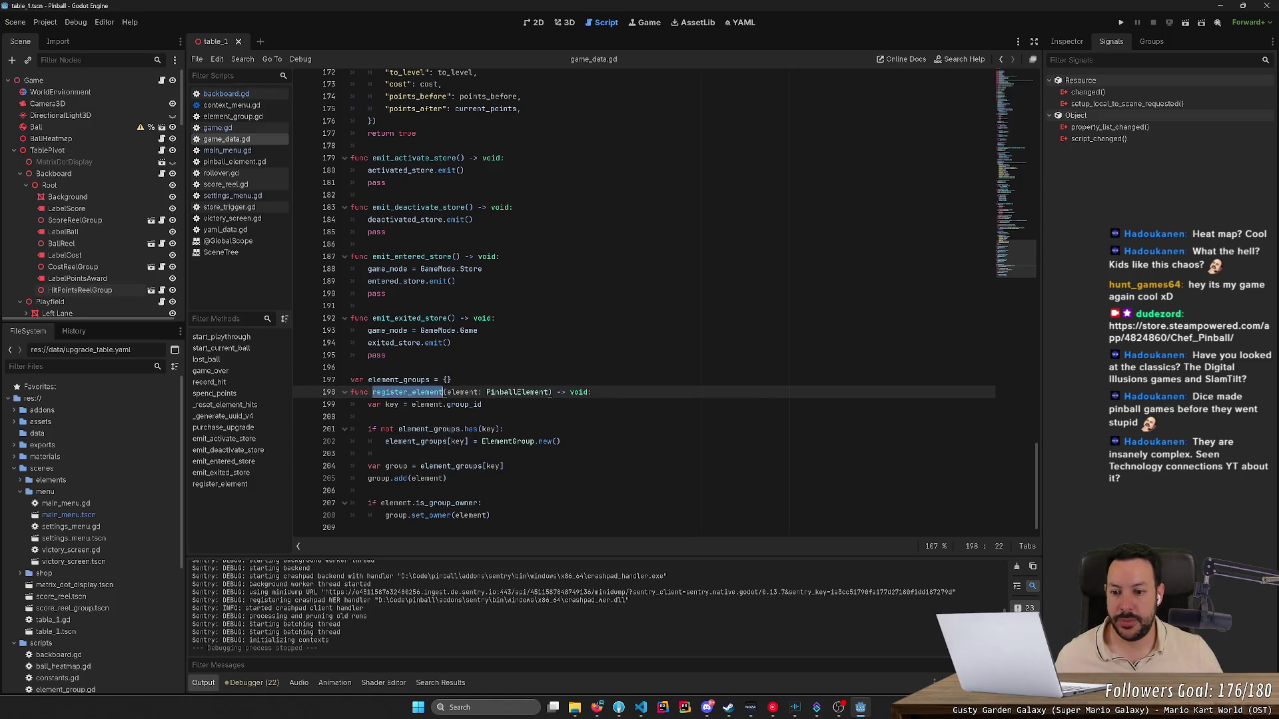
key("ctrl+shift+f")
left_click(638, 410)
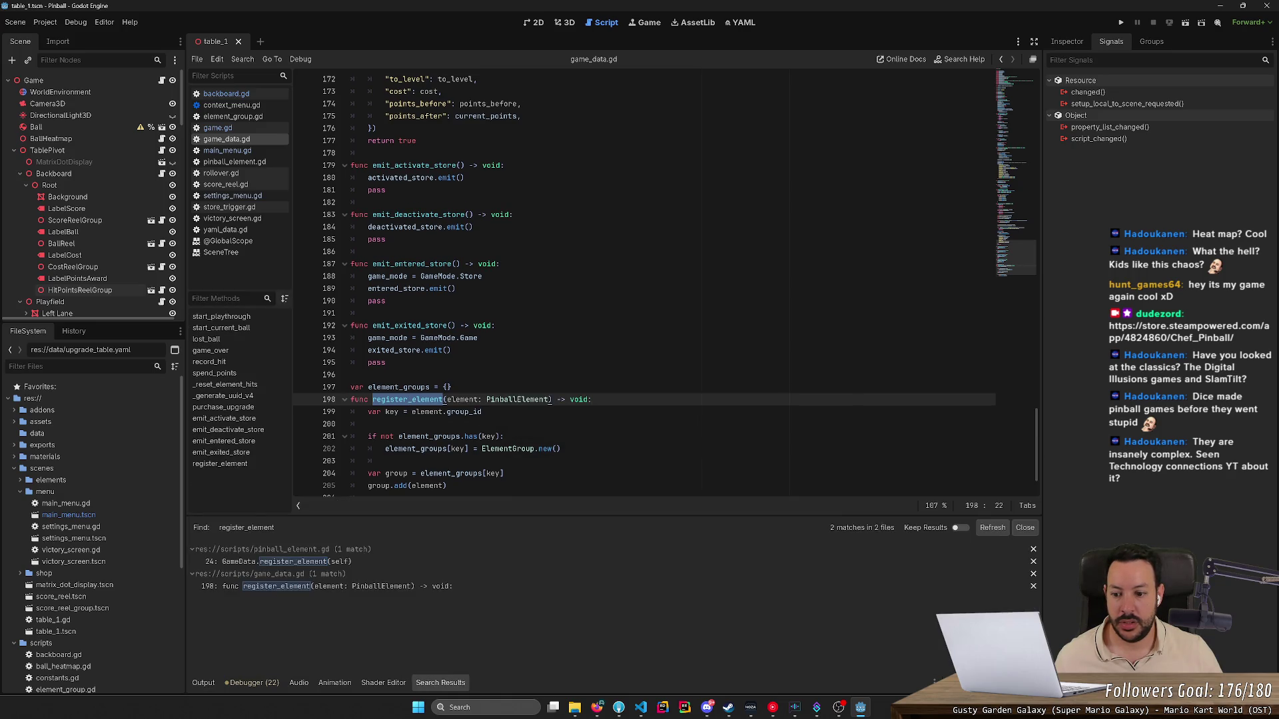
left_click(342, 572)
Step: Review the two _ready lines that register the element, then view the table lower and closer in 3D
scroll(644, 285, "up", 5)
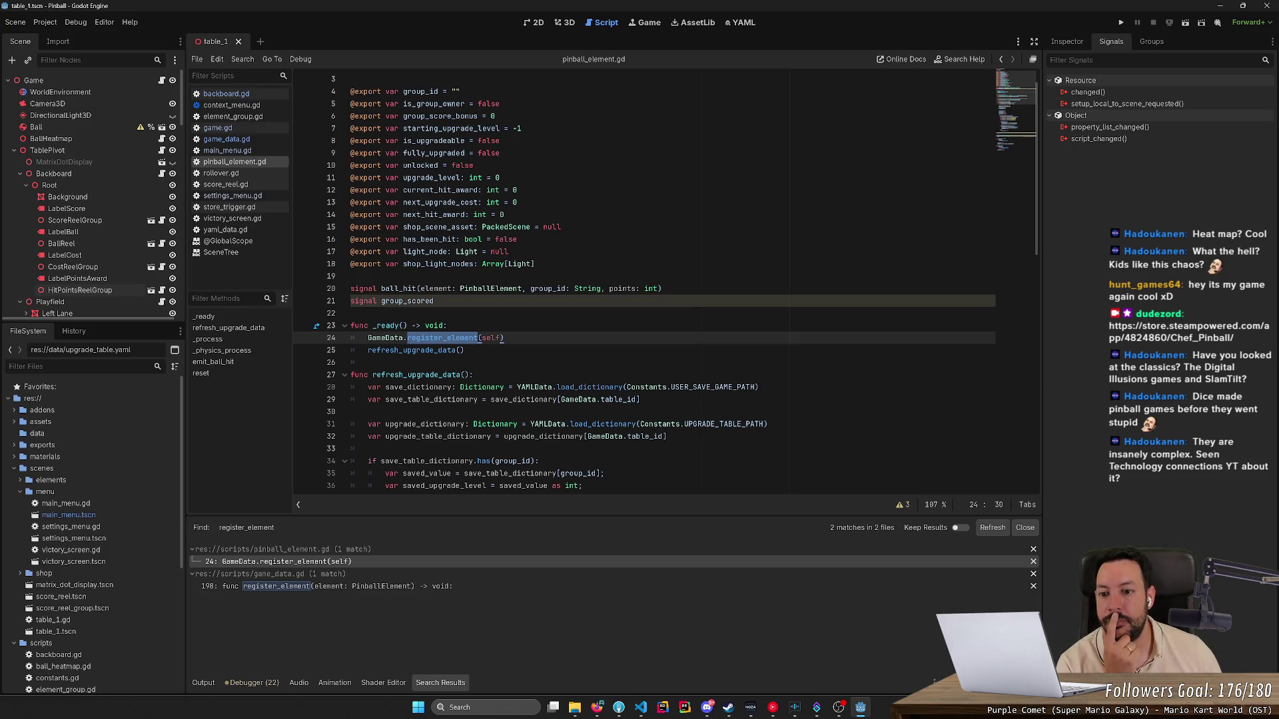
left_click_drag(464, 350, 351, 338)
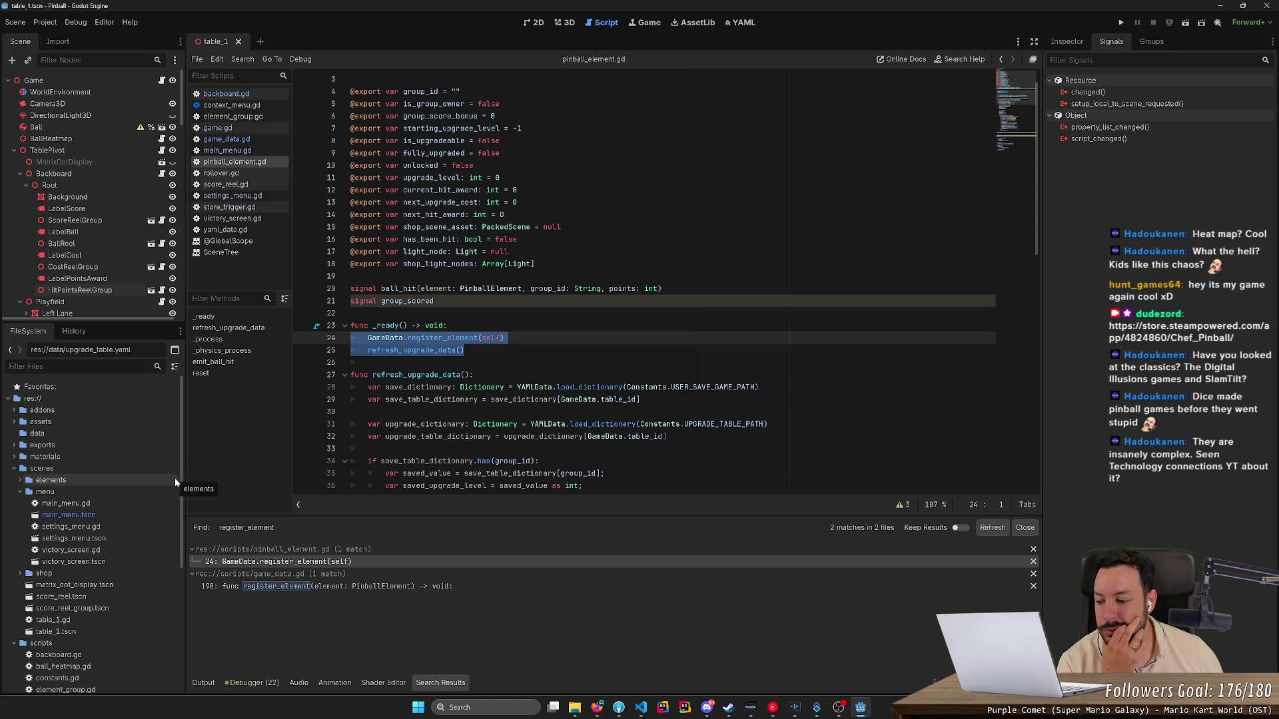
scroll(639, 280, "down", 3)
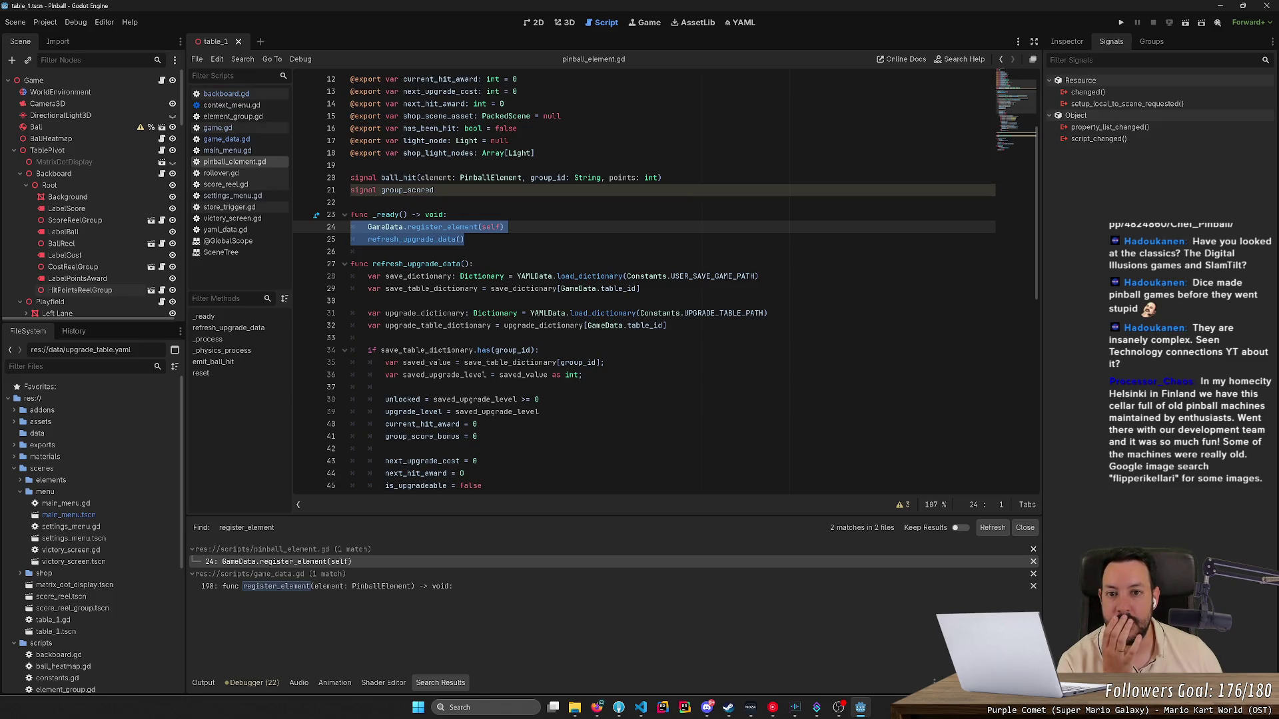
left_click(564, 24)
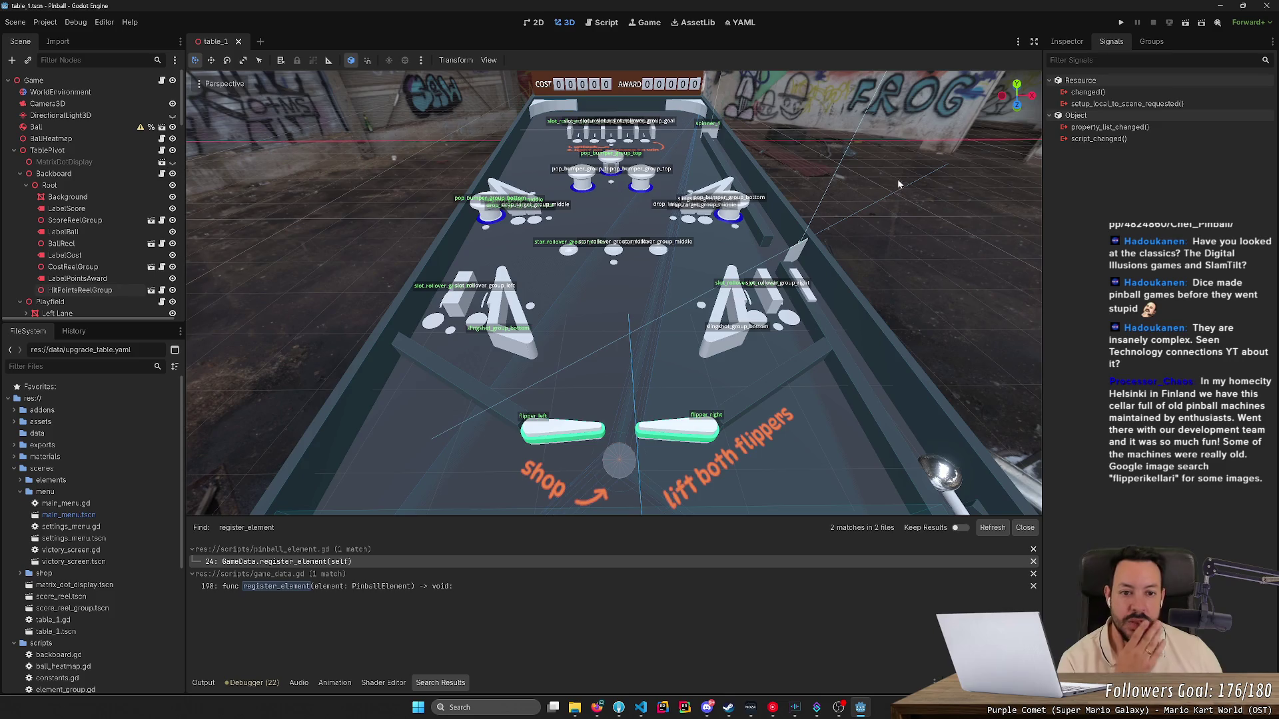
left_click_drag(563, 238, 552, 82)
Step: Select the left slingshot and review its signals, with ball_hit connected to _on_ball_hit
scroll(501, 304, "up", 8)
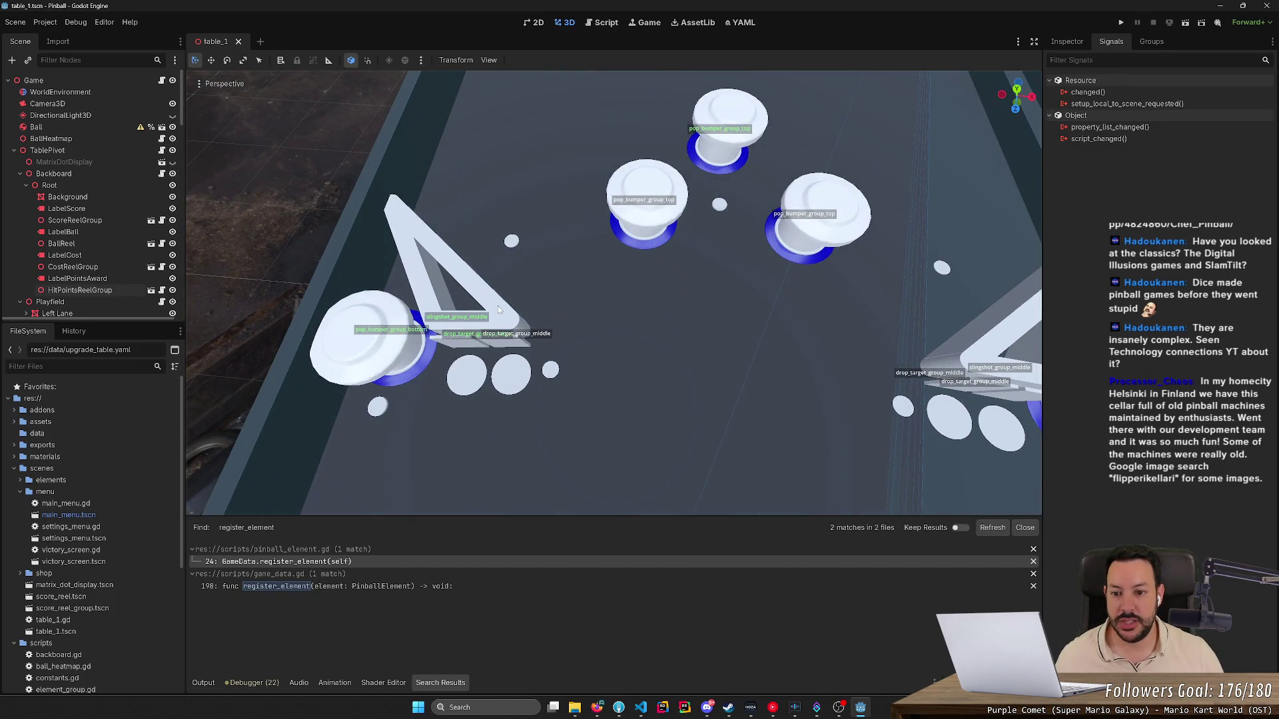
left_click(501, 305)
scroll(106, 269, "down", 3)
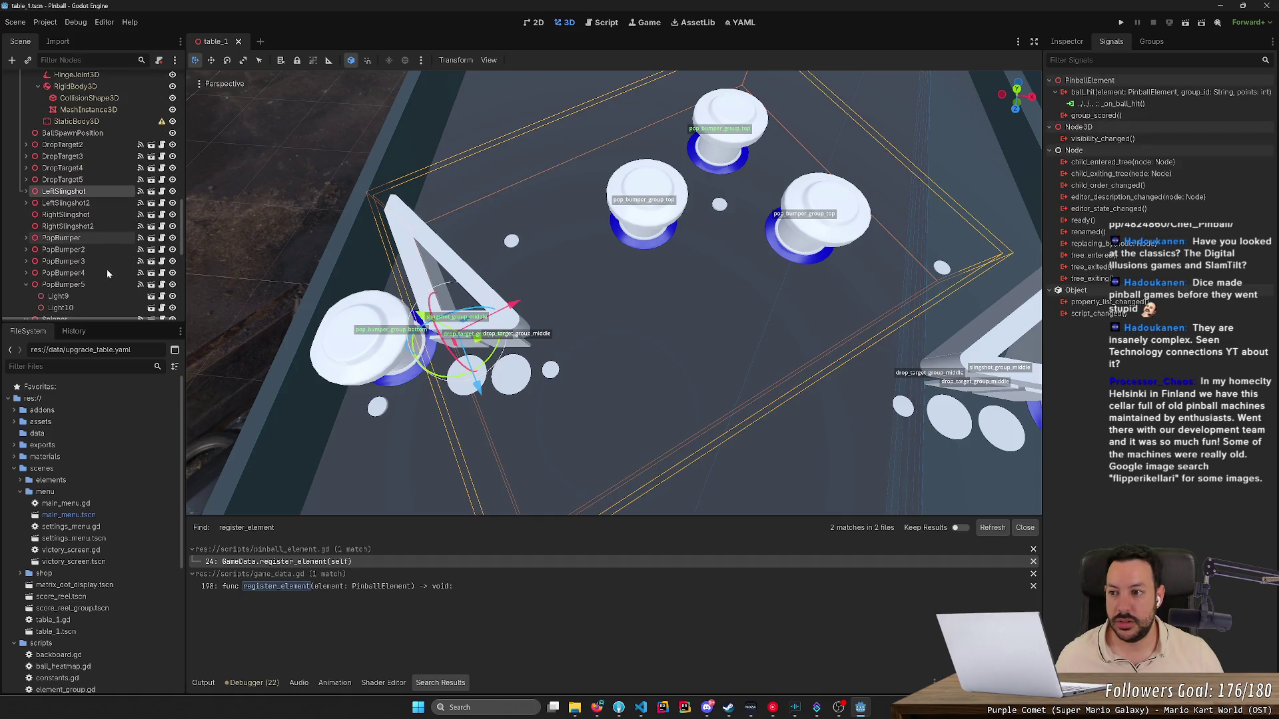
scroll(605, 285, "down", 1)
scroll(606, 285, "down", 10)
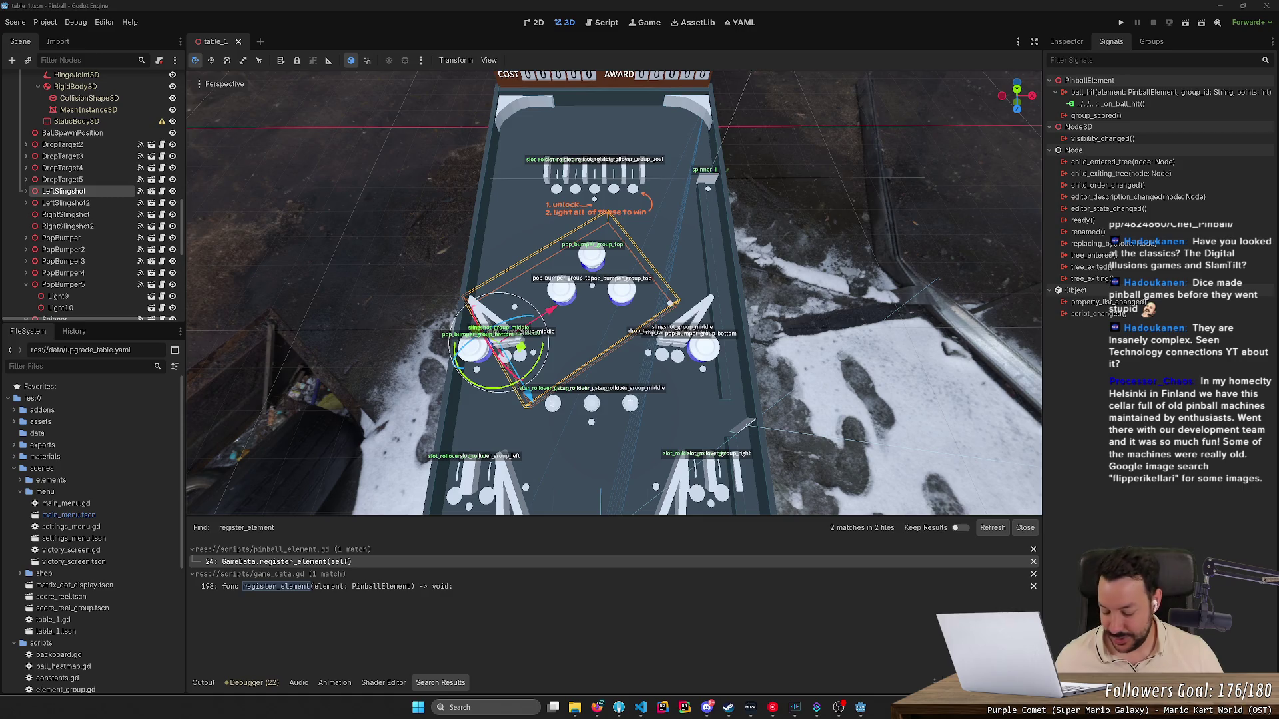
Step: Search Google for flipperikellari in a new tab and open the flipperikellari.fi result
left_click(597, 707)
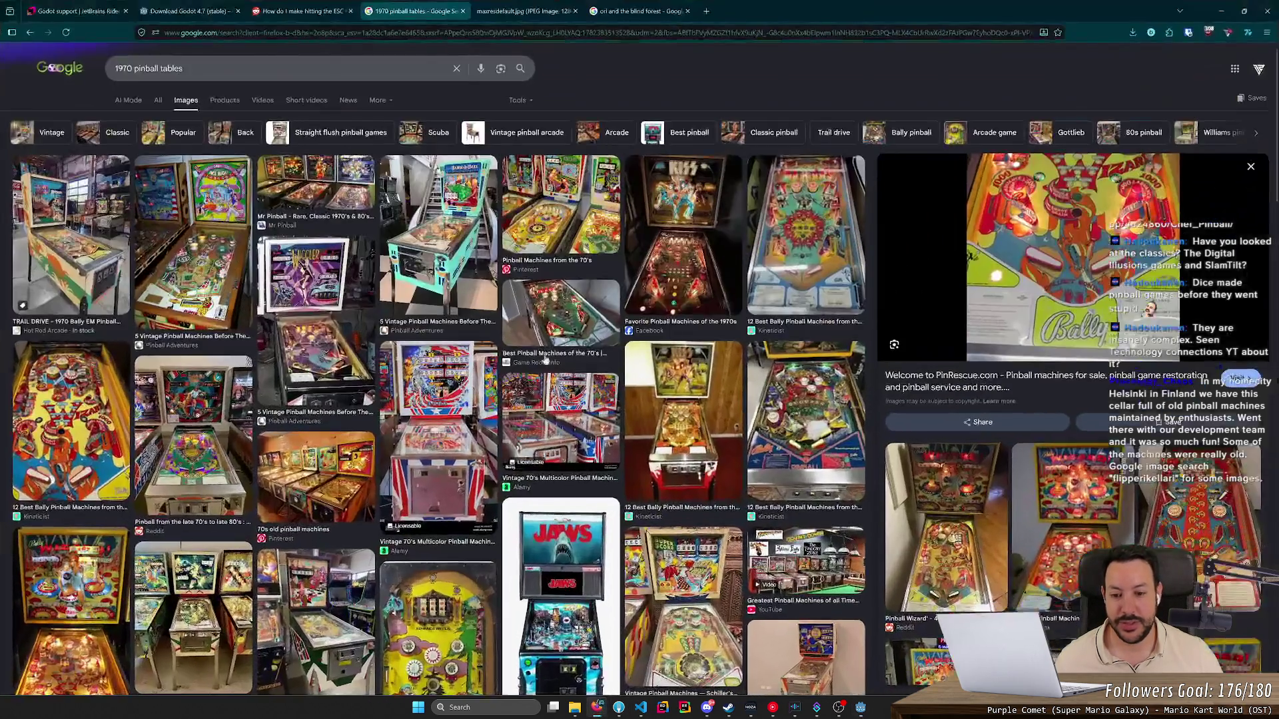
left_click(708, 11)
type("flipperikellari")
key("Return")
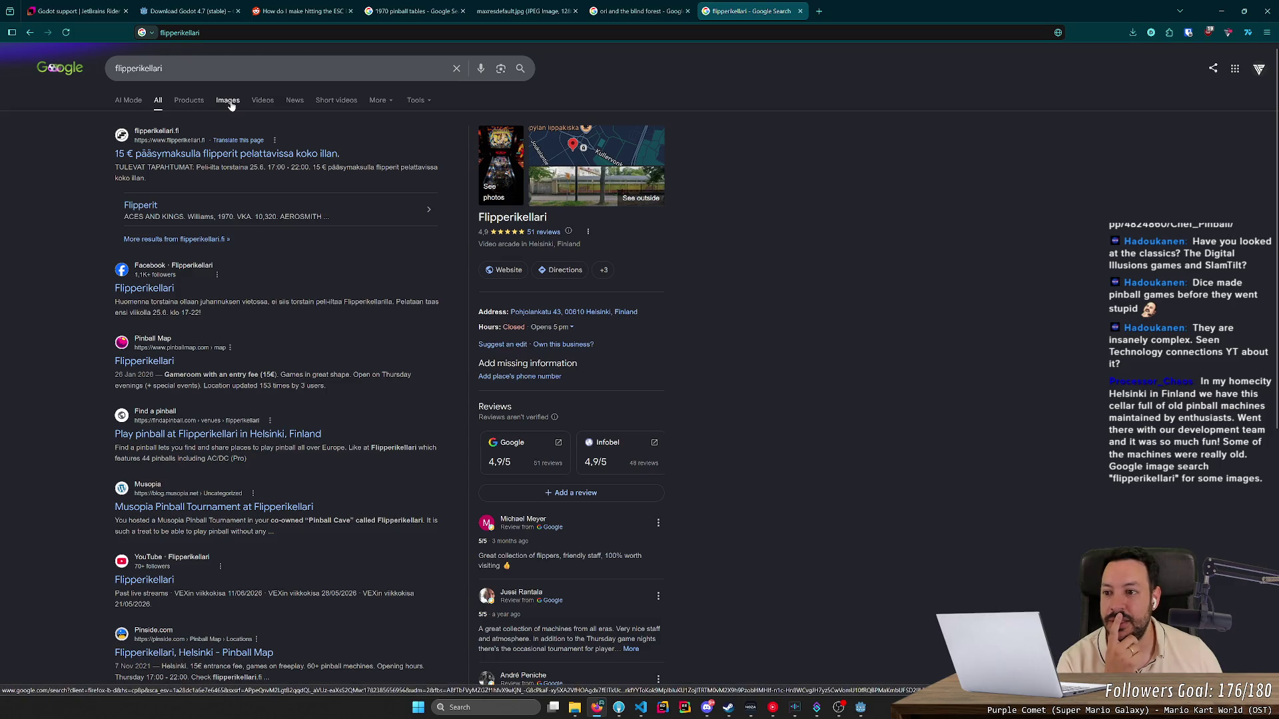
left_click(133, 159)
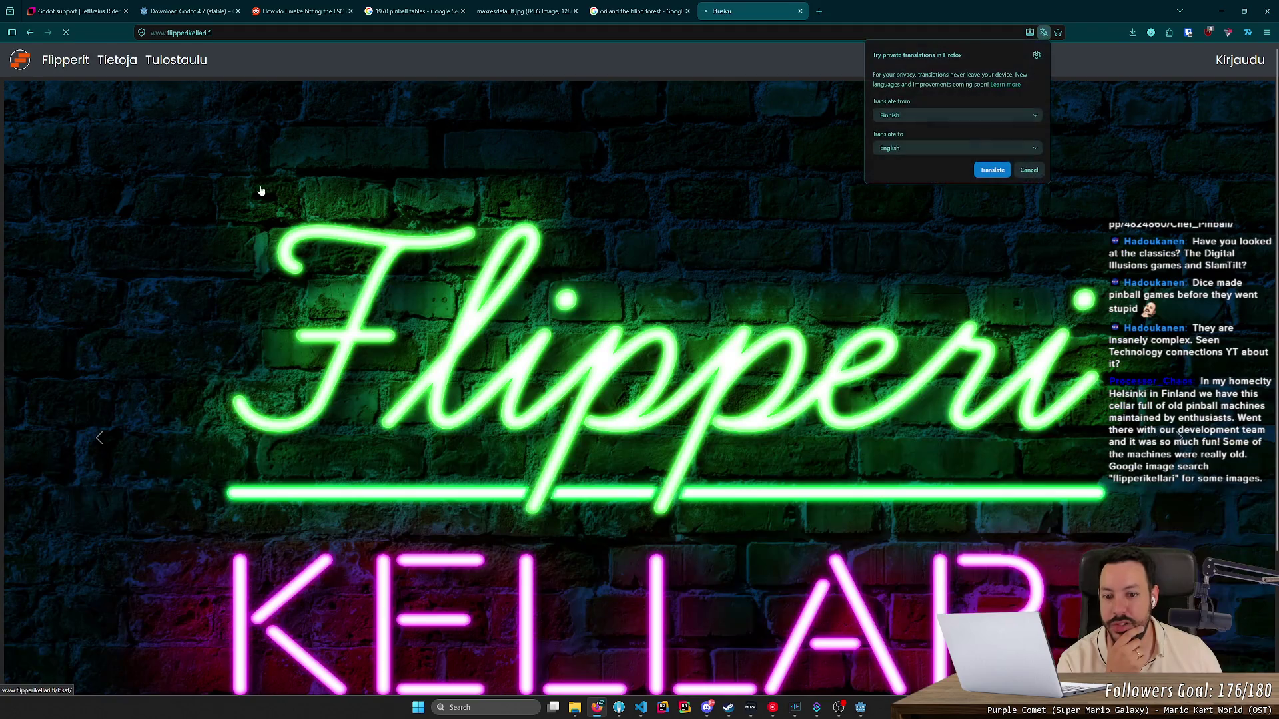
Step: Scroll the flipperikellari.fi home page and dismiss the translation offer
scroll(273, 197, "down", 1)
scroll(267, 211, "up", 1)
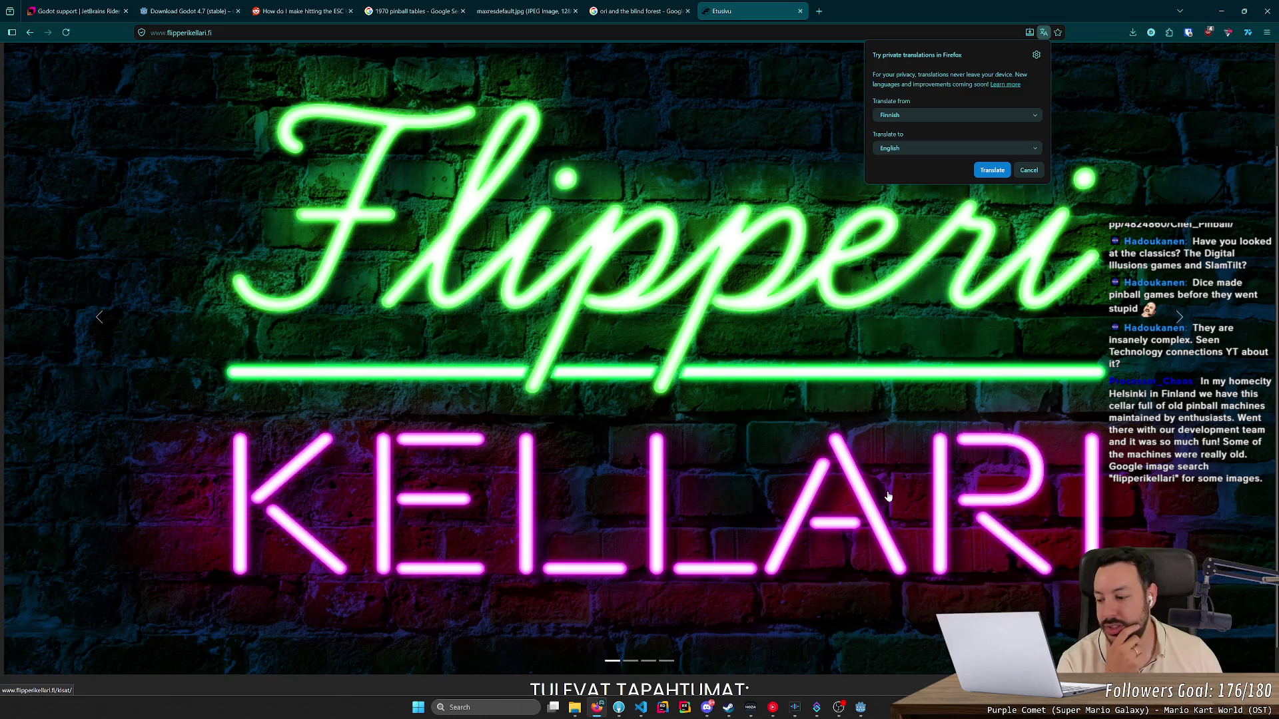
scroll(864, 491, "down", 1)
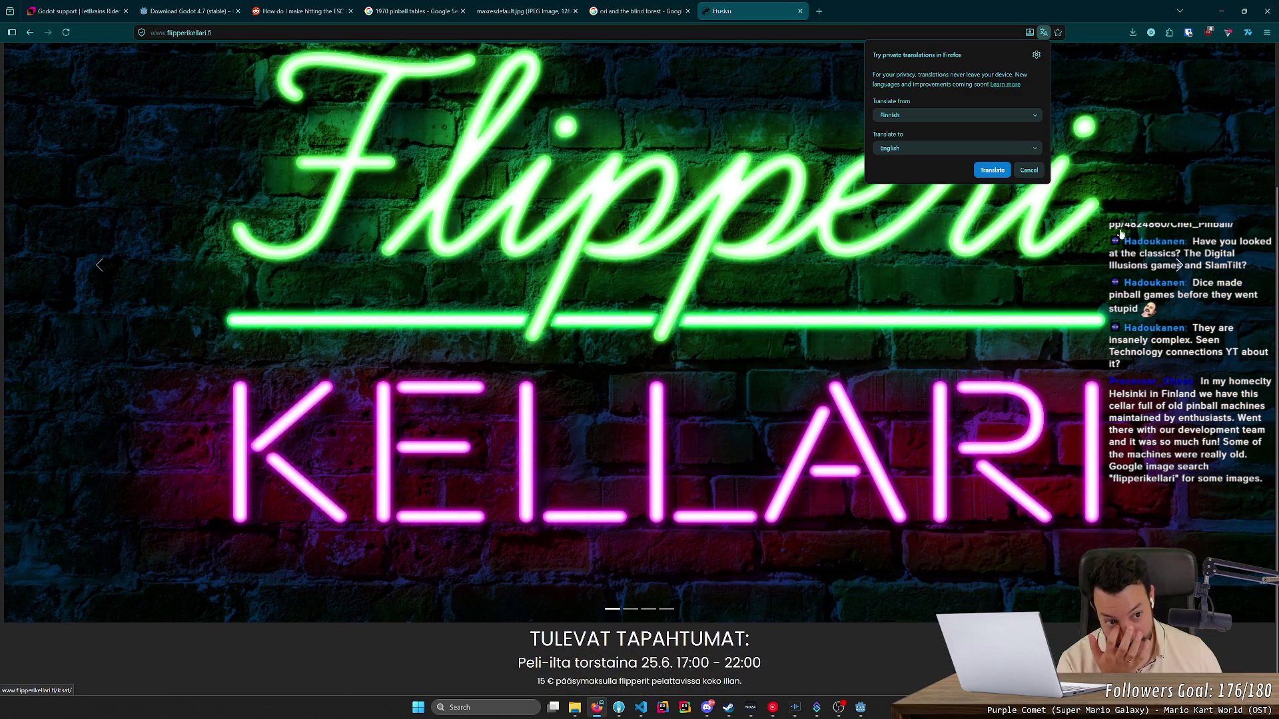
left_click(1032, 170)
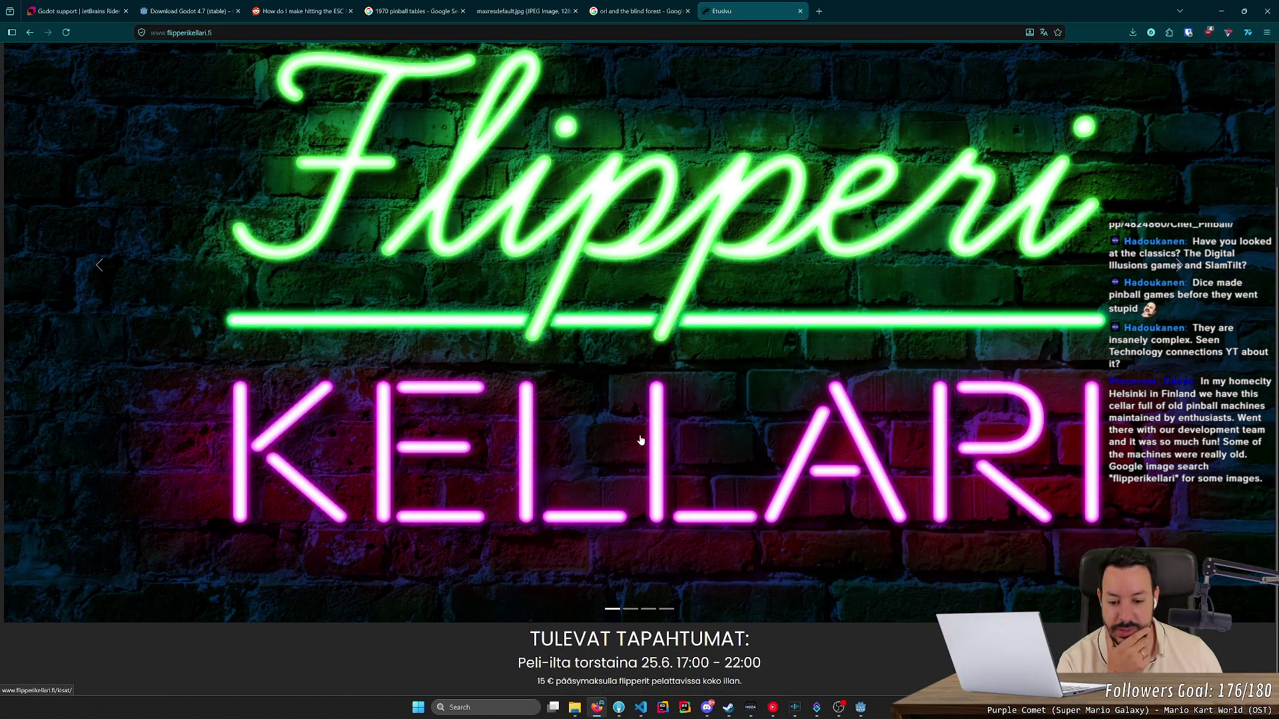
Step: Select the admission-fee sentence on the page, briefly checking the code editor window
left_click_drag(537, 680, 562, 681)
left_click(559, 681)
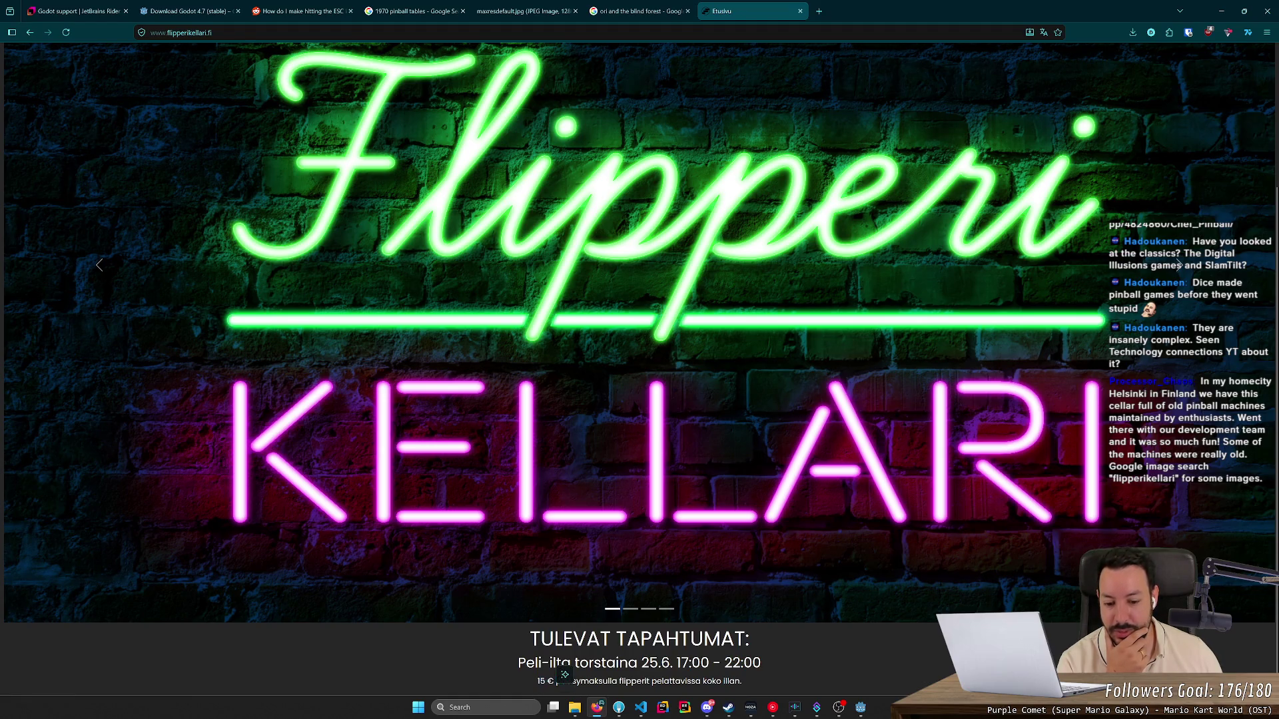
left_click_drag(762, 686, 636, 682)
left_click(640, 708)
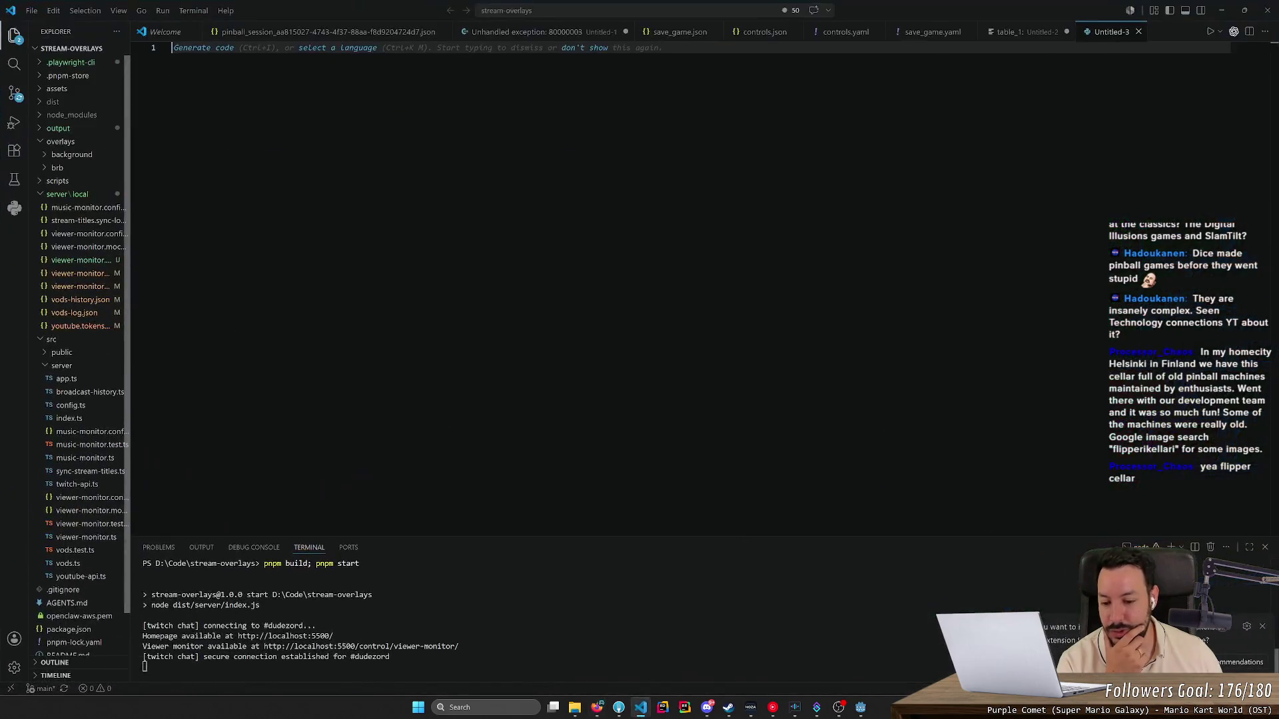
left_click(598, 707)
scroll(569, 549, "up", 5)
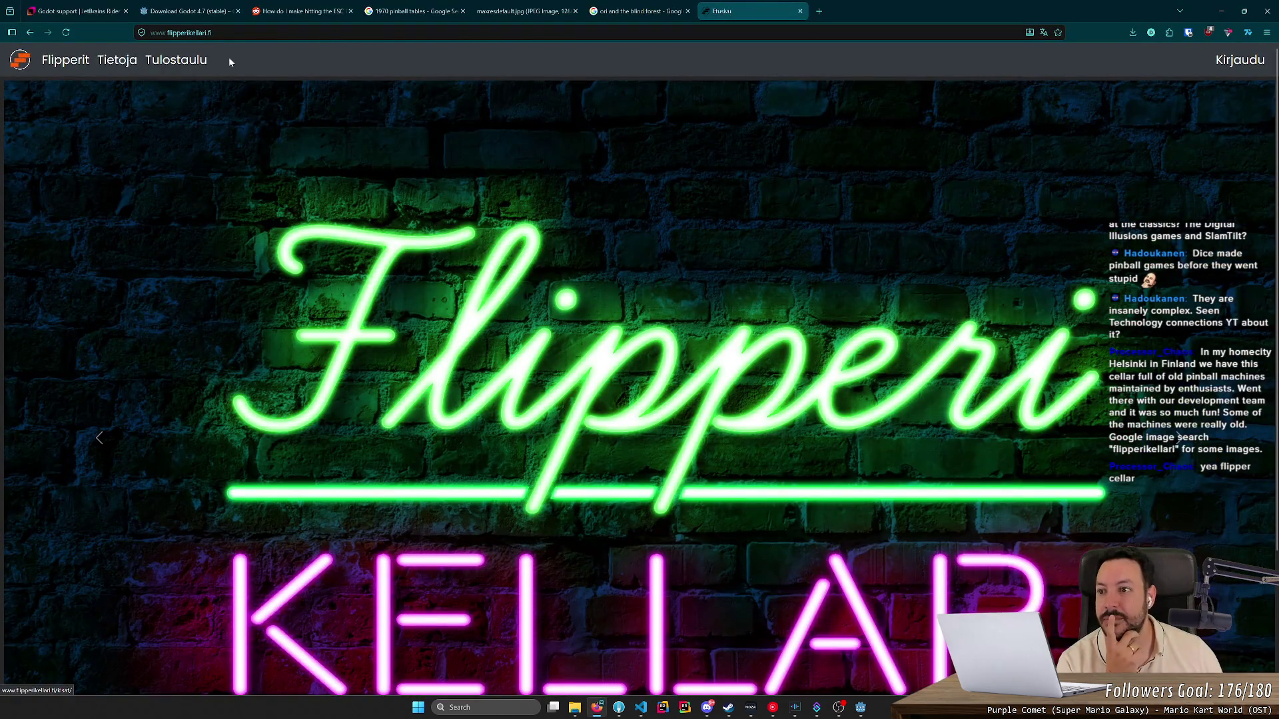
left_click(134, 65)
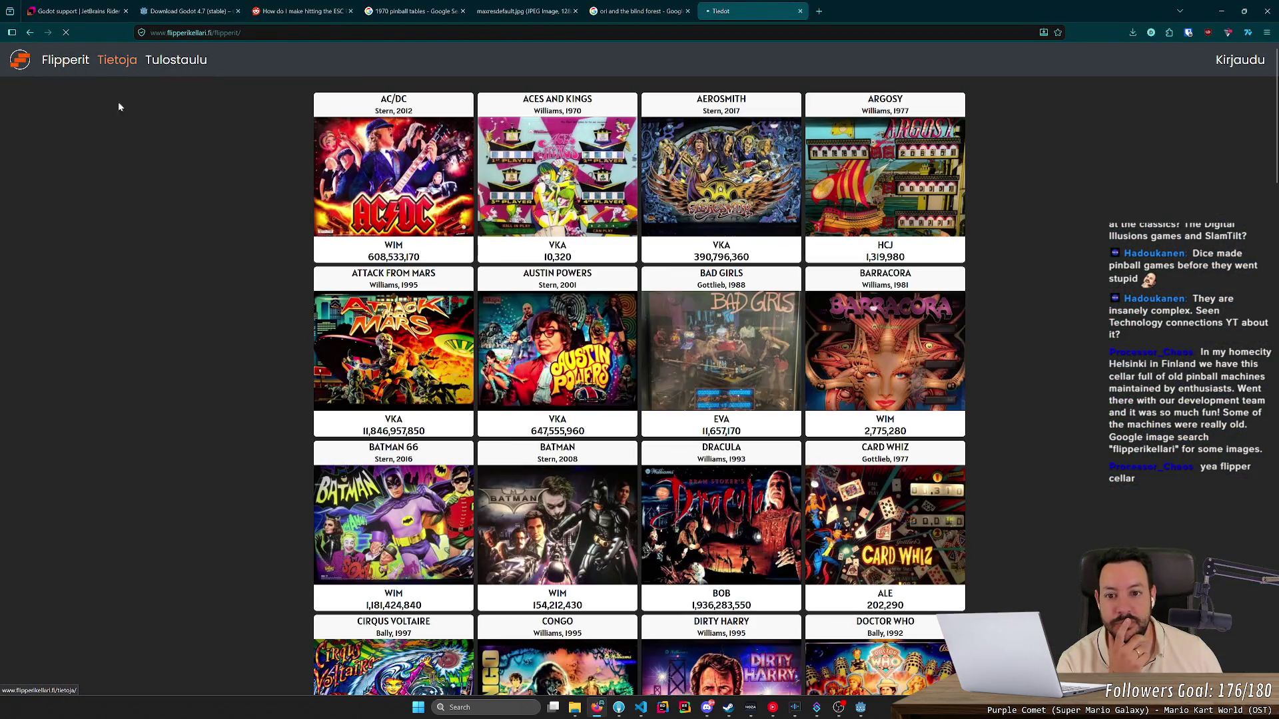
scroll(136, 166, "down", 15)
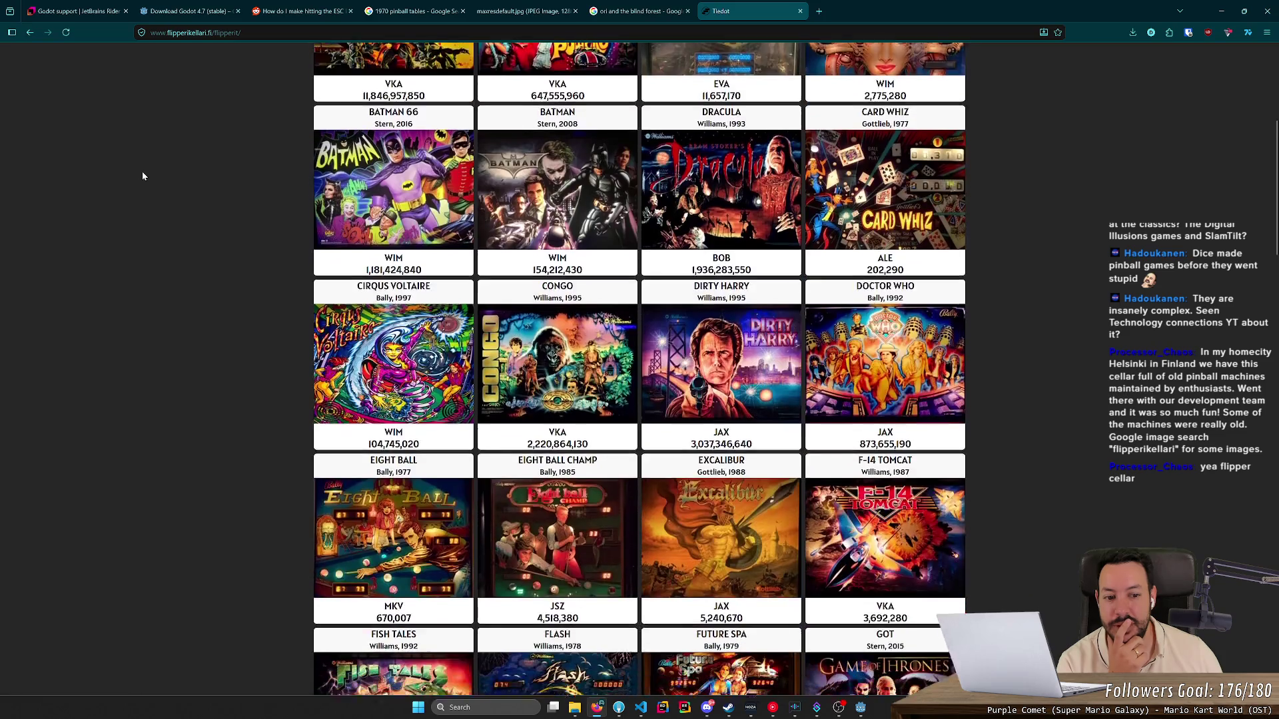
scroll(143, 185, "down", 2)
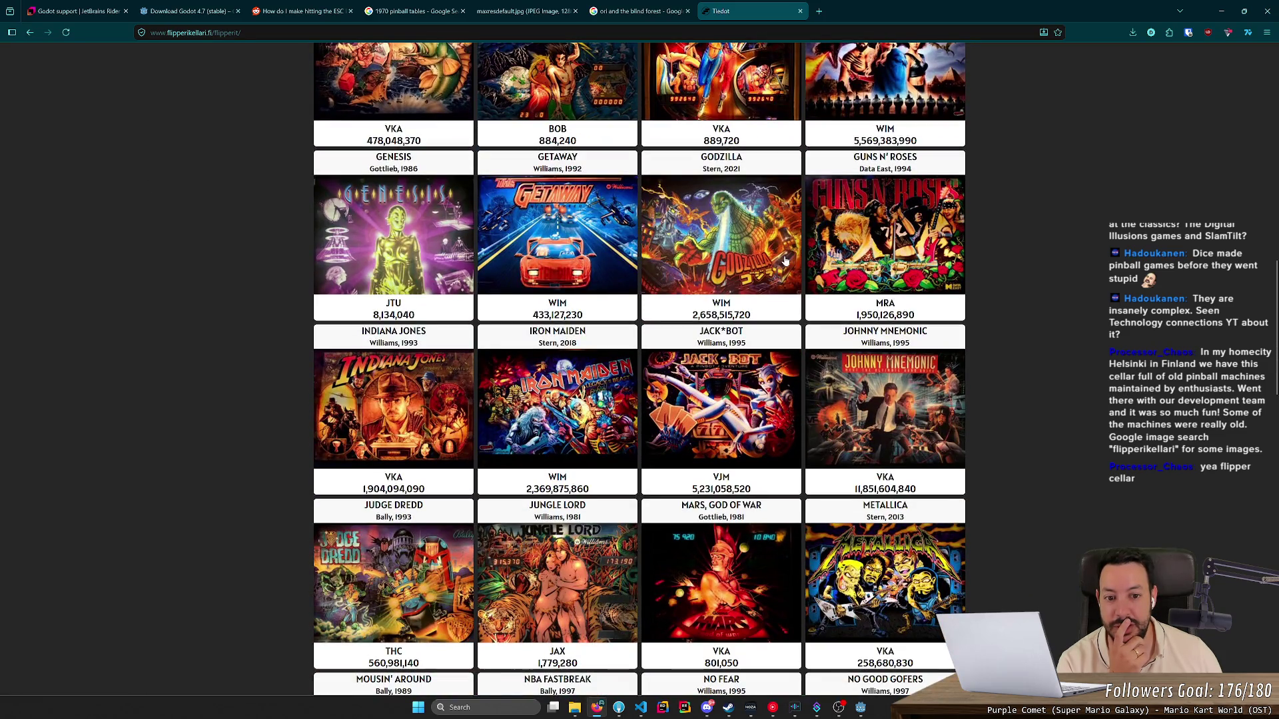
middle_click(730, 239)
left_click(863, 5)
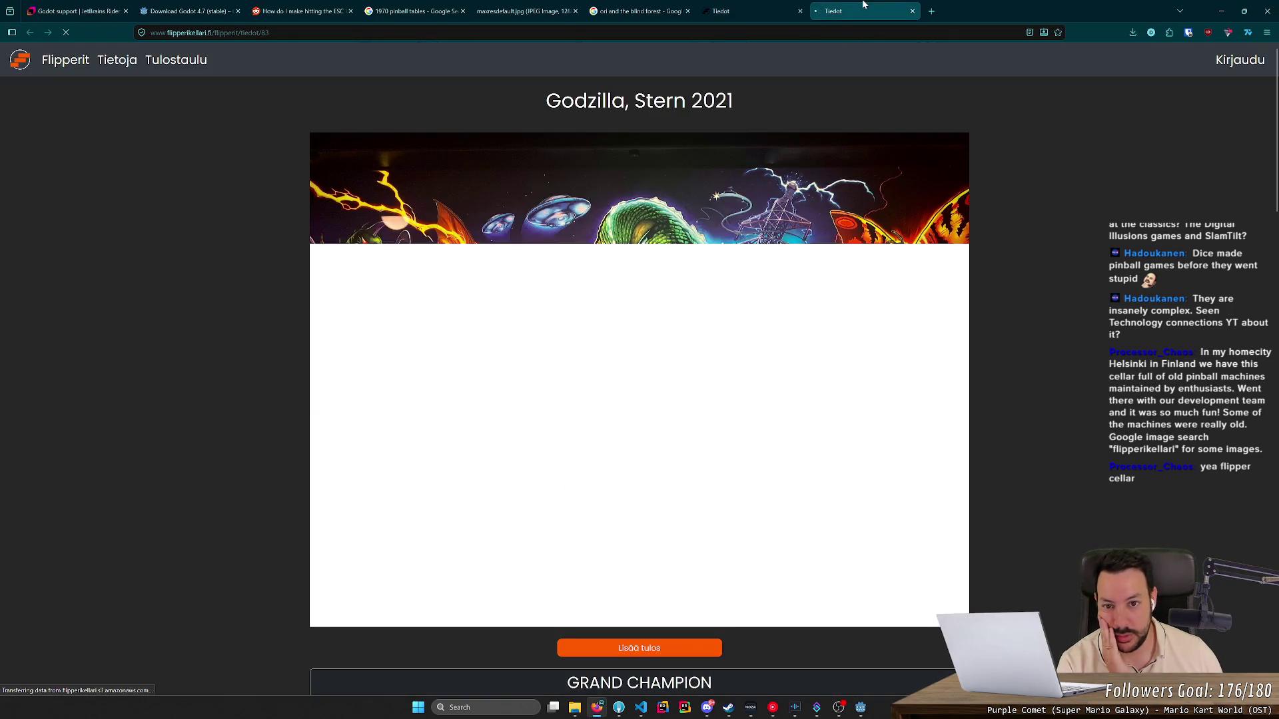
scroll(798, 199, "down", 3)
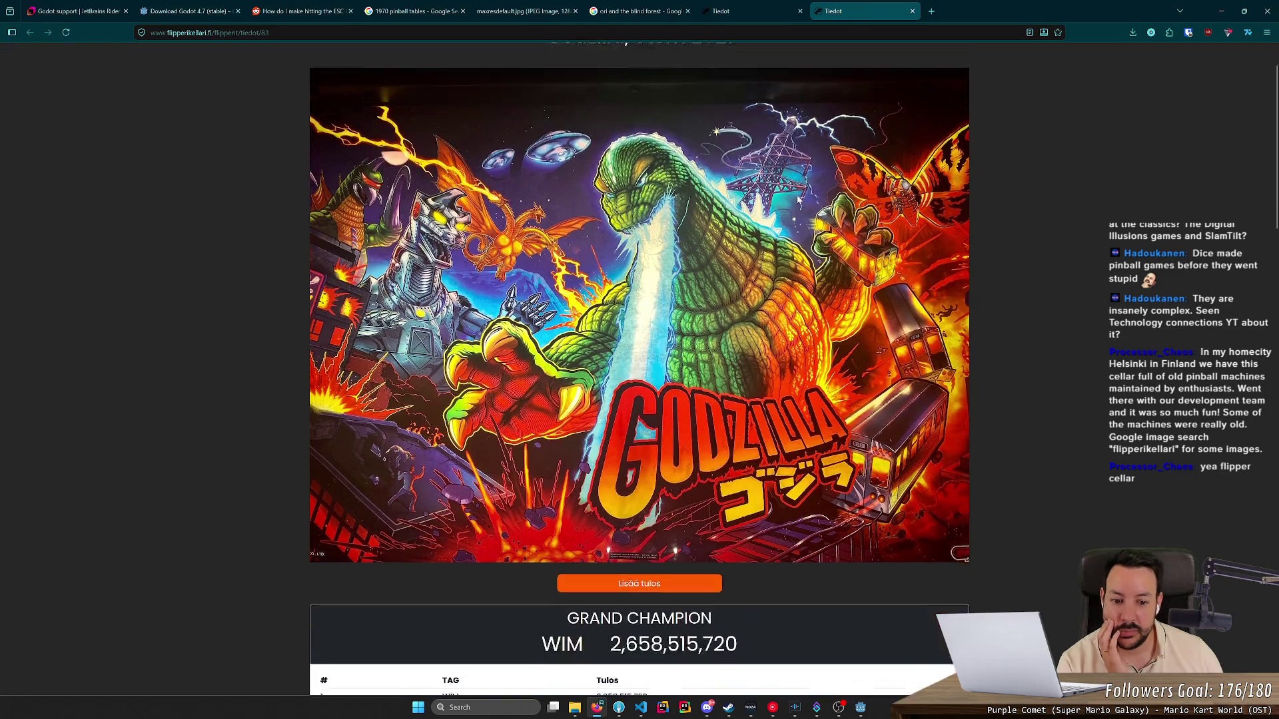
scroll(799, 199, "down", 2)
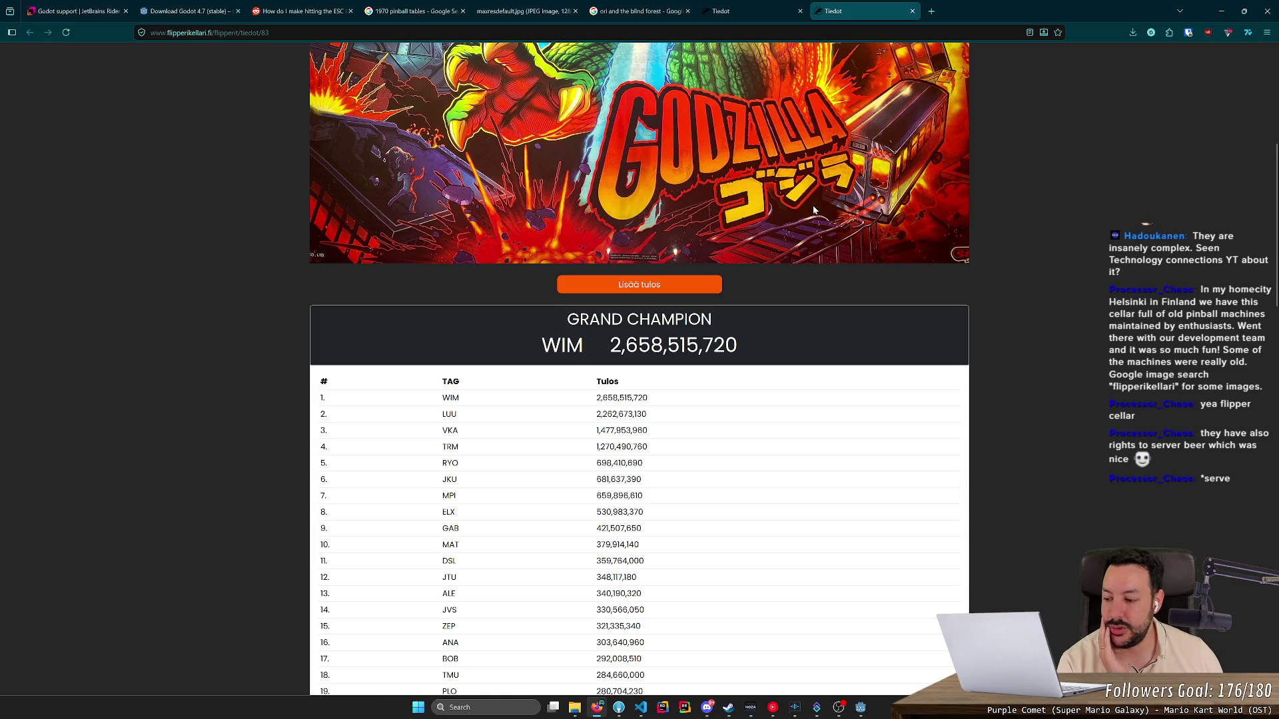
scroll(814, 223, "down", 11)
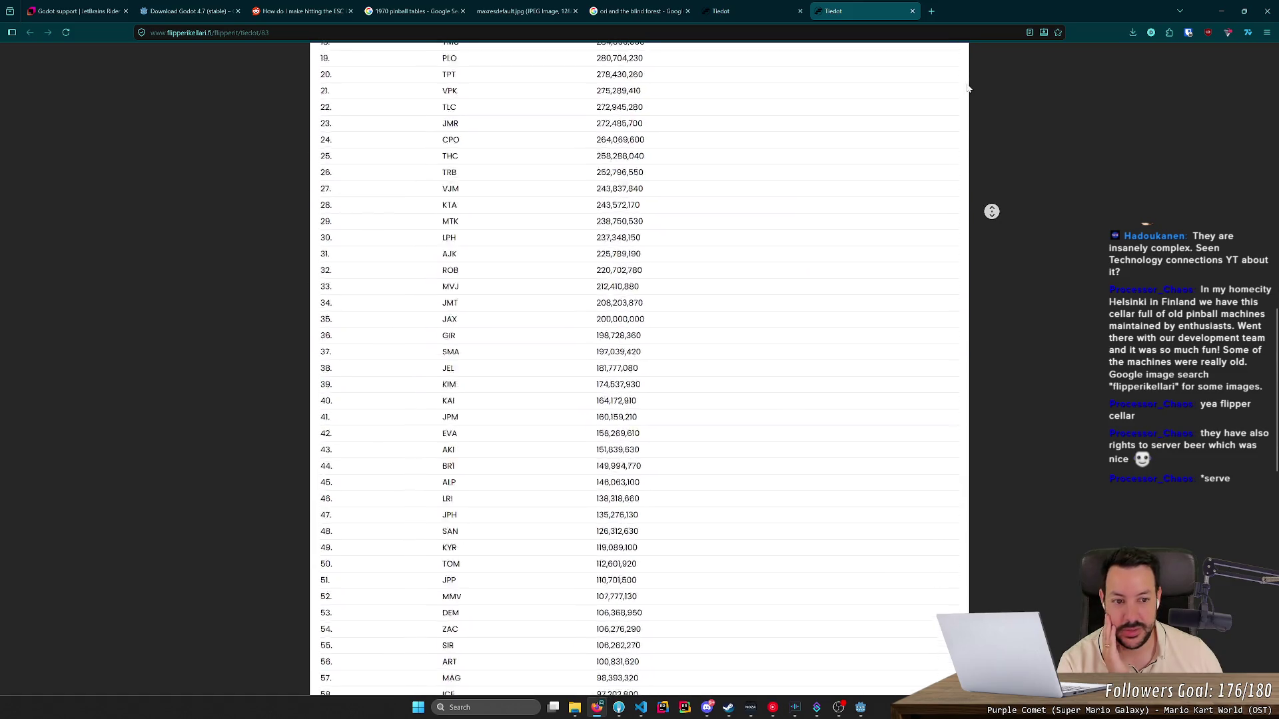
scroll(933, 133, "up", 15)
left_click(911, 11)
scroll(282, 272, "down", 5)
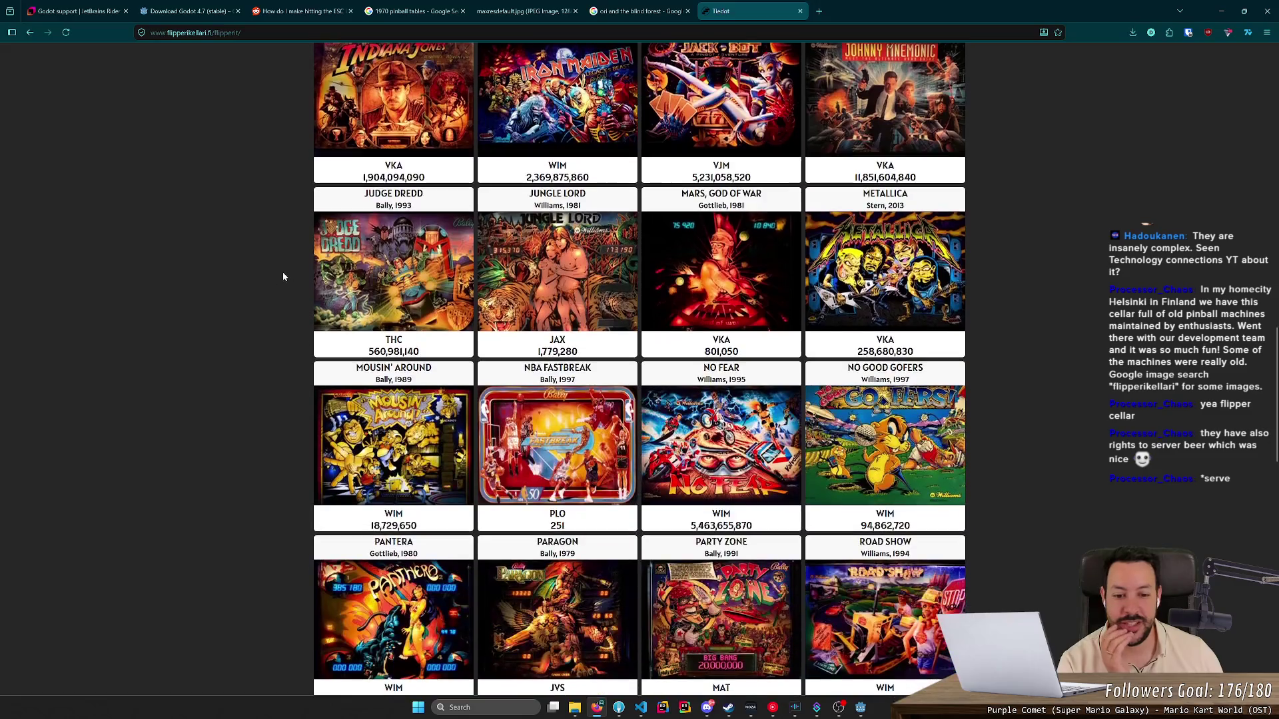
scroll(250, 284, "down", 4)
scroll(246, 293, "down", 6)
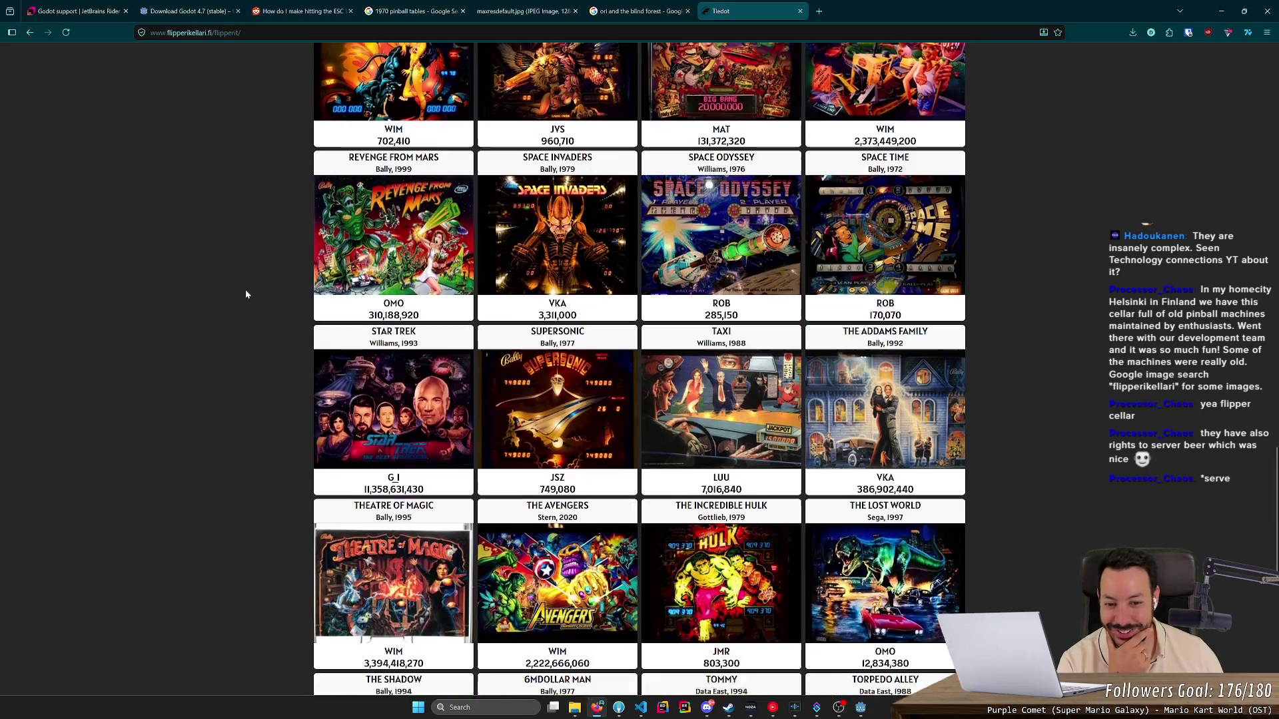
scroll(241, 280, "down", 3)
scroll(230, 293, "down", 1)
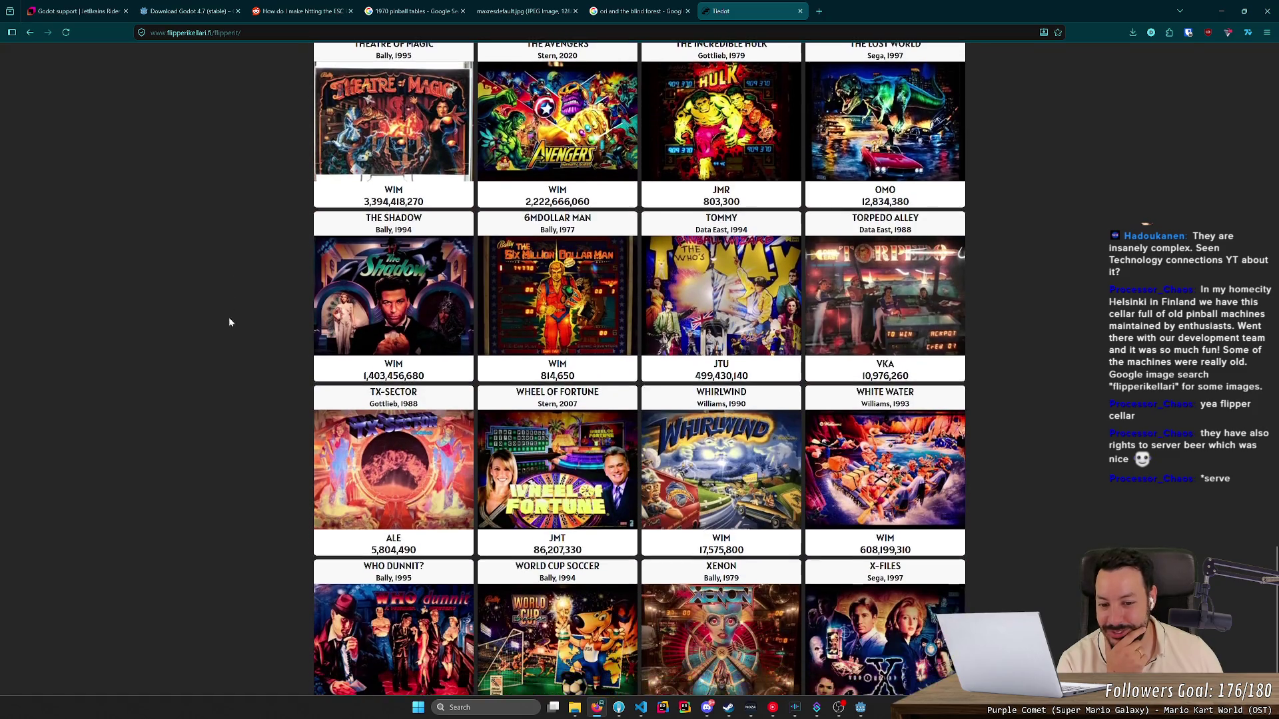
middle_click(237, 367)
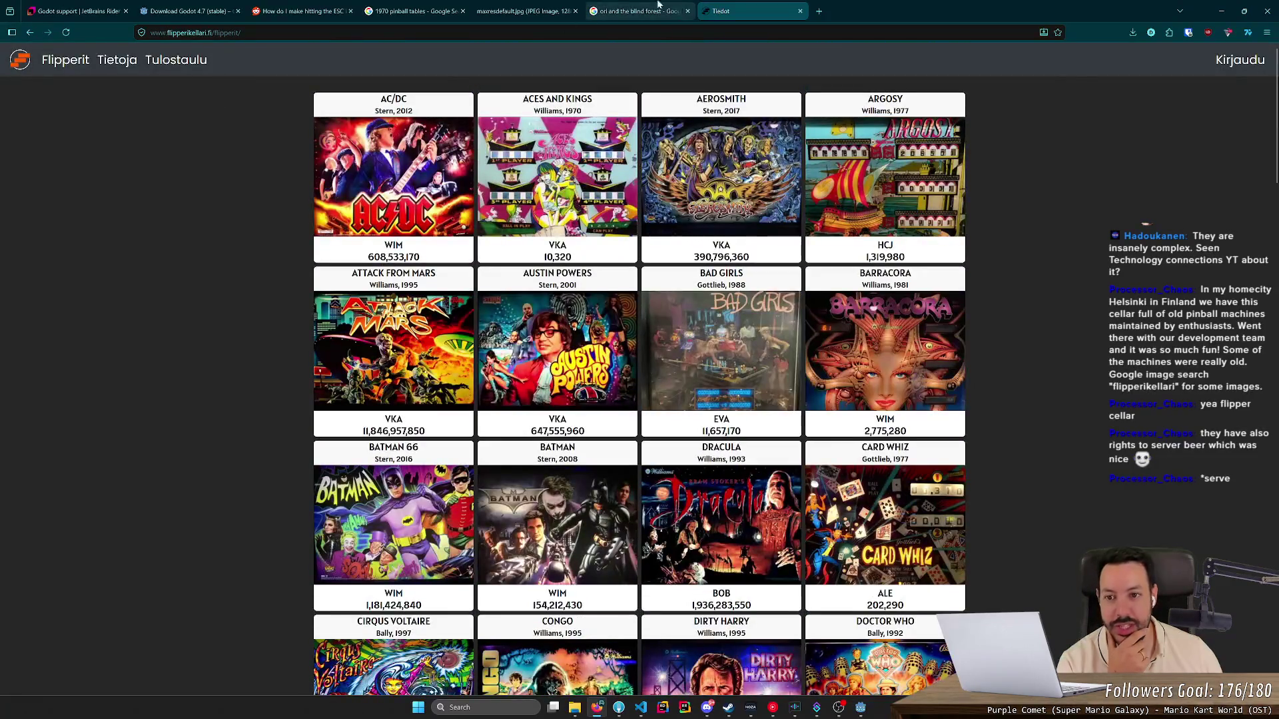
middle_click(719, 18)
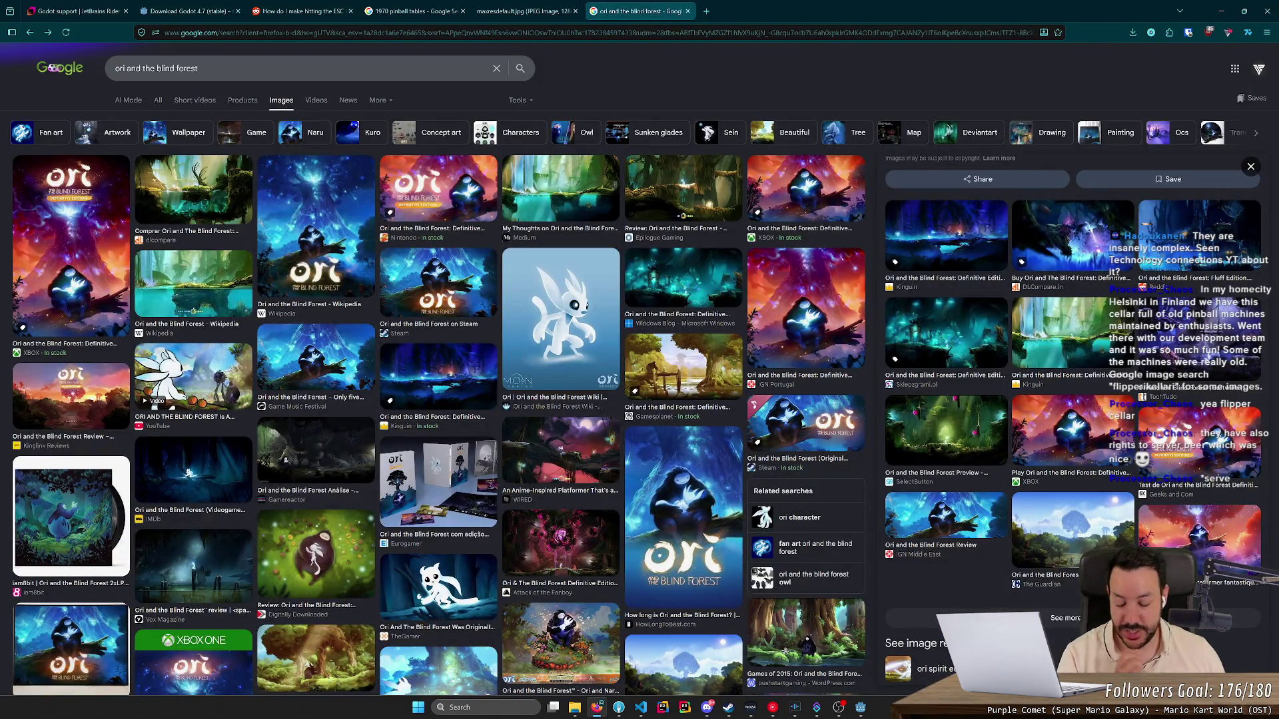
key("ctrl+shift+t")
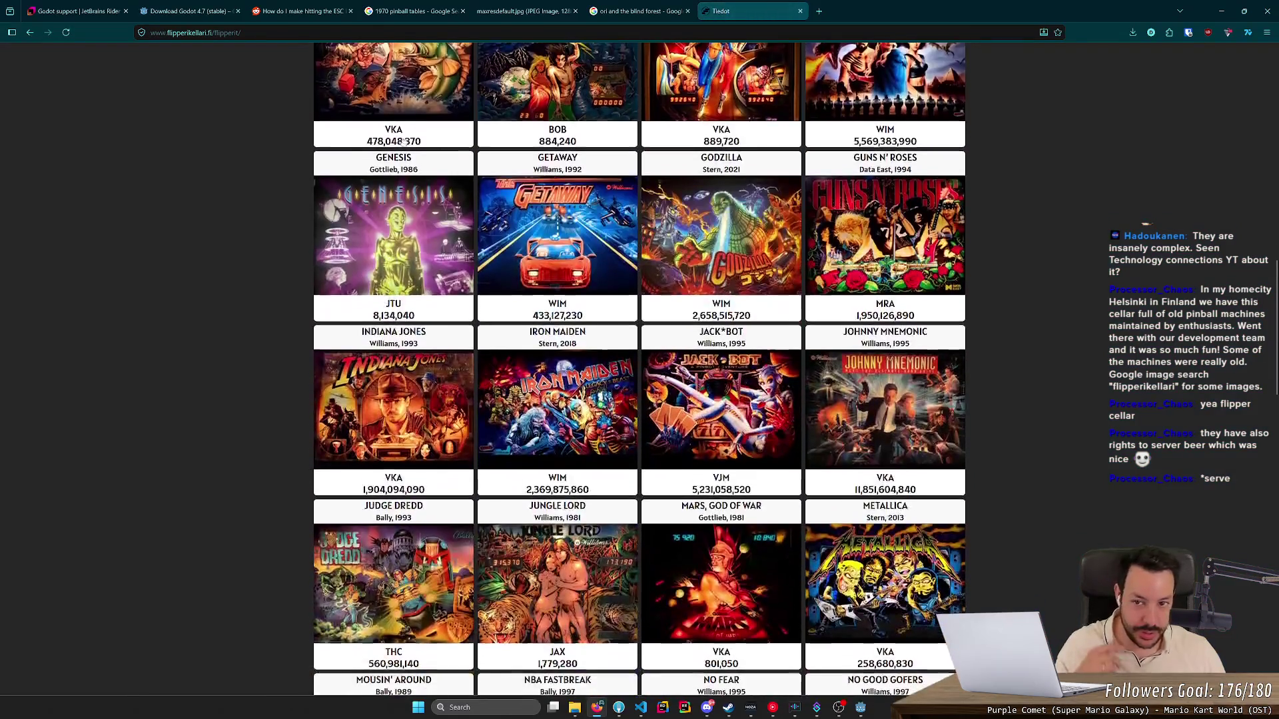
scroll(195, 151, "up", 5)
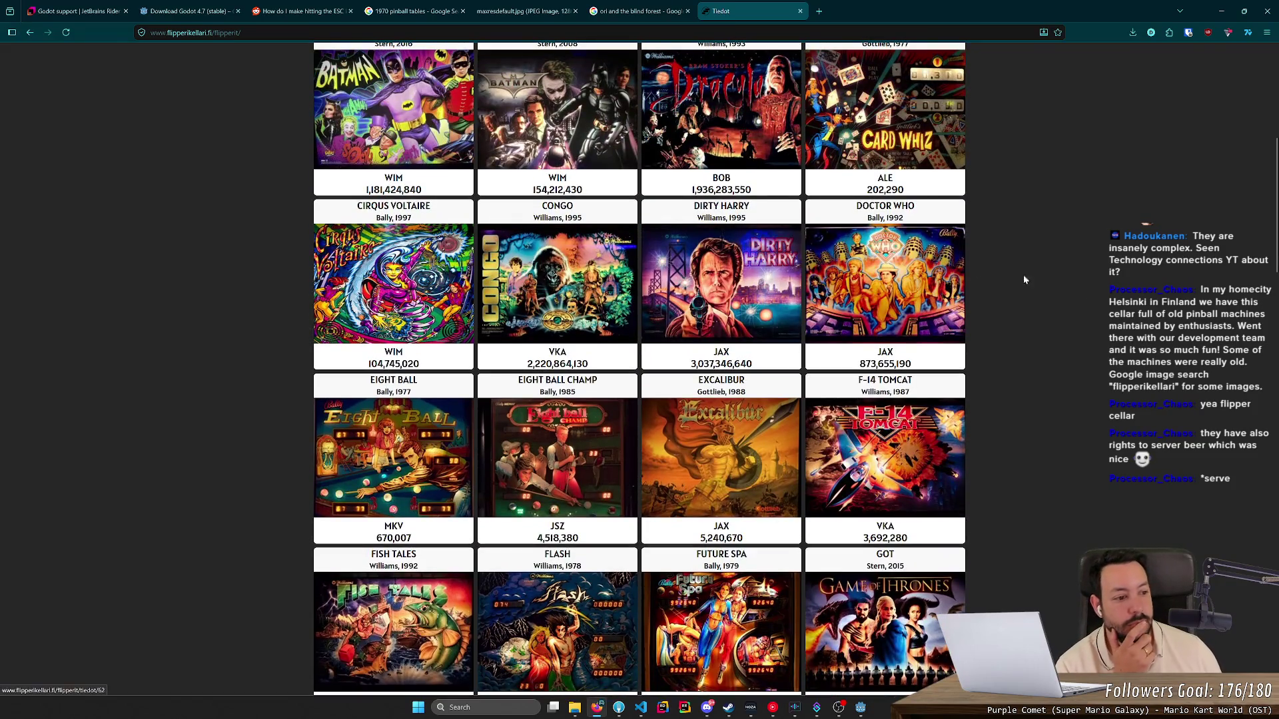
scroll(1277, 223, "up", 6)
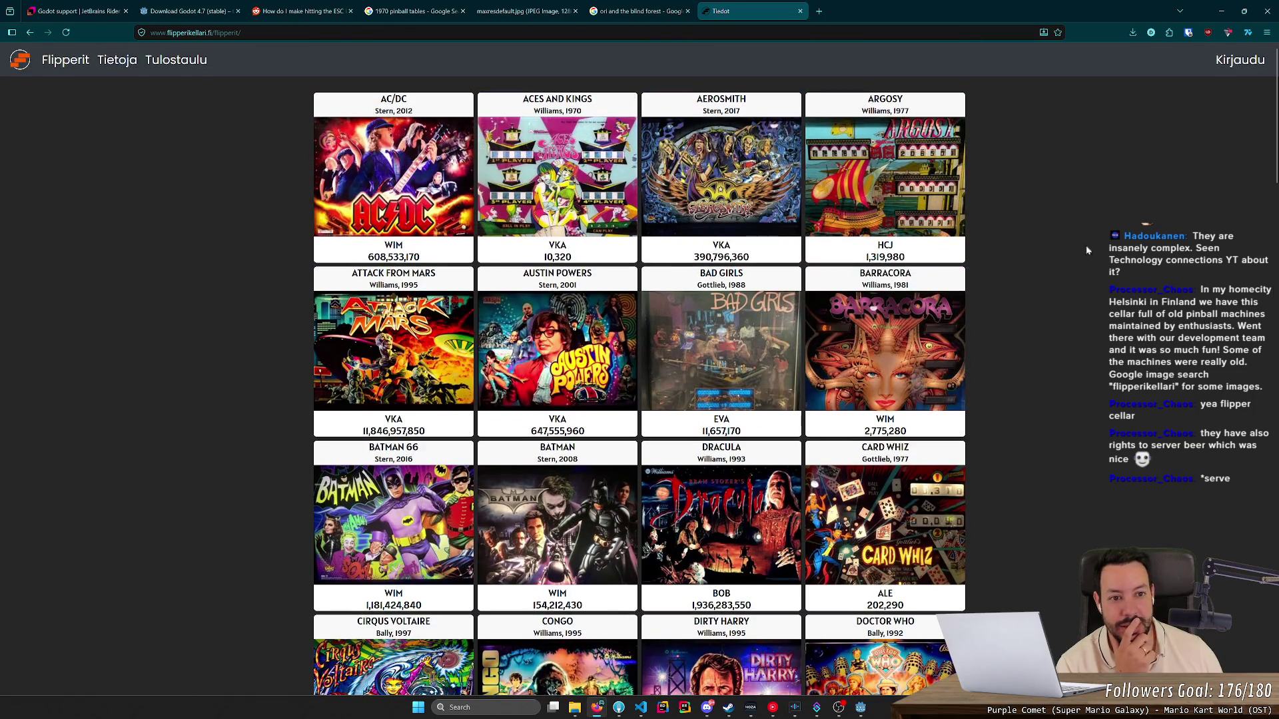
key("alt+Left")
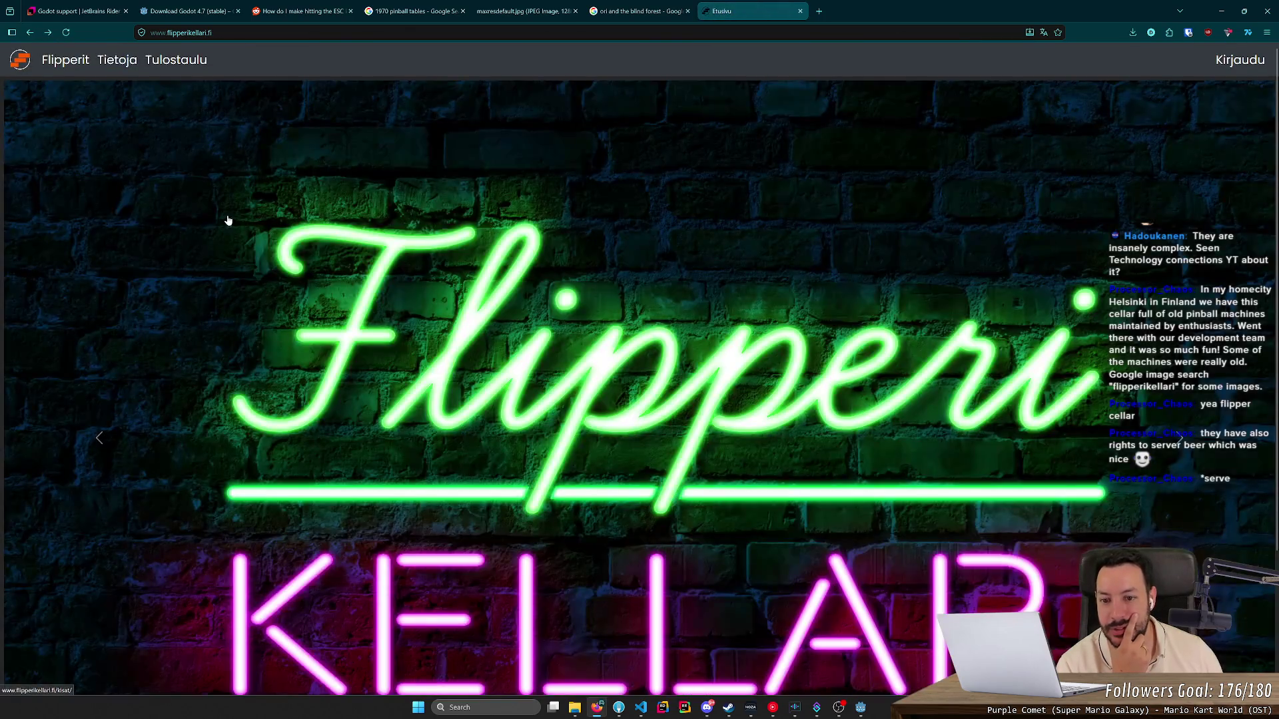
Step: Advance the slideshow through the Hot Shot, Card Whiz and machine-row photos, then select the address bar
scroll(545, 290, "up", 2)
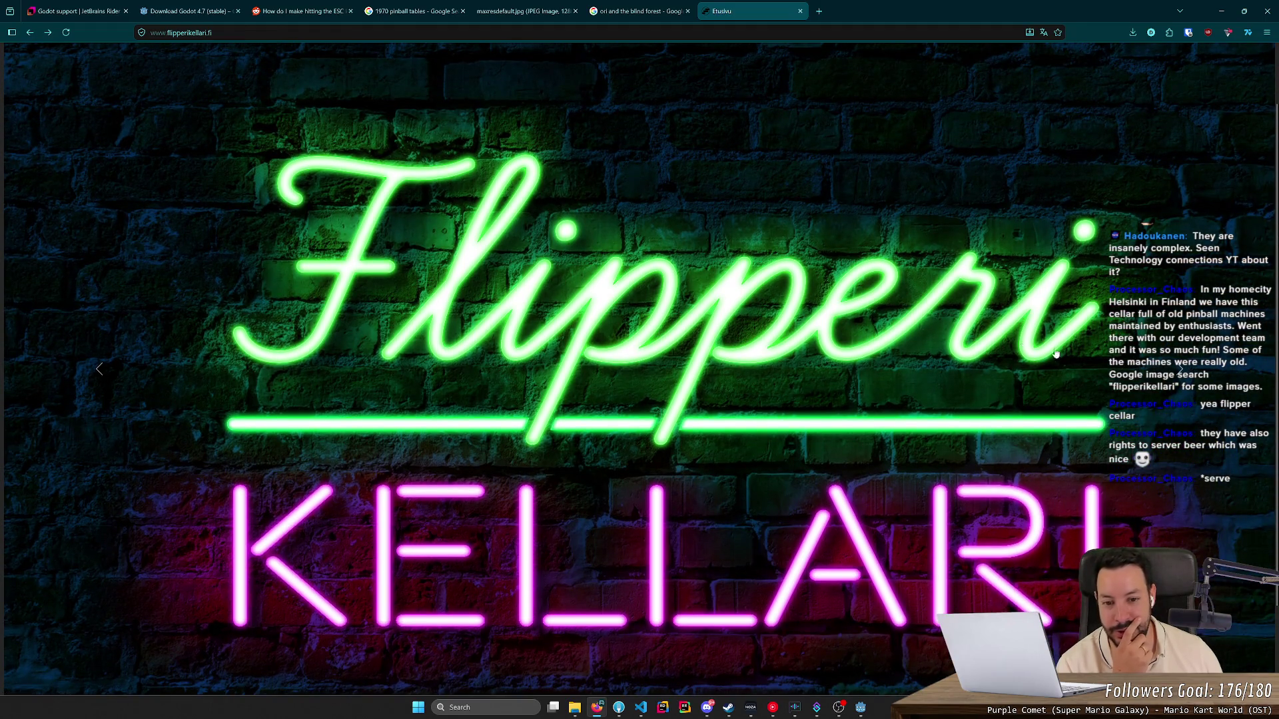
left_click(1180, 369)
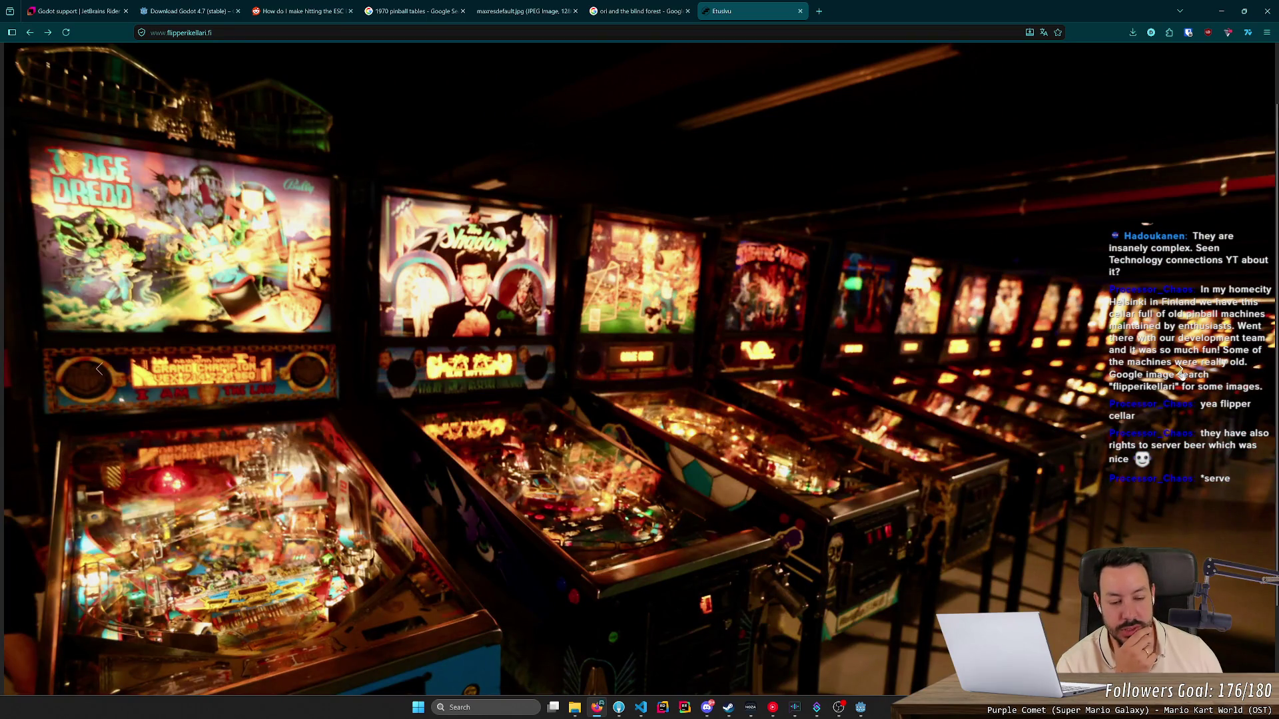
left_click(1180, 372)
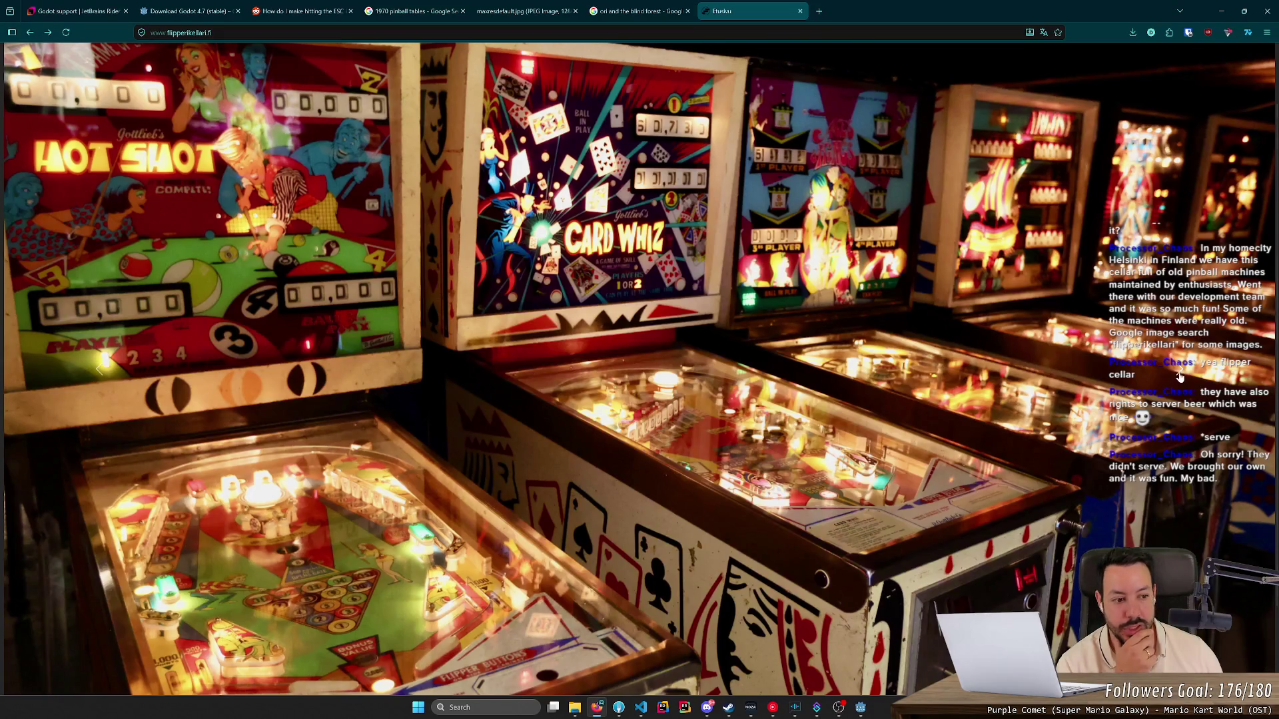
left_click(1180, 373)
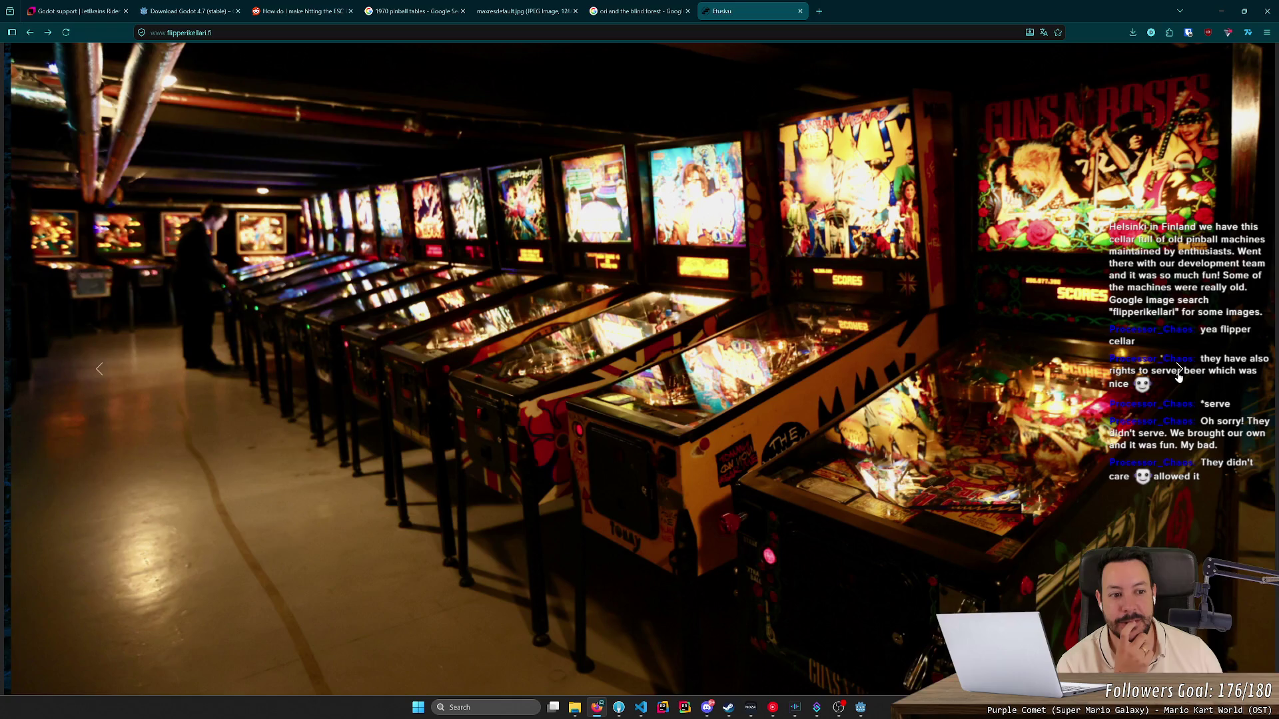
left_click(1179, 376)
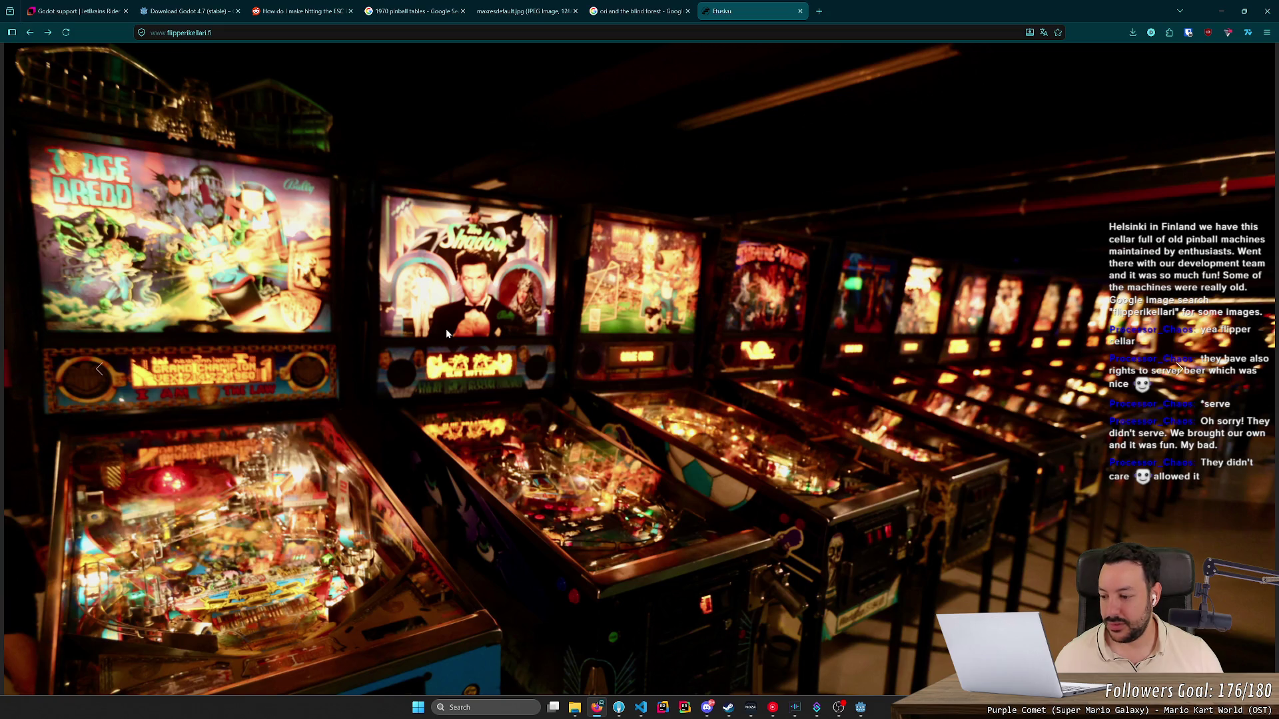
left_click(1182, 374)
left_click(1180, 376)
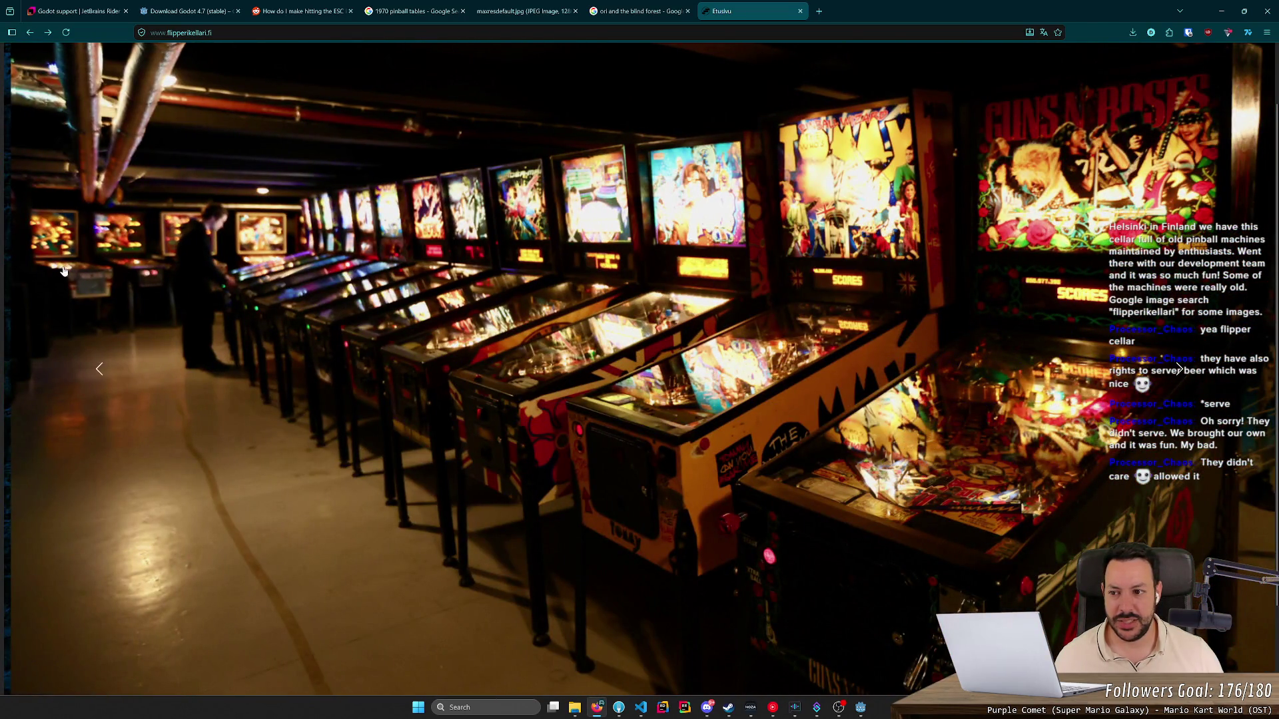
left_click(1177, 373)
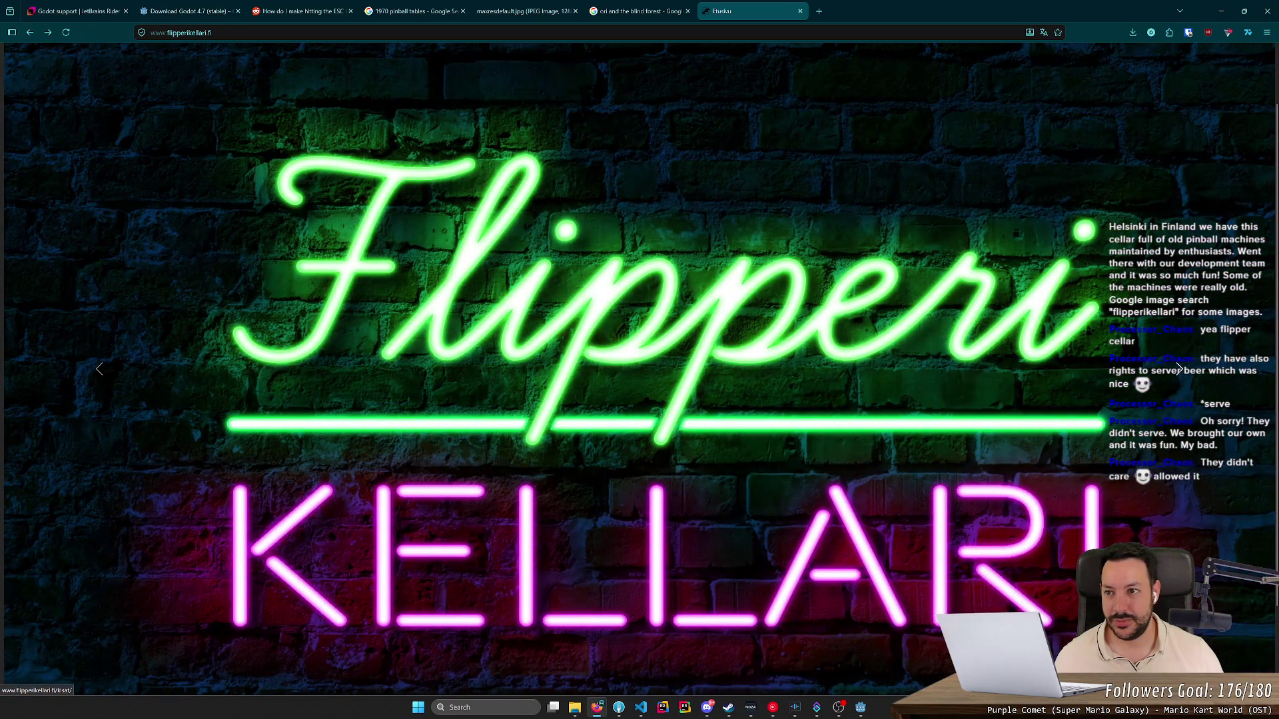
left_click(167, 31)
Step: Search Google for 'pinball map' and open the Pinball Map website
left_click(176, 187)
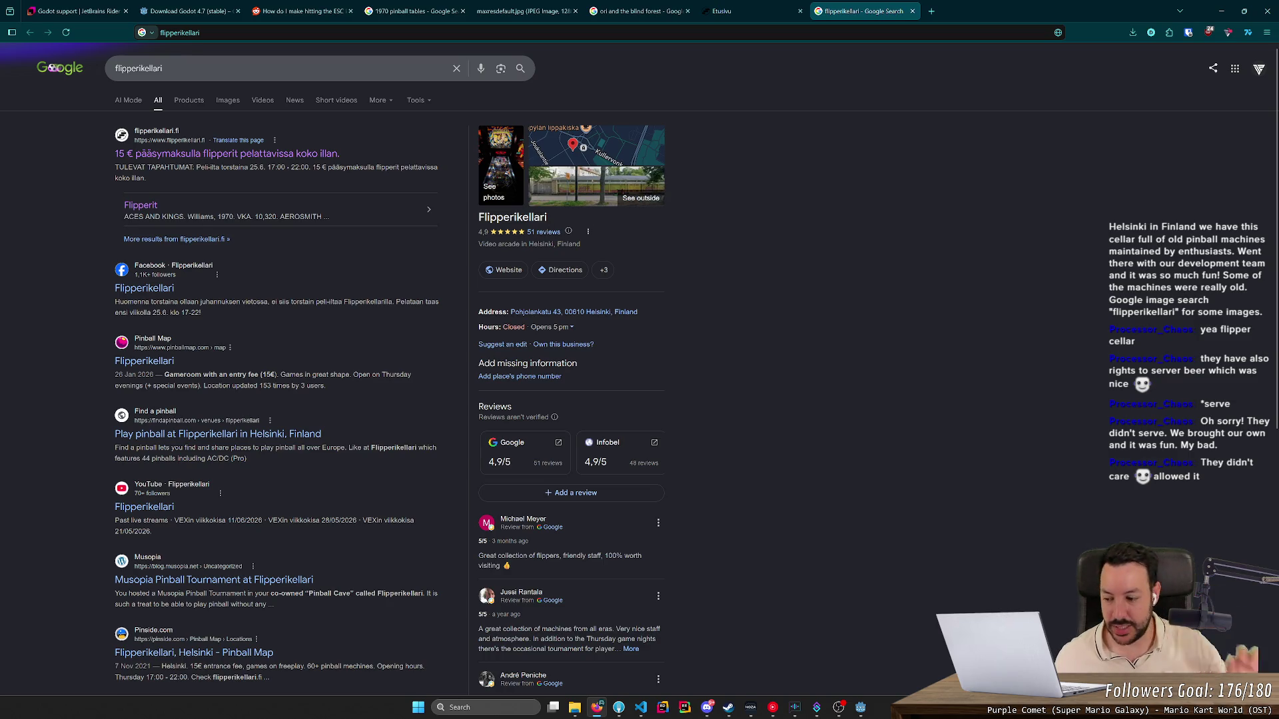
left_click(392, 69)
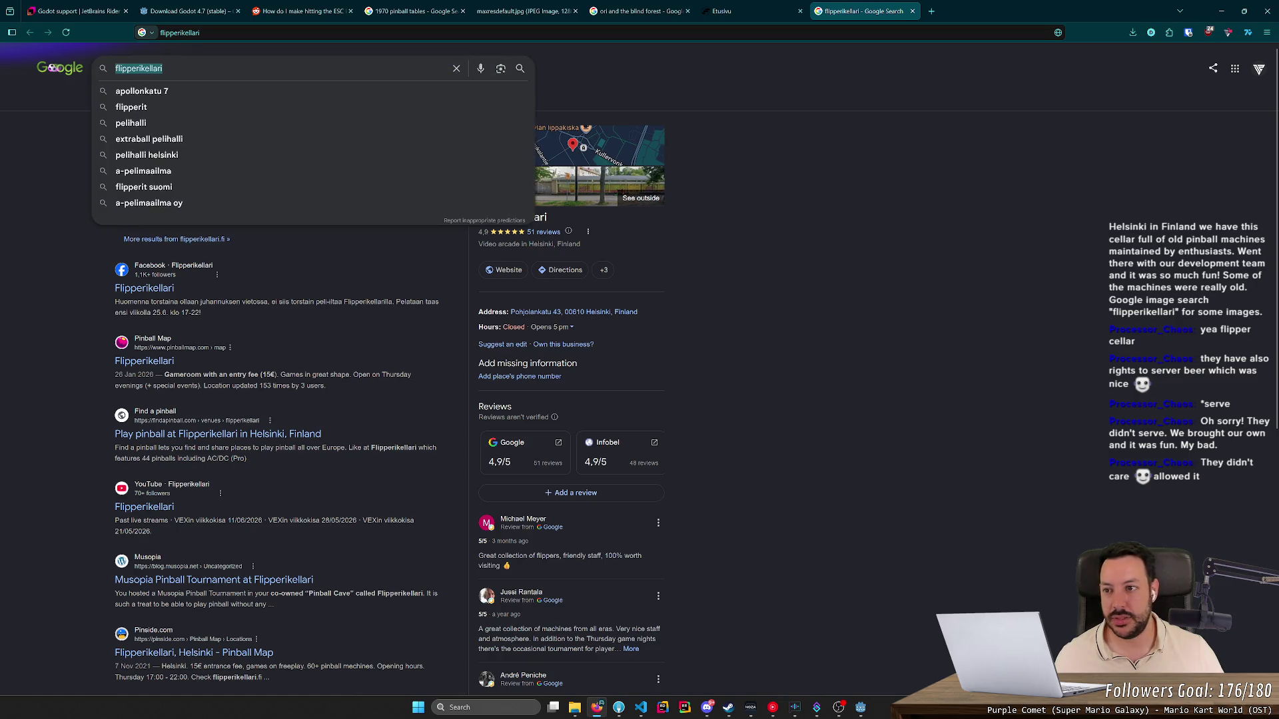
type("pinba")
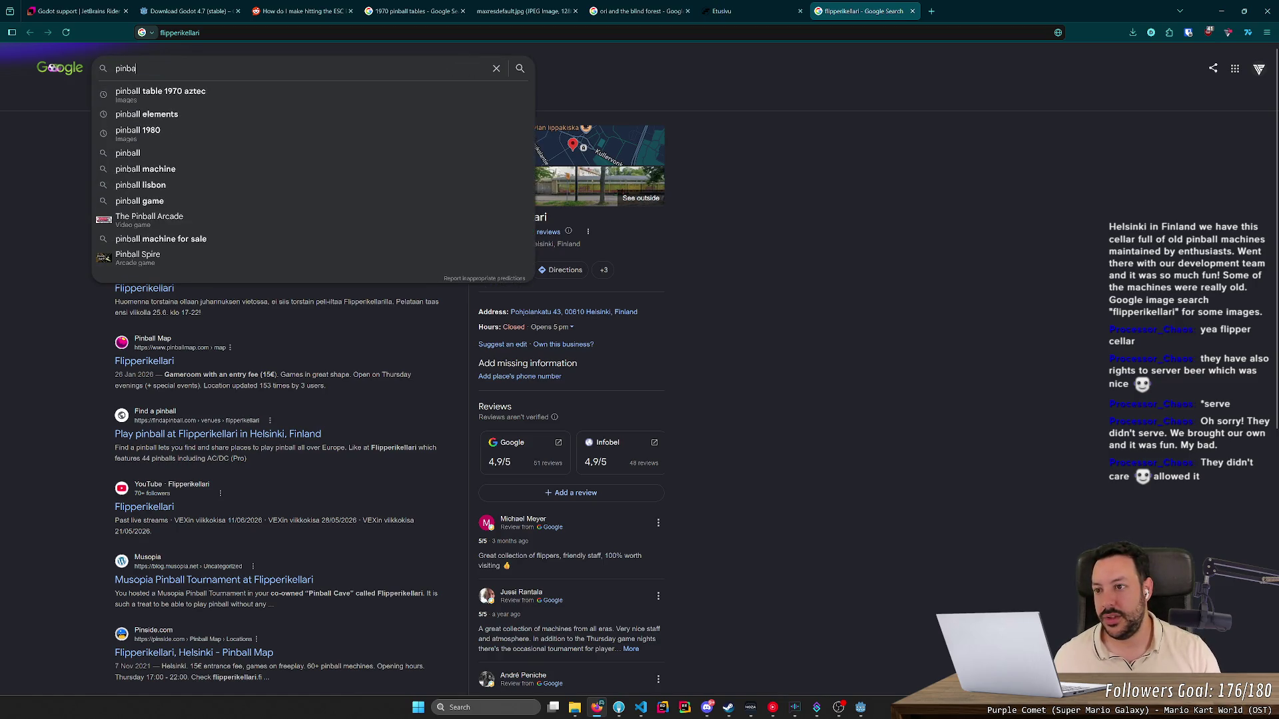
type("ll map")
key("Return")
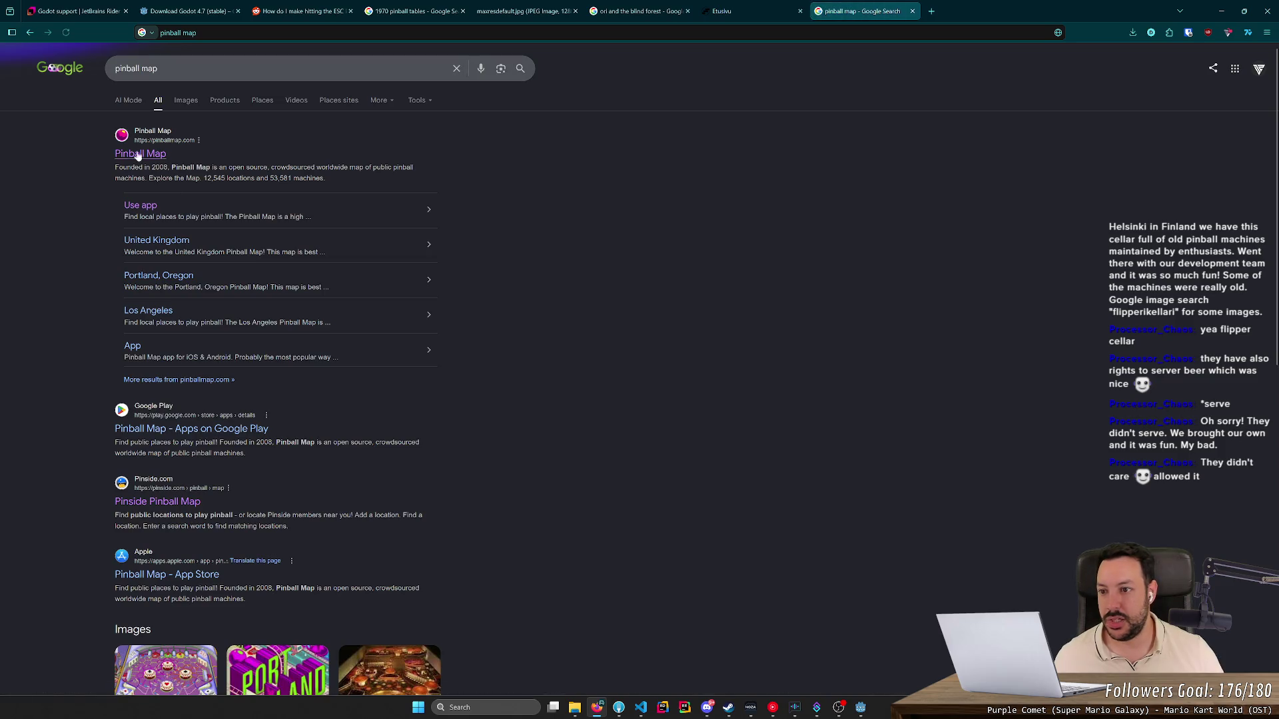
left_click(129, 152)
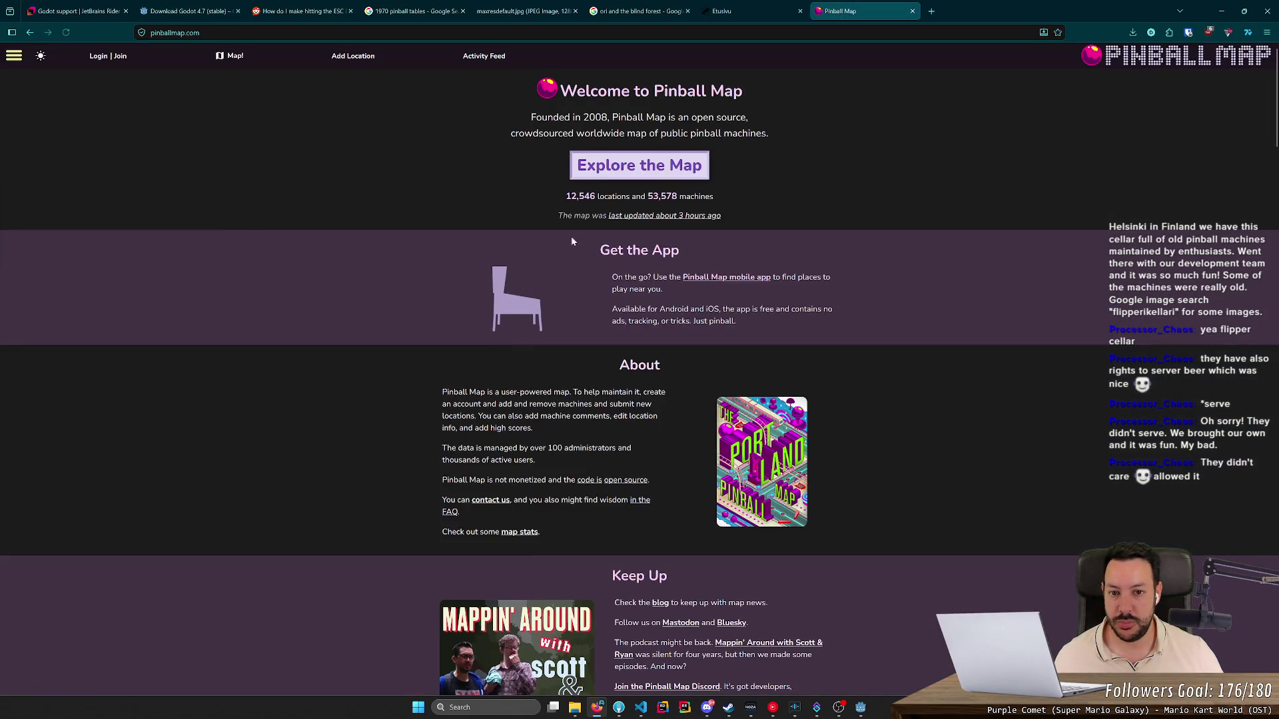
Step: Open the interactive map and filter it to 5+ machines, then loosen it to 2+
scroll(472, 295, "down", 5)
scroll(471, 300, "up", 5)
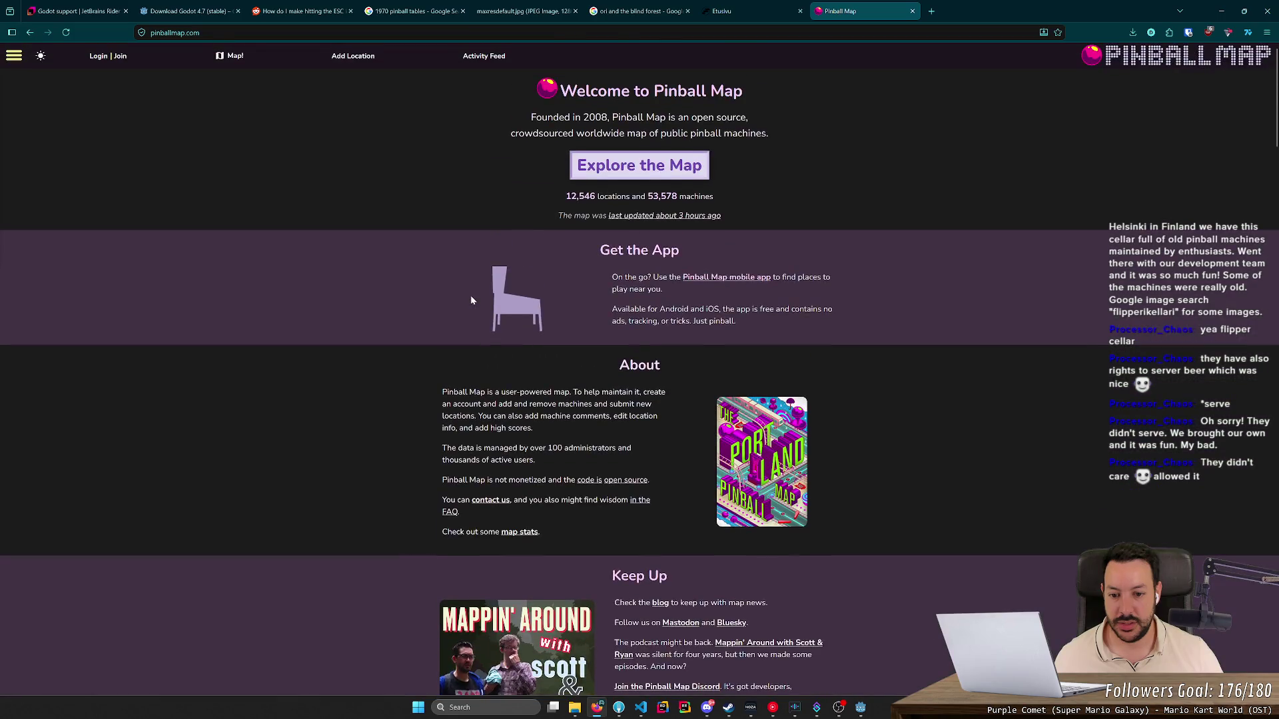
left_click(633, 172)
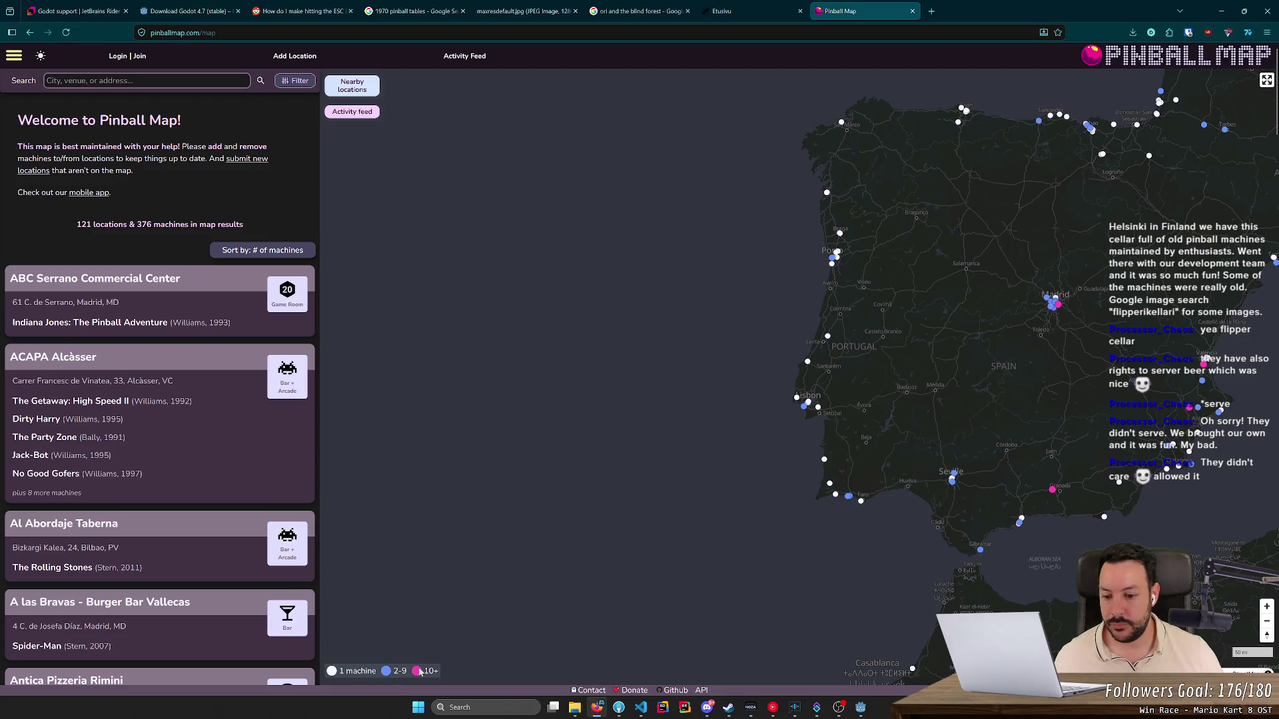
left_click(283, 83)
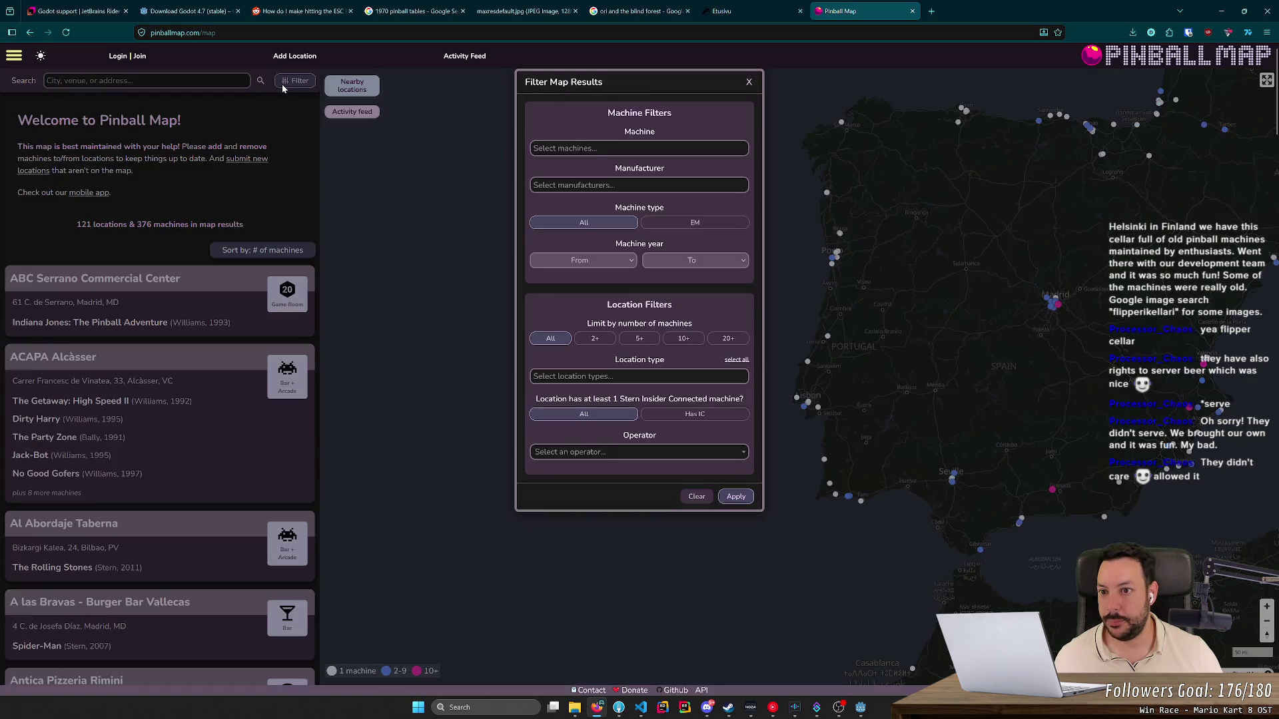
left_click(640, 339)
left_click(734, 498)
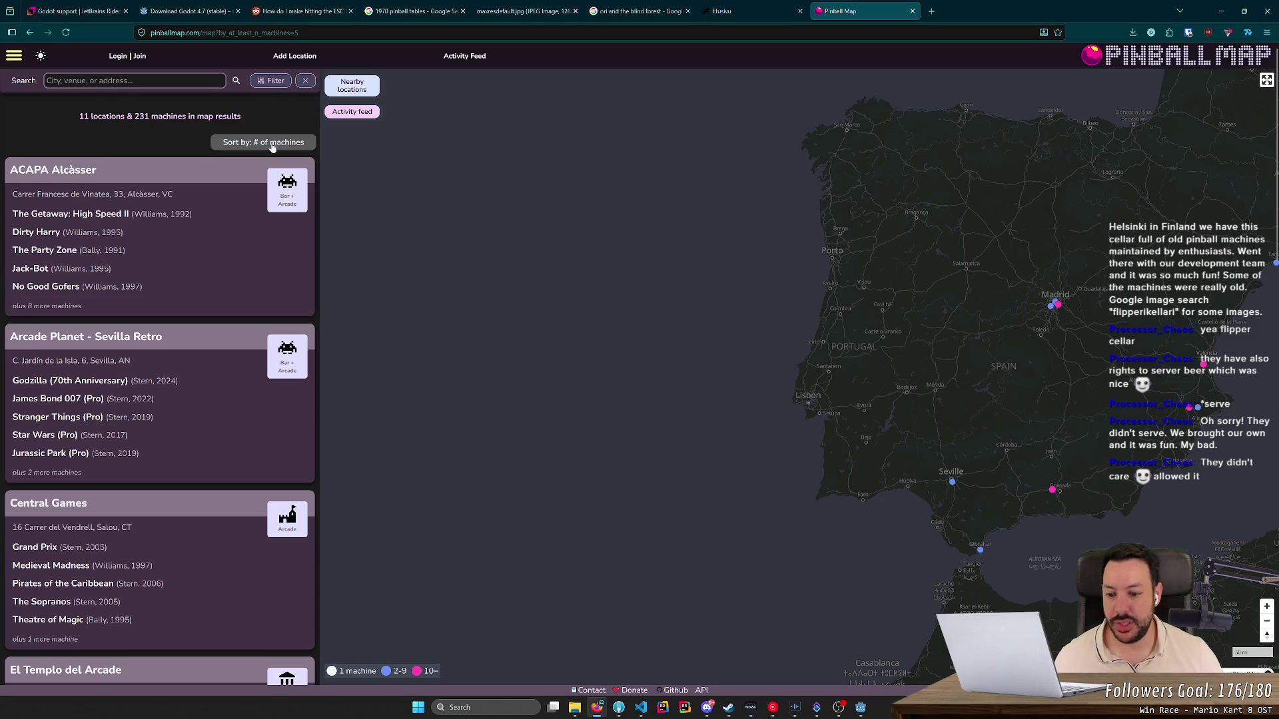
left_click(270, 81)
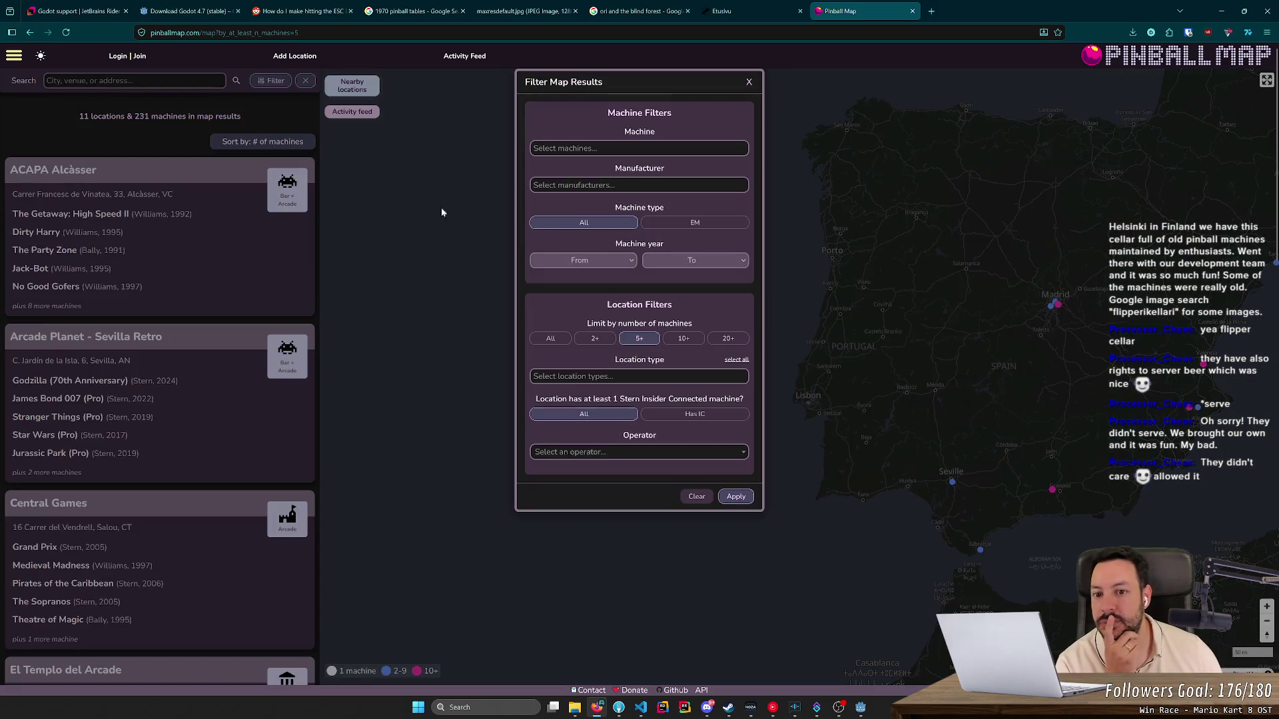
left_click(594, 341)
left_click(733, 498)
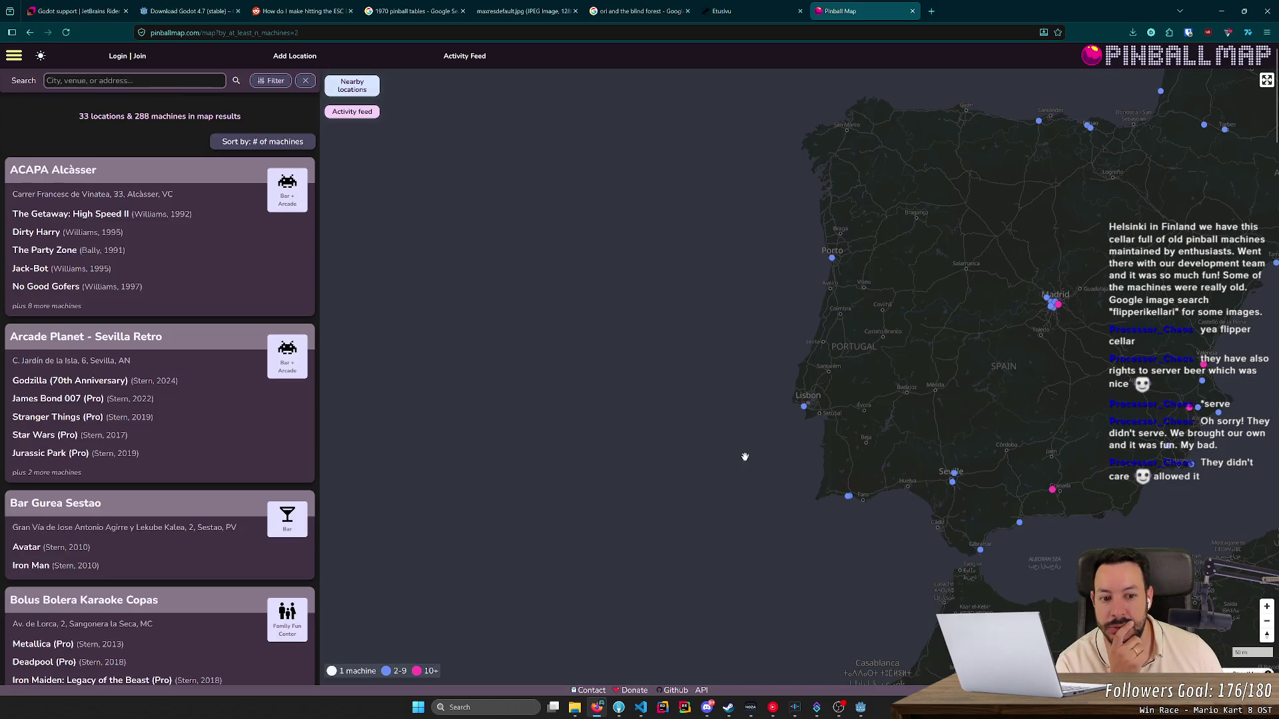
Step: Browse venue details ending at Pinballica in Spain, listing 74 machines
left_click(804, 408)
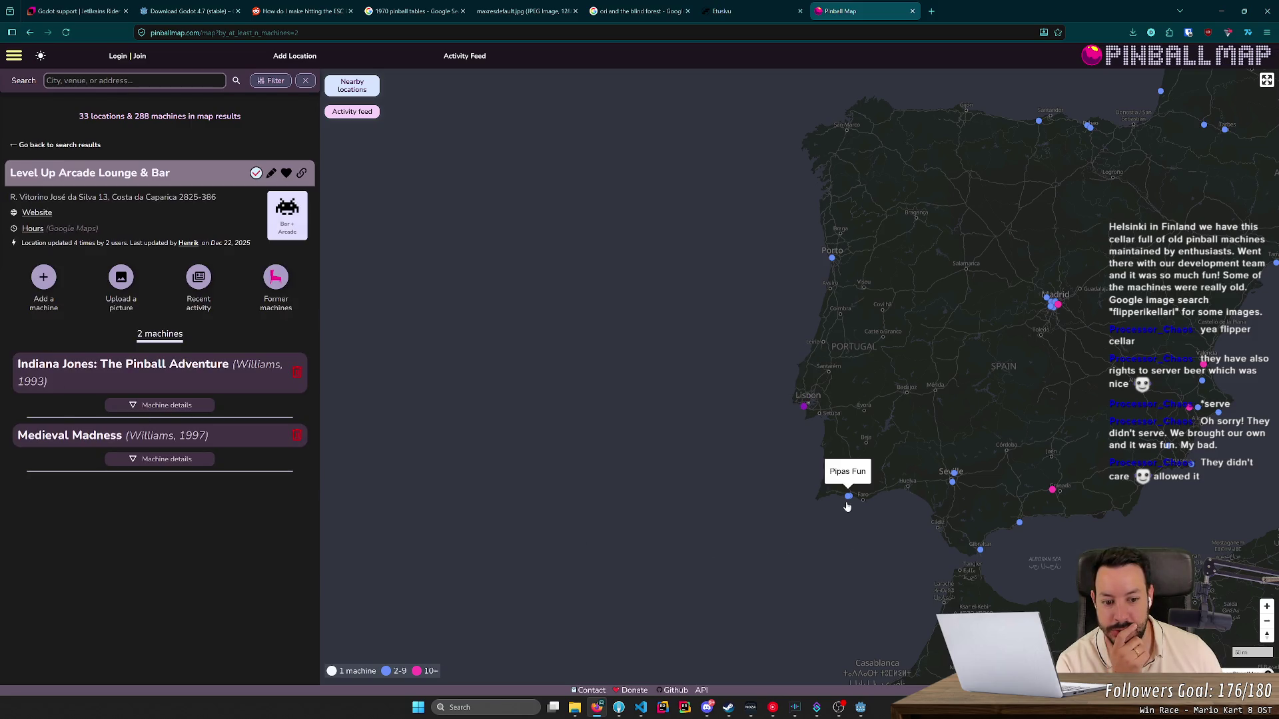
left_click(848, 497)
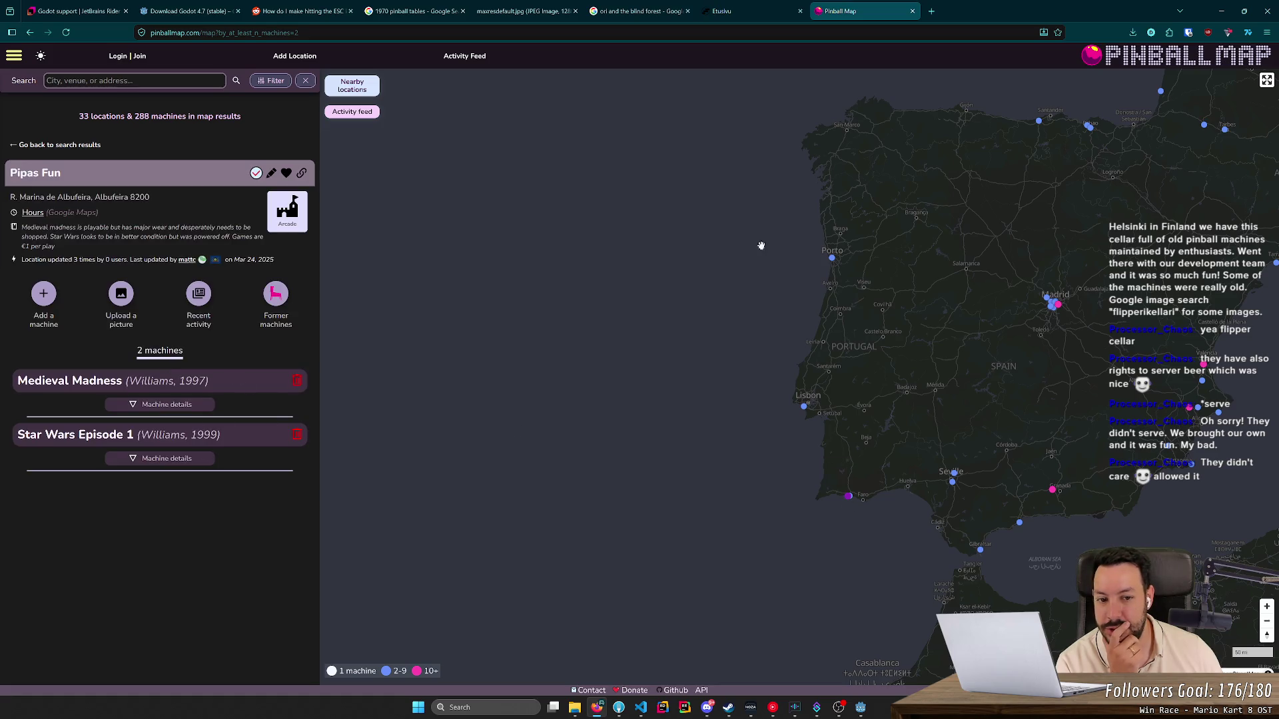
left_click(831, 262)
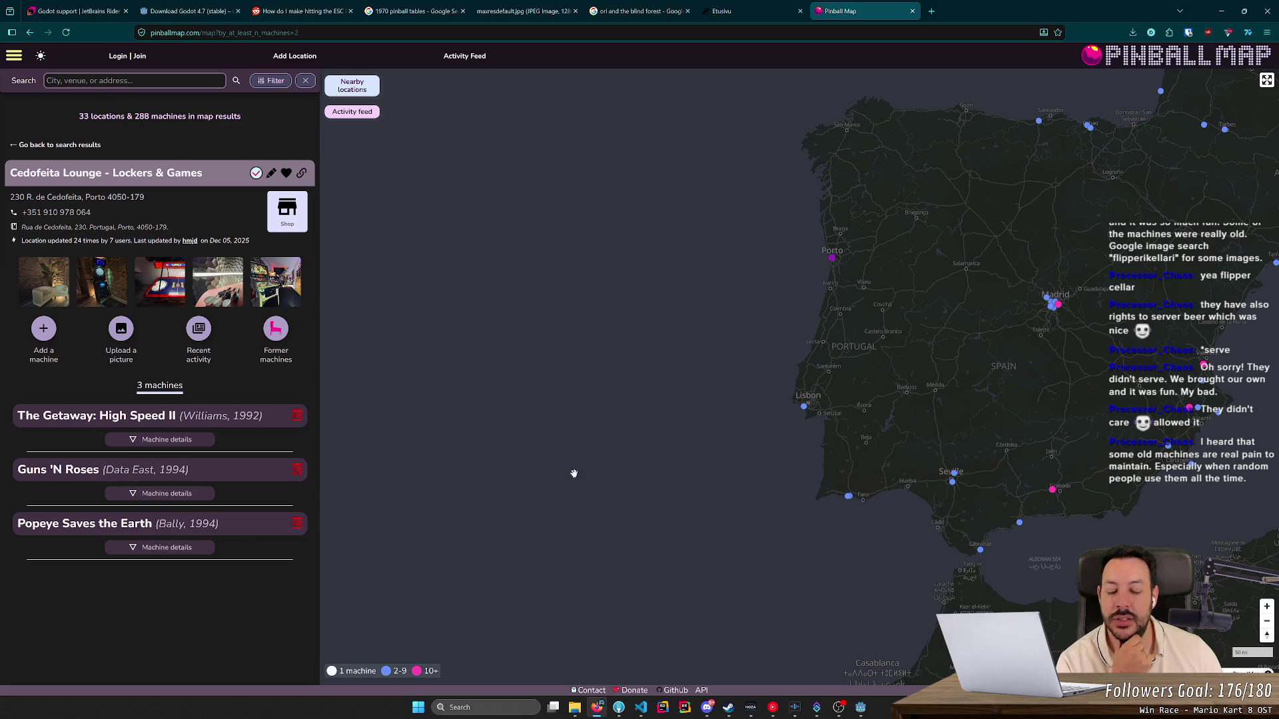
mouse_move(1057, 308)
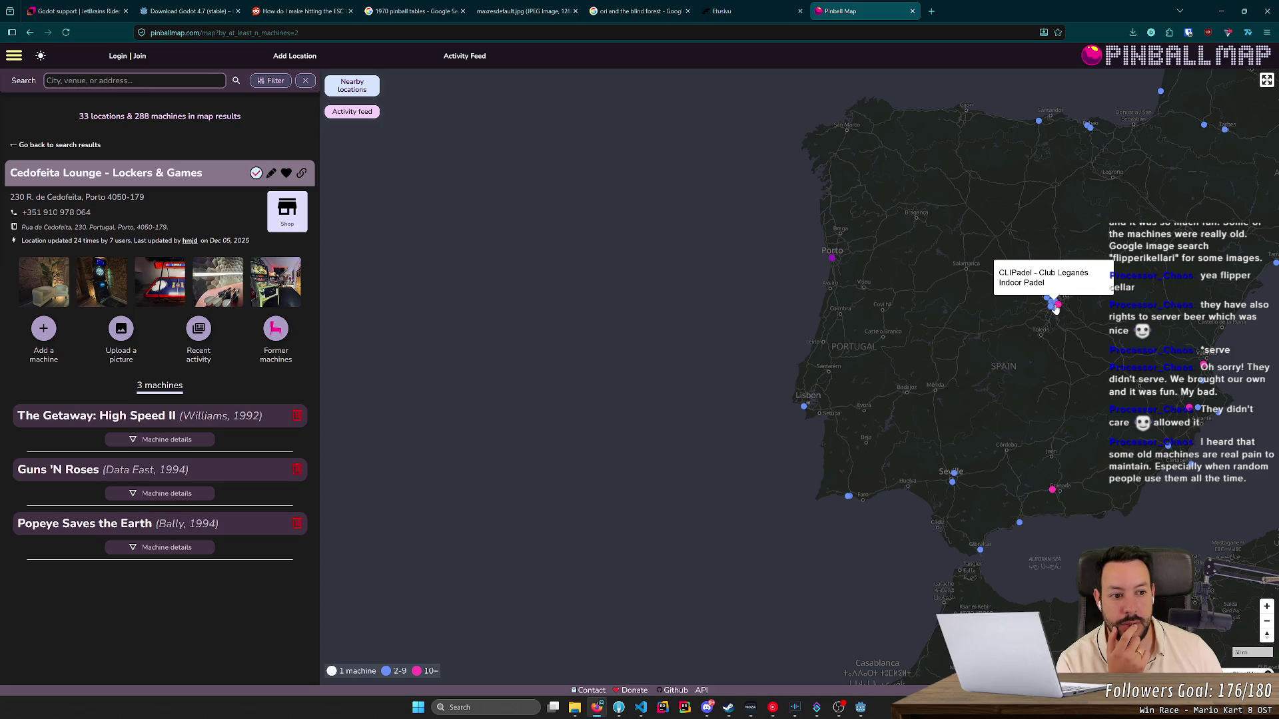
scroll(1010, 370, "up", 1)
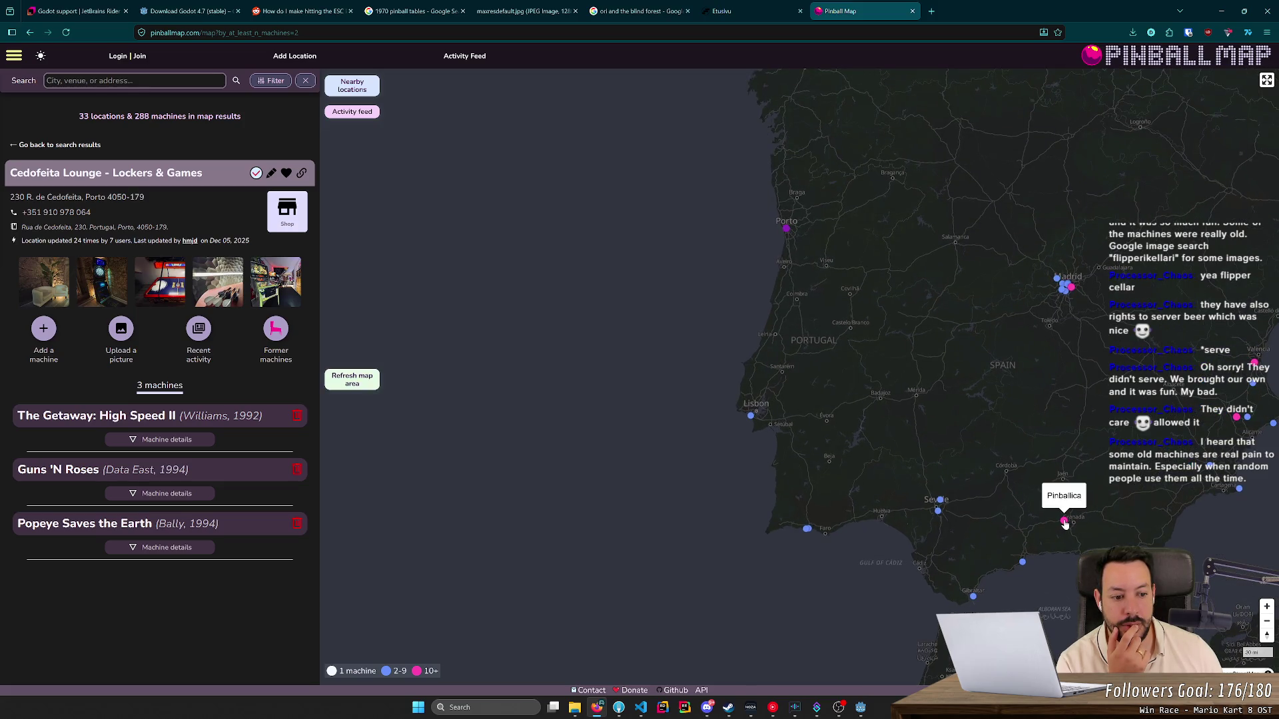
left_click(1064, 523)
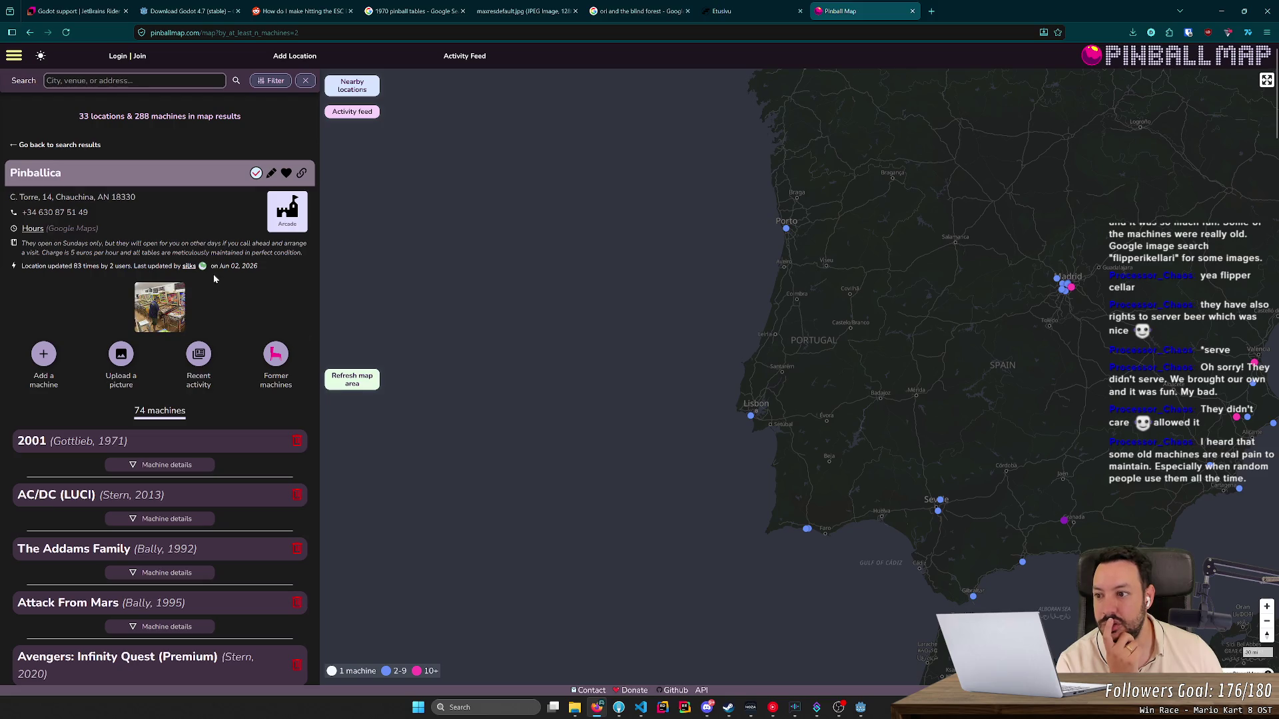
mouse_move(1065, 524)
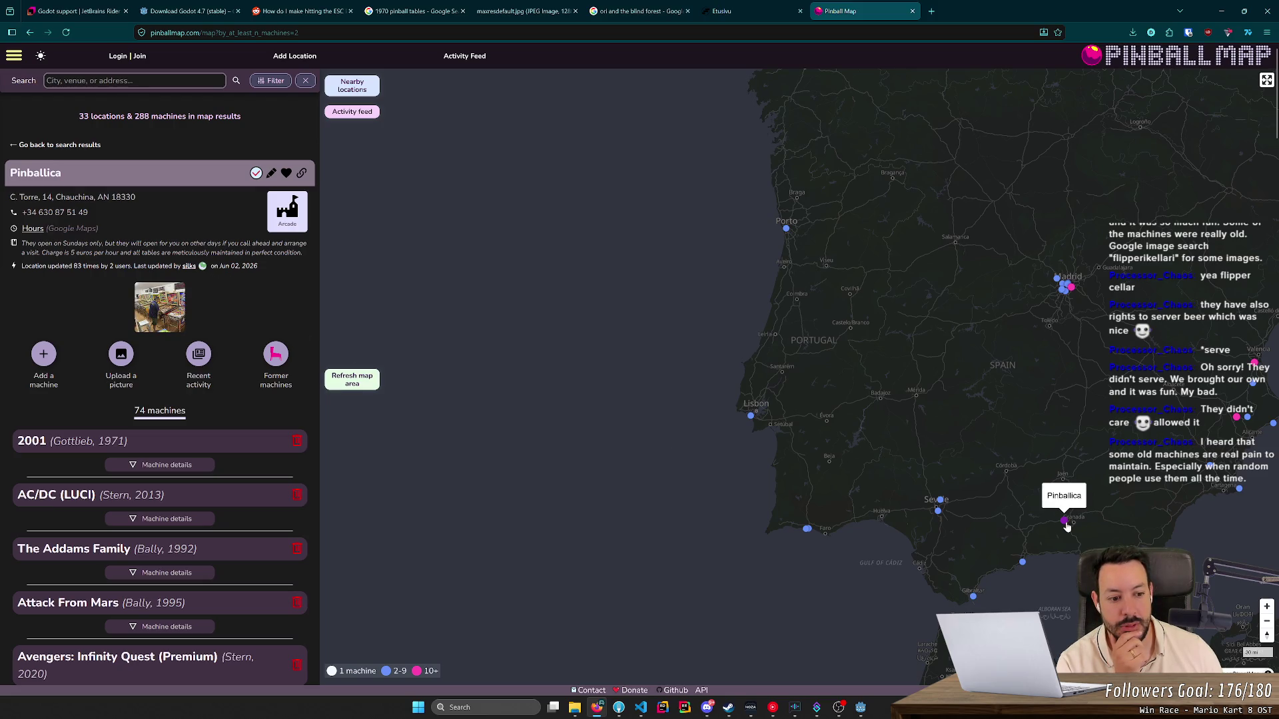
left_click_drag(1066, 526, 764, 523)
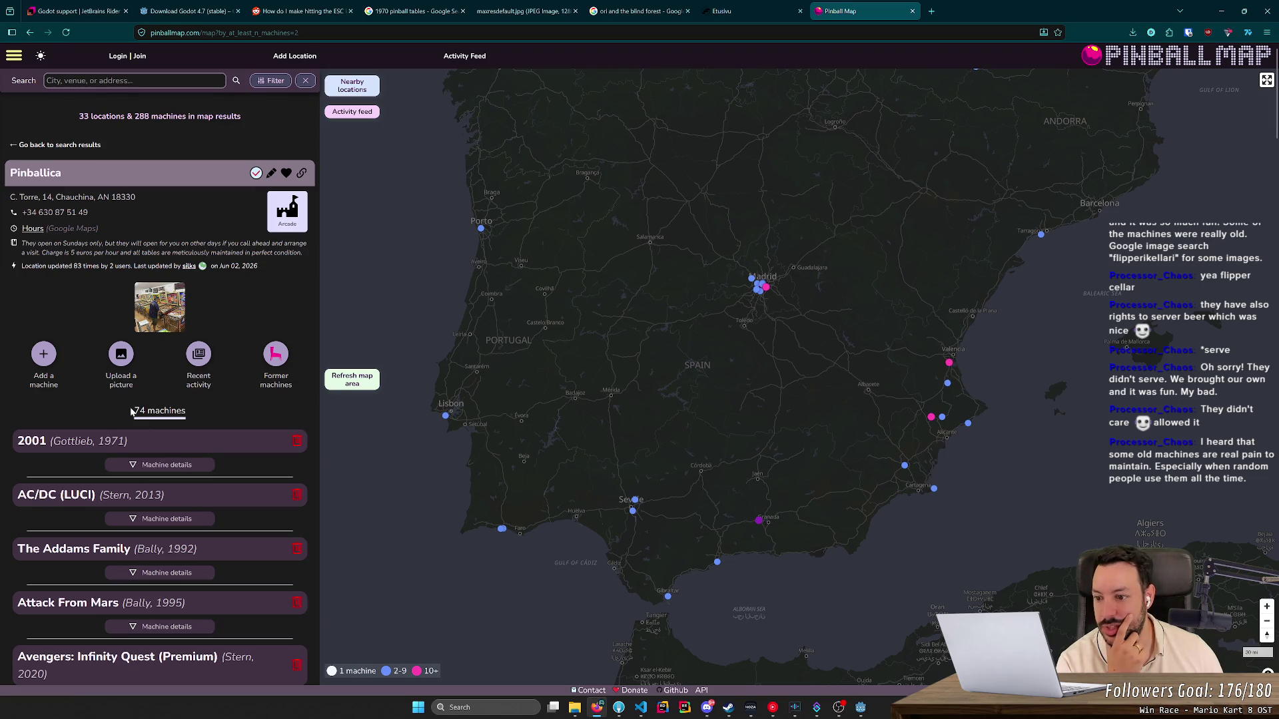
left_click_drag(131, 413, 184, 412)
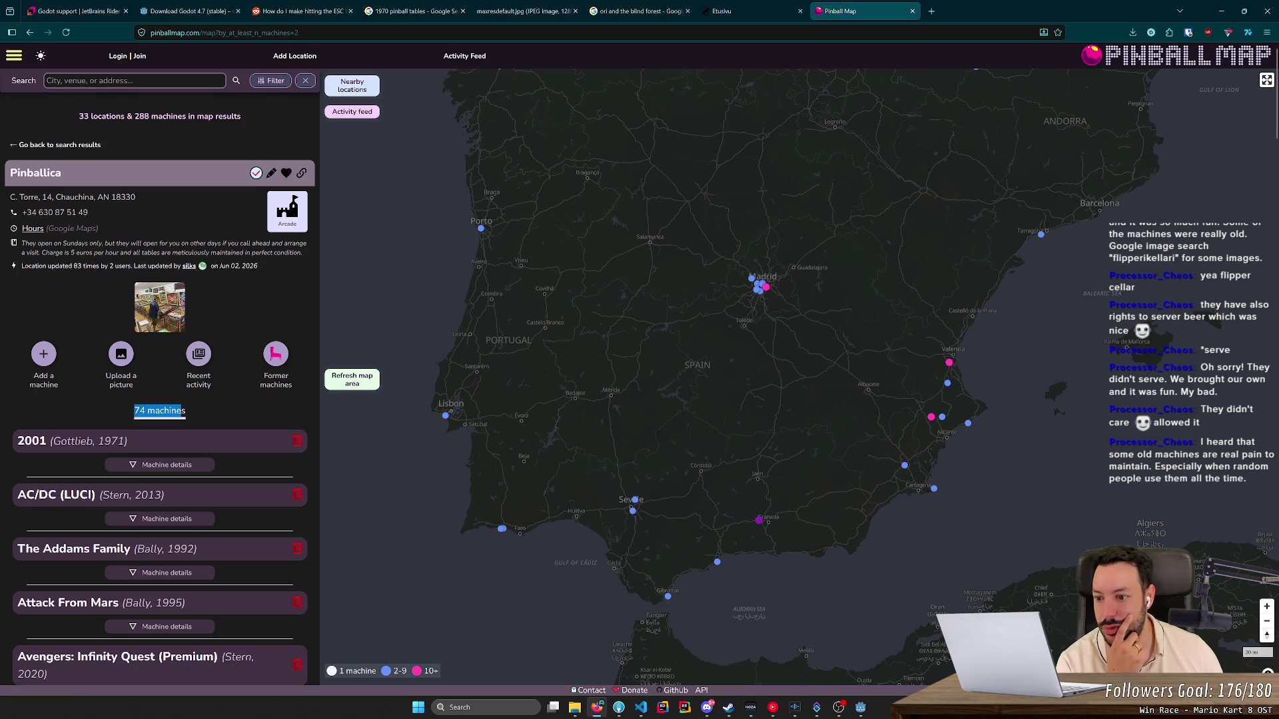
left_click(766, 292)
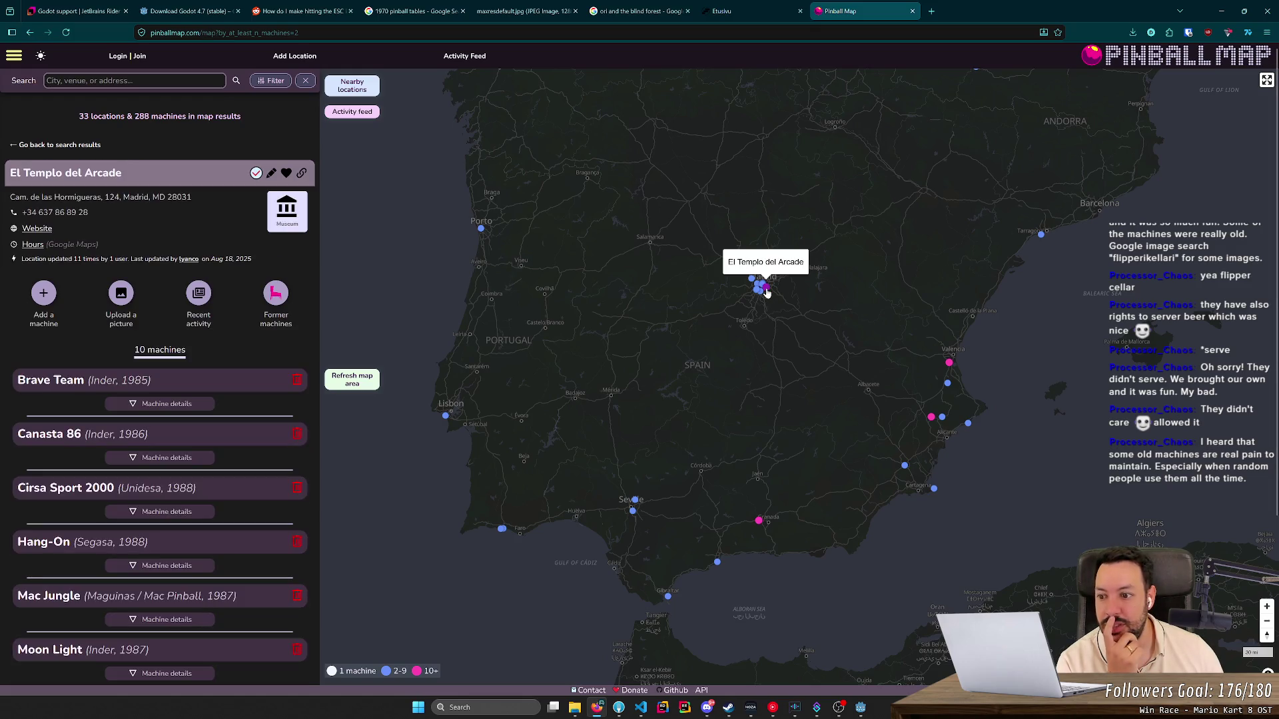
left_click(949, 363)
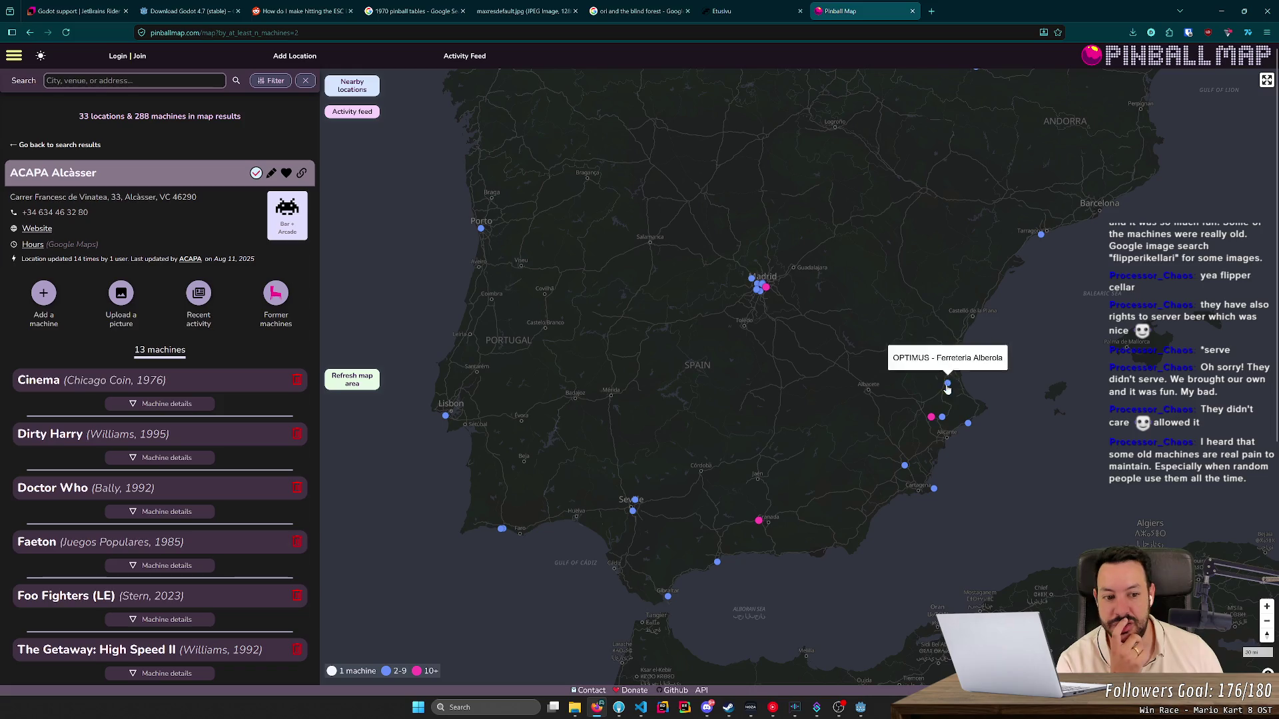
left_click(931, 417)
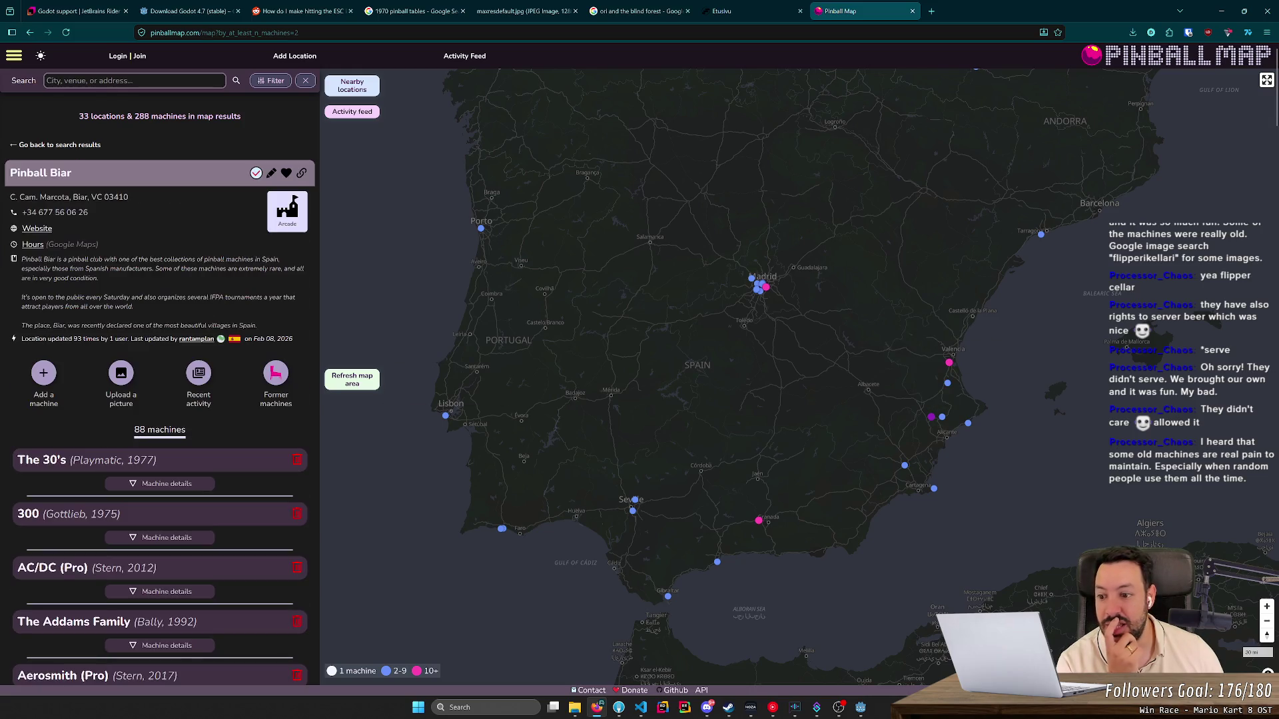
mouse_move(941, 419)
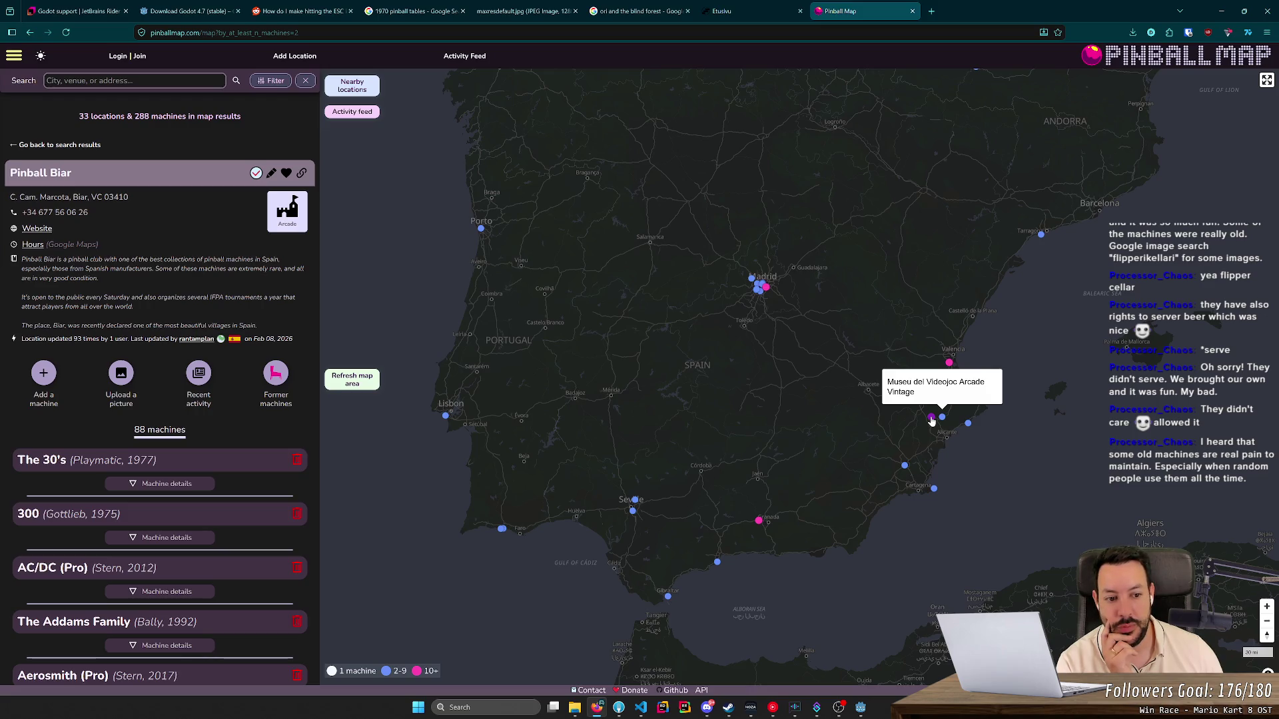
scroll(931, 421, "up", 2)
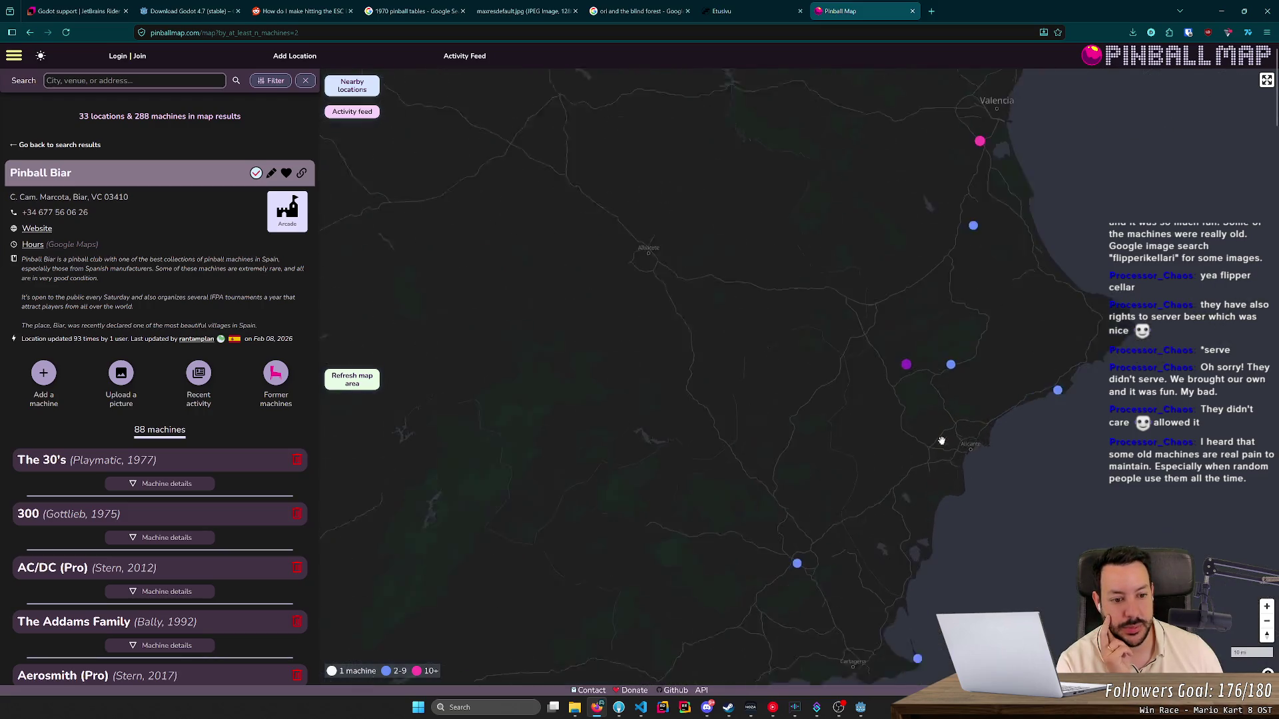
scroll(907, 377, "down", 1)
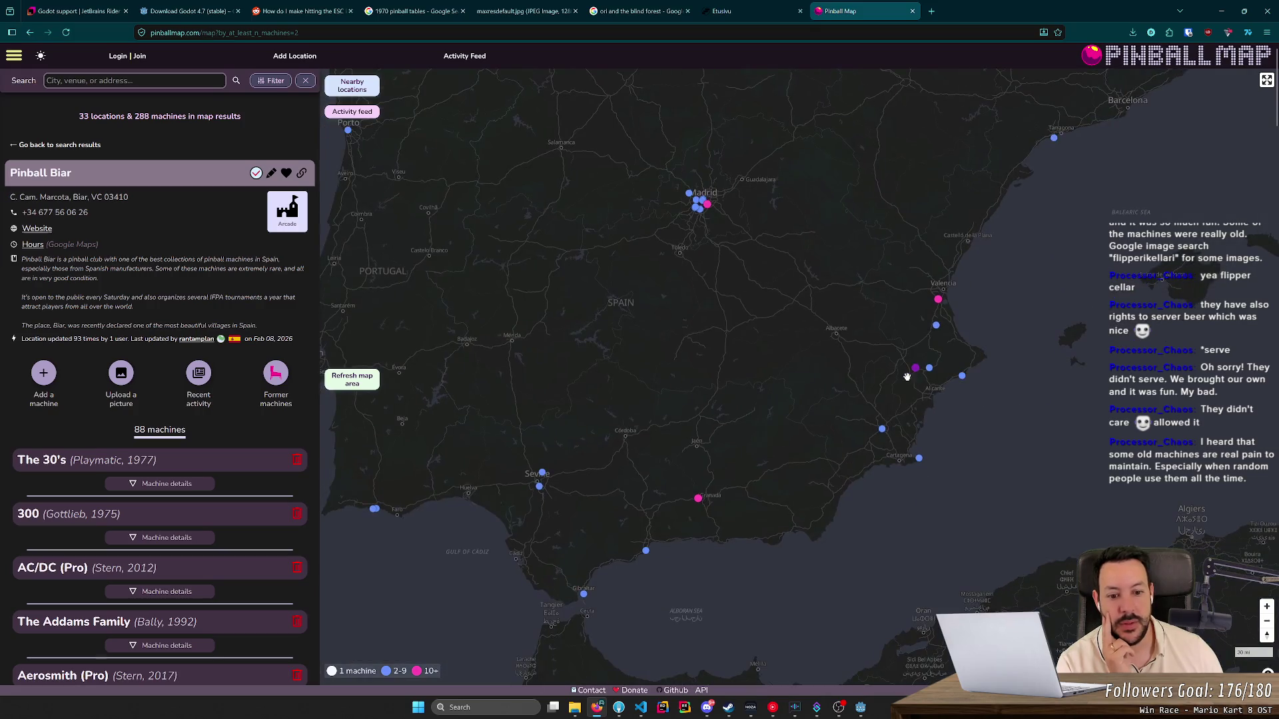
left_click(697, 499)
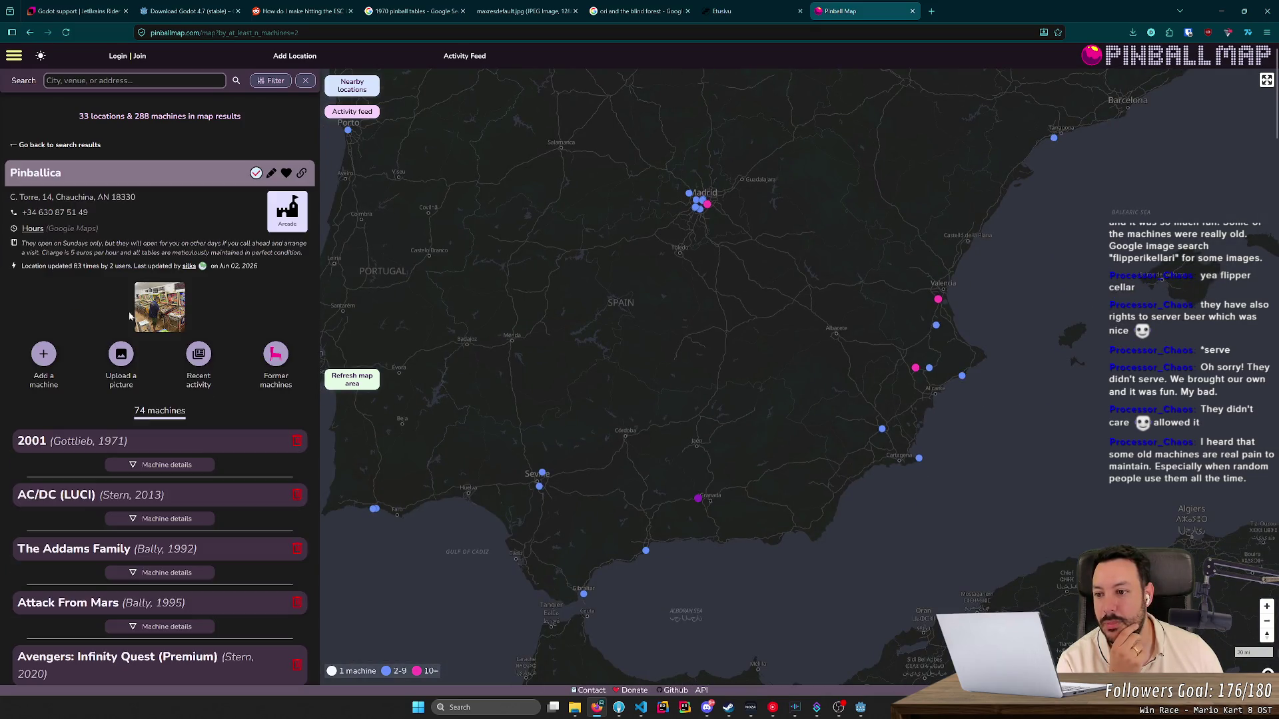
left_click(160, 307)
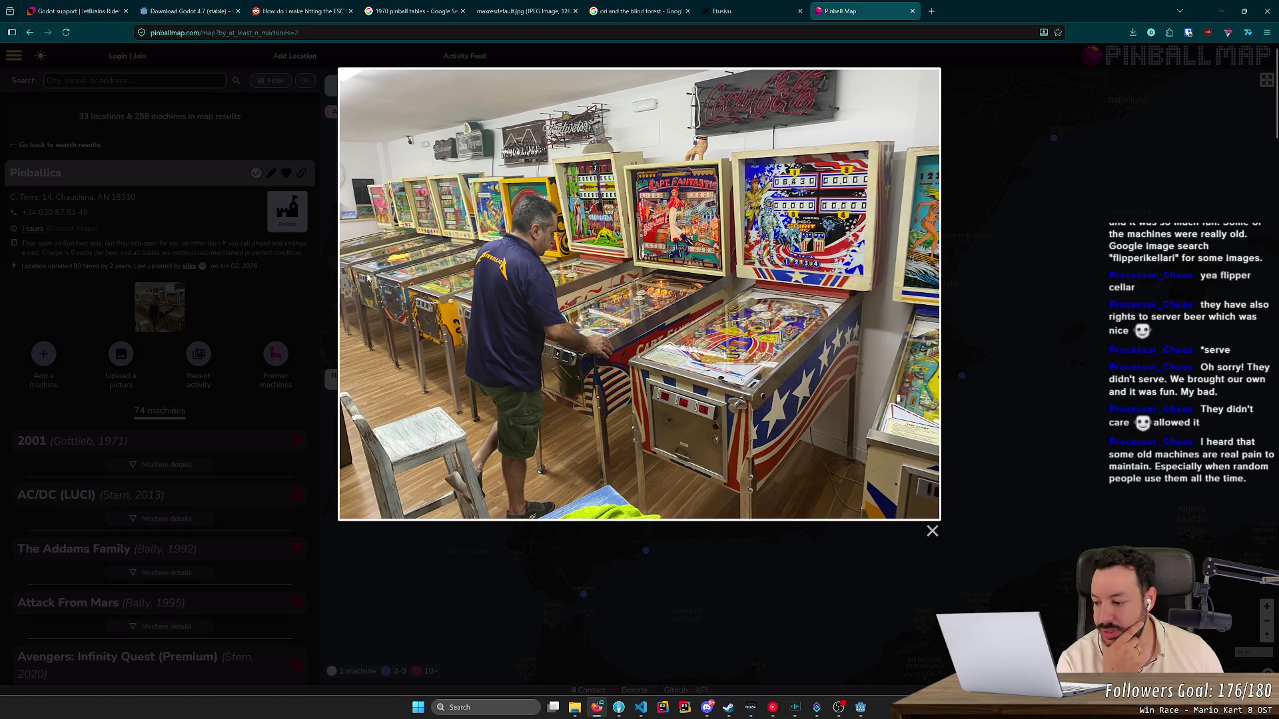
left_click(339, 275)
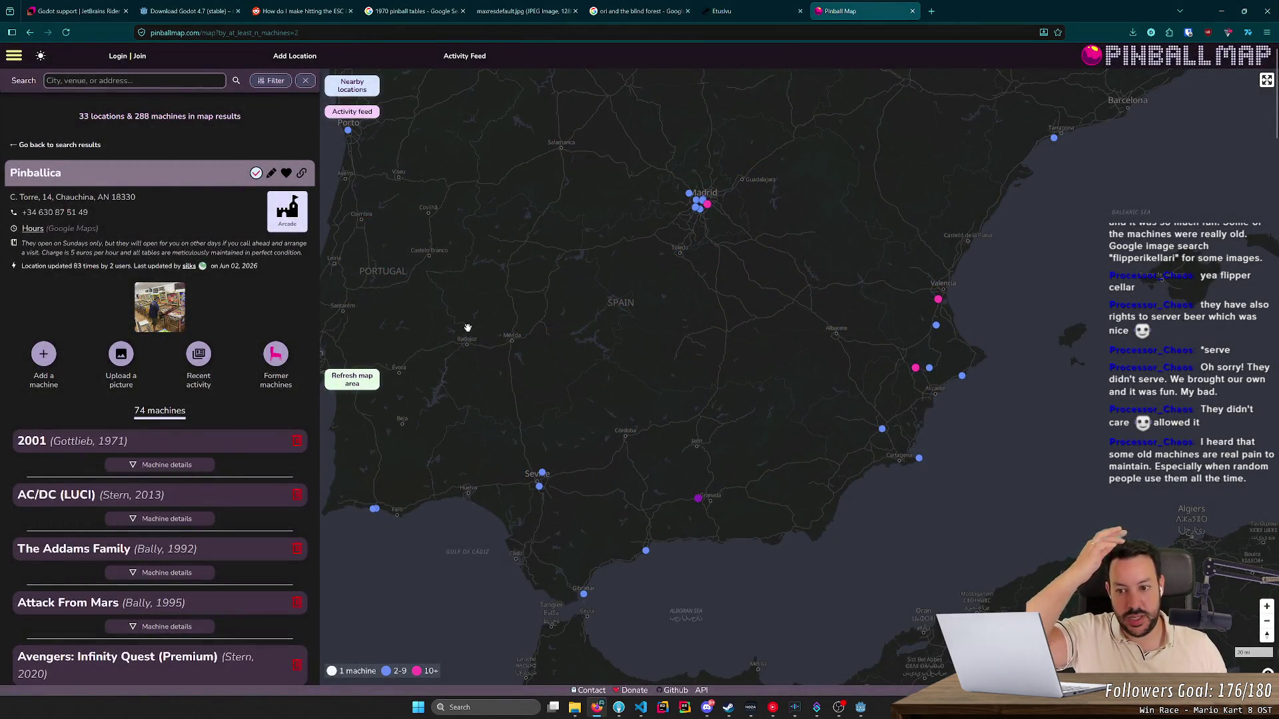
mouse_move(466, 327)
left_mouse_down()
mouse_move(613, 319)
mouse_move(633, 363)
left_mouse_up()
left_click_drag(539, 381, 525, 396)
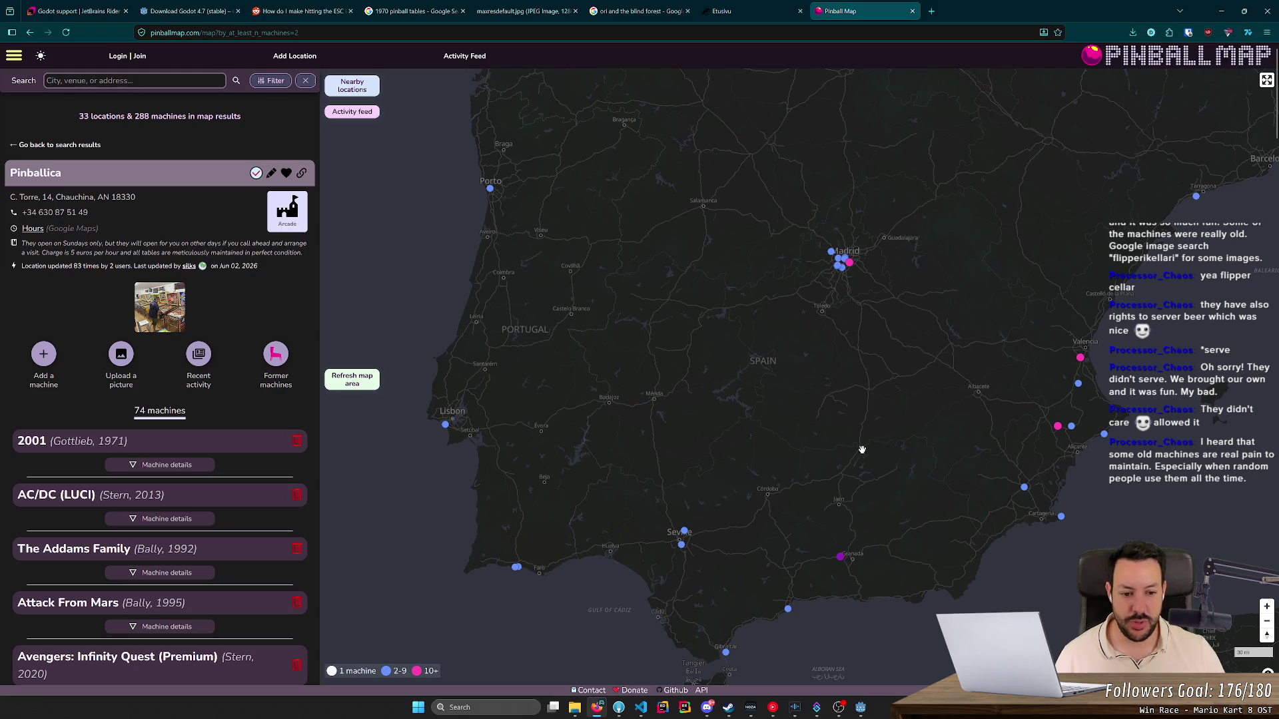
scroll(712, 428, "up", 2)
left_click_drag(713, 428, 733, 432)
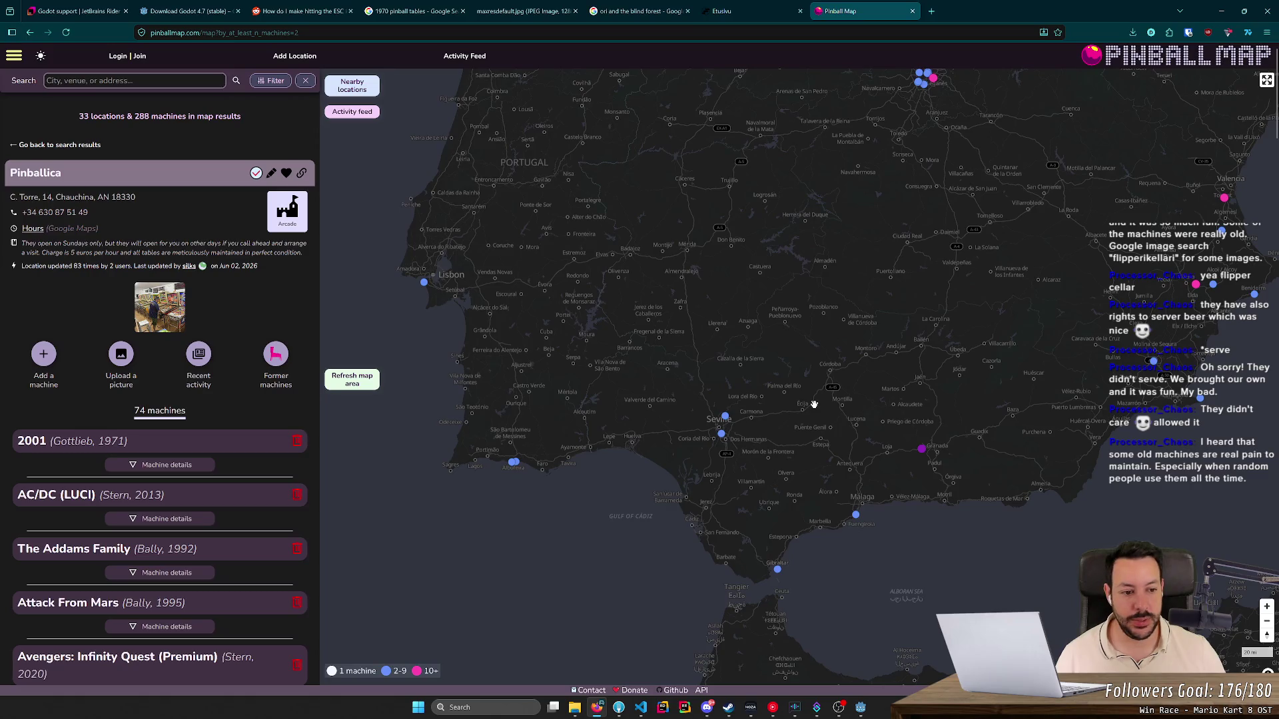
scroll(759, 420, "down", 3)
scroll(606, 391, "up", 4)
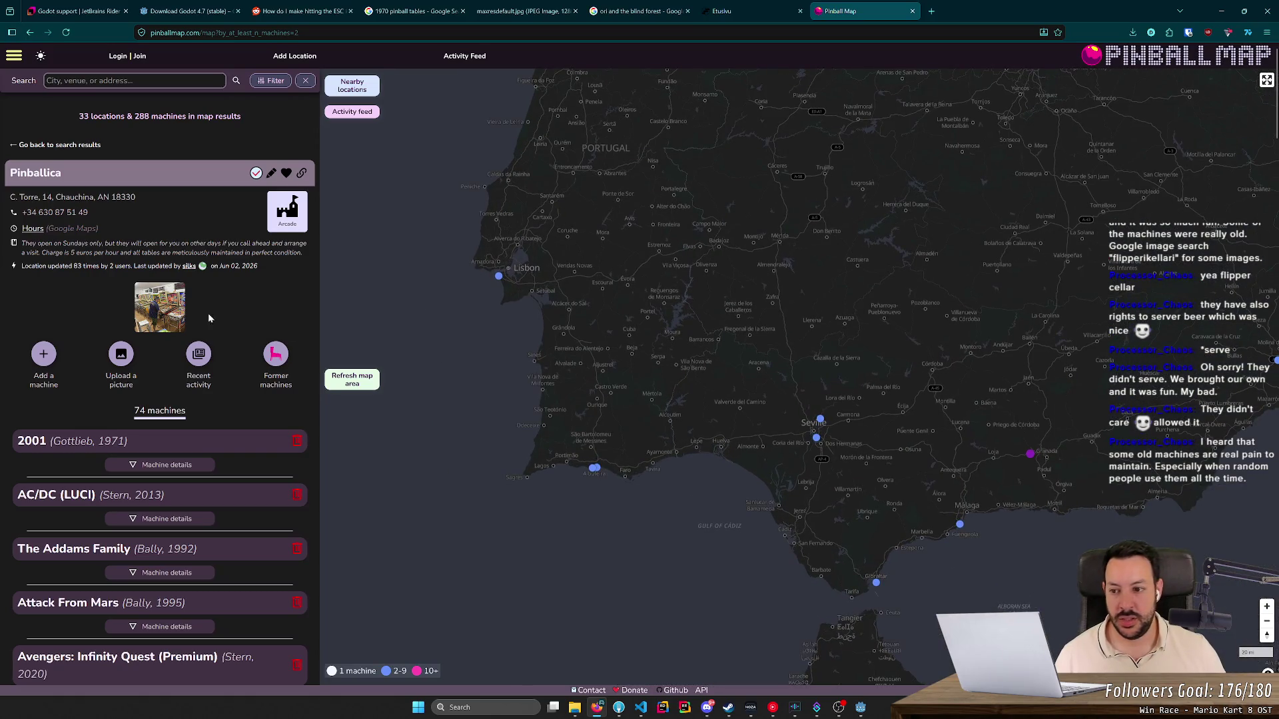
left_click(160, 307)
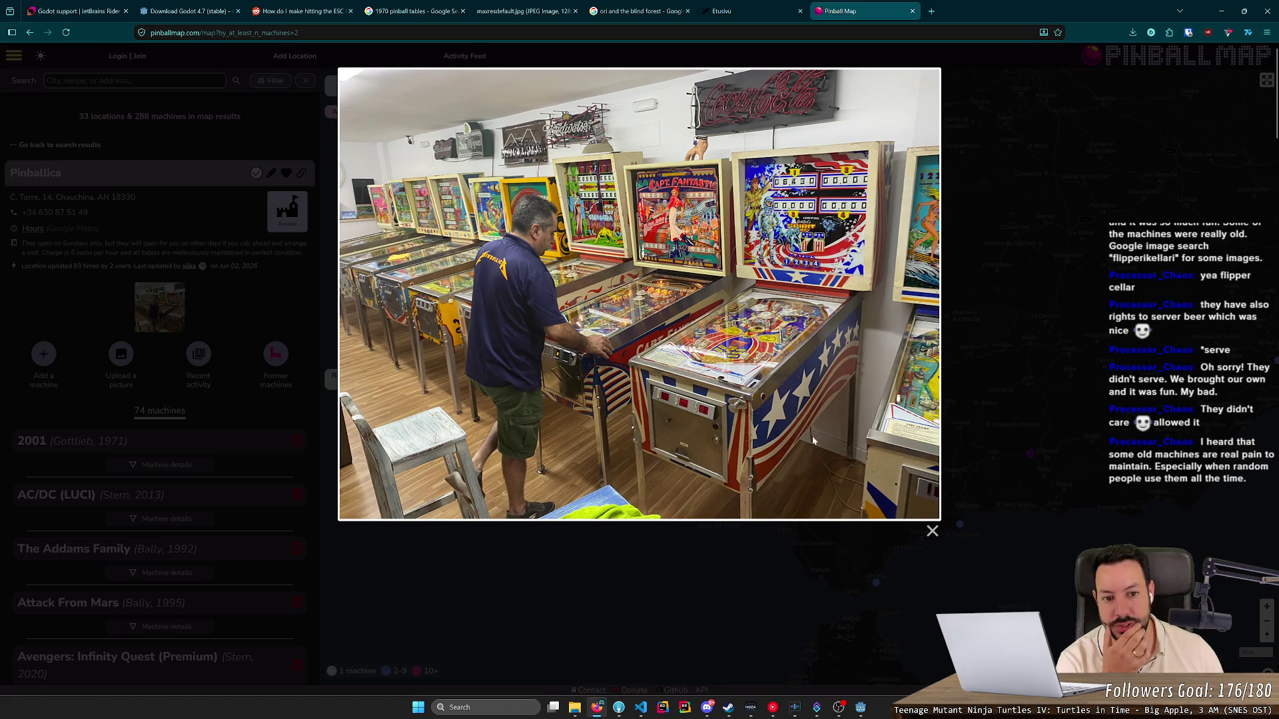
left_click(747, 568)
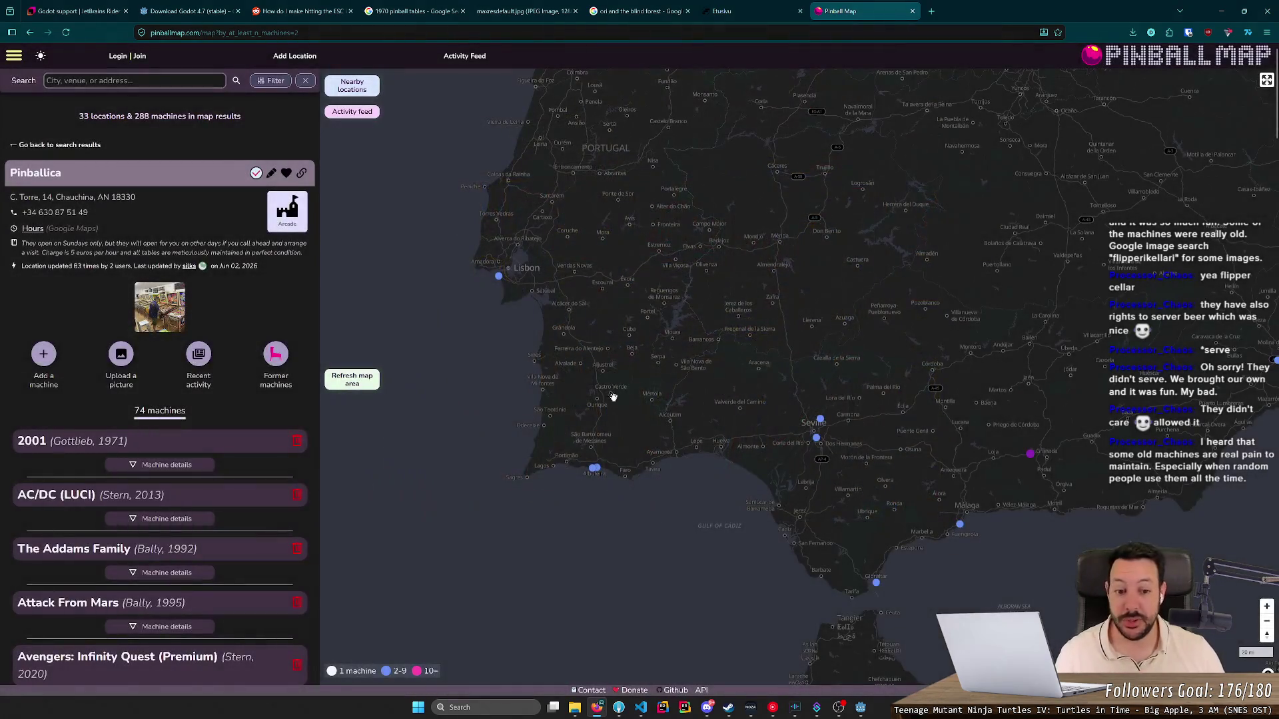
Step: Zoom to Madrid, open El Templo del Arcade's 10-machine listing, and open its website in a new tab
scroll(568, 391, "down", 3)
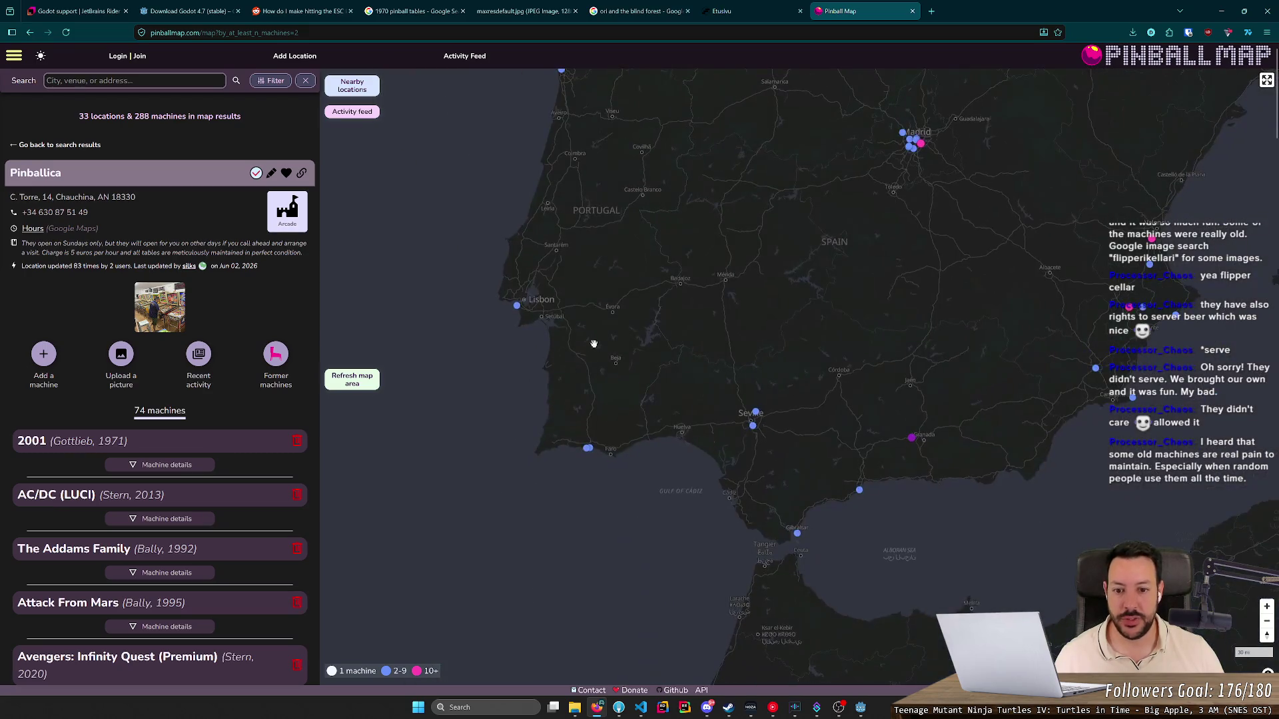
scroll(598, 421, "up", 2)
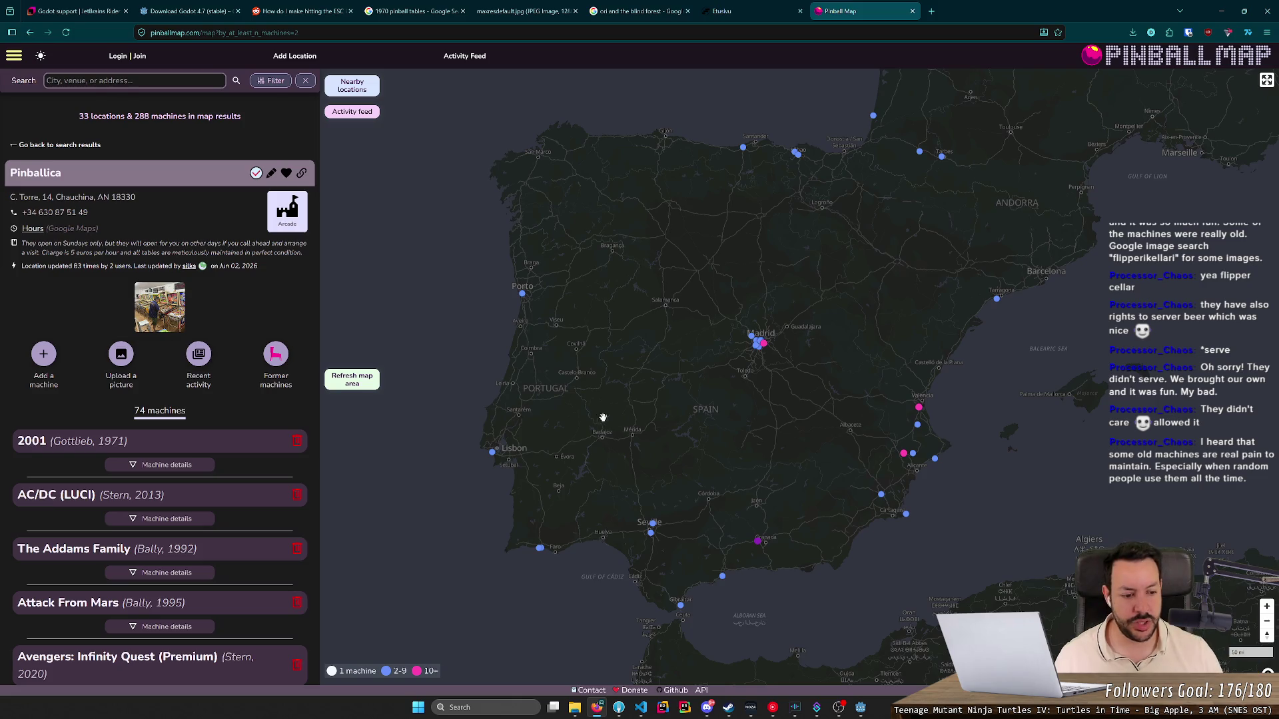
scroll(628, 417, "down", 2)
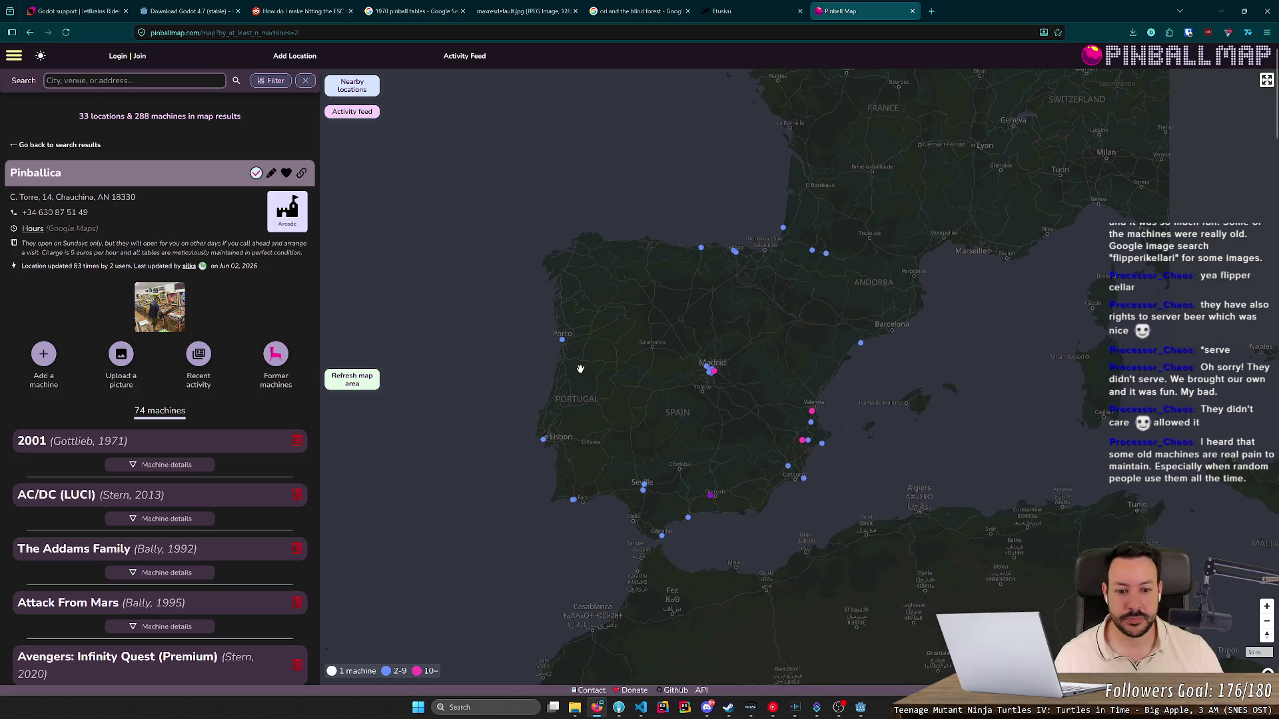
scroll(580, 369, "up", 2)
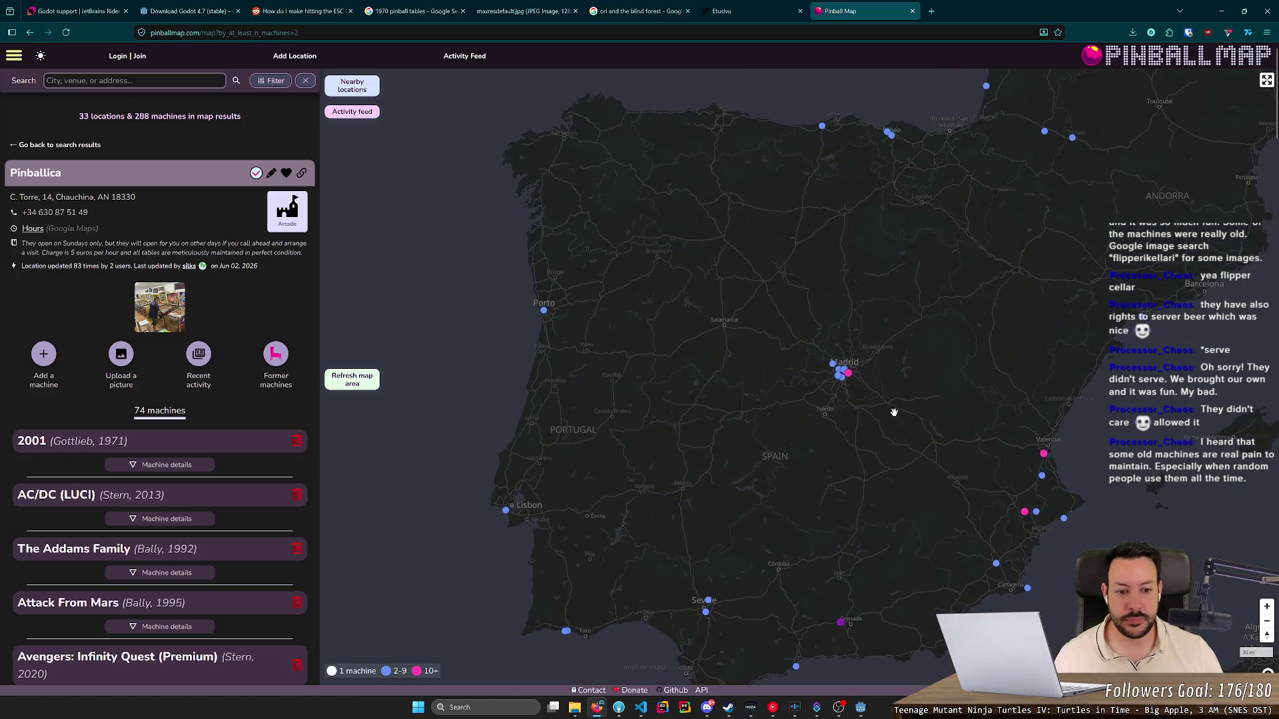
left_click(849, 376)
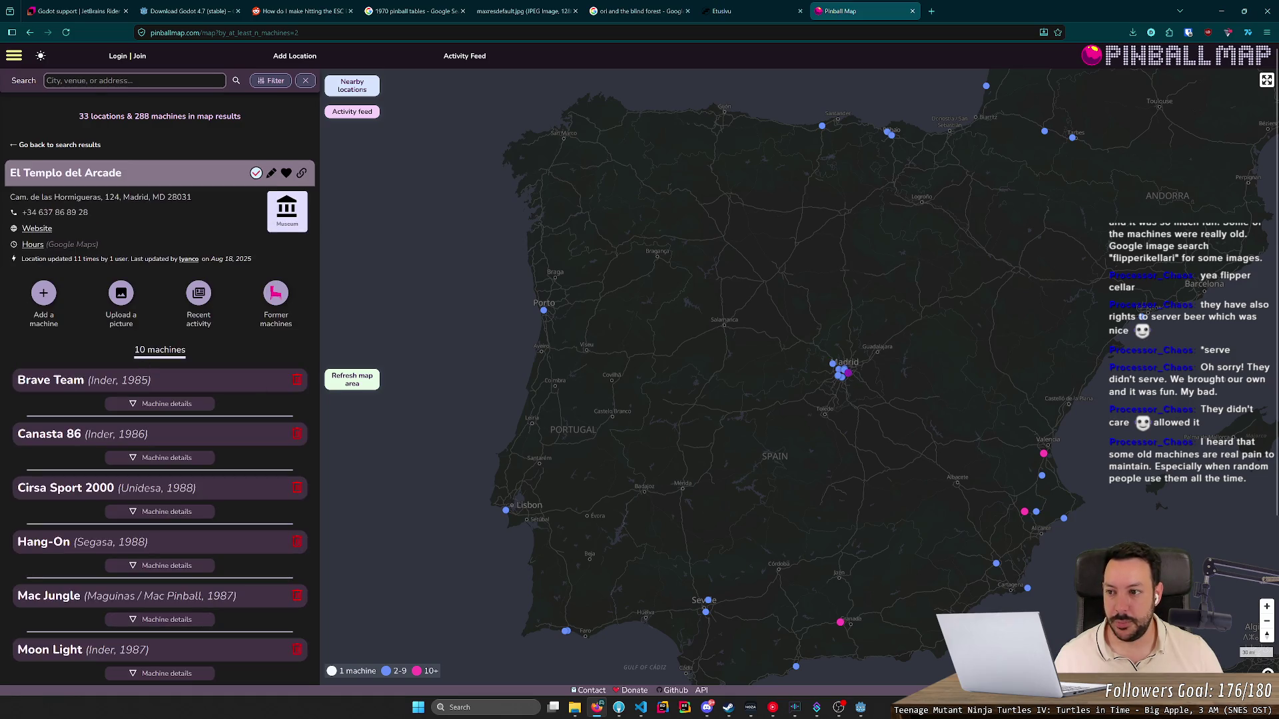
middle_click(32, 231)
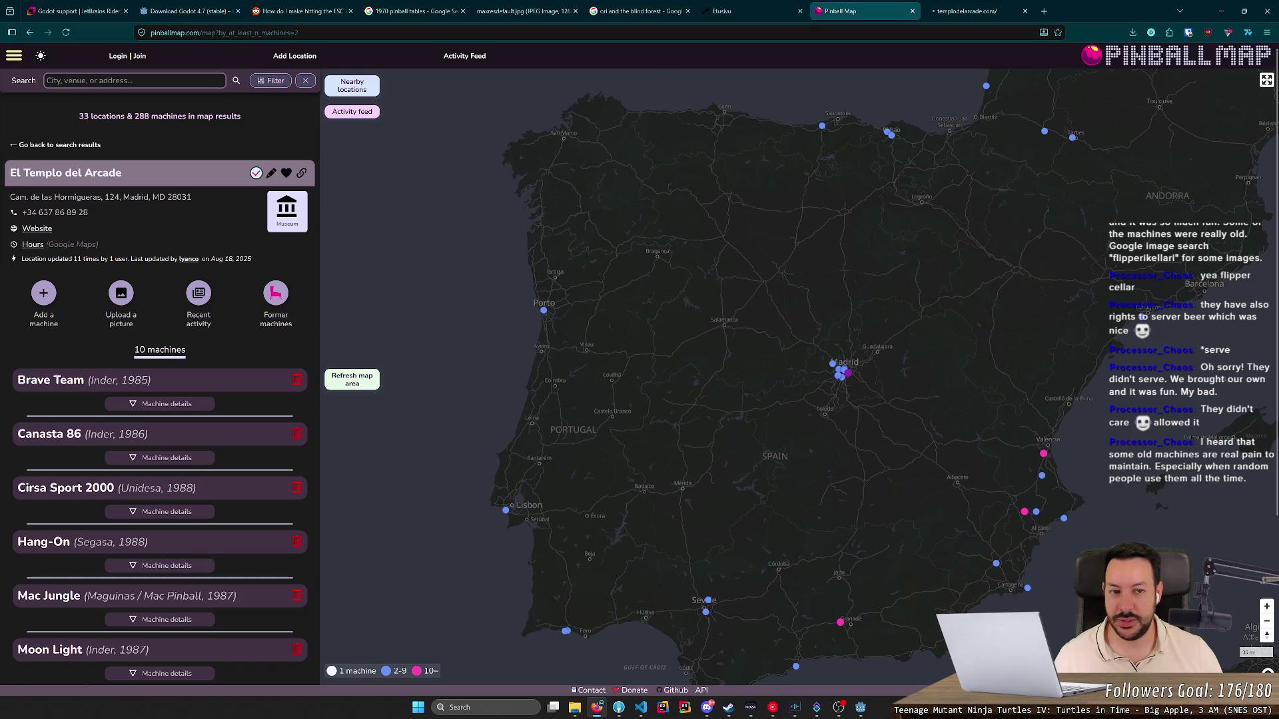
left_click(956, 5)
left_click(840, 11)
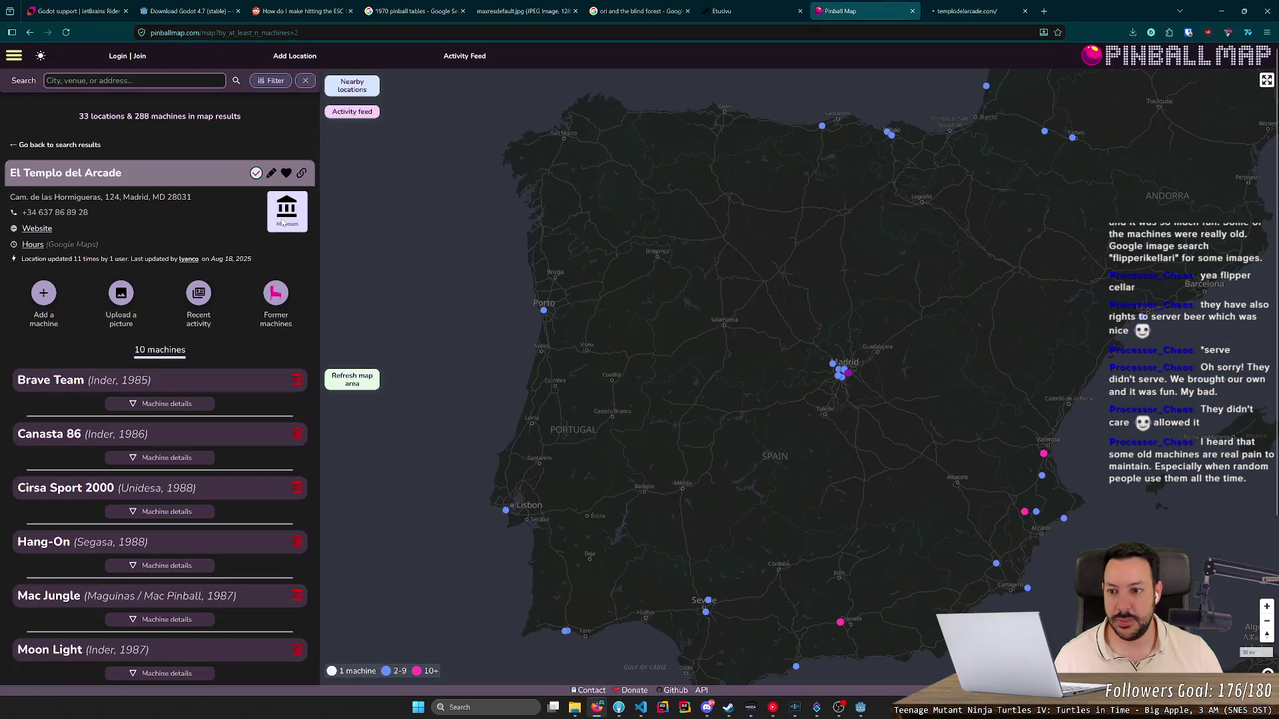
Step: Check templodelarcade.com's Horarios y Tarifas page without translation, then close that tab
left_click(972, 8)
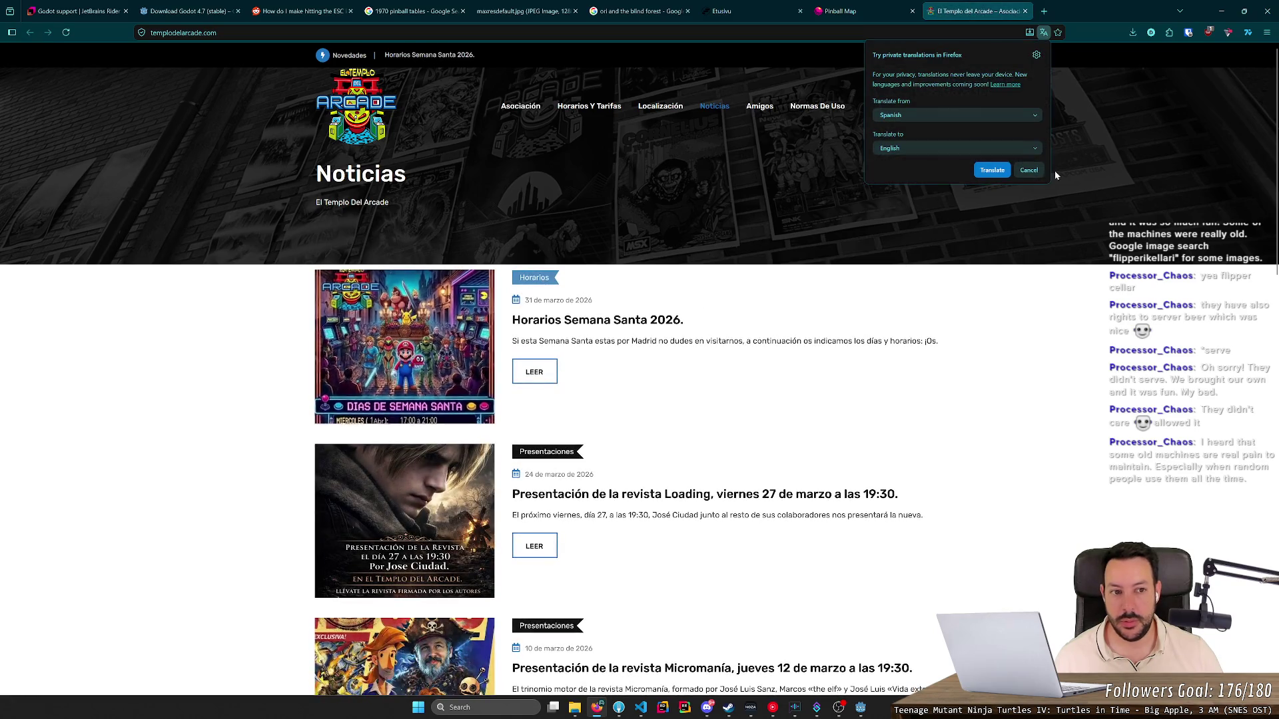
left_click(1028, 172)
left_click(571, 112)
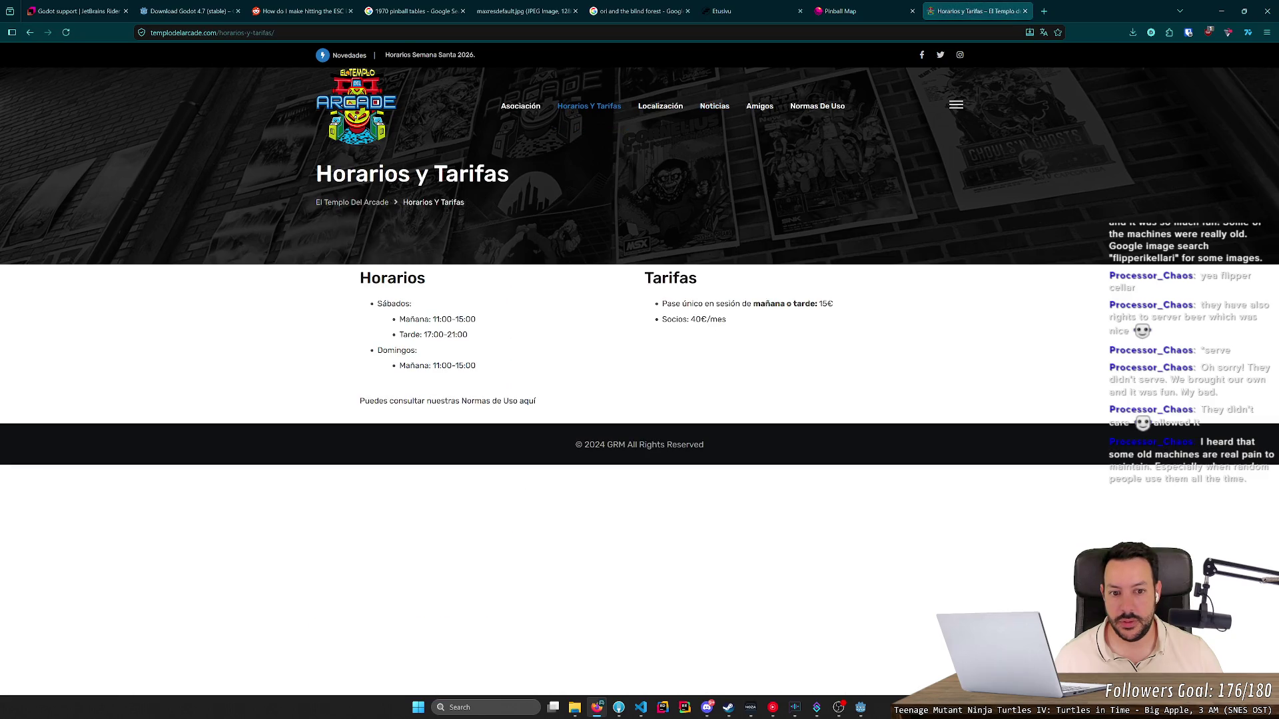
left_click(763, 303)
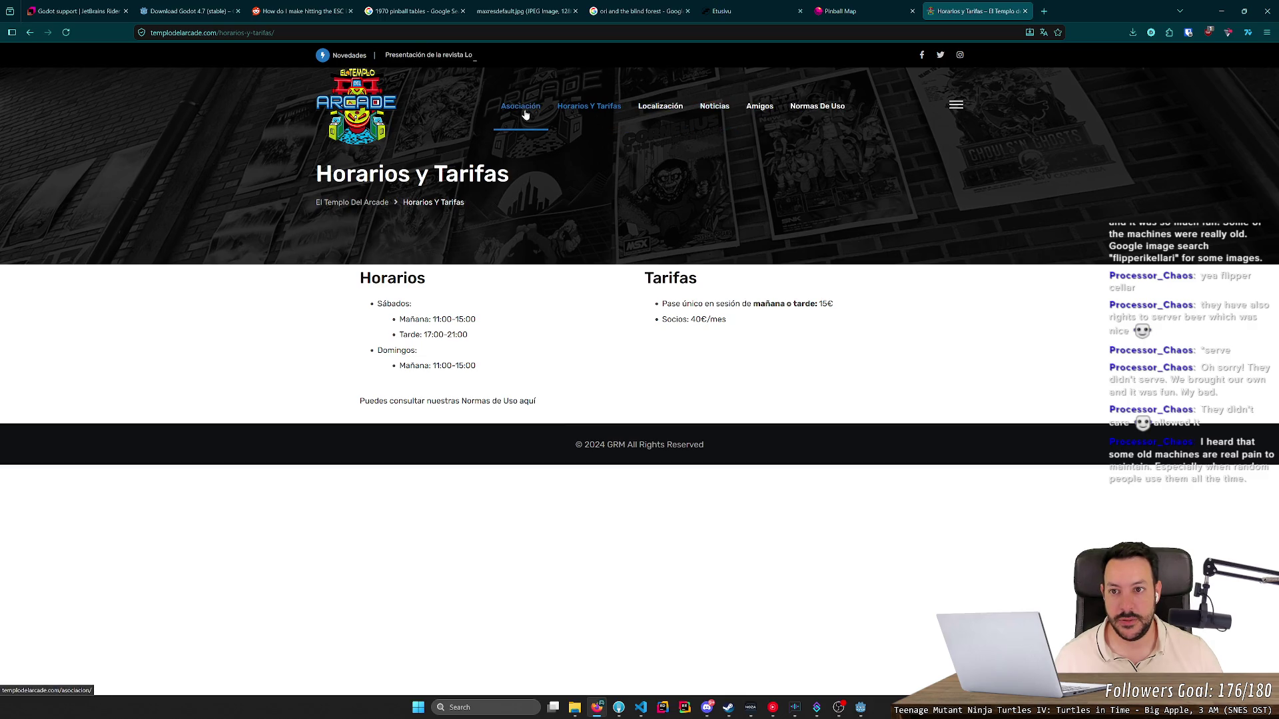
key("ctrl+w")
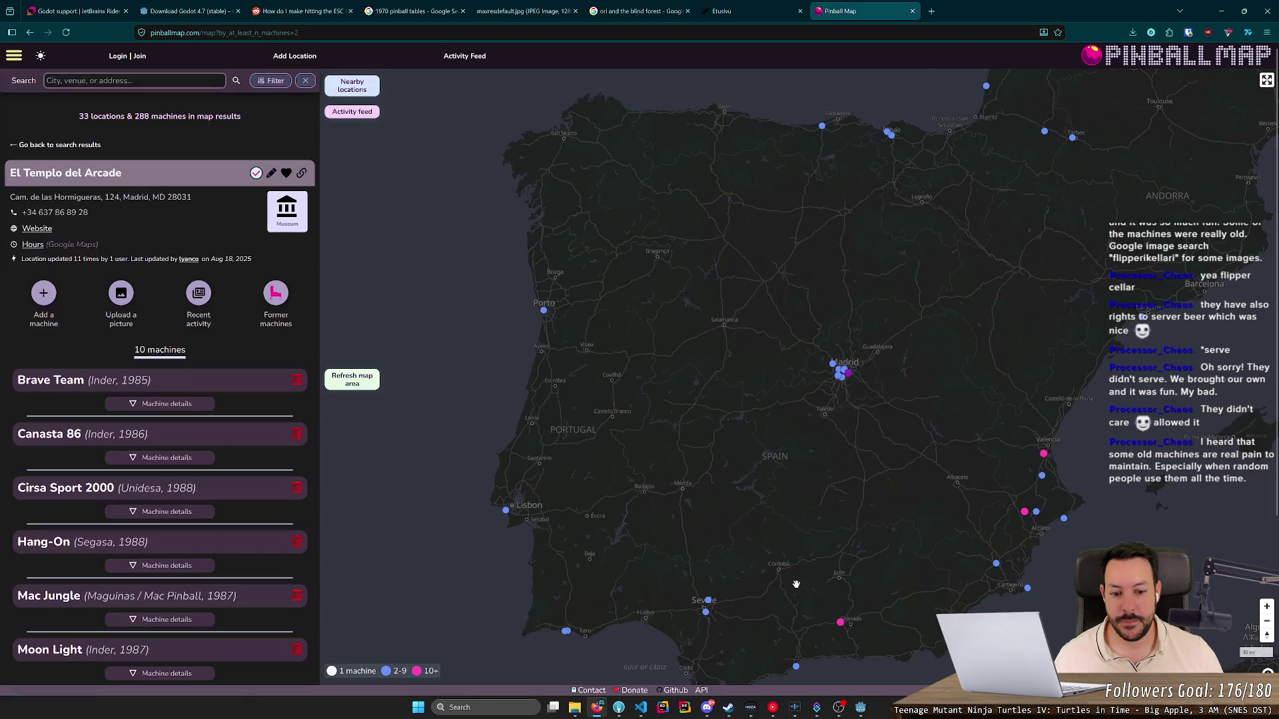
Step: Reopen Pinballica's listing, search Google for Pinballica, and view its Instagram before going back
left_click(841, 623)
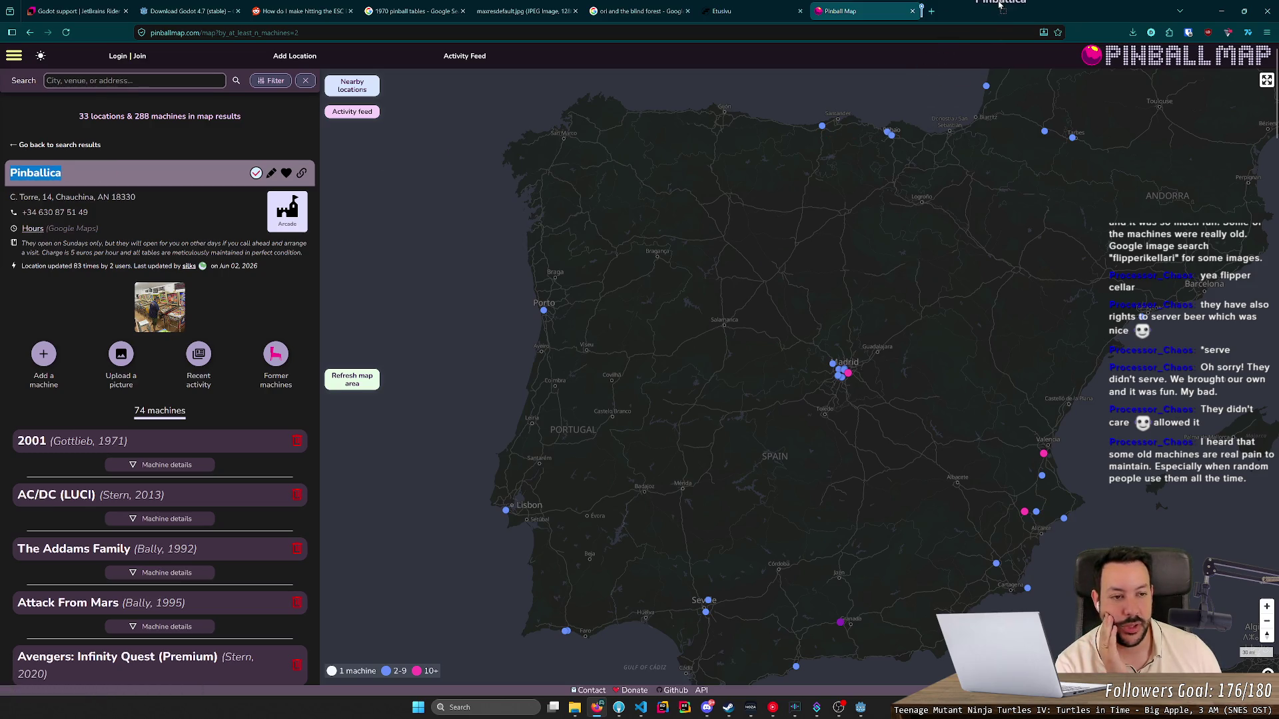
left_click_drag(998, 4, 995, 9)
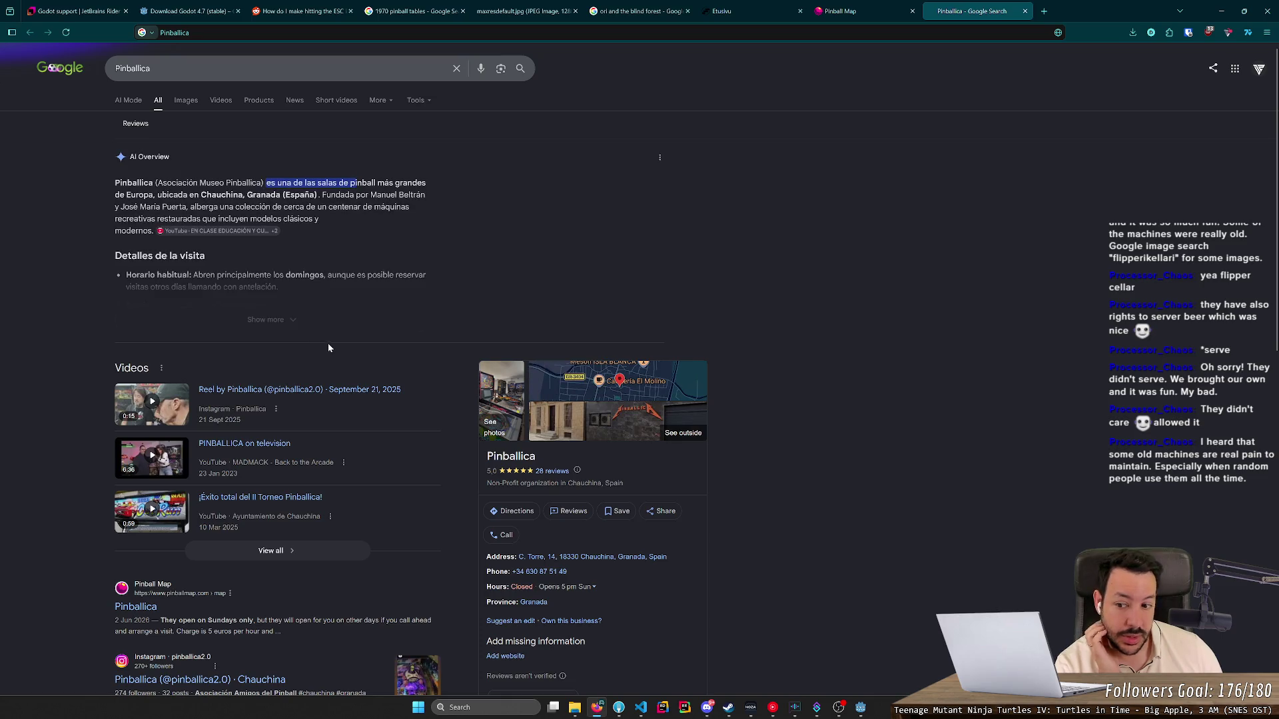
scroll(328, 347, "down", 2)
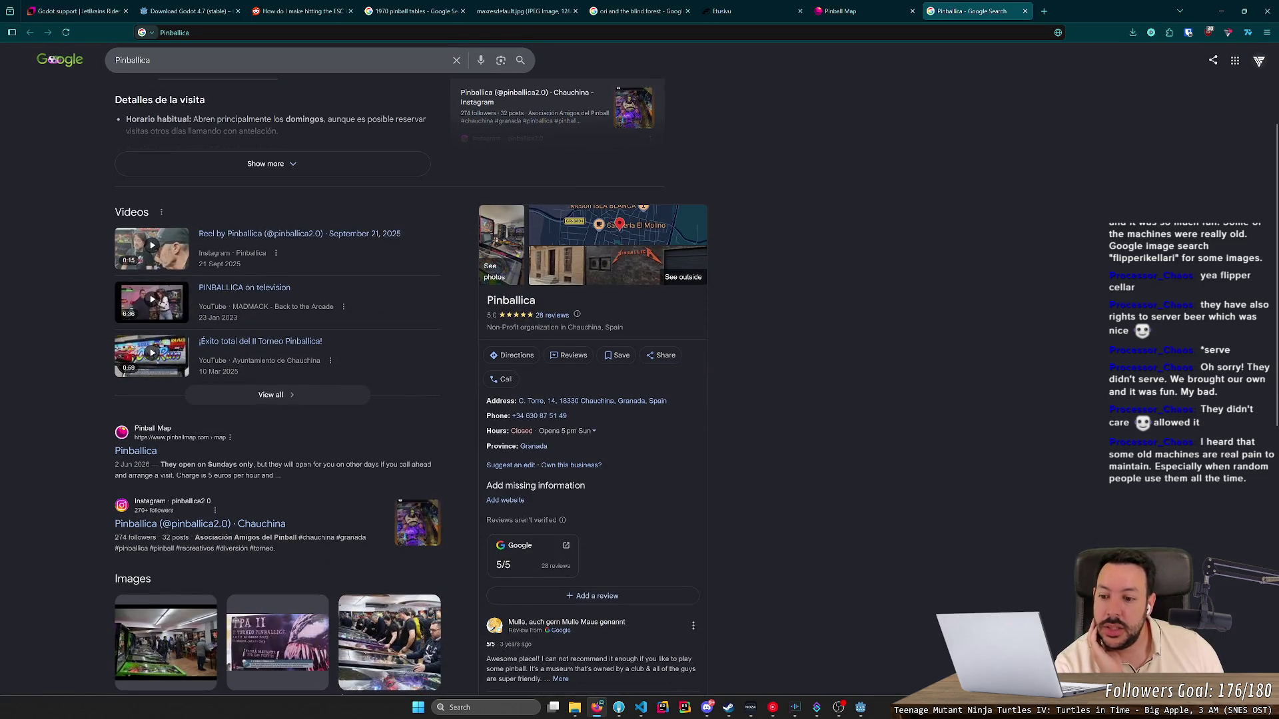
left_click(203, 524)
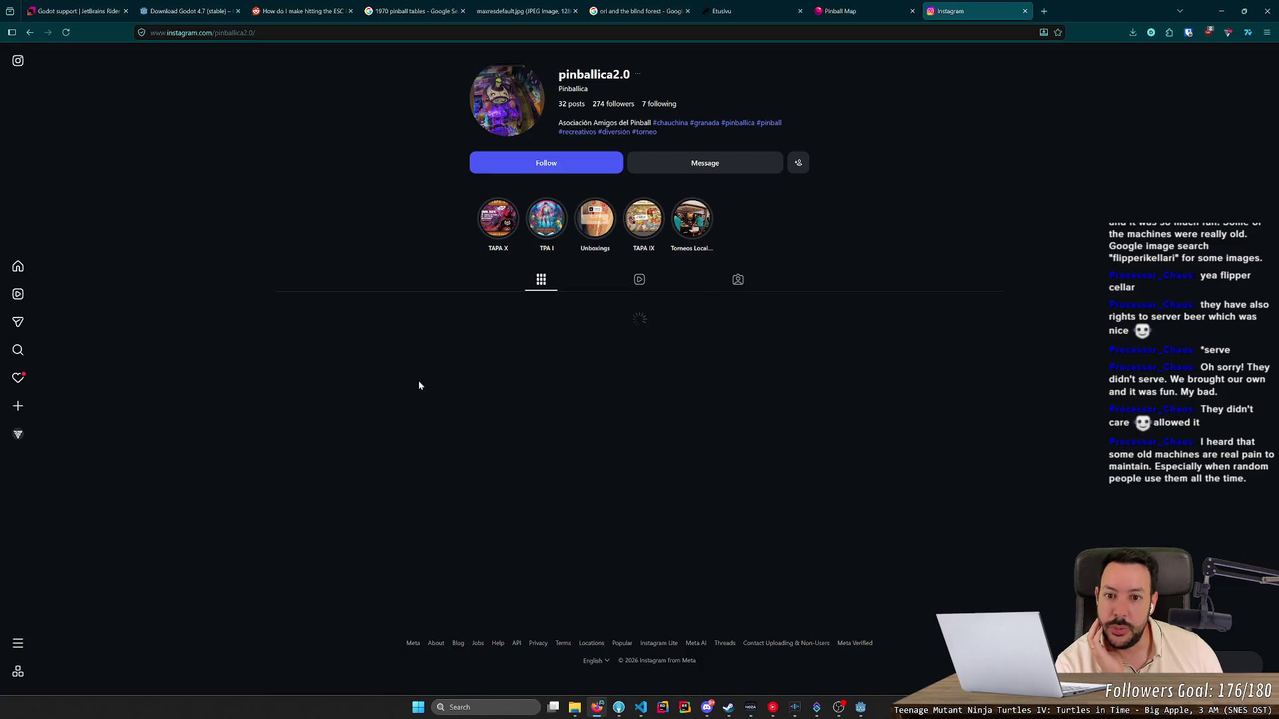
key("alt+Left")
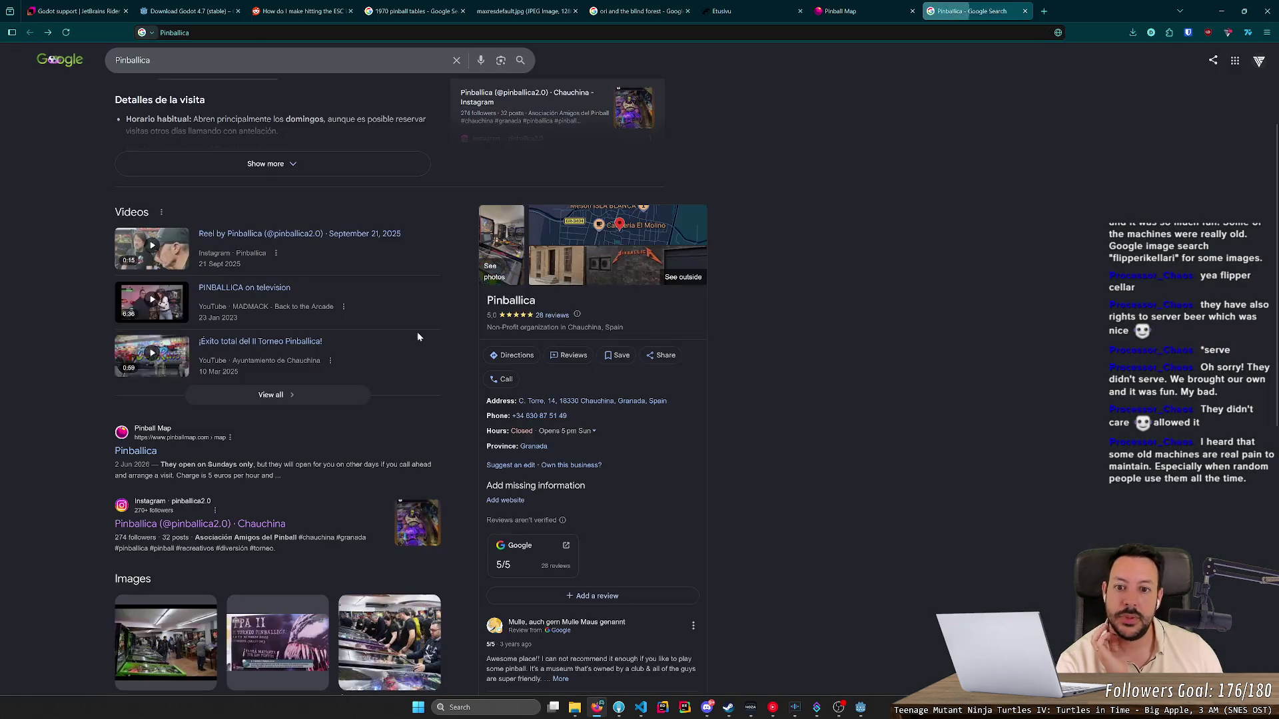
scroll(381, 327, "up", 2)
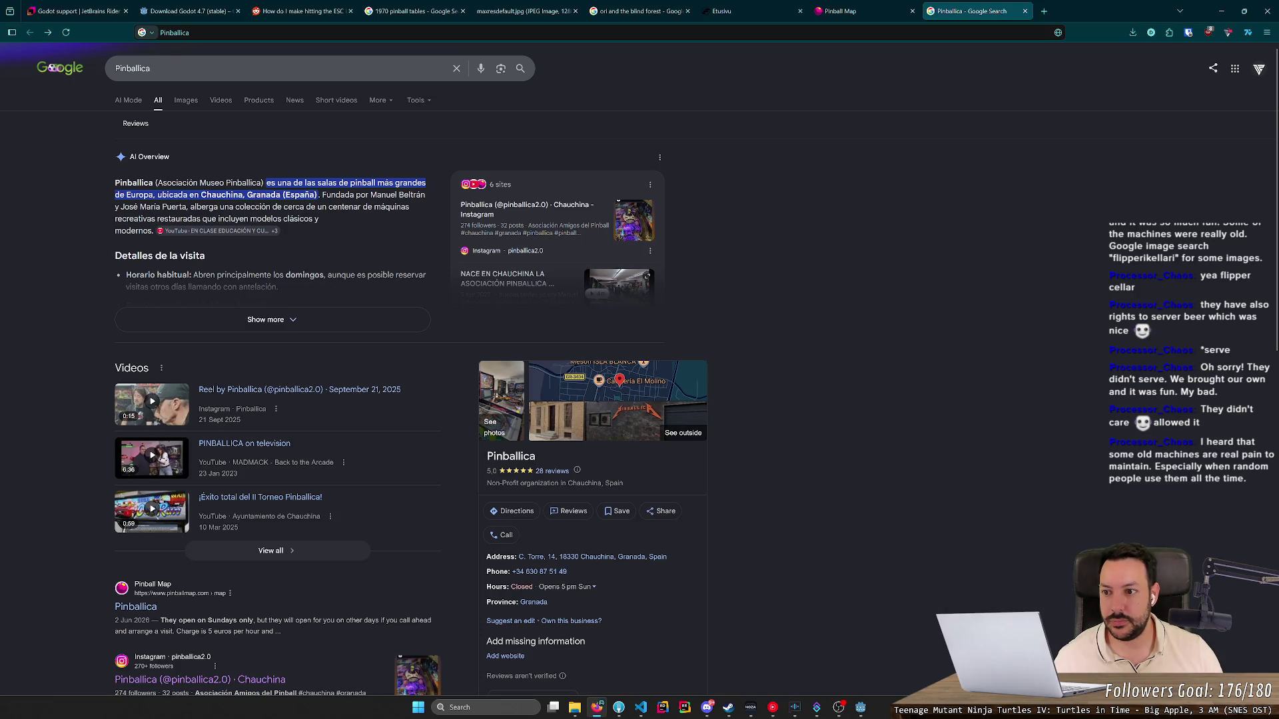
Step: Close the Pinballica search results, clear the location filter and bring Portugal into view
middle_click(968, 5)
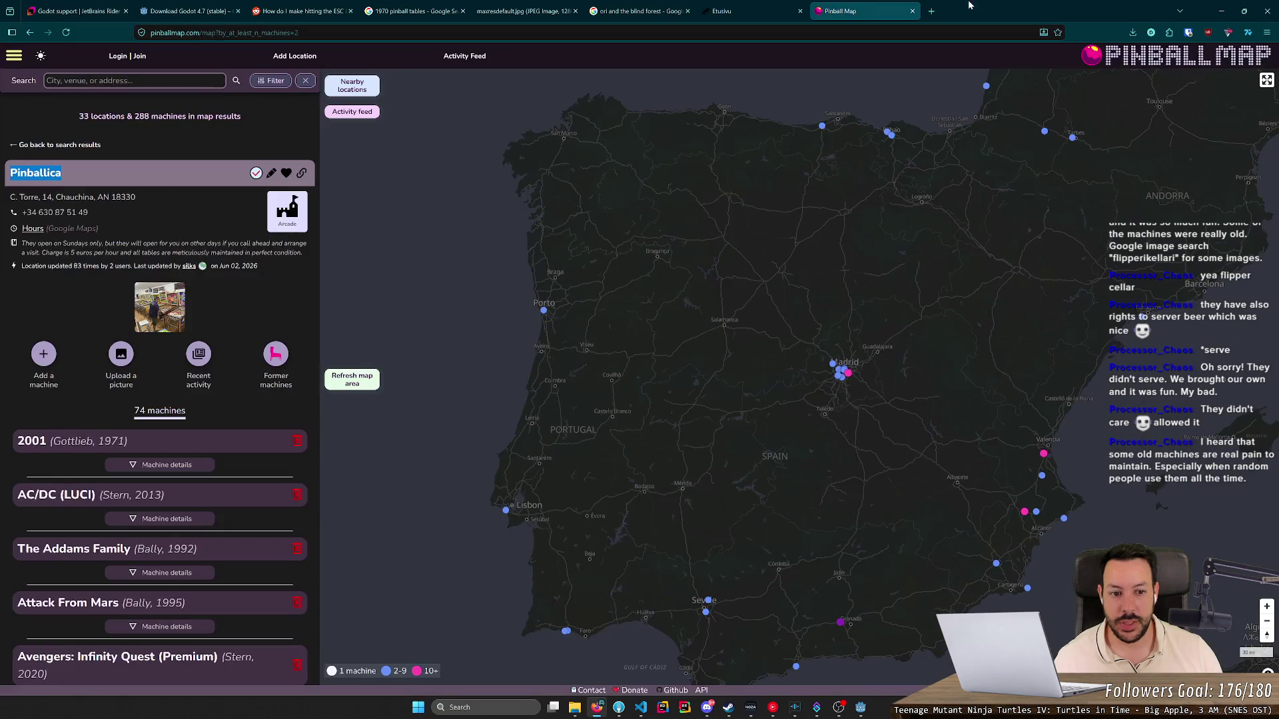
left_click_drag(574, 492, 692, 406)
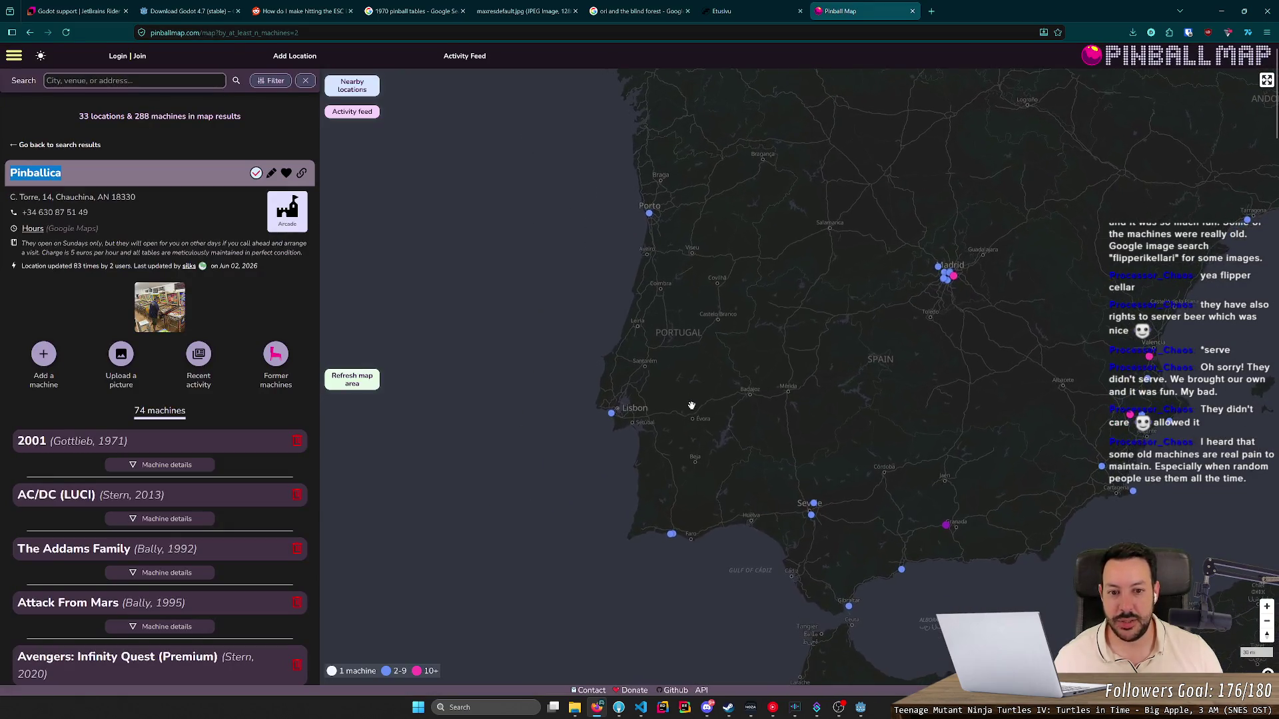
left_click_drag(576, 188, 458, 186)
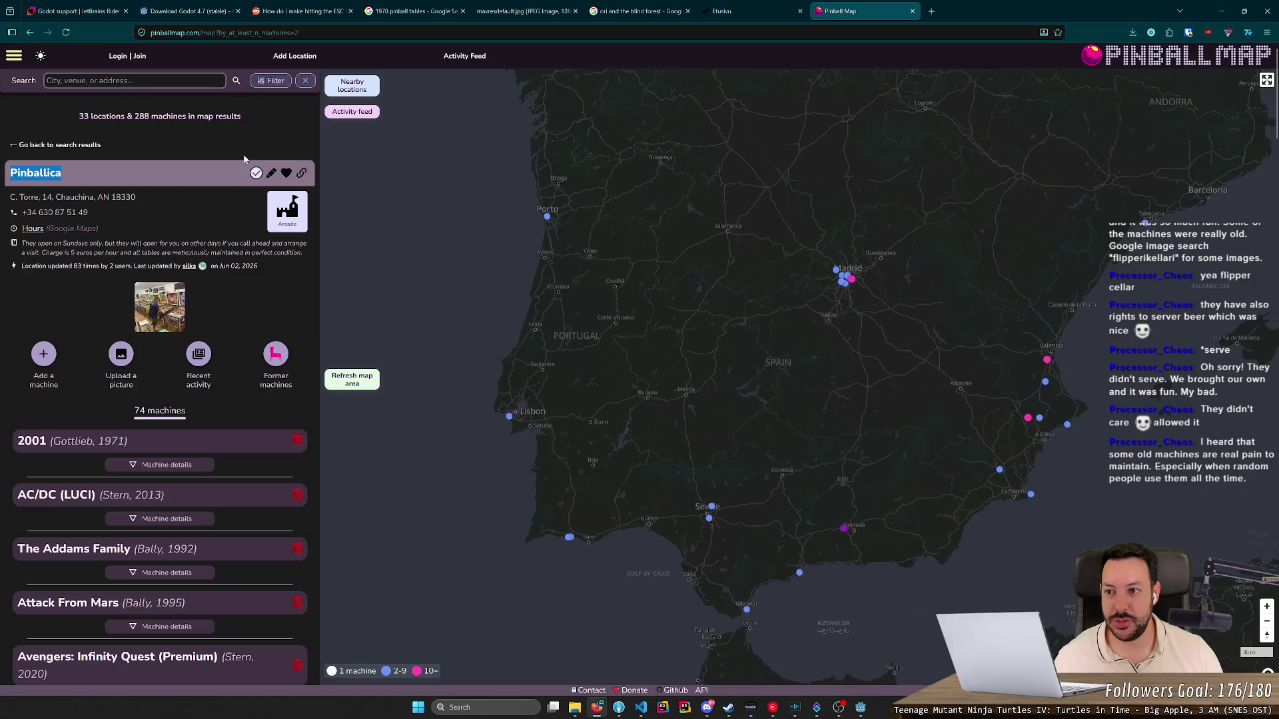
left_click(274, 83)
left_click(686, 494)
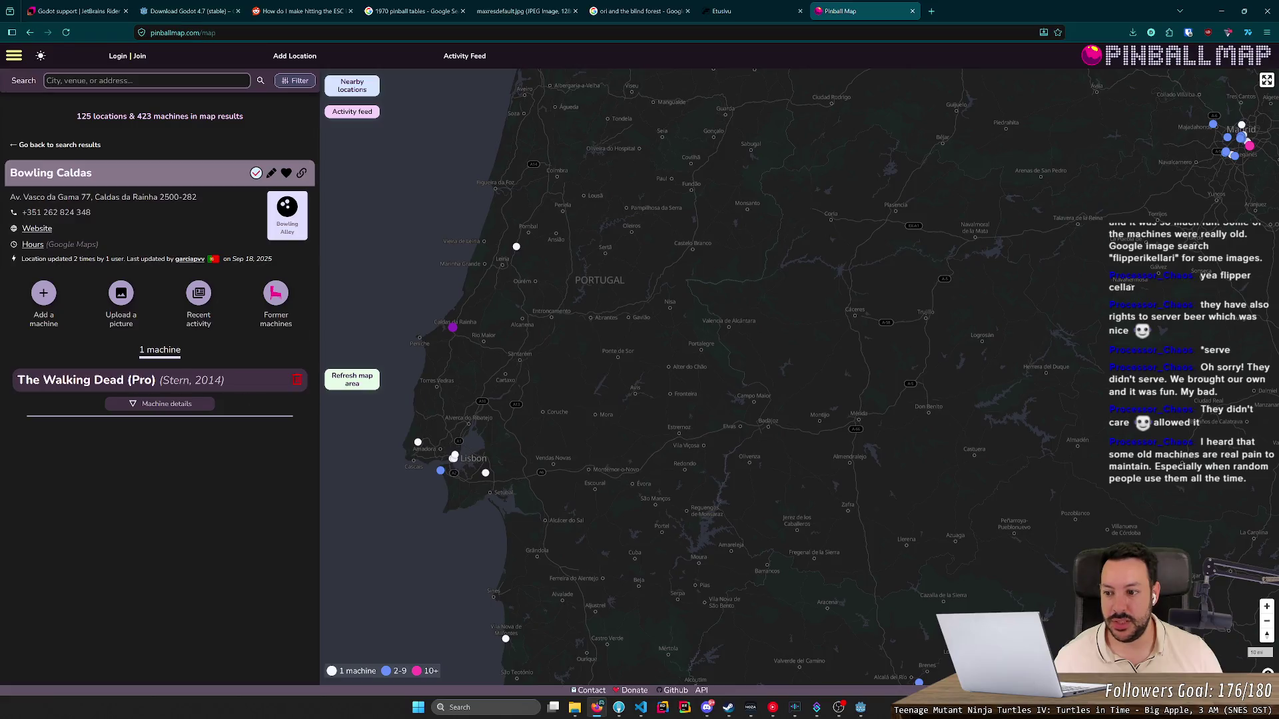
scroll(594, 385, "up", 1)
Step: Centre the map on Caldas da Rainha and view Tropical Time Shisha Bar, Tudo ó Monte and Campiférias details
left_click_drag(387, 292, 642, 294)
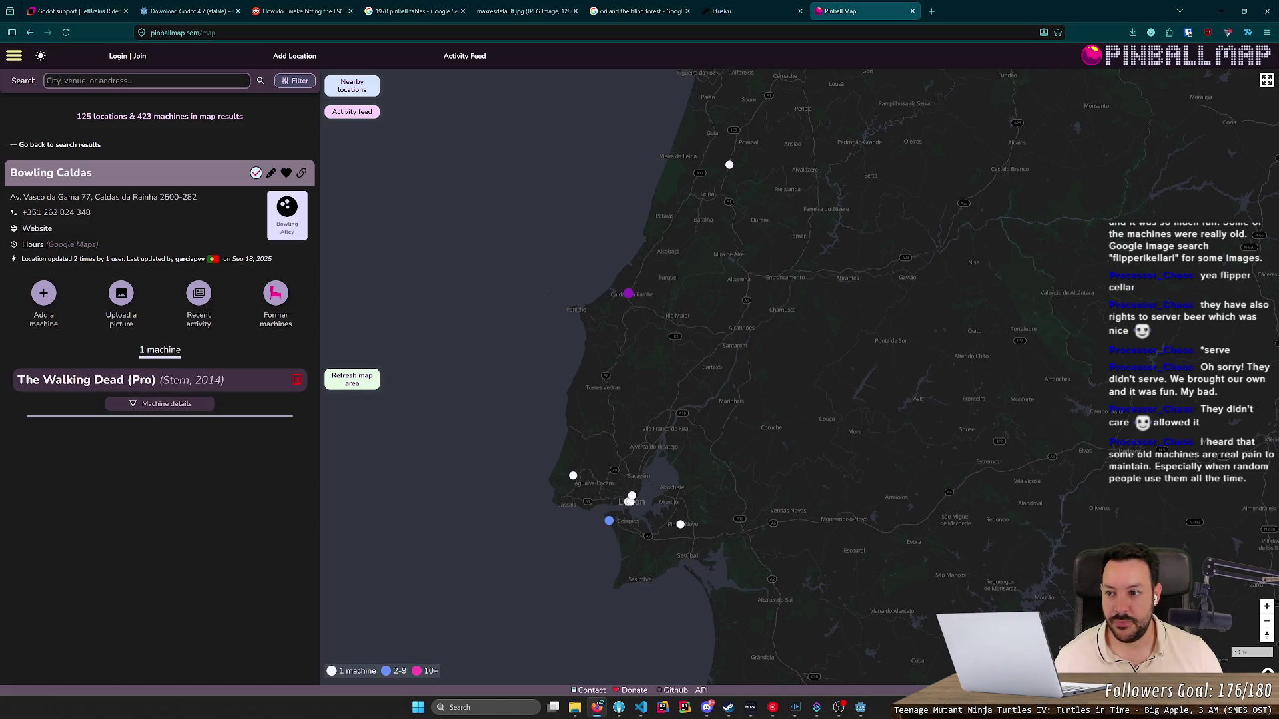
mouse_move(635, 299)
left_mouse_down()
mouse_move(568, 337)
mouse_move(603, 294)
left_mouse_up()
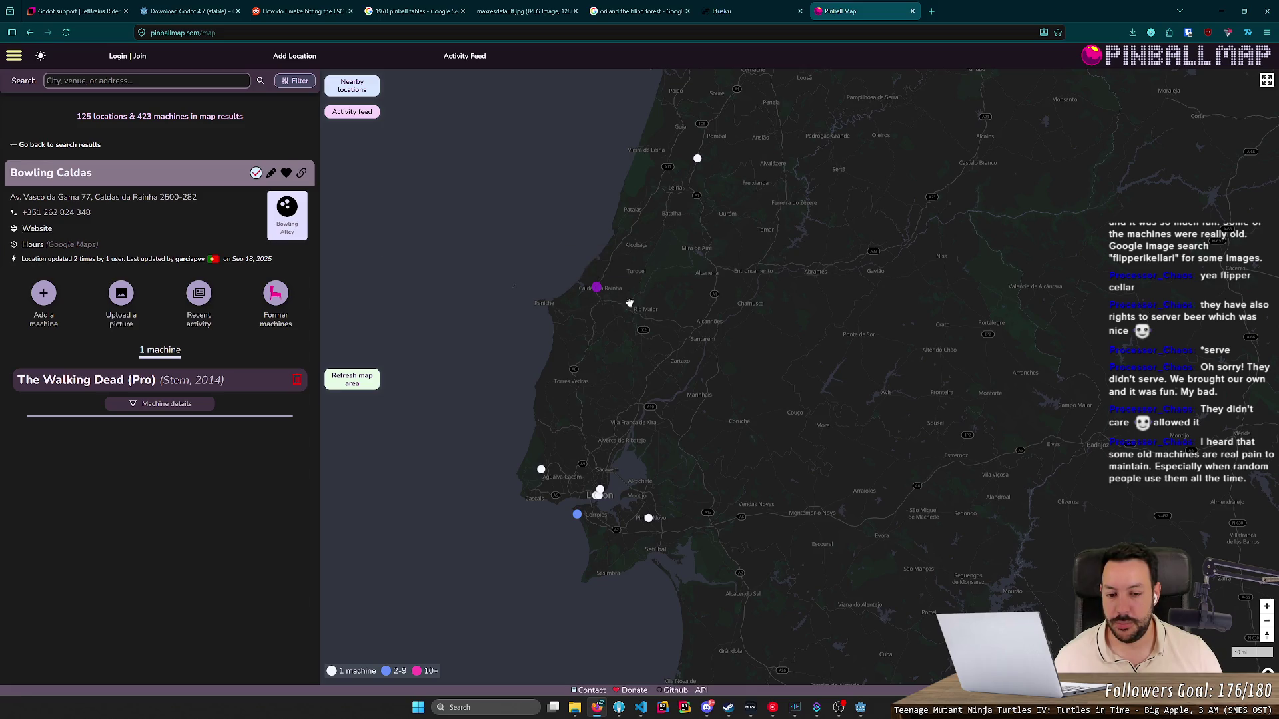
scroll(630, 304, "down", 3)
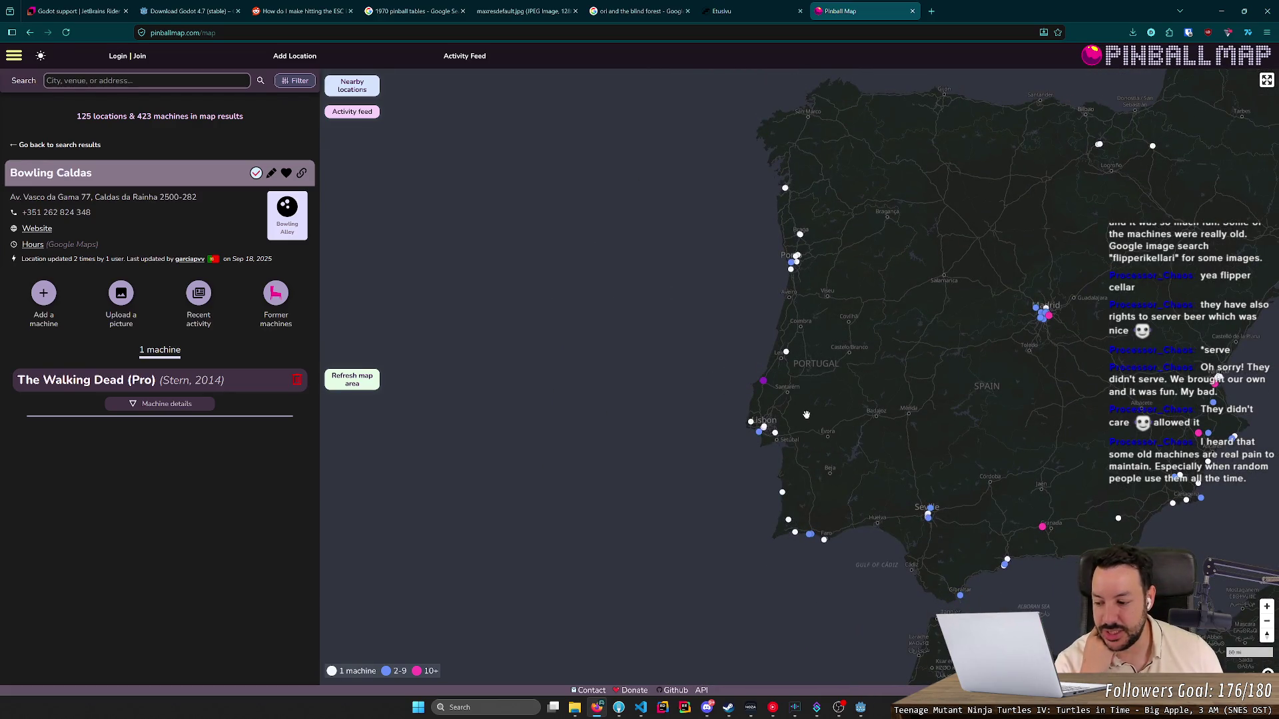
scroll(756, 397, "up", 2)
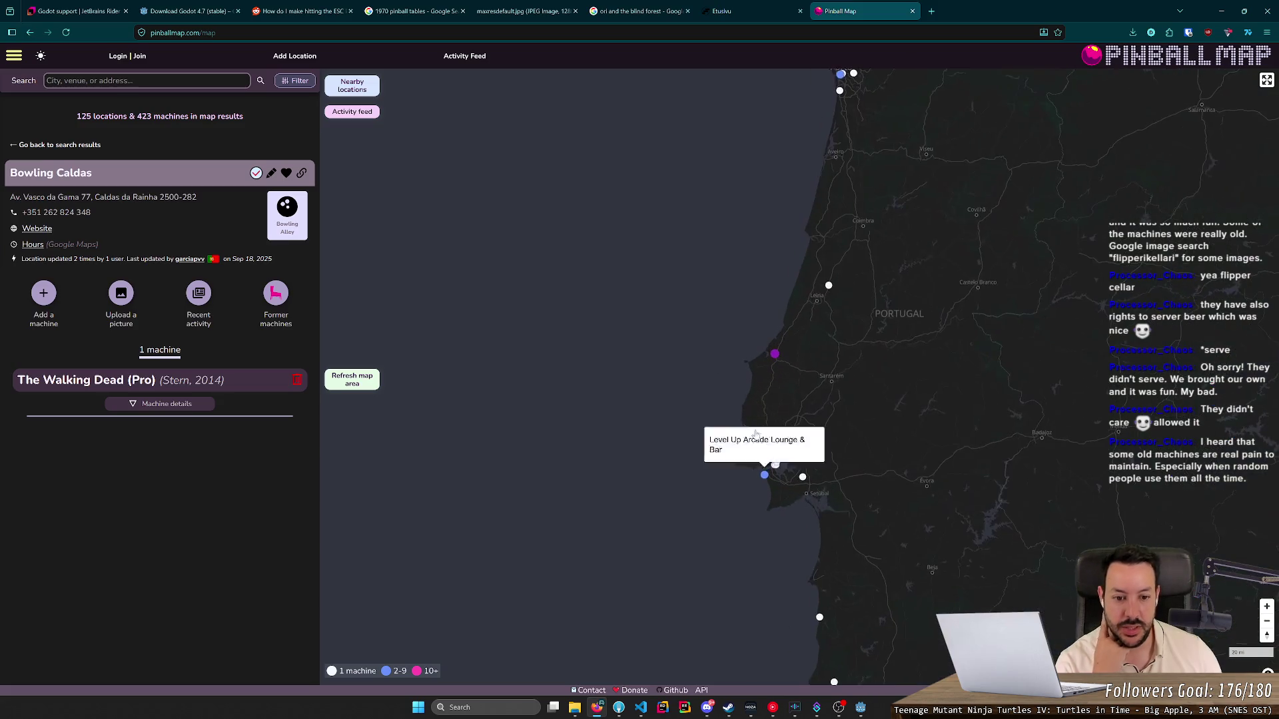
left_click(777, 463)
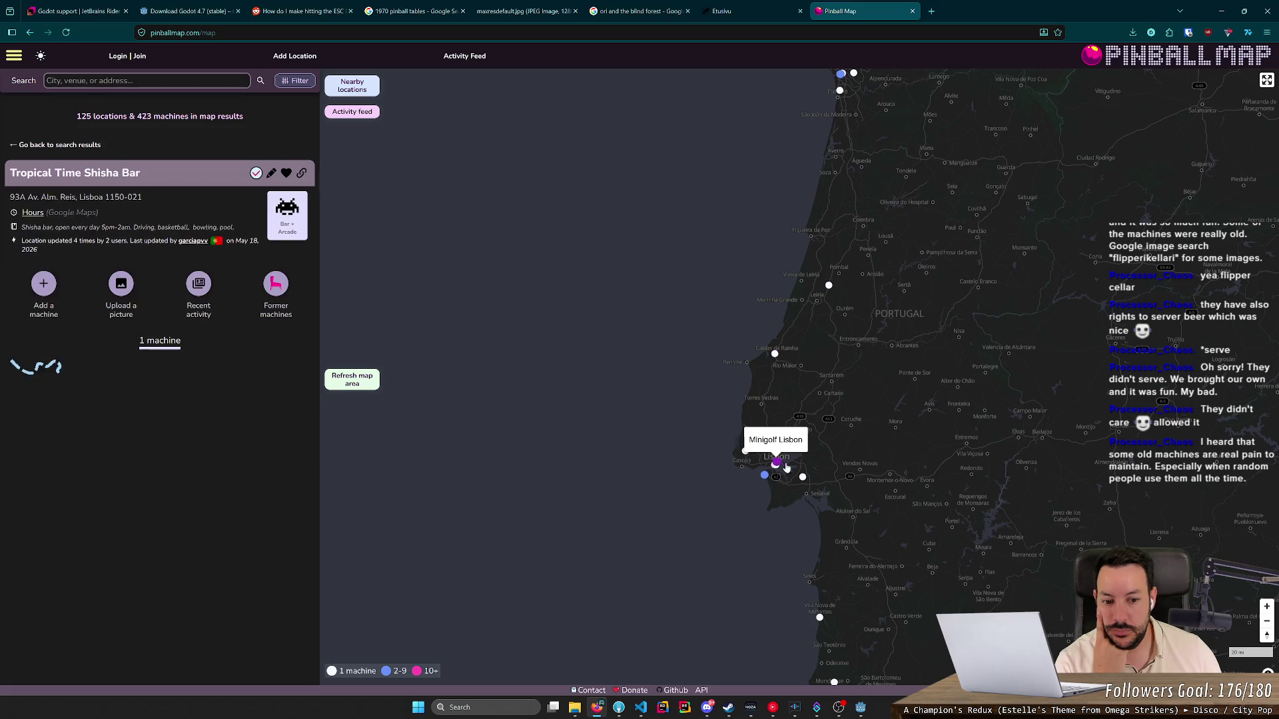
left_click(805, 477)
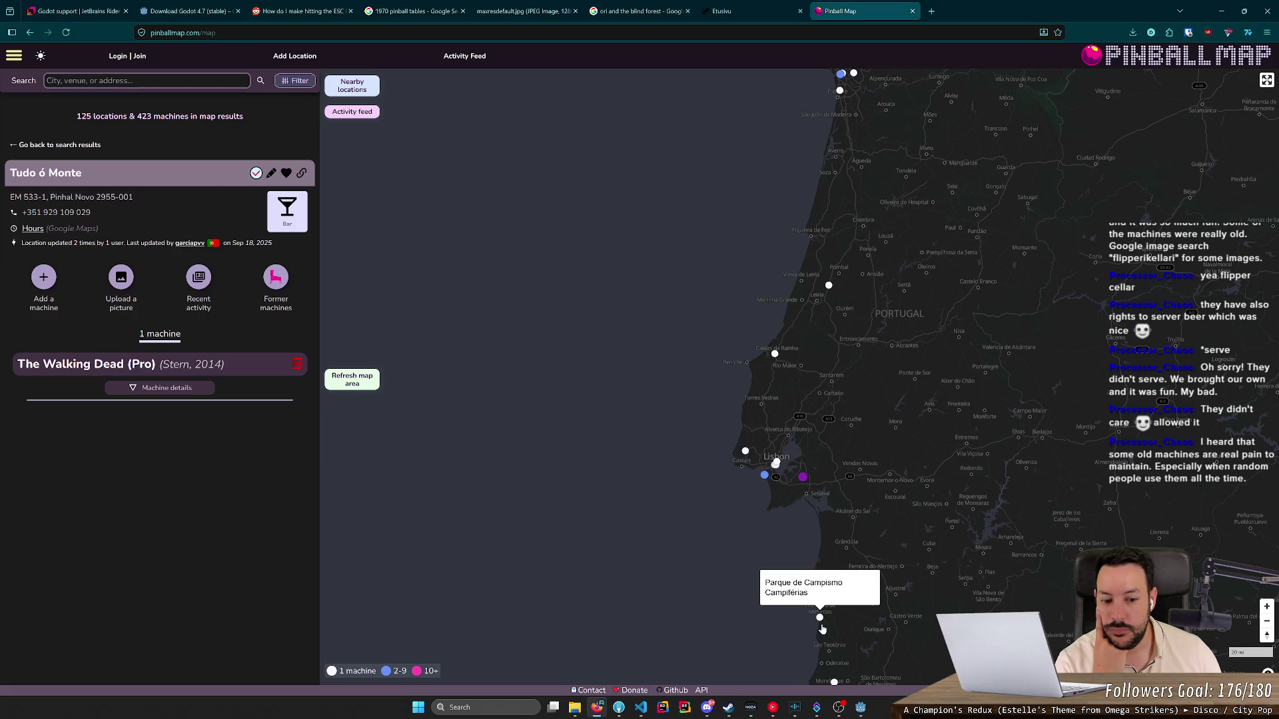
left_click(819, 617)
Step: Move the map north toward Porto and view the Braga venue and Café Galáxia details
left_click_drag(764, 621, 702, 432)
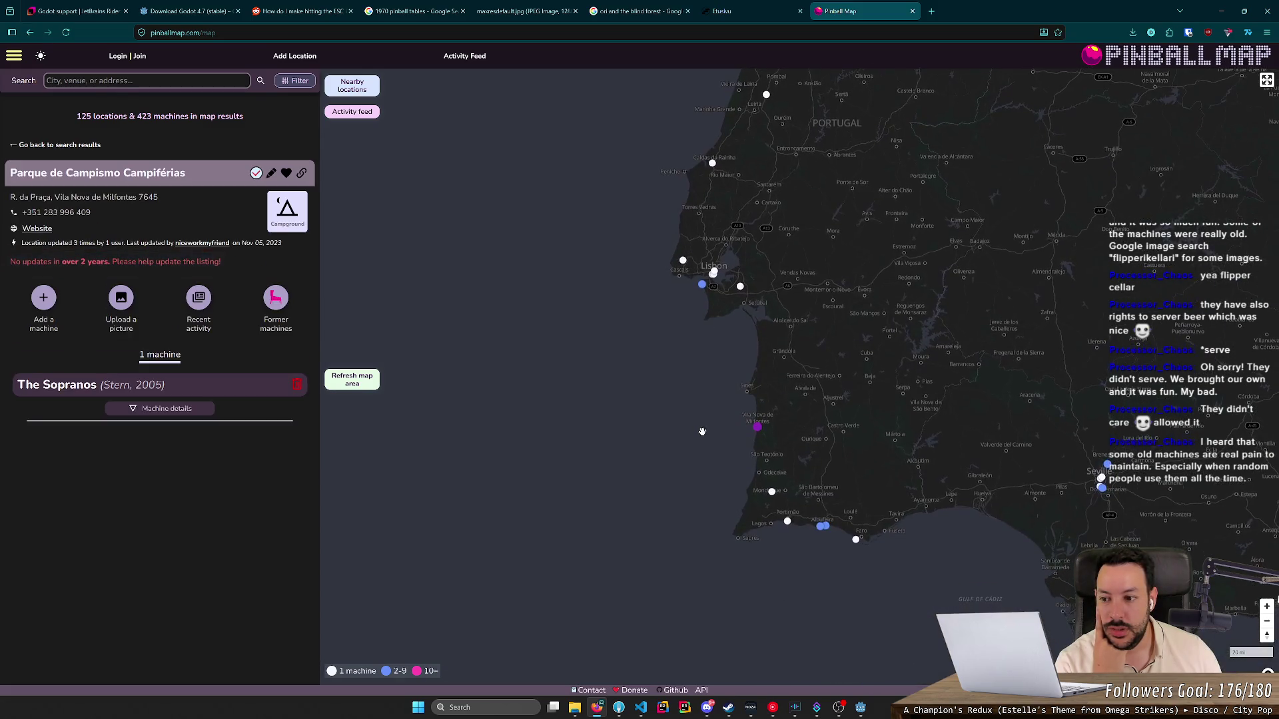
mouse_move(719, 220)
left_mouse_down()
mouse_move(746, 373)
mouse_move(778, 451)
mouse_move(728, 371)
left_mouse_up()
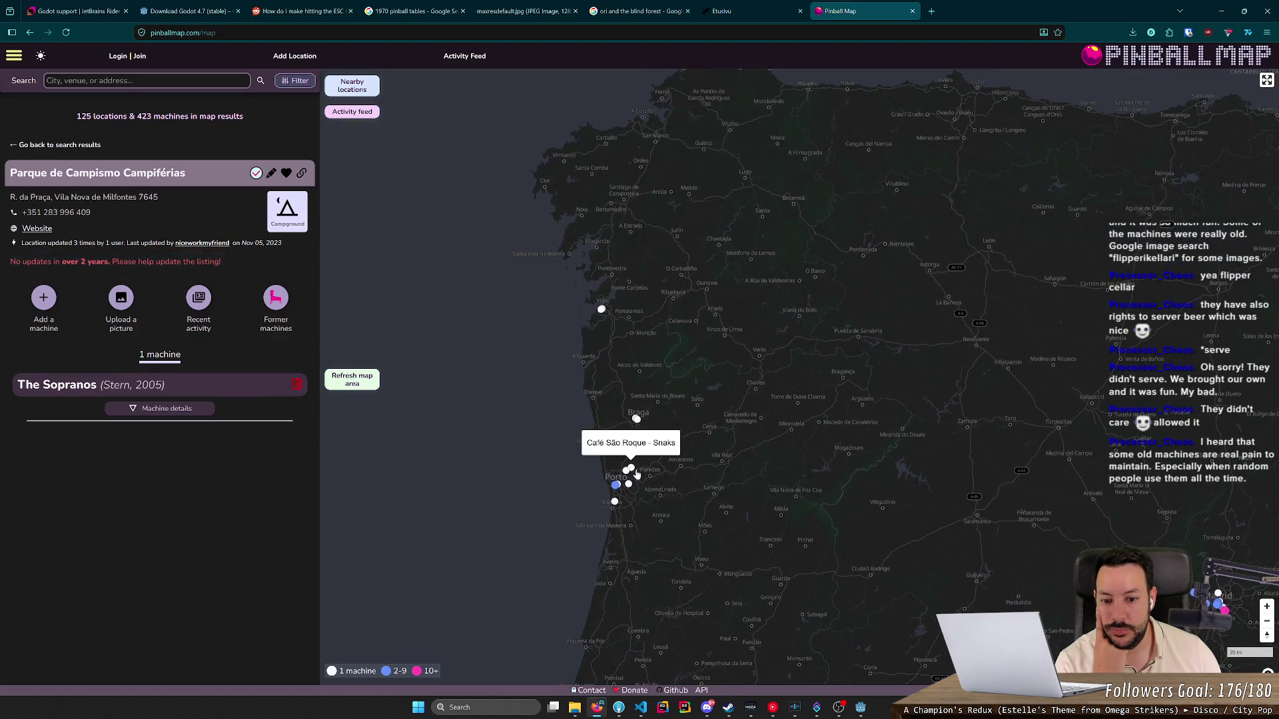
left_click(637, 419)
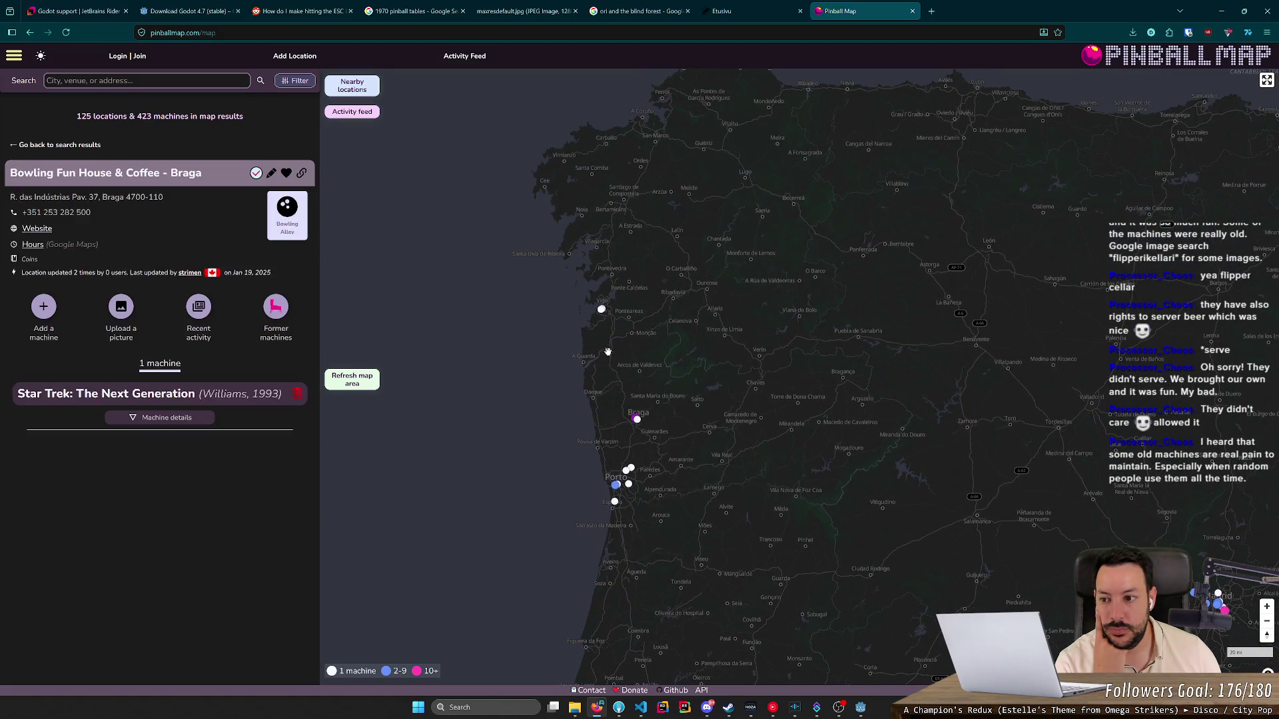
left_click(615, 501)
scroll(629, 480, "down", 3)
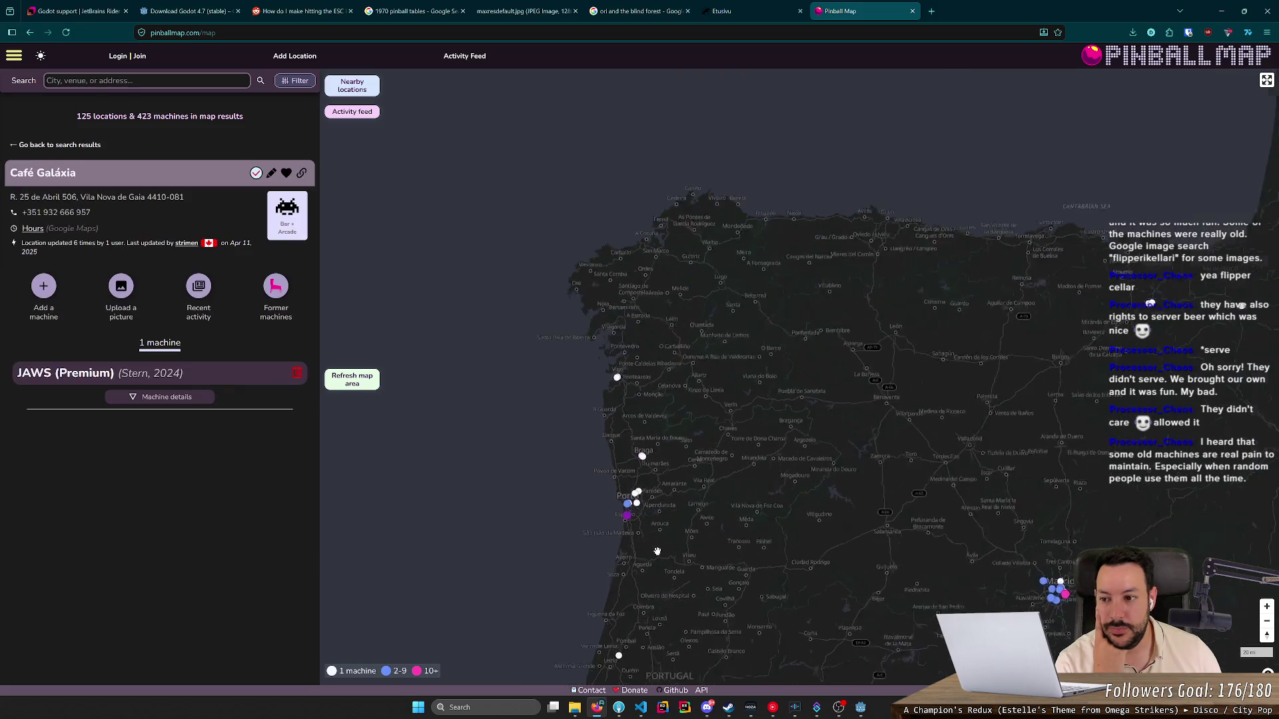
scroll(602, 586, "up", 3)
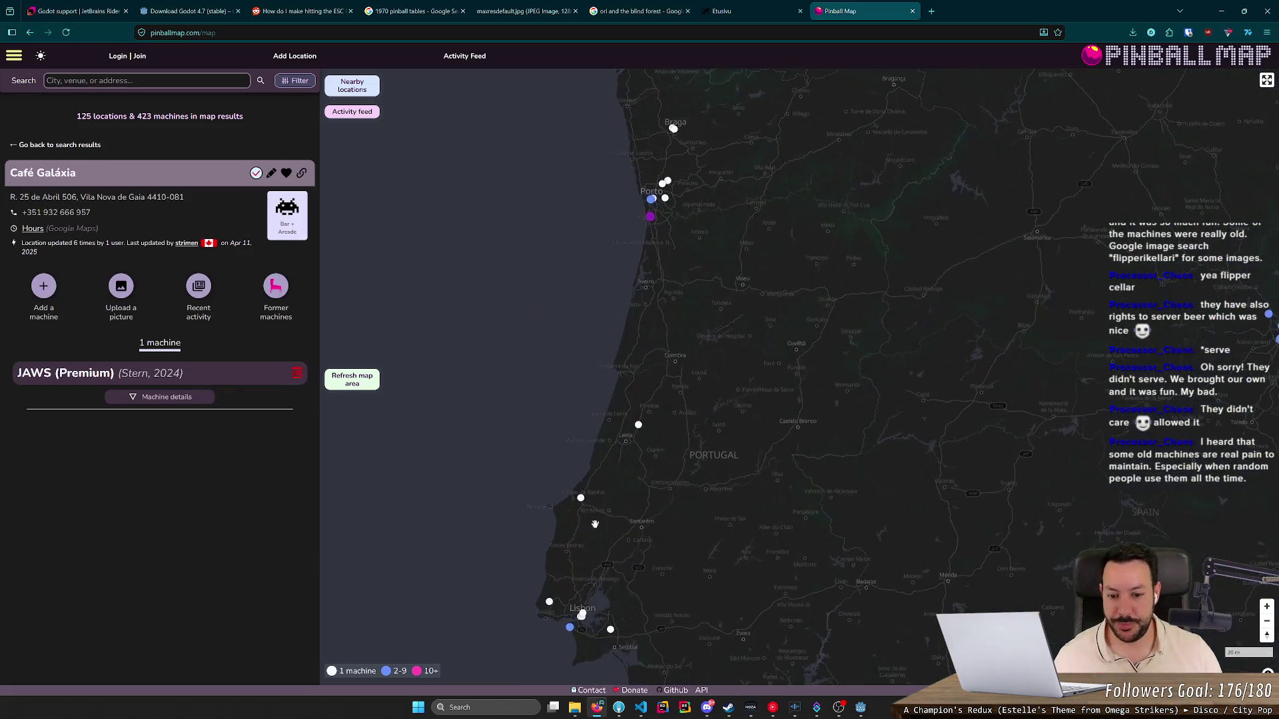
Step: View Level Up Arcade Lounge & Bar's details and zoom out from Lisbon
left_click(550, 412)
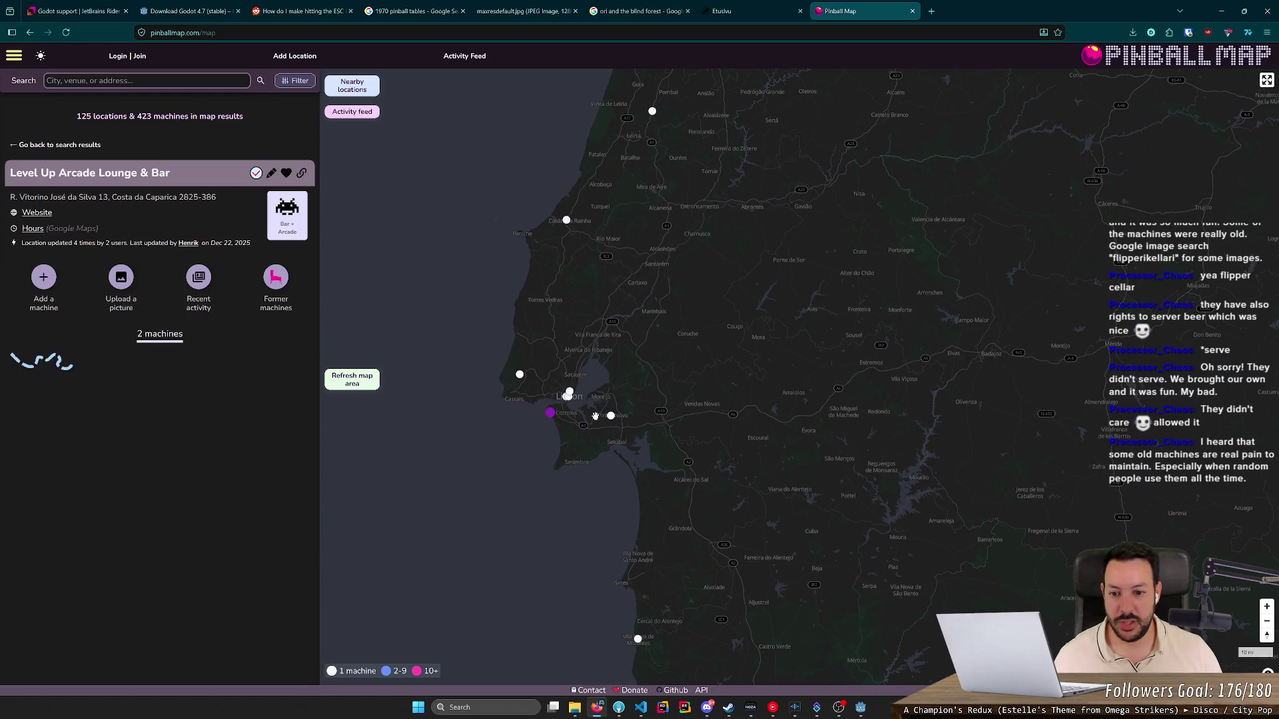
scroll(772, 408, "down", 3)
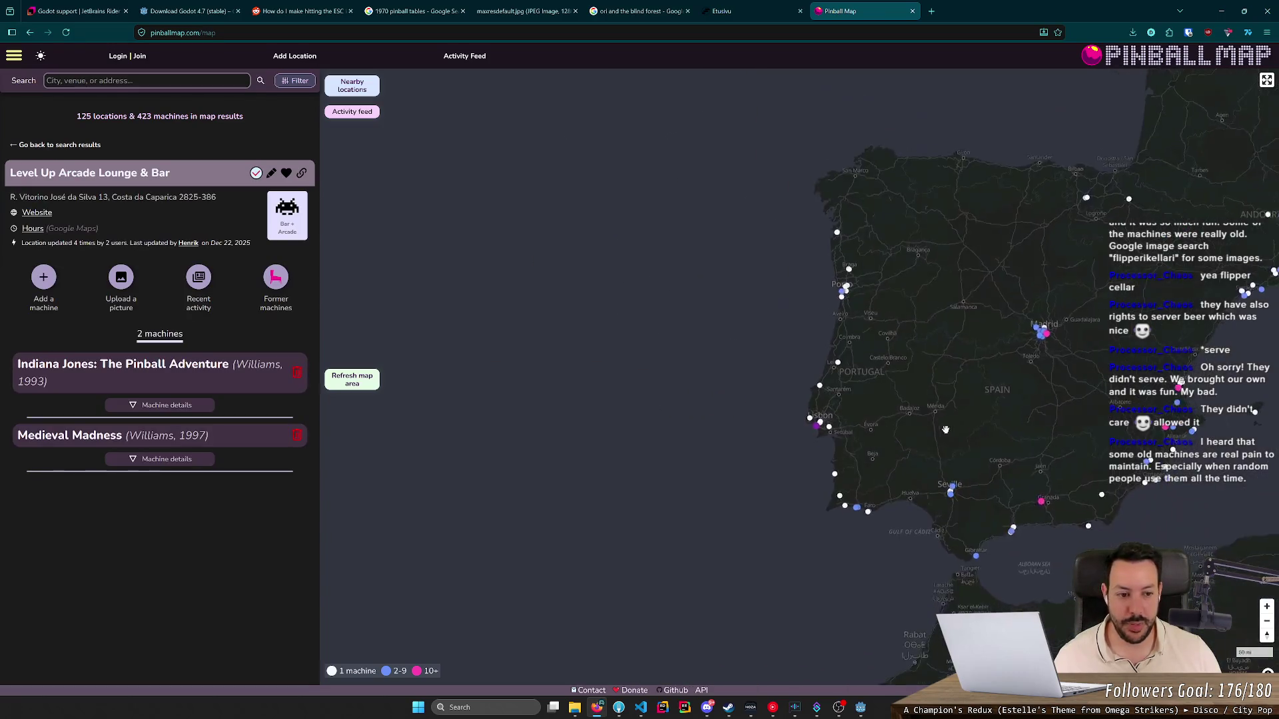
scroll(735, 535, "up", 2)
scroll(735, 535, "down", 3)
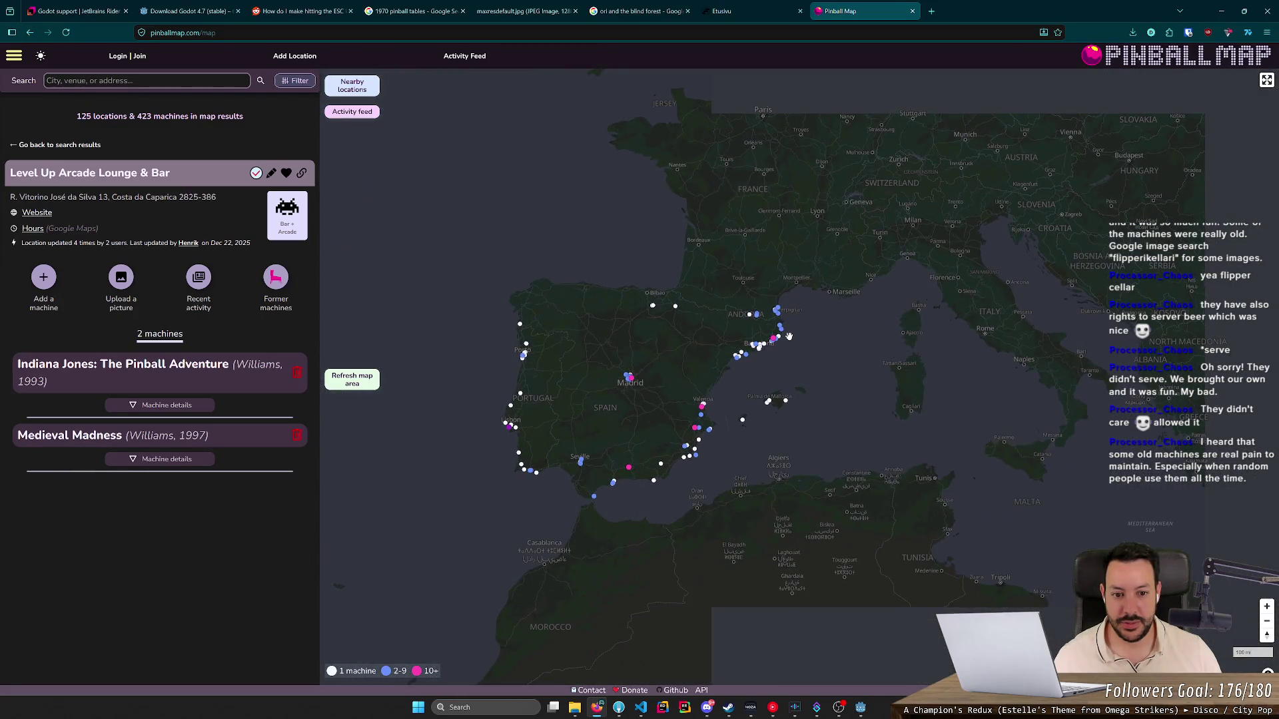
scroll(775, 339, "up", 2)
scroll(775, 343, "up", 1)
Step: View Bar Mas Cabanyes' details, then zoom over to Italy and refresh the map area there
left_click(785, 343)
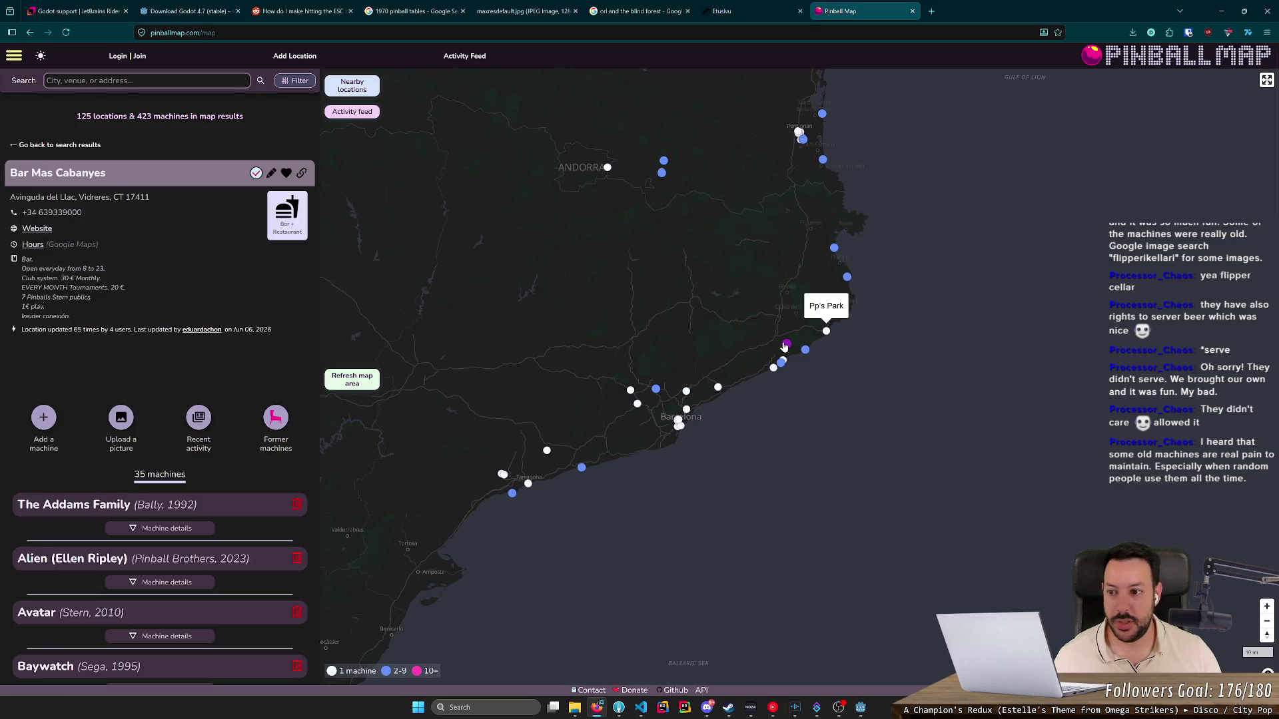
scroll(719, 351, "down", 4)
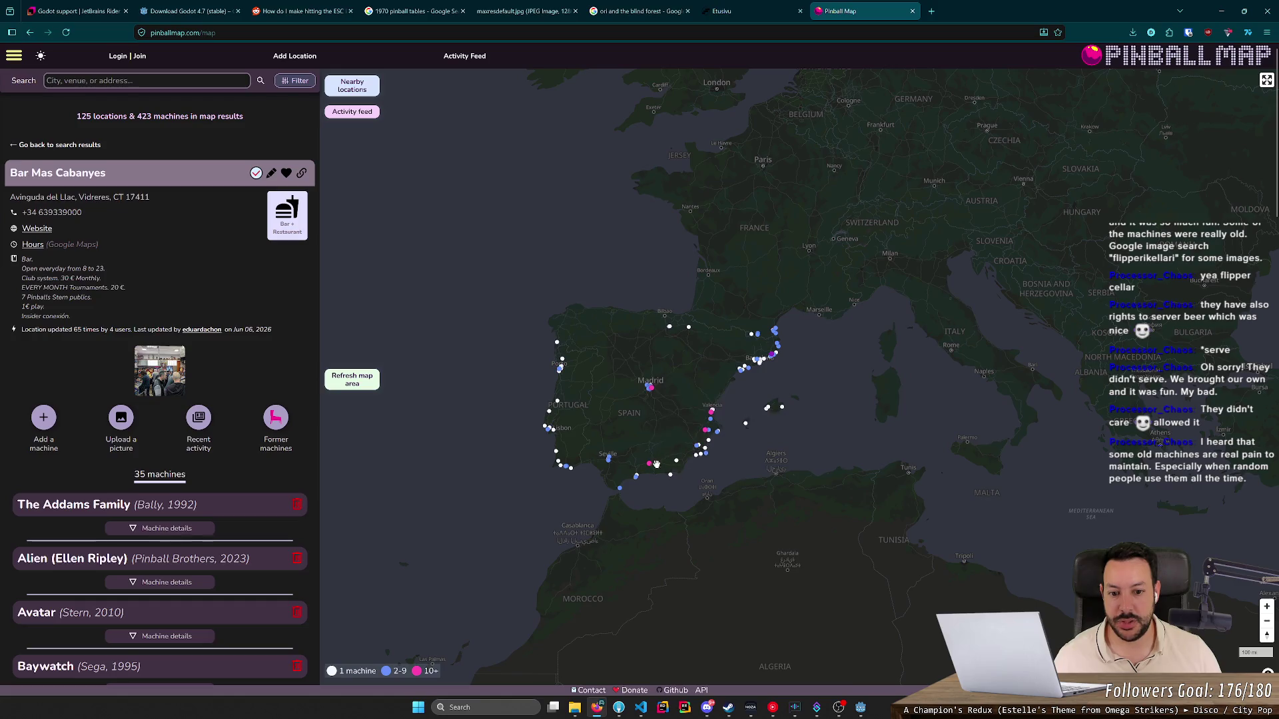
scroll(654, 469, "up", 2)
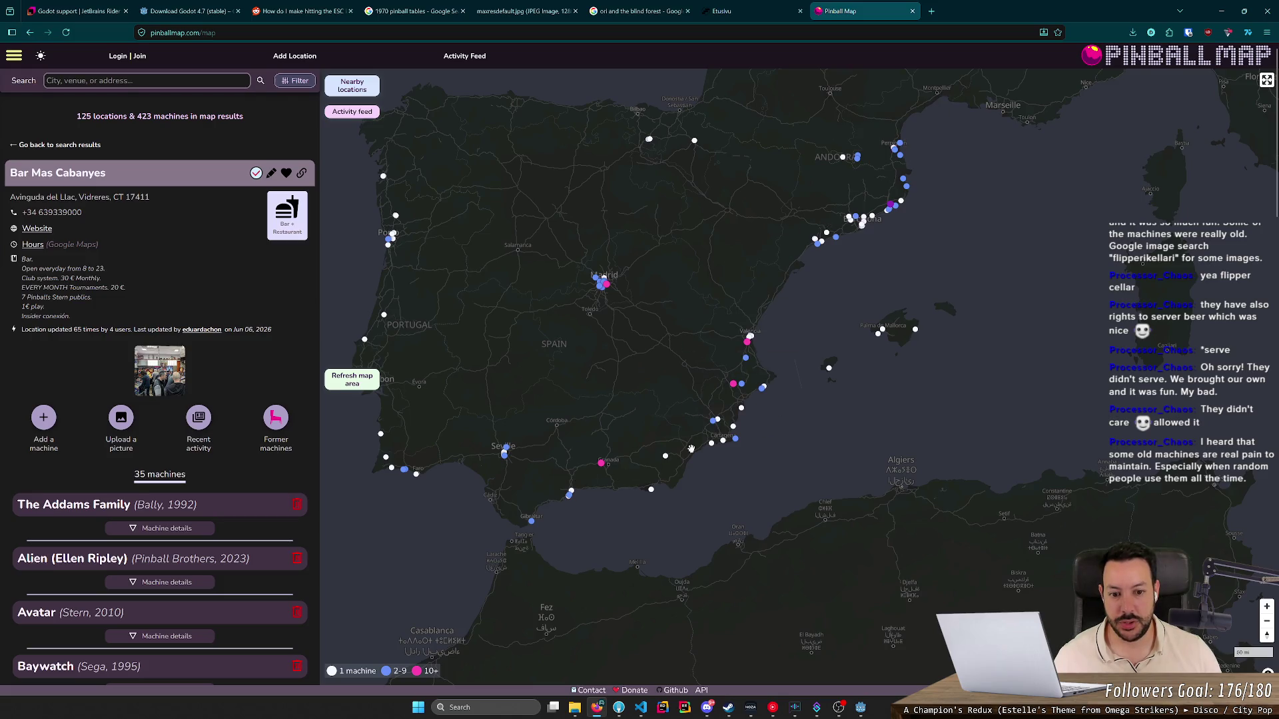
scroll(928, 248, "down", 1)
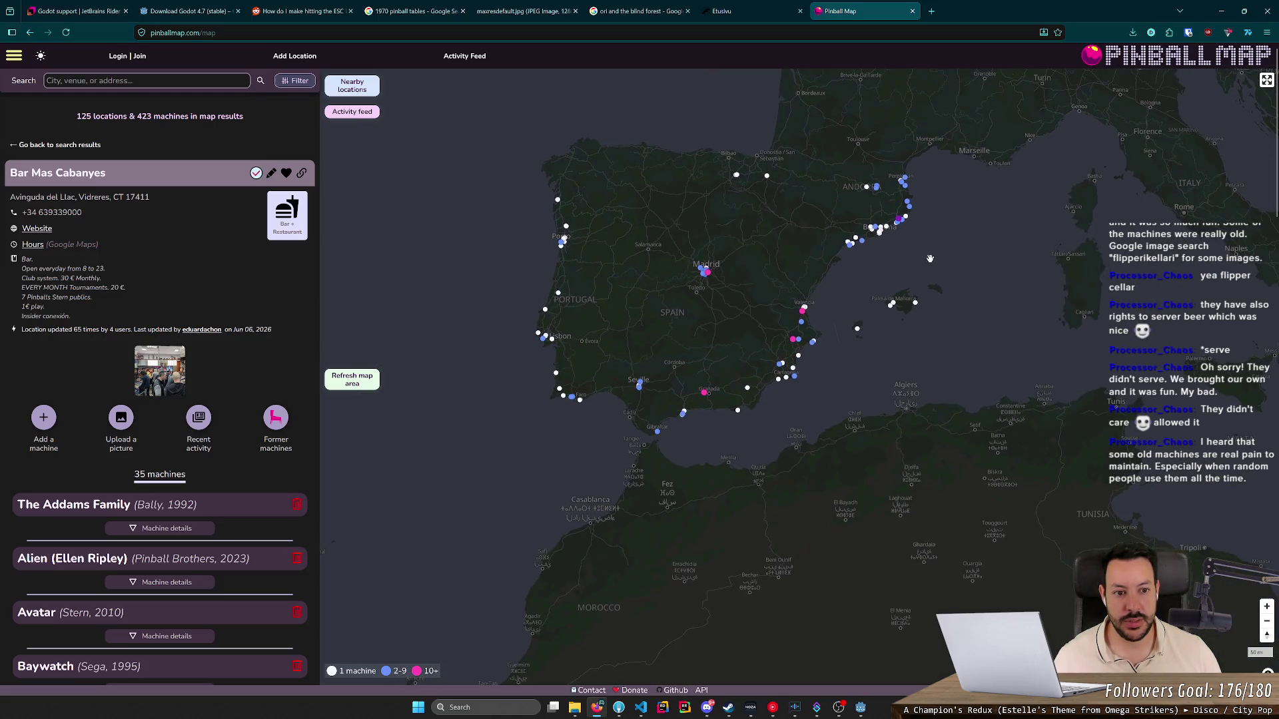
scroll(930, 258, "down", 1)
scroll(695, 289, "down", 1)
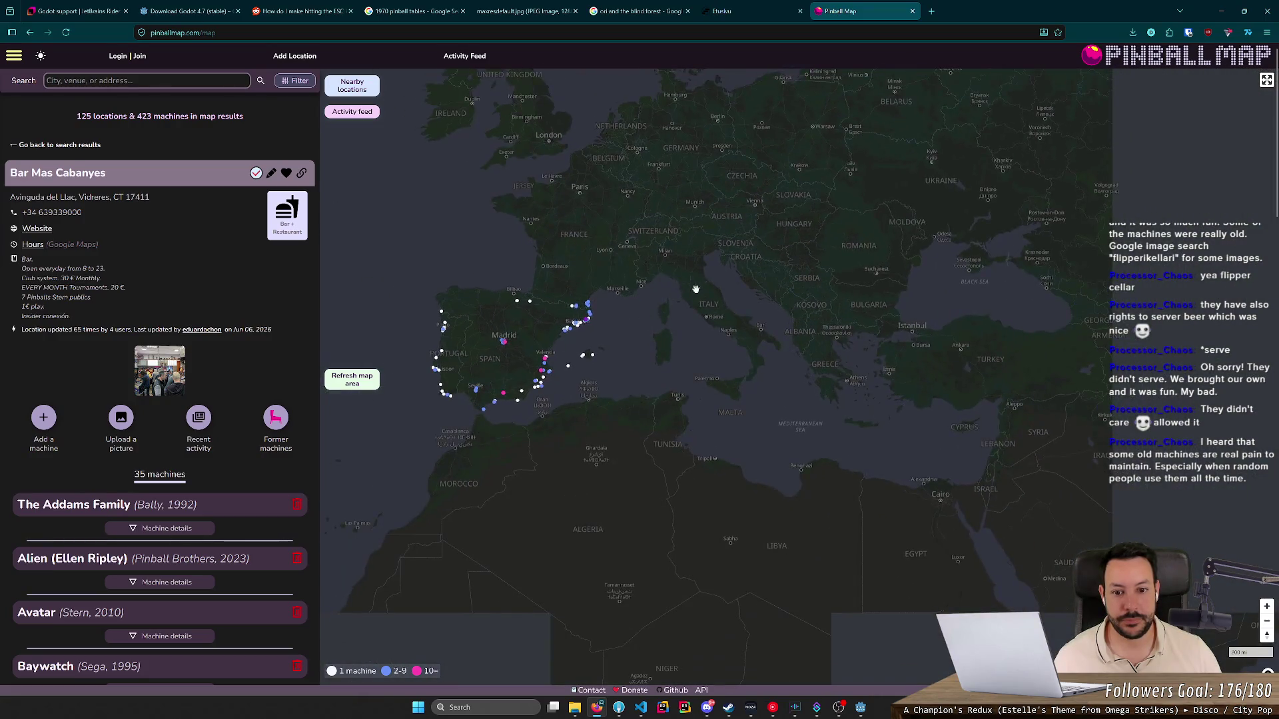
scroll(695, 289, "up", 3)
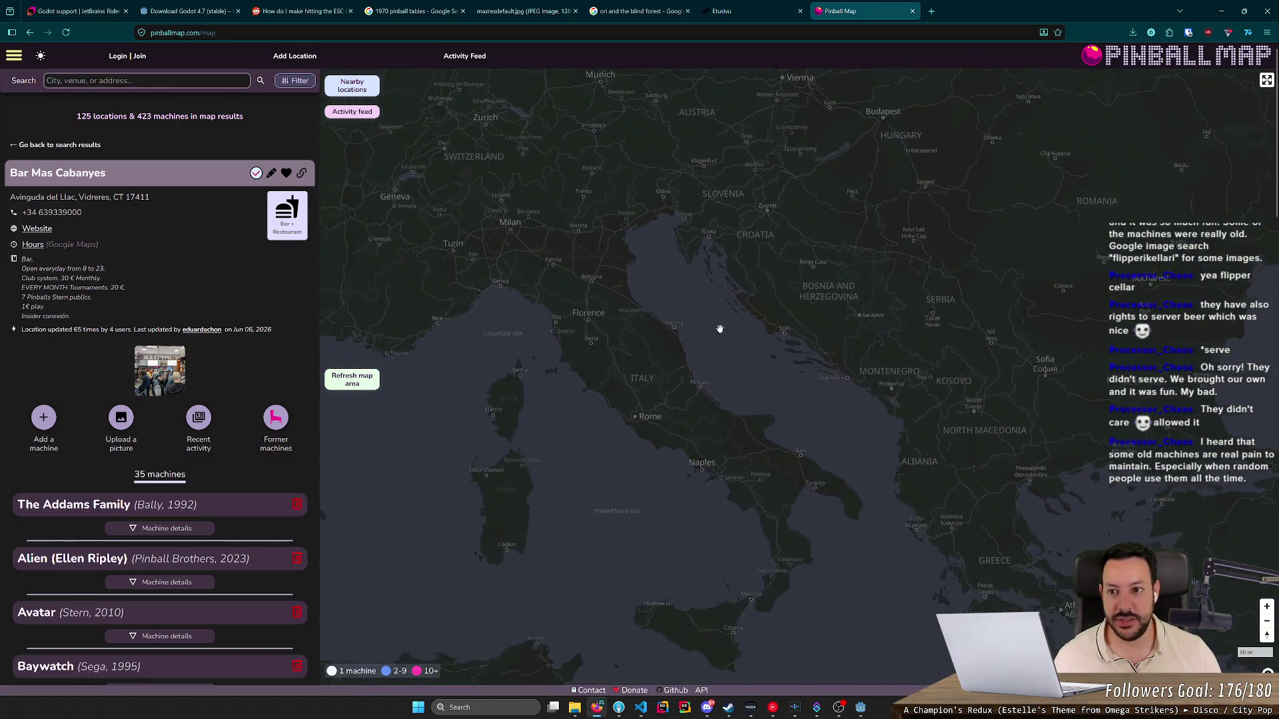
left_click(349, 378)
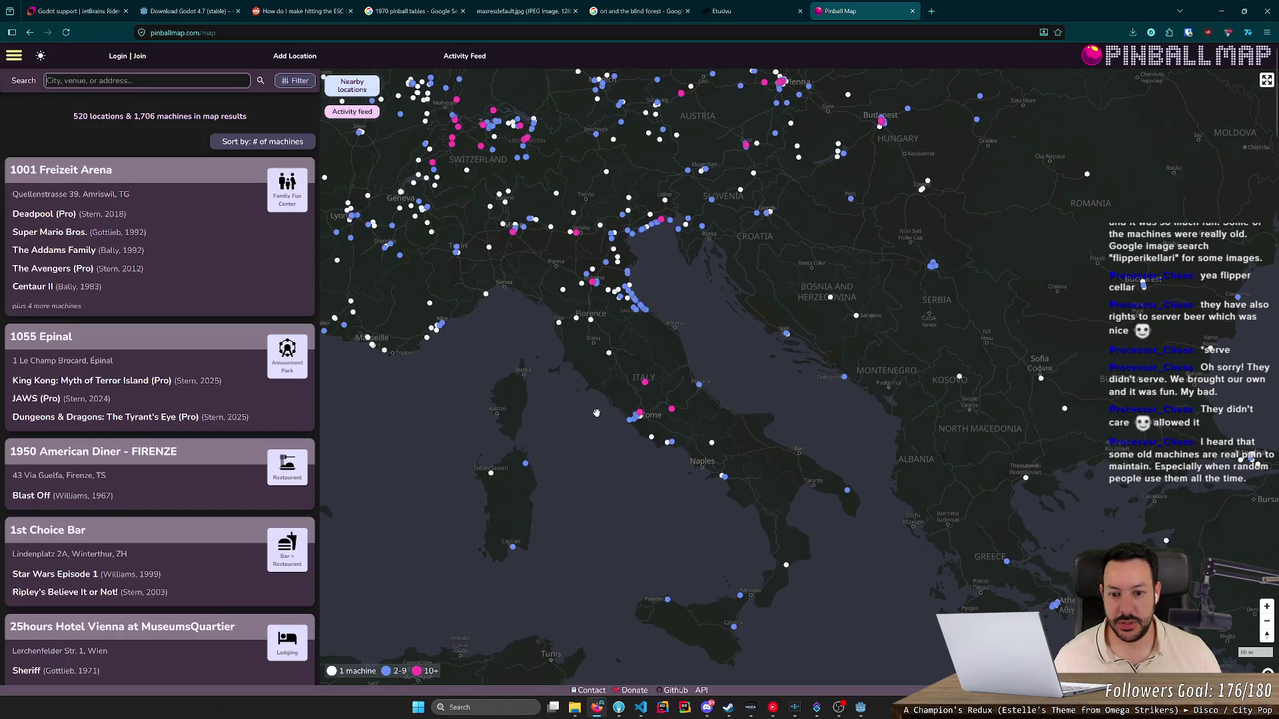
Step: View details of Italian venues: ElettroLudica, a Rome venue, the pinball museum and Bologna Nerd
left_click(676, 412)
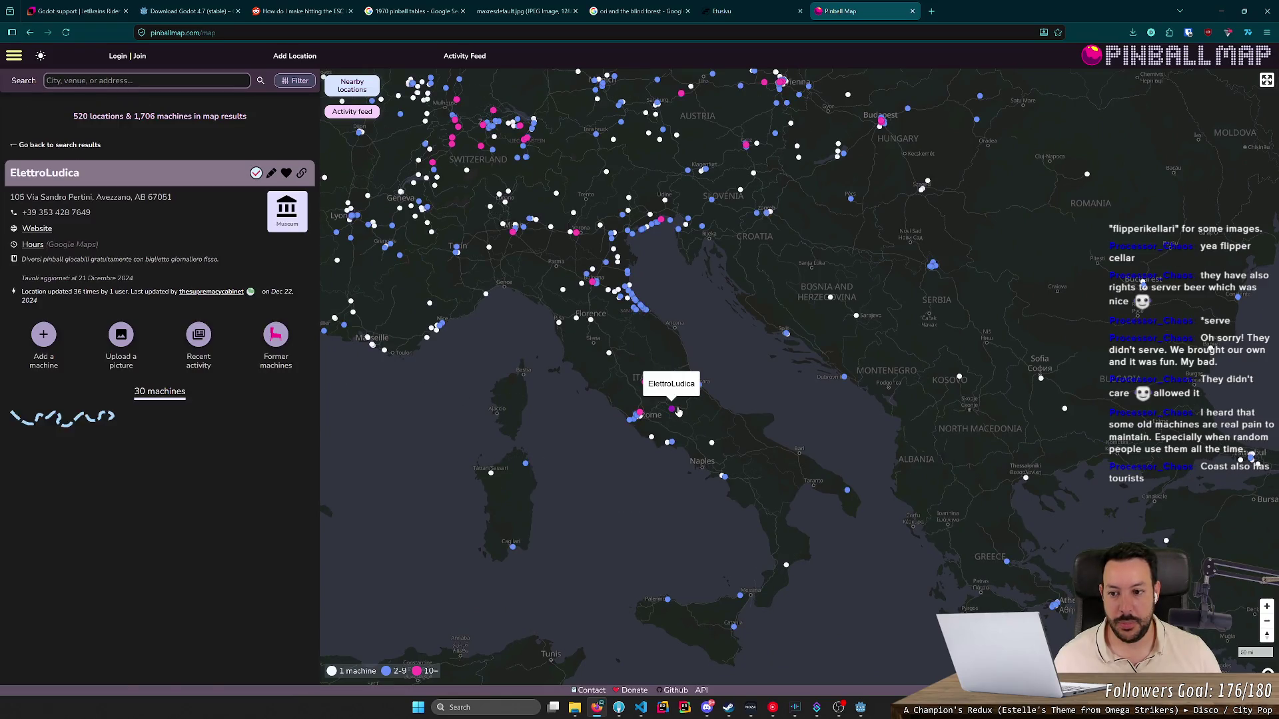
left_click(637, 414)
left_click(644, 385)
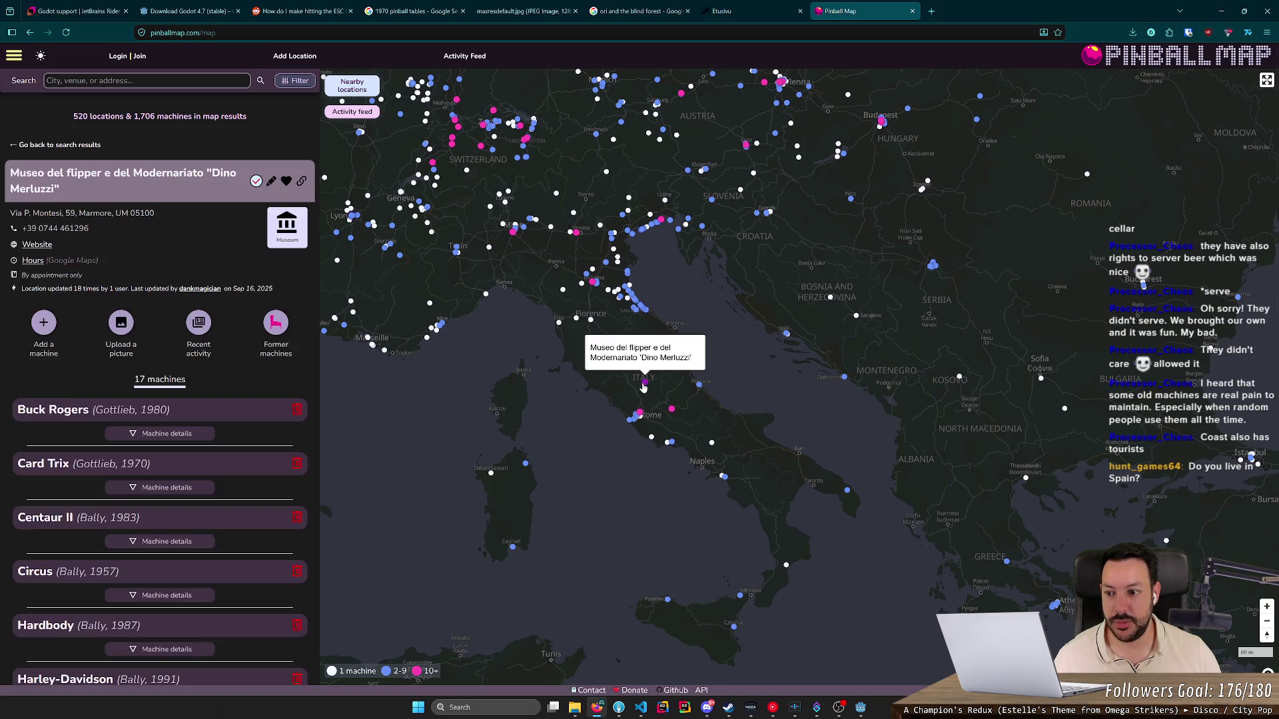
left_click(593, 285)
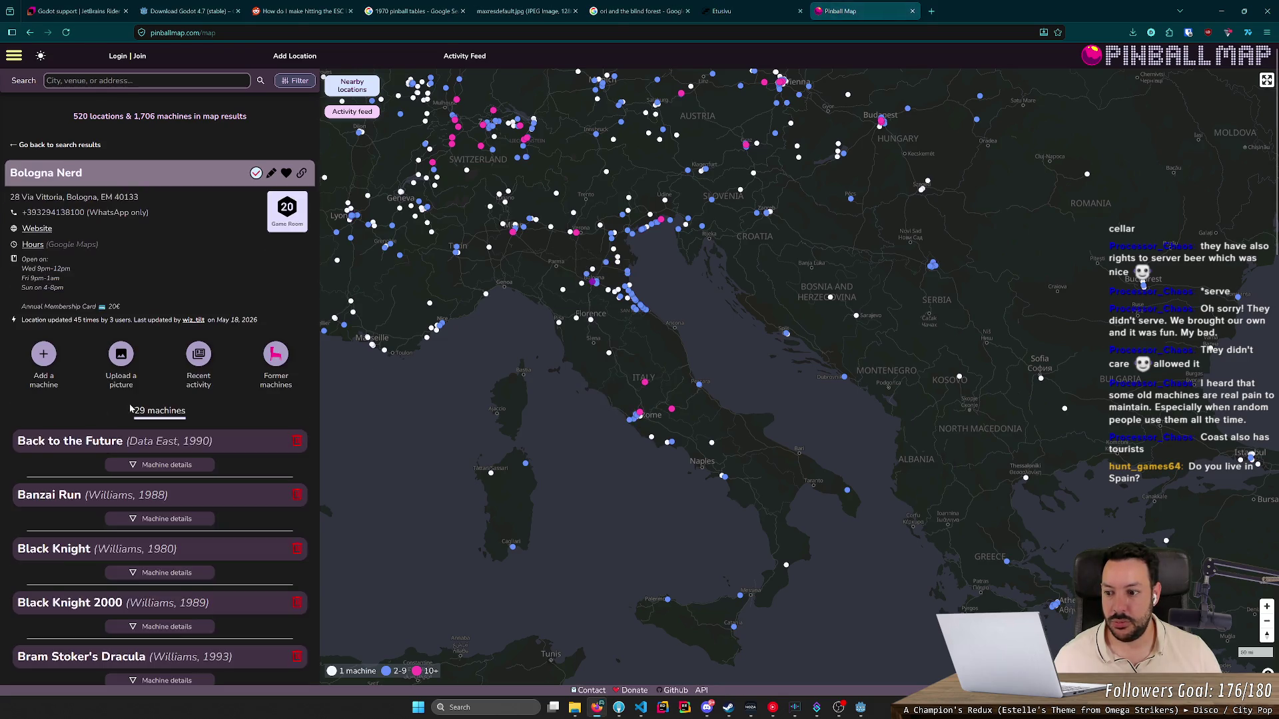
scroll(688, 359, "down", 3)
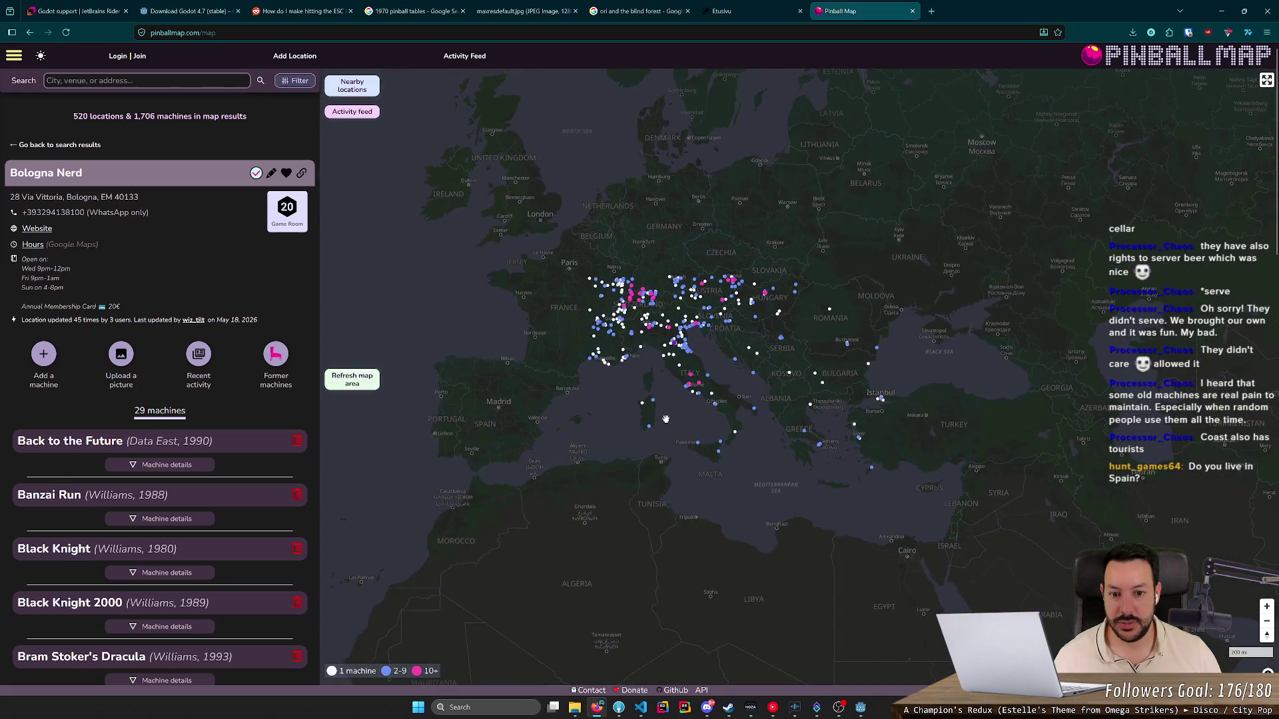
scroll(660, 331, "up", 3)
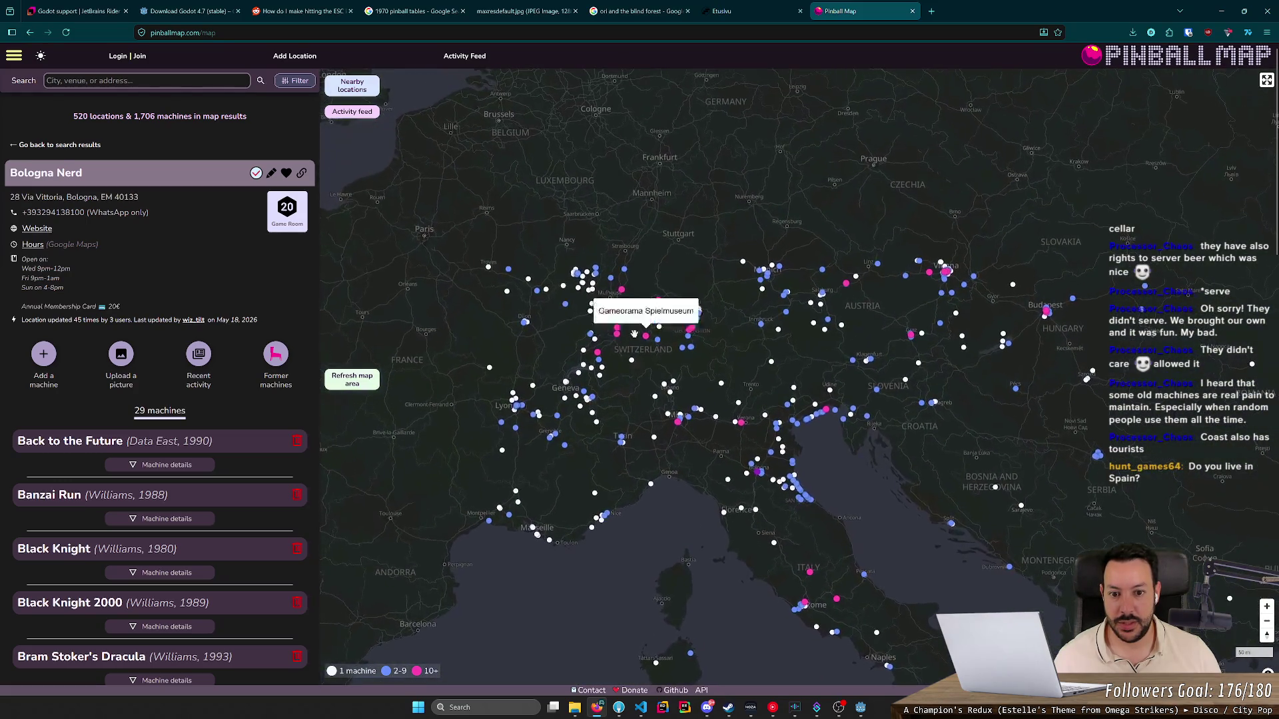
Step: View Extraball and the Eschbach arcade museum, then load locations for the visible German area
left_click(619, 335)
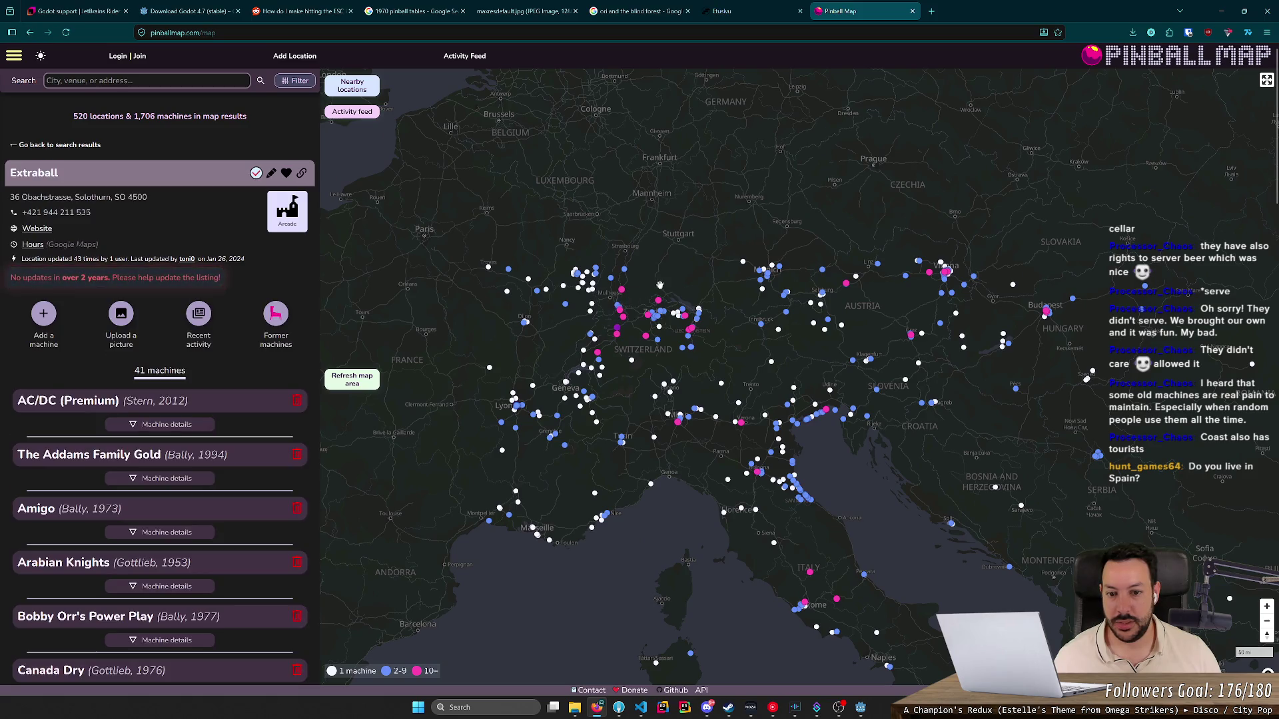
left_click(625, 298)
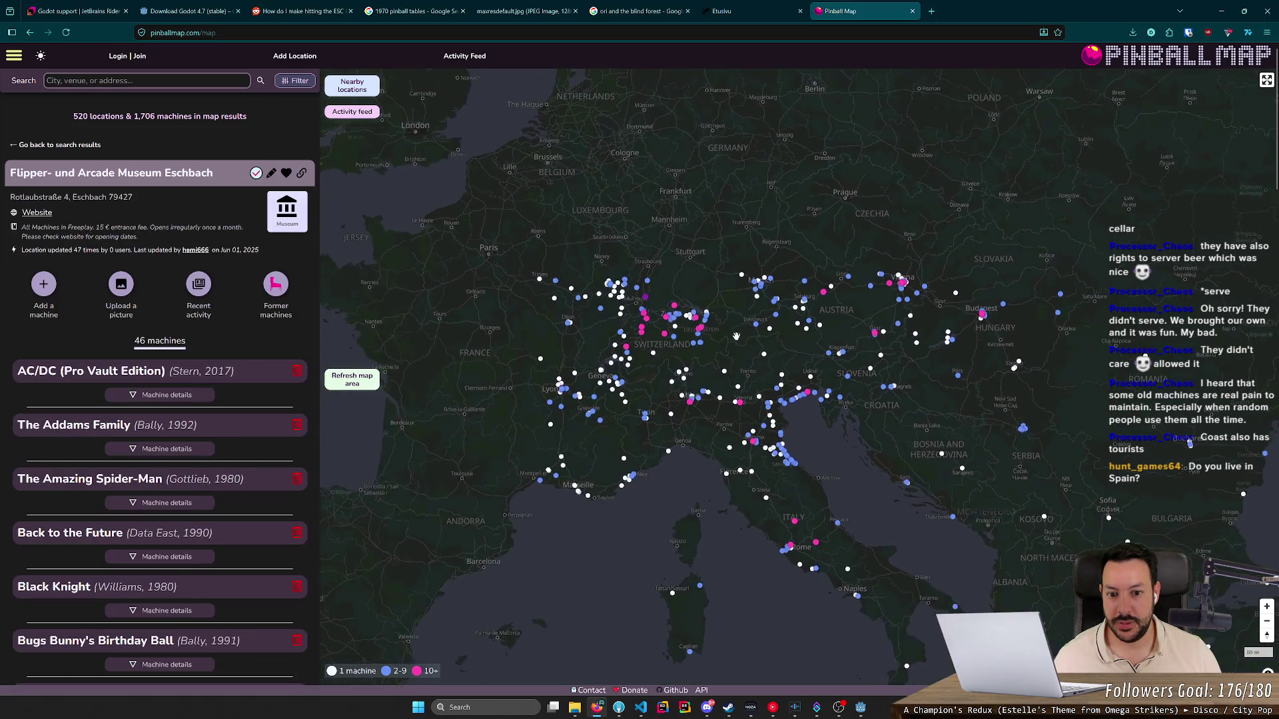
scroll(735, 325, "down", 2)
scroll(699, 353, "up", 2)
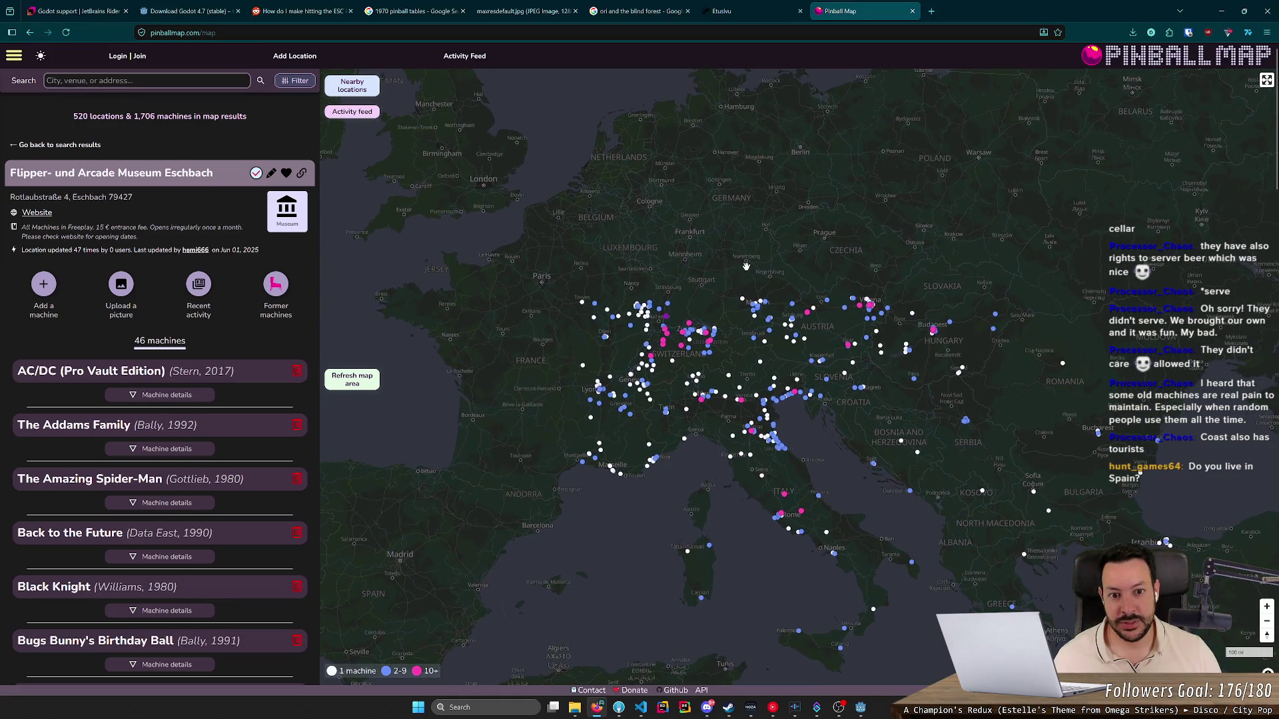
scroll(704, 395, "up", 2)
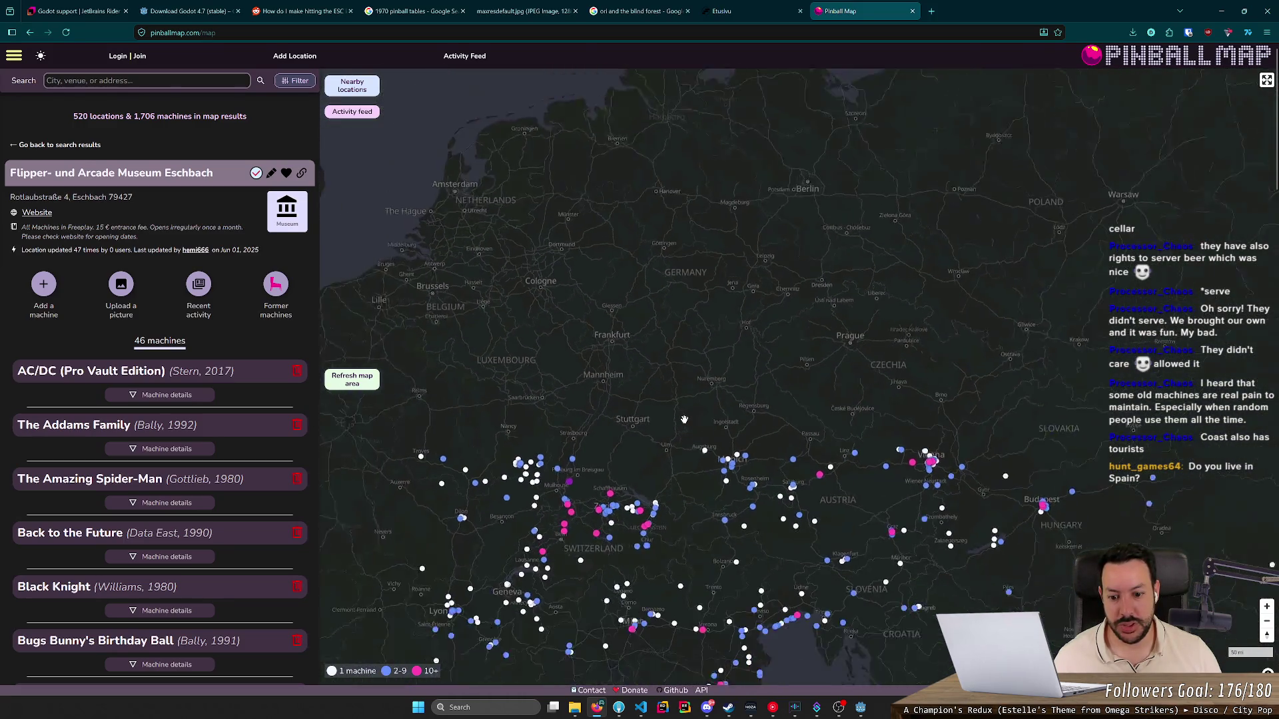
scroll(729, 189, "up", 2)
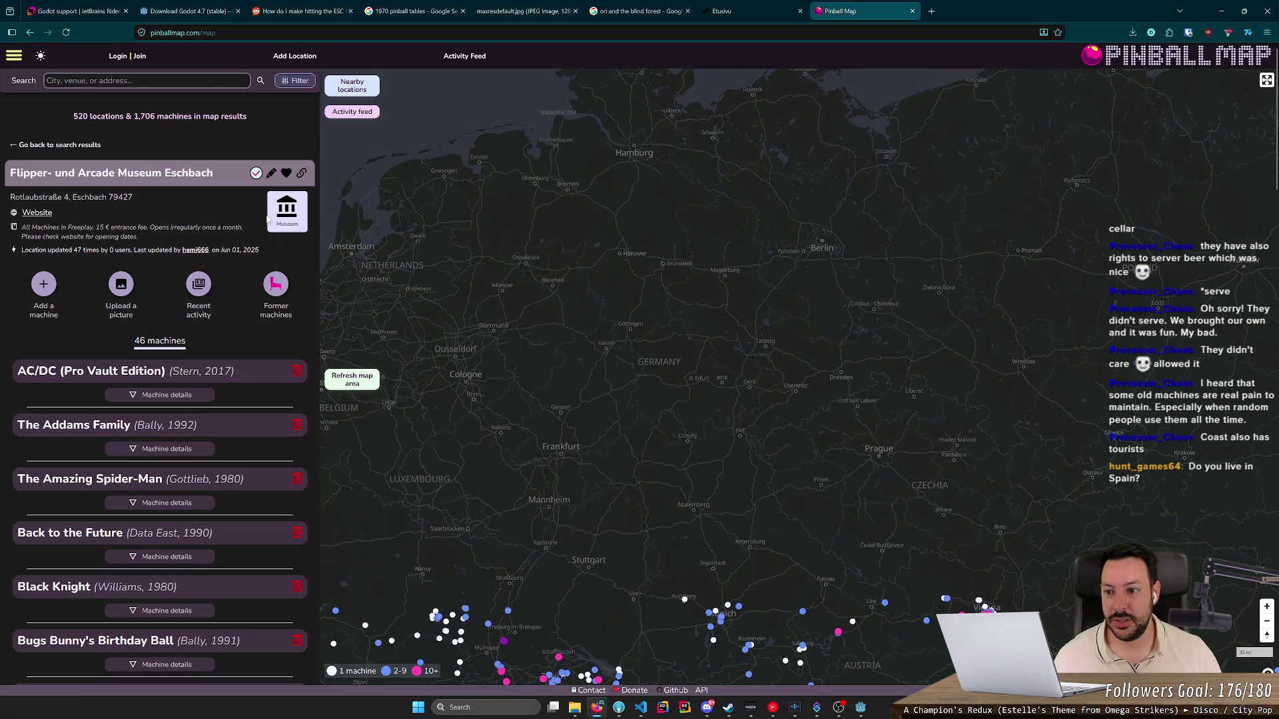
left_click(359, 383)
Step: Zoom out to western Europe, refresh the map area and show the recent-edits activity feed
scroll(624, 375, "down", 3)
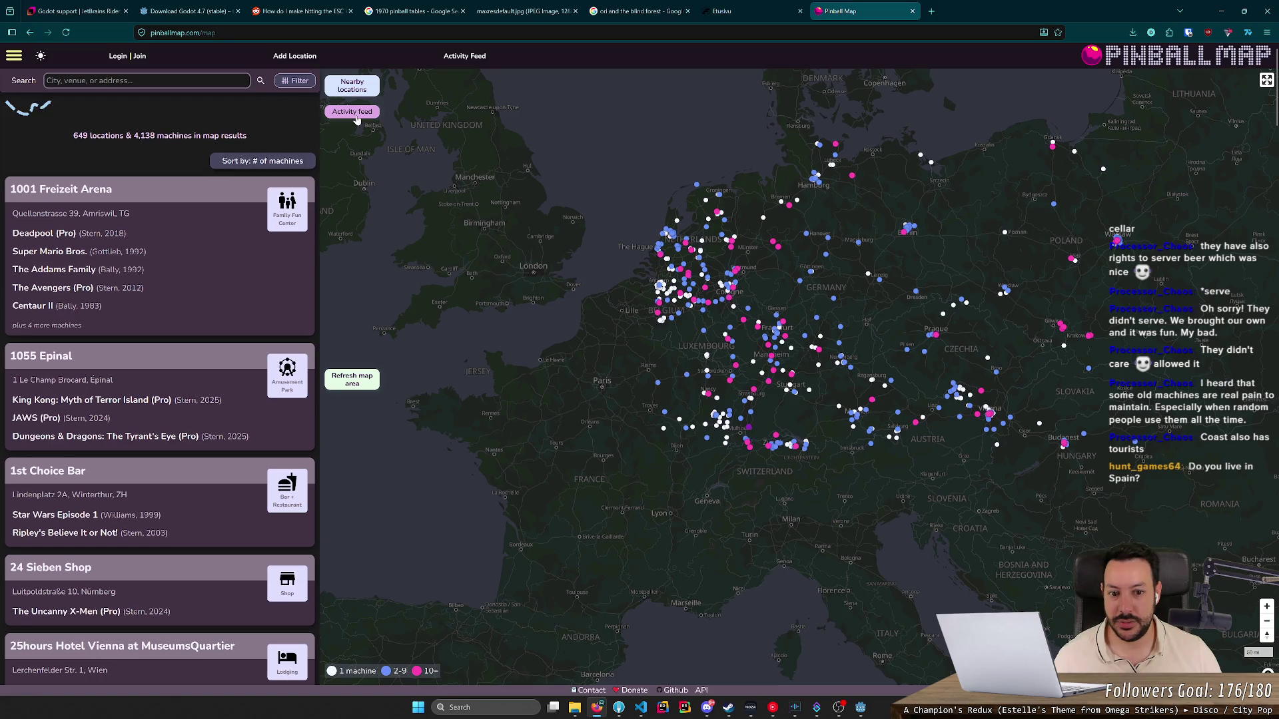
left_click(356, 113)
left_click(353, 380)
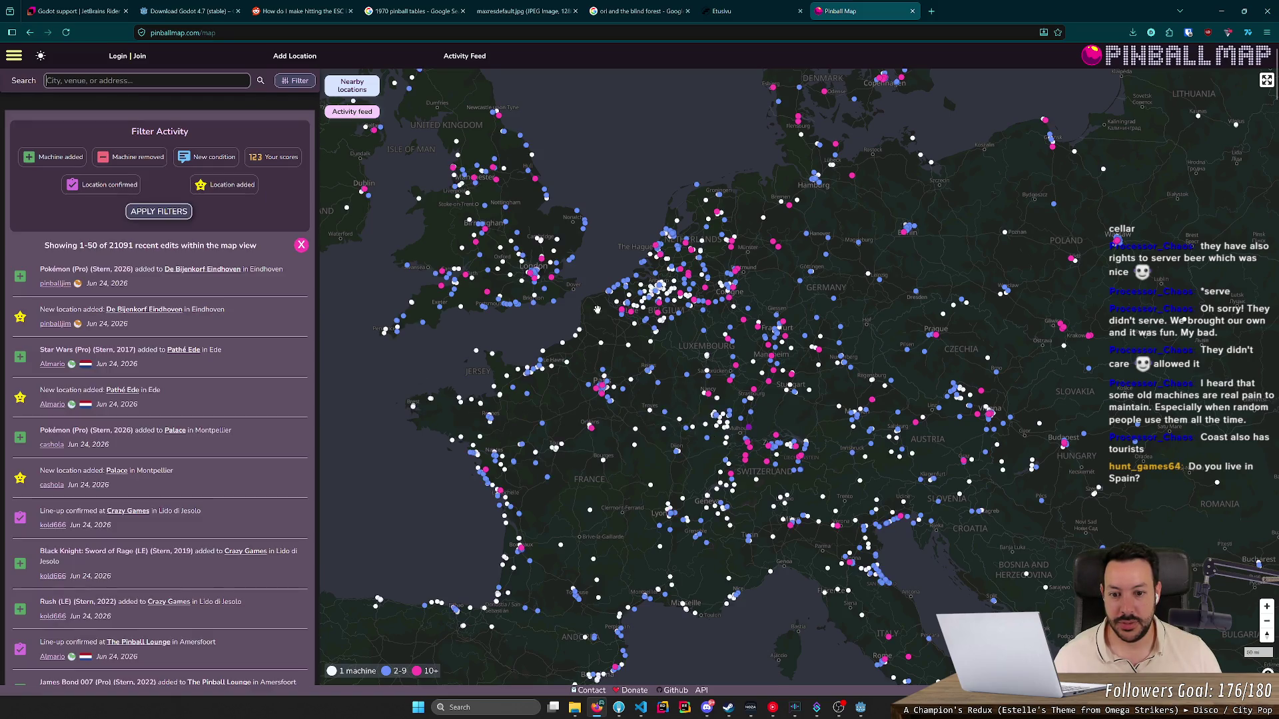
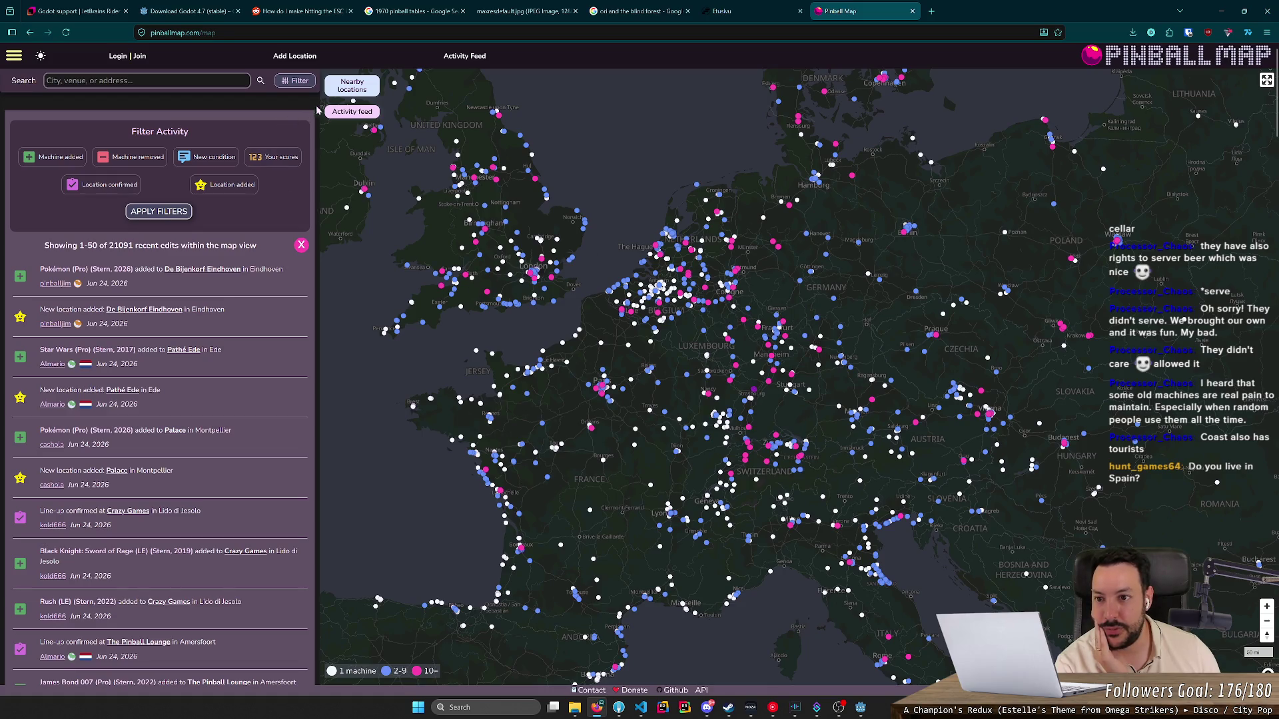
Step: View the Megarex and RetroGames e.V. details, then list the locations over Spain and Portugal
left_click(346, 112)
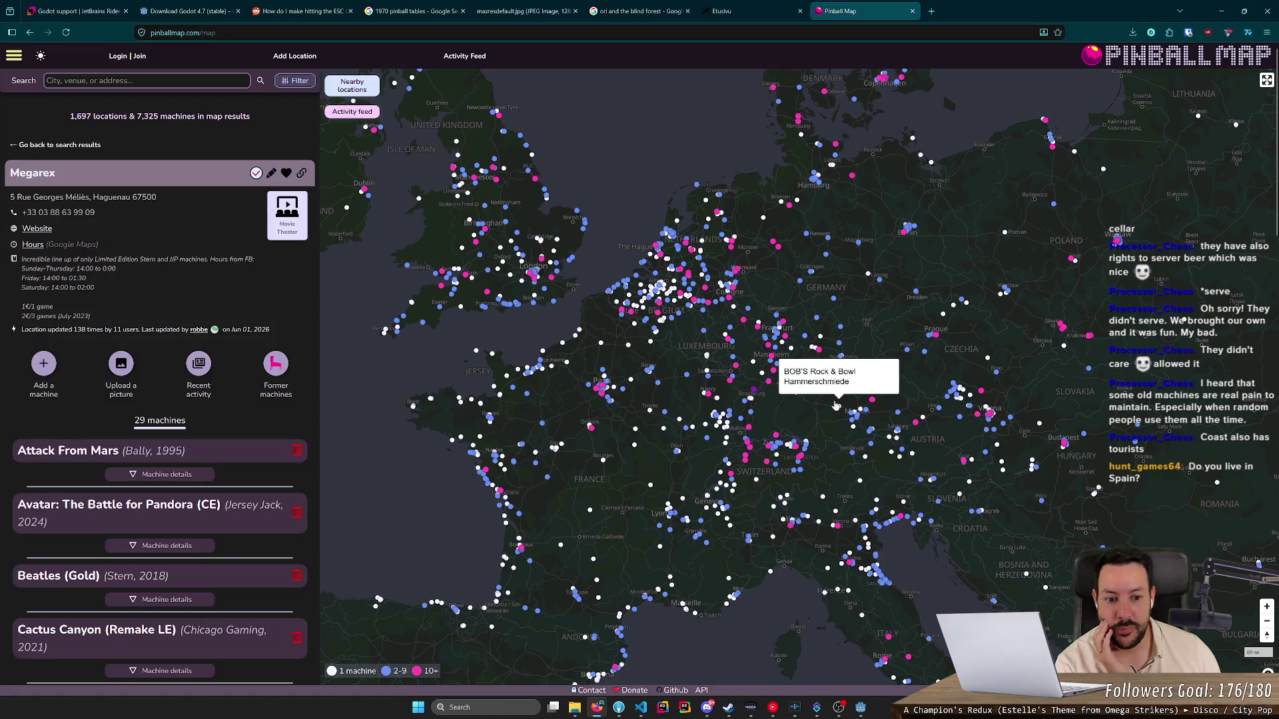
left_click(769, 385)
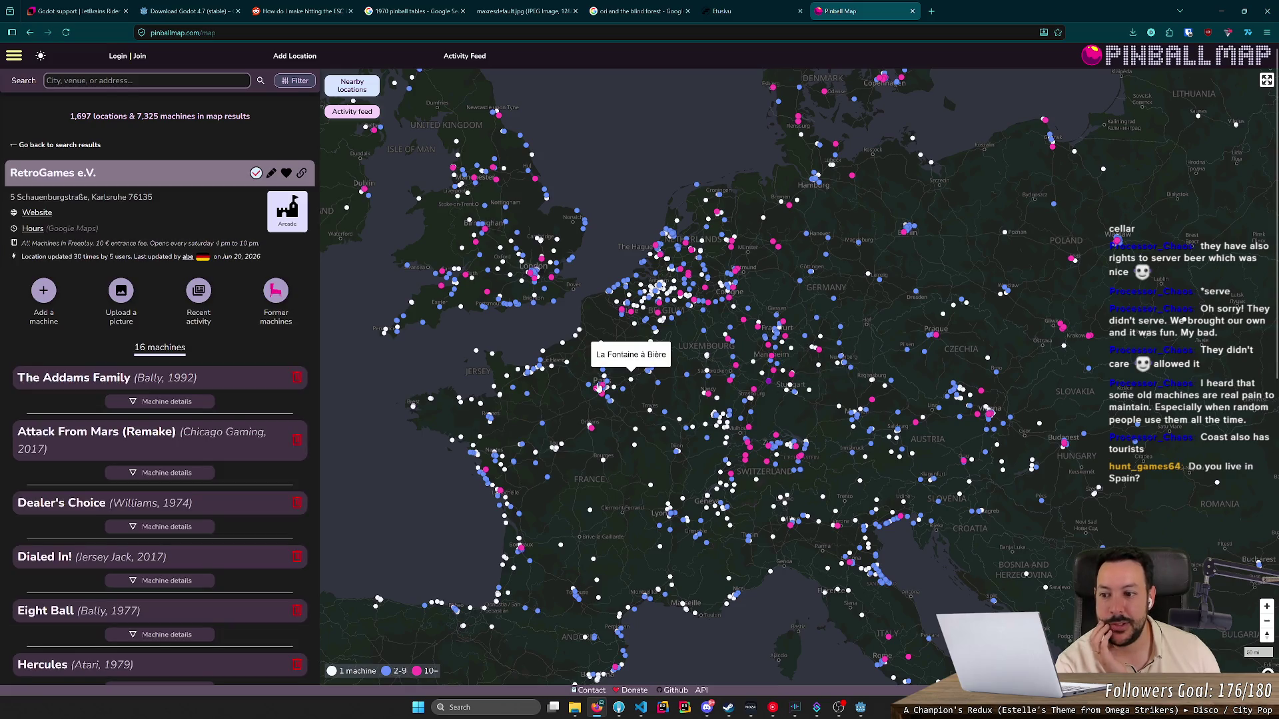
left_click_drag(578, 392, 865, 166)
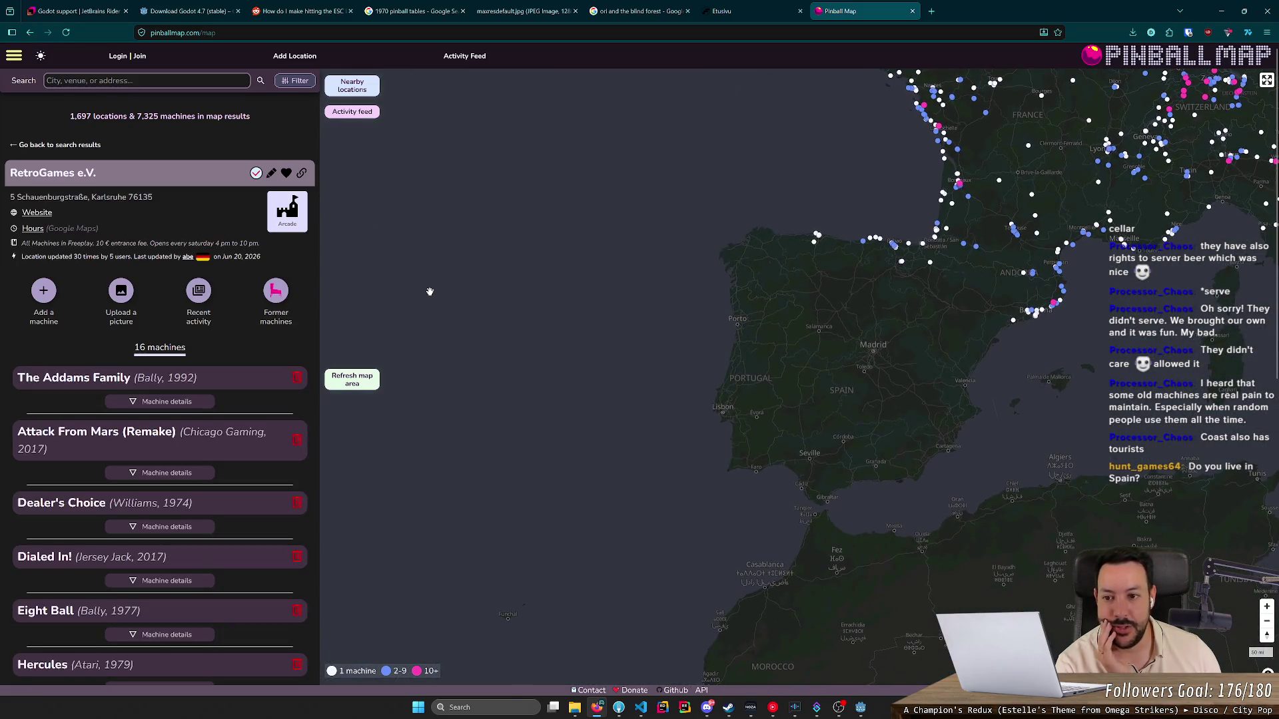
left_click(348, 377)
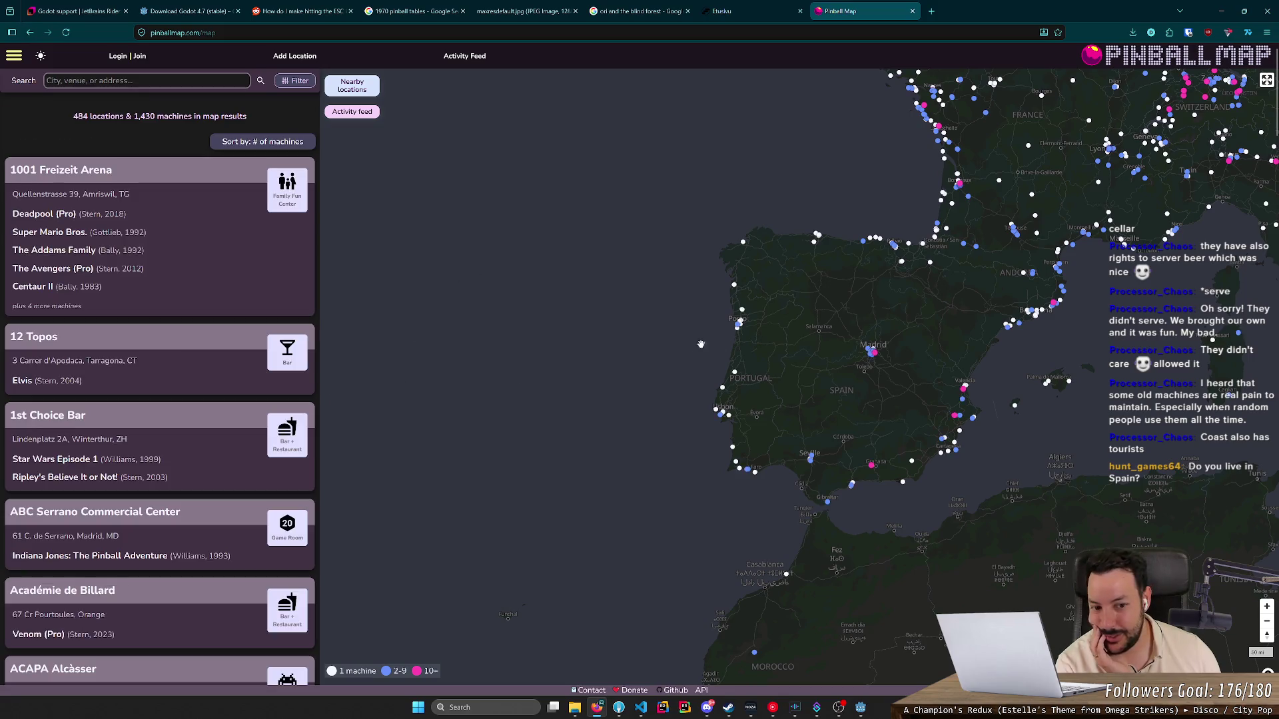
Step: Zoom the map in on Portugal
mouse_move(730, 451)
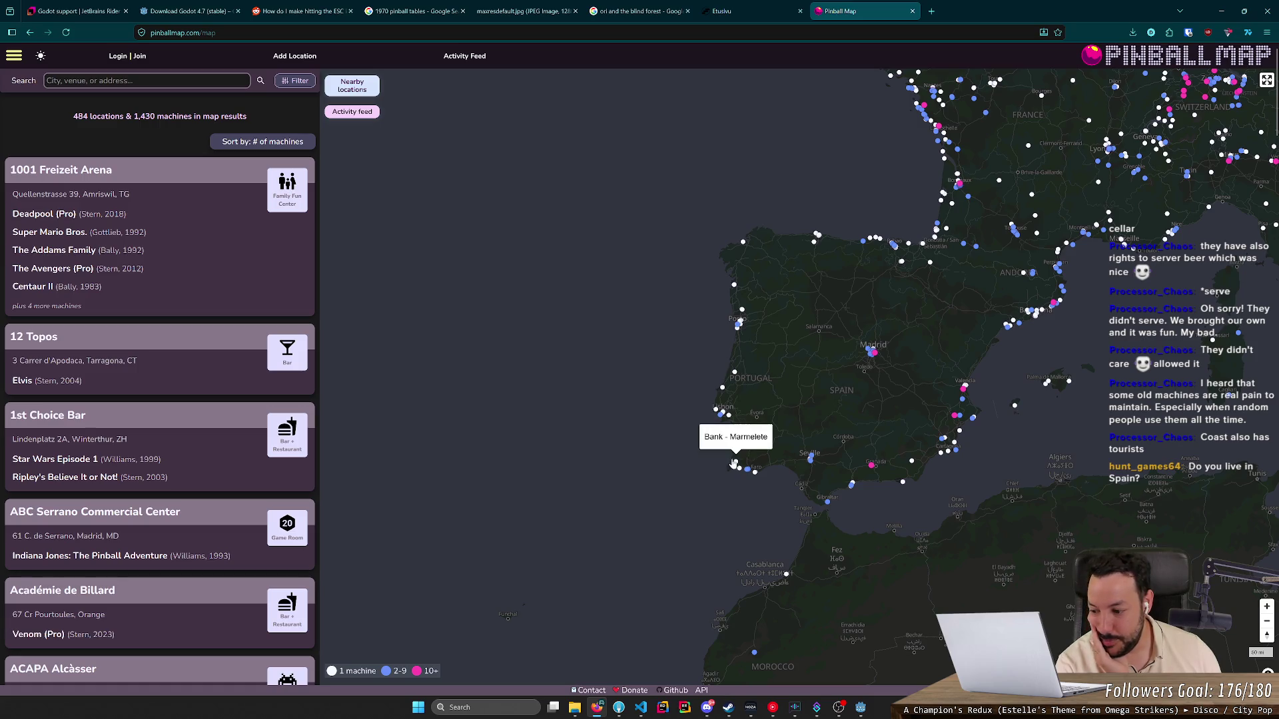
scroll(776, 415, "up", 1)
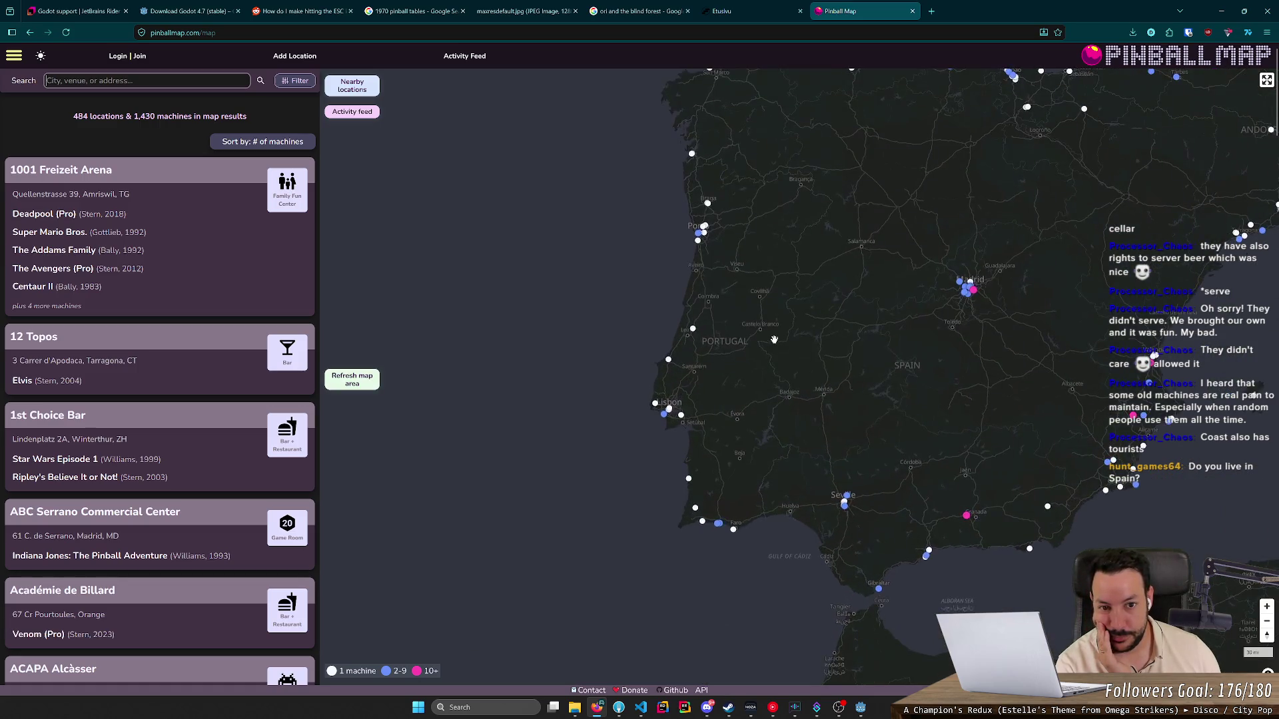
left_click_drag(675, 191, 656, 161)
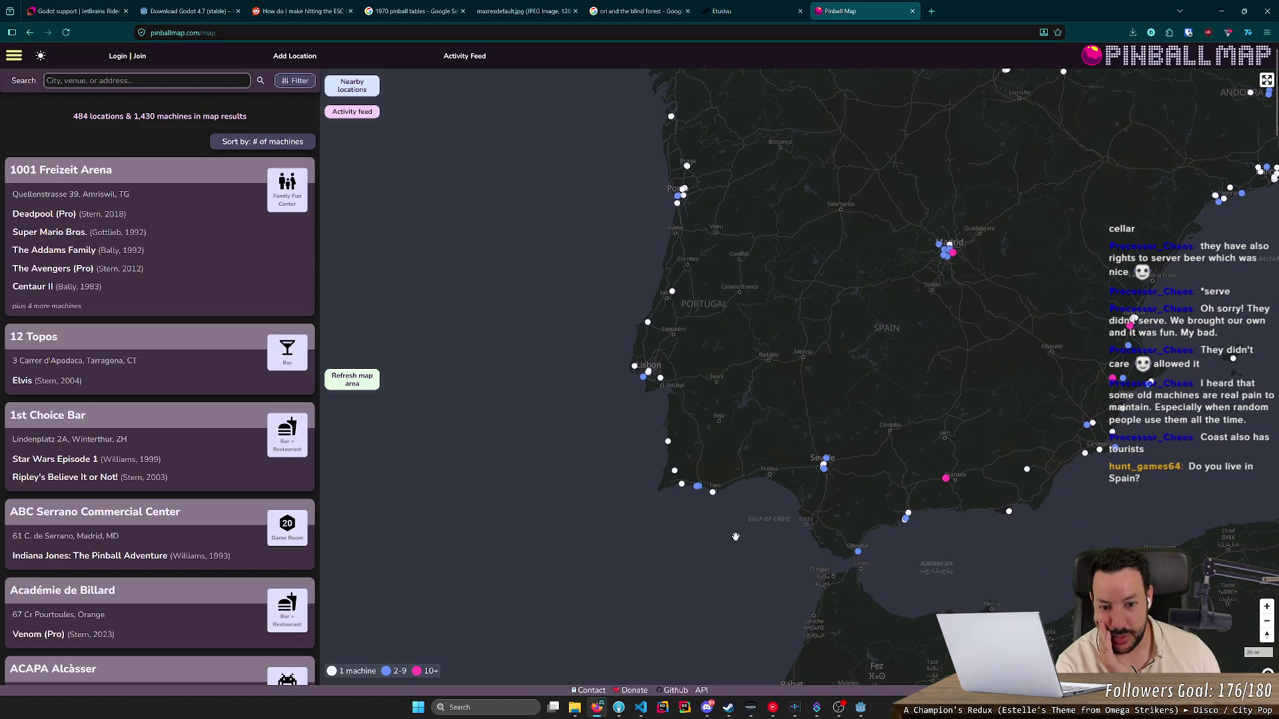
scroll(620, 403, "up", 1)
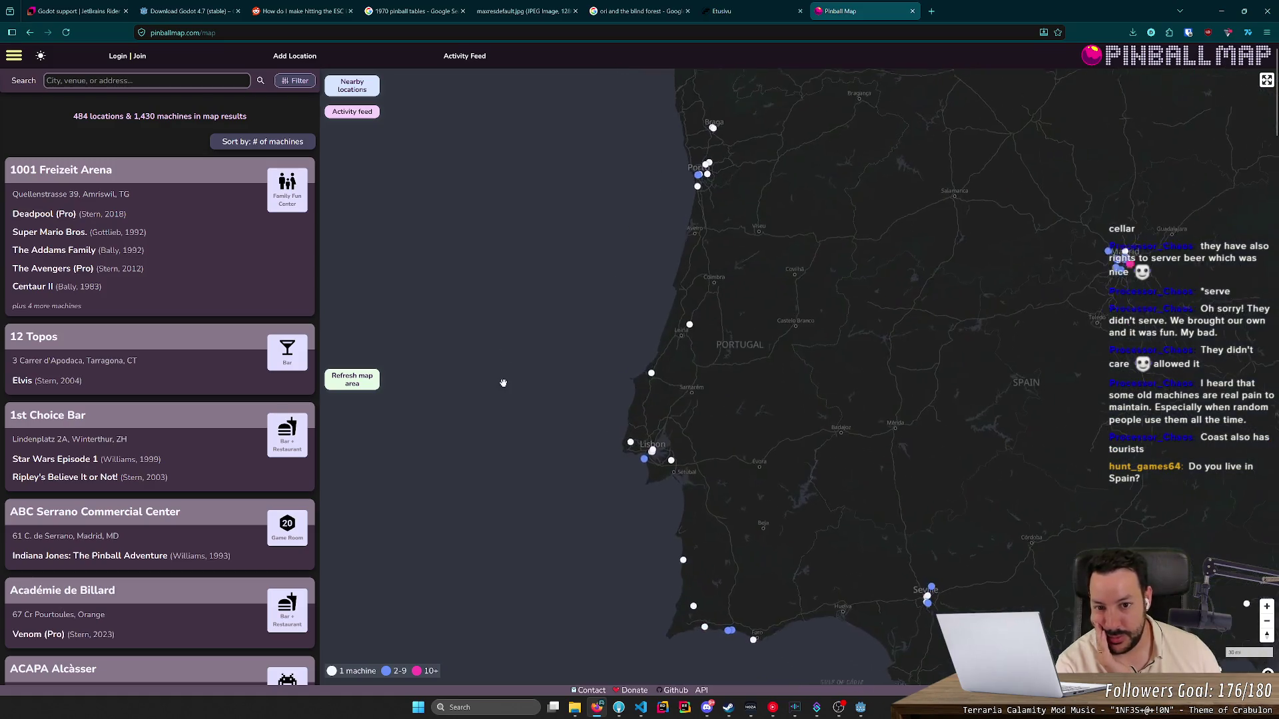
scroll(555, 388, "down", 1)
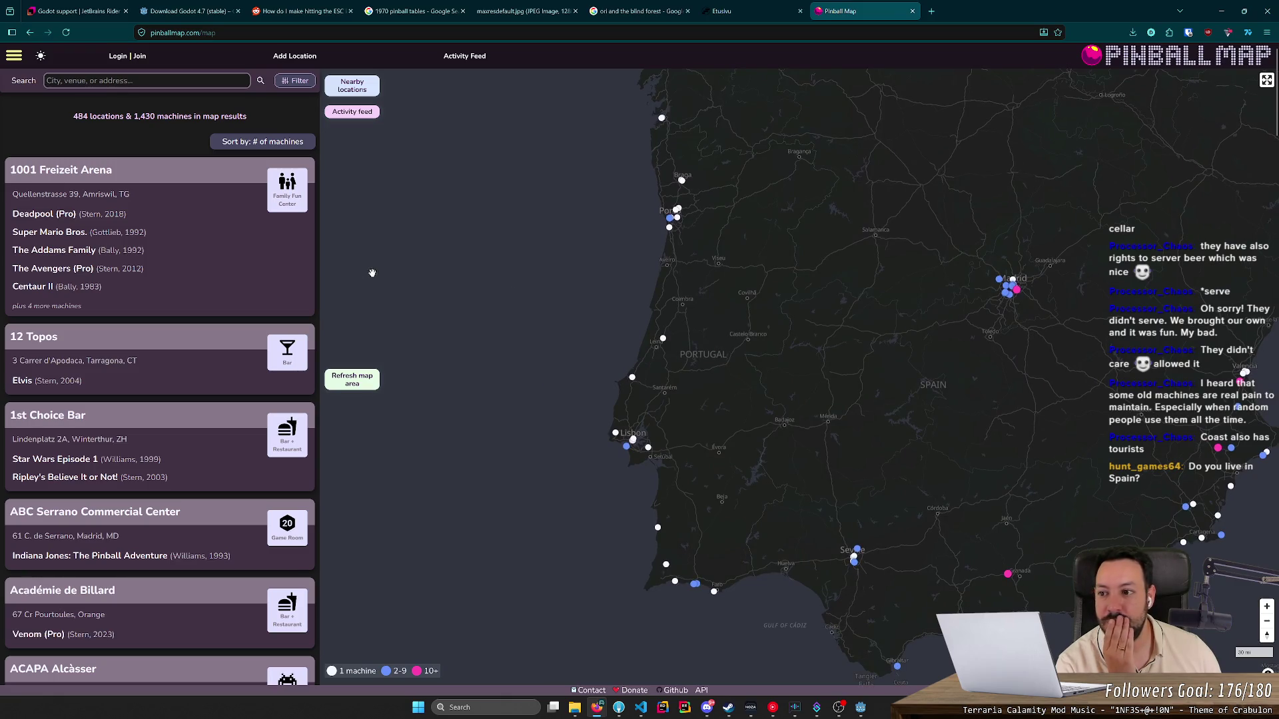
scroll(667, 433, "up", 1)
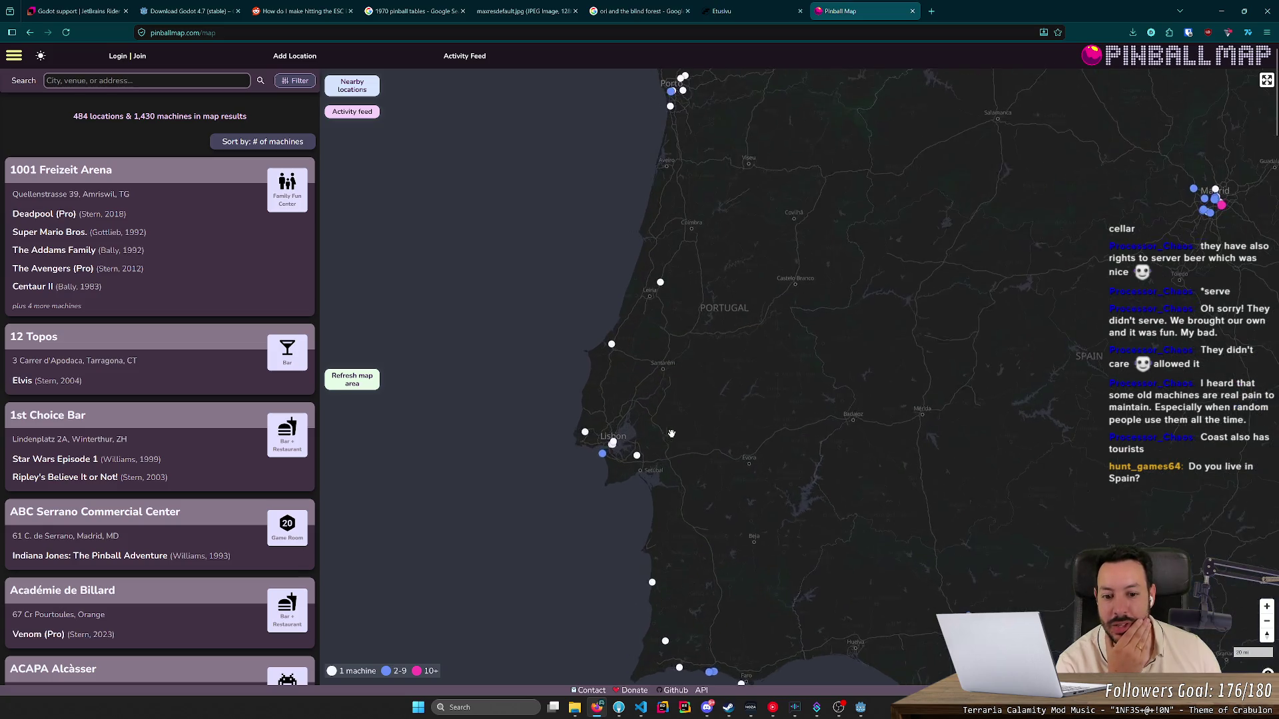
Step: Browse the Algarve venues: Pipas Fun, Wild & Co, Bank - Marmelete and Campiférias
left_click(731, 636)
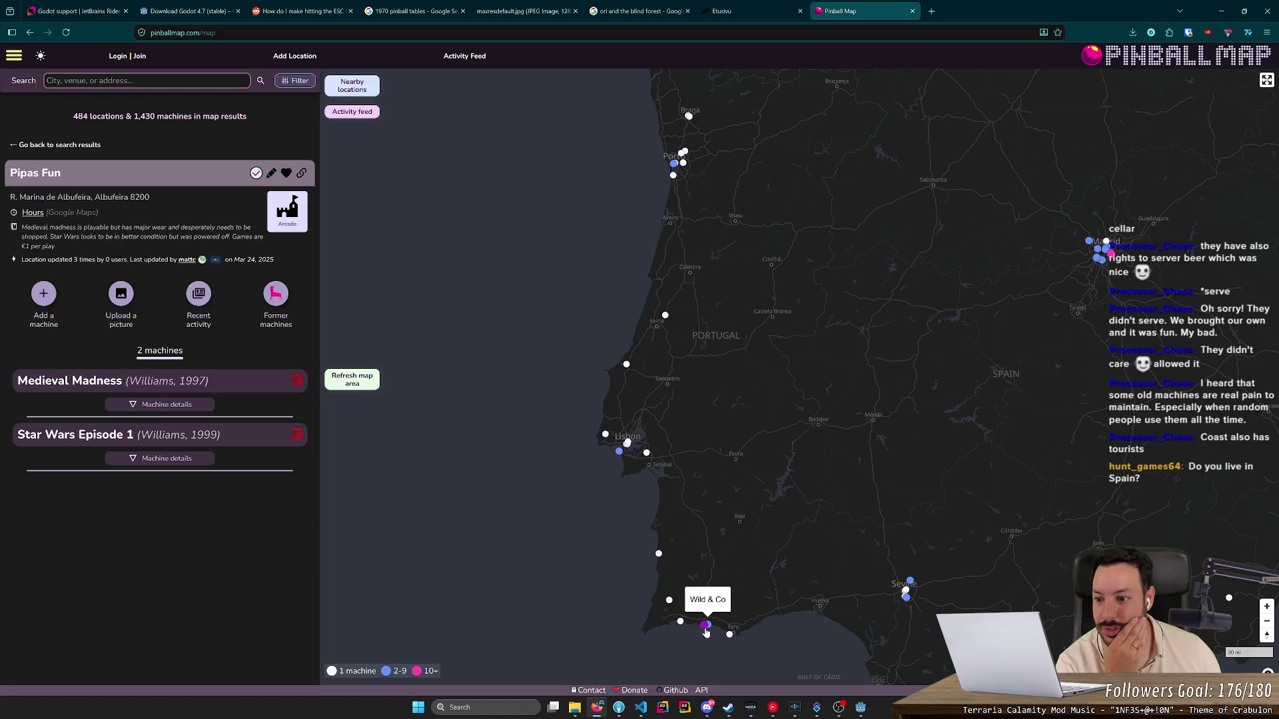
left_click(707, 627)
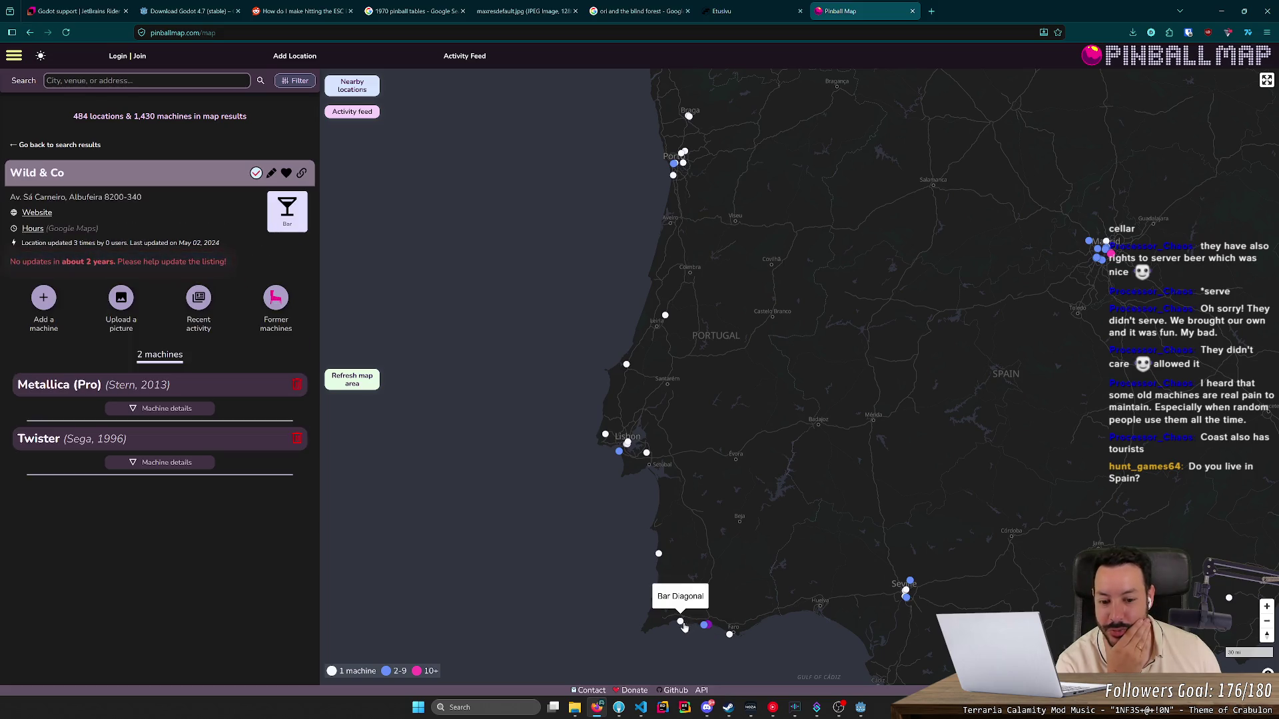
left_click(680, 621)
left_click(670, 600)
left_click(659, 553)
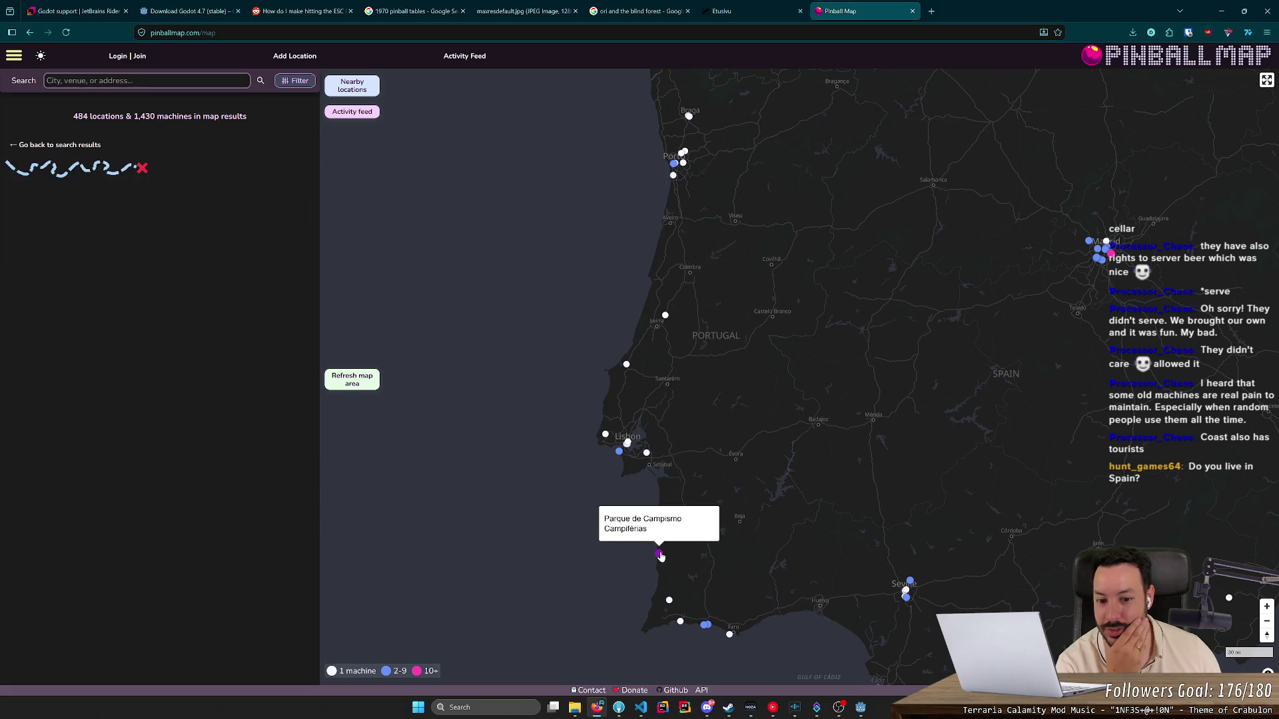
Step: Browse Lisbon venues: Tudo ó Monte, Tropical Time Shisha Bar, Minigolf Lisbon and Gelato Davvero
left_click(646, 455)
scroll(628, 466, "up", 2)
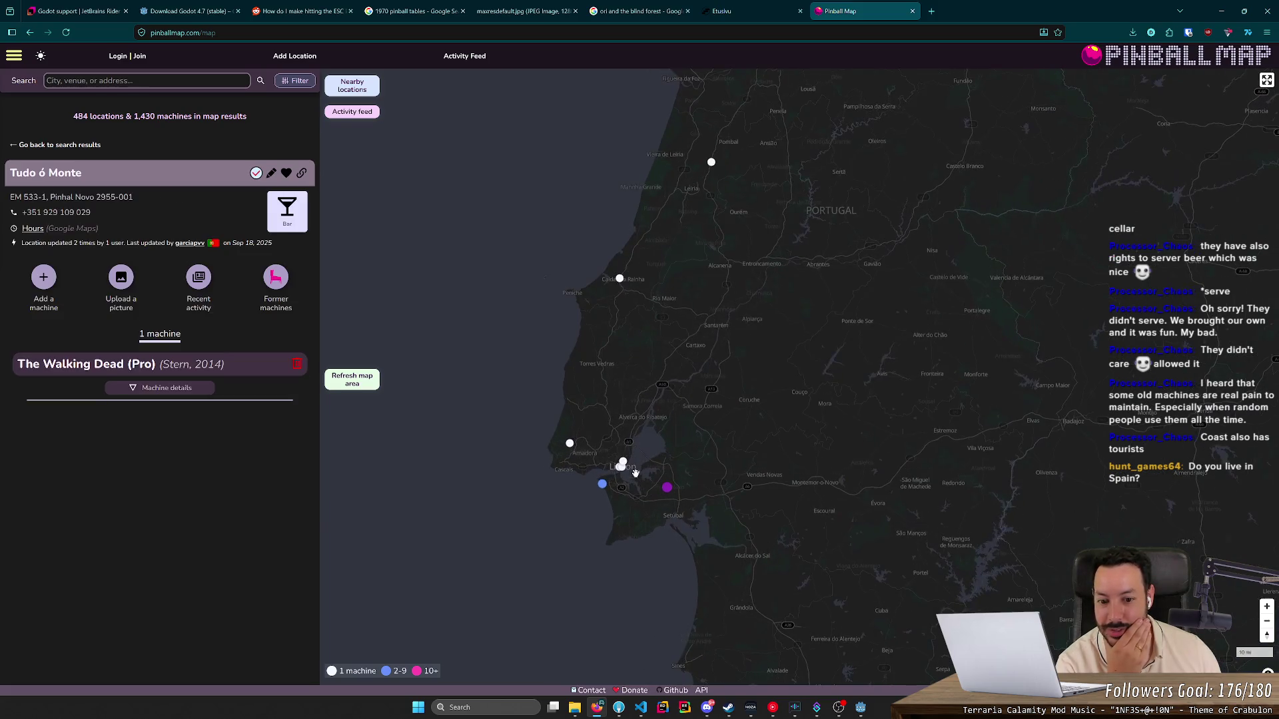
left_click(628, 467)
scroll(628, 466, "up", 3)
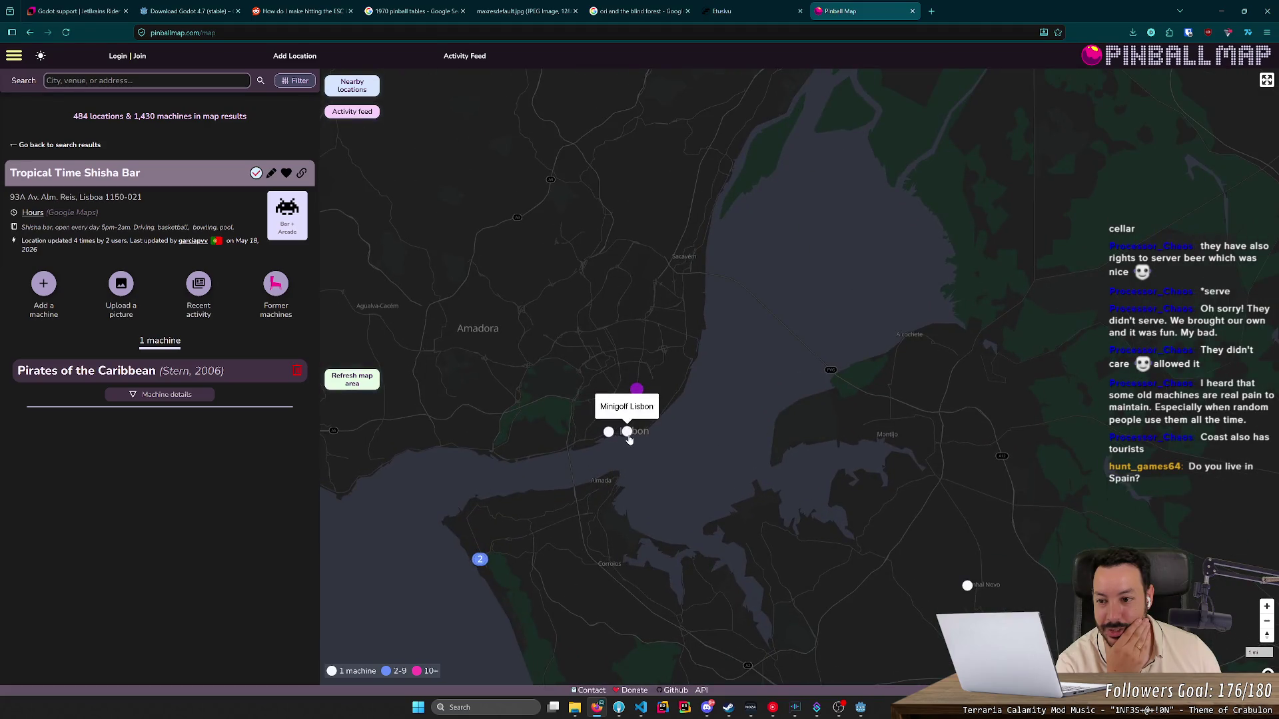
left_click(628, 434)
left_click(608, 432)
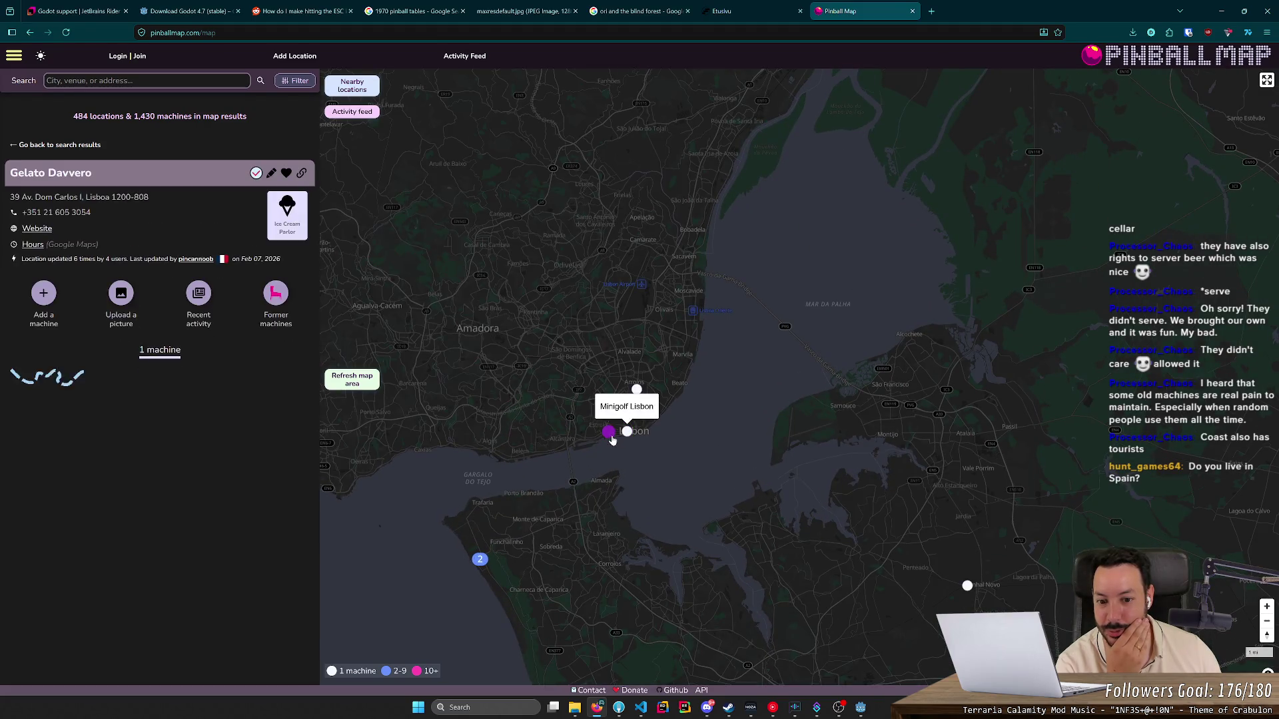
Step: Open Level Up Arcade Lounge & Bar, showing Indiana Jones and Medieval Madness
left_click(480, 560)
scroll(627, 486, "down", 5)
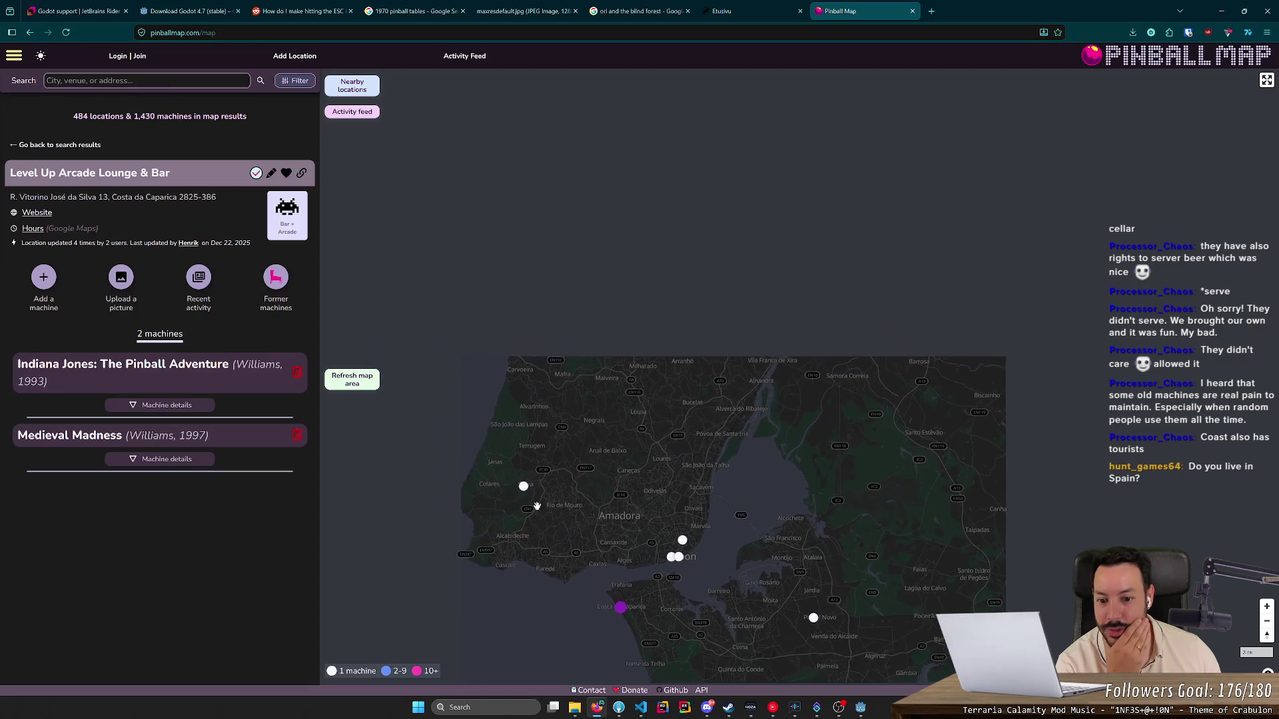
scroll(627, 486, "down", 2)
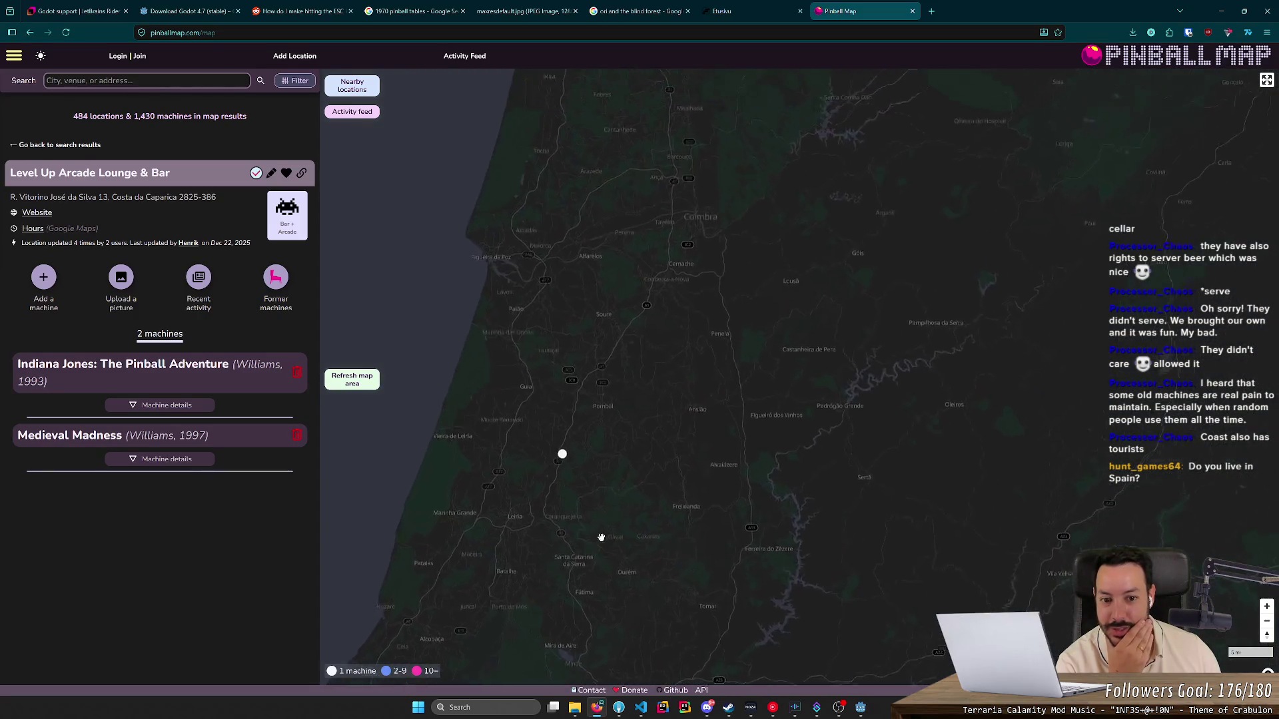
Step: Pan north to Porto, then zoom out and recentre on the Iberian peninsula
left_click_drag(610, 406, 639, 469)
scroll(546, 427, "up", 5)
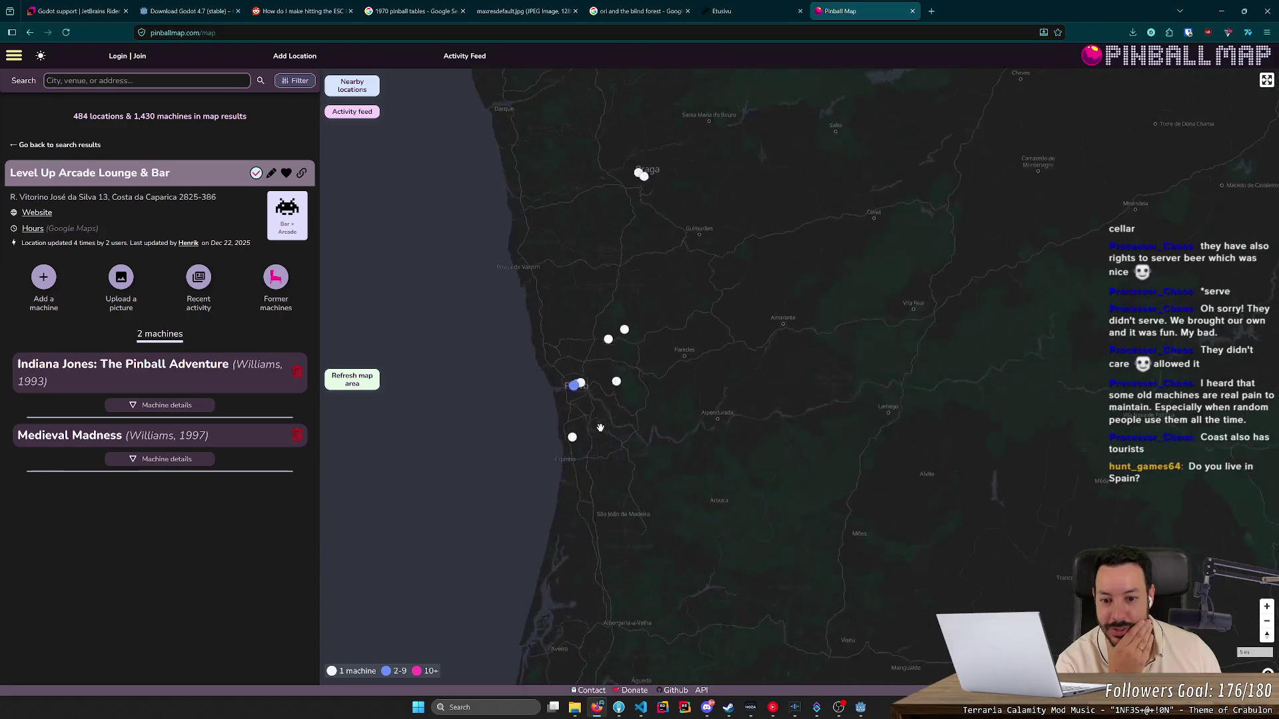
scroll(543, 337, "up", 3)
left_click_drag(532, 293, 532, 345)
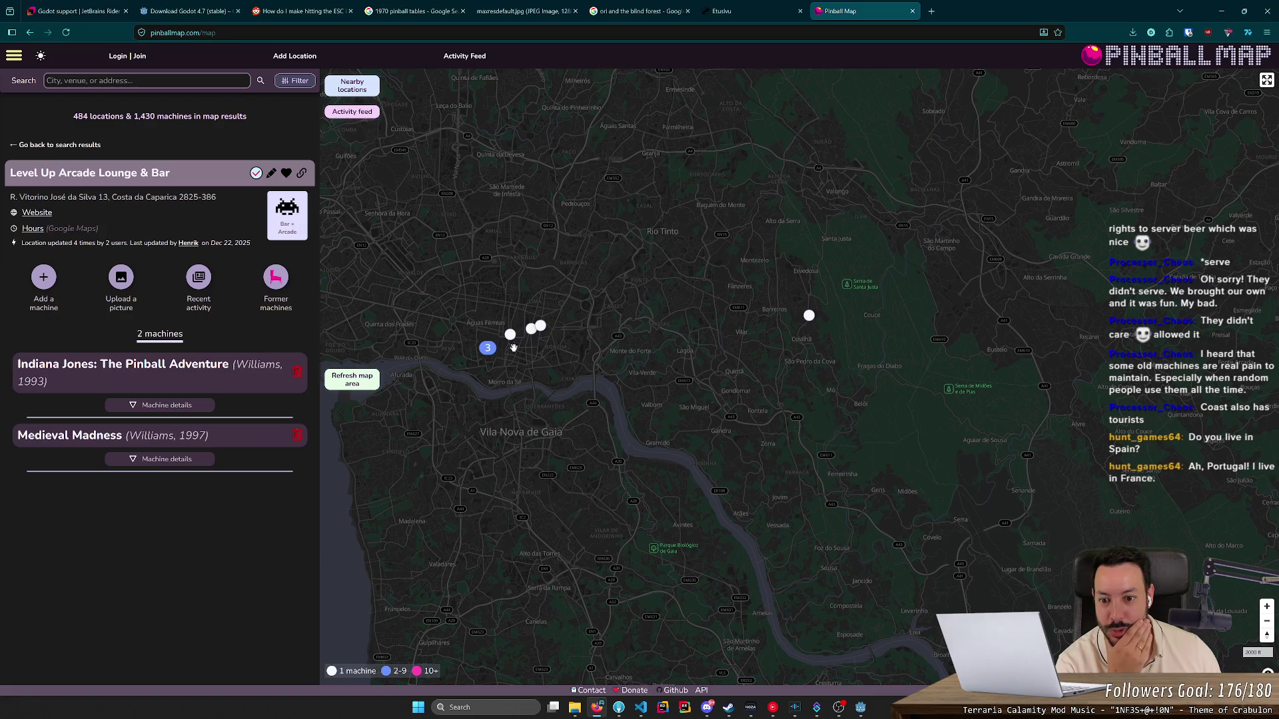
scroll(797, 330, "down", 5)
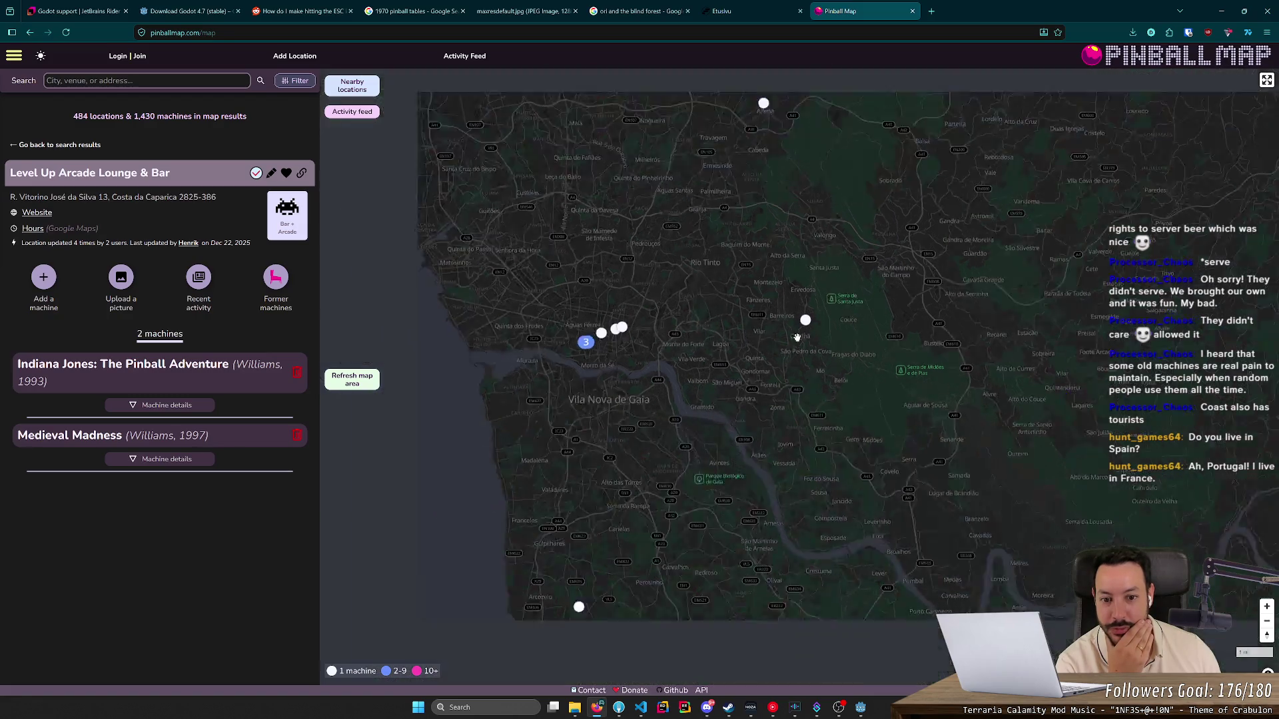
scroll(747, 509, "down", 2)
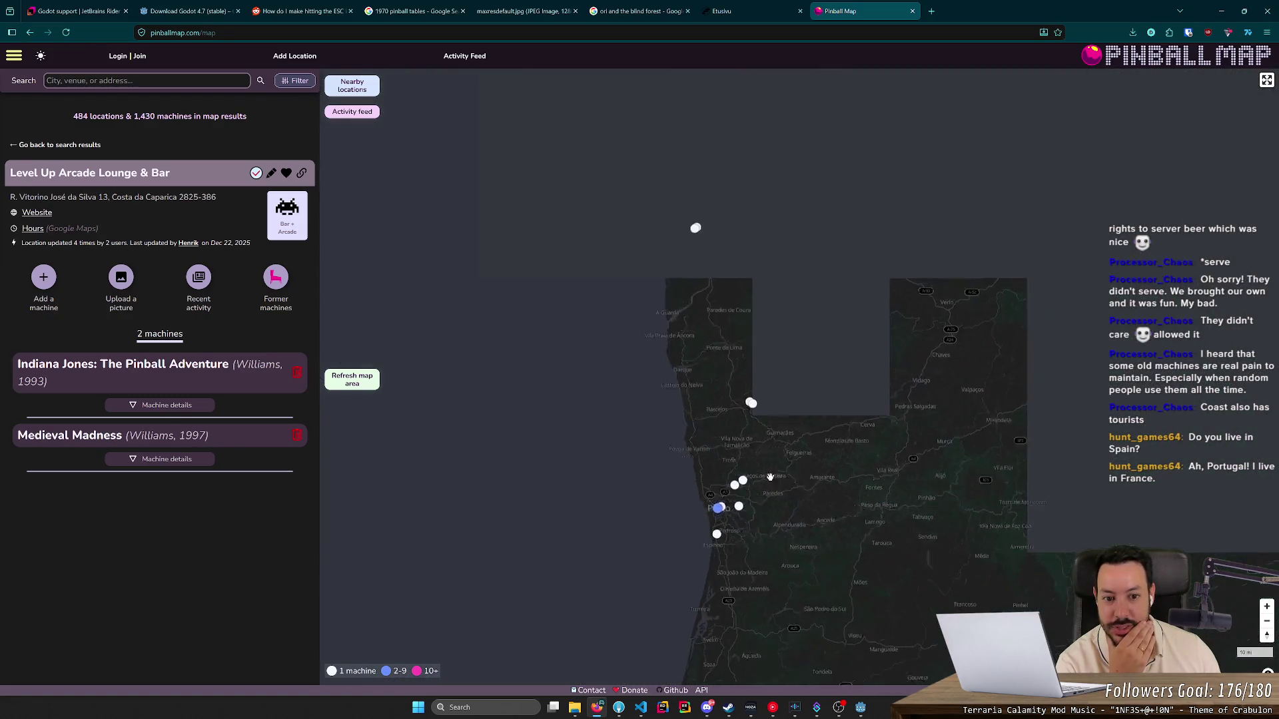
scroll(770, 404, "down", 2)
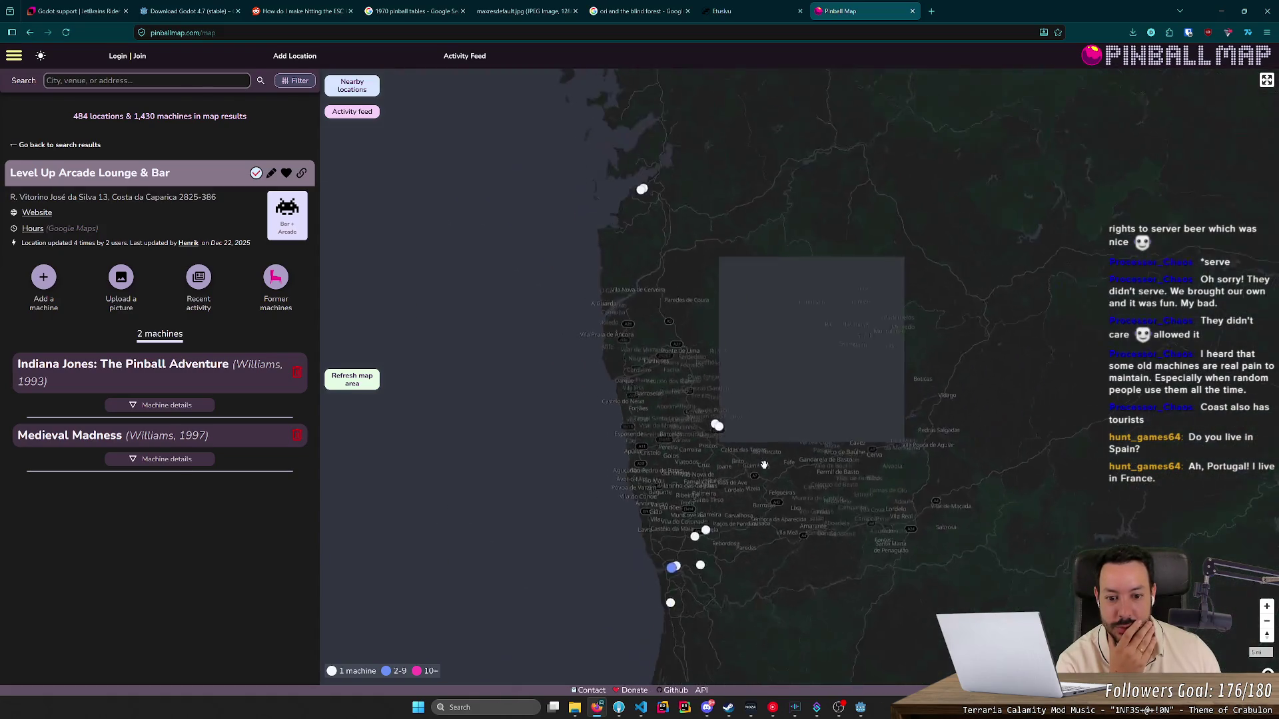
left_click_drag(591, 479, 595, 384)
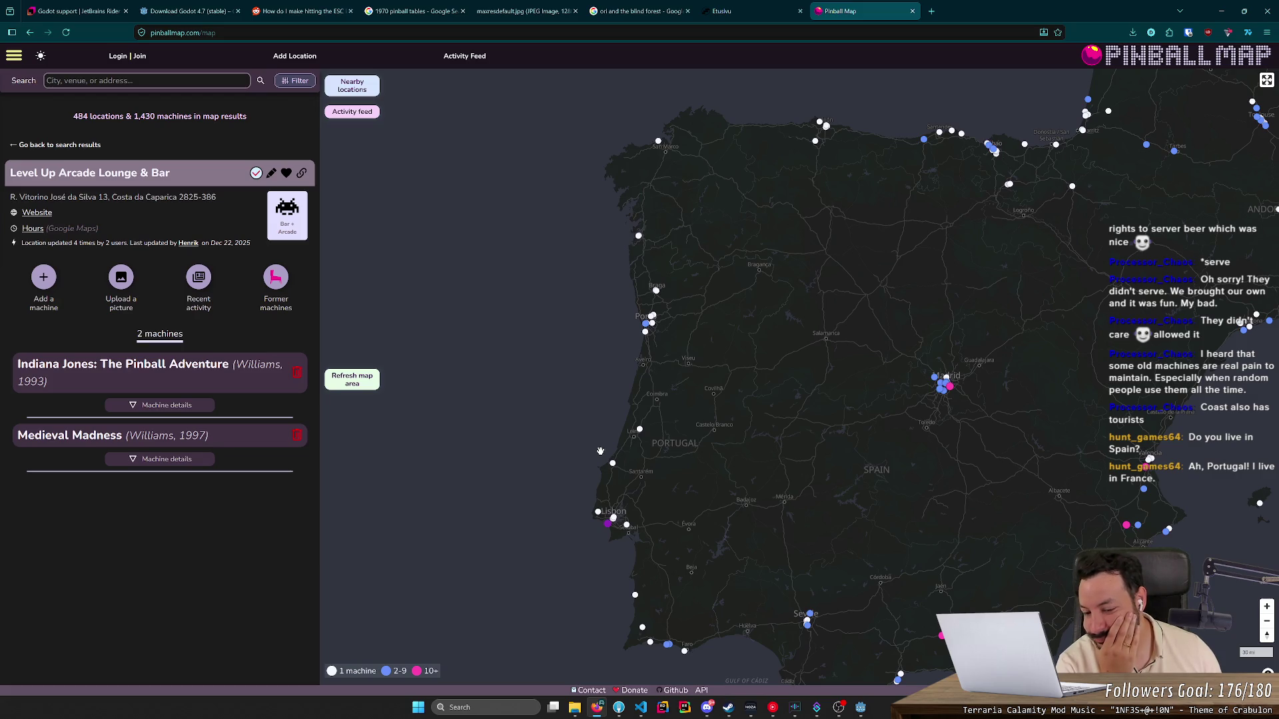
left_click_drag(600, 447, 542, 417)
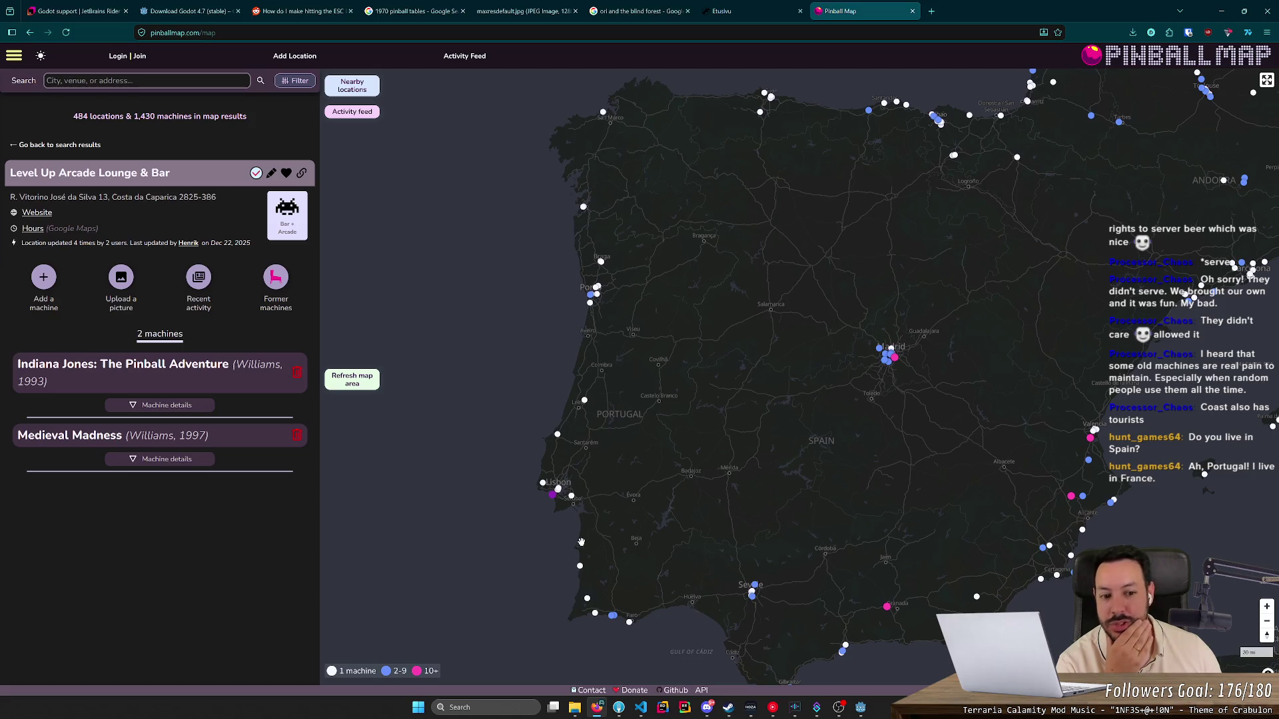
Step: View the Pinballica and Mini Golf Park Torremolinos location details
left_click(888, 609)
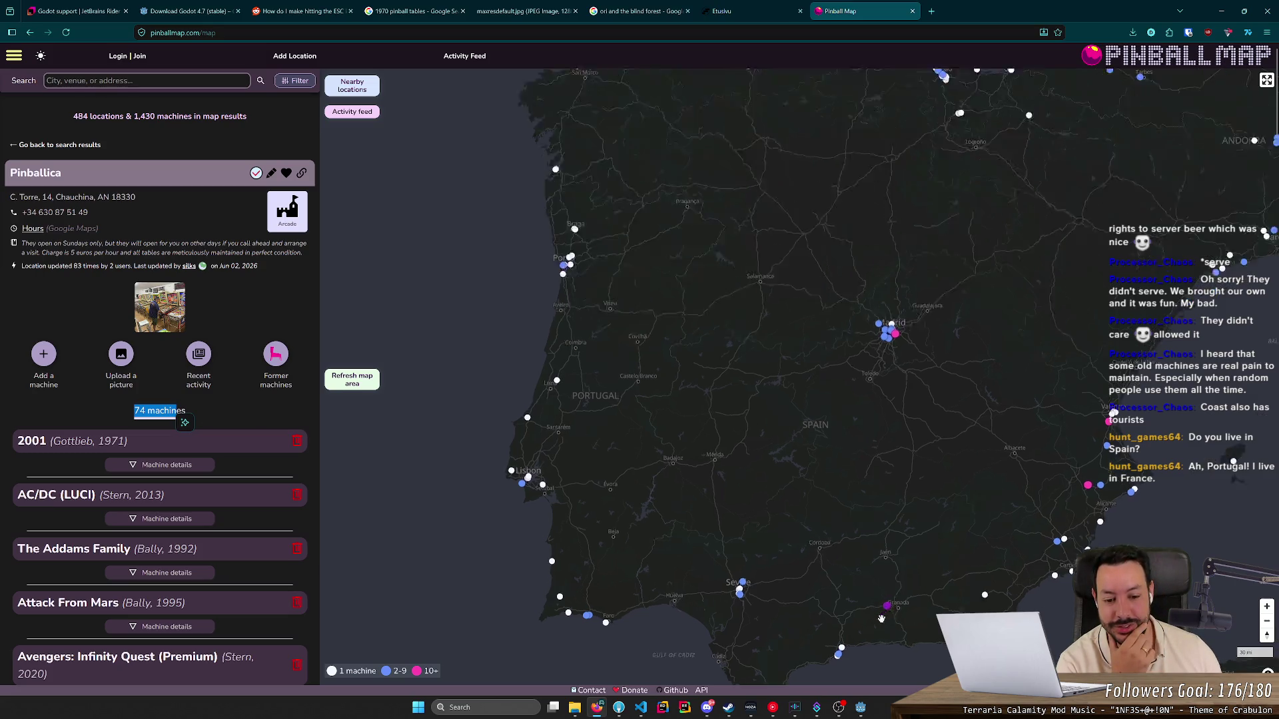
scroll(886, 613, "up", 5)
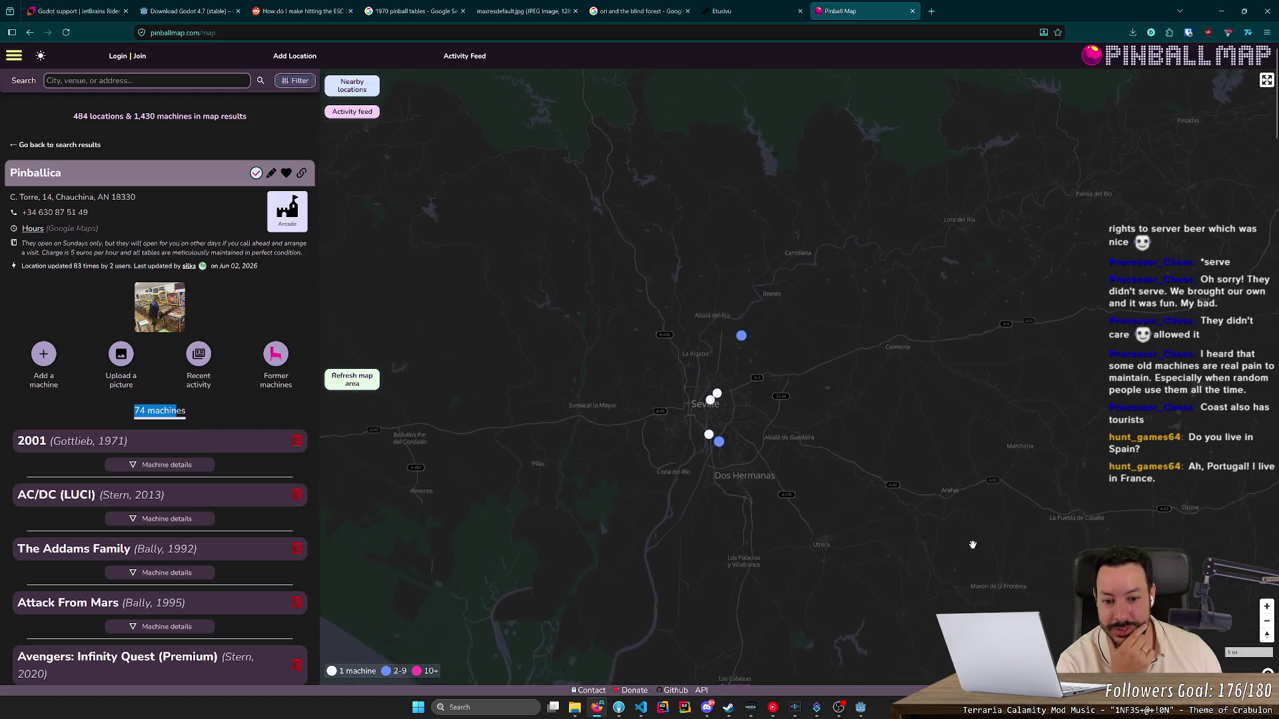
scroll(995, 545, "down", 5)
scroll(759, 547, "up", 3)
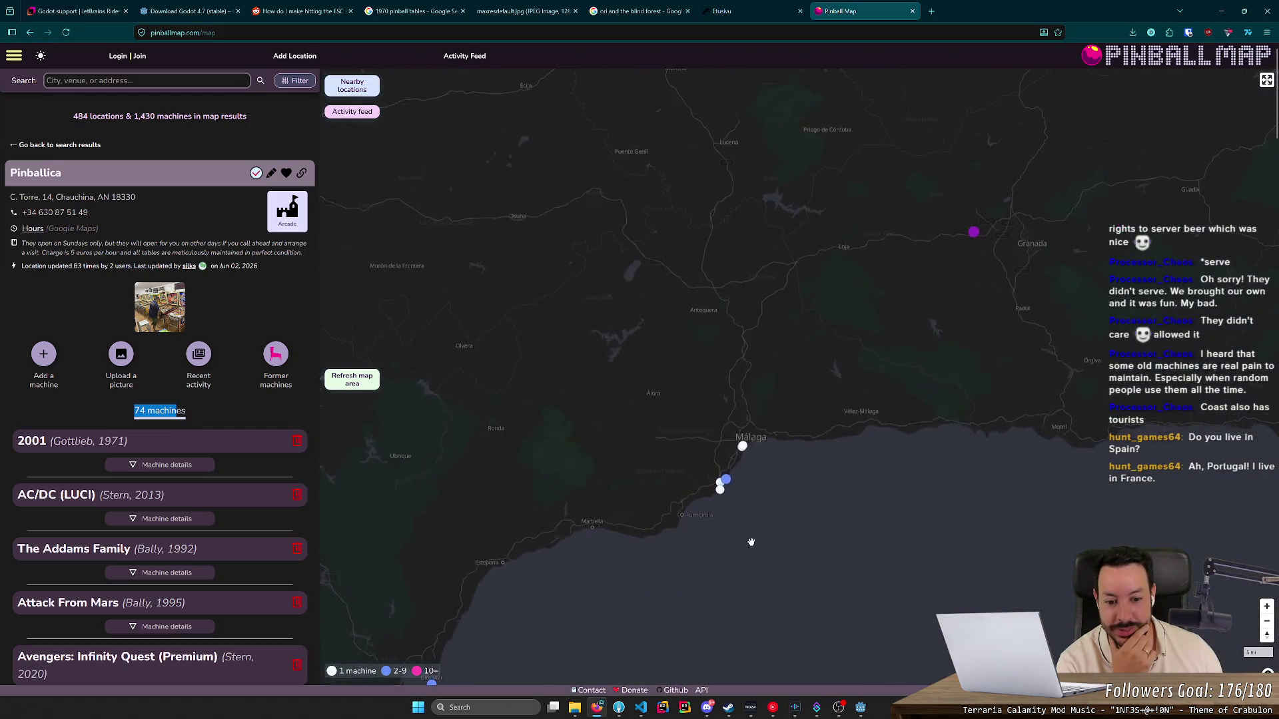
left_click(724, 479)
scroll(842, 483, "down", 5)
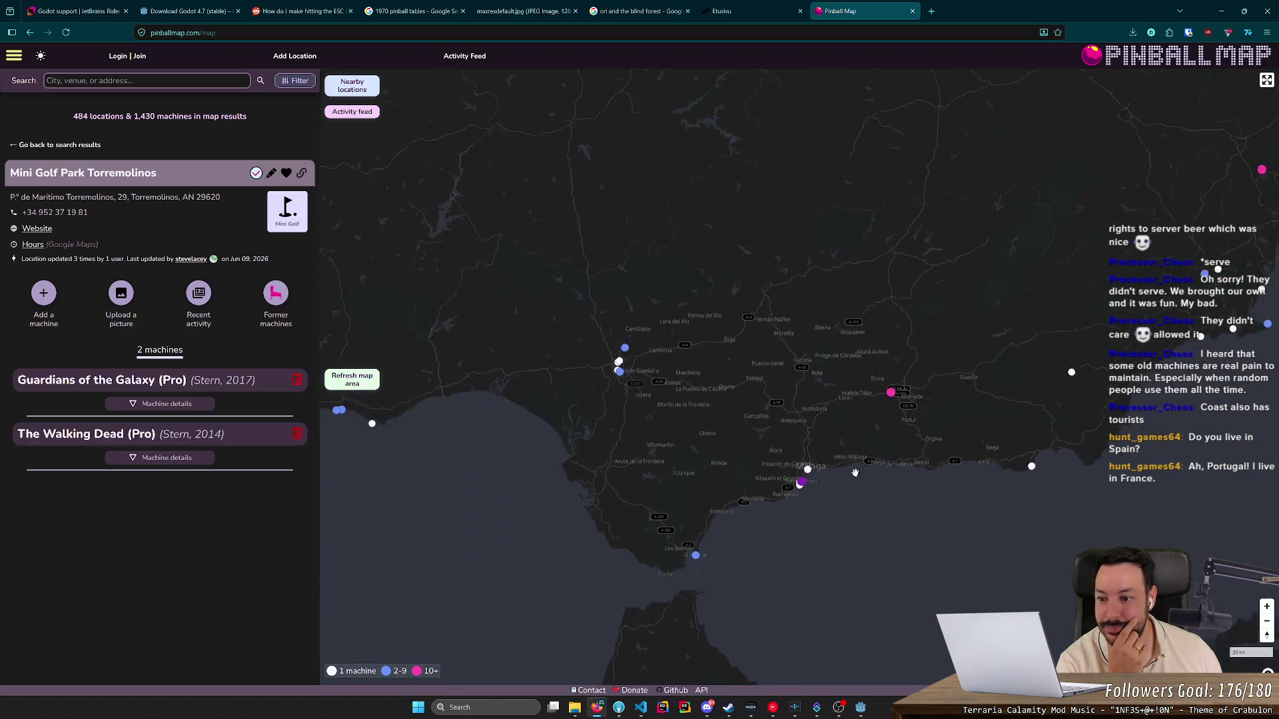
scroll(895, 222, "up", 5)
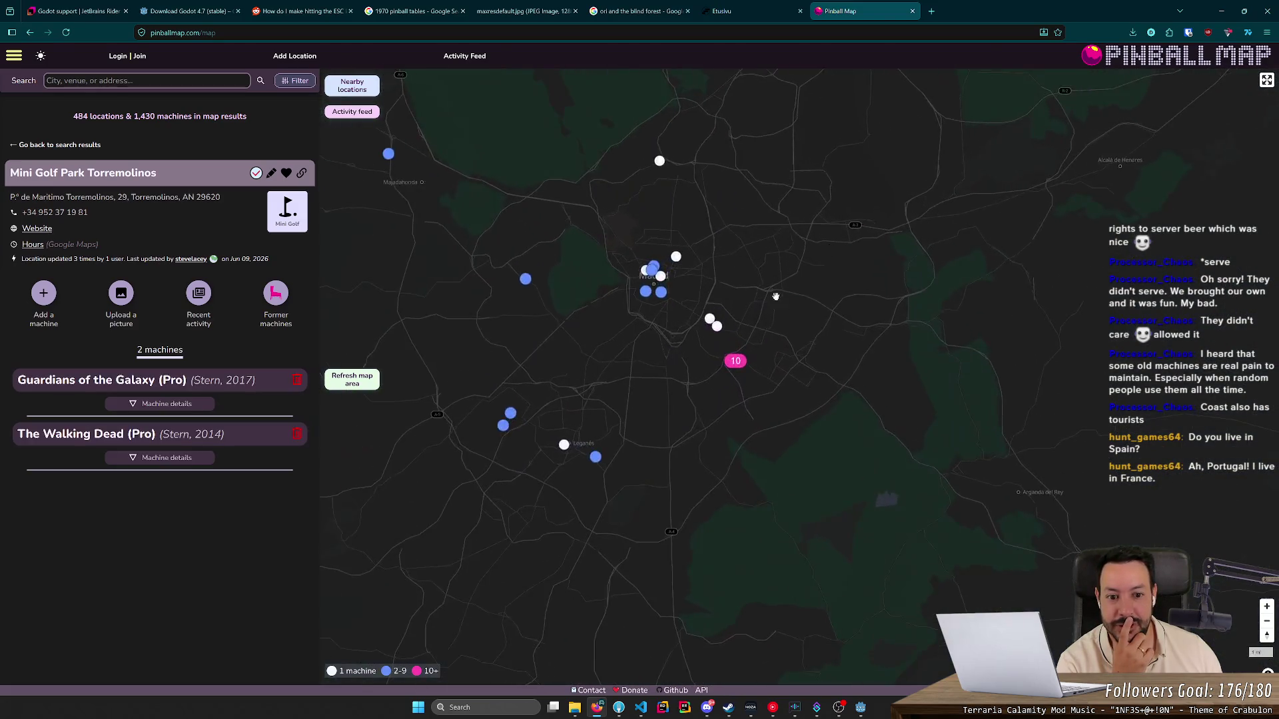
Step: Open El Templo del Arcade in Madrid and recentre the map on Spain
left_click(726, 380)
scroll(669, 383, "down", 3)
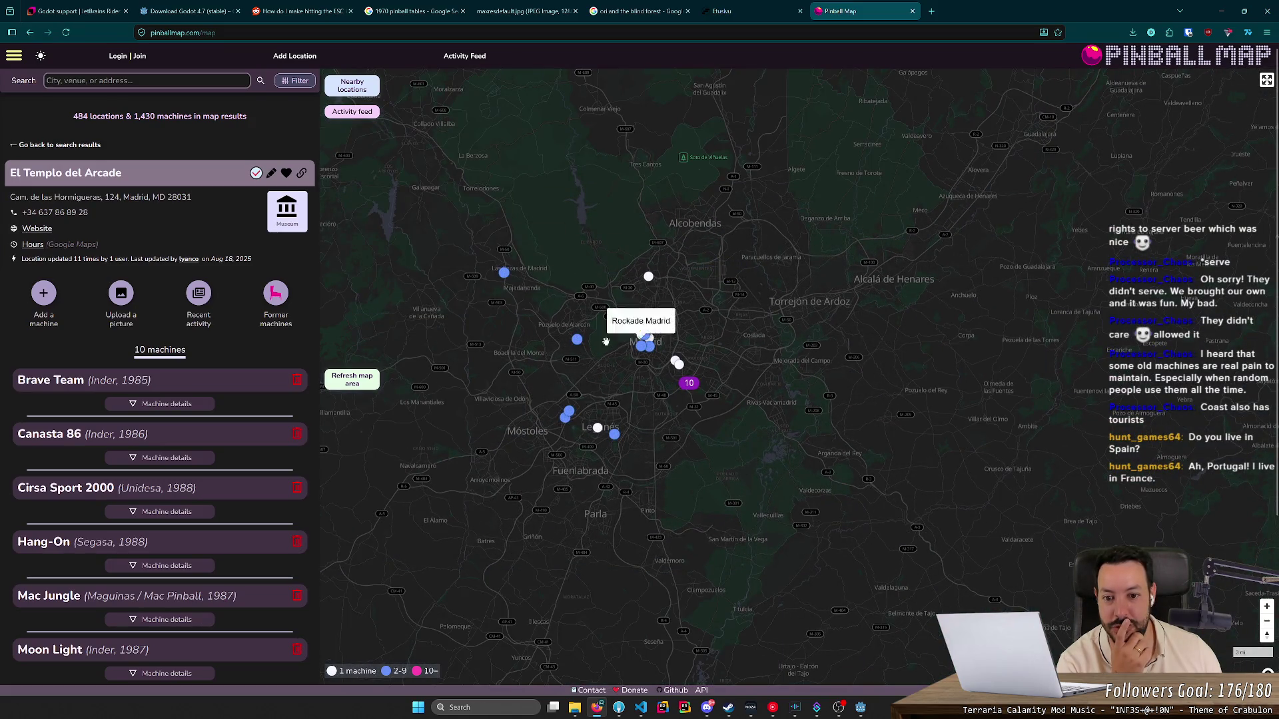
scroll(742, 372, "down", 4)
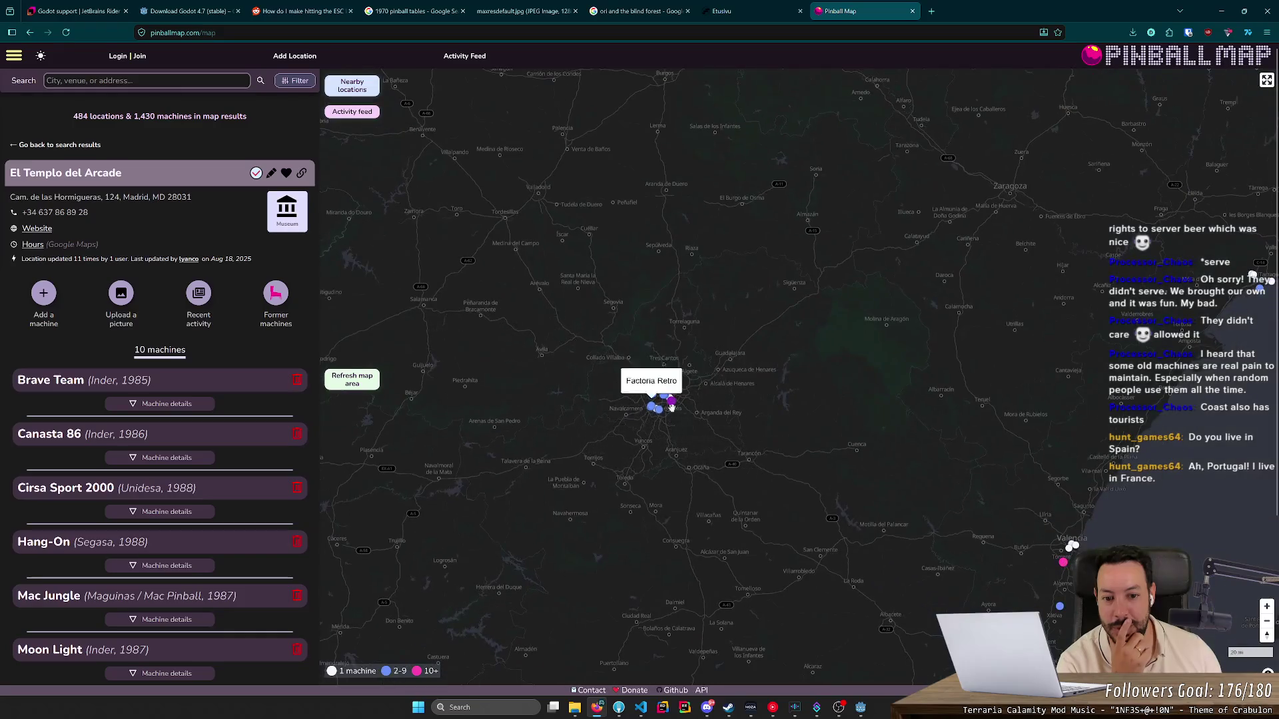
left_click_drag(740, 385, 791, 377)
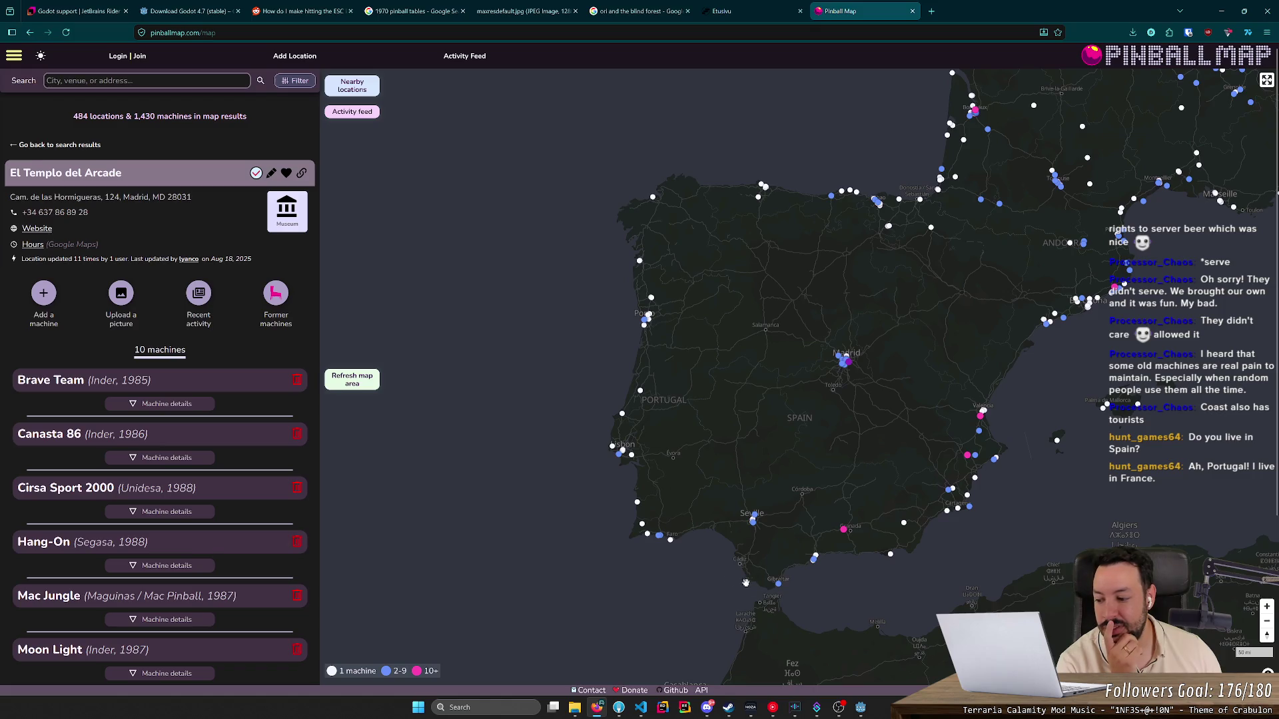
scroll(950, 542, "up", 5)
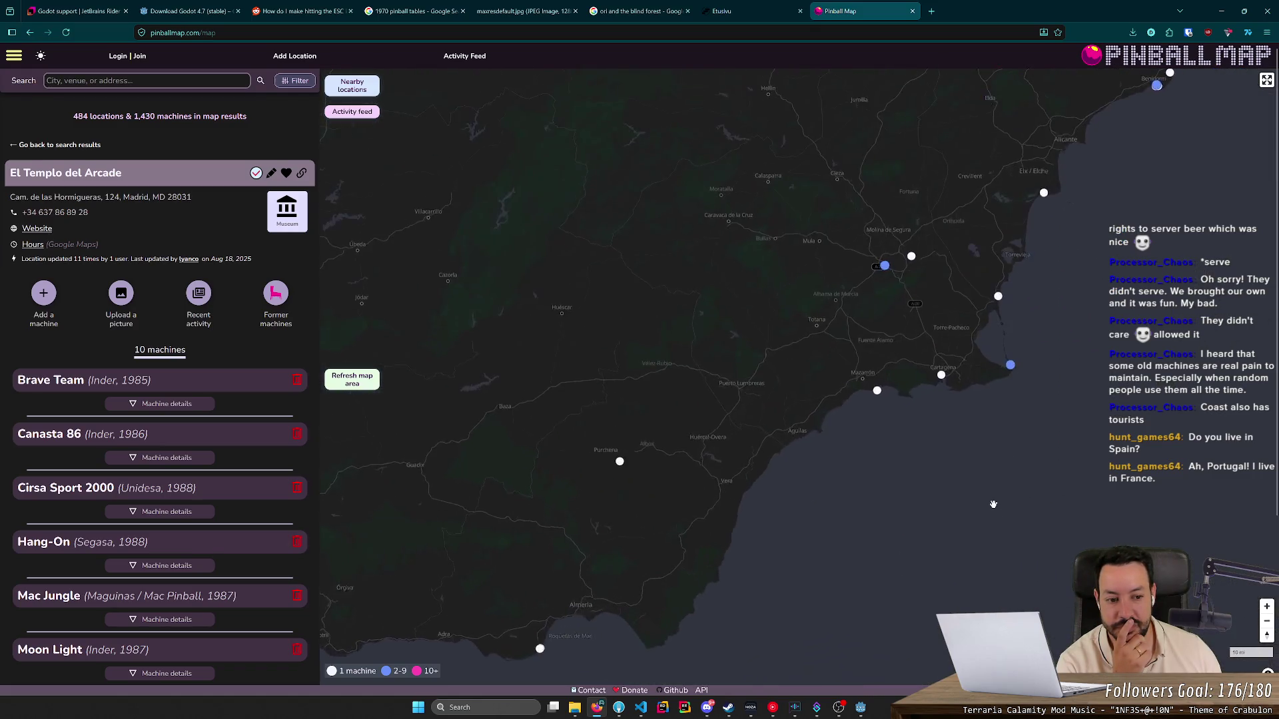
scroll(825, 530, "up", 3)
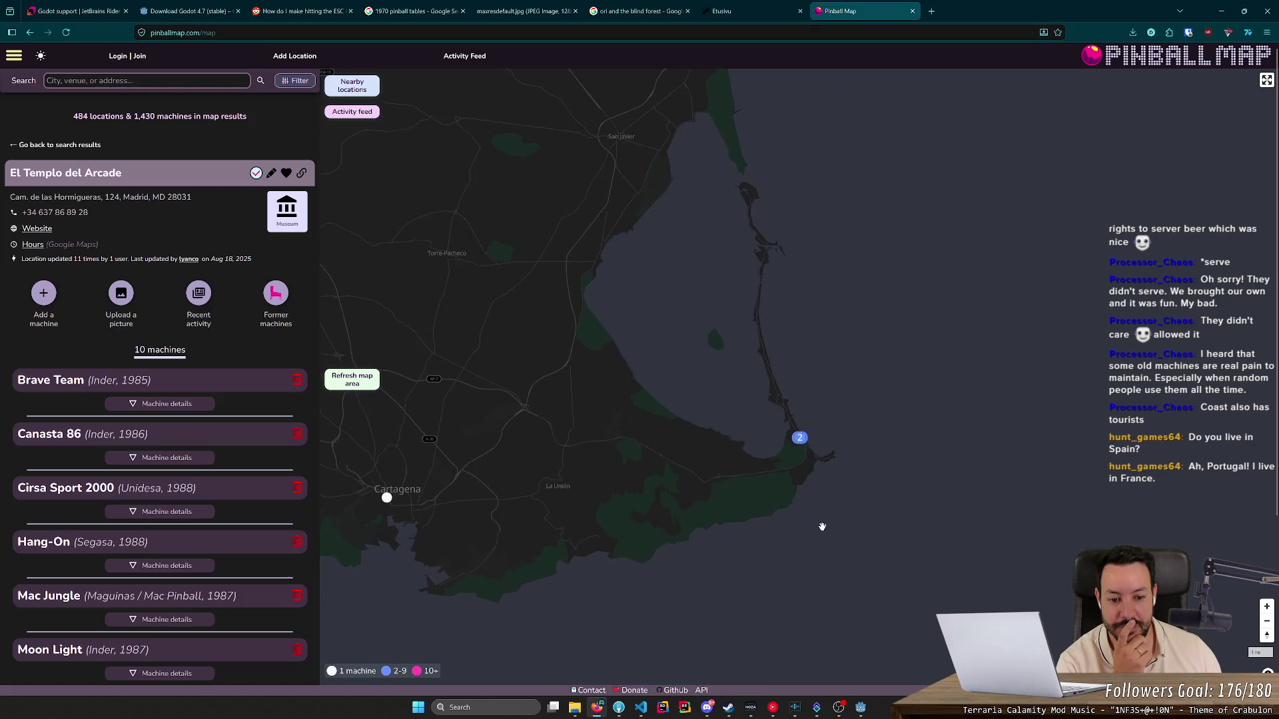
scroll(822, 526, "down", 3)
Step: Open Pinball Biar near Alicante with its 88 machines, then zoom out toward northern Europe
mouse_move(823, 466)
left_mouse_down()
mouse_move(815, 553)
mouse_move(782, 621)
left_mouse_up()
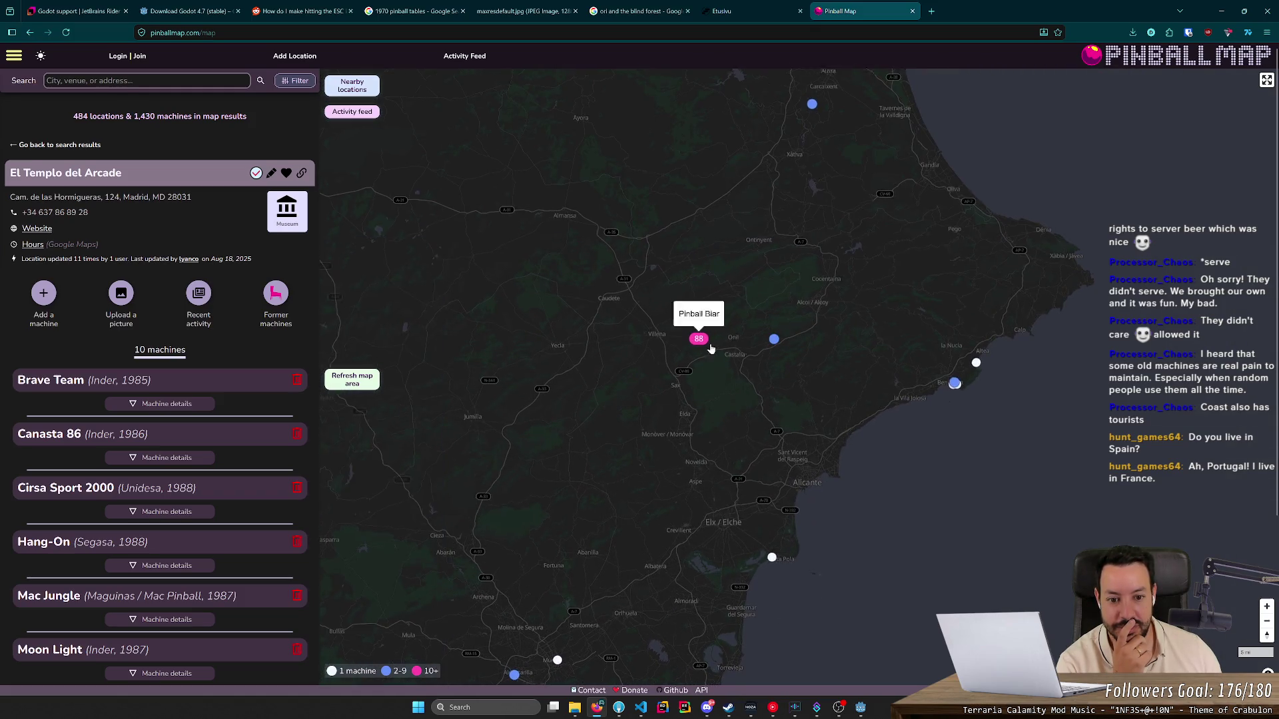
scroll(693, 333, "up", 5)
left_click(636, 472)
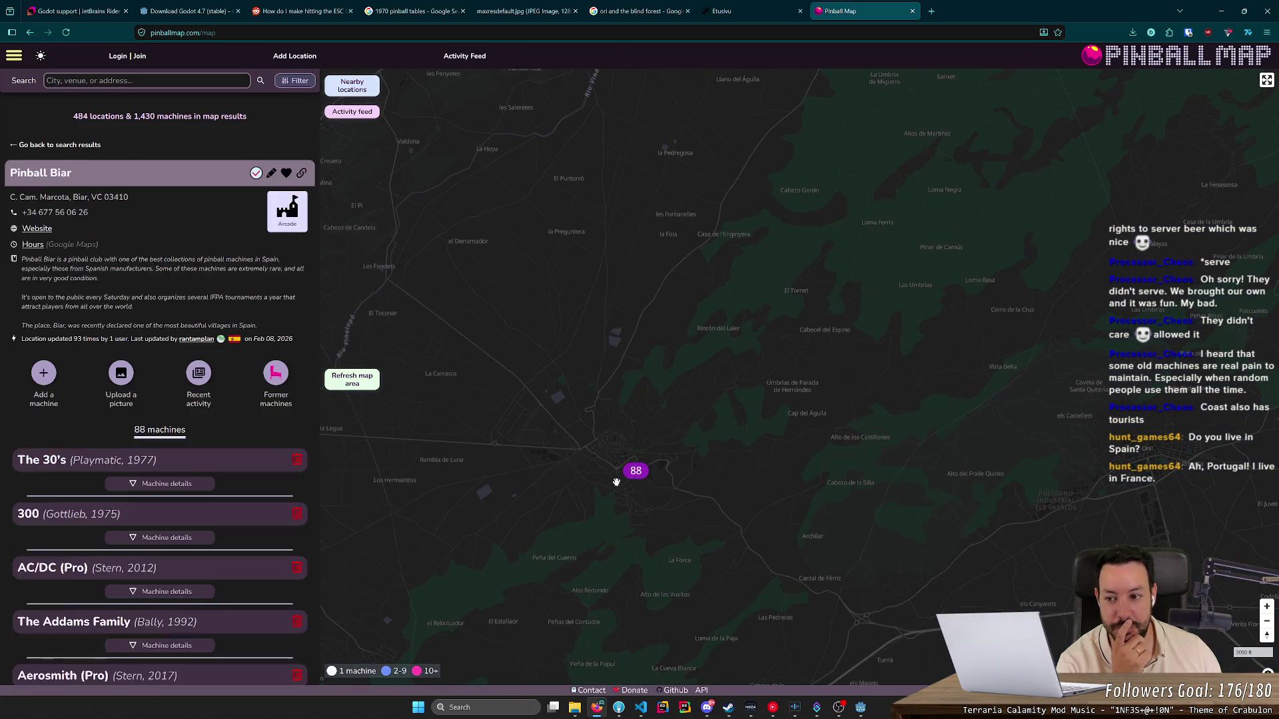
scroll(412, 443, "down", 2)
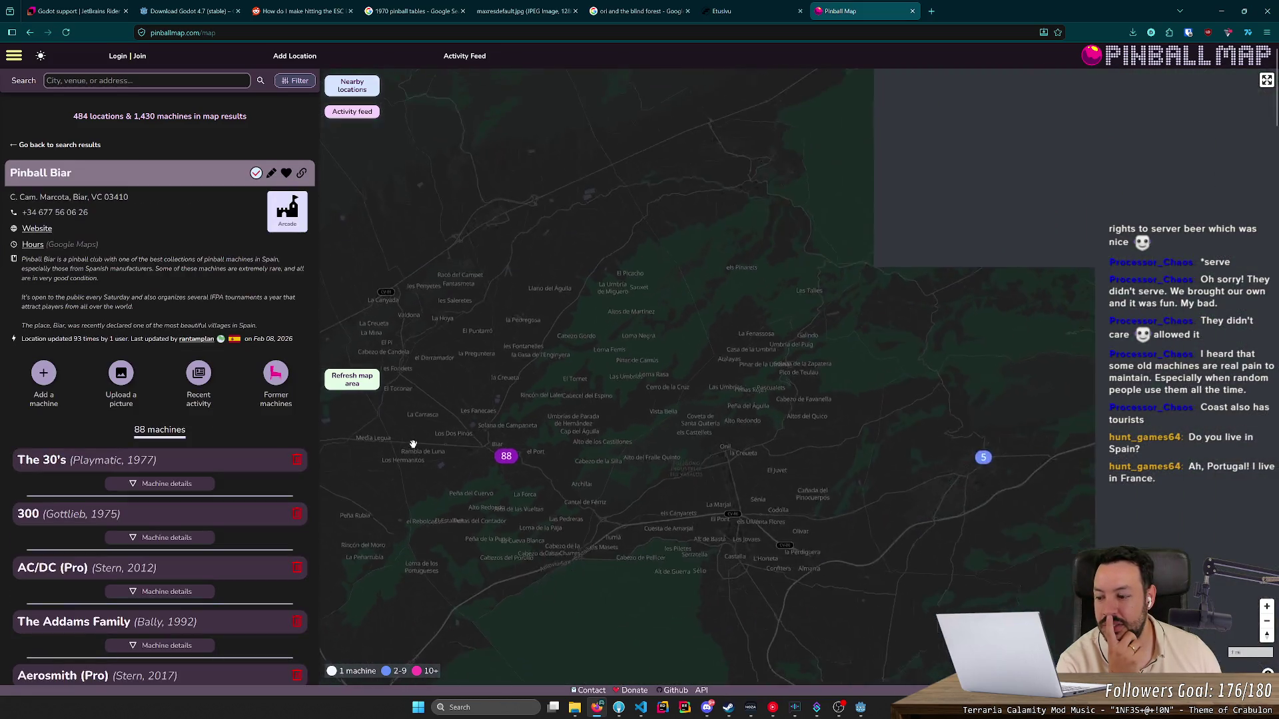
scroll(413, 445, "down", 5)
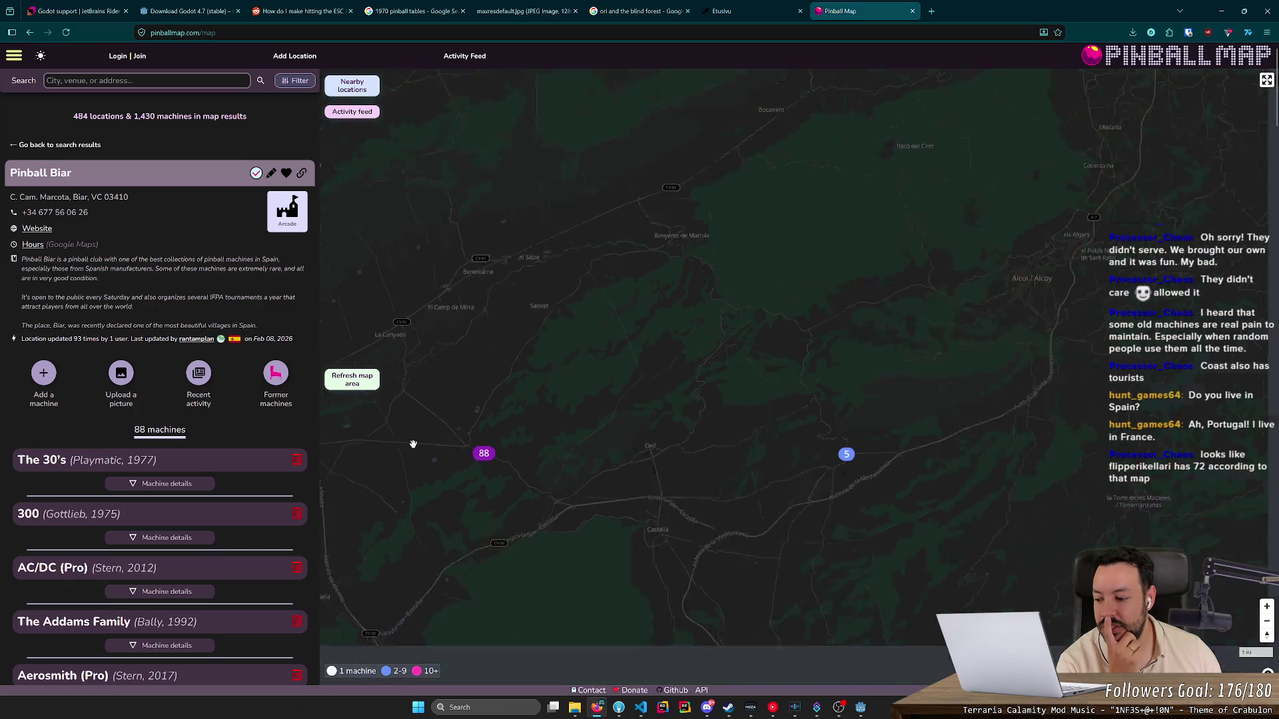
scroll(416, 448, "down", 3)
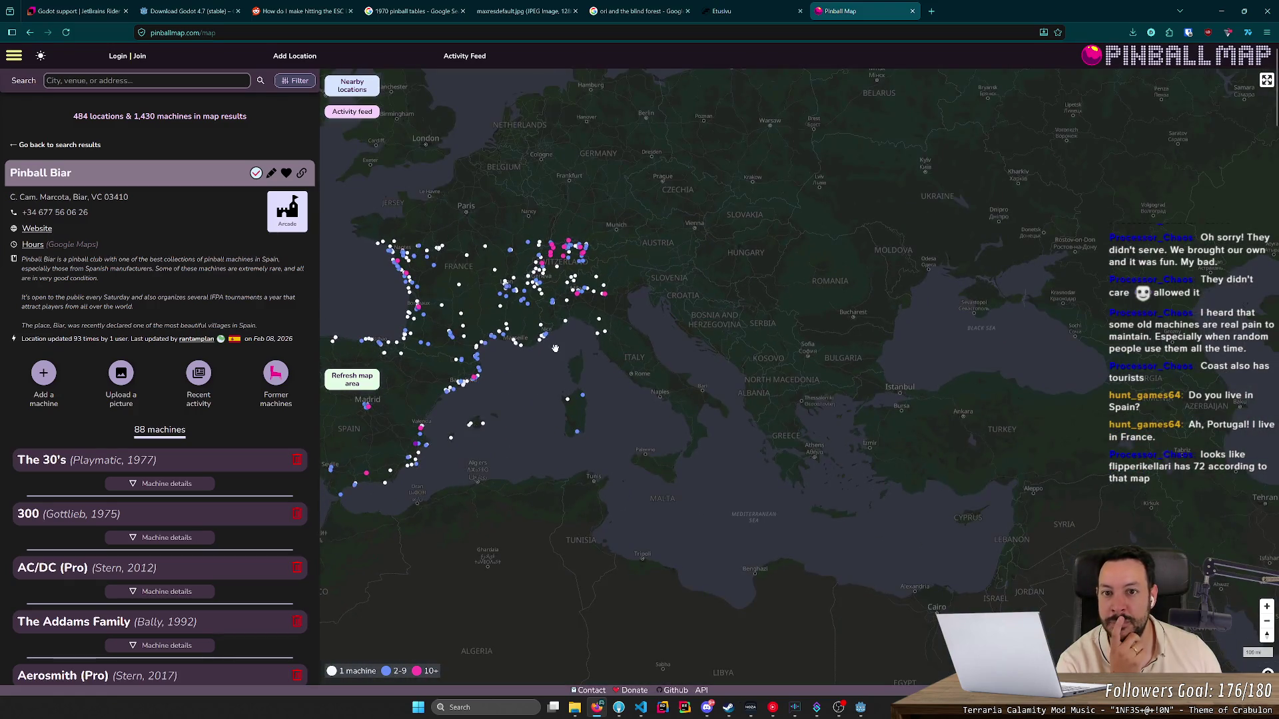
scroll(555, 349, "down", 5)
left_click_drag(605, 333, 657, 385)
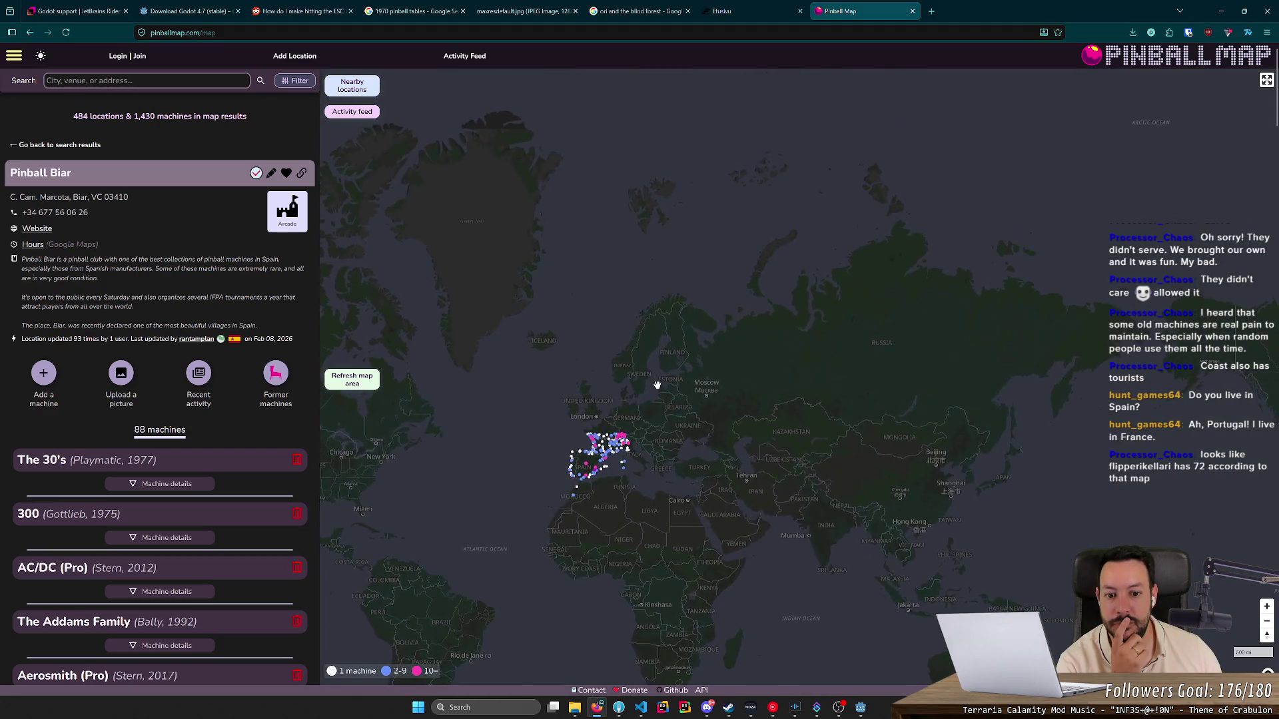
scroll(675, 344, "up", 5)
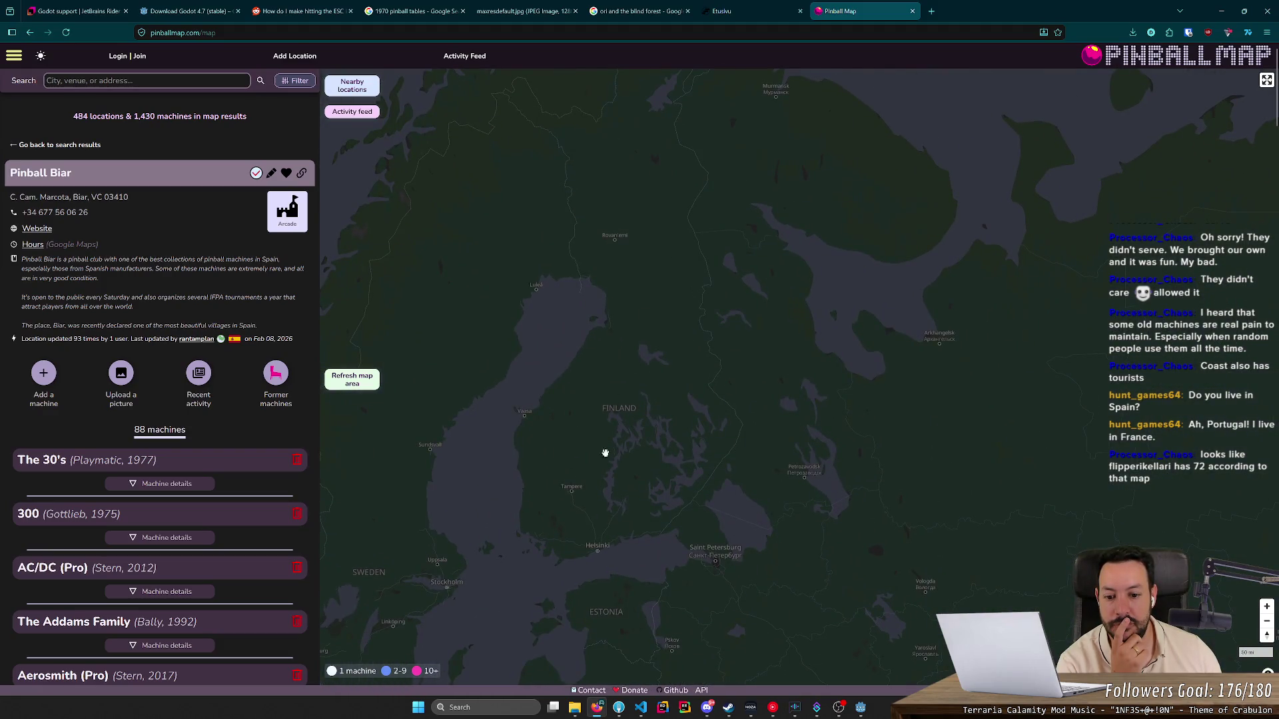
Step: Load the Helsinki locations and open the Flipperikellari and Extraball details
scroll(559, 576, "up", 5)
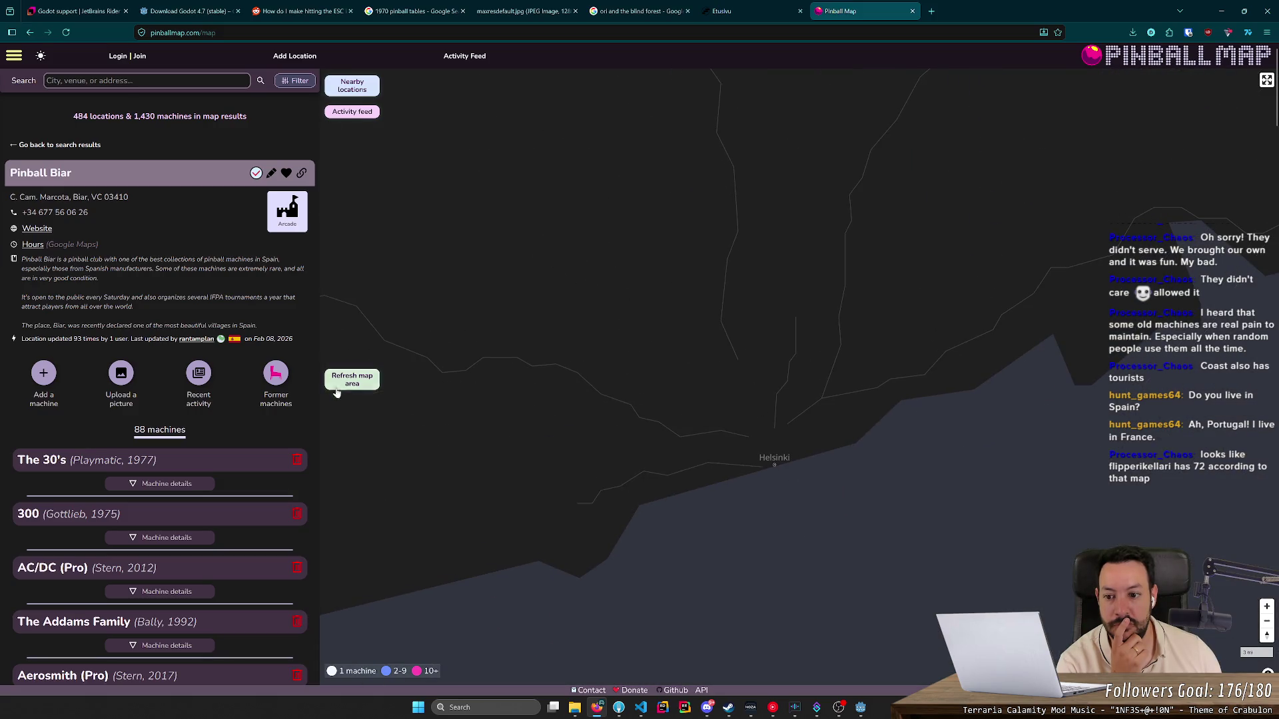
left_click(353, 377)
scroll(693, 402, "up", 3)
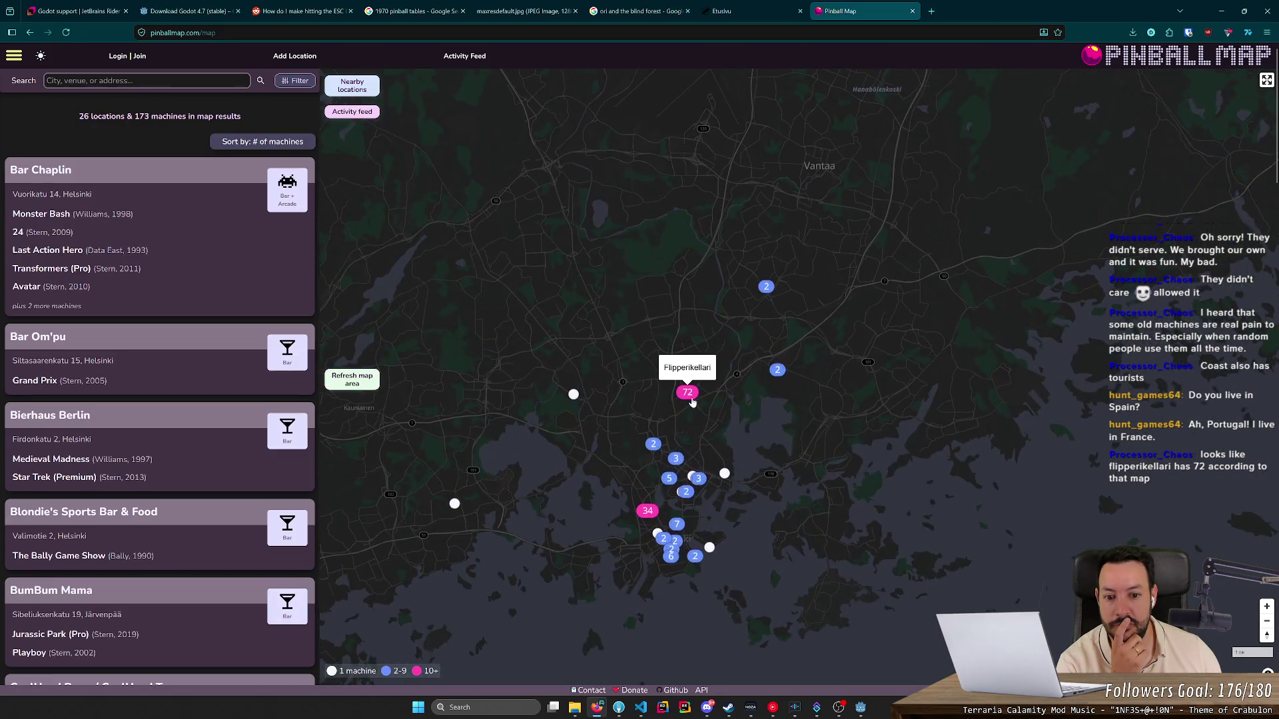
left_click(689, 396)
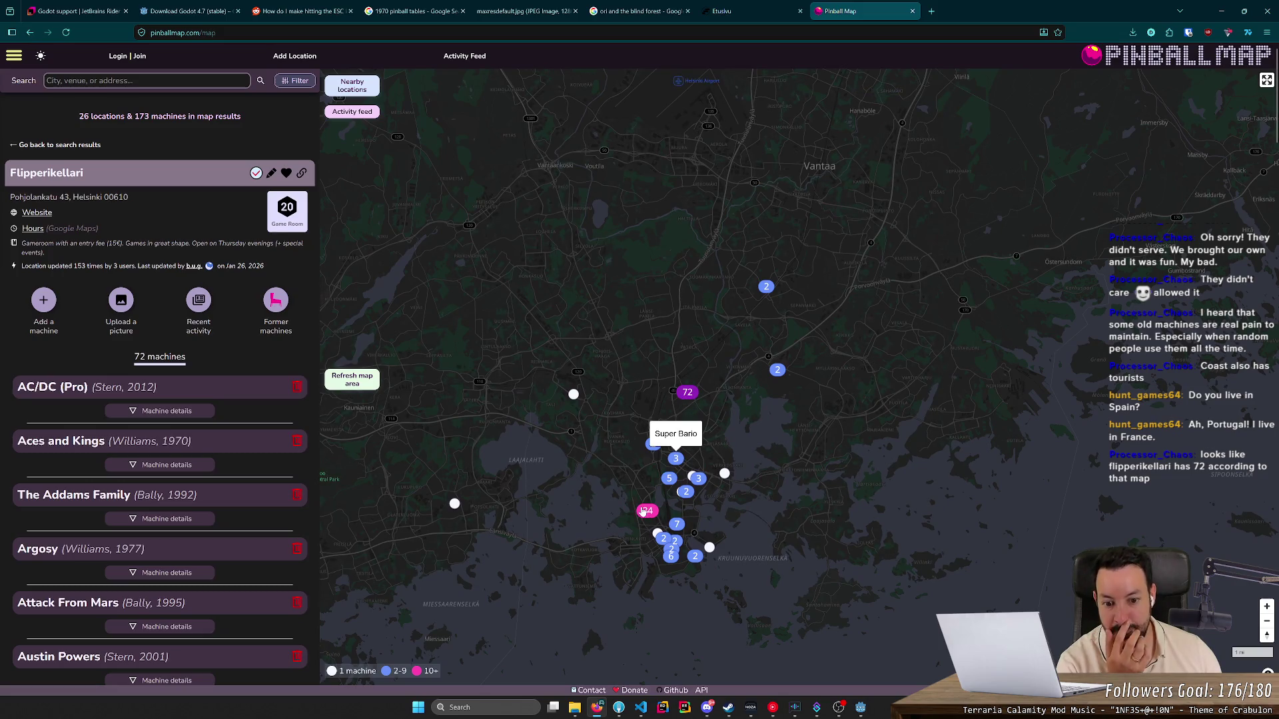
scroll(643, 511, "up", 3)
left_click(663, 511)
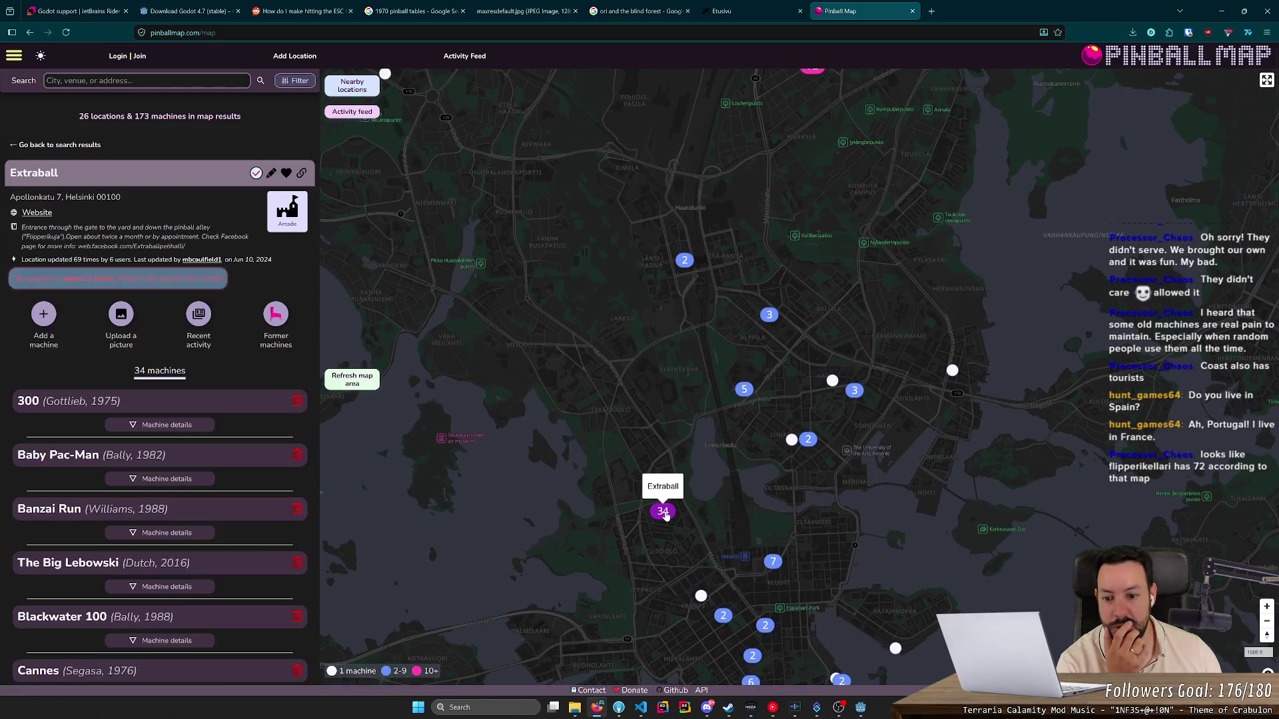
scroll(609, 344, "down", 3)
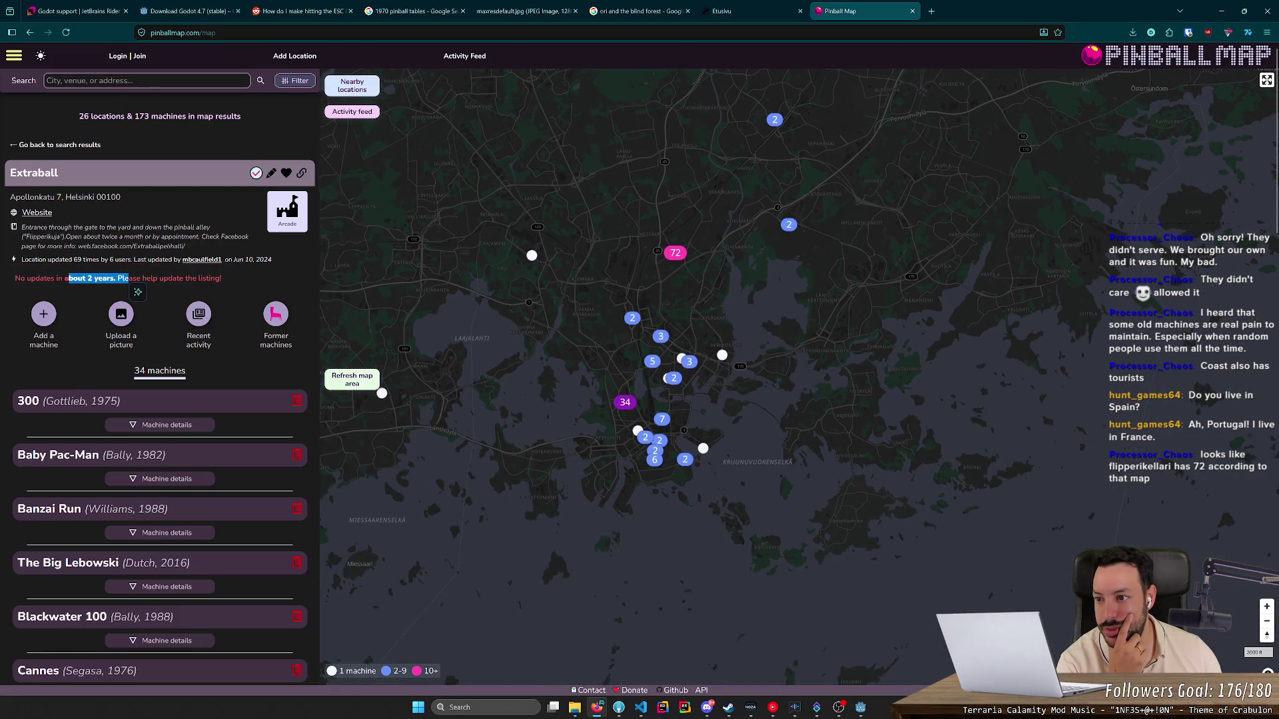
Step: Visit the Extraball website, then close that tab
left_click(949, 12)
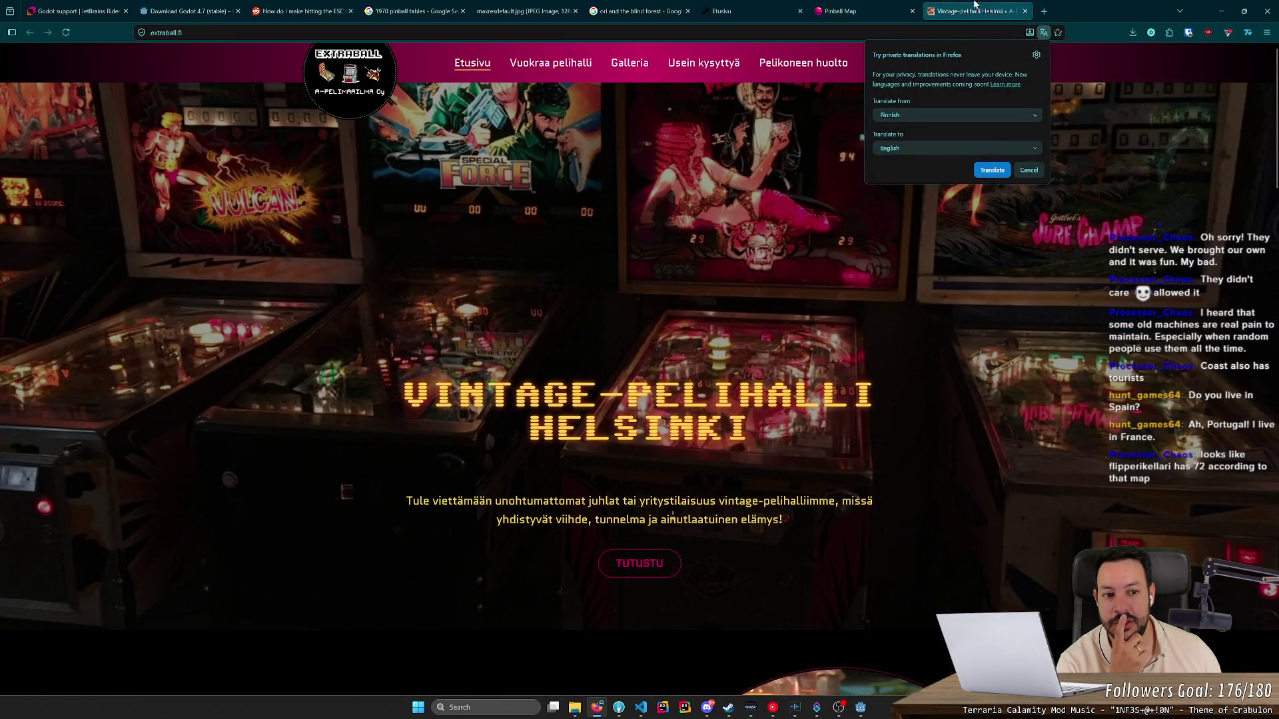
middle_click(974, 6)
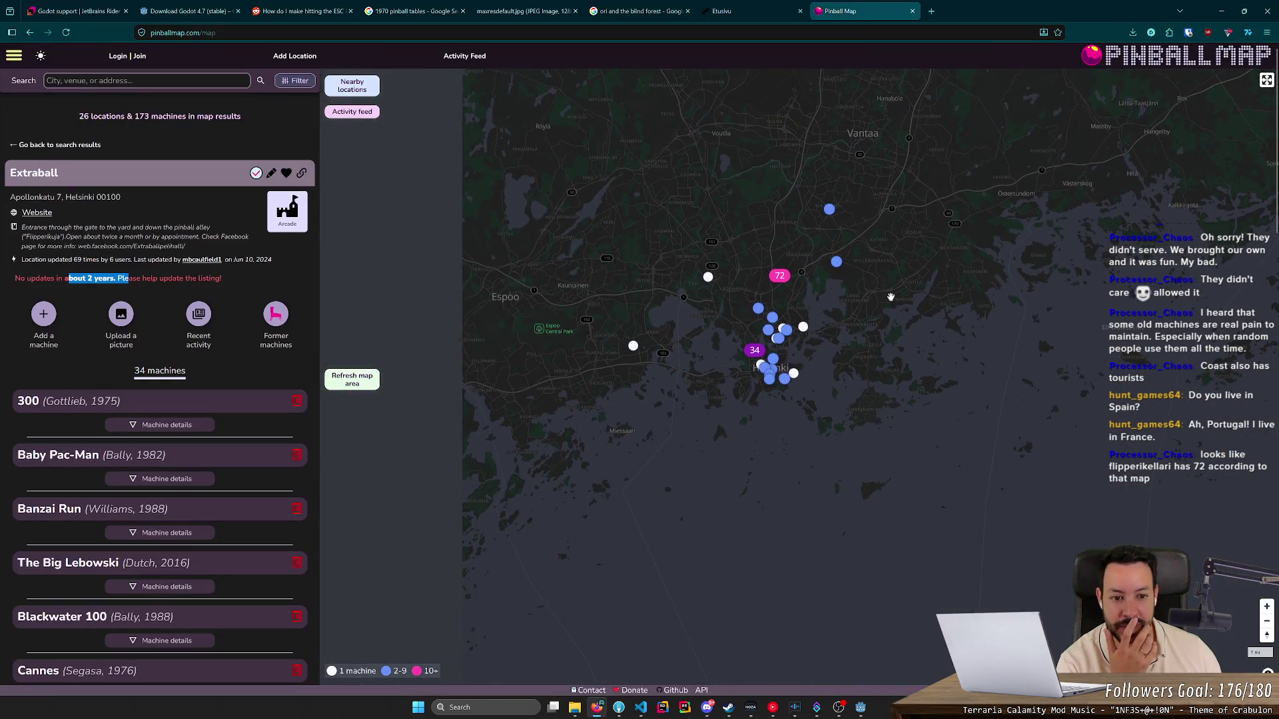
scroll(890, 296, "down", 2)
scroll(882, 325, "down", 3)
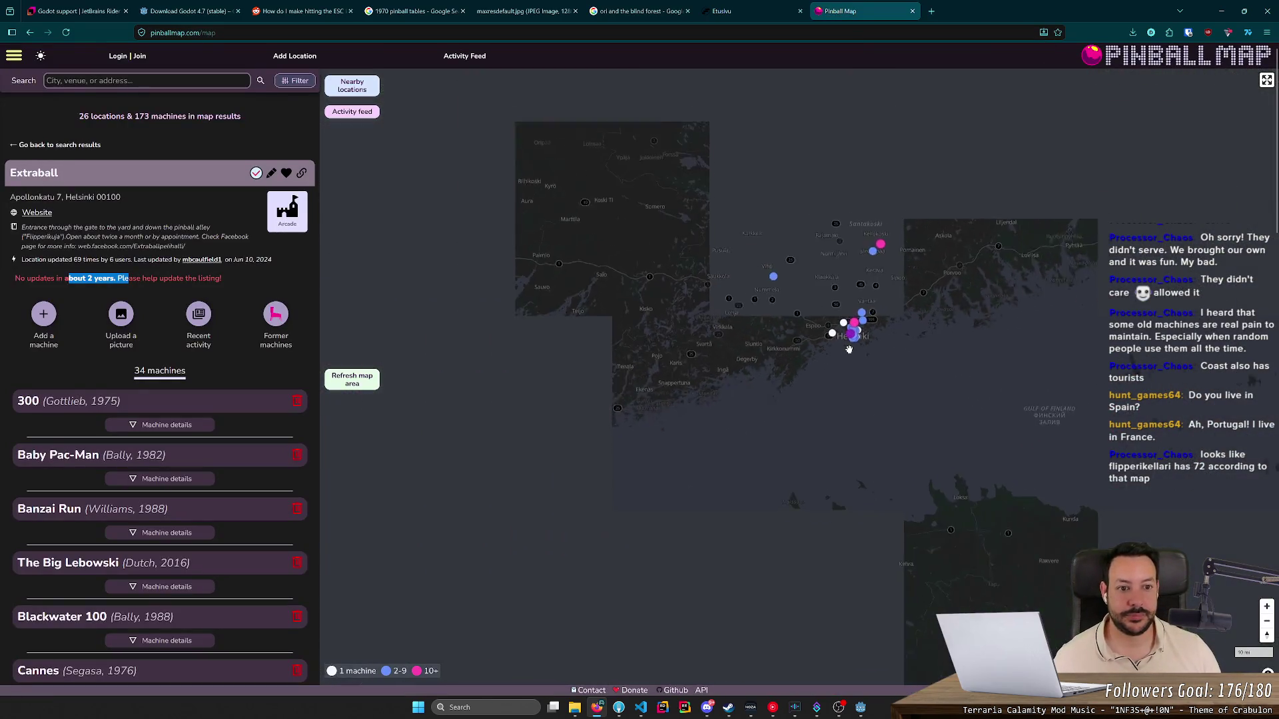
Step: List the southern Finland locations and open Hopeakuula Arcade
left_click(351, 379)
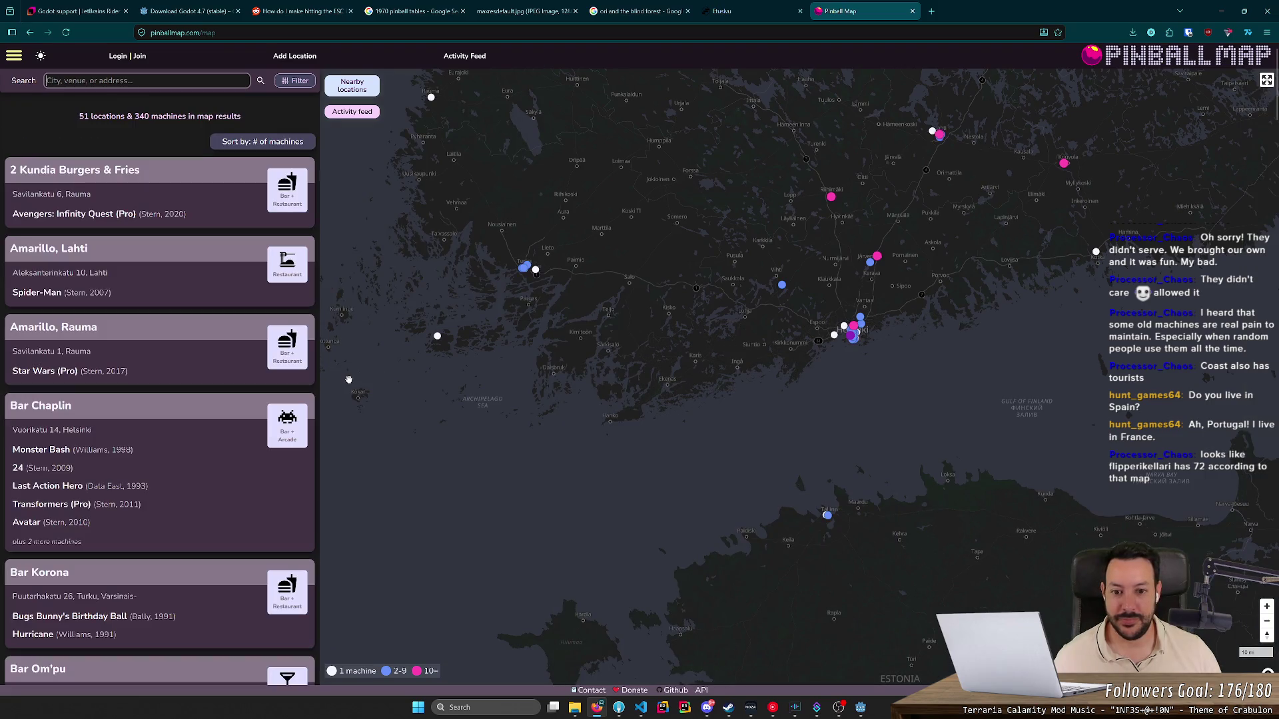
scroll(590, 426, "down", 3)
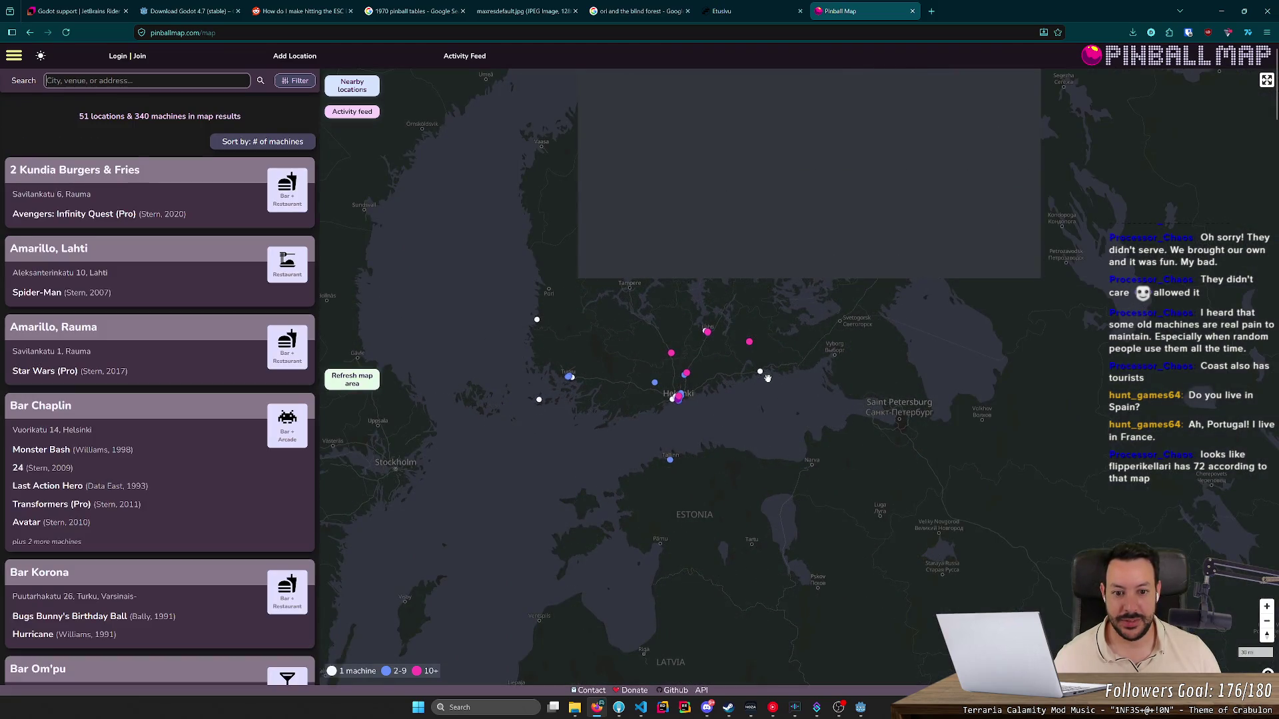
scroll(786, 393, "down", 3)
scroll(604, 390, "up", 5)
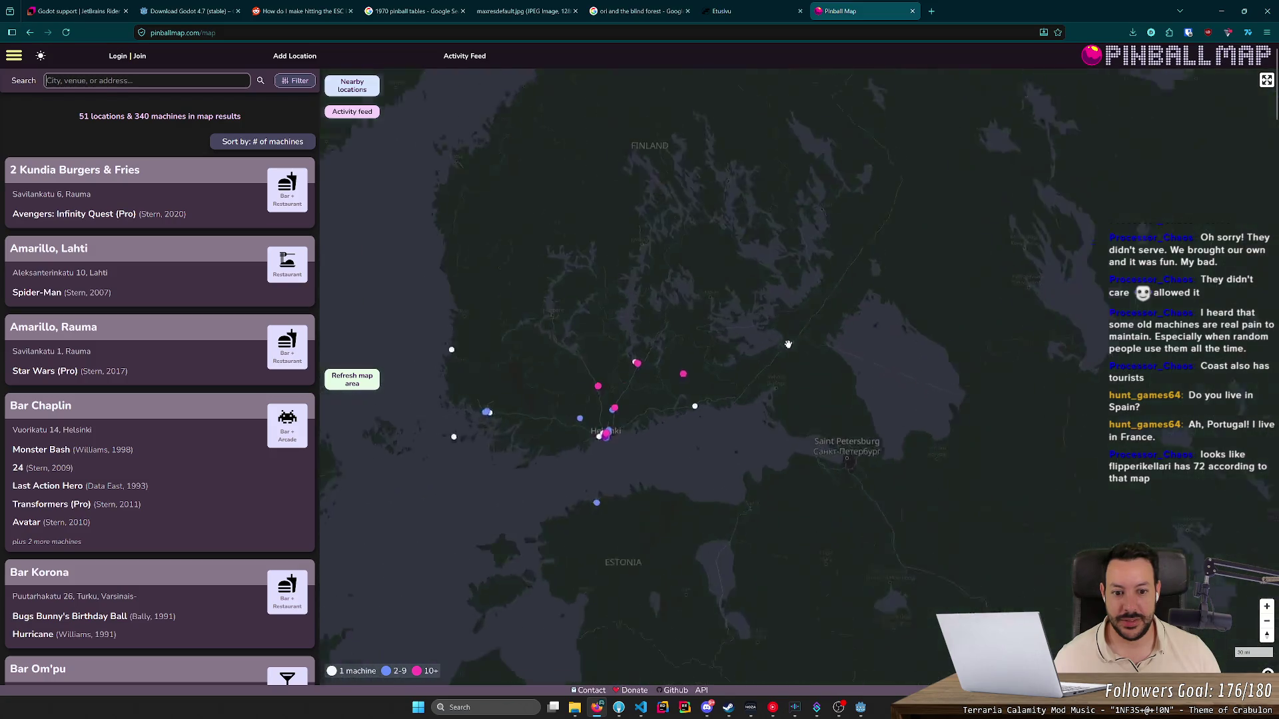
scroll(604, 391, "up", 3)
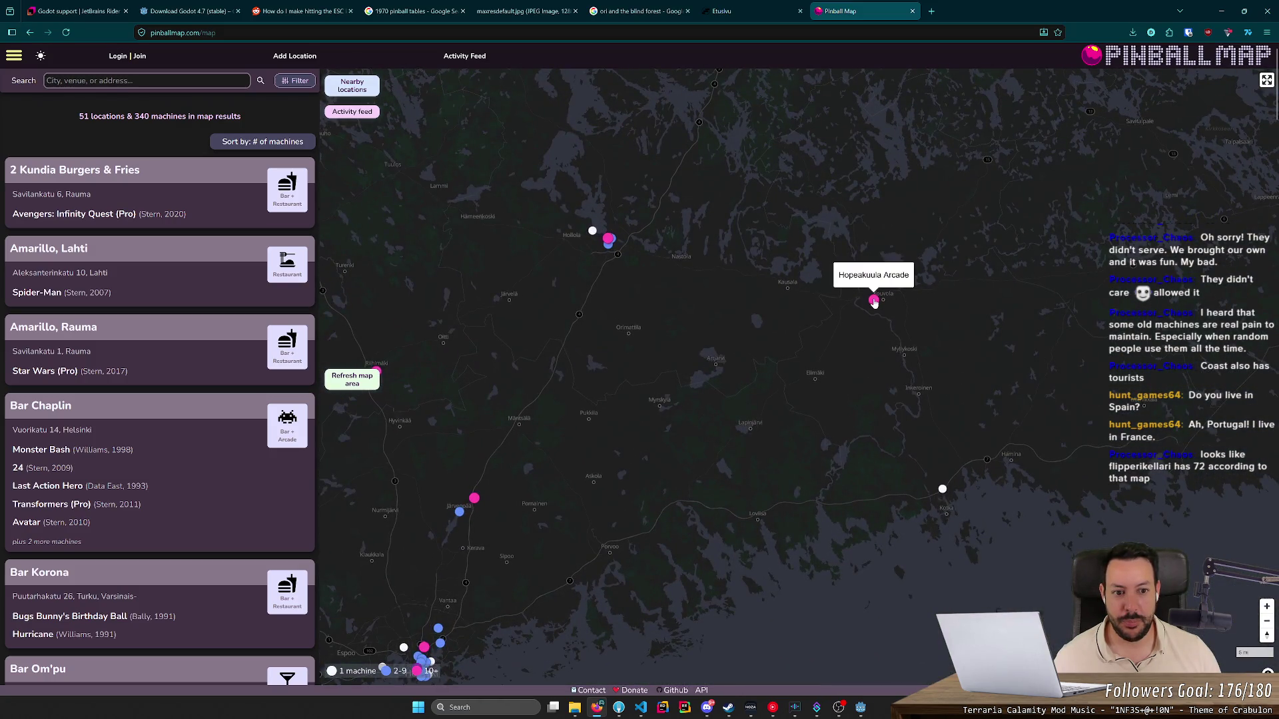
left_click(873, 299)
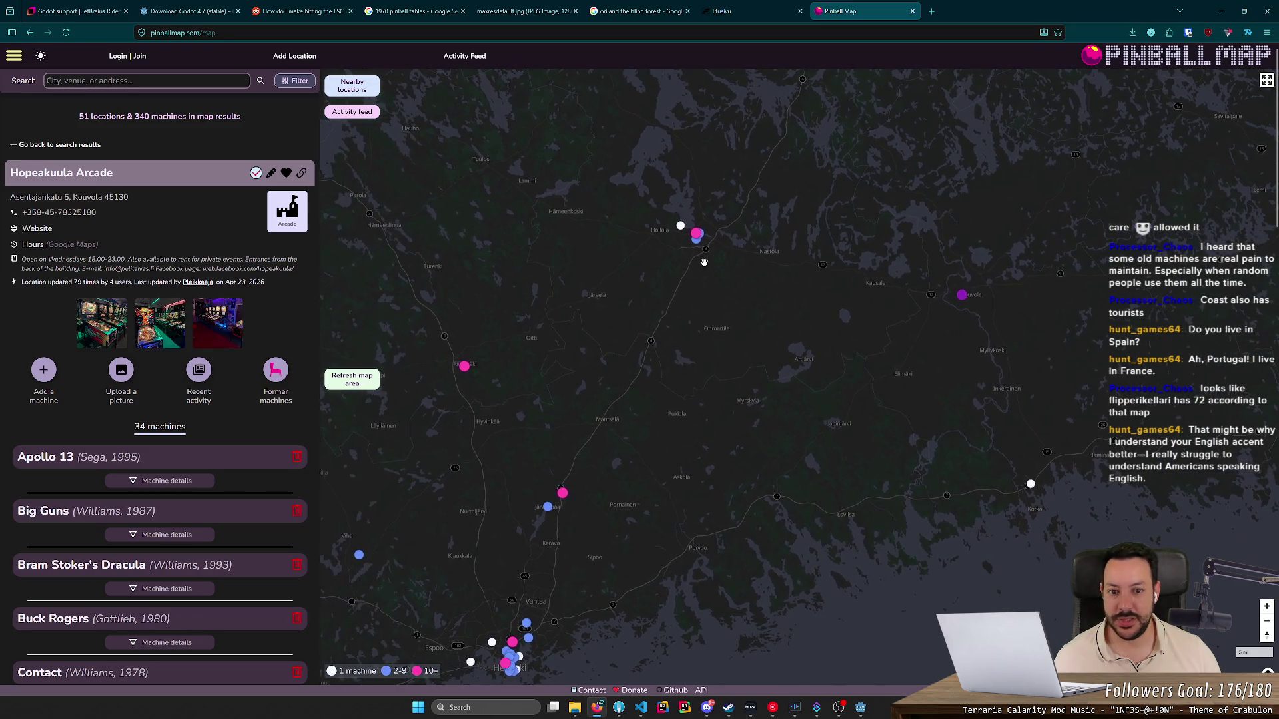
Step: Open Flipperiparkki in Lahti with its 54 machines, then zoom out
left_click(697, 236)
scroll(662, 378, "down", 2)
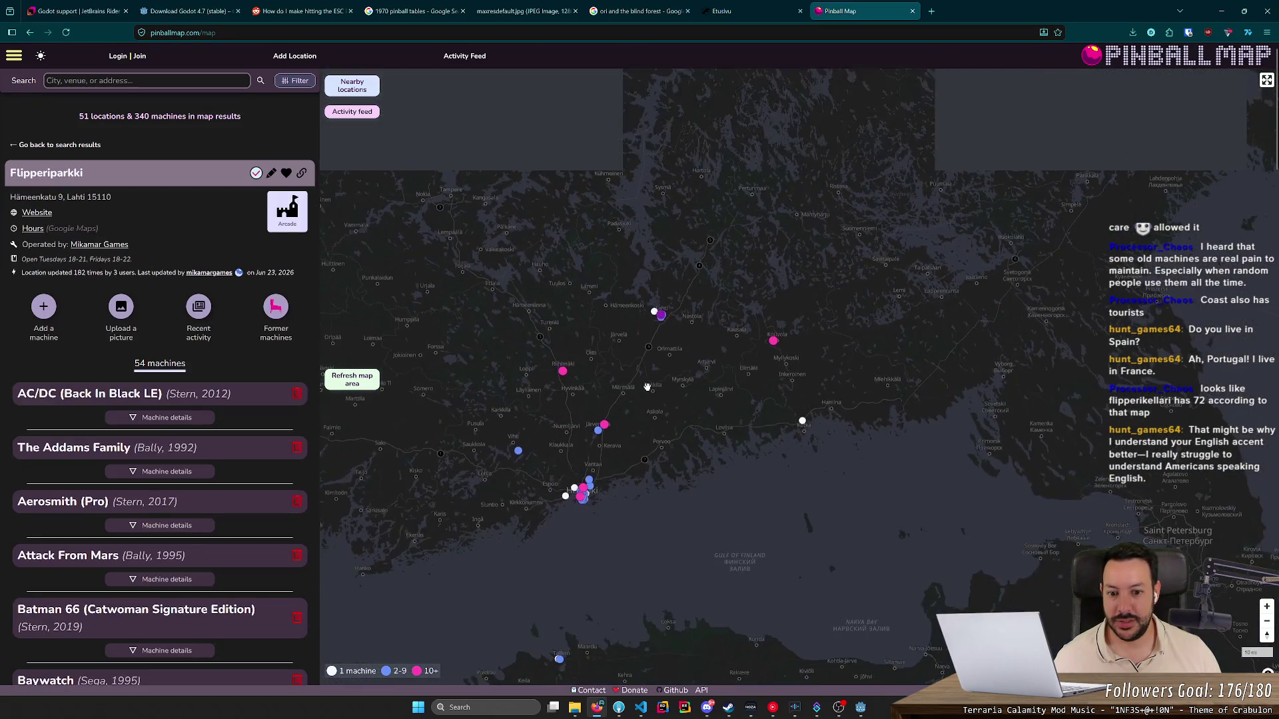
scroll(661, 377, "down", 5)
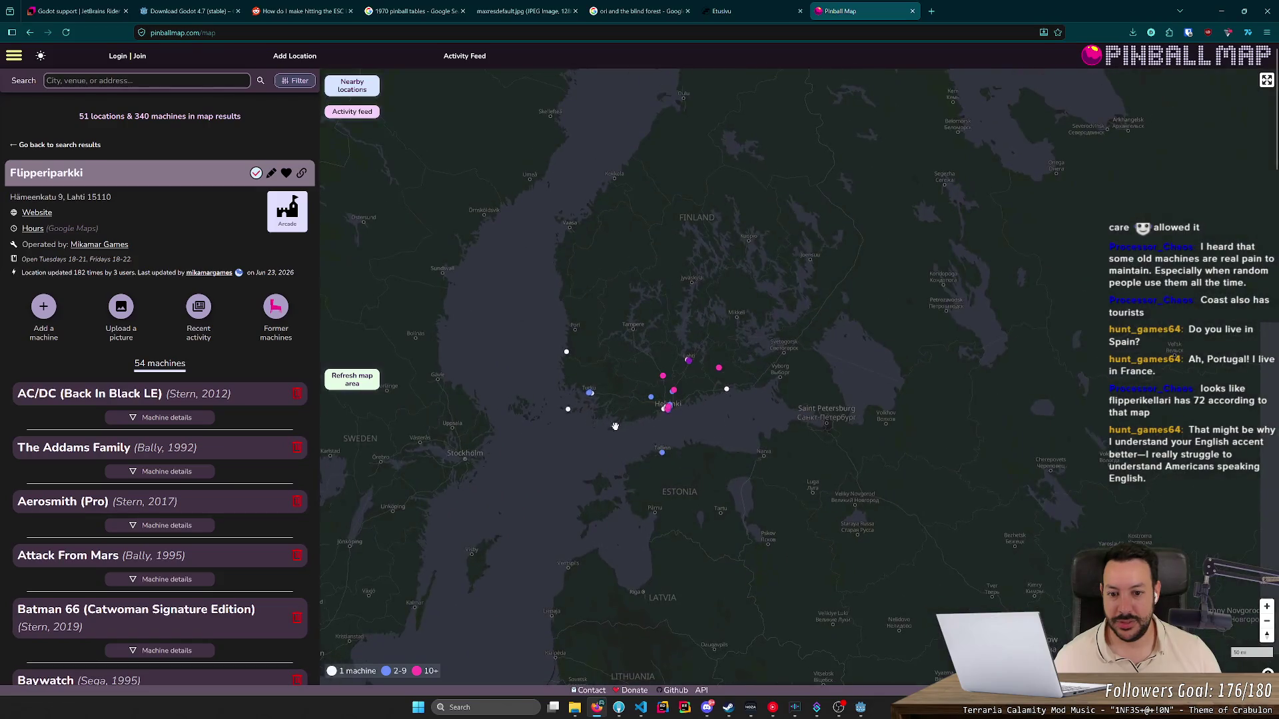
scroll(597, 433, "down", 2)
scroll(744, 267, "up", 5)
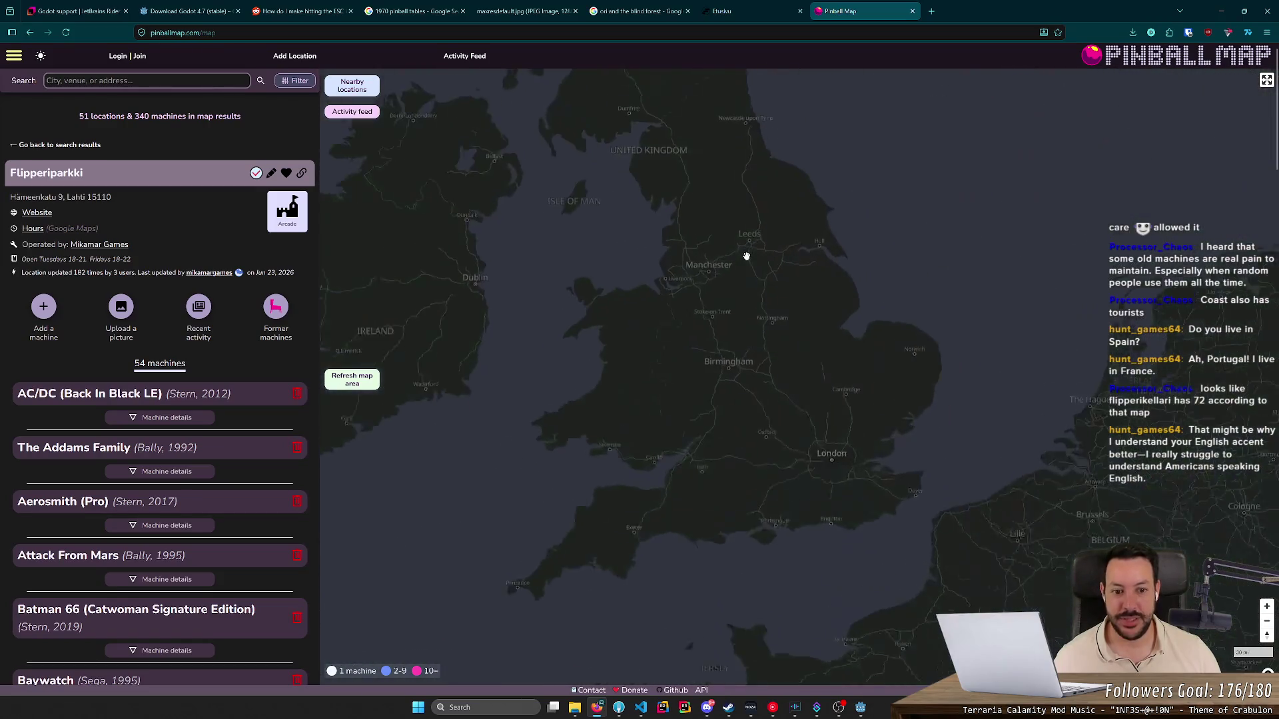
Step: Refresh the results for the UK map area
left_click(351, 379)
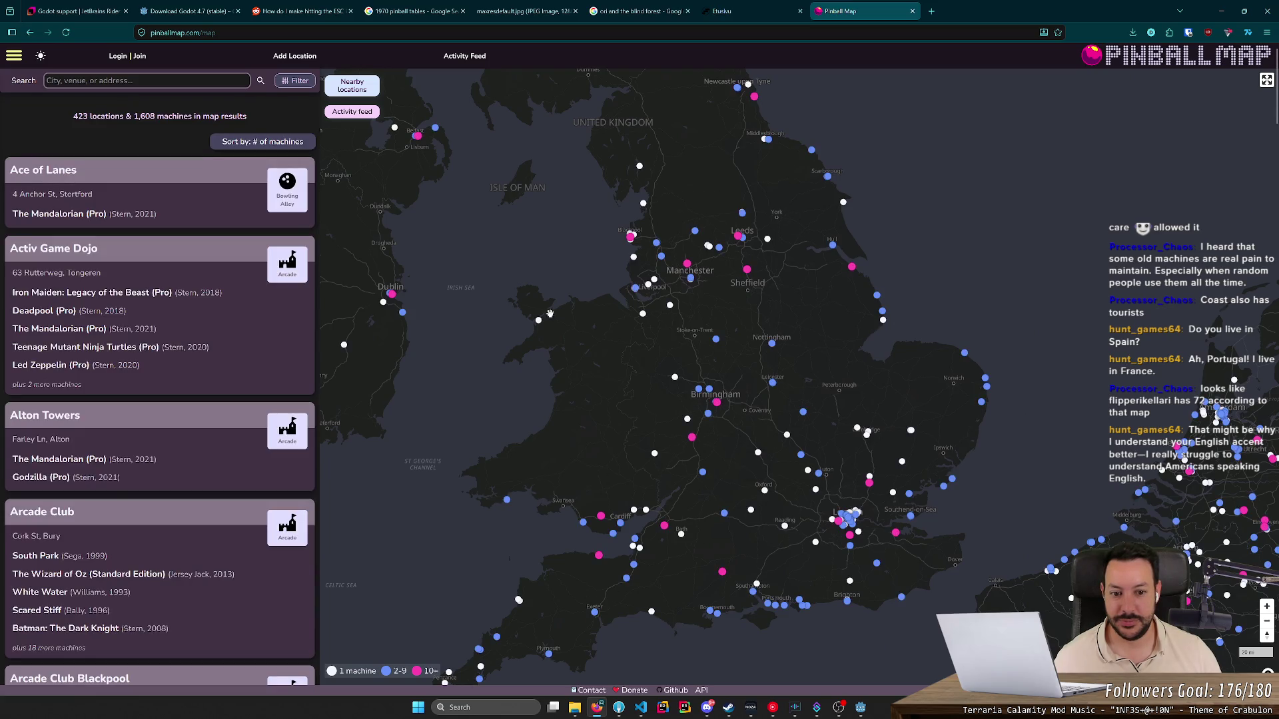
scroll(953, 426, "down", 2)
scroll(853, 295, "up", 1)
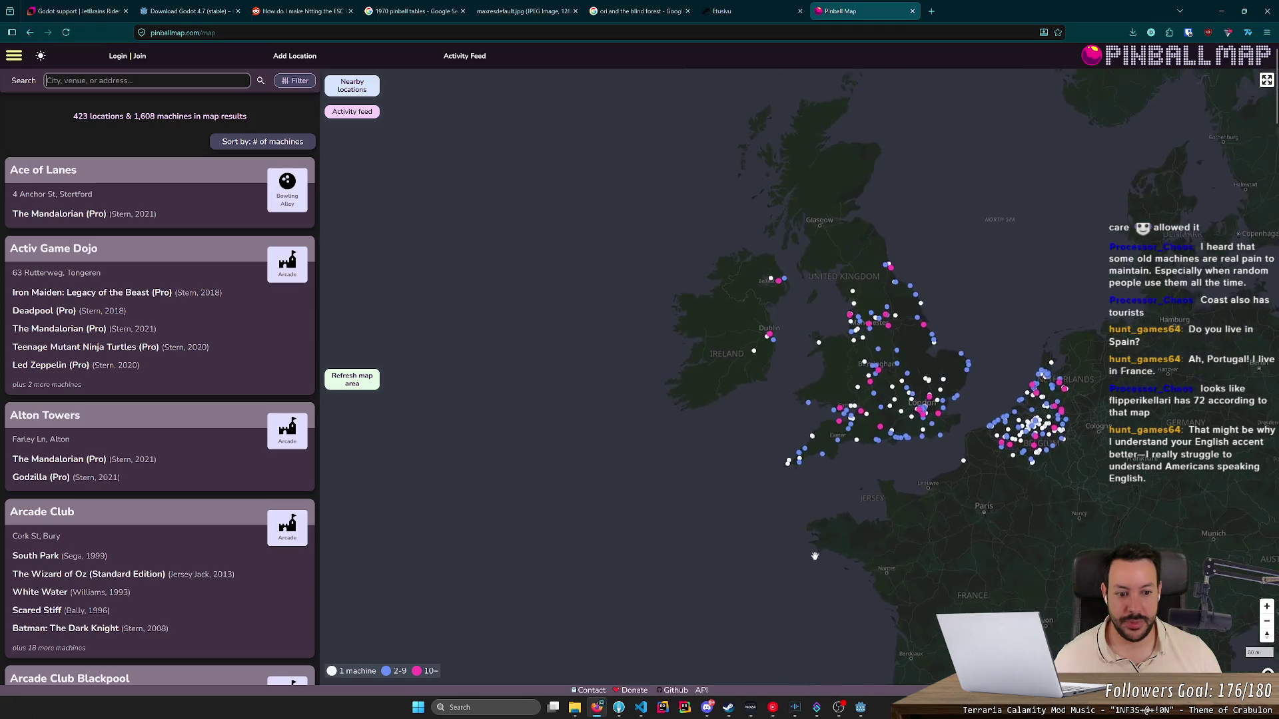
scroll(747, 409, "up", 1)
Step: Refresh results for Spain and Portugal (309 locations, 733 machines), framing France and Spain together
left_click(354, 389)
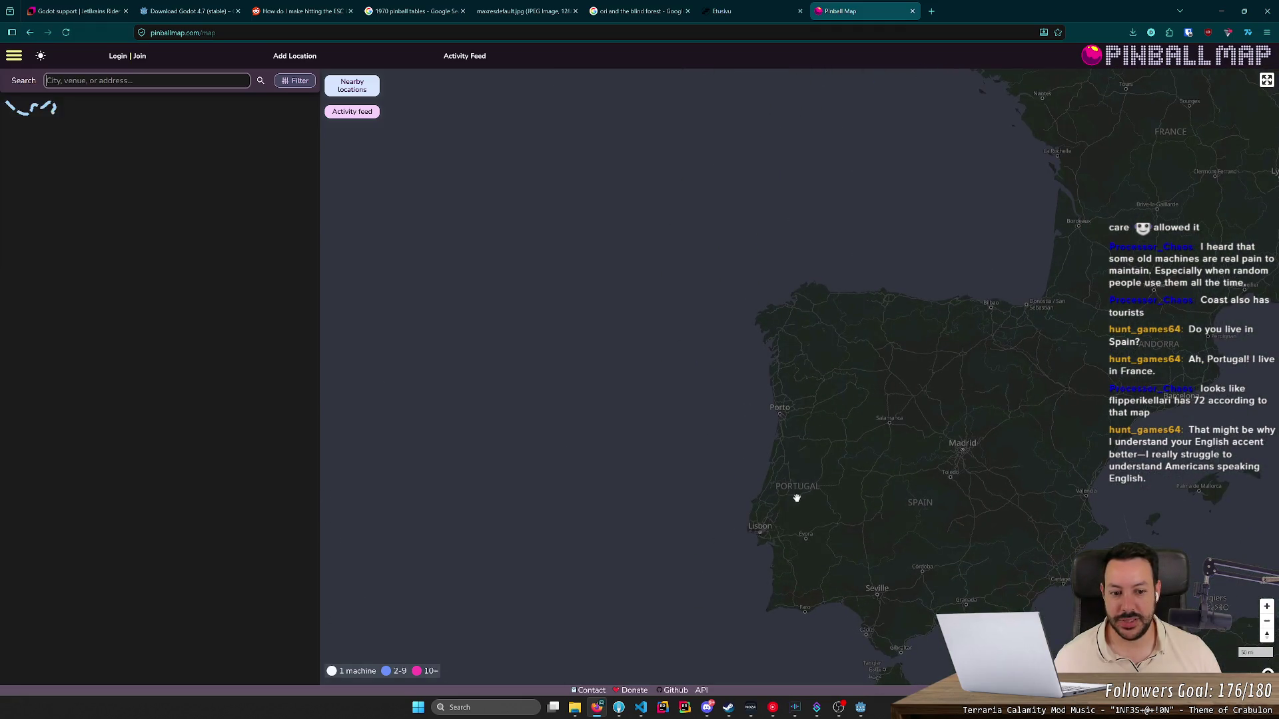
scroll(797, 491, "up", 1)
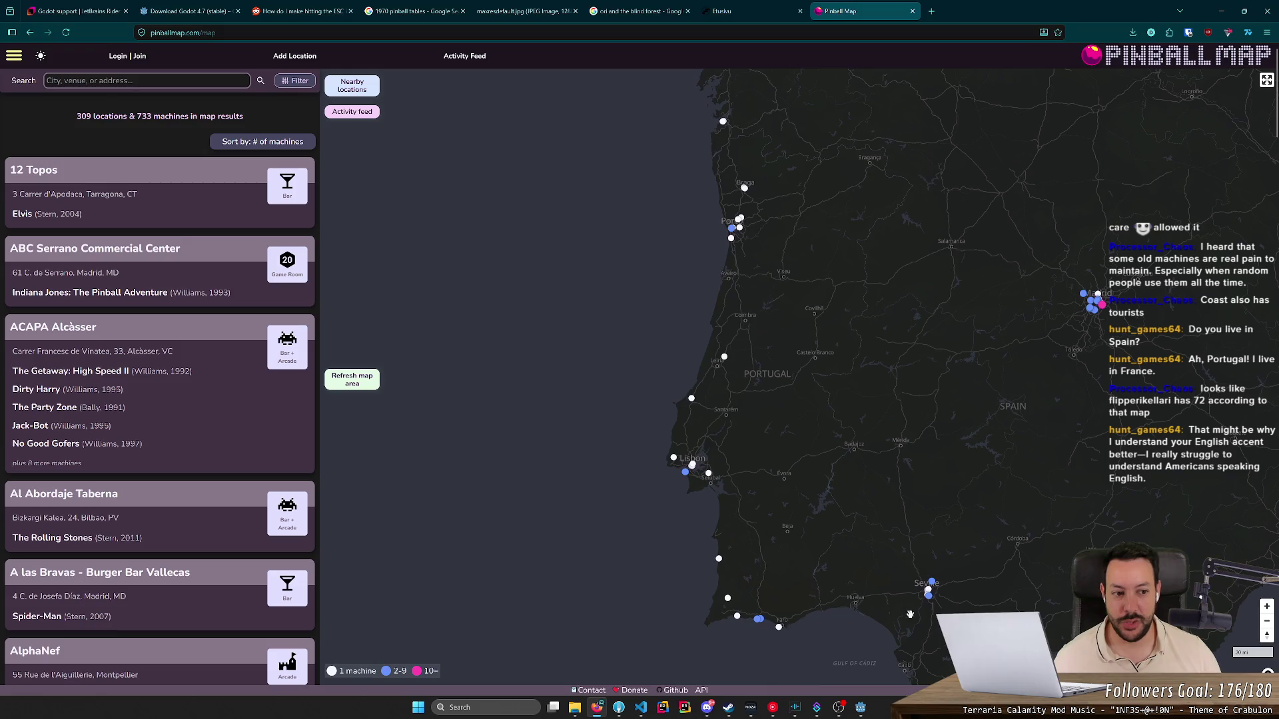
scroll(767, 487, "down", 2)
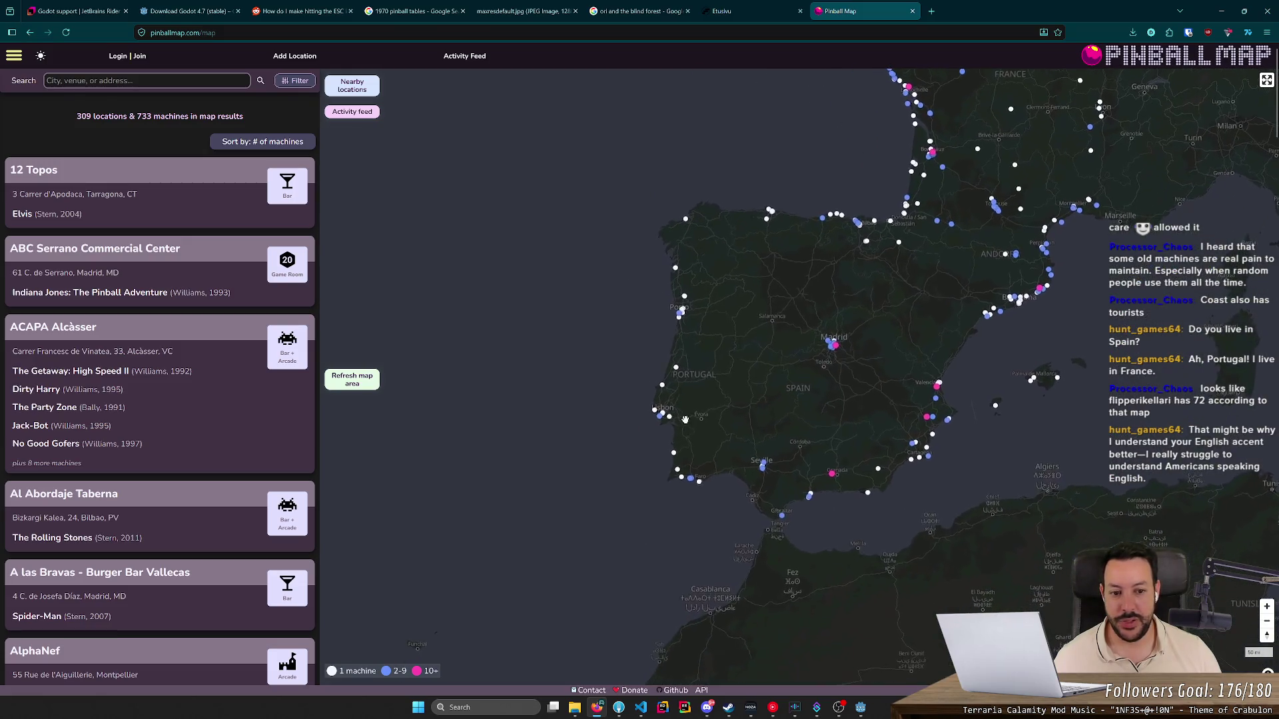
scroll(731, 431, "up", 1)
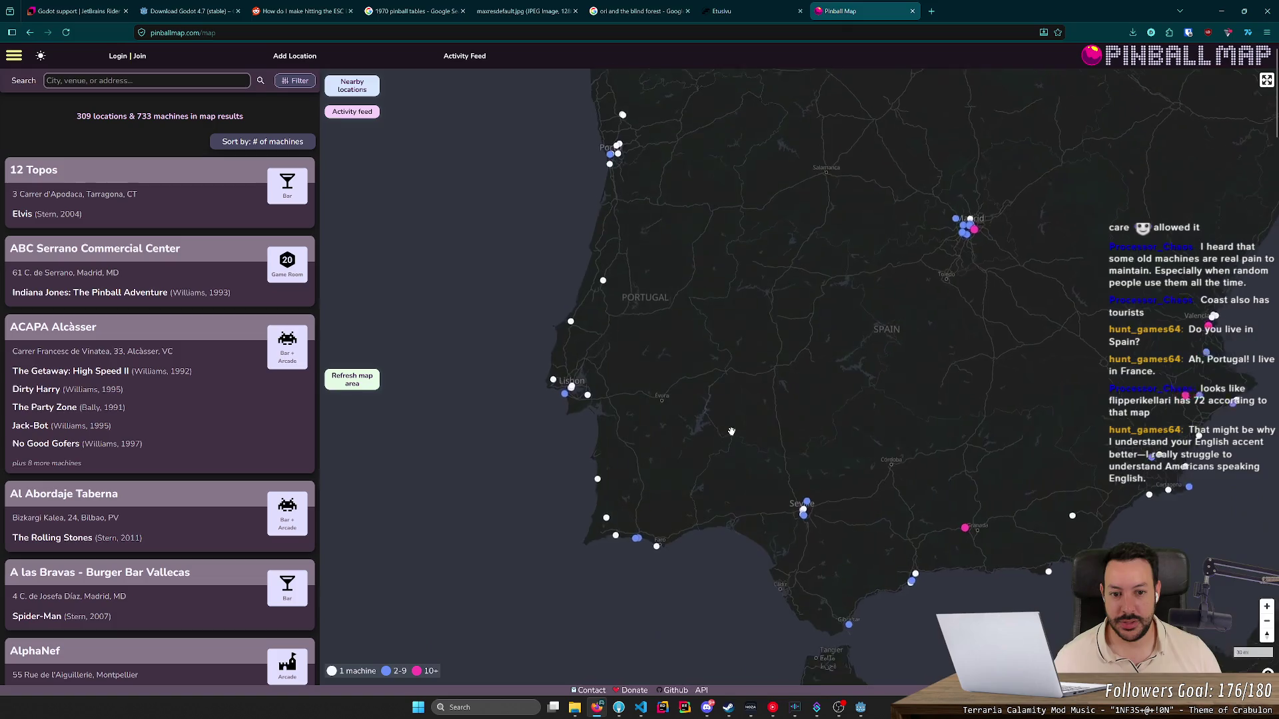
scroll(732, 432, "down", 1)
scroll(1102, 156, "up", 1)
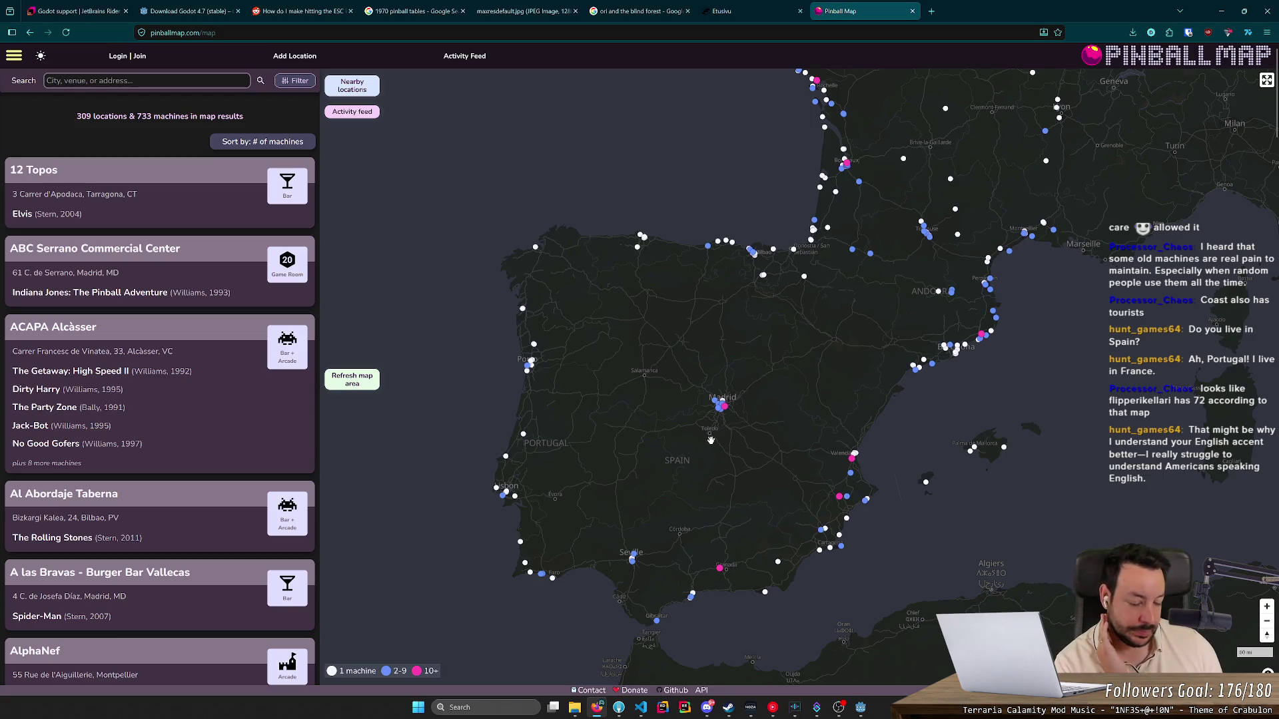
scroll(711, 439, "down", 2)
scroll(809, 298, "up", 2)
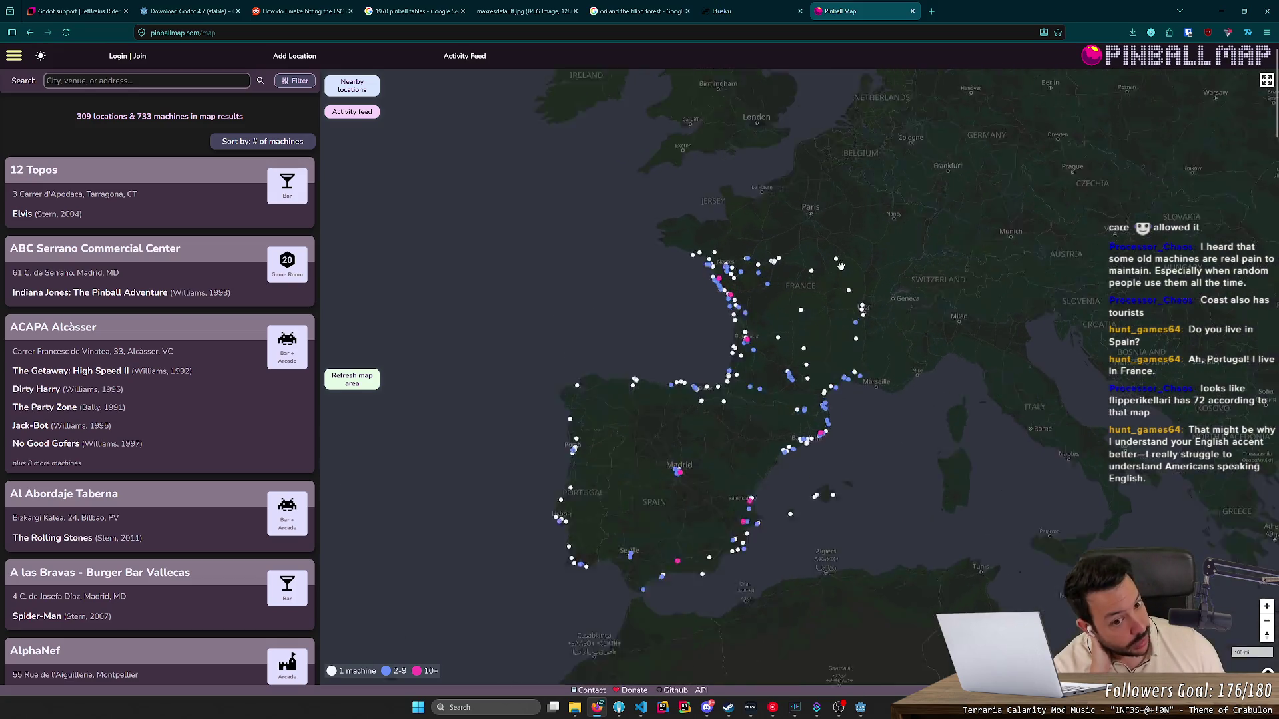
Step: Refresh results to 732 locations and 2,346 machines, then pan over Spain and North Africa
left_click(351, 391)
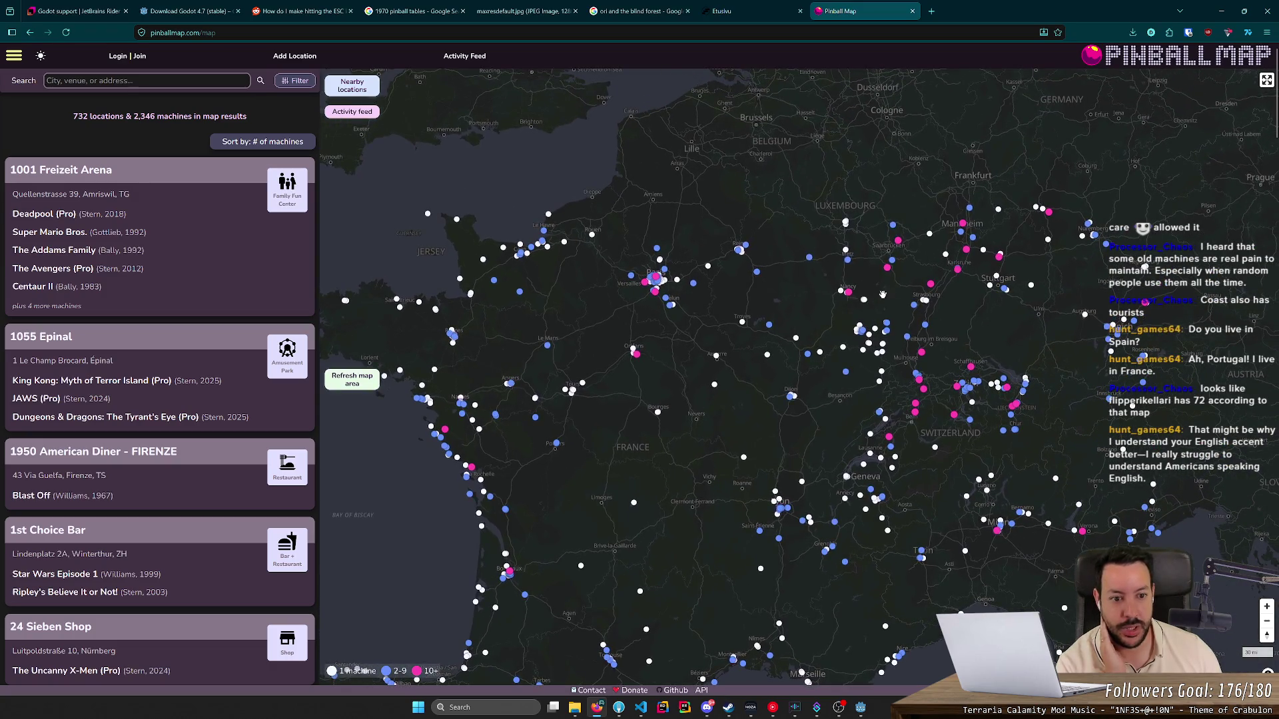
scroll(882, 294, "down", 1)
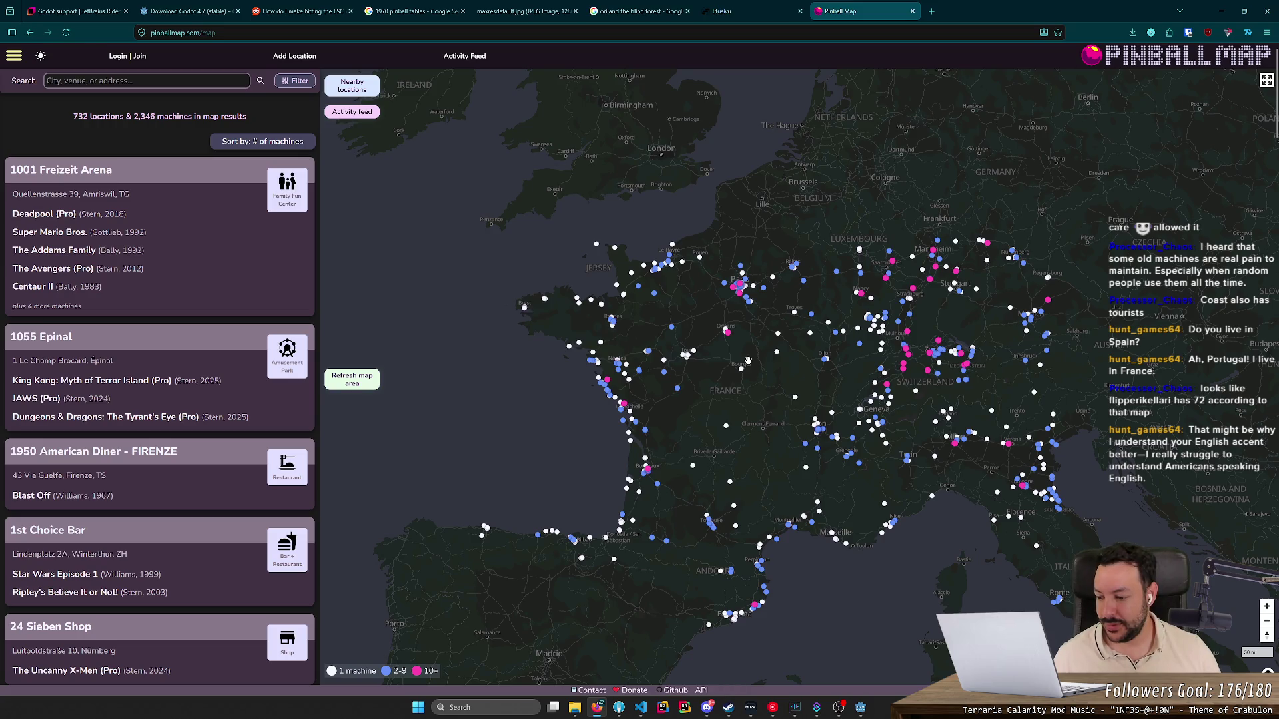
left_click_drag(527, 473, 642, 338)
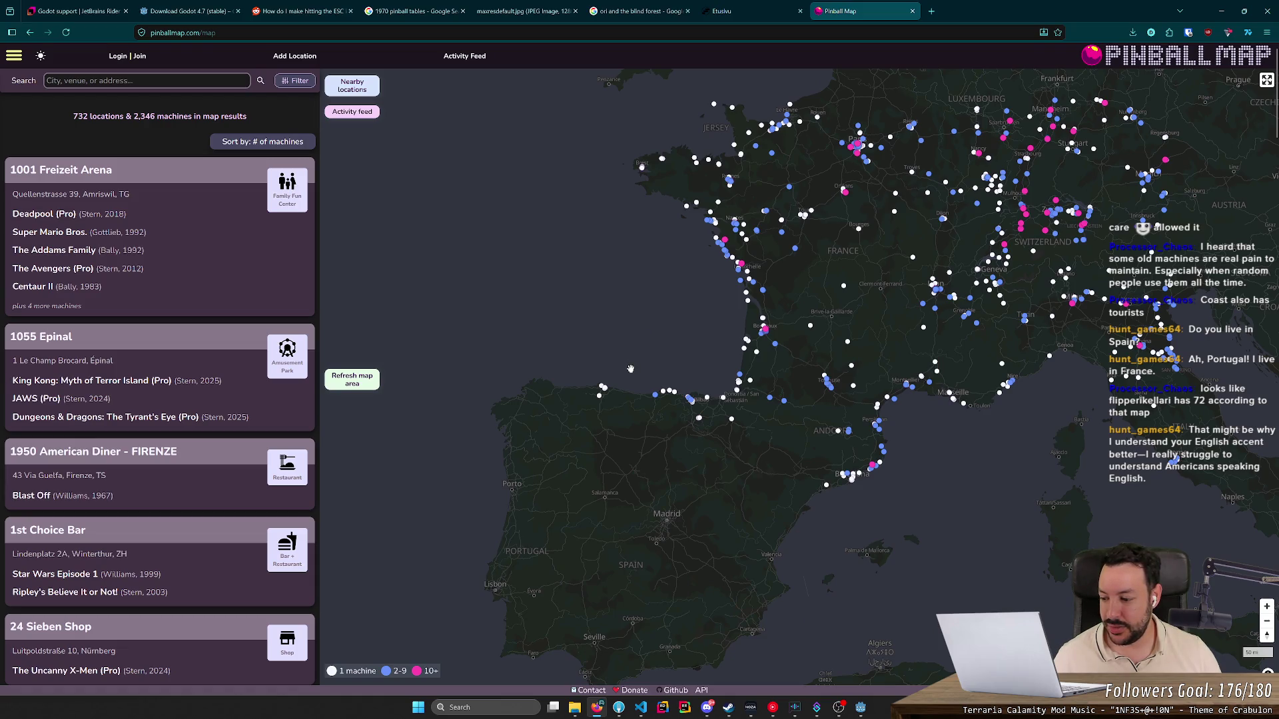
left_click_drag(632, 392, 738, 263)
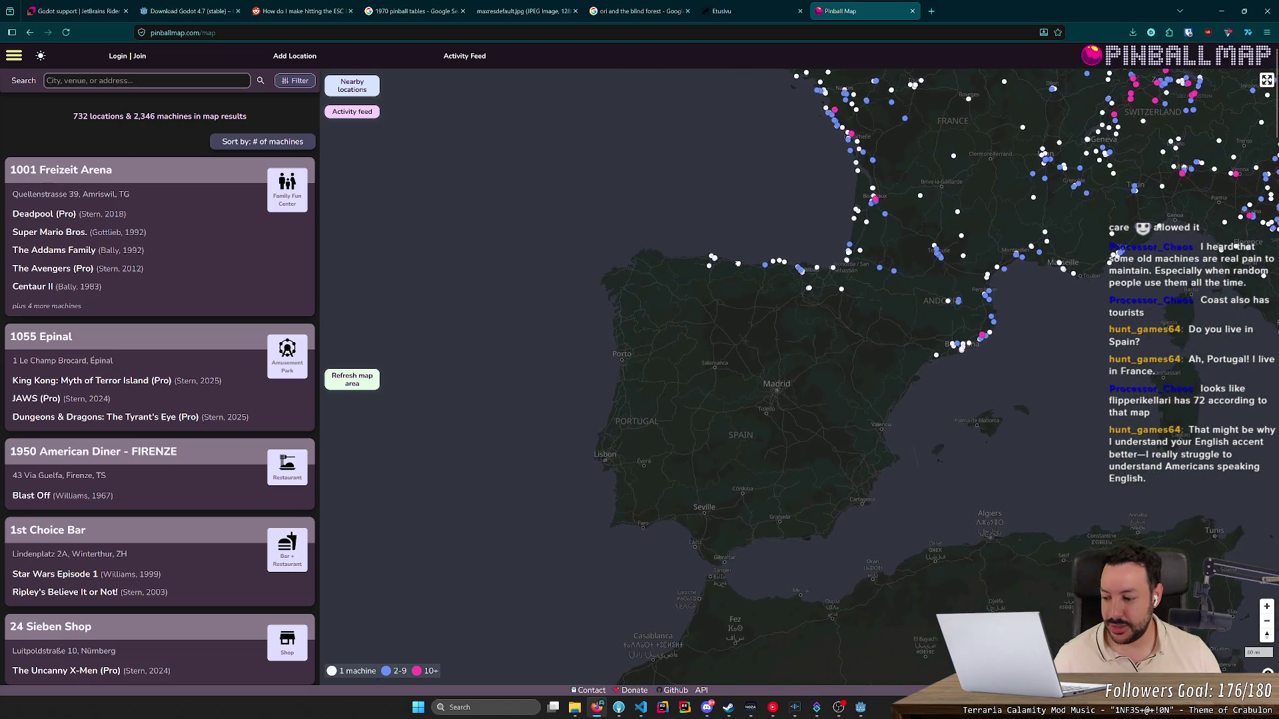
scroll(738, 303, "down", 2)
scroll(741, 347, "up", 3)
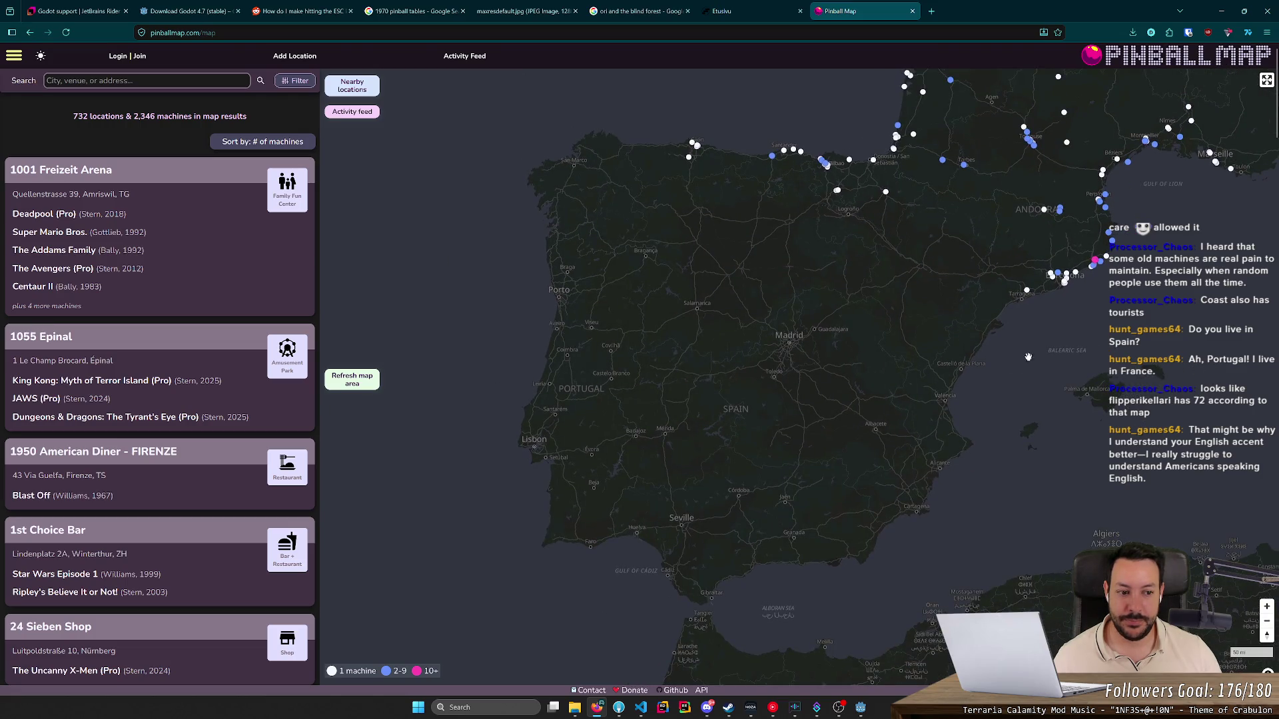
Step: Zoom out and move the map across to North America
left_click_drag(1037, 343, 1029, 417)
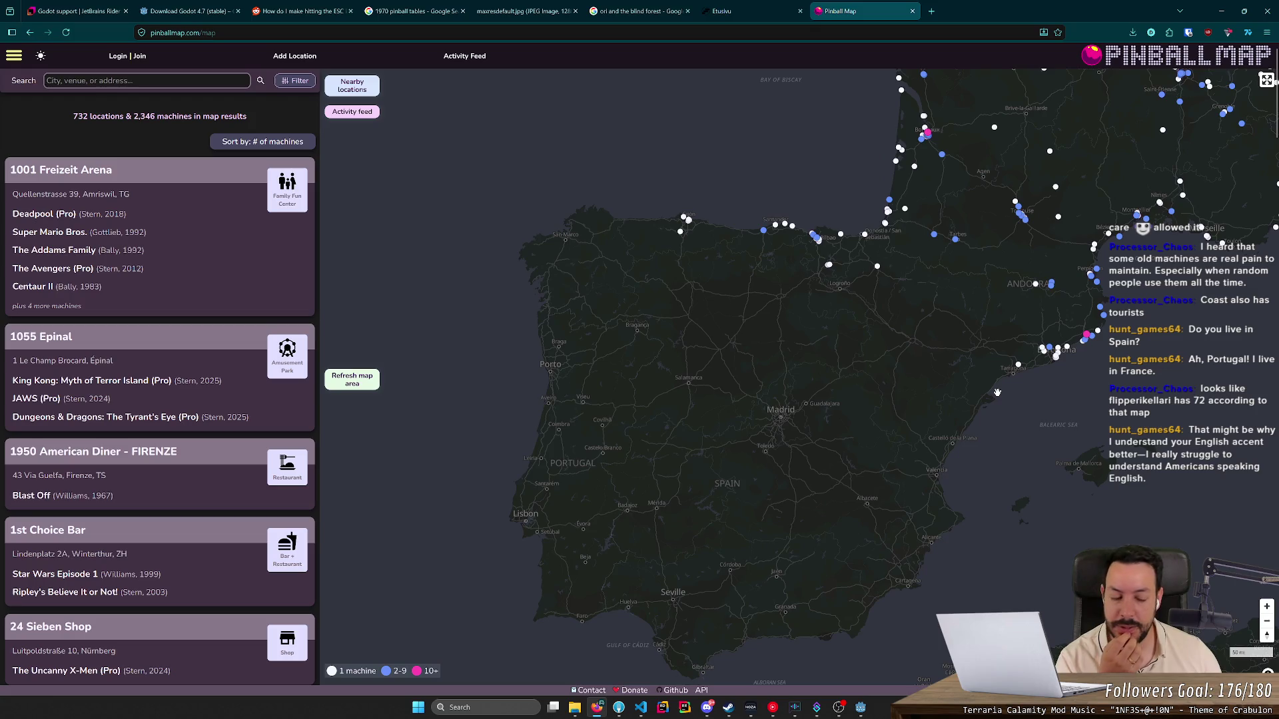
scroll(705, 319, "down", 3)
scroll(675, 313, "down", 2)
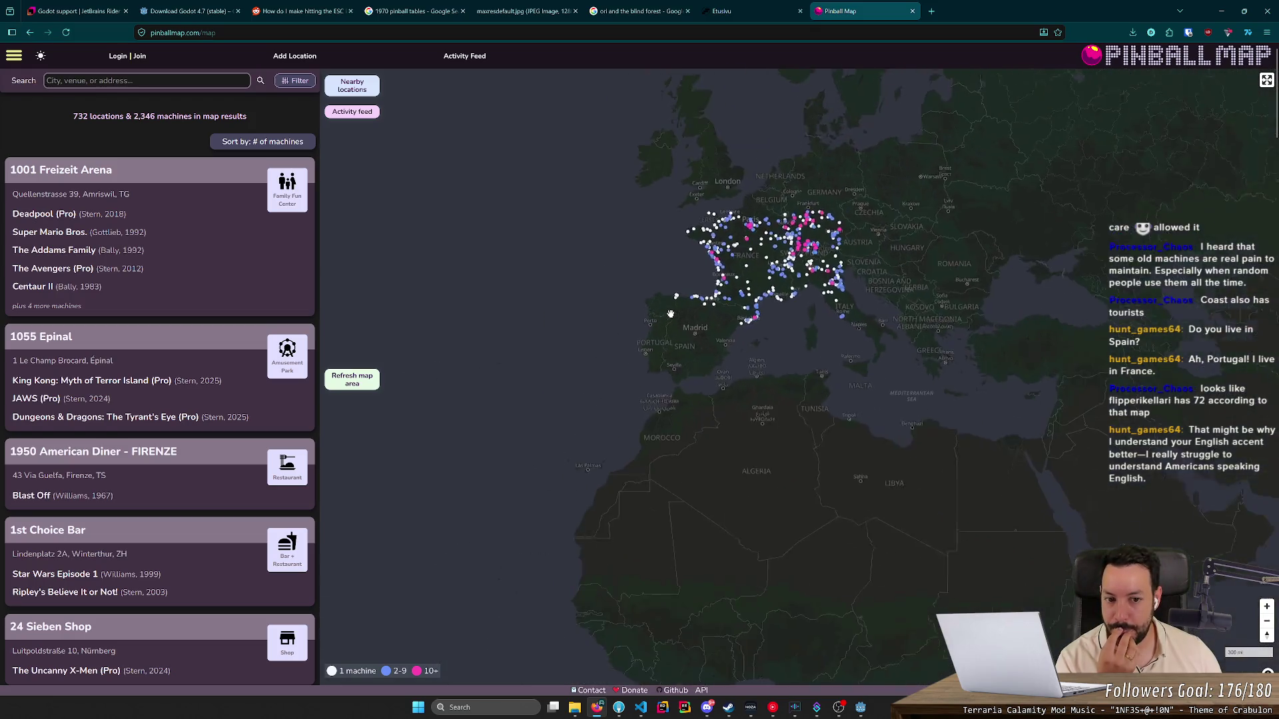
scroll(644, 319, "down", 1)
left_click_drag(629, 315, 717, 380)
scroll(716, 380, "up", 2)
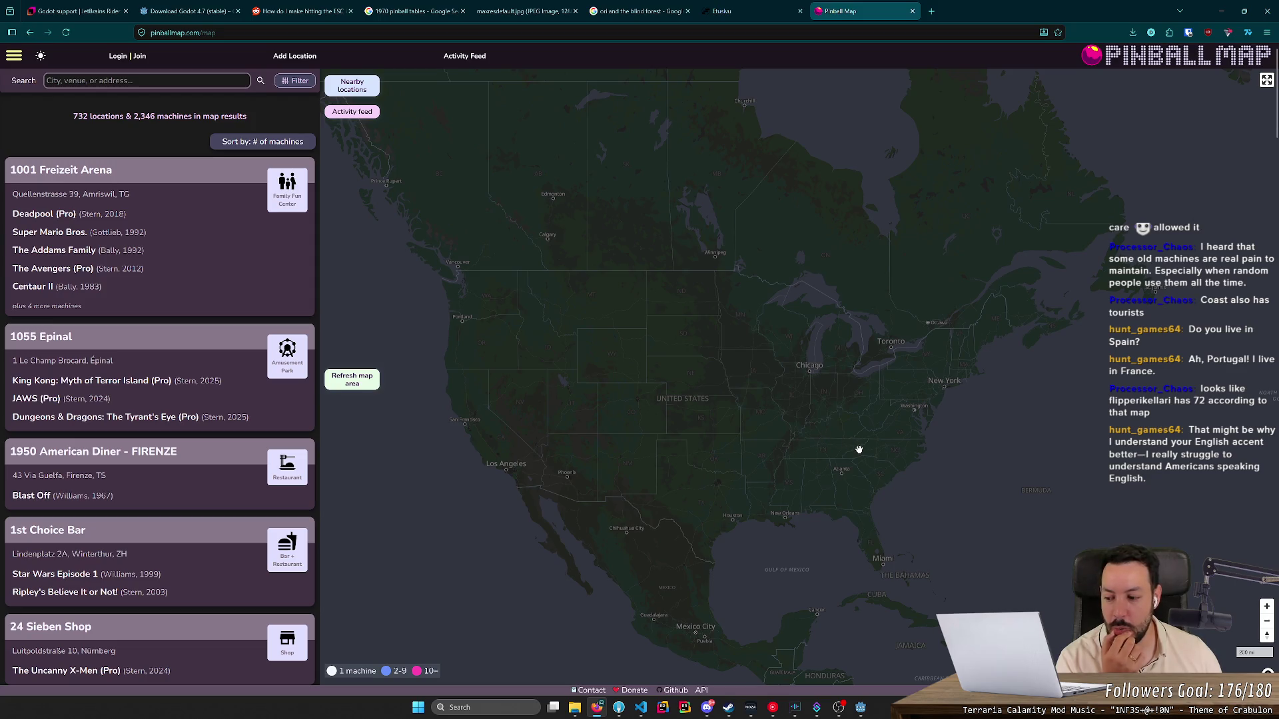
Step: Bring the map back to southwestern Europe, showing all of Iberia
scroll(911, 456, "down", 2)
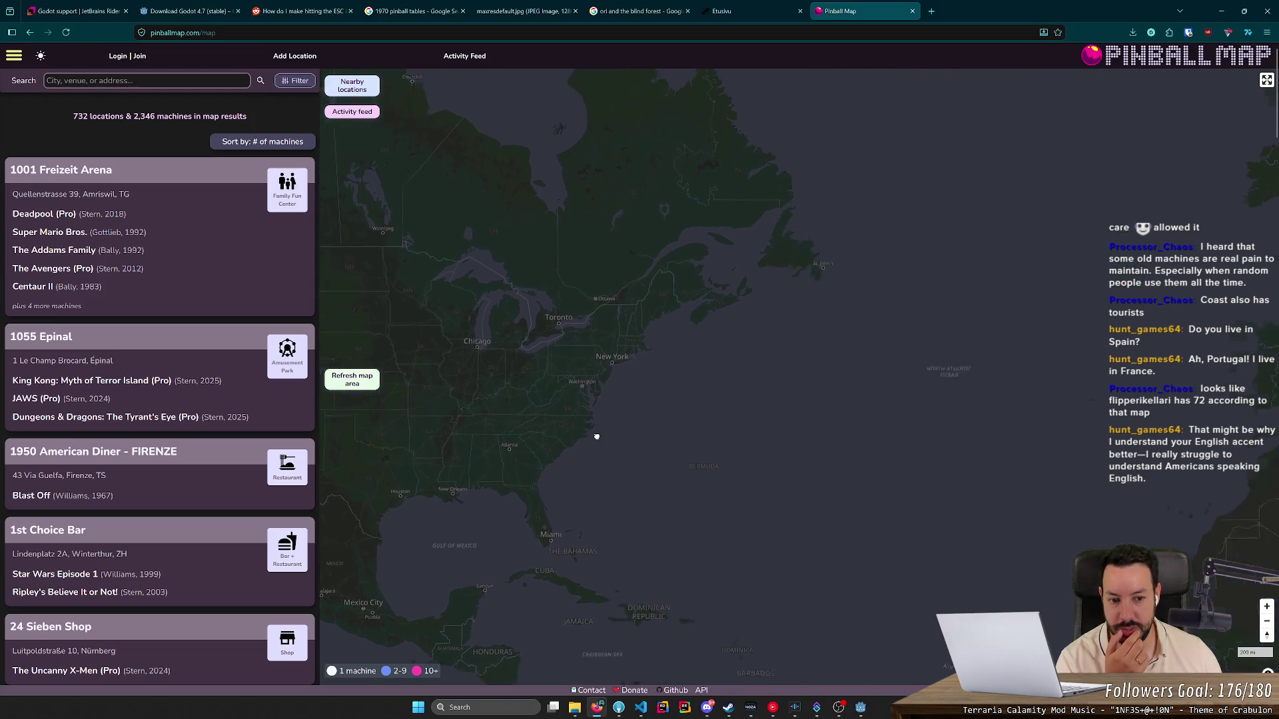
left_click_drag(673, 408, 683, 437)
scroll(566, 434, "up", 2)
left_click_drag(566, 434, 626, 396)
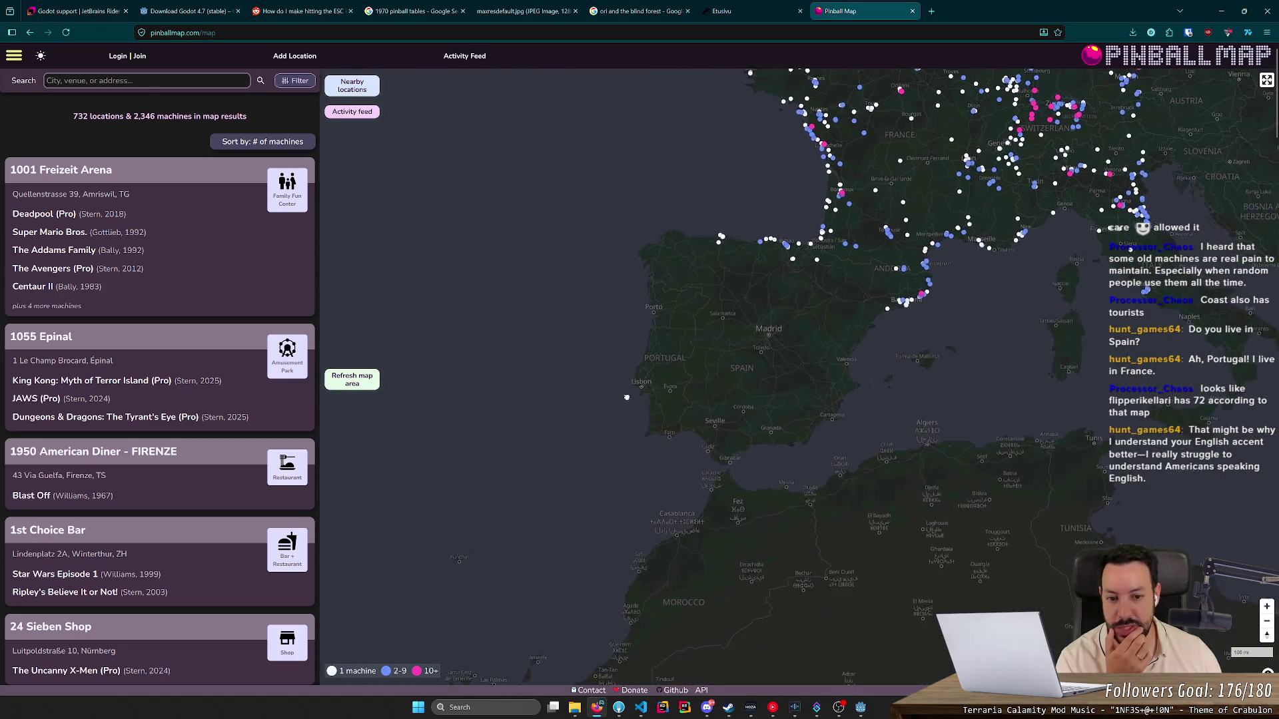
scroll(619, 396, "up", 1)
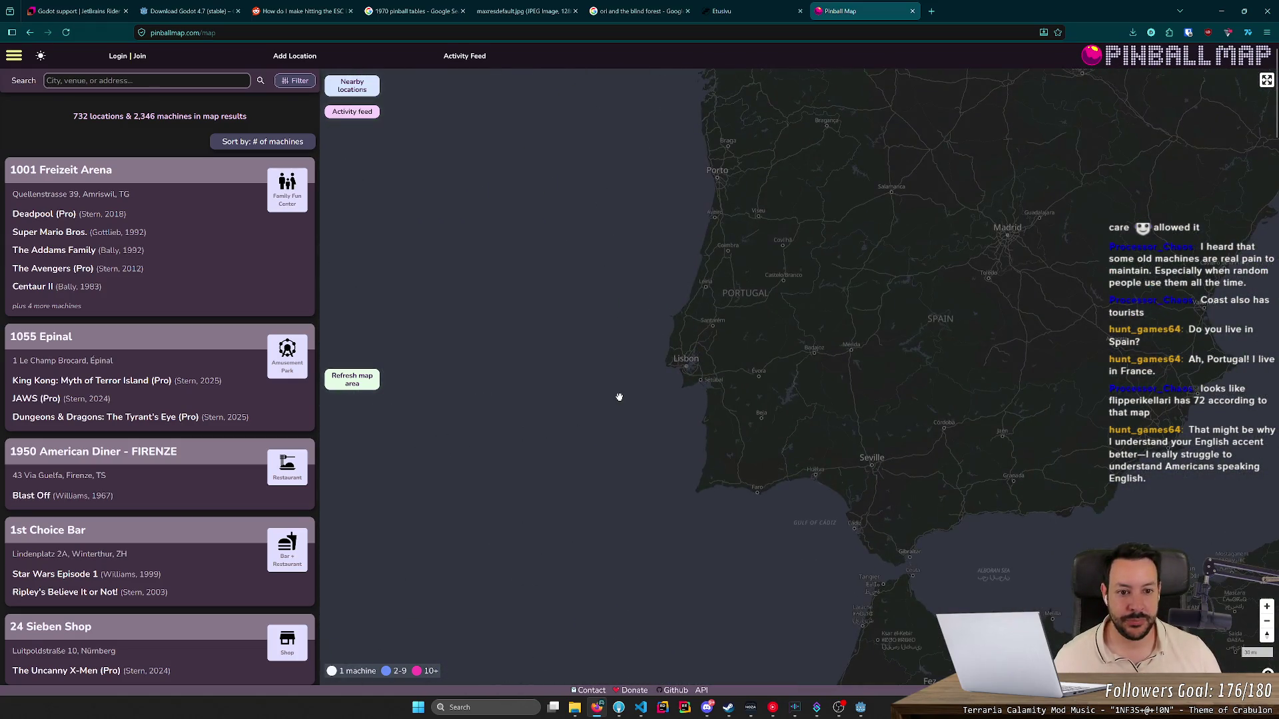
scroll(619, 397, "down", 1)
left_click_drag(619, 397, 606, 476)
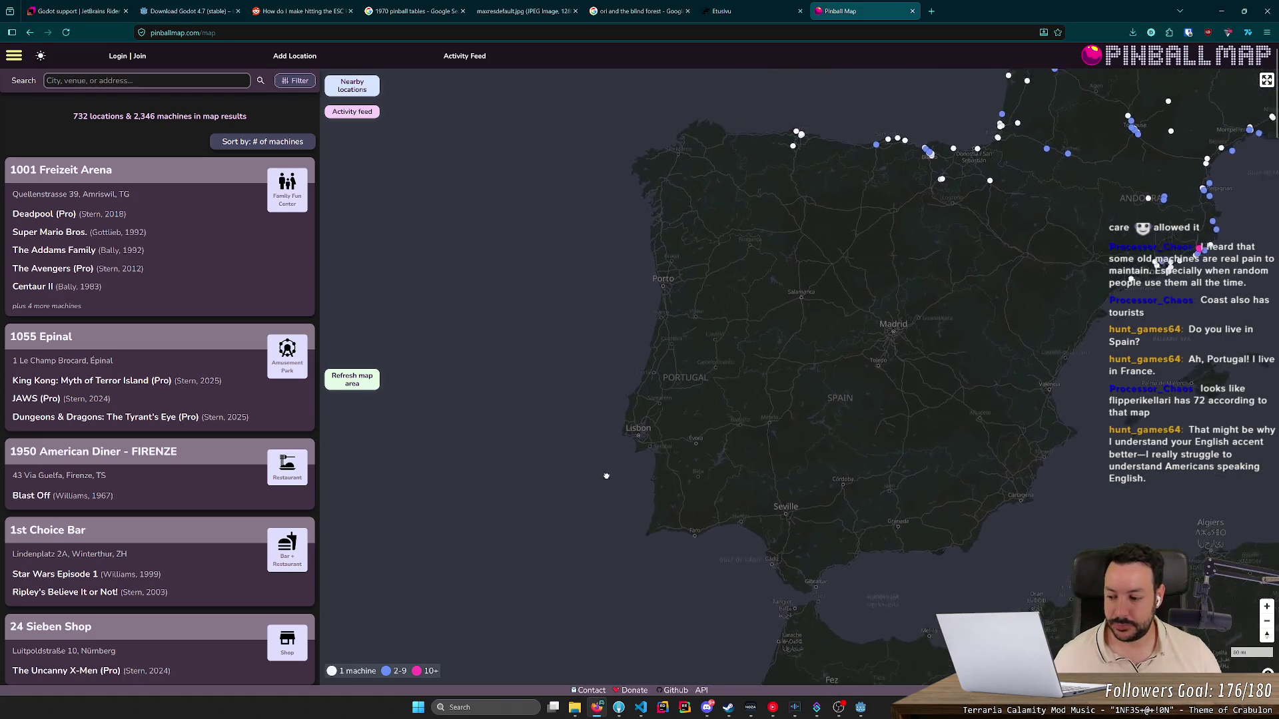
scroll(599, 493, "down", 3)
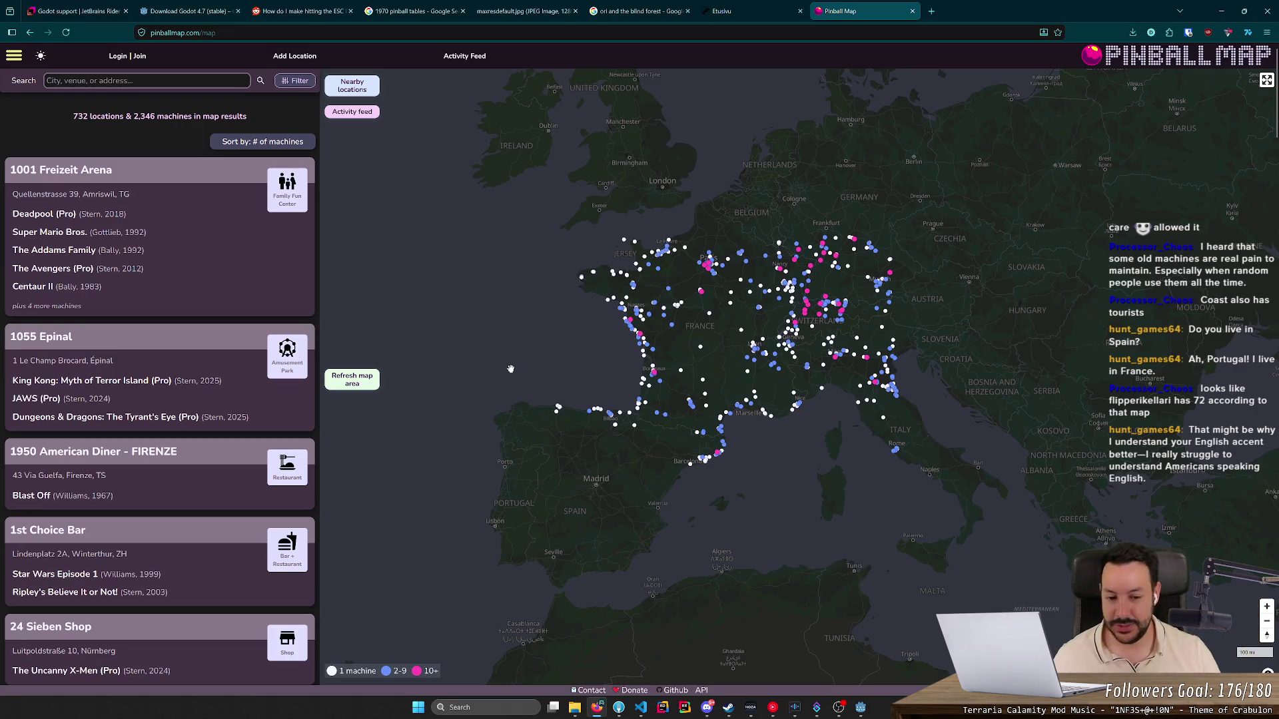
scroll(518, 395, "up", 1)
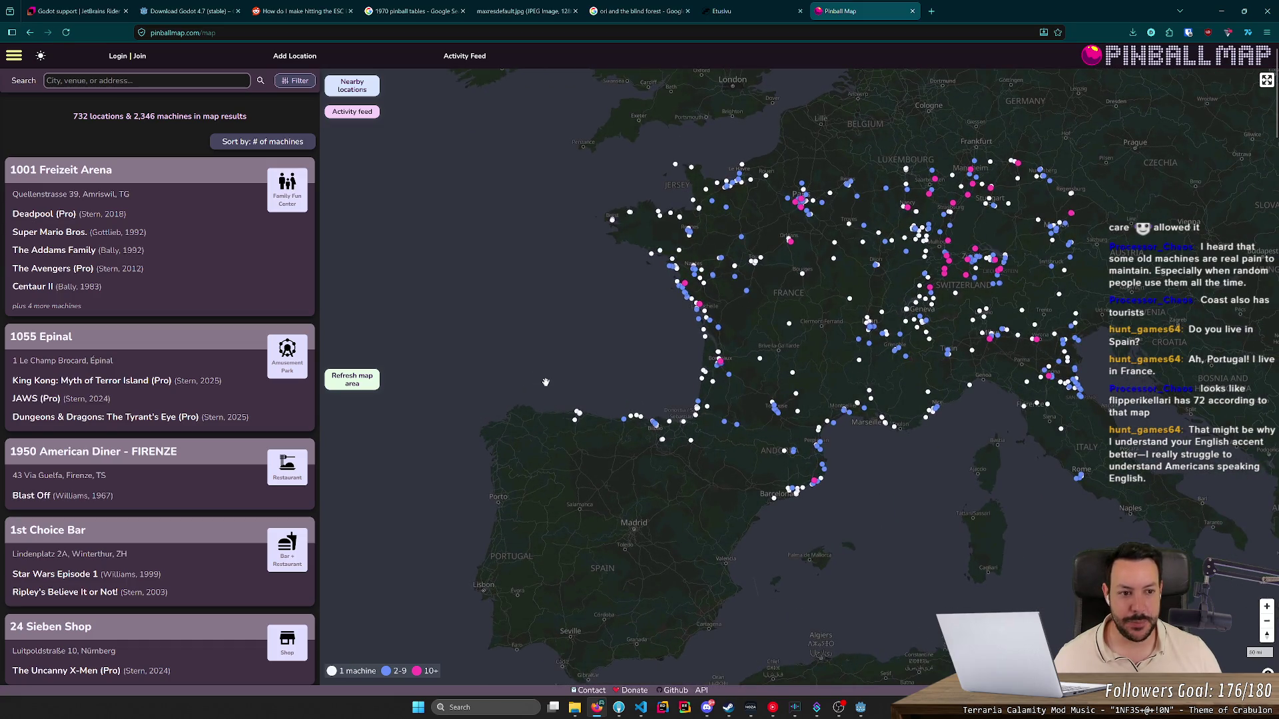
scroll(545, 382, "down", 1)
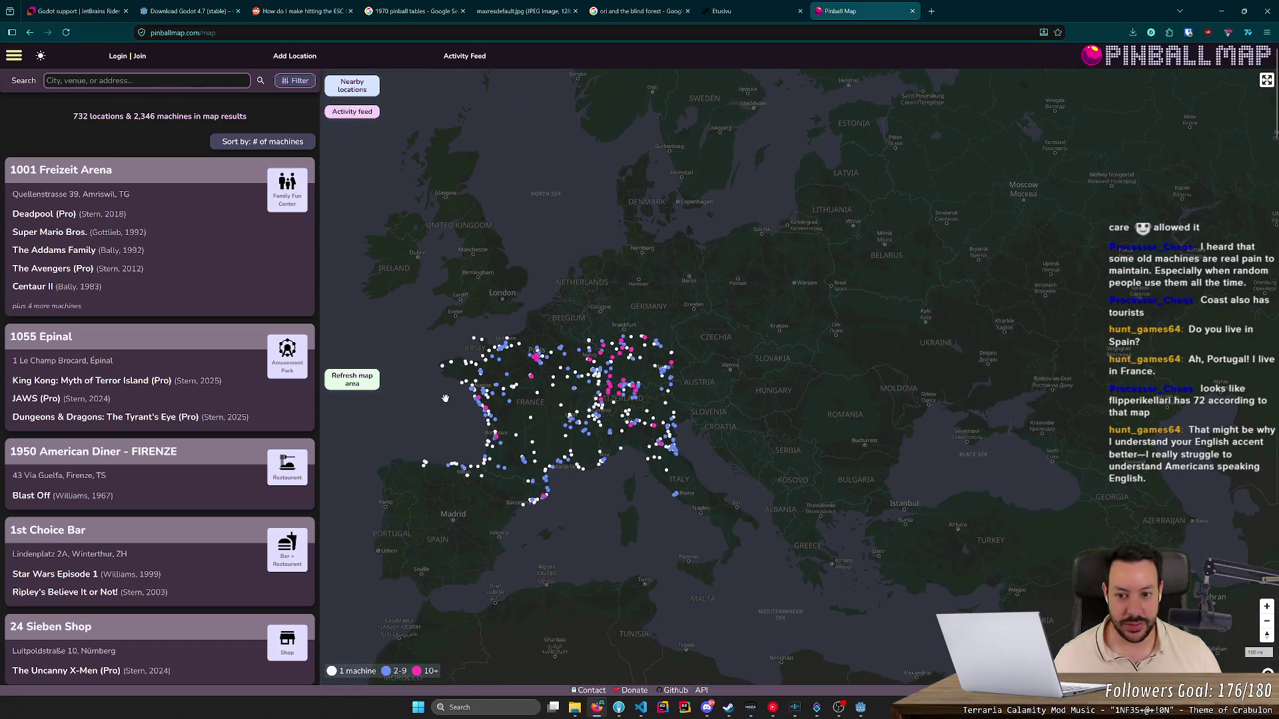
scroll(445, 398, "up", 1)
Step: Centre on Spain, then shift east and north until France is in view
mouse_move(399, 606)
left_mouse_down()
mouse_move(510, 426)
mouse_move(569, 395)
left_mouse_up()
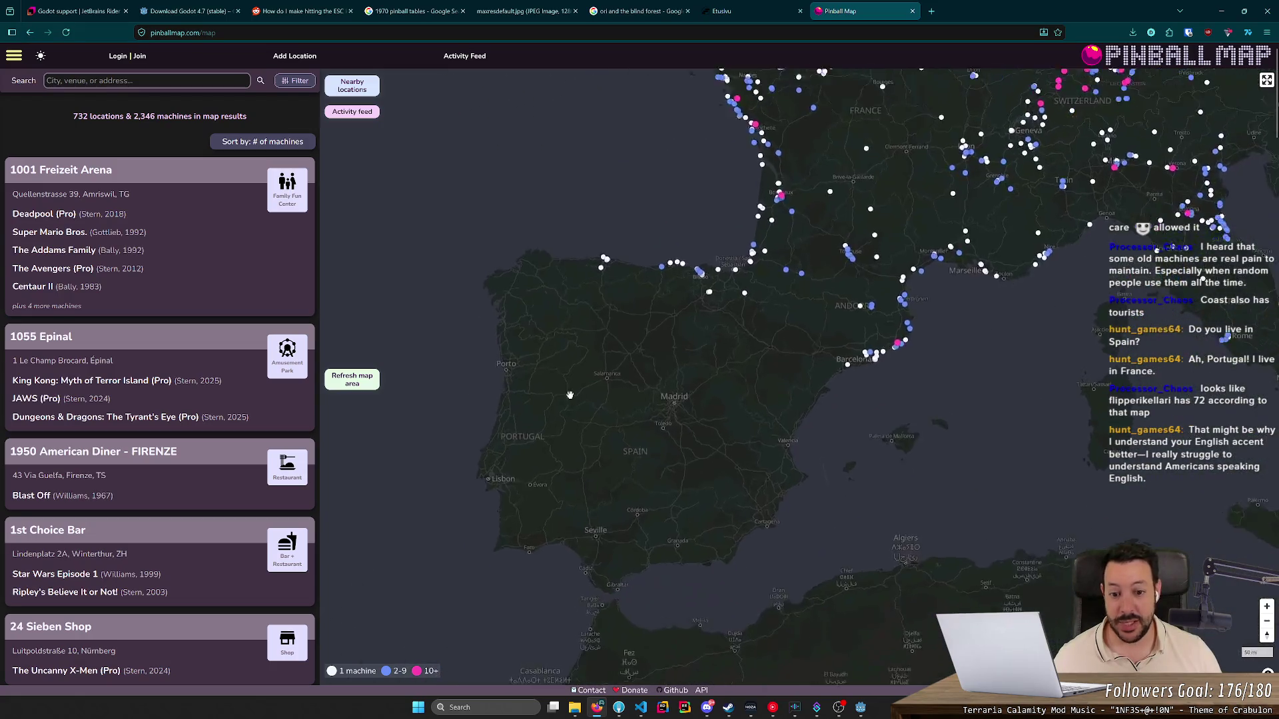
scroll(570, 396, "up", 1)
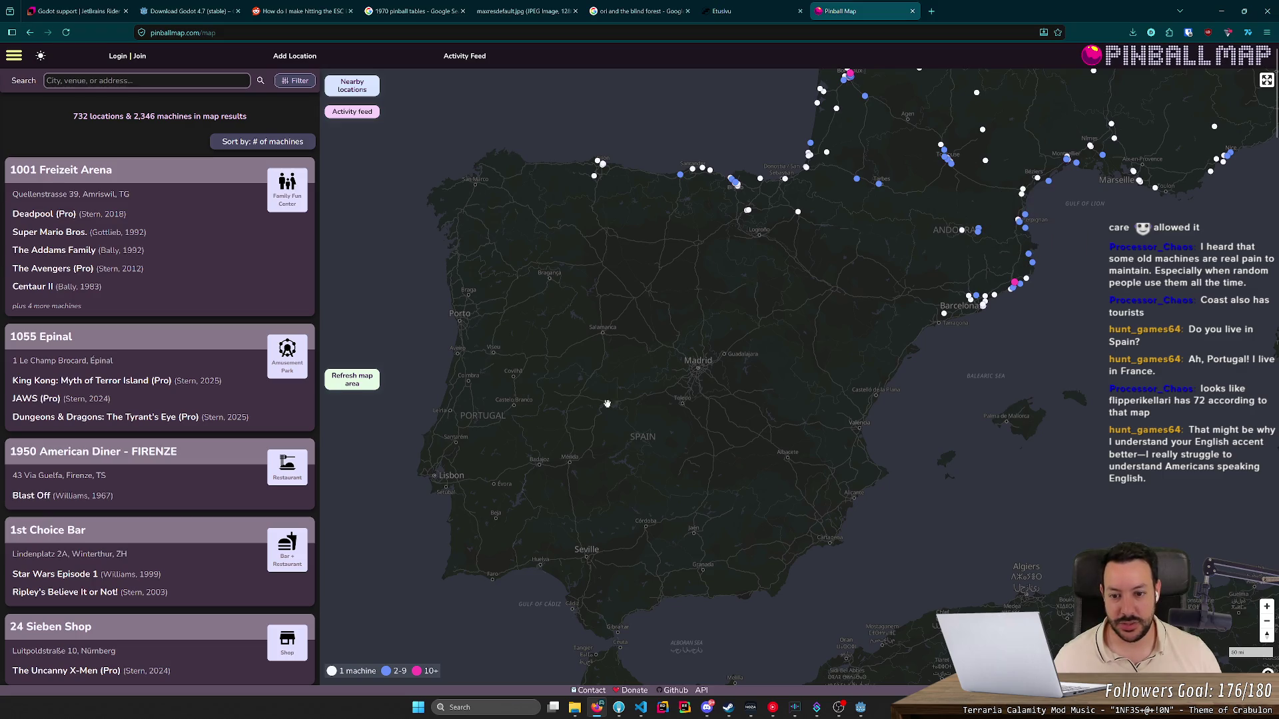
scroll(755, 532, "down", 2)
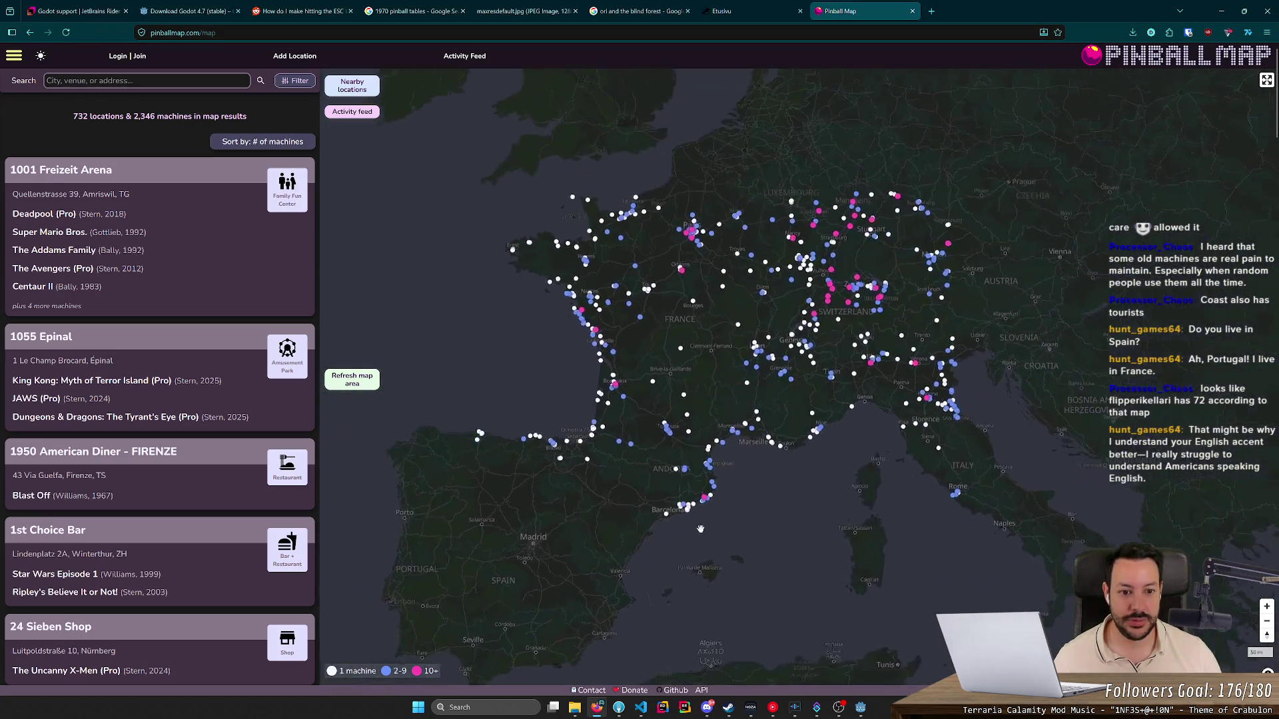
scroll(754, 532, "down", 1)
left_click_drag(754, 532, 753, 392)
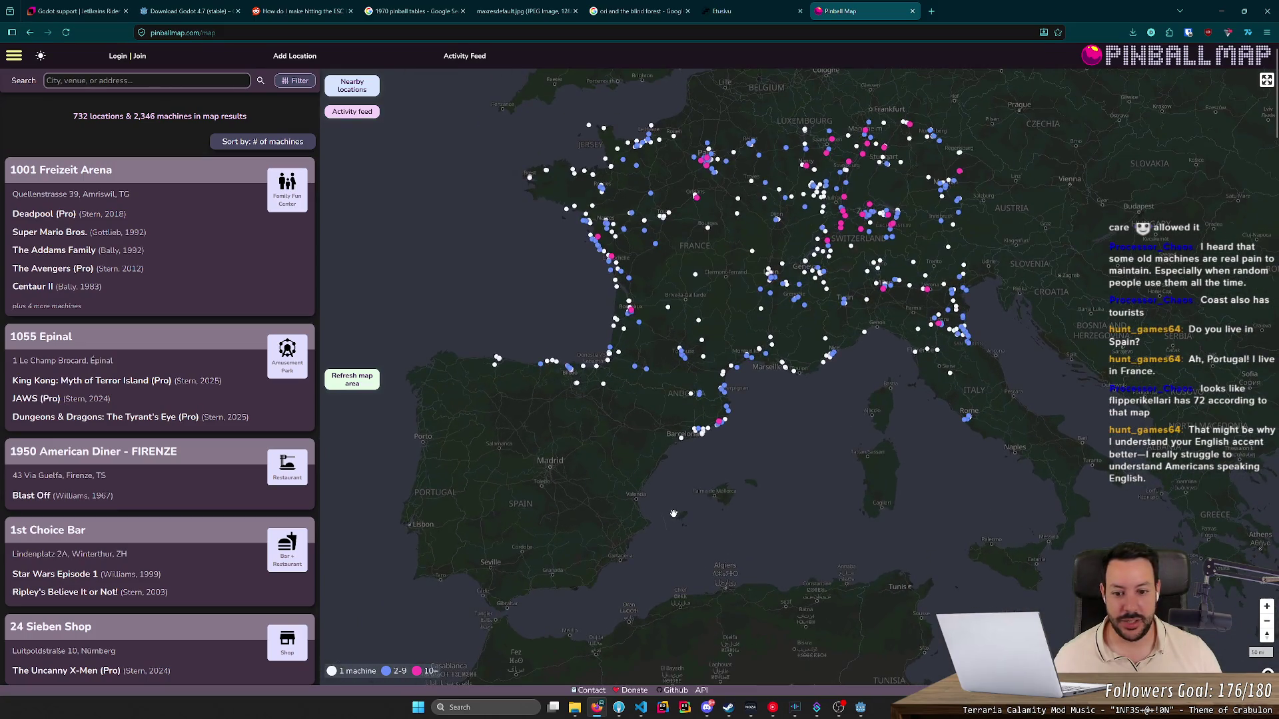
scroll(749, 397, "up", 1)
left_click_drag(761, 483, 839, 470)
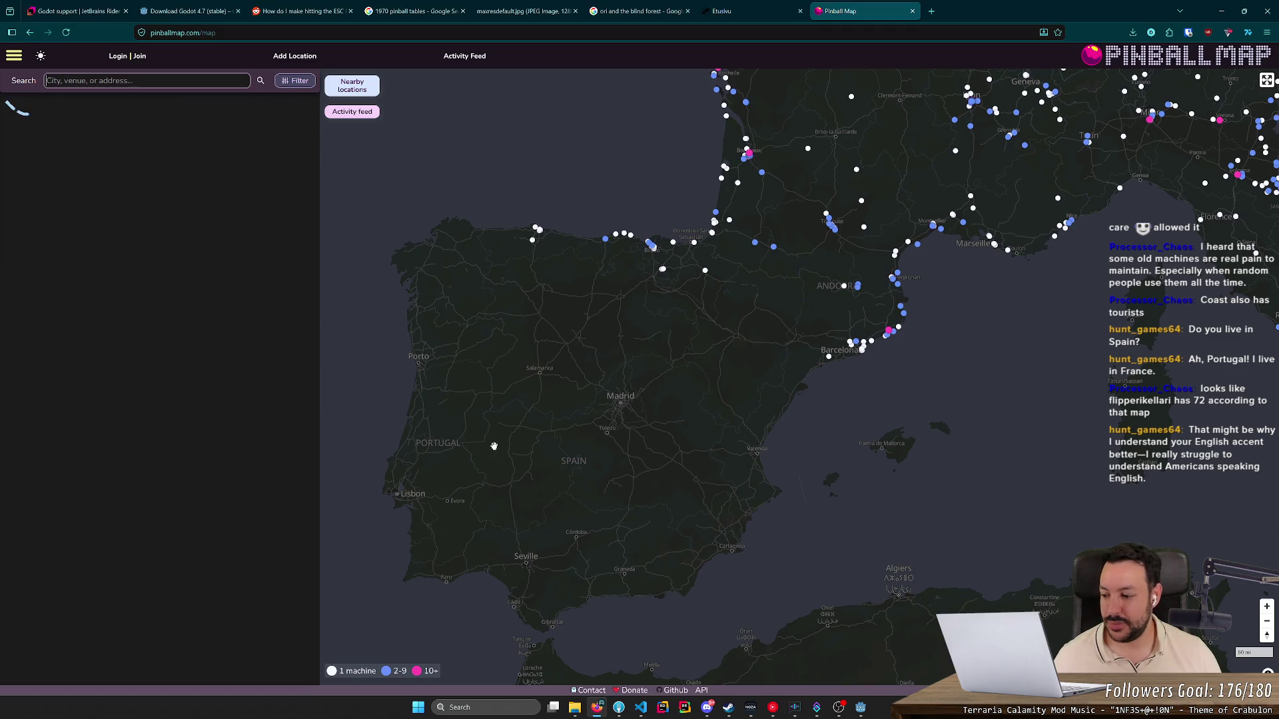
left_click_drag(778, 374, 706, 560)
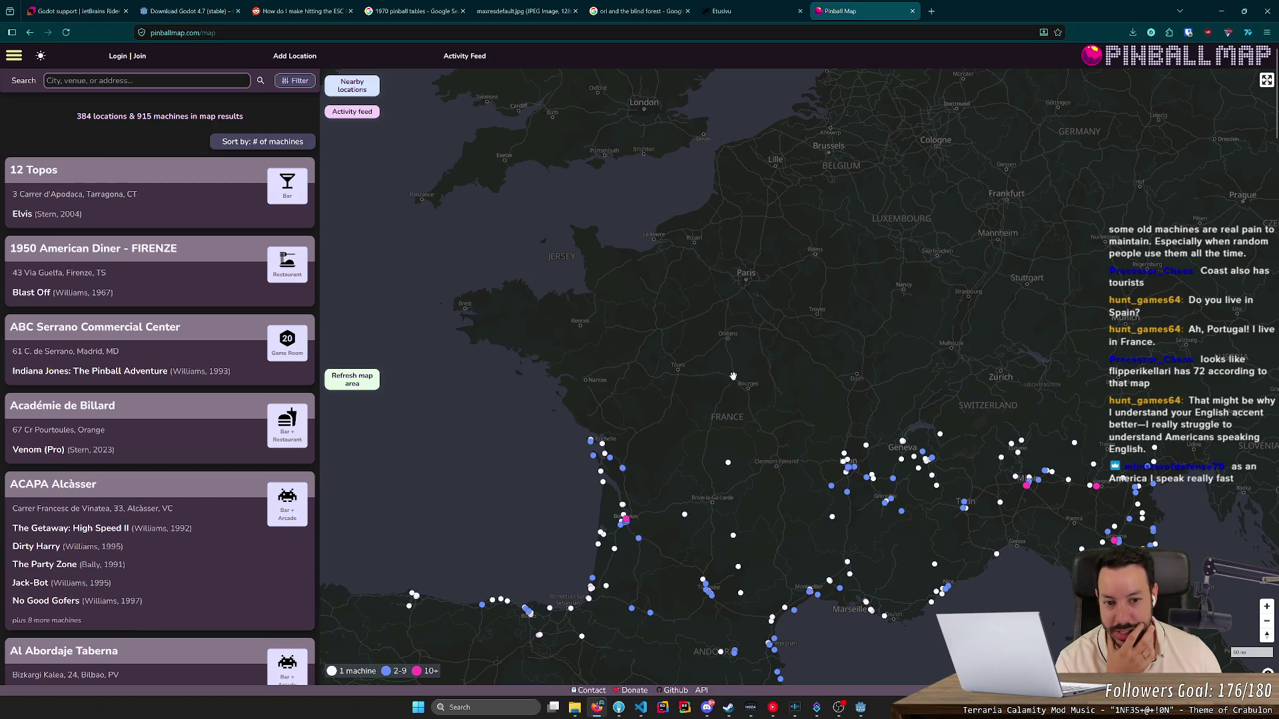
Step: Refresh to 1,181 locations, zoom into Paris and open Paris Pinball Museum's 185 machines
left_click(360, 380)
scroll(734, 301, "up", 5)
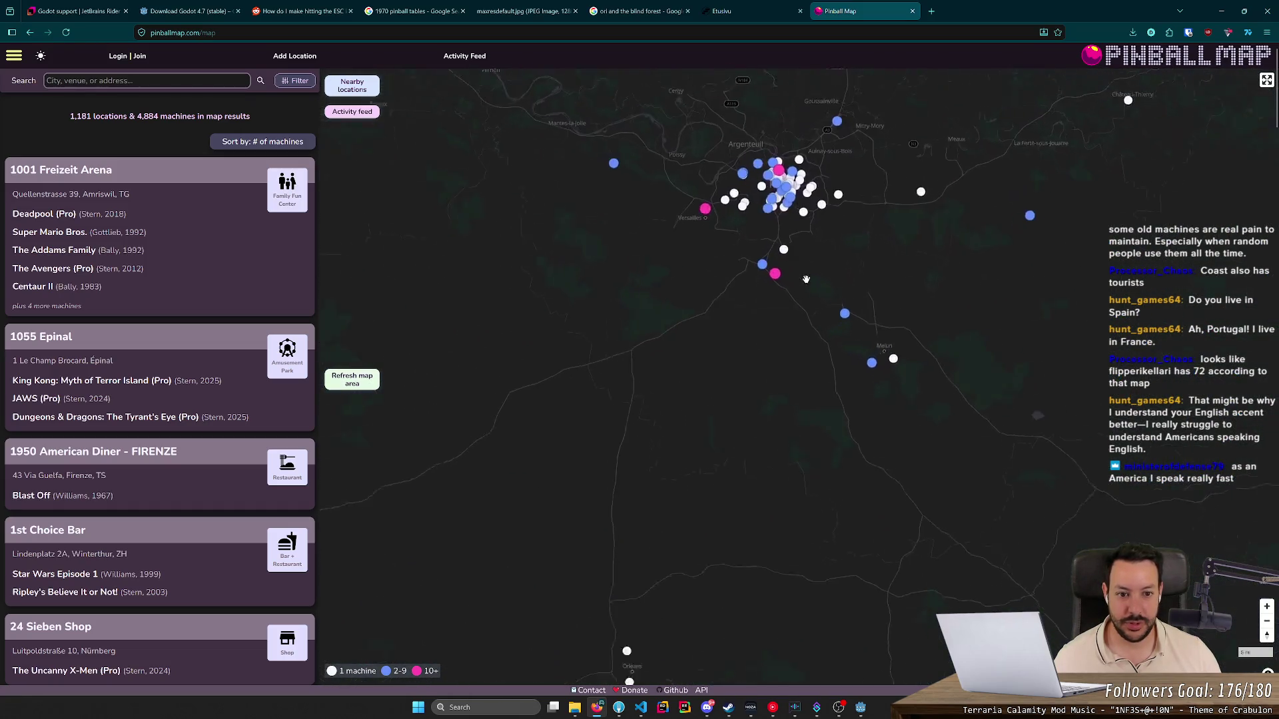
scroll(772, 360, "up", 3)
scroll(772, 360, "up", 2)
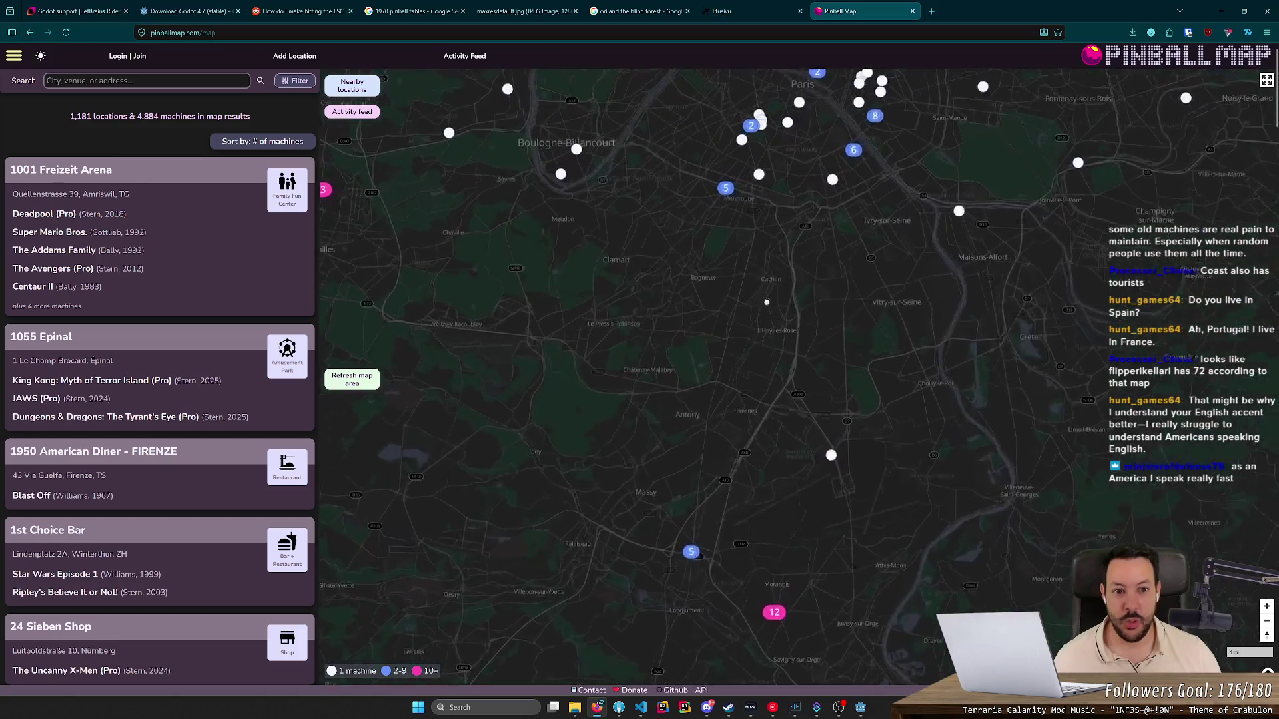
left_click_drag(779, 100, 776, 236)
scroll(776, 237, "up", 4)
scroll(608, 324, "up", 3)
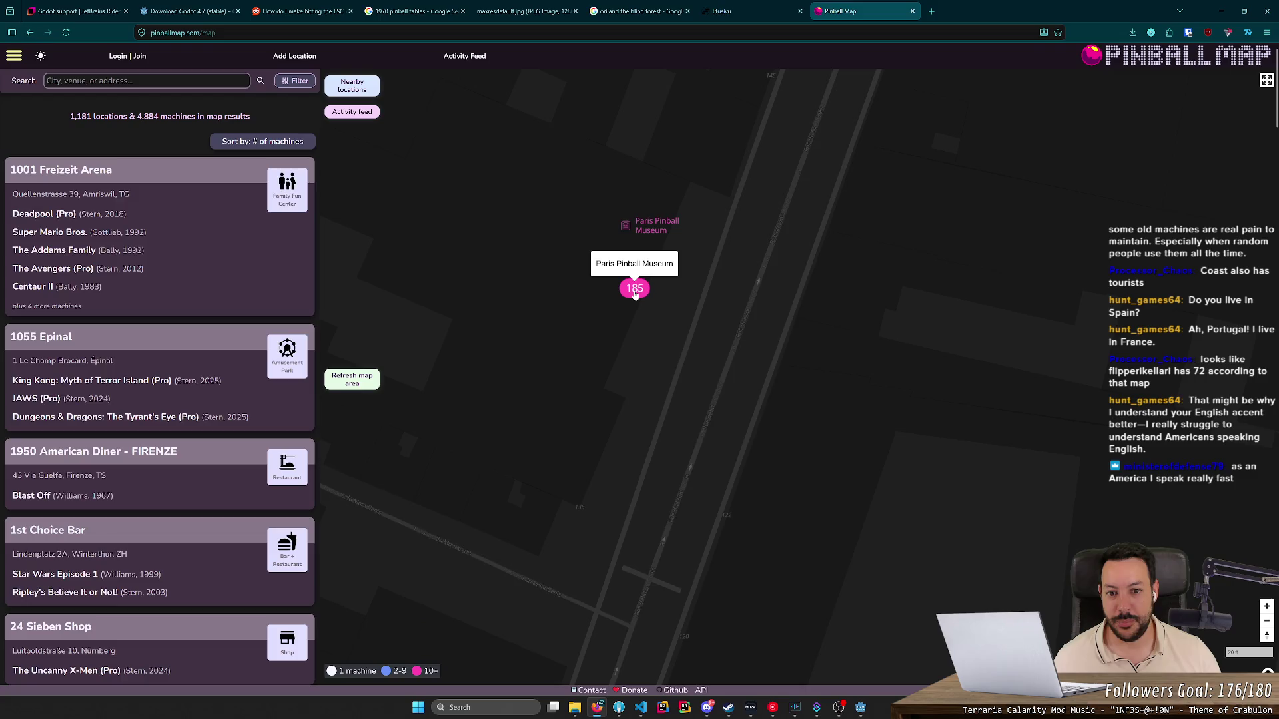
left_click(635, 291)
Step: Pan and zoom the map from North America across the Atlantic to centre on France
scroll(223, 381, "down", 1)
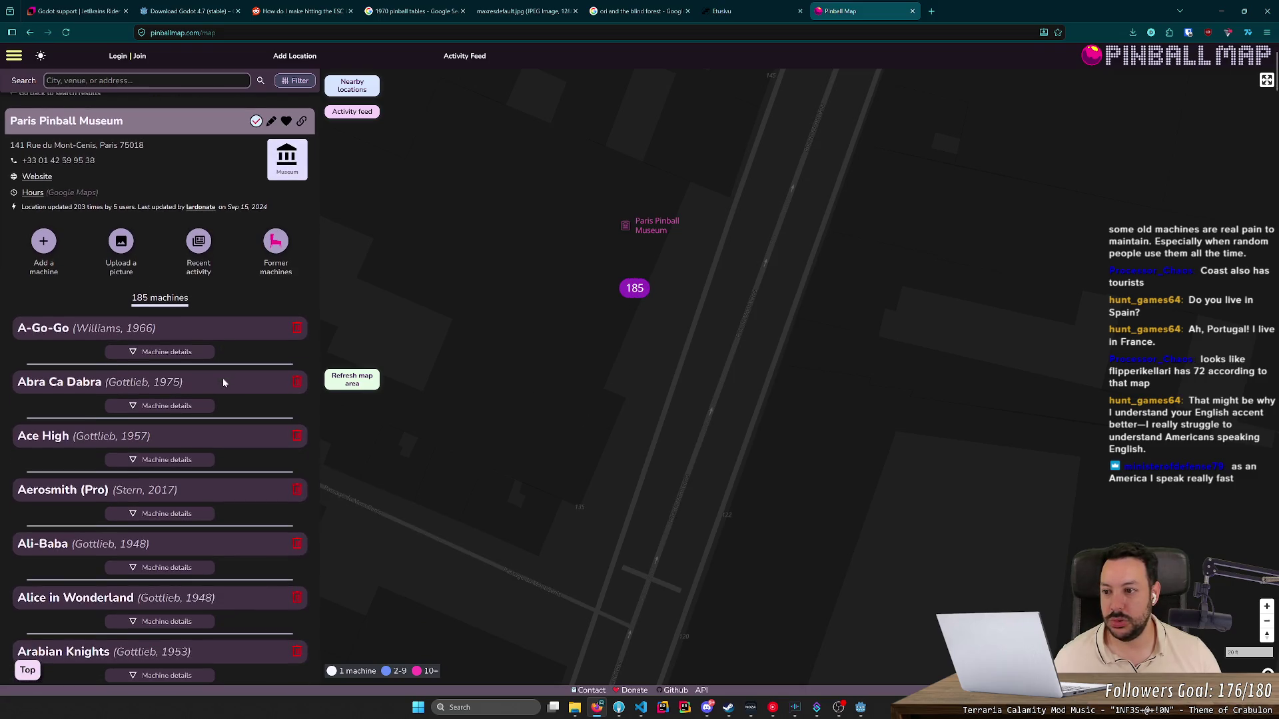
scroll(677, 408, "down", 2)
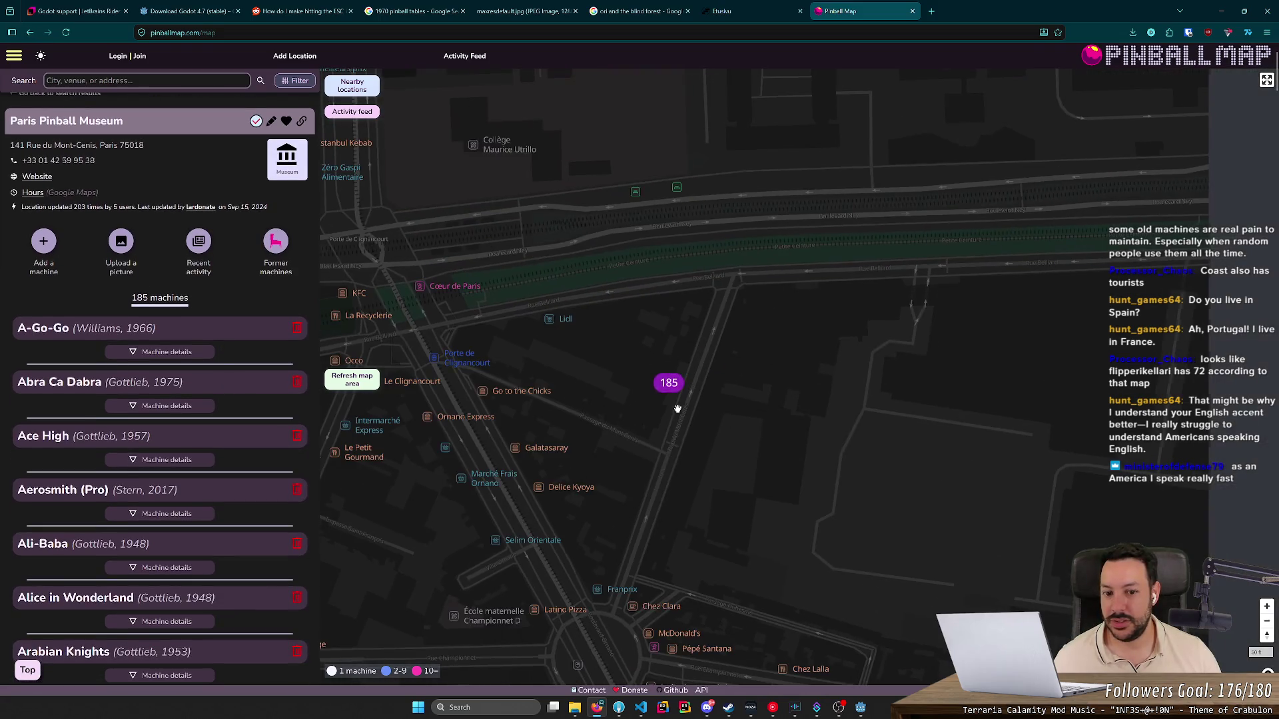
scroll(680, 448, "down", 8)
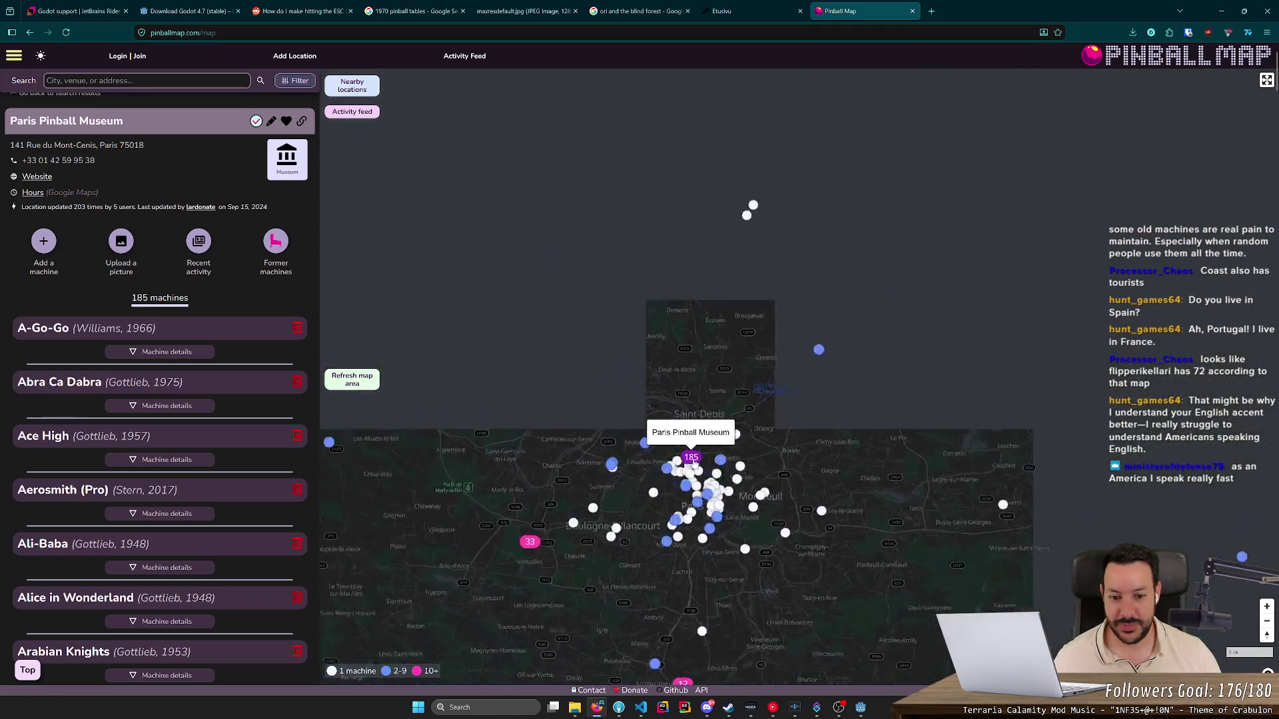
scroll(696, 467, "down", 3)
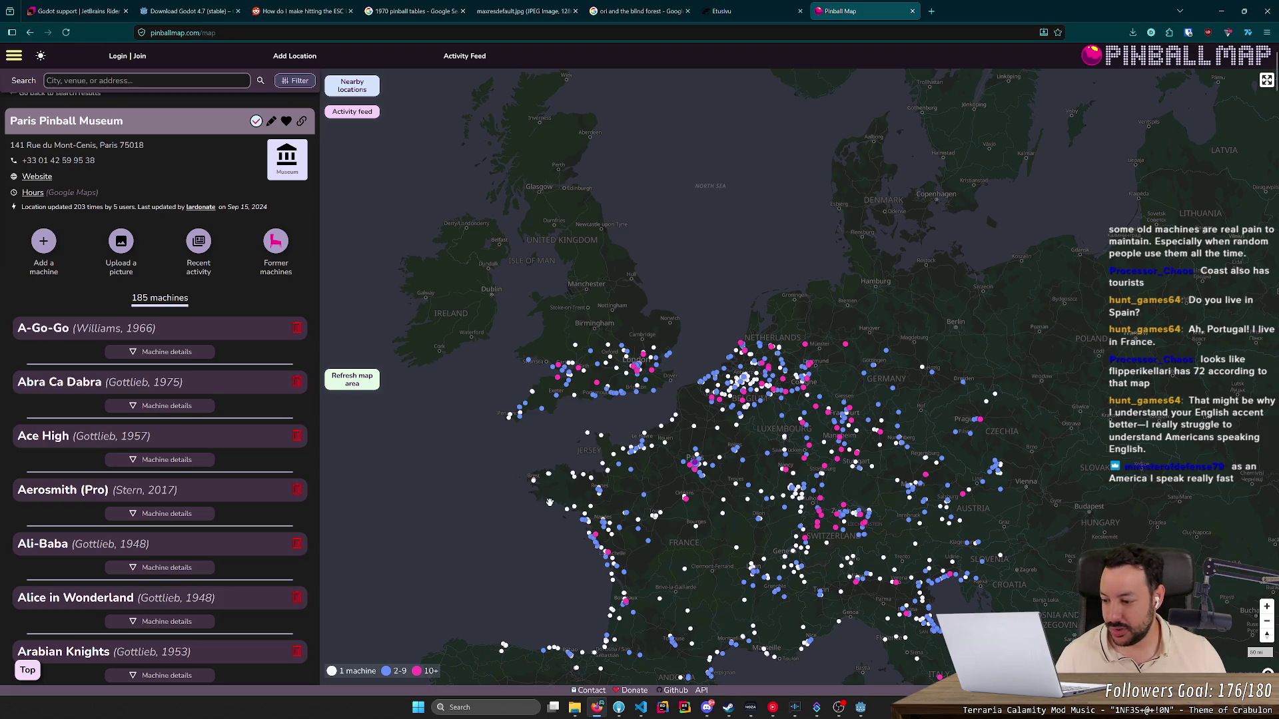
left_click_drag(550, 502, 674, 435)
scroll(674, 434, "down", 1)
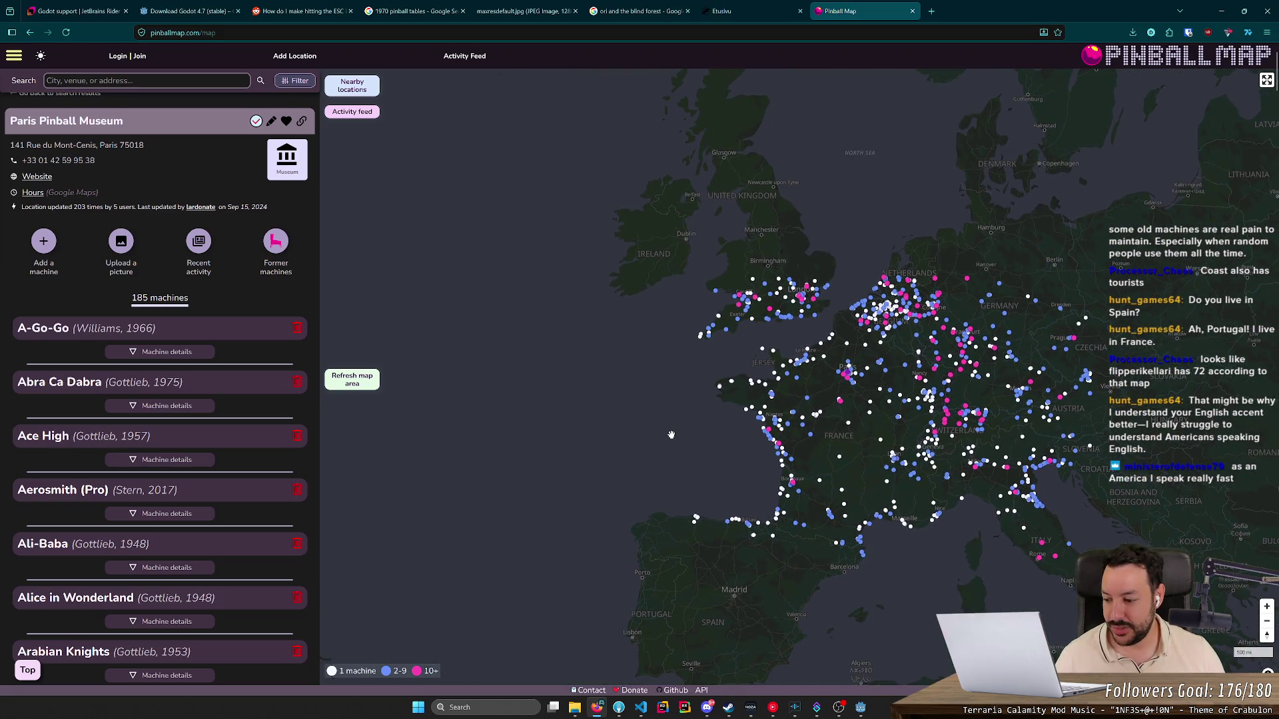
scroll(643, 421, "down", 1)
left_click_drag(608, 409, 1059, 357)
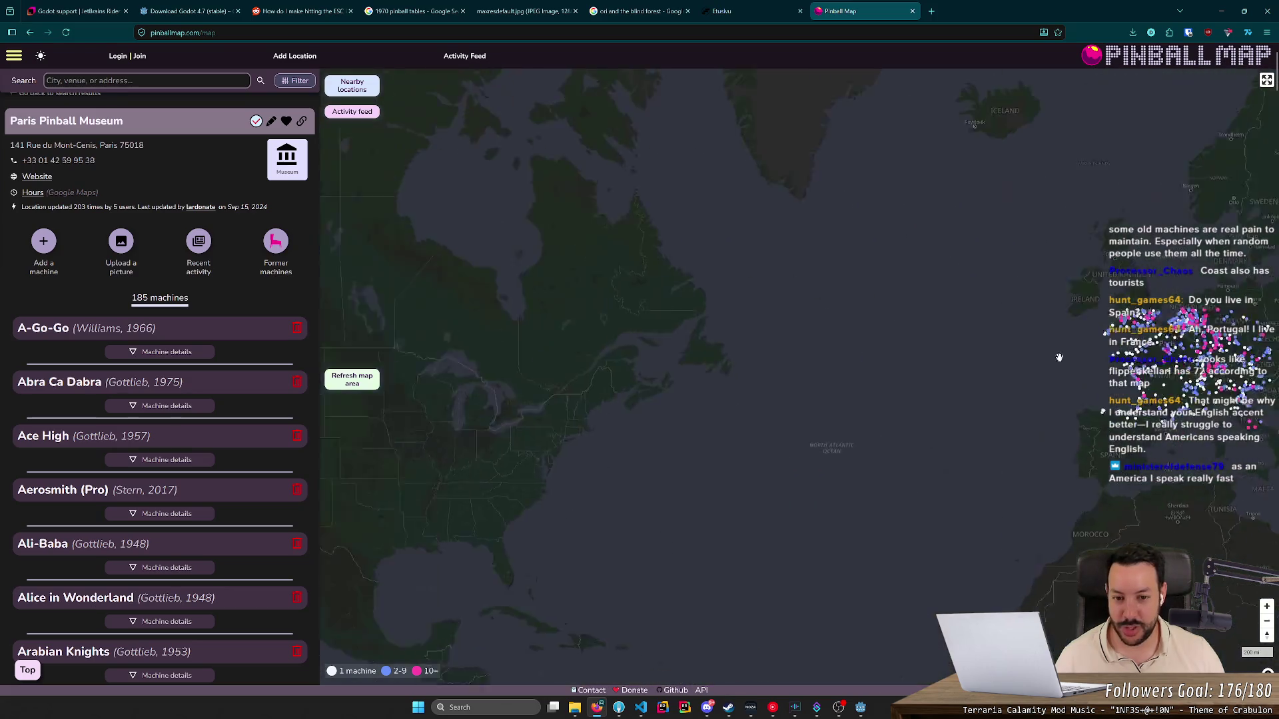
left_click_drag(972, 398, 397, 422)
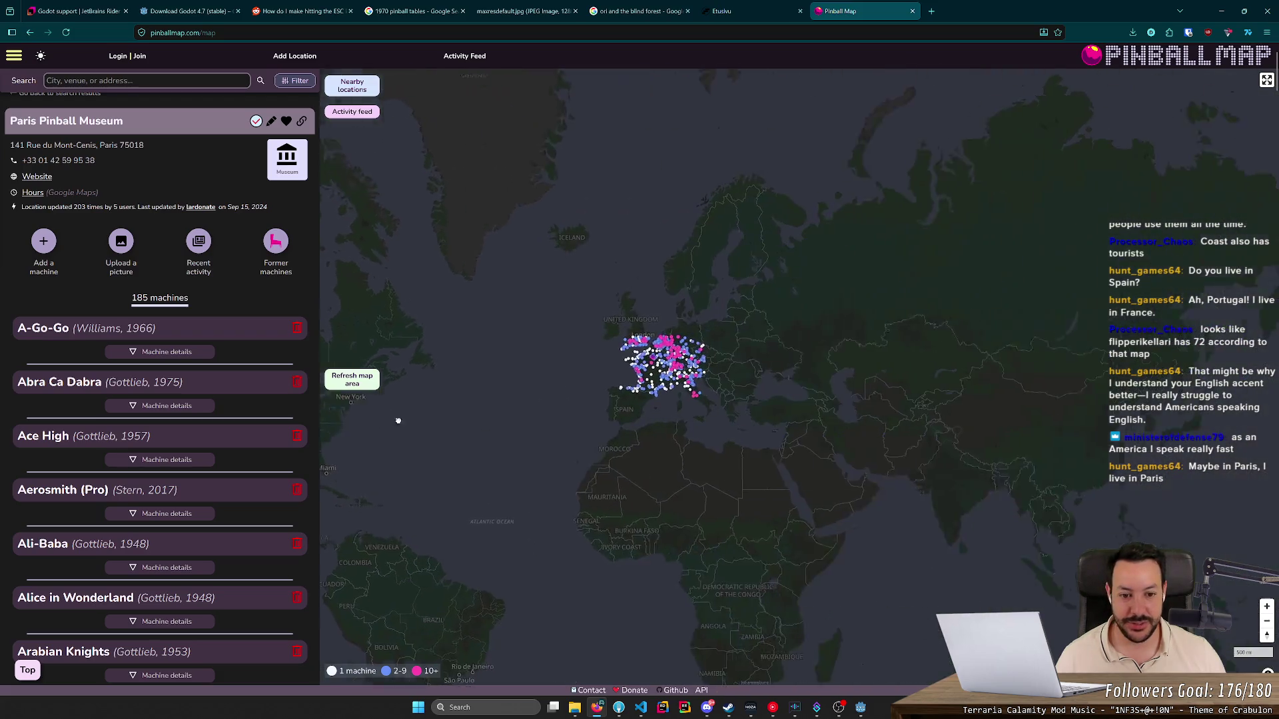
scroll(434, 403, "up", 3)
left_click_drag(742, 392, 587, 351)
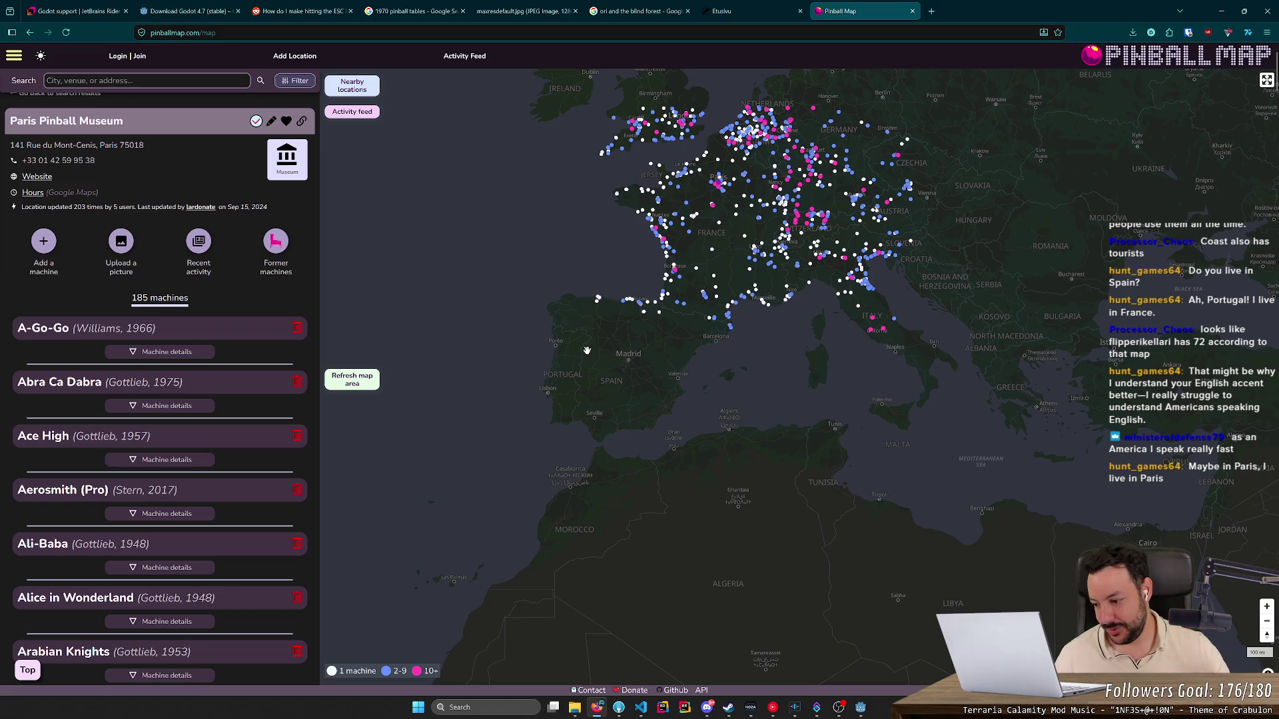
scroll(718, 179, "up", 5)
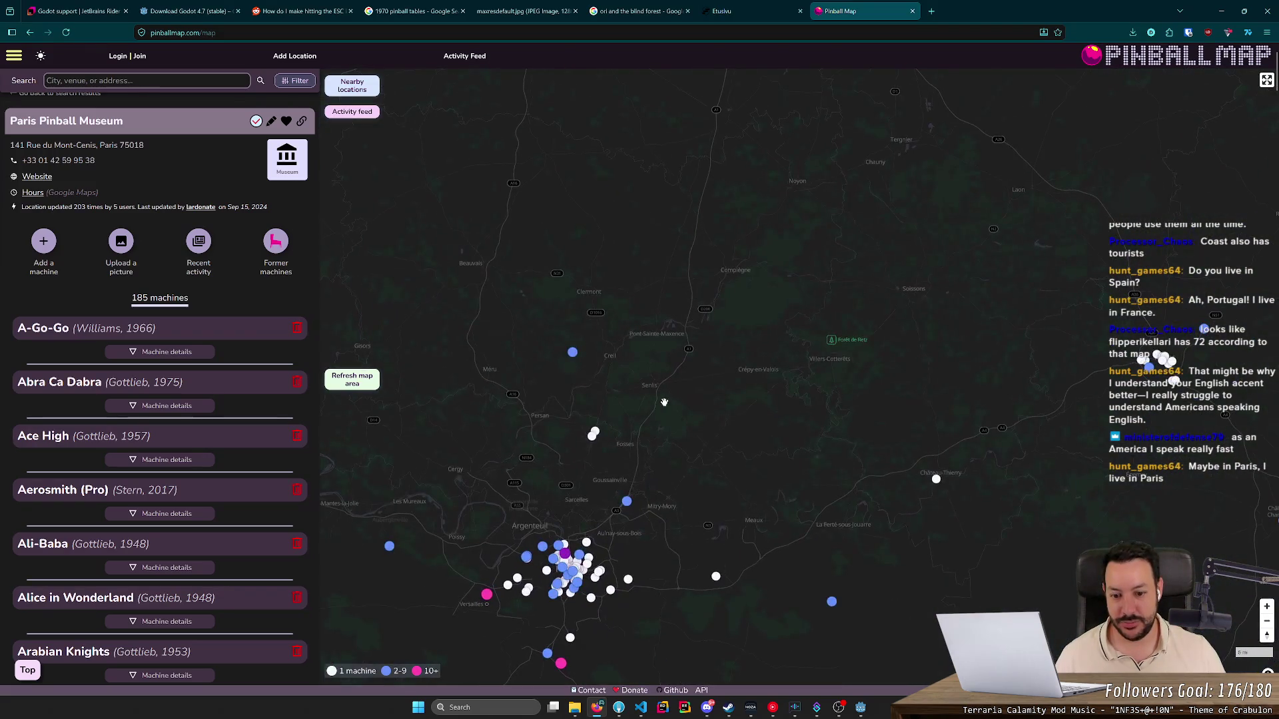
scroll(669, 444, "up", 6)
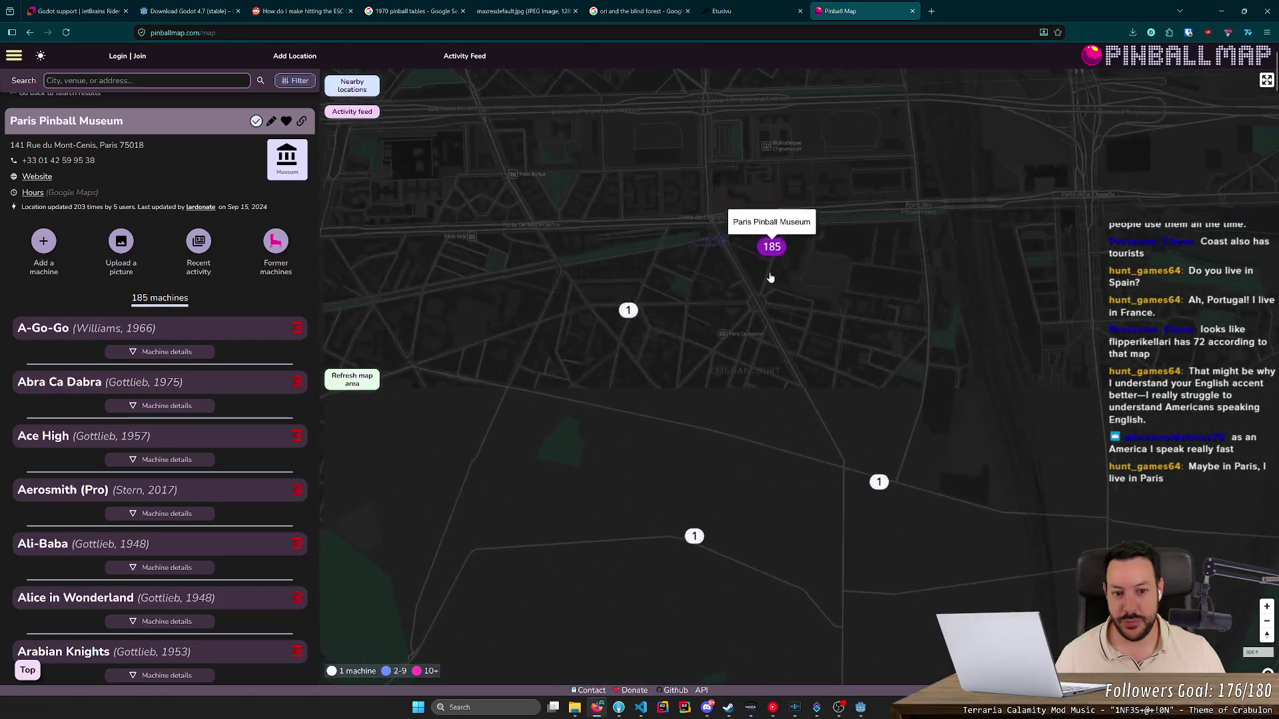
Step: Zoom into Paris to the Paris Pinball Museum's 185 marker and open its website
mouse_move(787, 196)
left_mouse_down()
mouse_move(733, 346)
mouse_move(706, 313)
left_mouse_up()
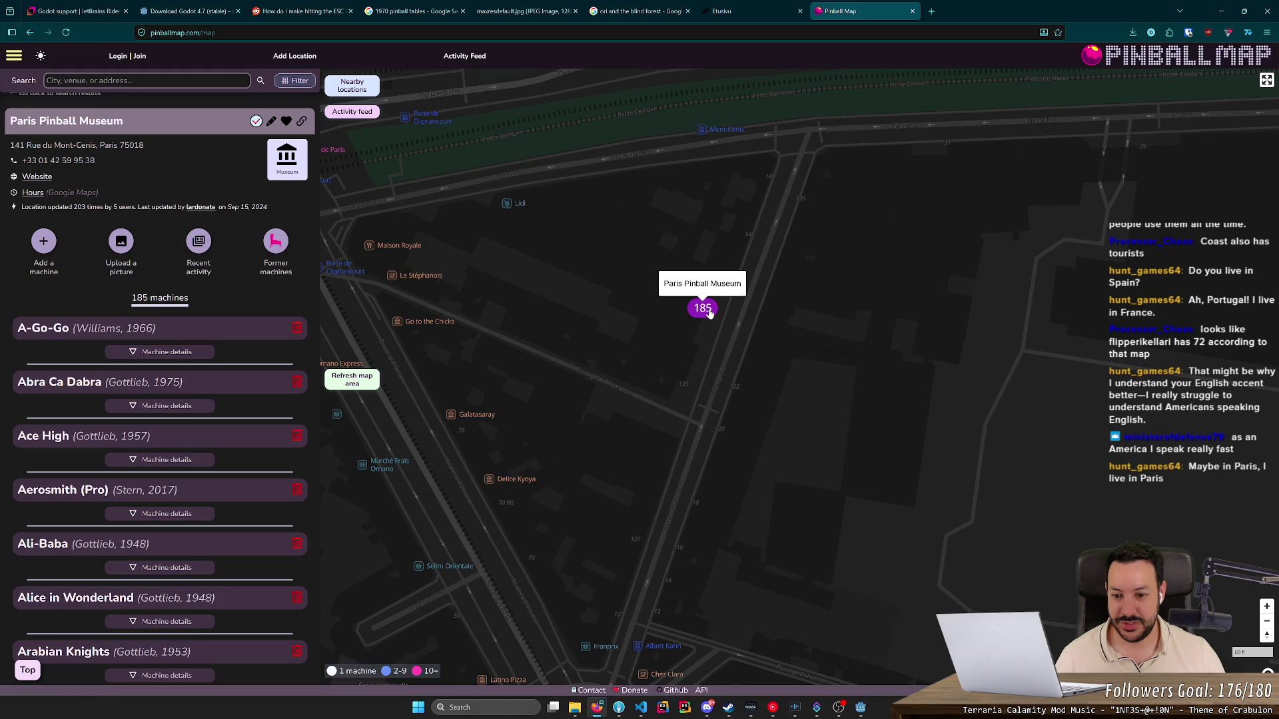
scroll(709, 313, "down", 3)
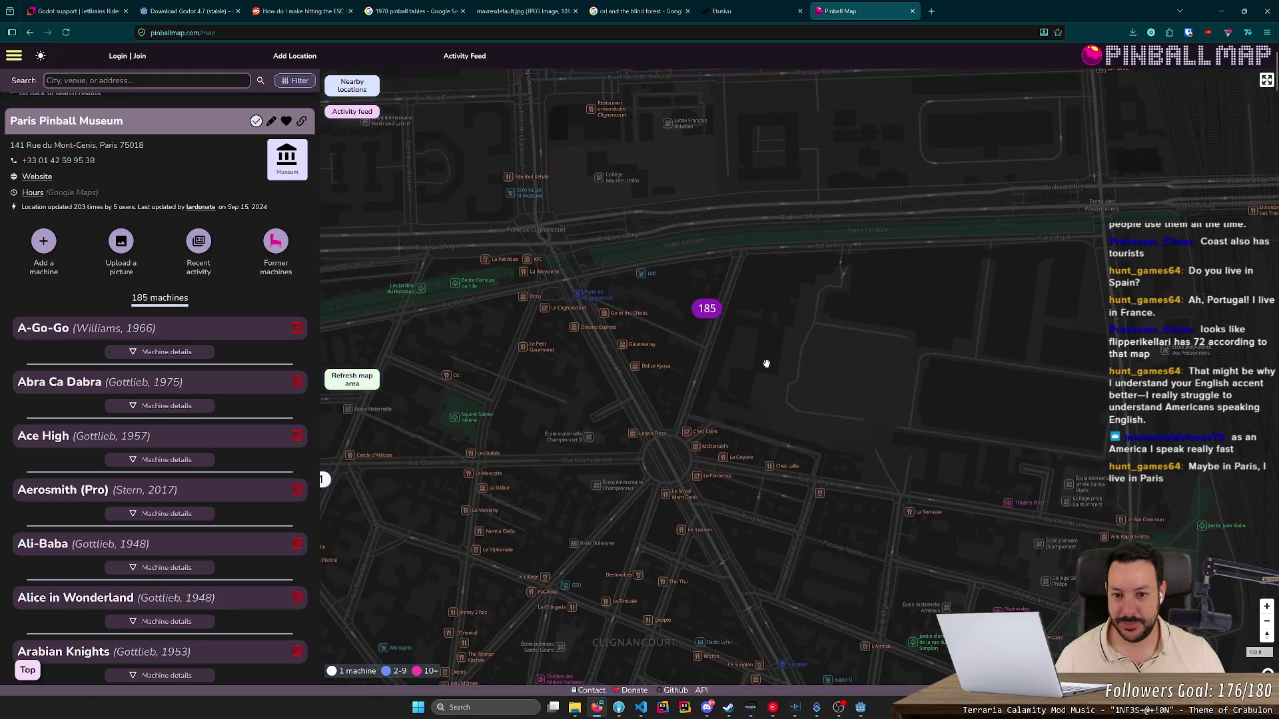
scroll(766, 364, "down", 5)
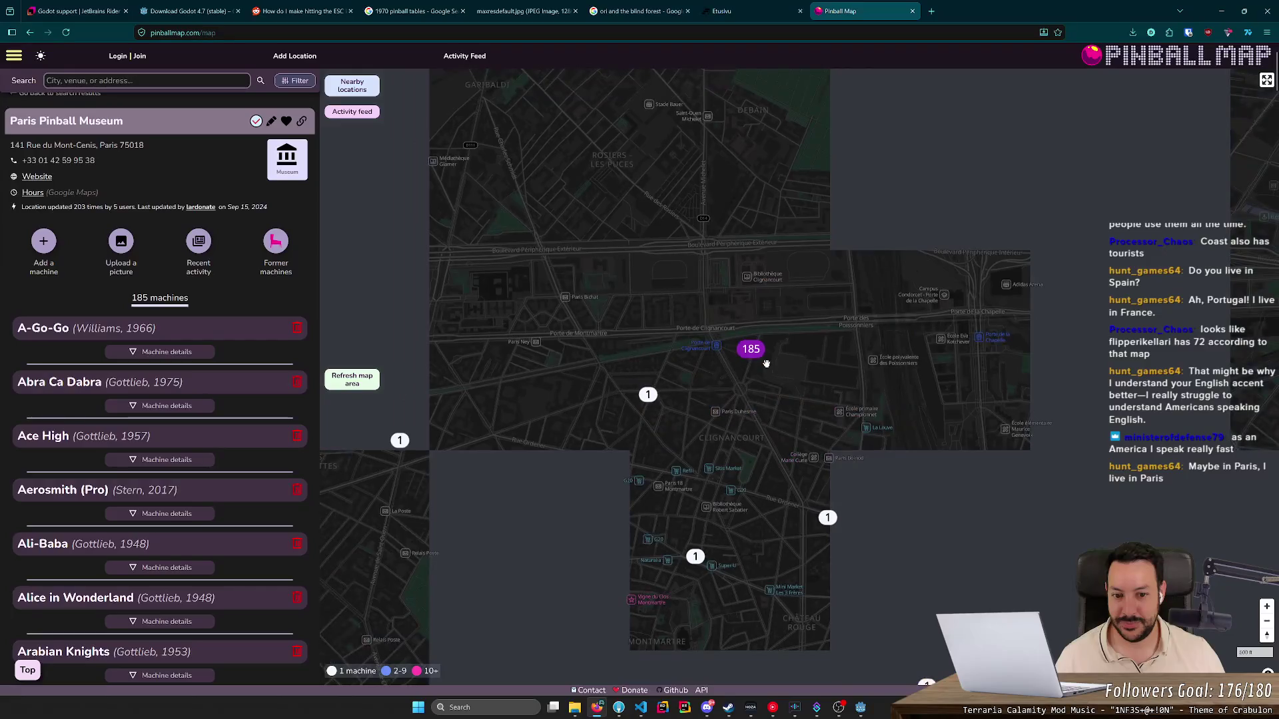
scroll(771, 375, "down", 3)
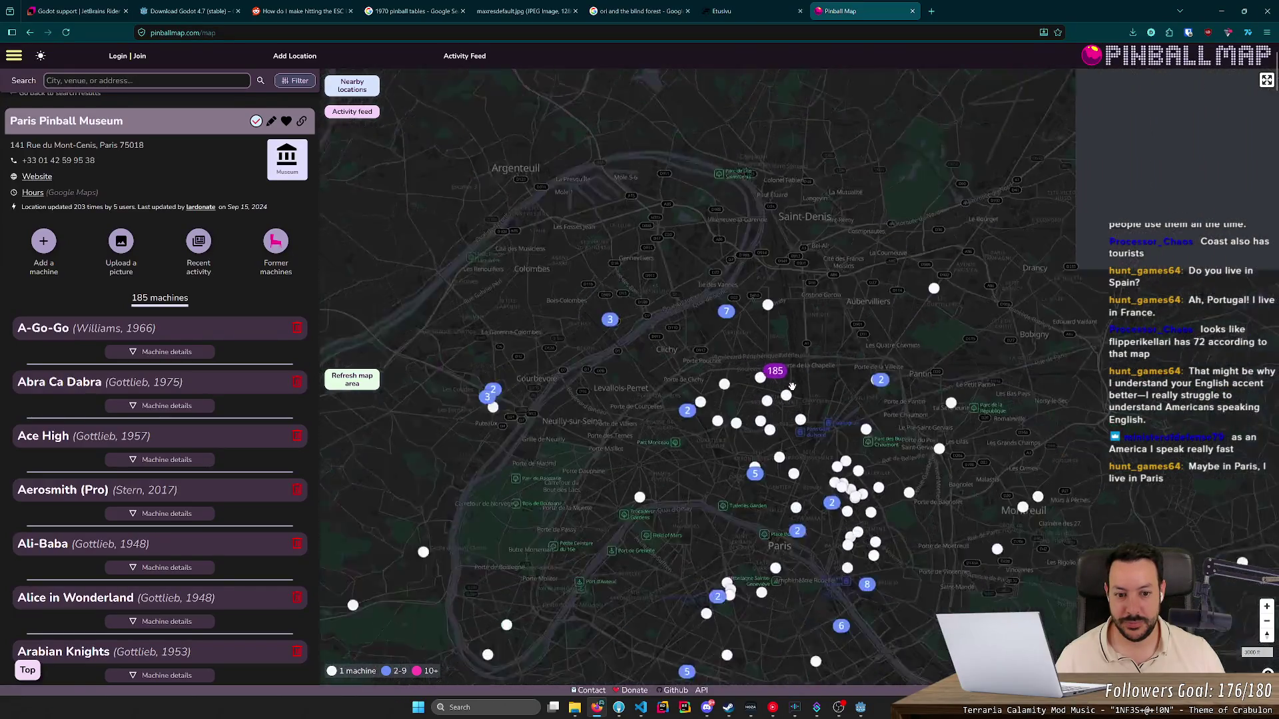
scroll(675, 447, "down", 2)
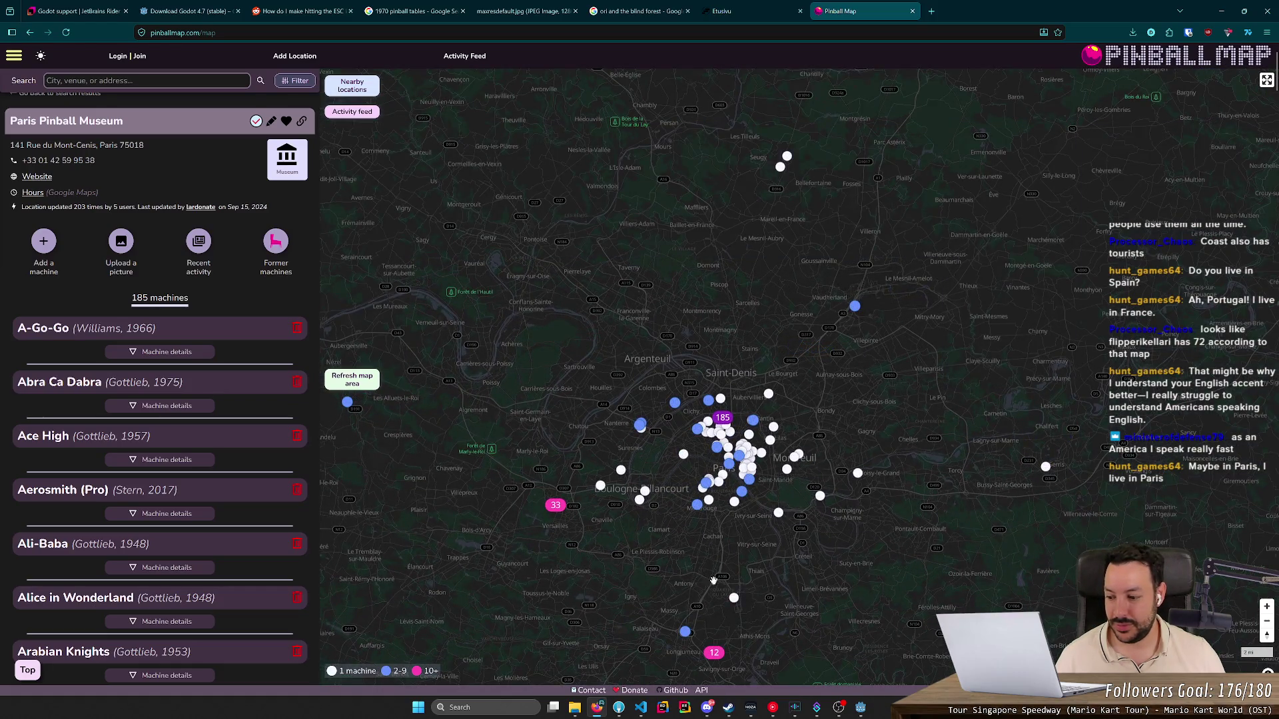
scroll(708, 484, "down", 2)
scroll(708, 485, "down", 2)
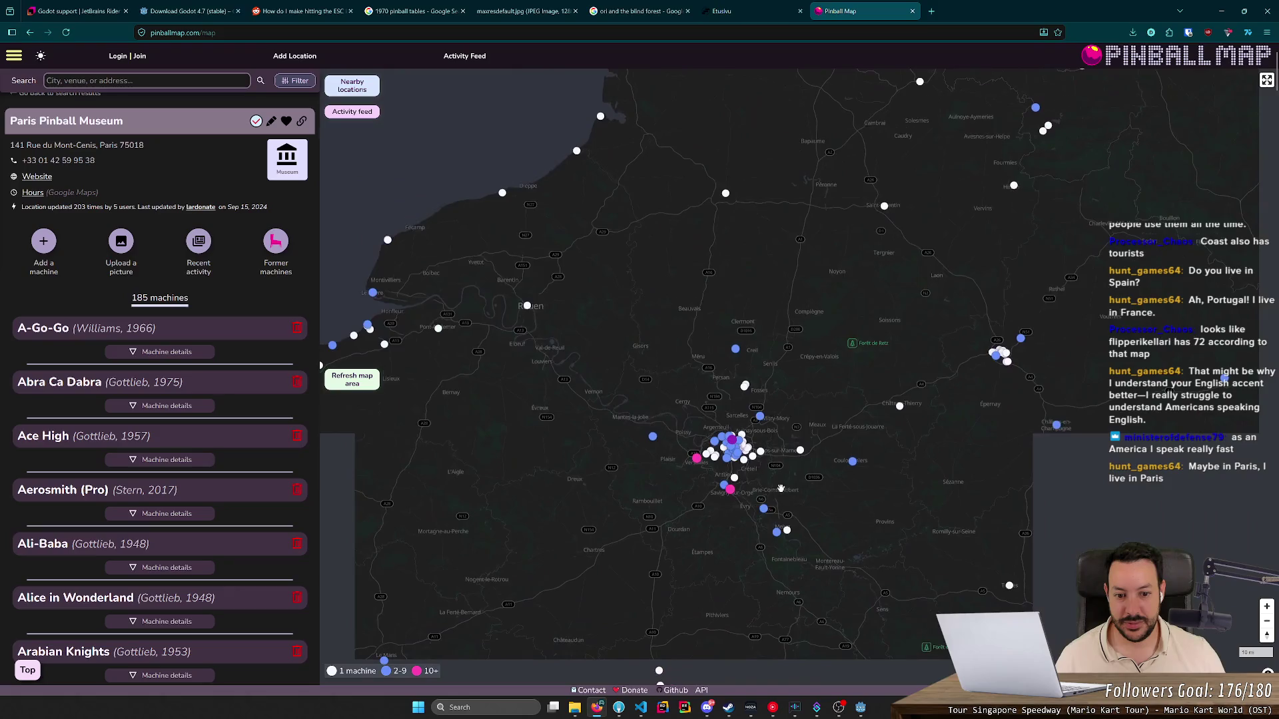
scroll(699, 436, "up", 6)
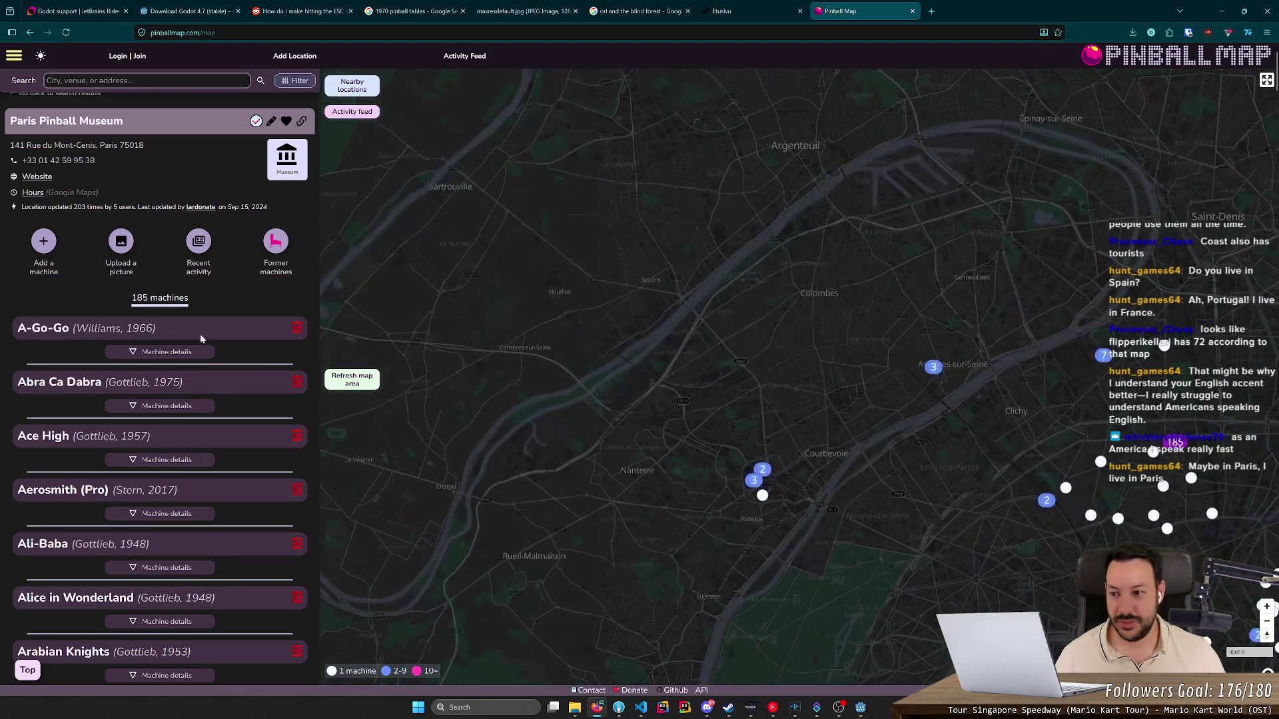
left_click(37, 177)
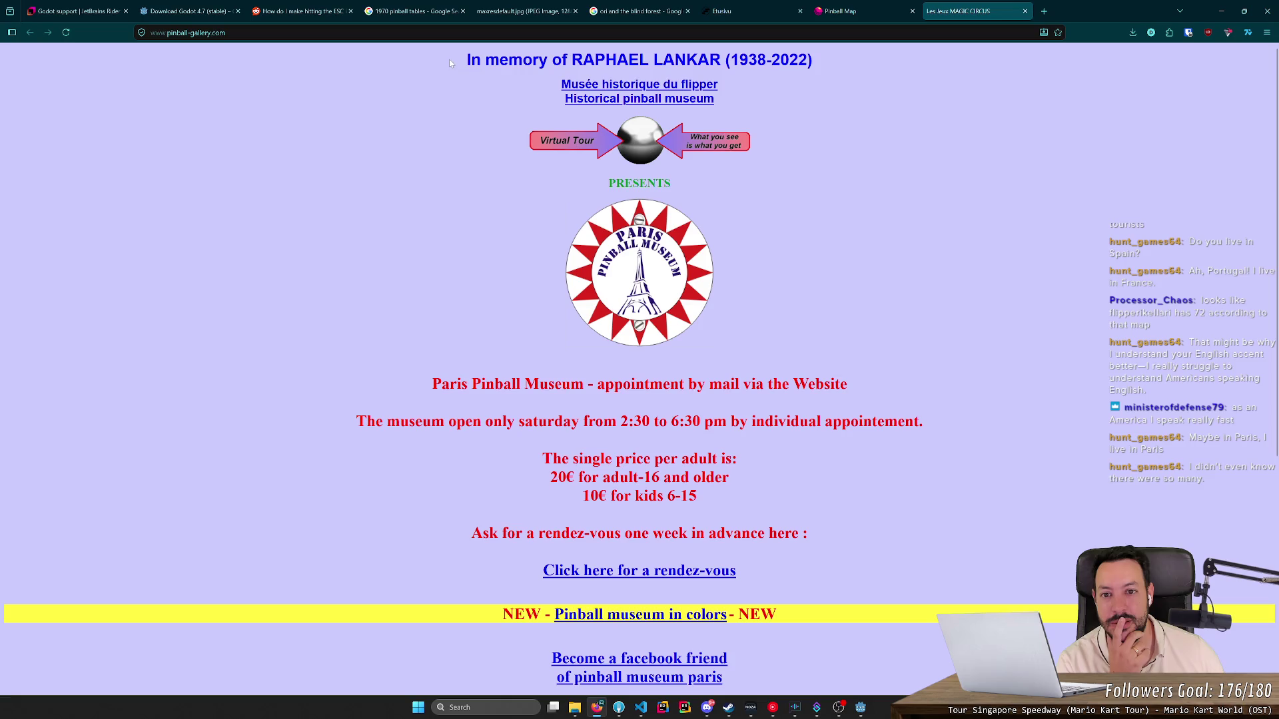
Step: Highlight the 20€ adult price and the 2:30 to 6:30 opening hours on the home page
scroll(436, 186, "down", 5)
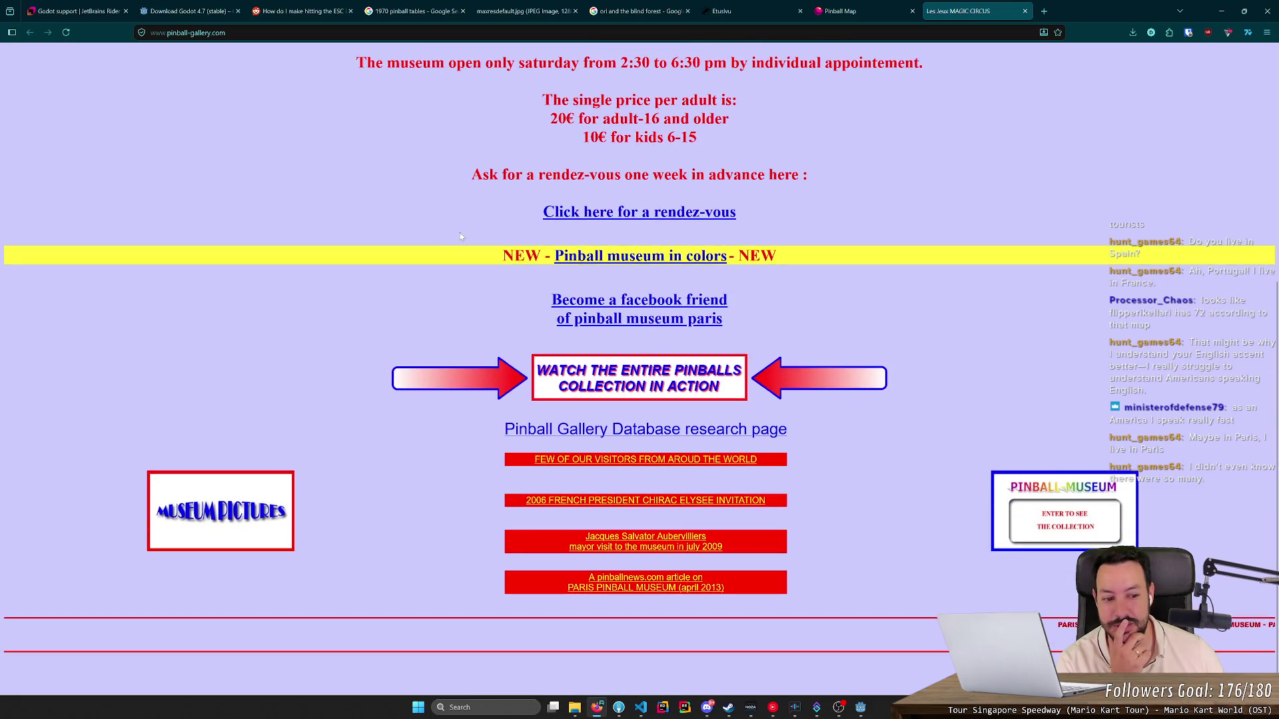
scroll(453, 244, "up", 5)
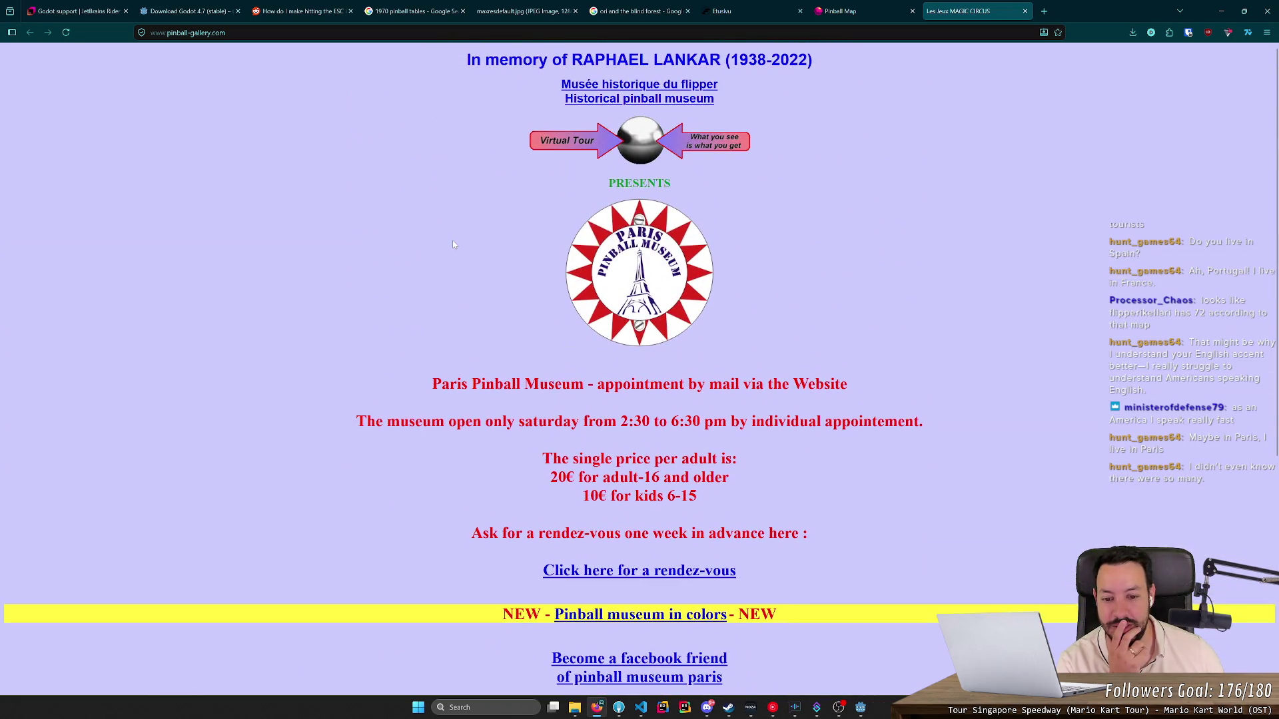
left_click_drag(545, 475, 578, 477)
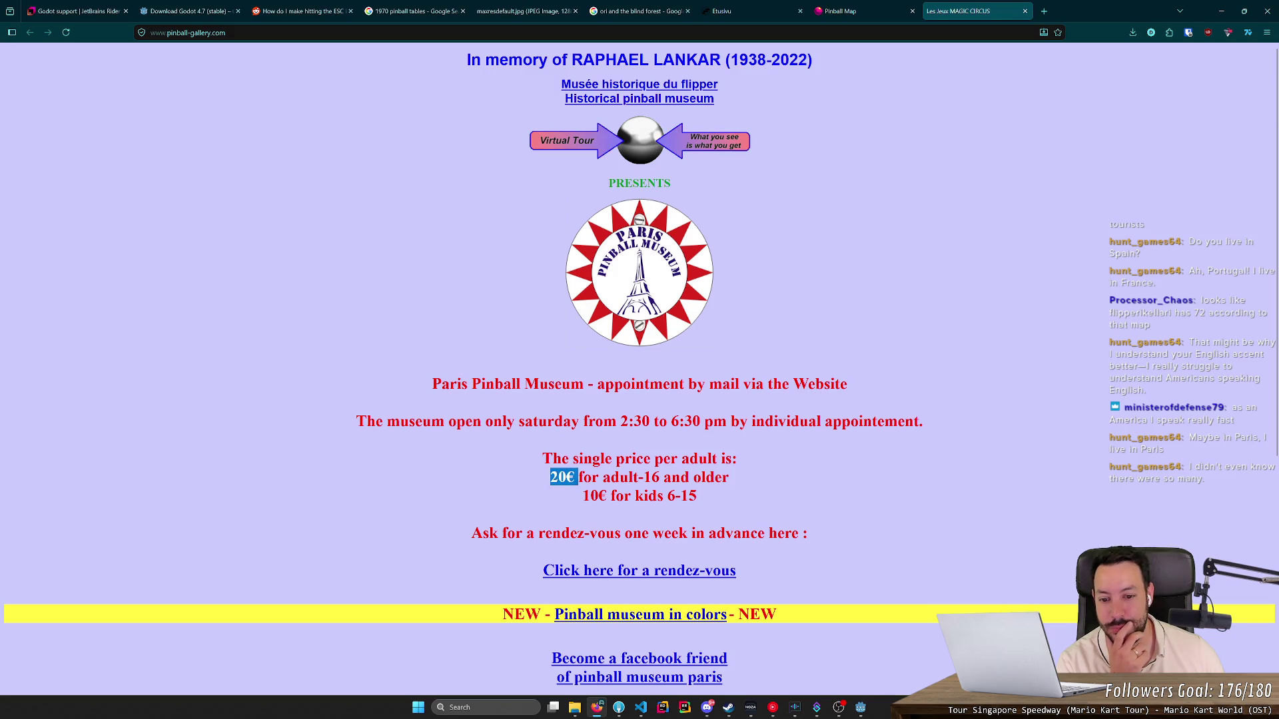
left_click(584, 477)
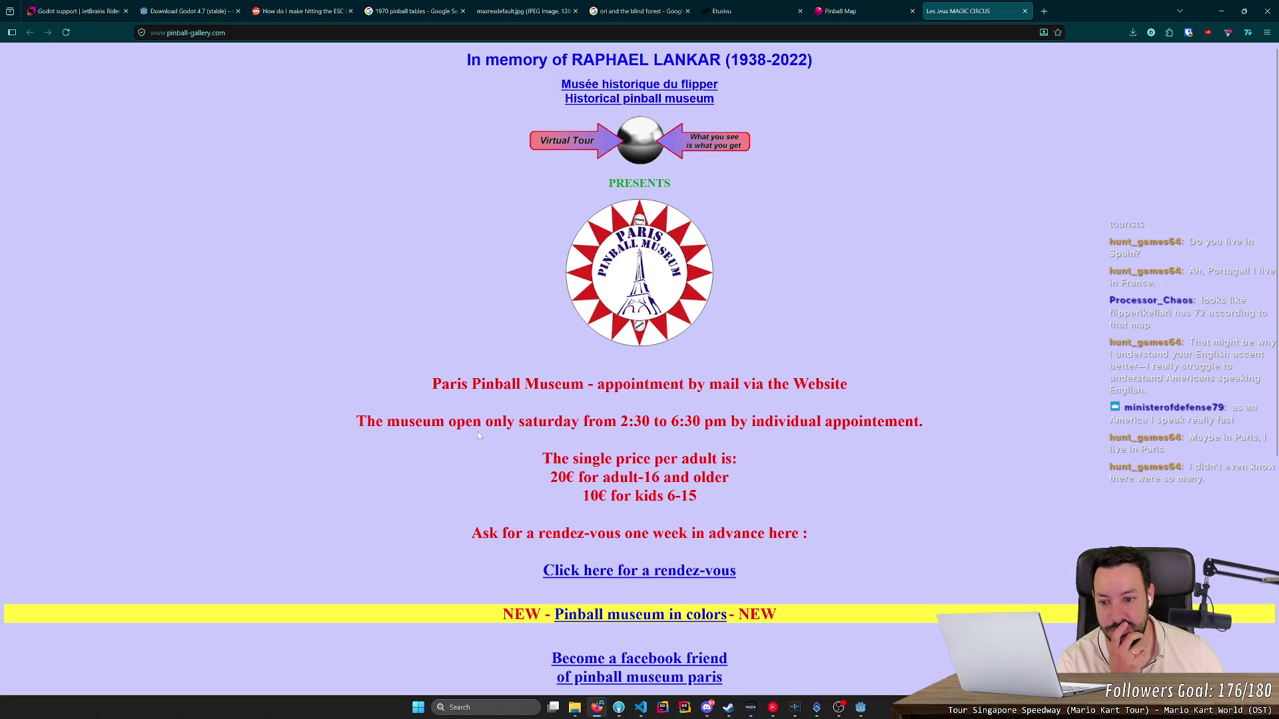
left_click_drag(472, 422, 705, 424)
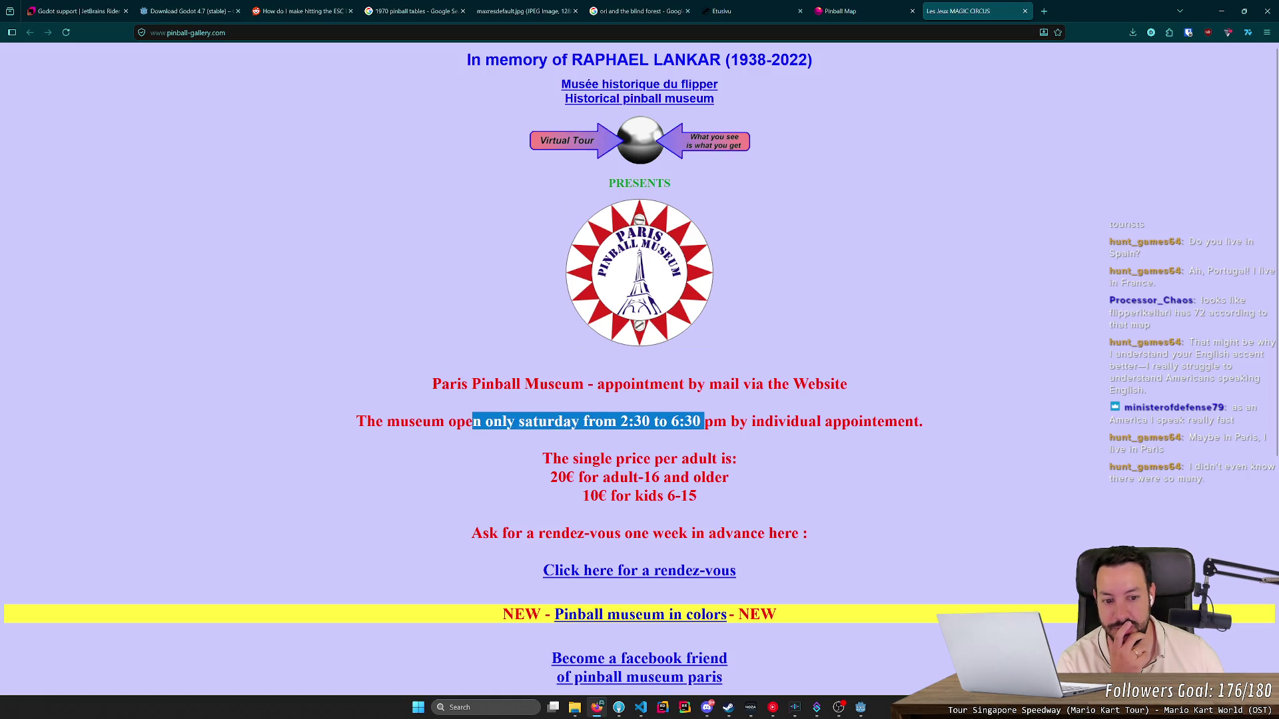
left_click(557, 496)
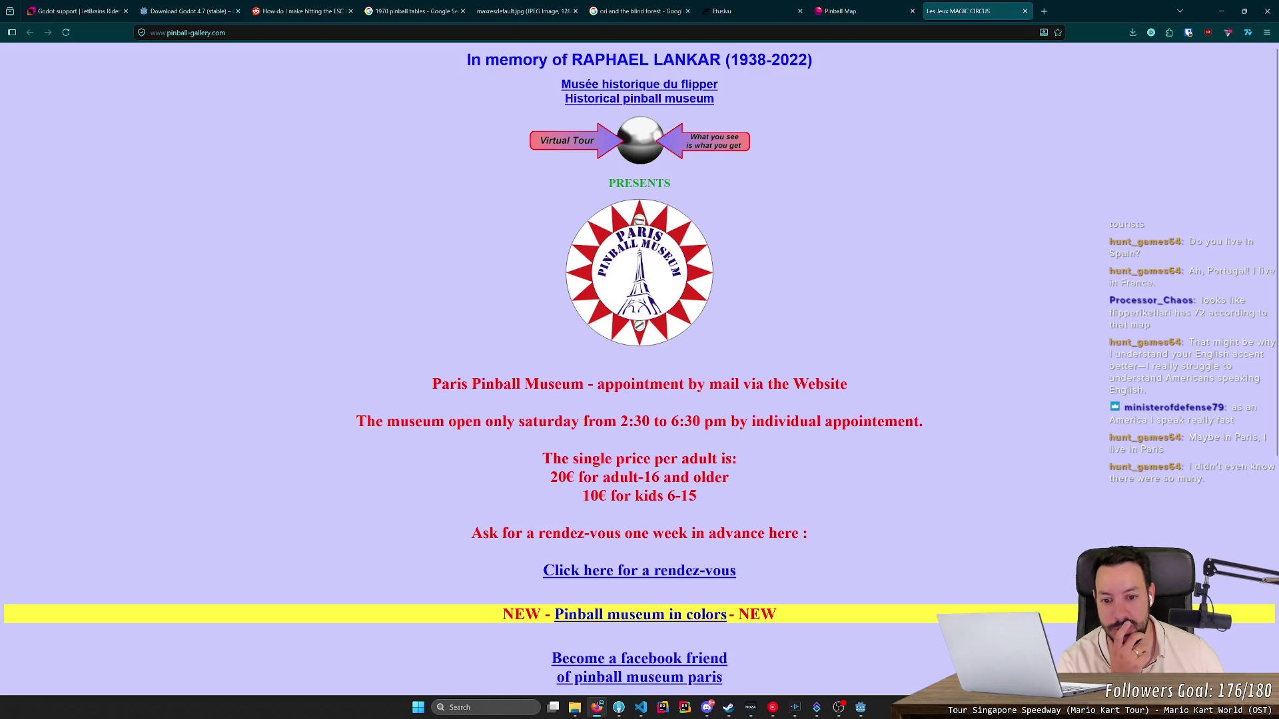
left_click_drag(616, 423, 859, 424)
left_click(705, 423)
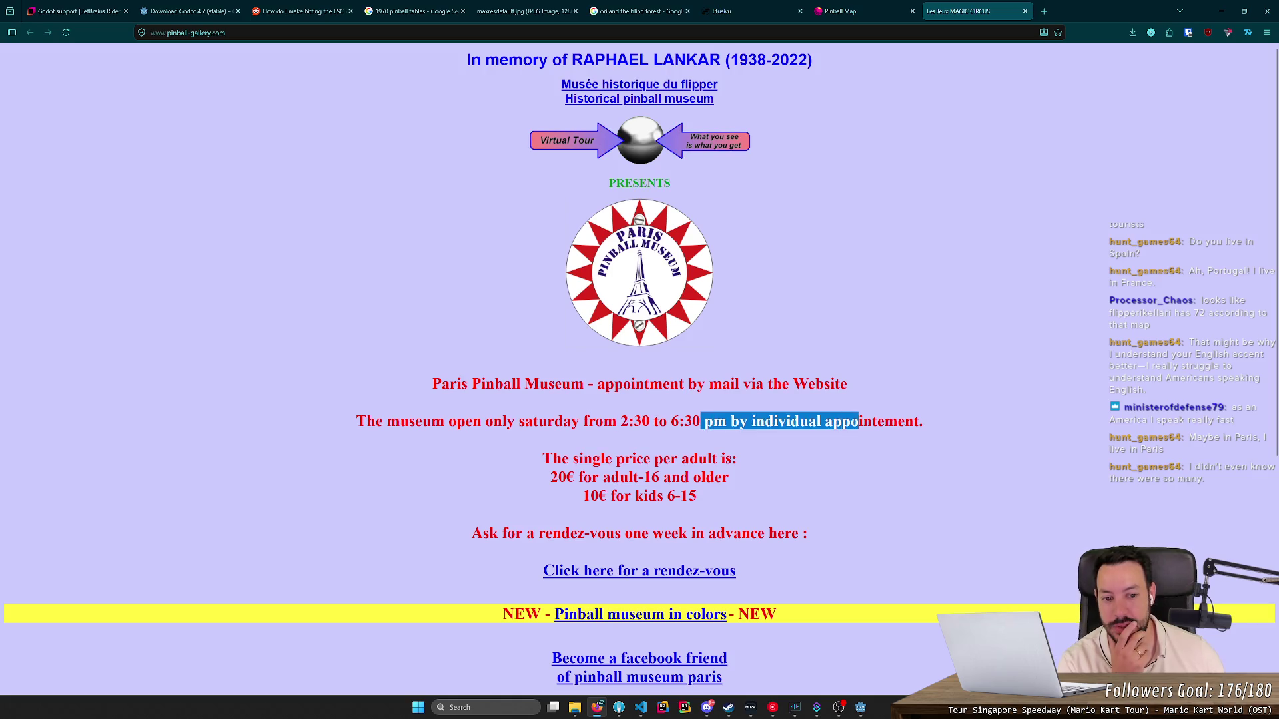
Step: Open the 'Pinball museum in colors' gallery in a background tab
left_click(859, 423)
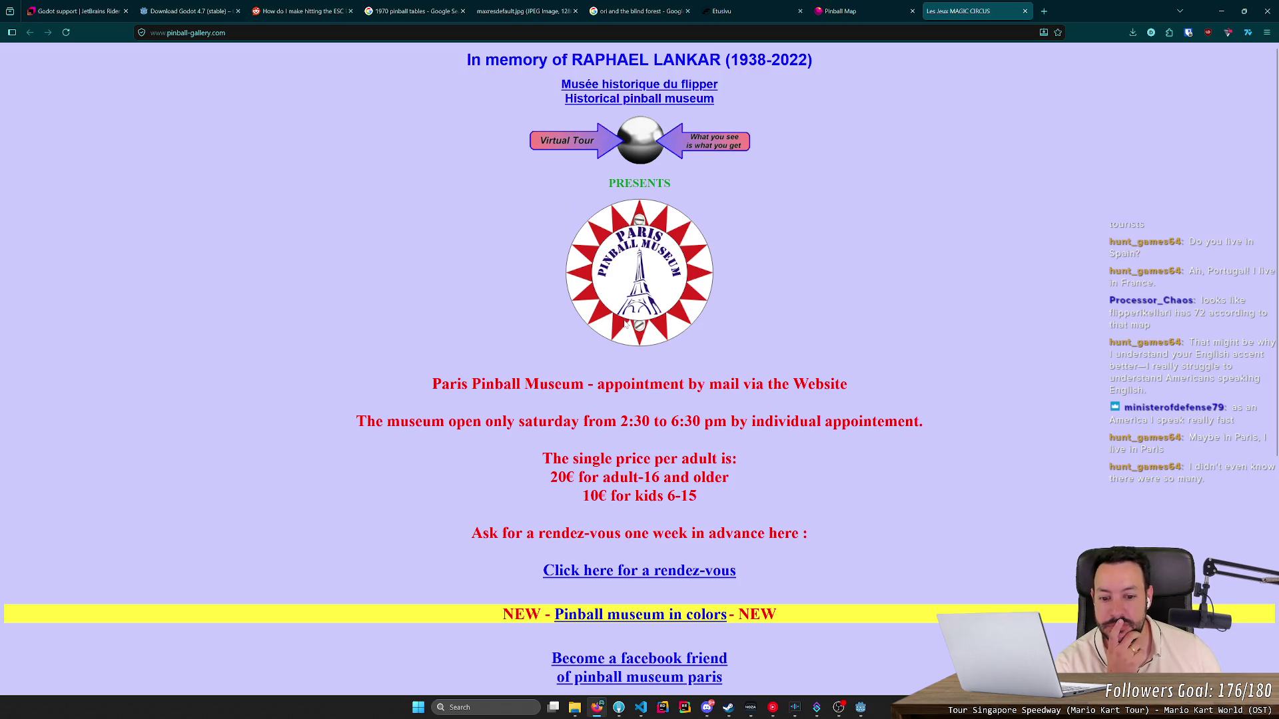
scroll(624, 325, "down", 3)
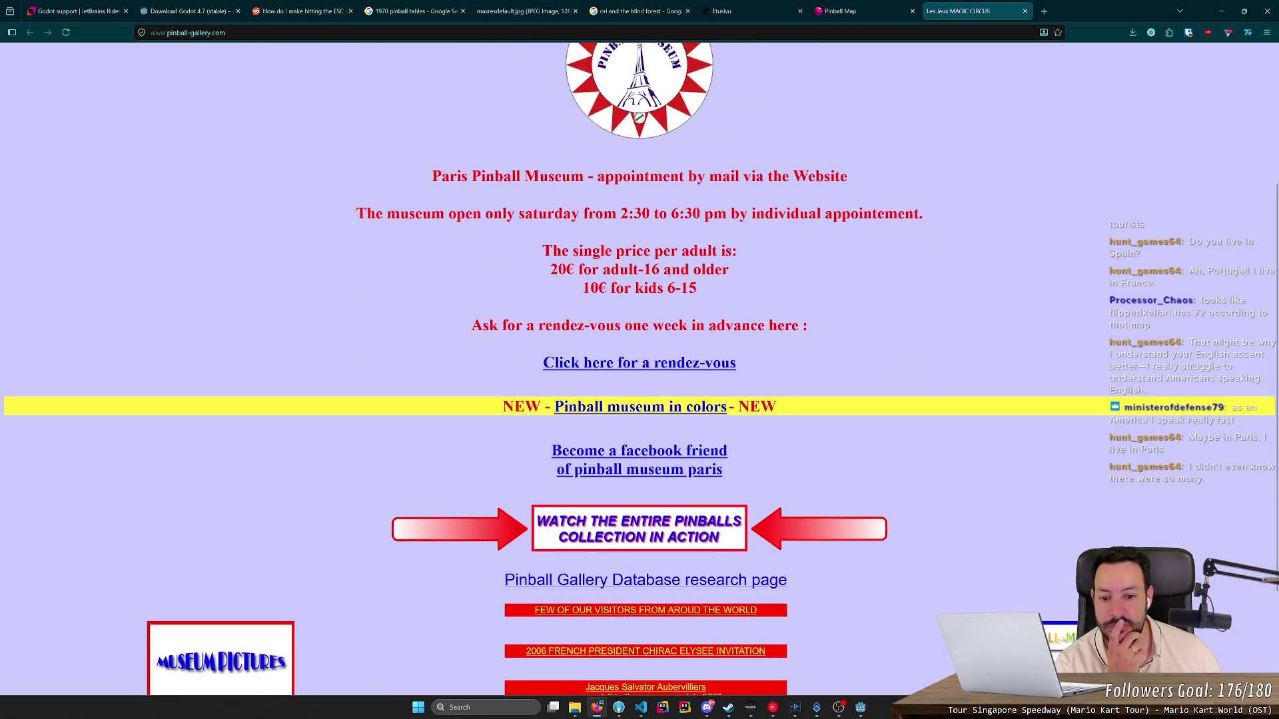
middle_click(638, 407)
Step: In the colour gallery, view the first panorama and the pinball desk photo at full size
left_click(1094, 9)
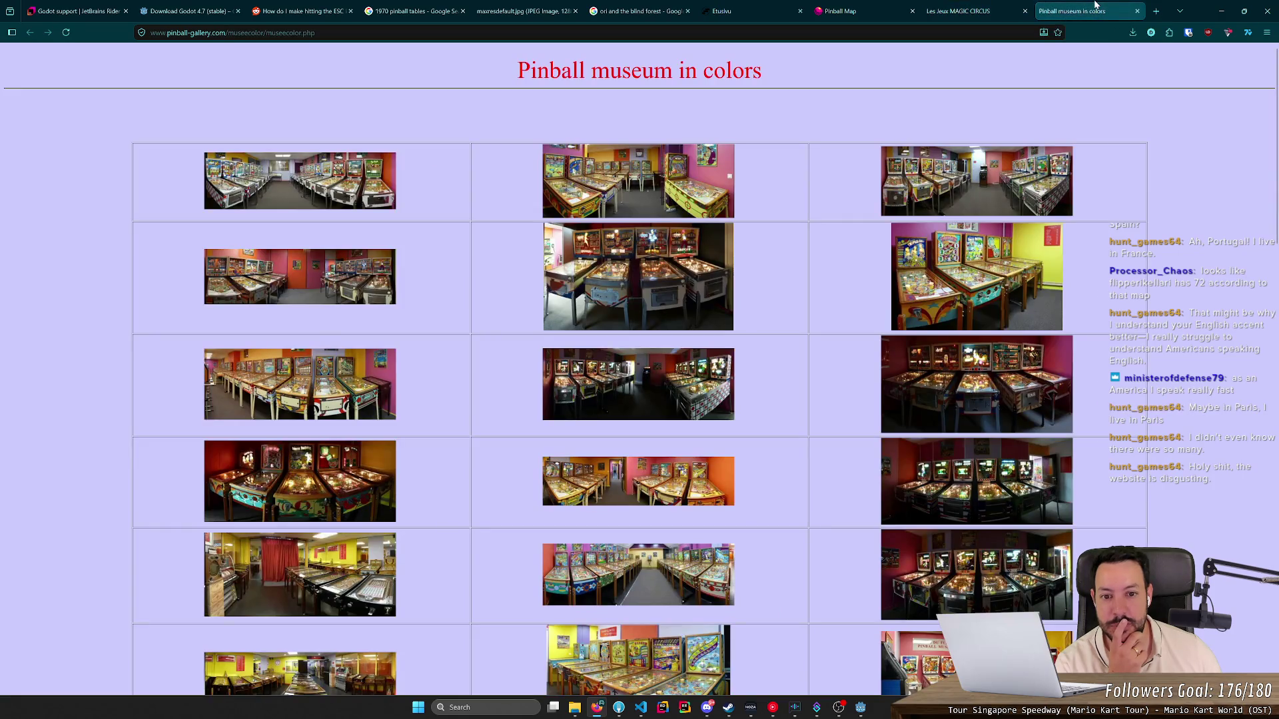
left_click(293, 175)
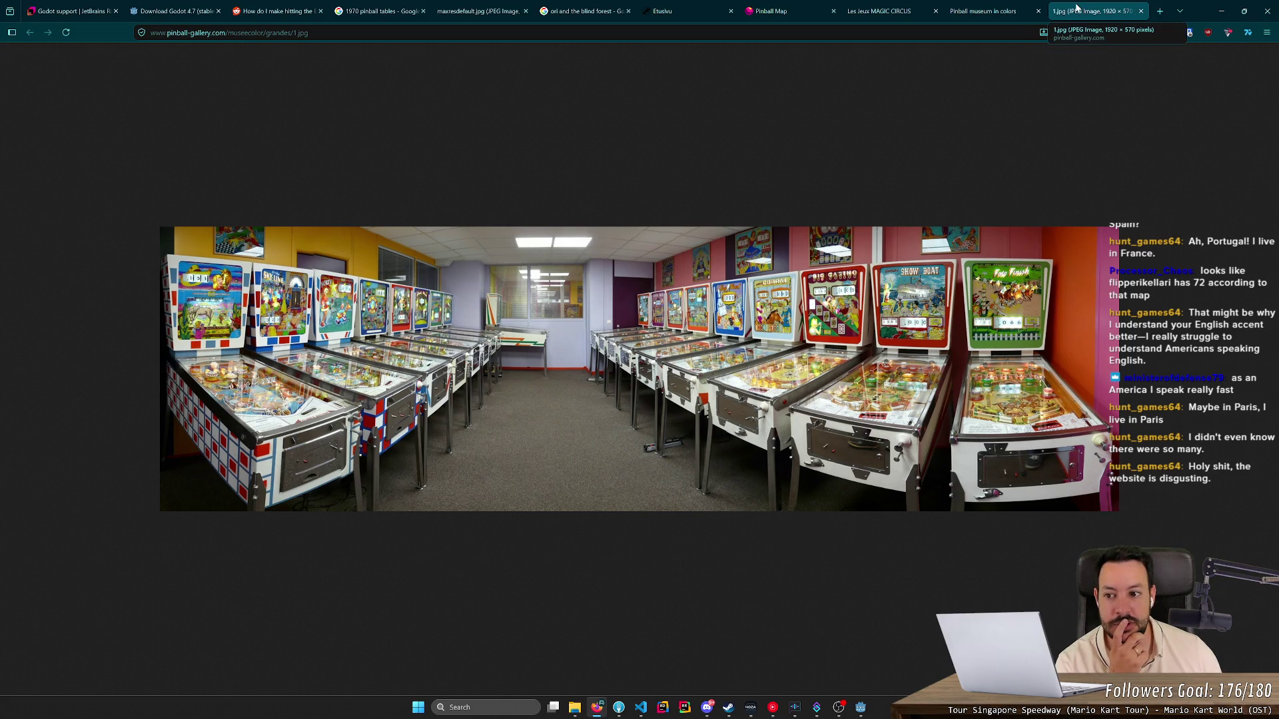
middle_click(1077, 7)
scroll(1045, 244, "down", 10)
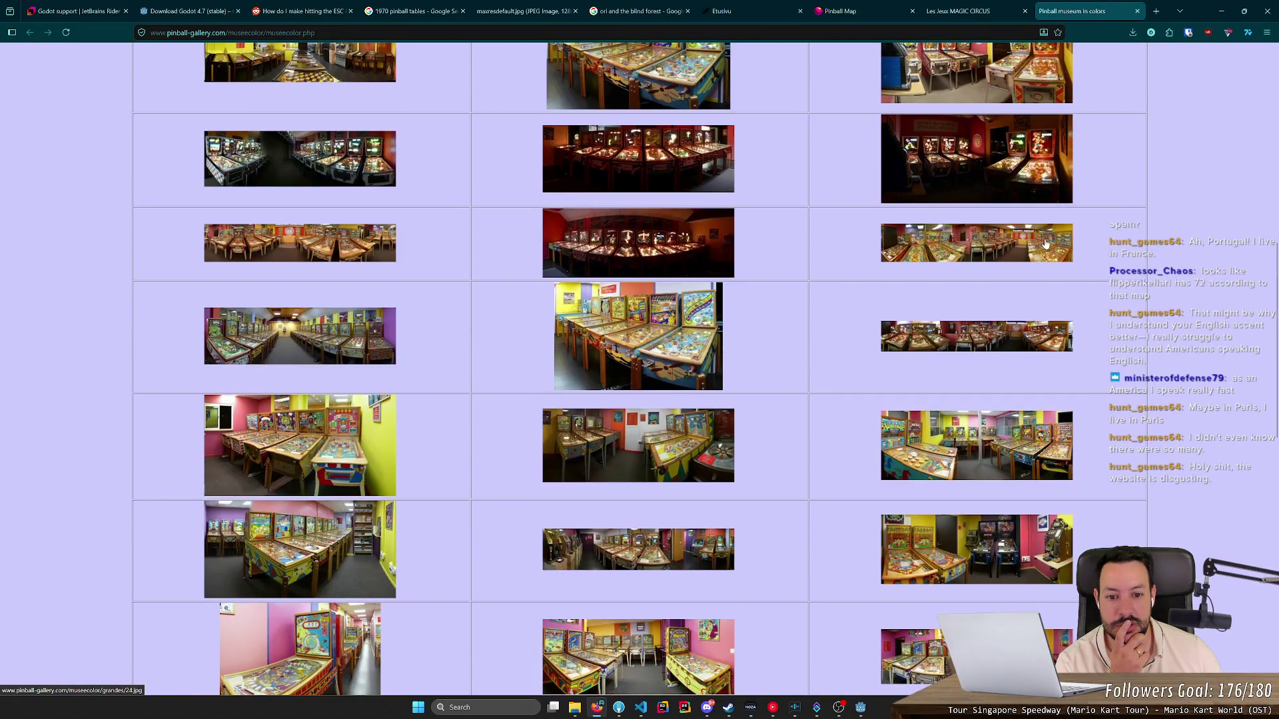
scroll(1044, 243, "down", 15)
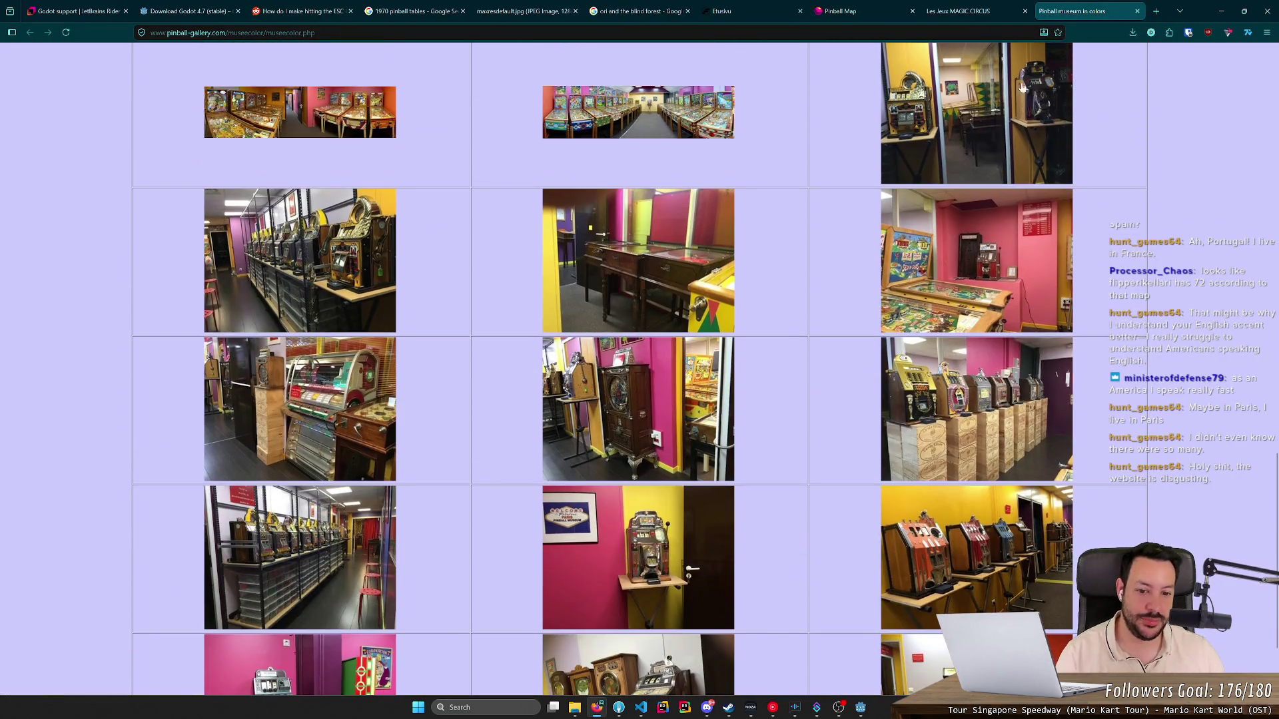
scroll(633, 395, "up", 2)
left_click(661, 415)
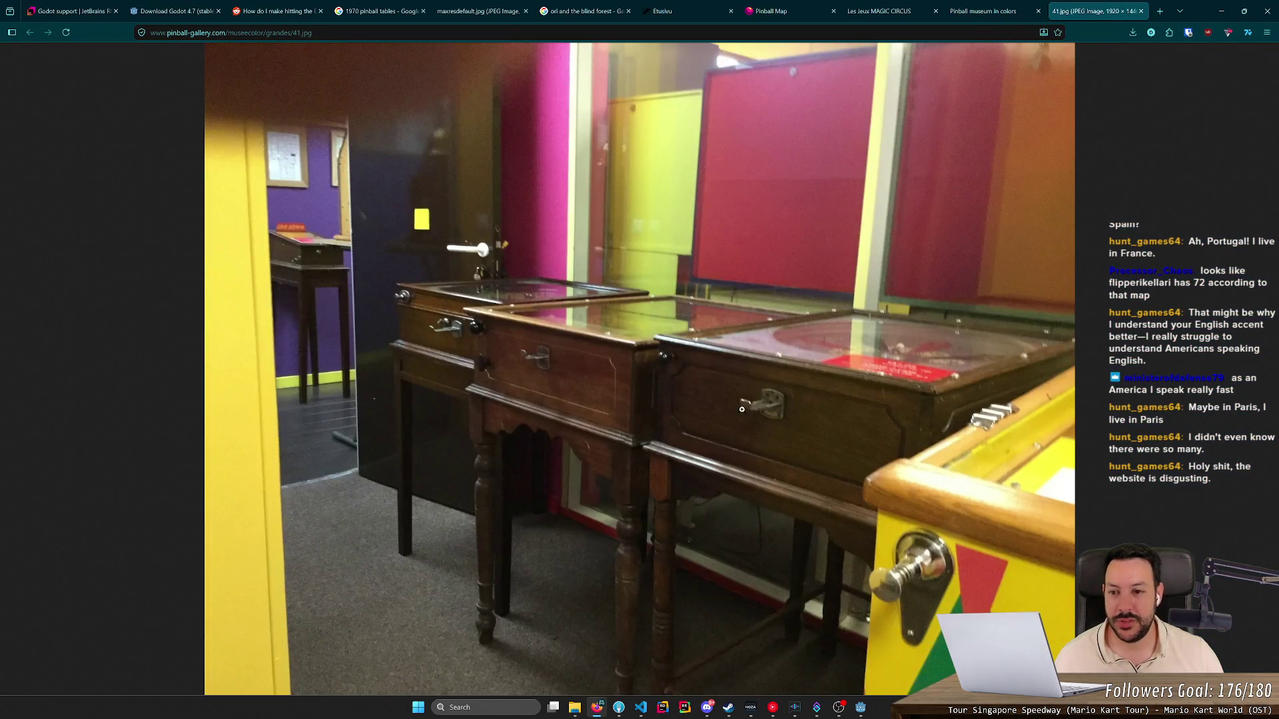
middle_click(1076, 11)
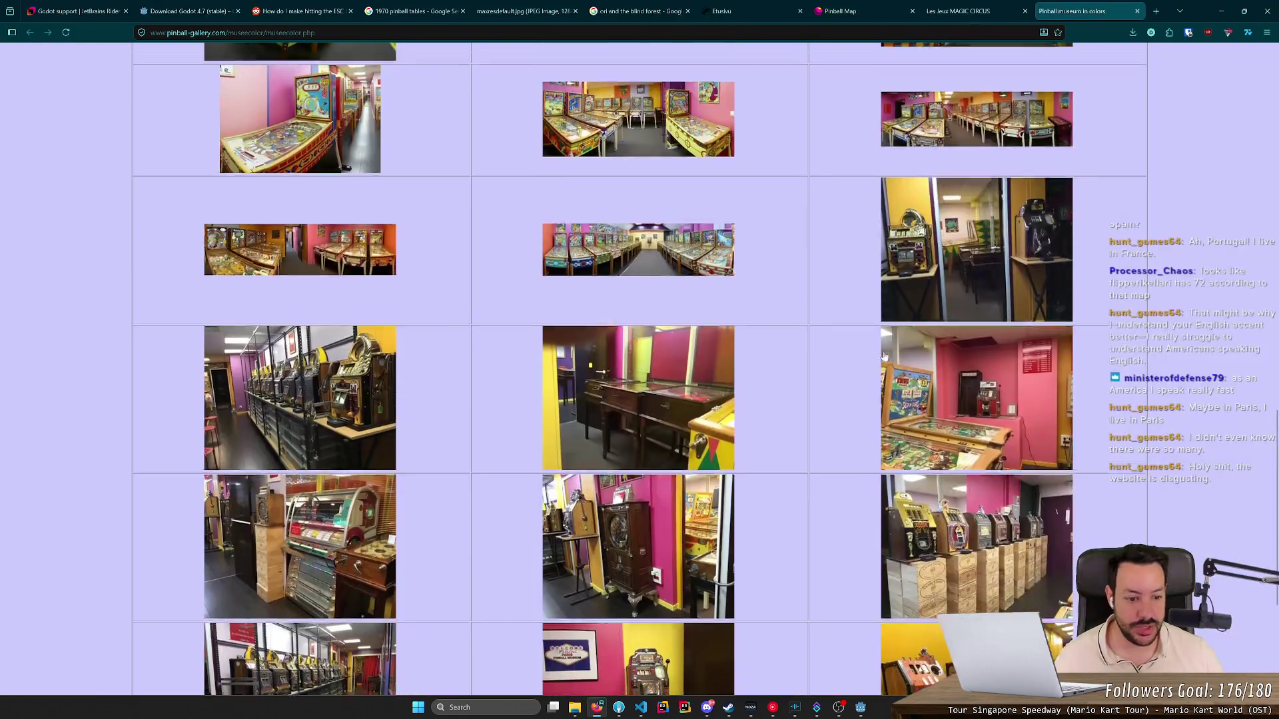
Step: View the slot machine photo at full size, then close the gallery tab
scroll(825, 342, "down", 3)
left_click(923, 356)
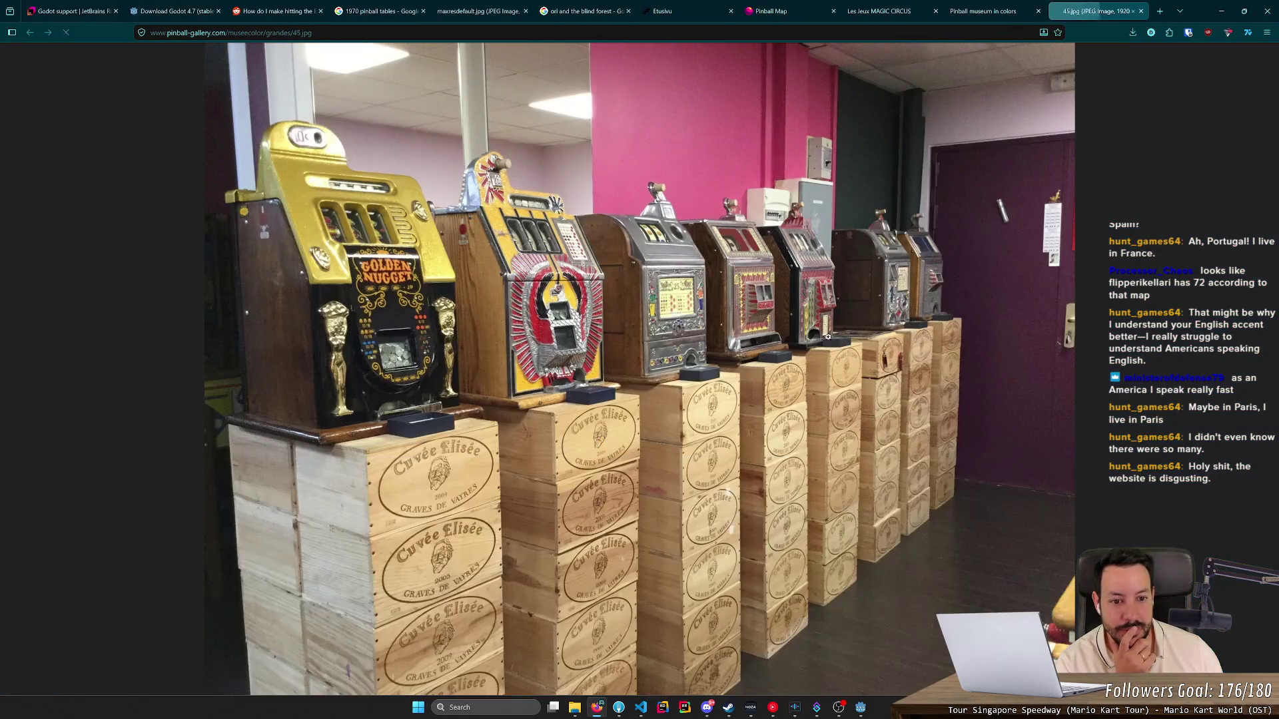
middle_click(1126, 9)
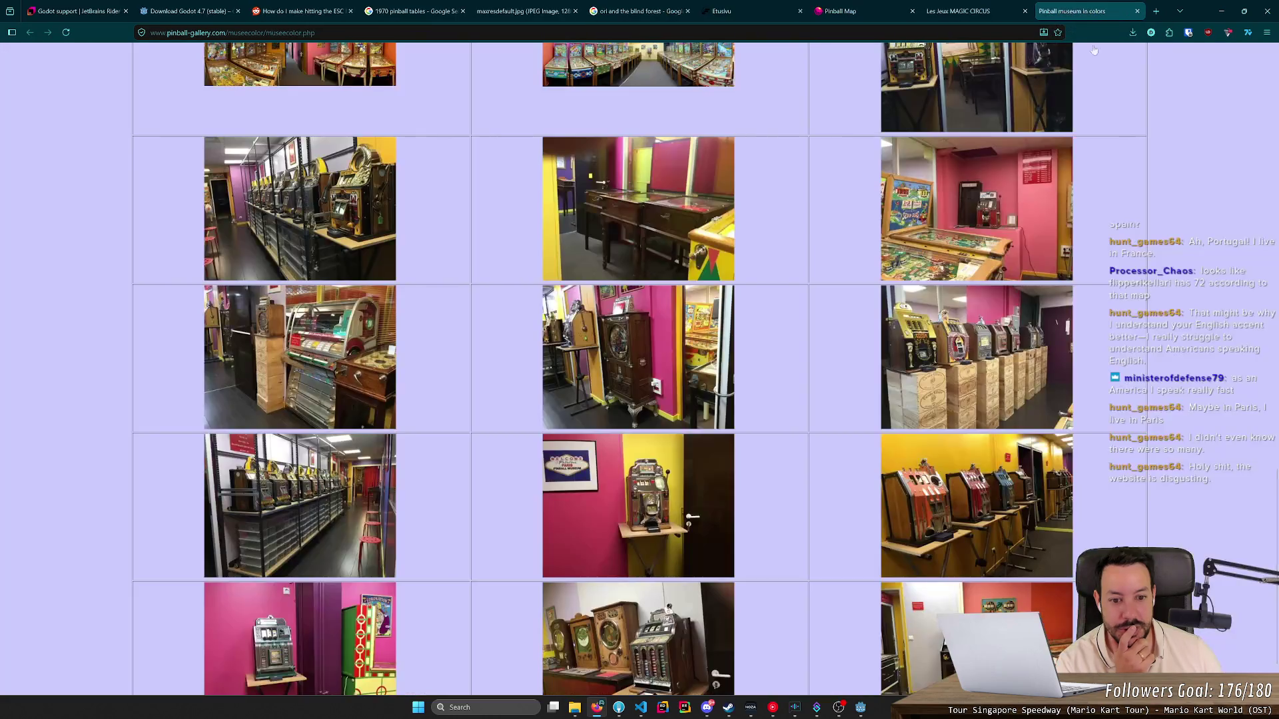
scroll(1017, 308, "down", 2)
scroll(1033, 315, "up", 6)
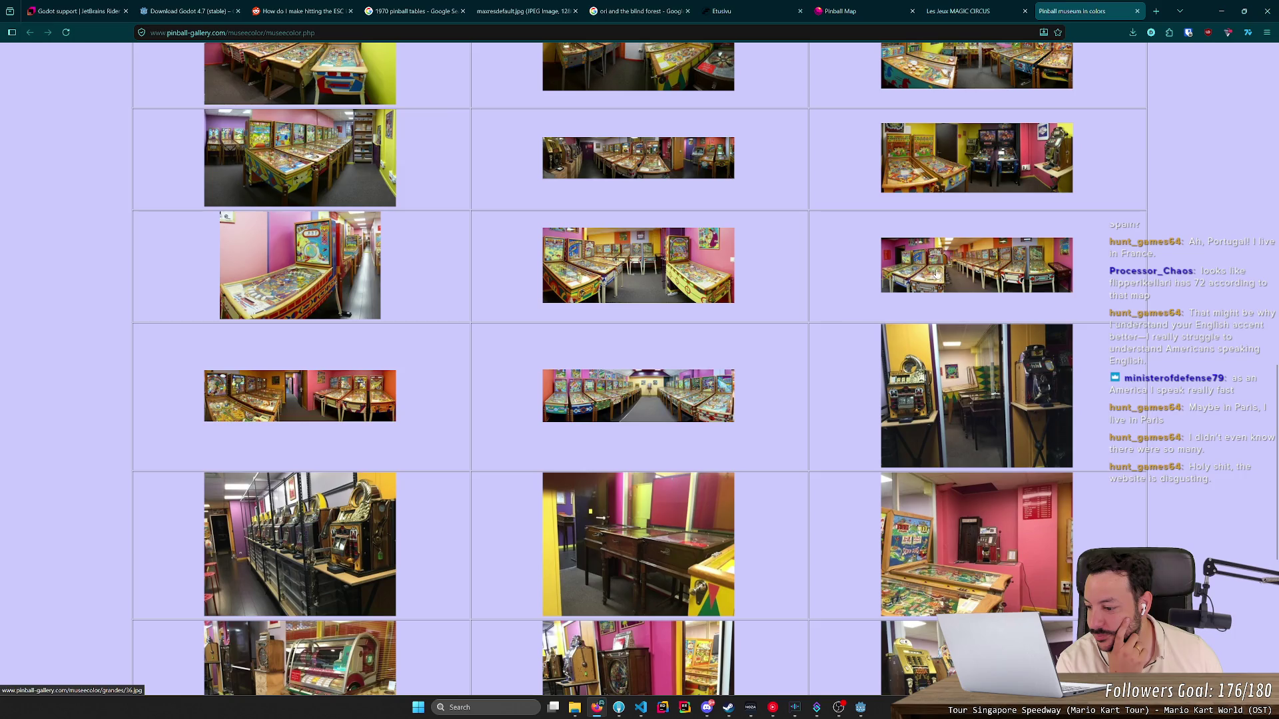
scroll(931, 286, "up", 15)
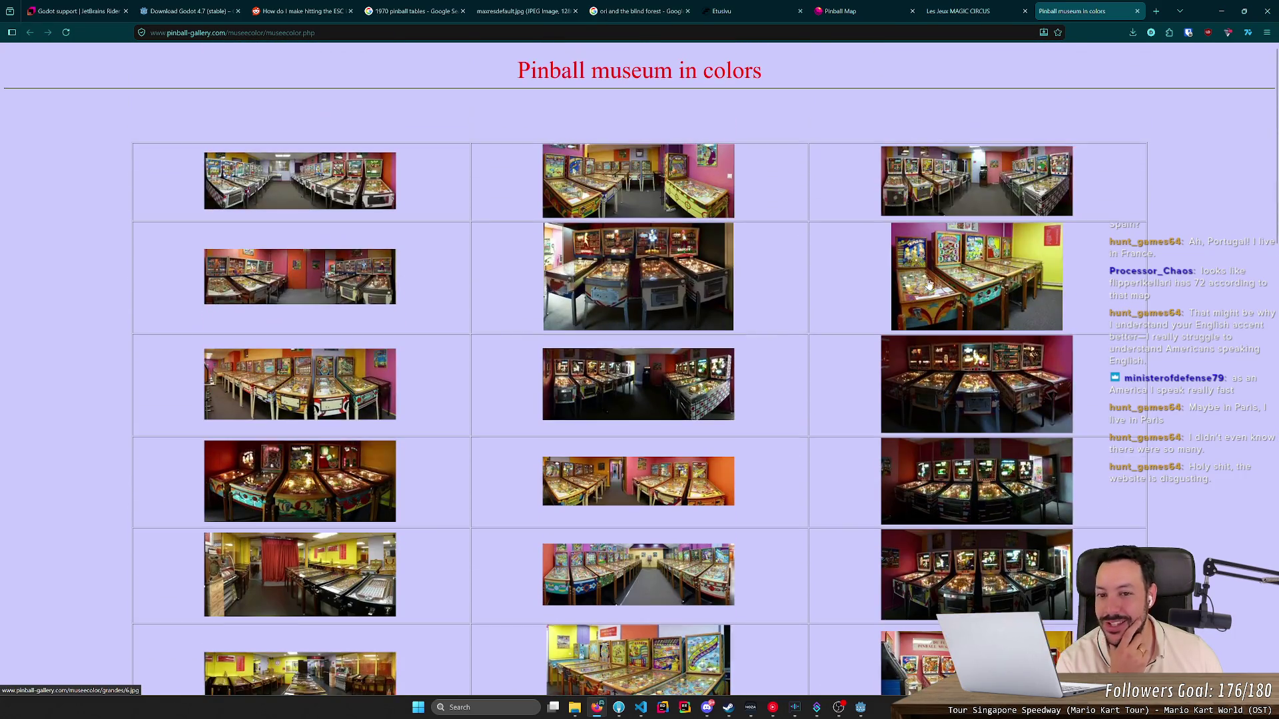
key("ctrl+w")
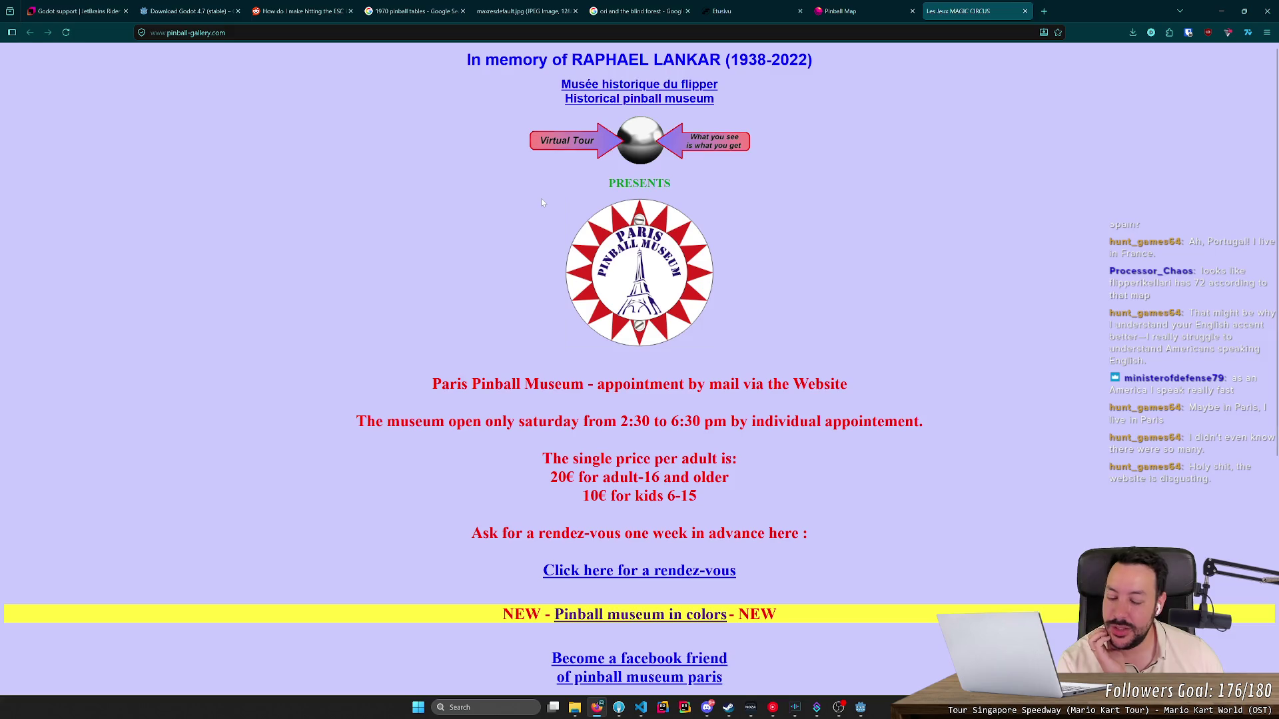
Step: Go to the 'WATCH THE ENTIRE PINBALLS COLLECTION IN ACTION' tours and start 'PINBALL MUSEUM VIDEO TOUR WELCOME EVERYBODY'
scroll(467, 295, "down", 3)
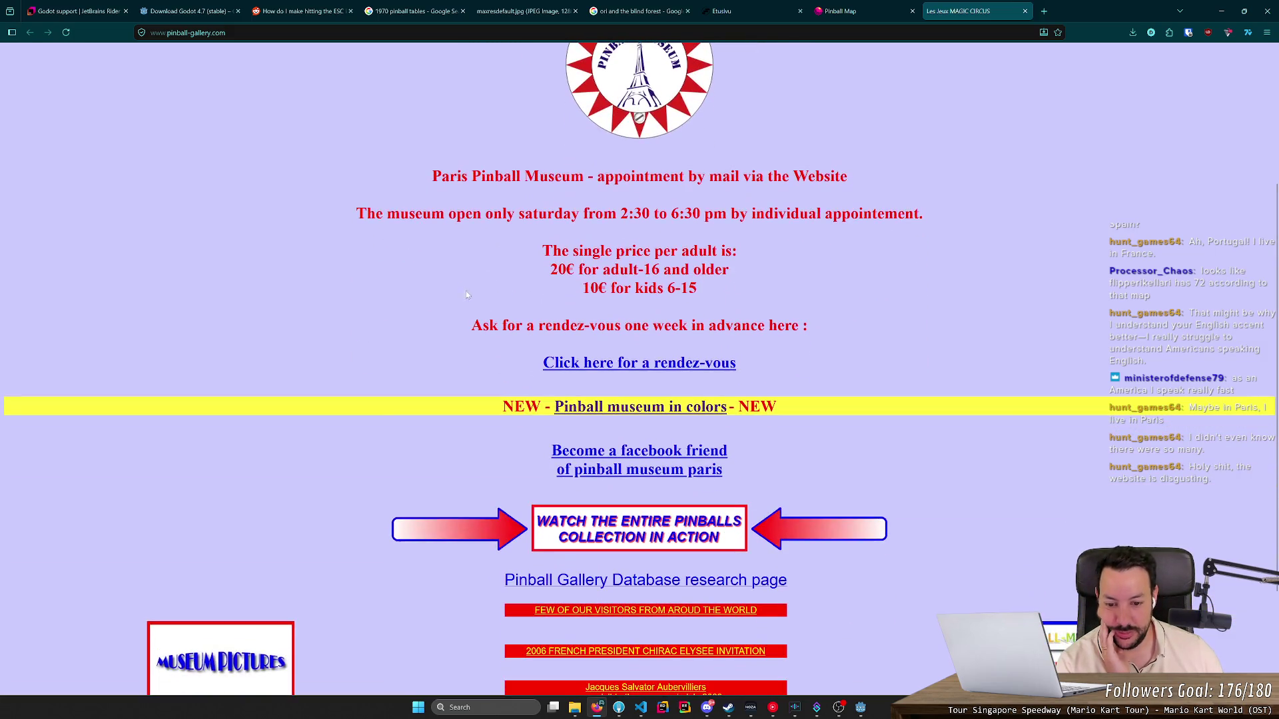
scroll(457, 283, "down", 2)
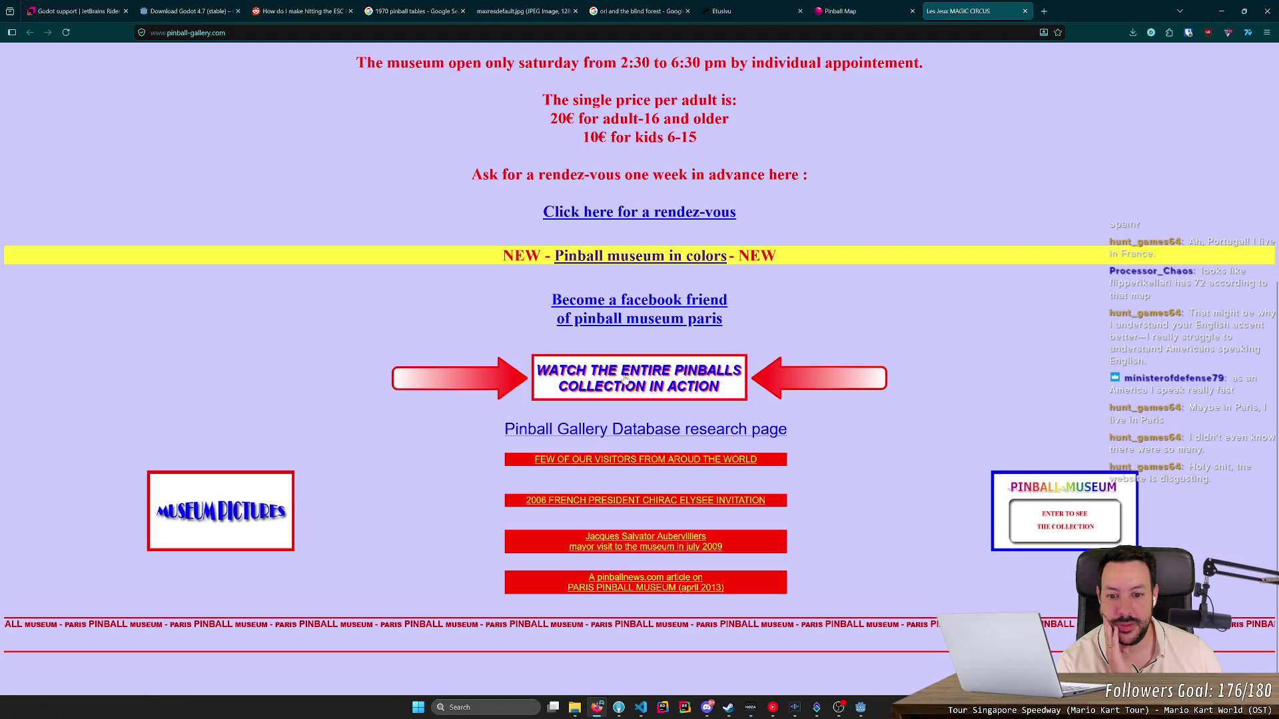
left_click(624, 377)
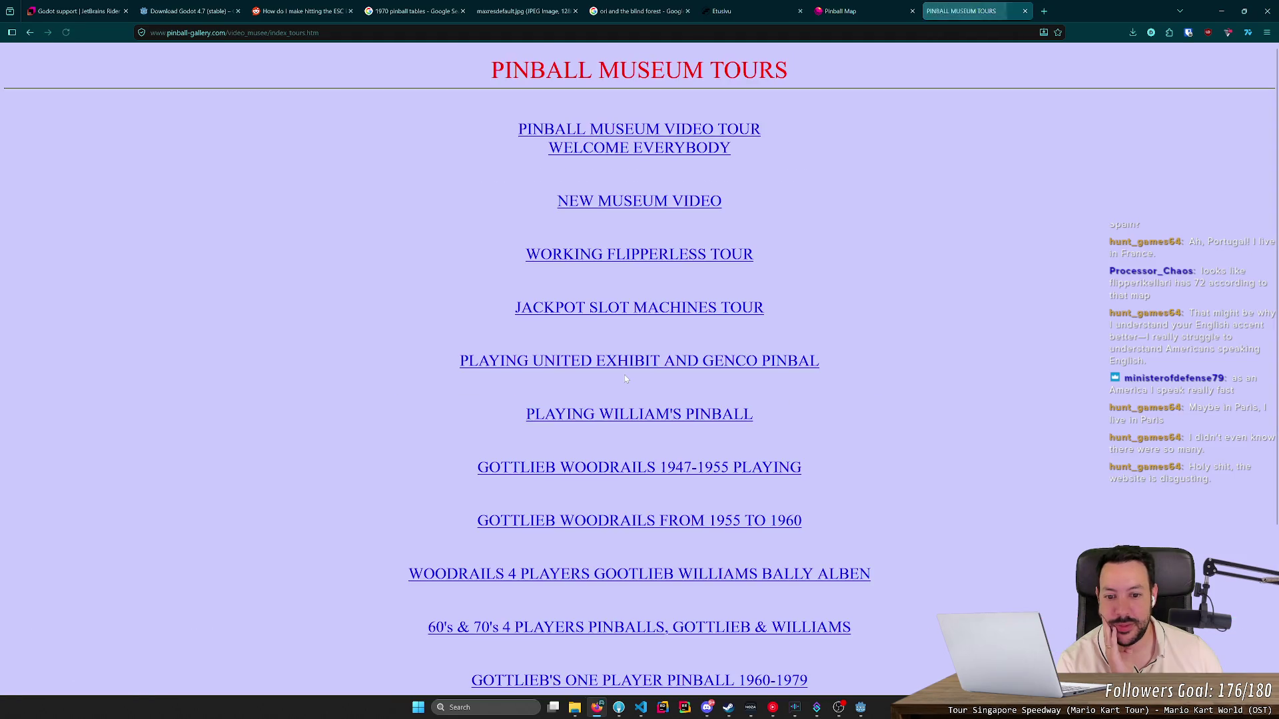
left_click(621, 128)
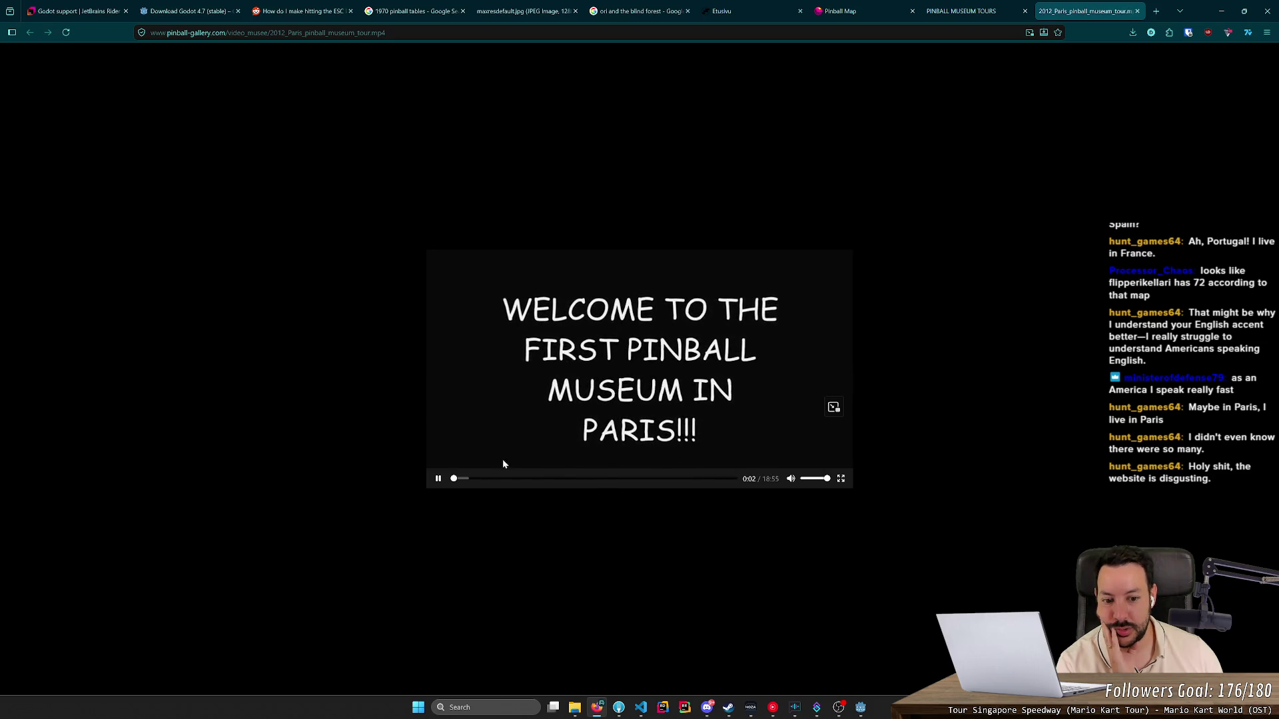
Step: Mute the tour video, skim ahead to about 1:22, then pause at 3:50 and resume
left_click(790, 478)
left_click(464, 478)
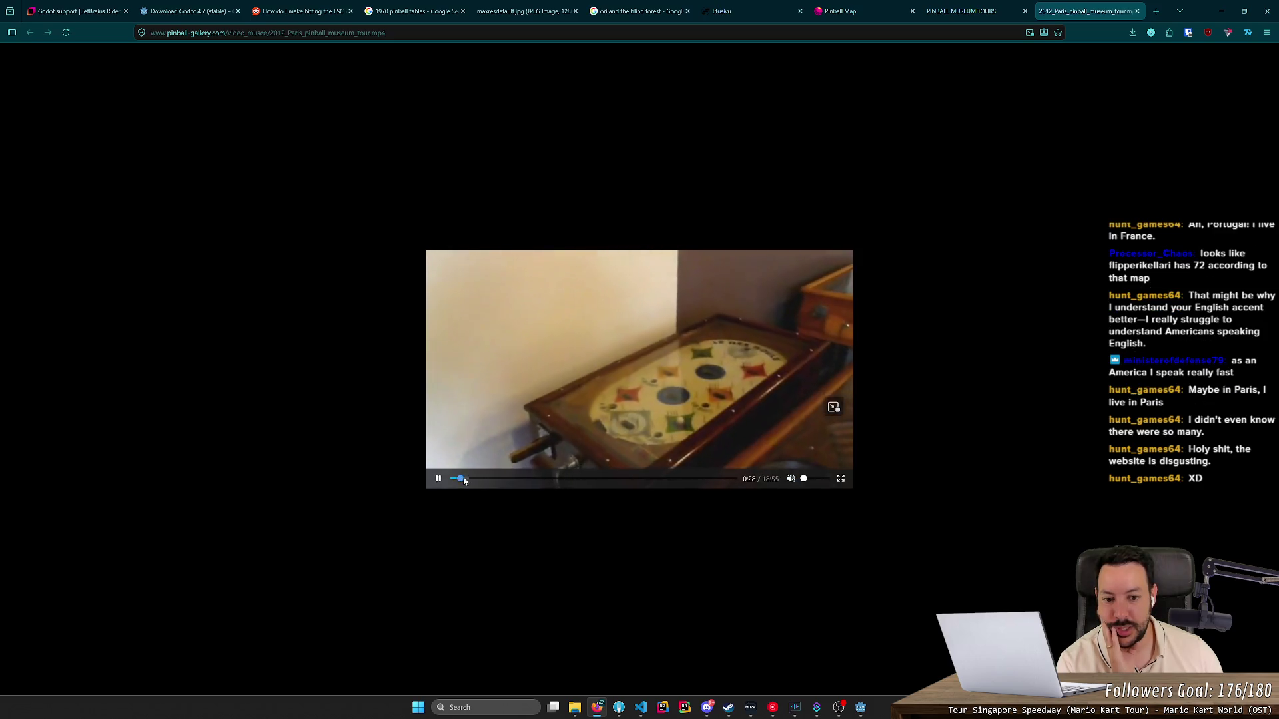
left_click_drag(464, 479, 510, 481)
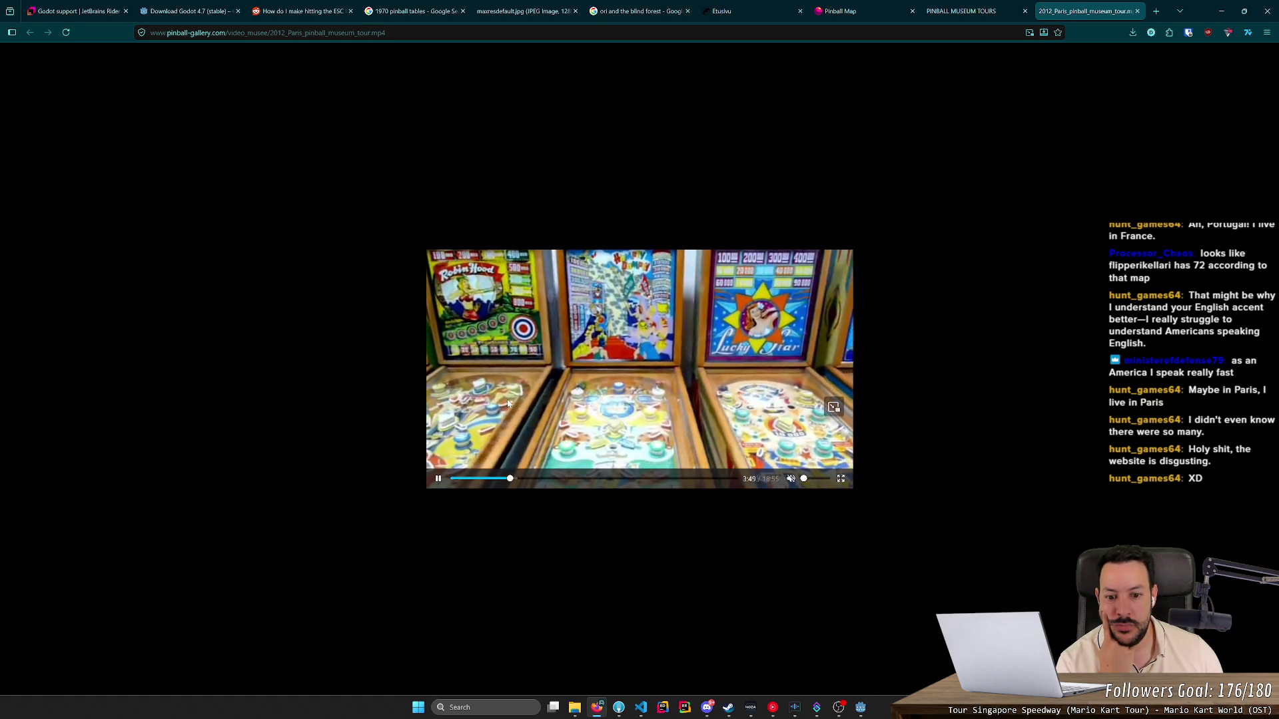
left_click(508, 403)
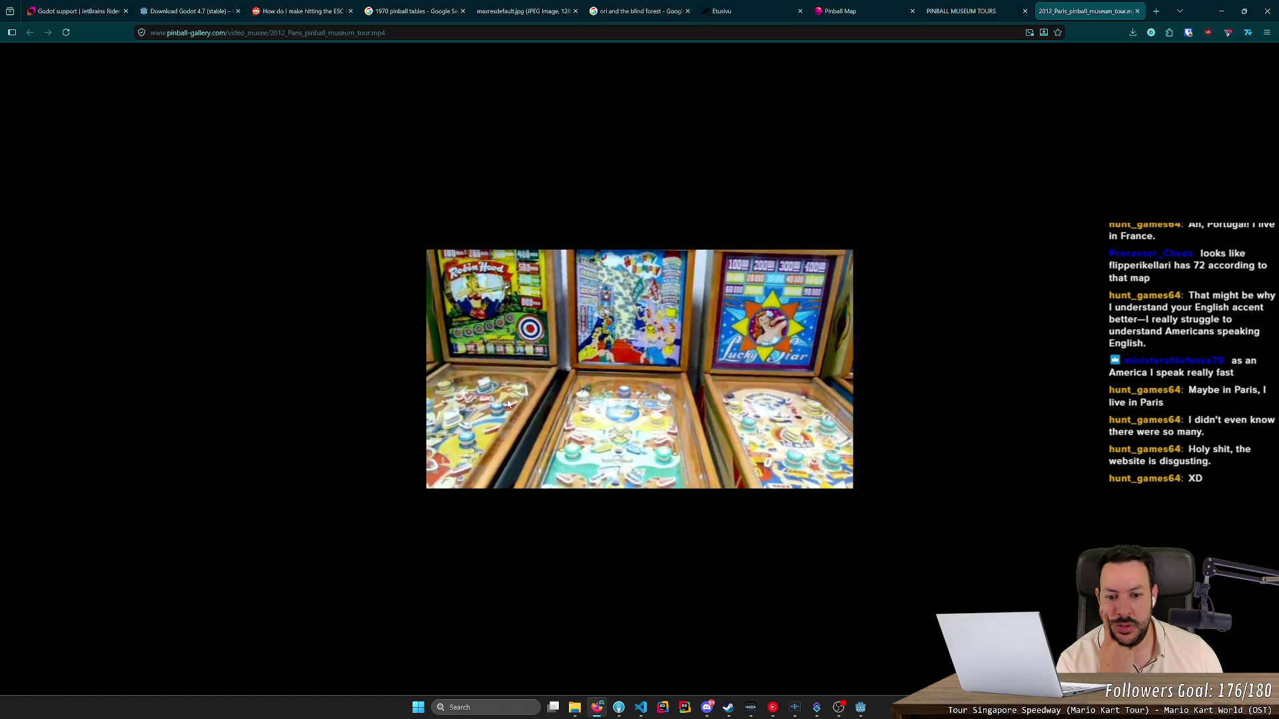
left_click(508, 404)
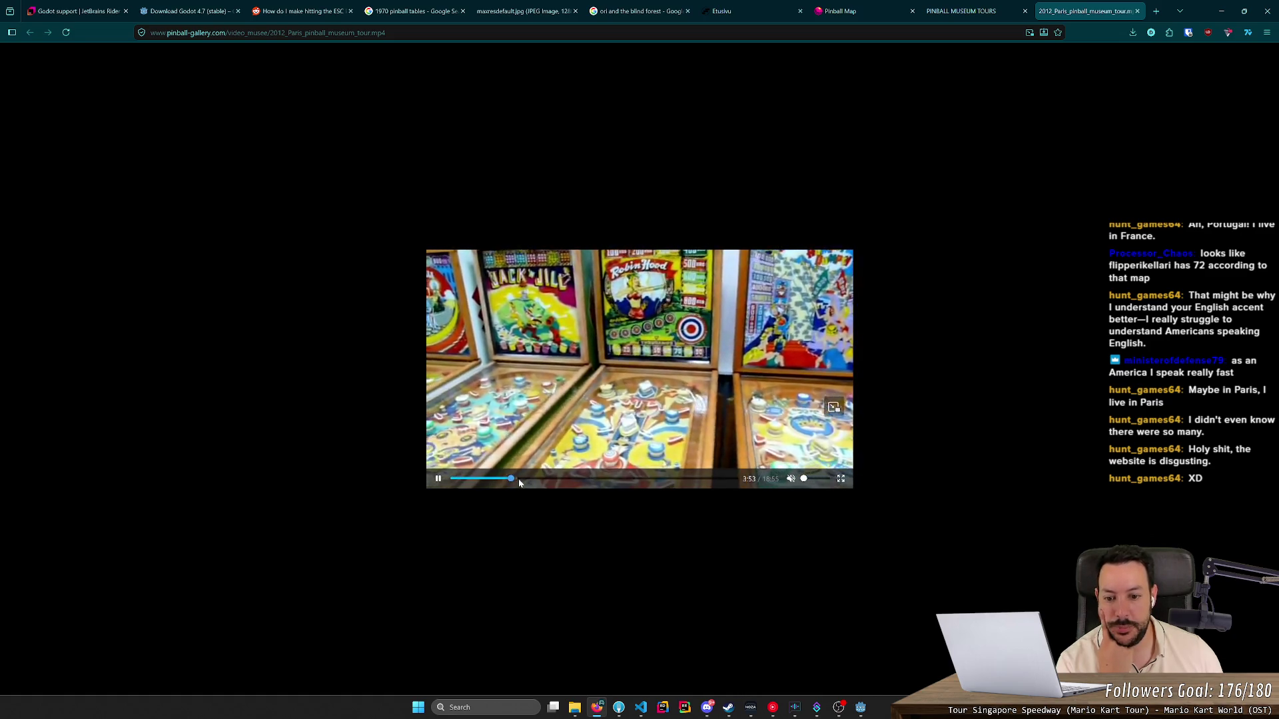
Step: Jump the video ahead from 4:24 through 8:23 to about 10:52, then close its tab
left_click(520, 479)
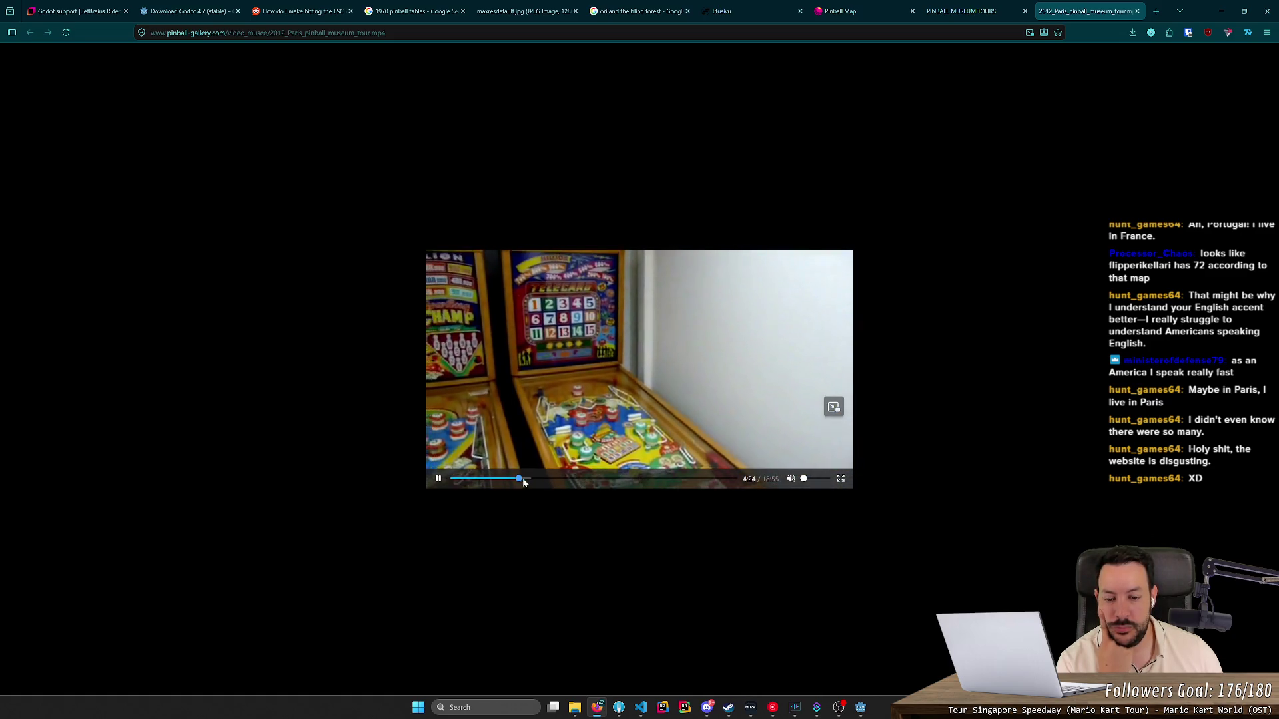
left_click(528, 479)
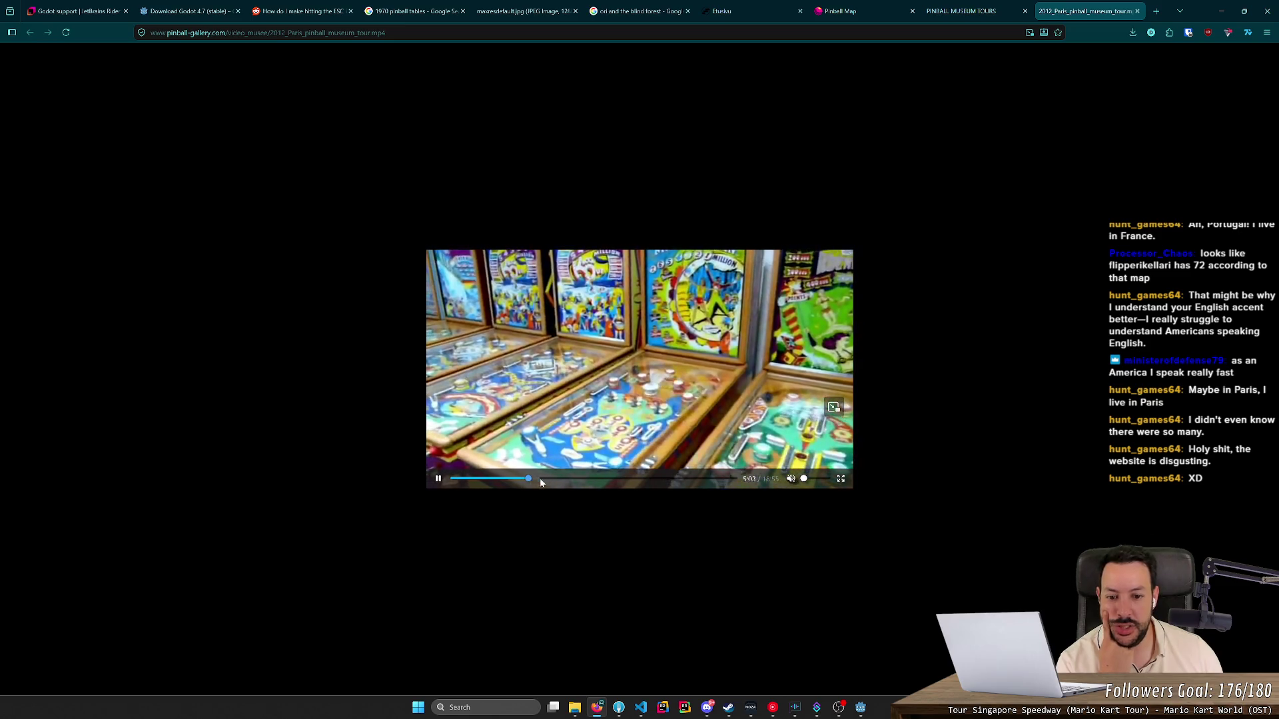
left_click(554, 479)
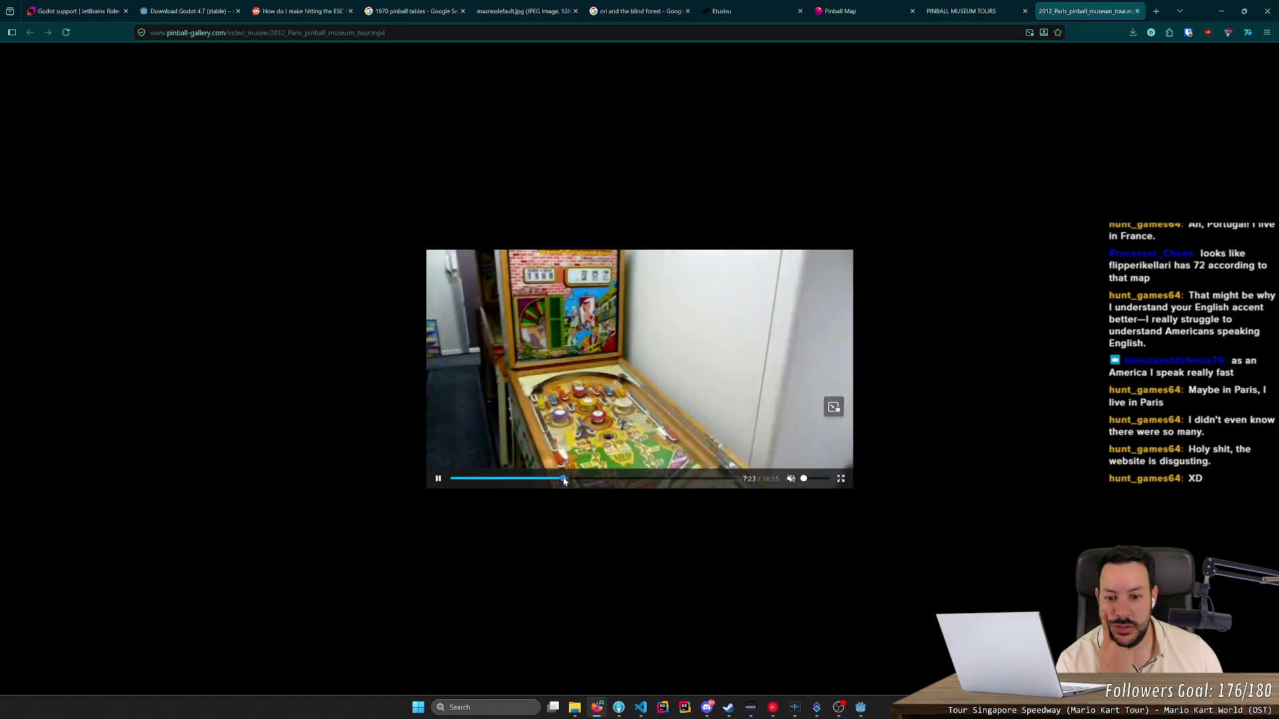
left_click(569, 480)
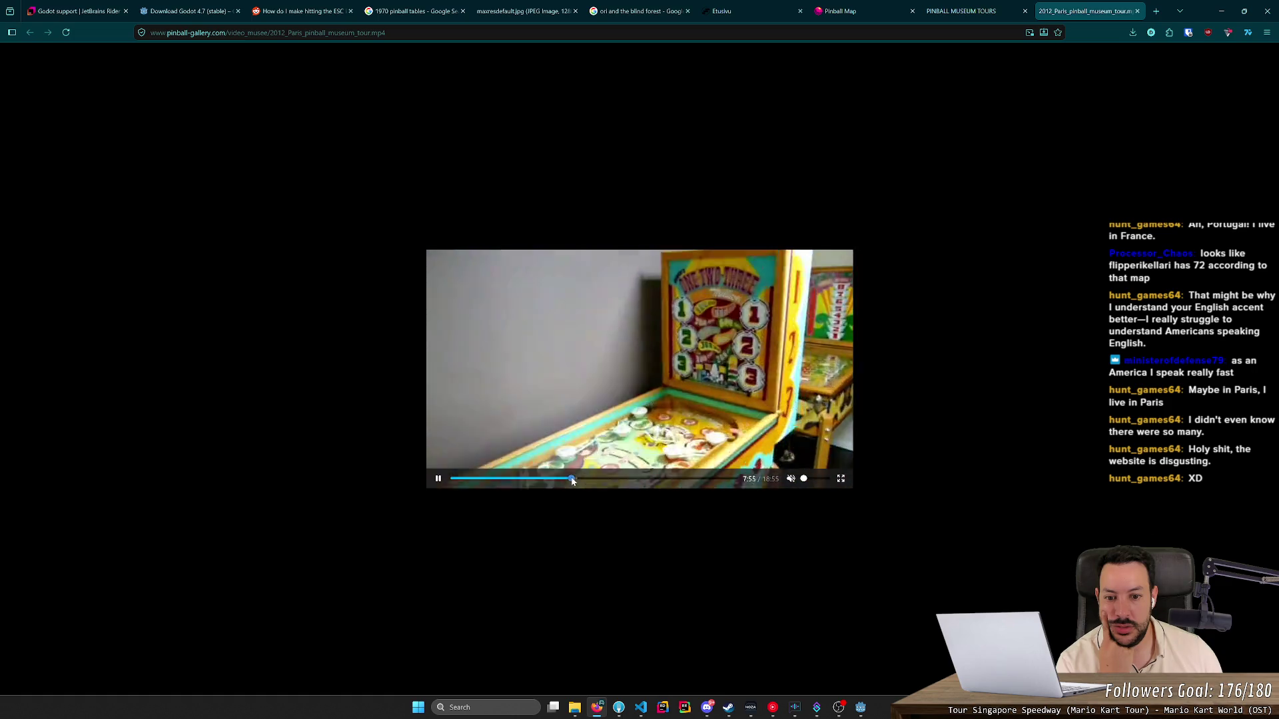
left_click(574, 479)
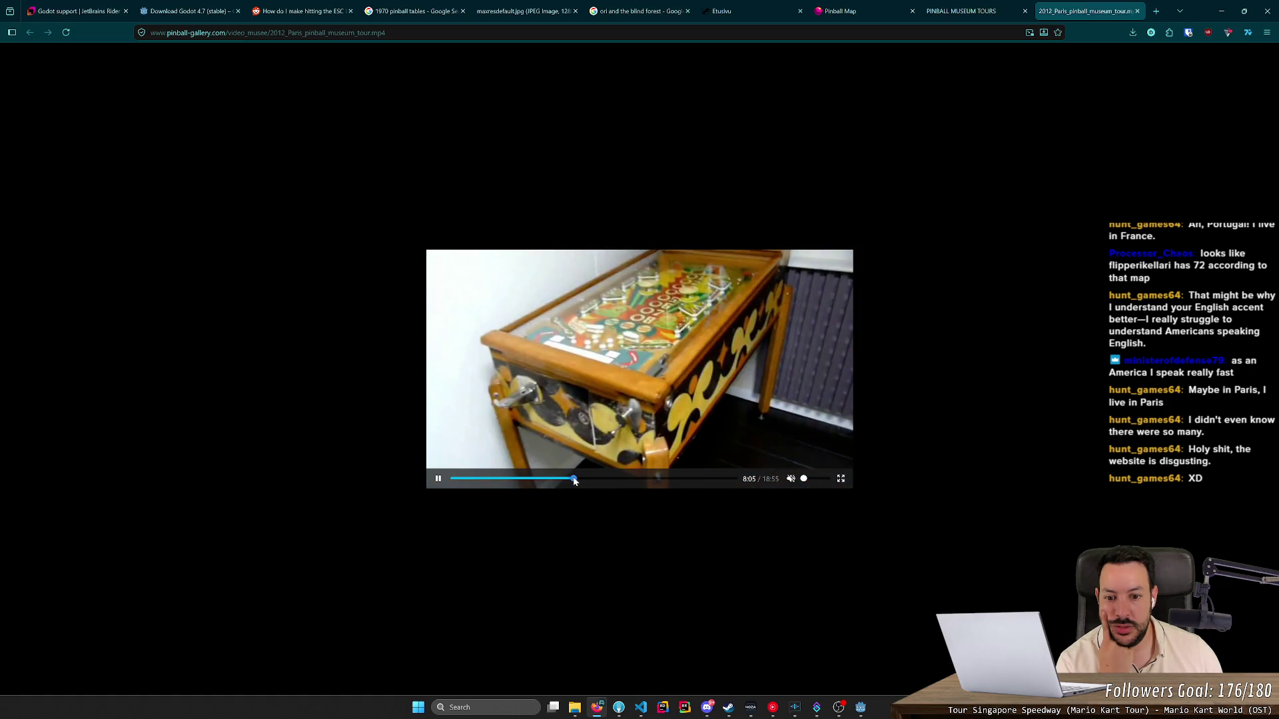
left_click(579, 480)
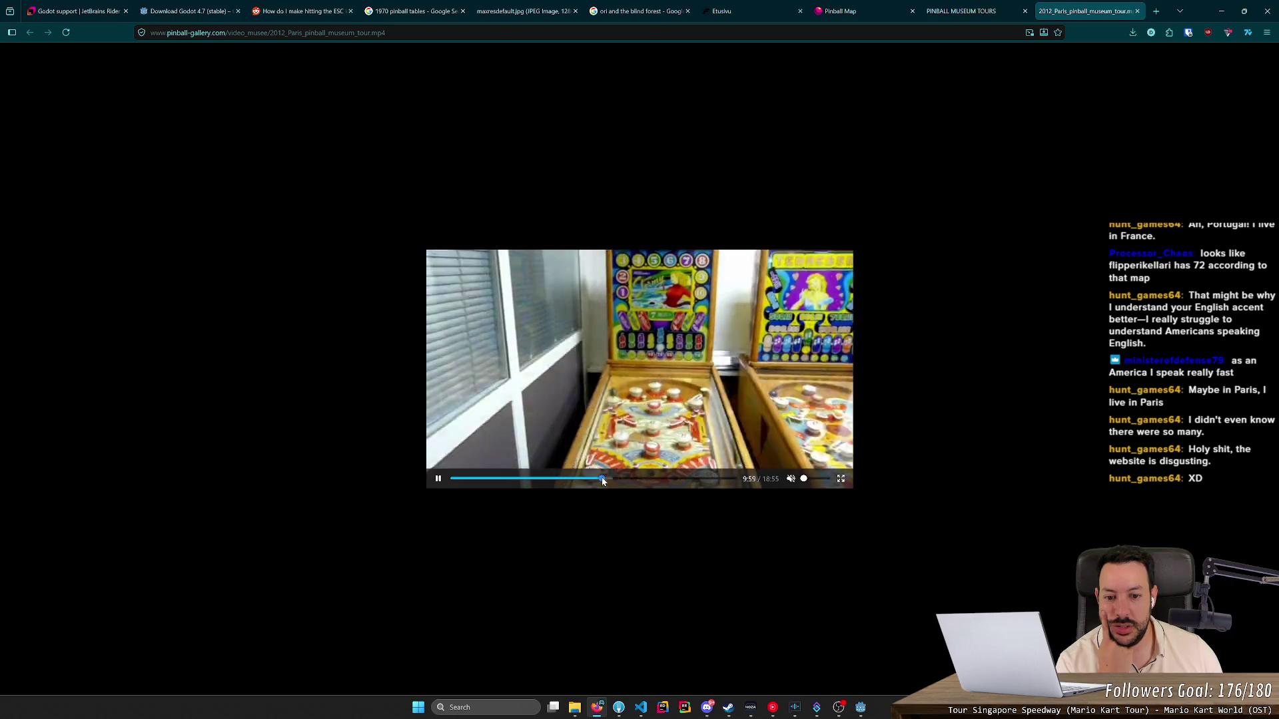
left_click_drag(602, 480, 725, 472)
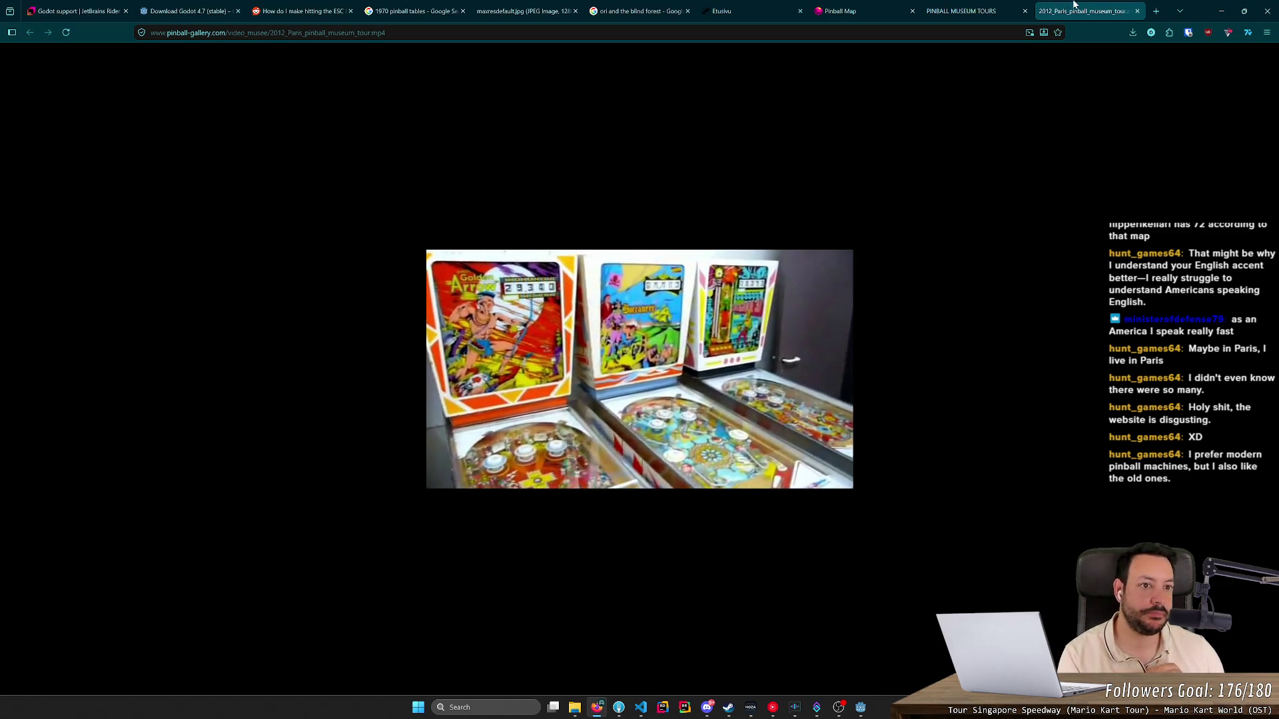
key("ctrl+w")
Step: Open the Gottlieb's One Player Pinball 1960-1979 video and jump ahead to 5:56
scroll(942, 177, "down", 3)
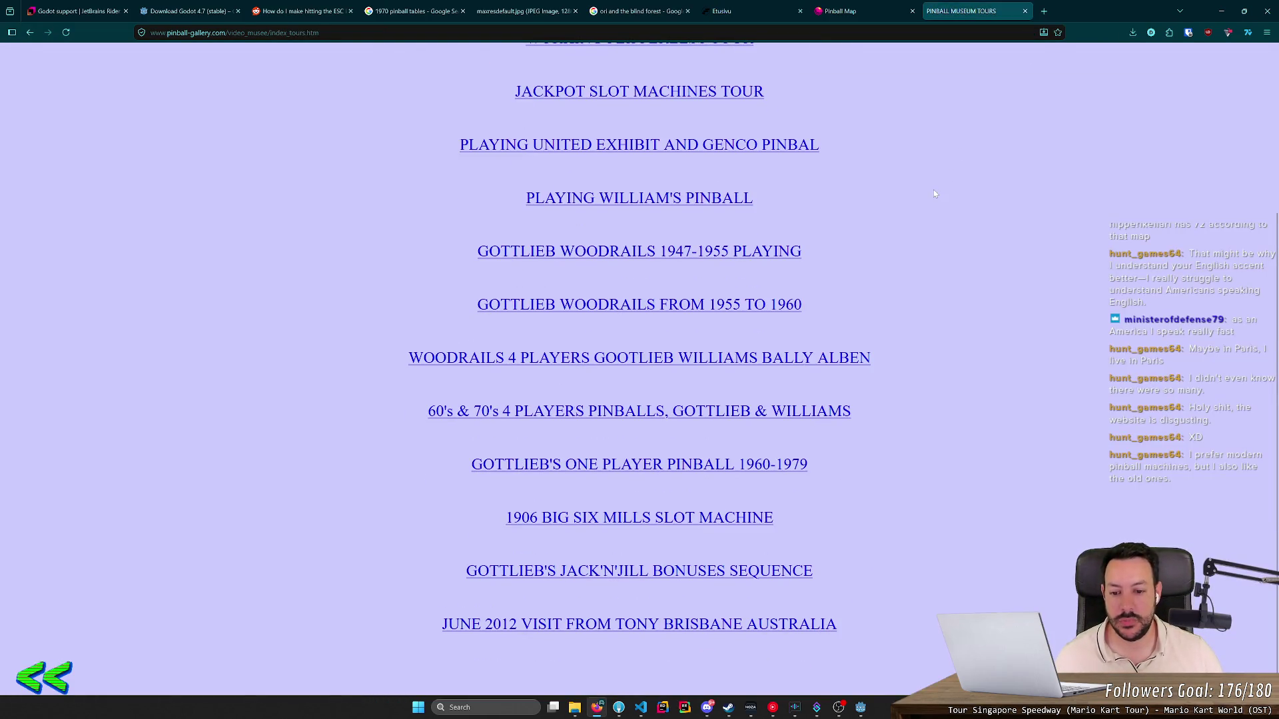
middle_click(934, 191)
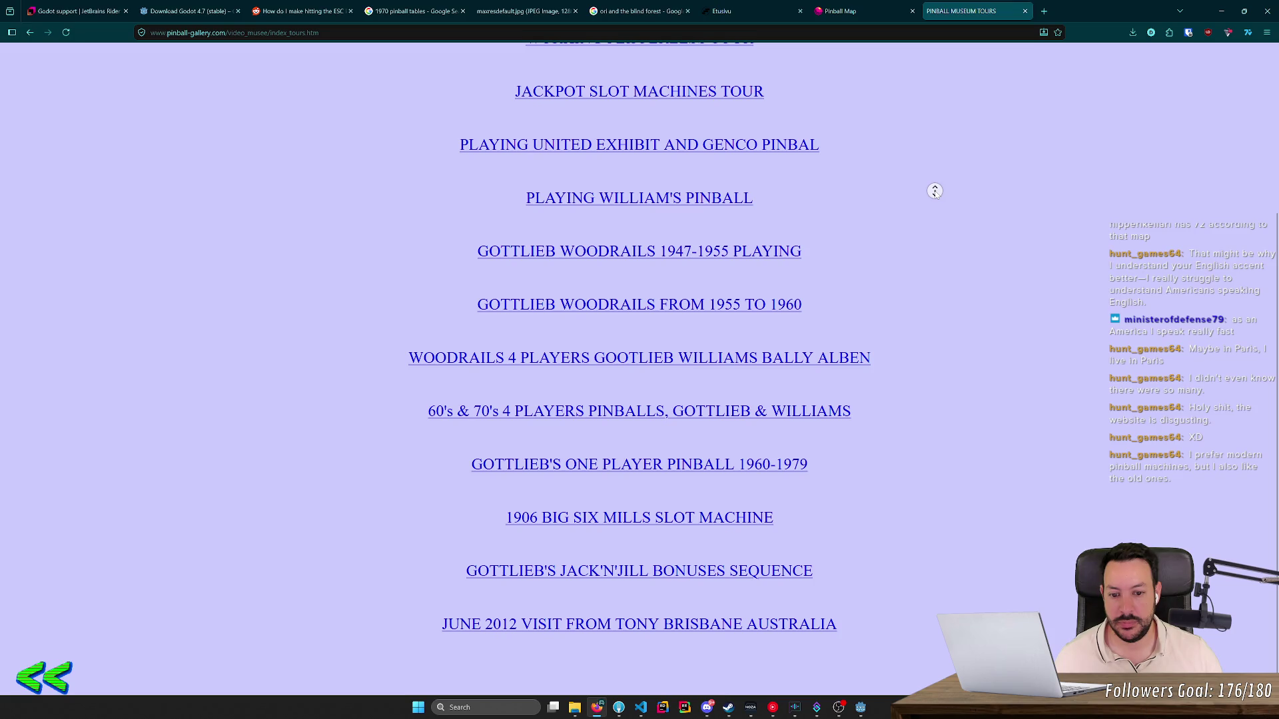
left_click(925, 211)
left_click(794, 459)
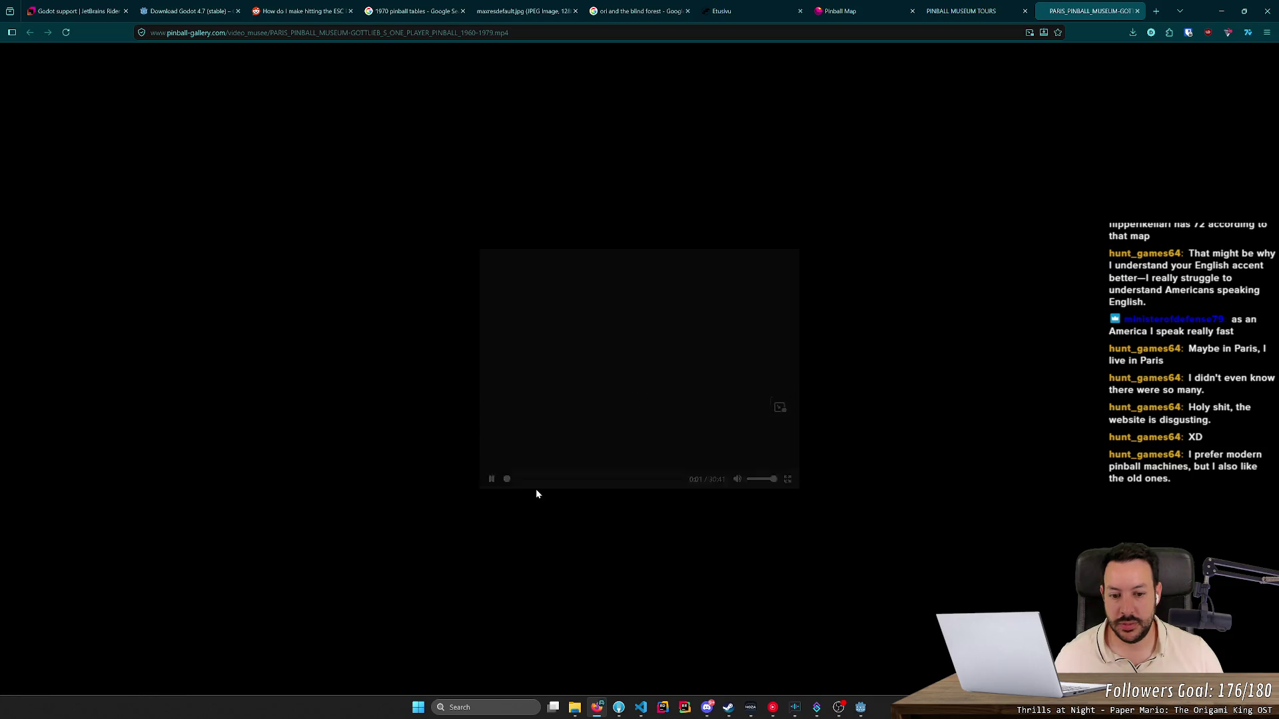
left_click(540, 479)
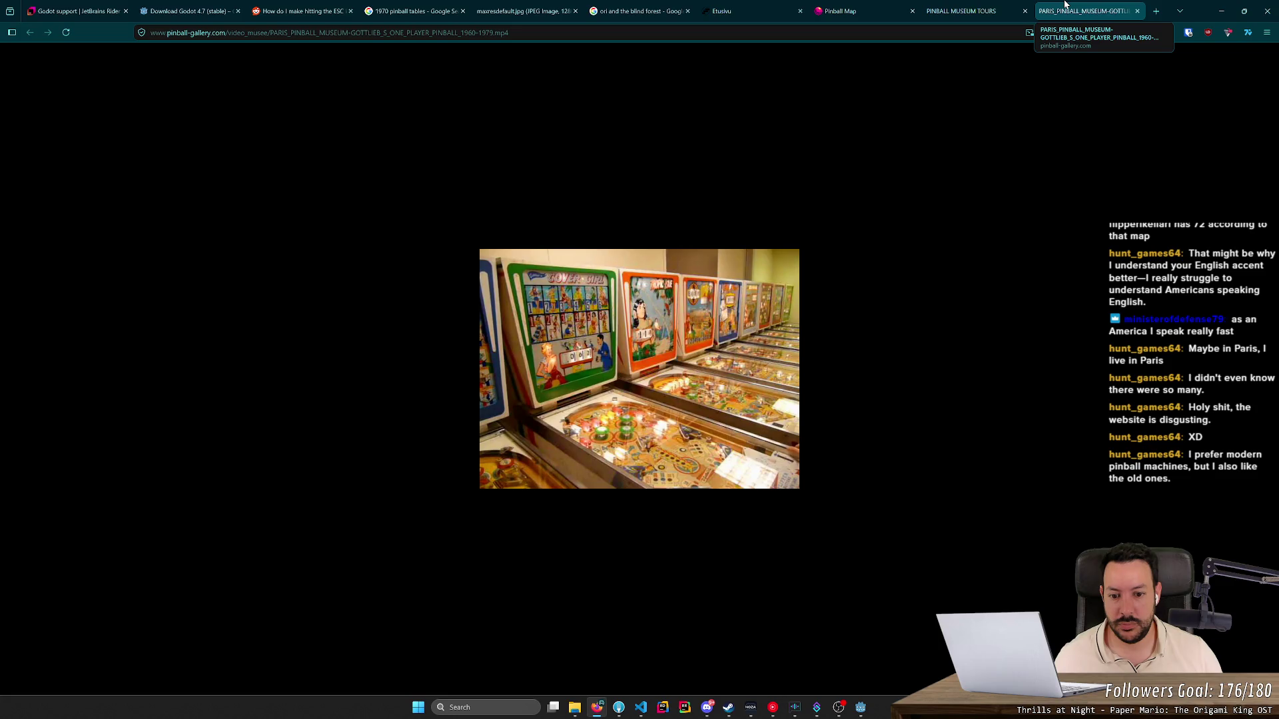
Step: Close the Gottlieb video and Pinball Museum Tours tabs, and pan Pinball Map to central Paris
middle_click(1064, 4)
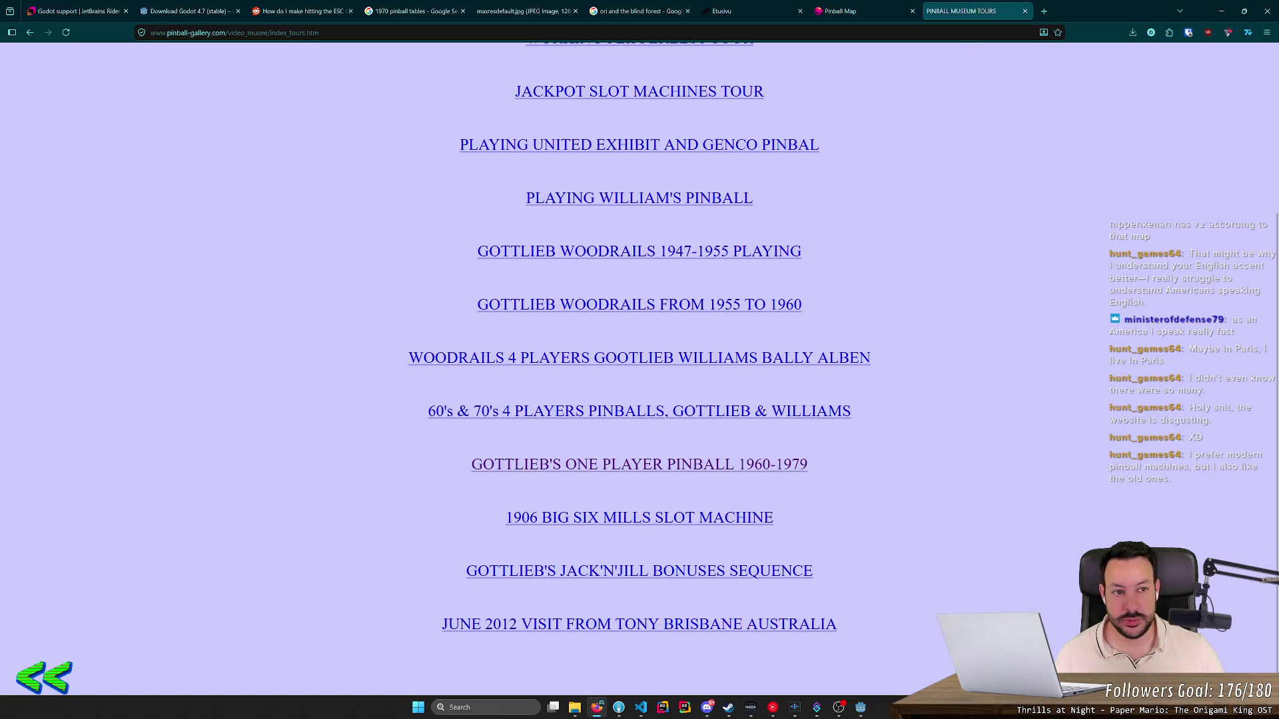
middle_click(976, 8)
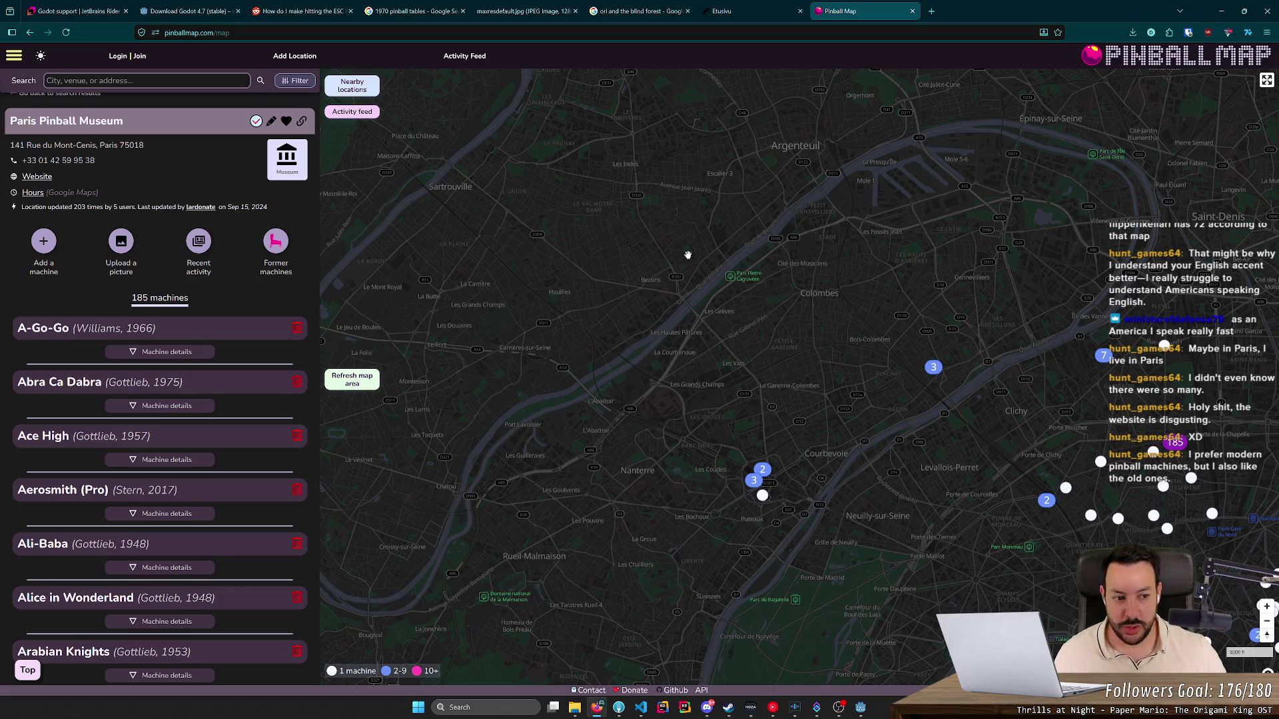
mouse_move(986, 514)
left_mouse_down()
mouse_move(930, 401)
mouse_move(621, 361)
left_mouse_up()
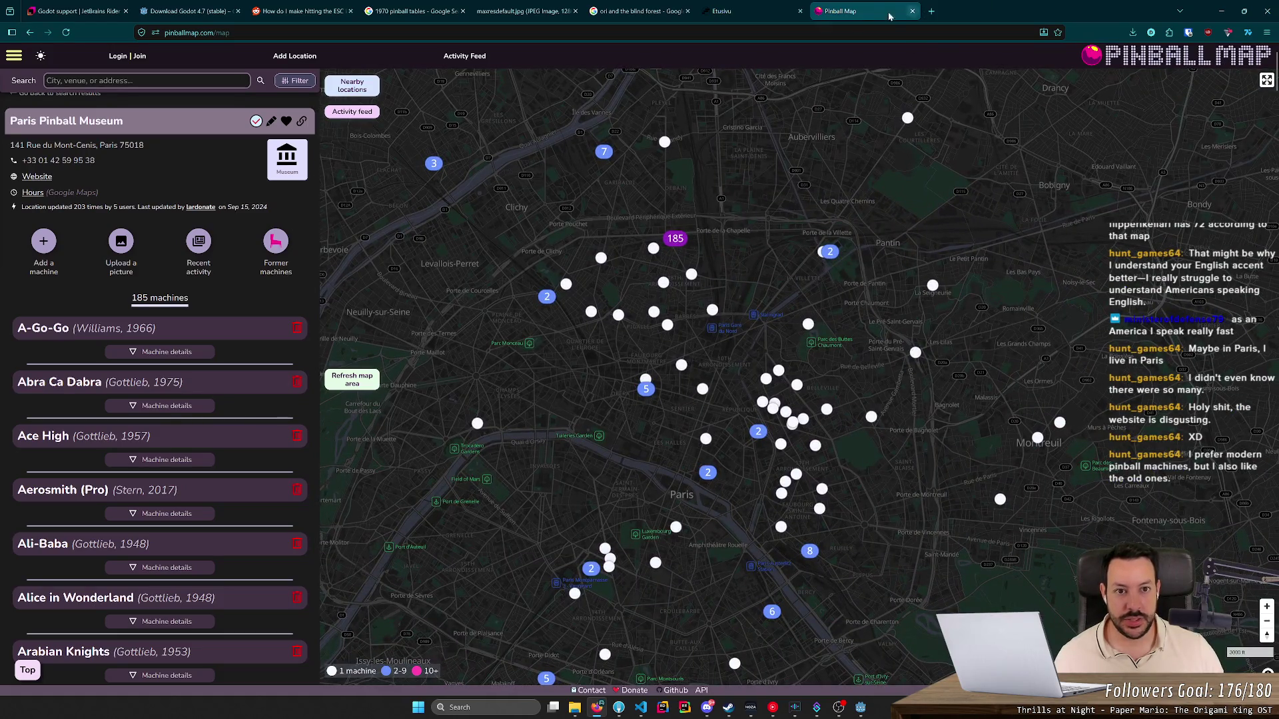
left_click(931, 11)
Step: Search 'pinball top', browse Pinside's Pinball Top 100 list, then return to Pinball Map
type("pi")
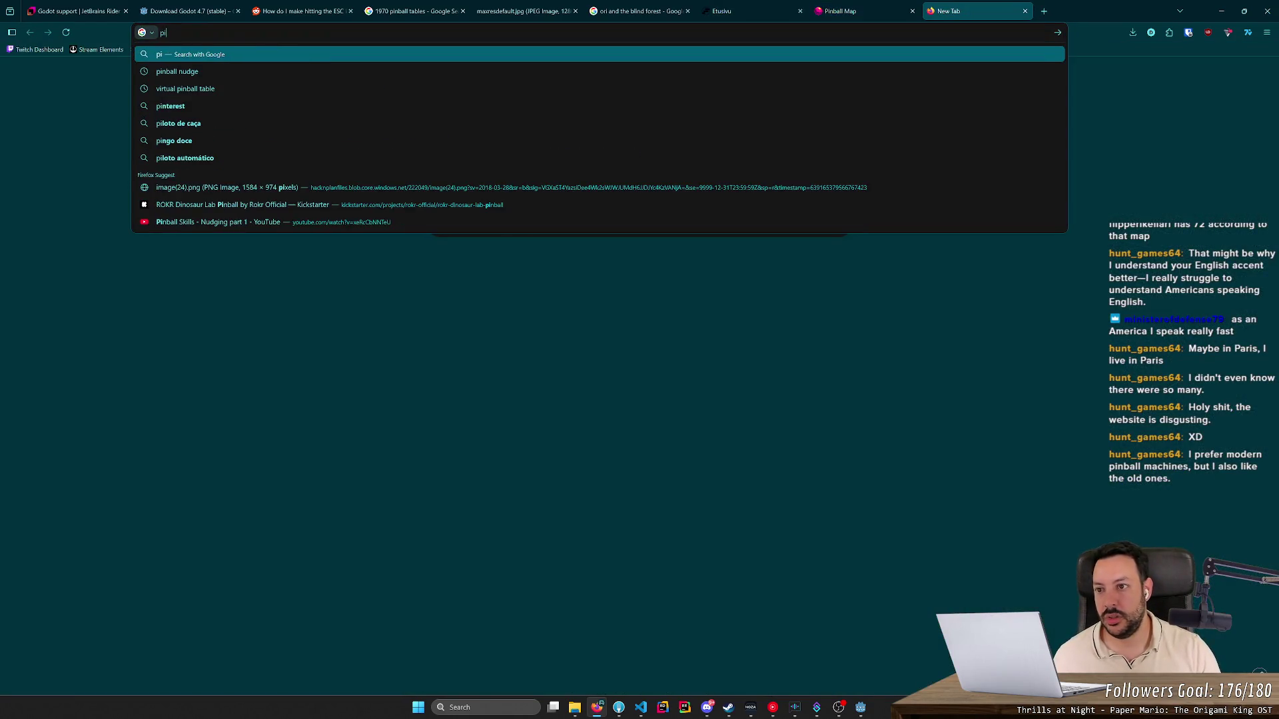
type("nball m")
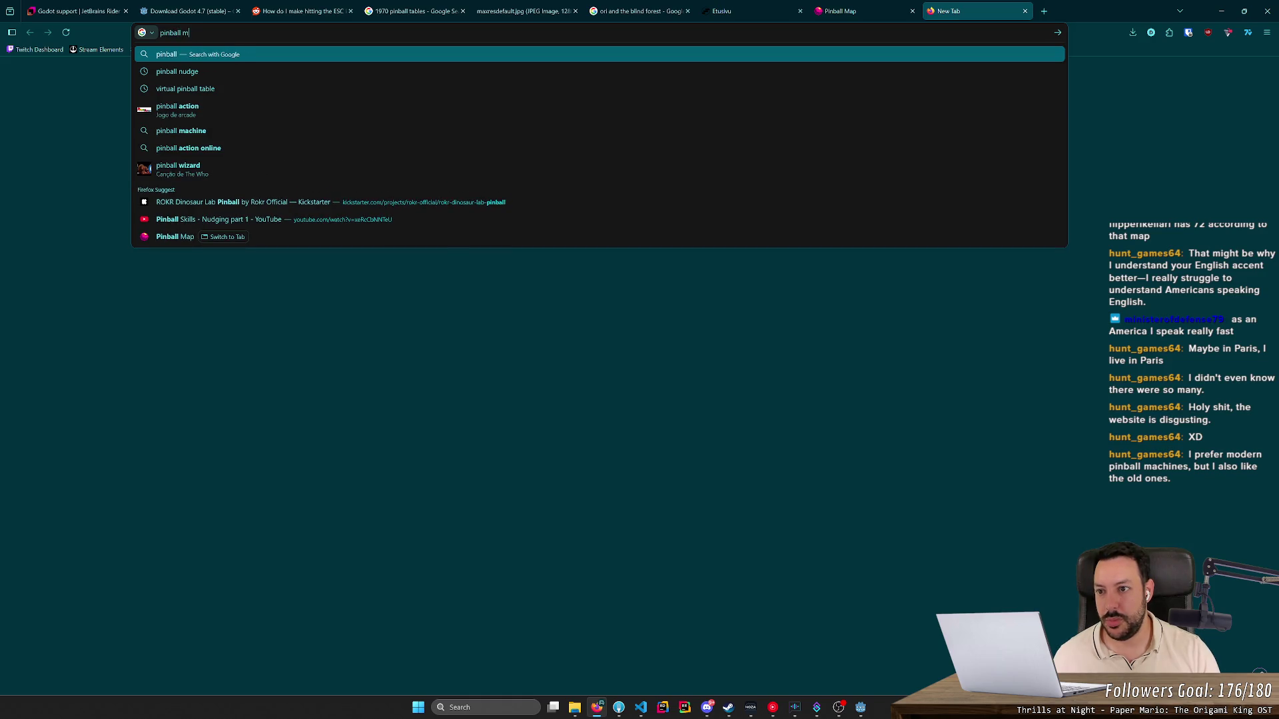
key("BackSpace")
type("top")
key("Return")
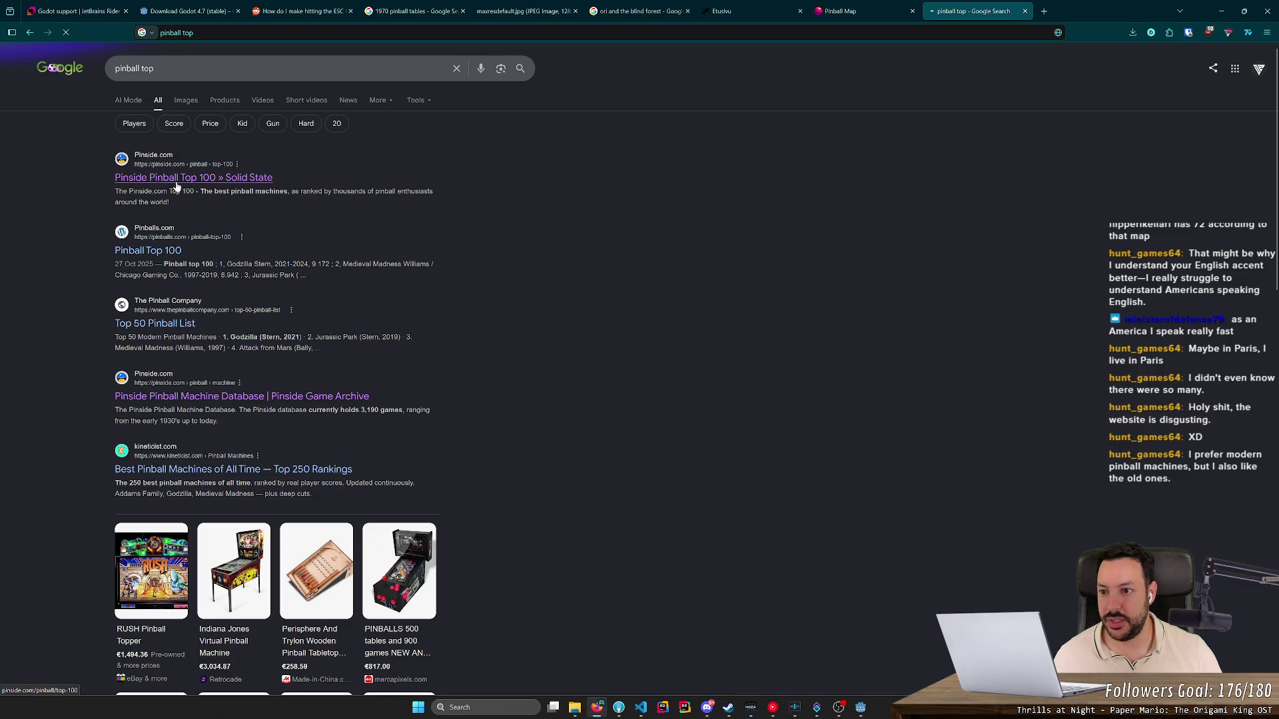
left_click(263, 178)
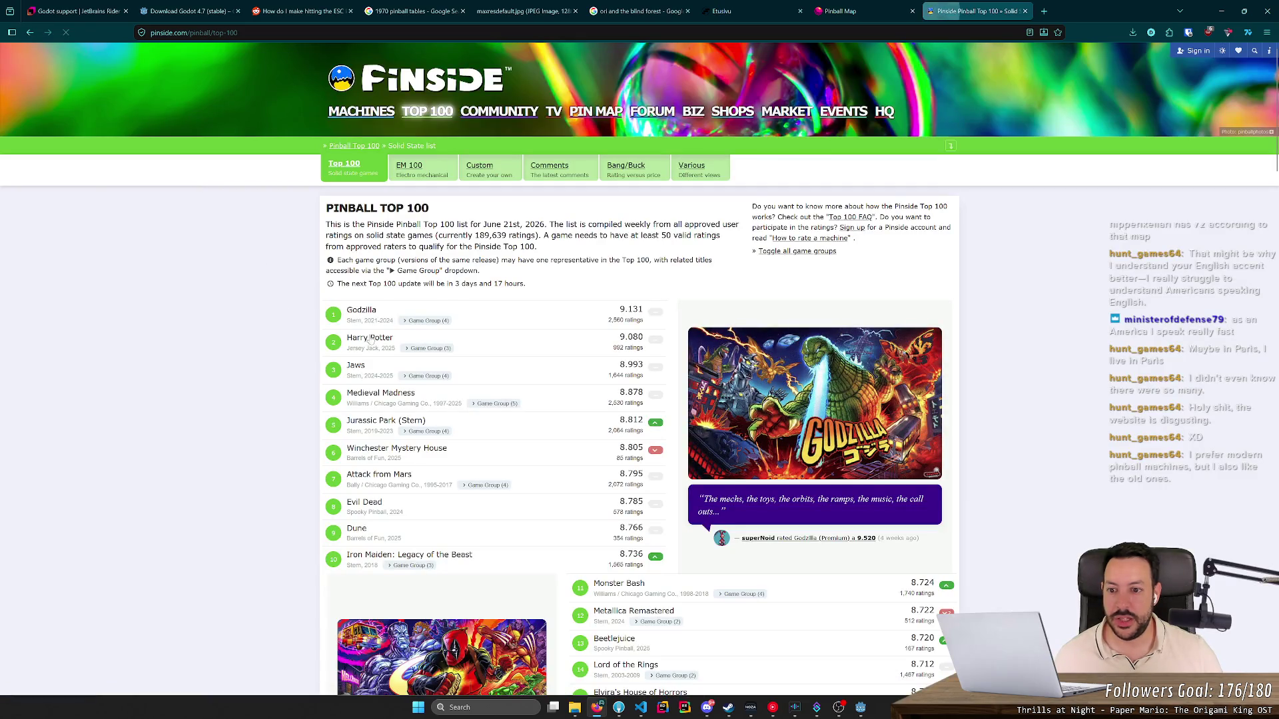
scroll(745, 331, "down", 2)
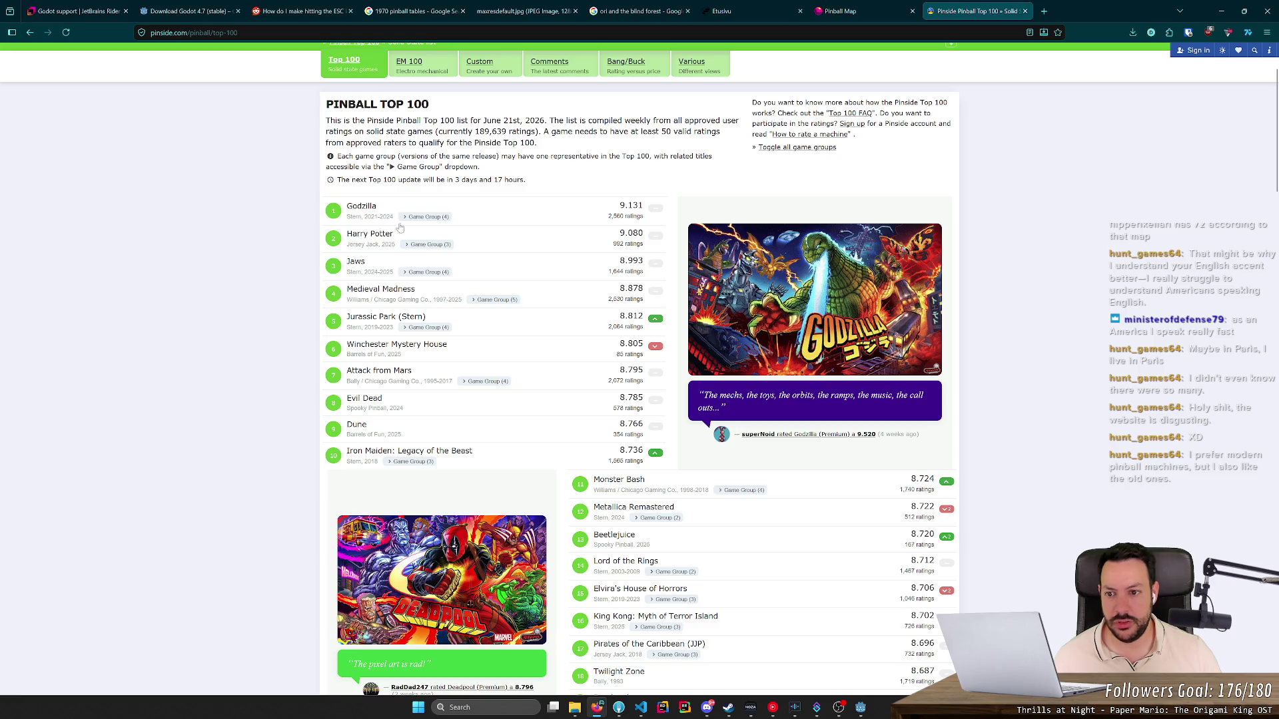
key("alt+Left")
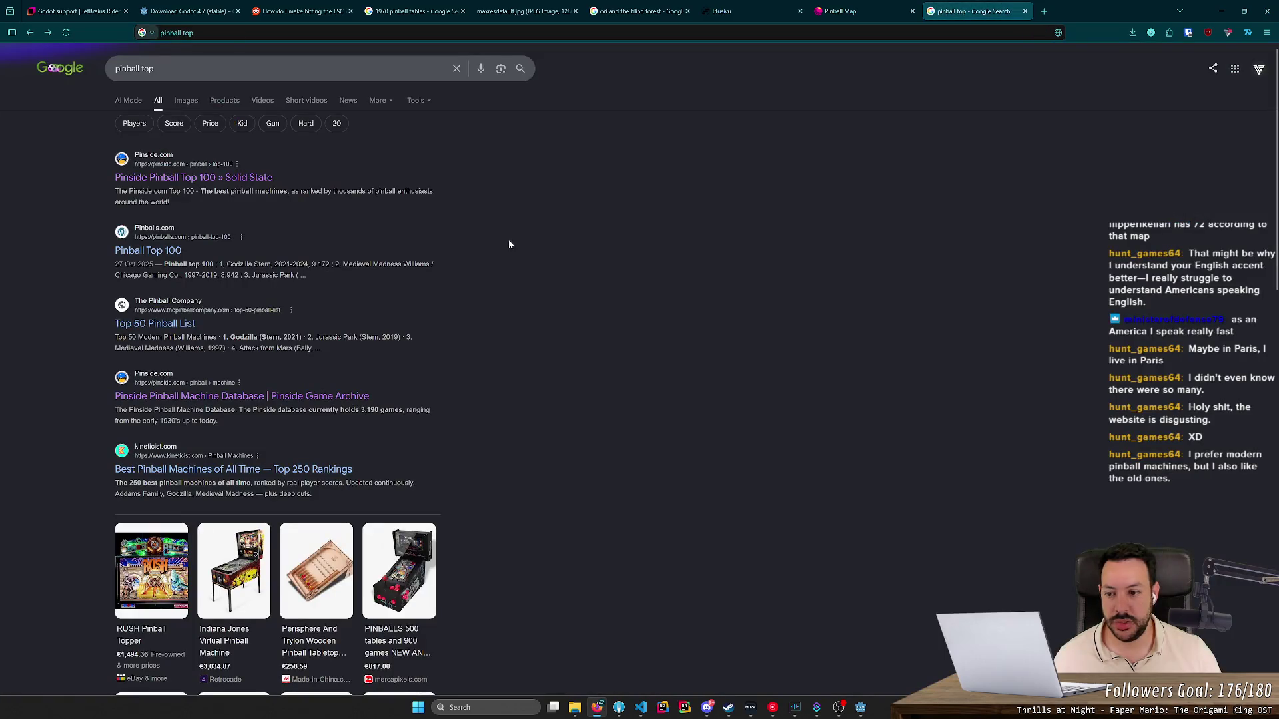
left_click(839, 10)
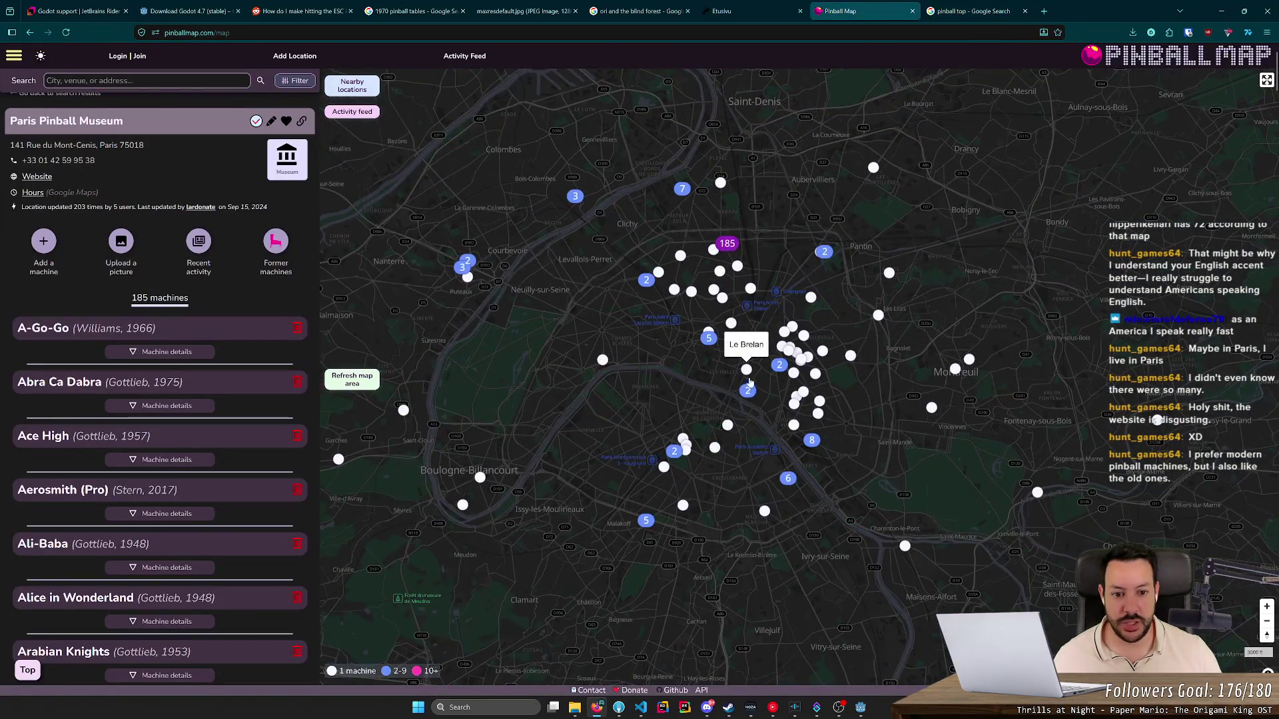
Step: Search Pinball Map locations for 'godzilla', then clear the search box
scroll(759, 338, "up", 3)
type("godzilla")
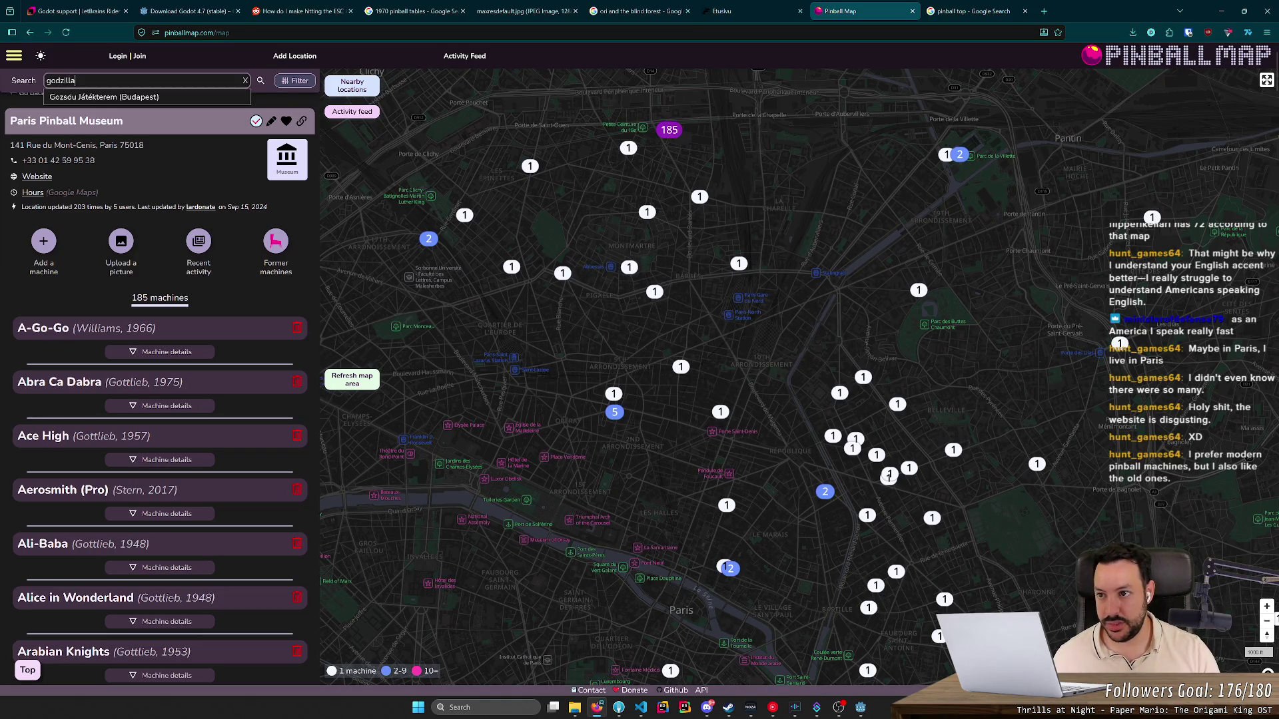
key("Return")
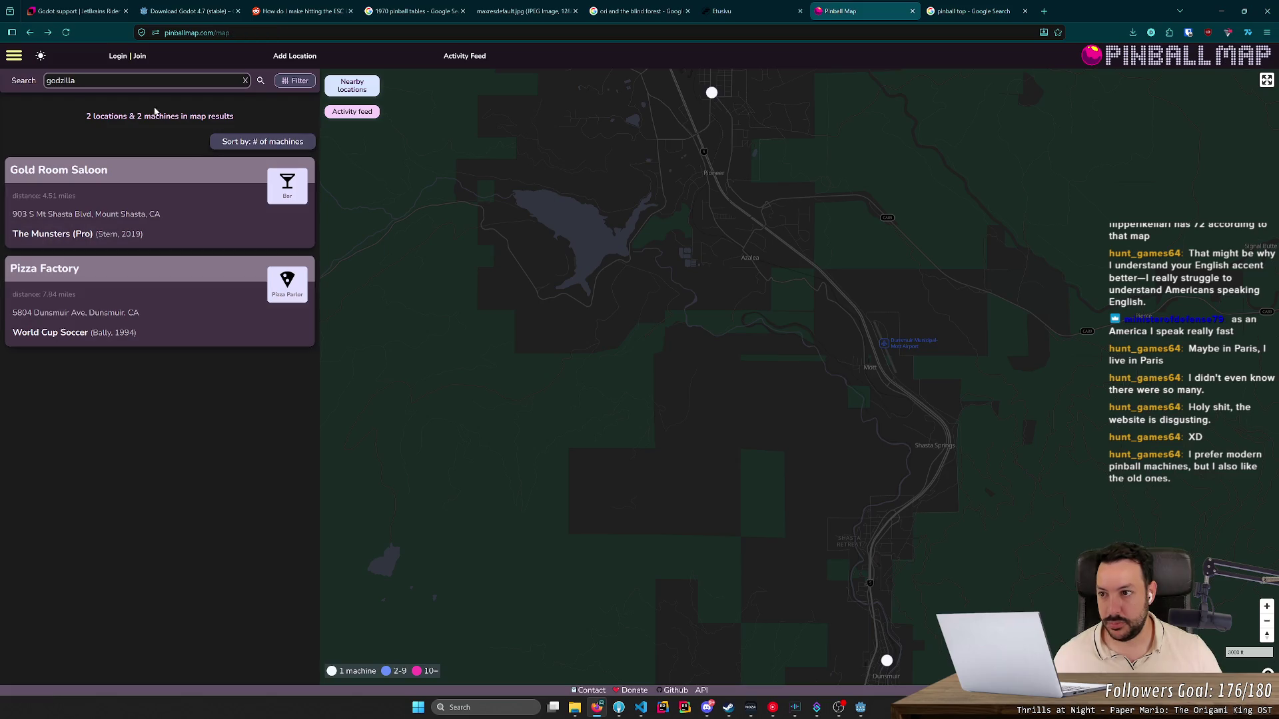
left_click(245, 80)
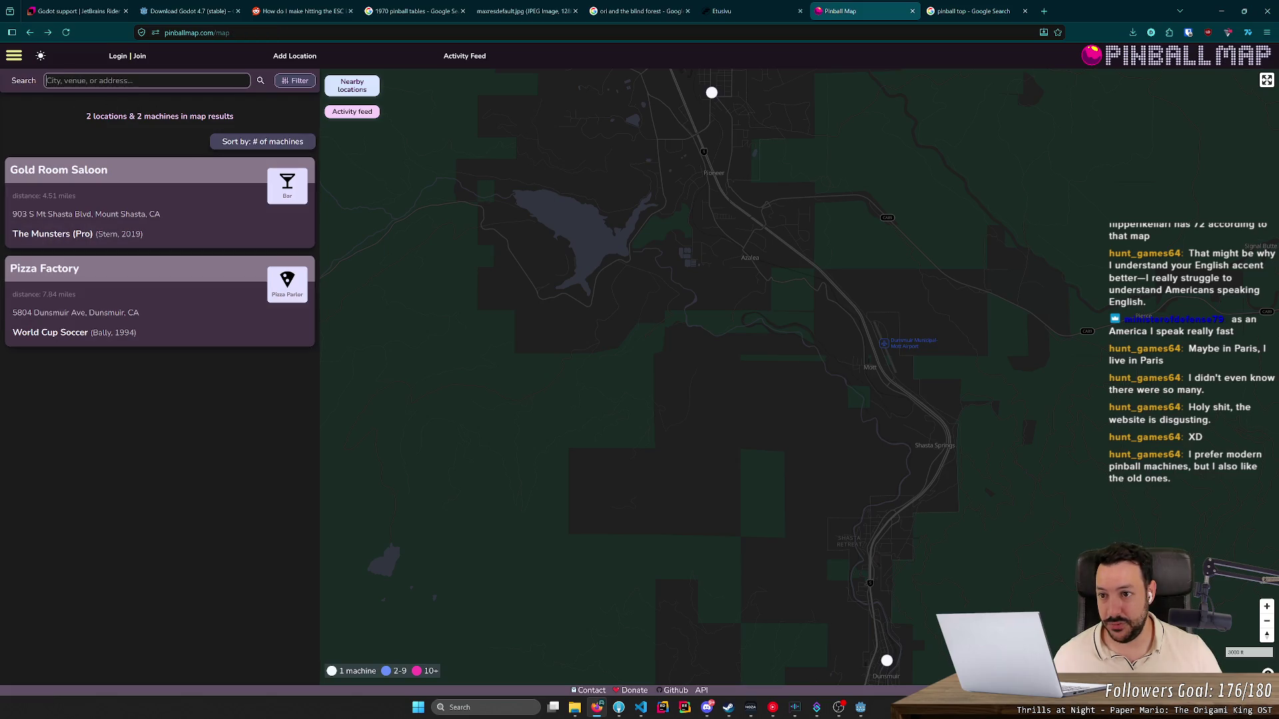
Step: Add Godzilla (Pro), (Premium), (LE) and (70th Anniversary) to the map's machine filter
left_click(299, 81)
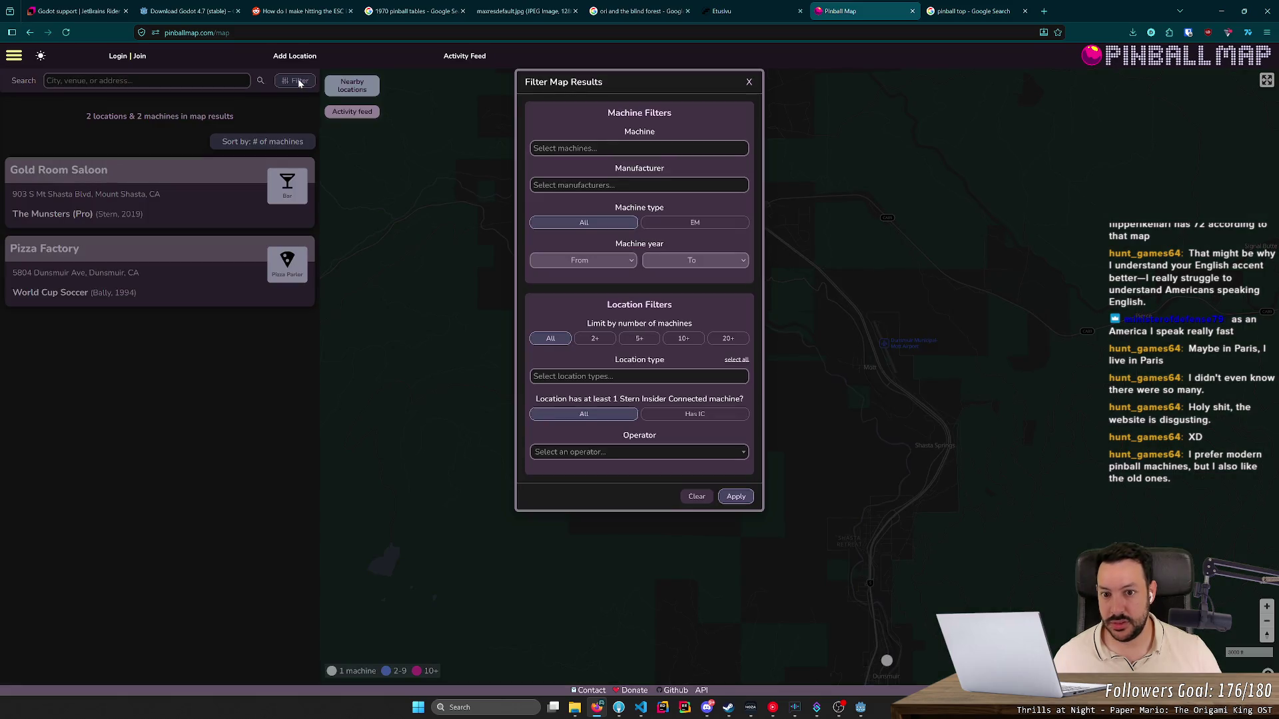
type("goz")
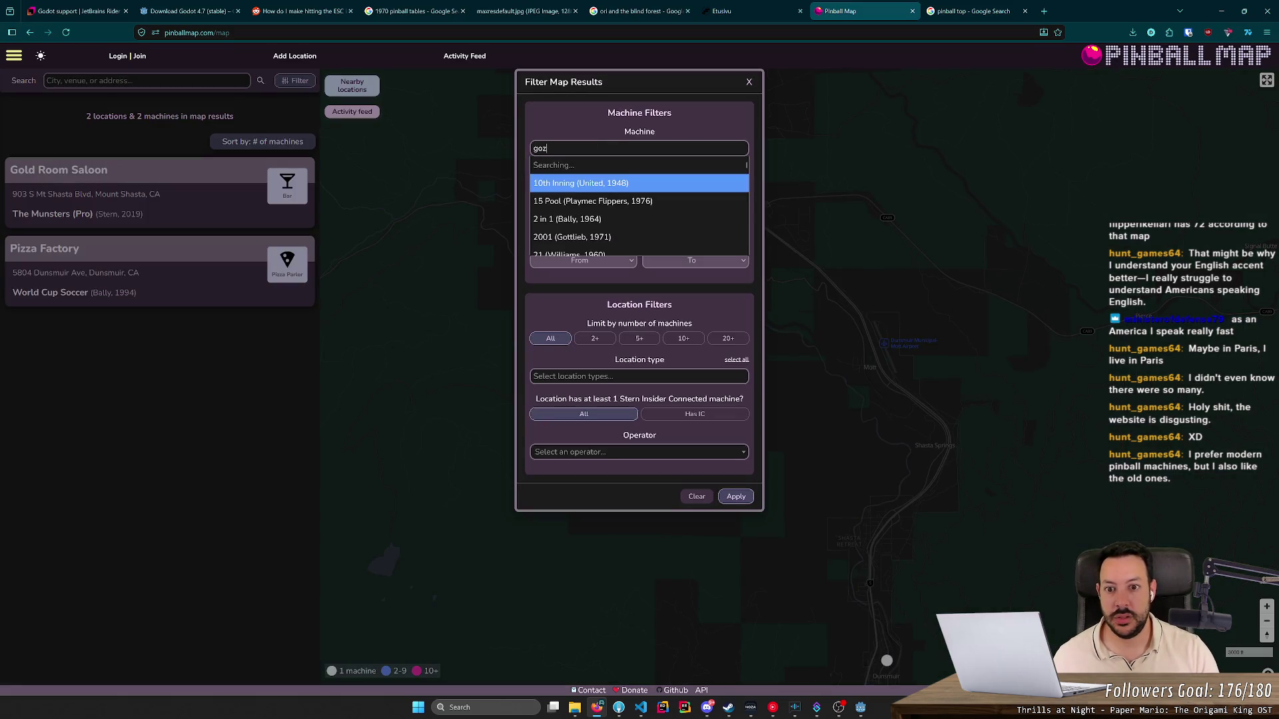
type("a")
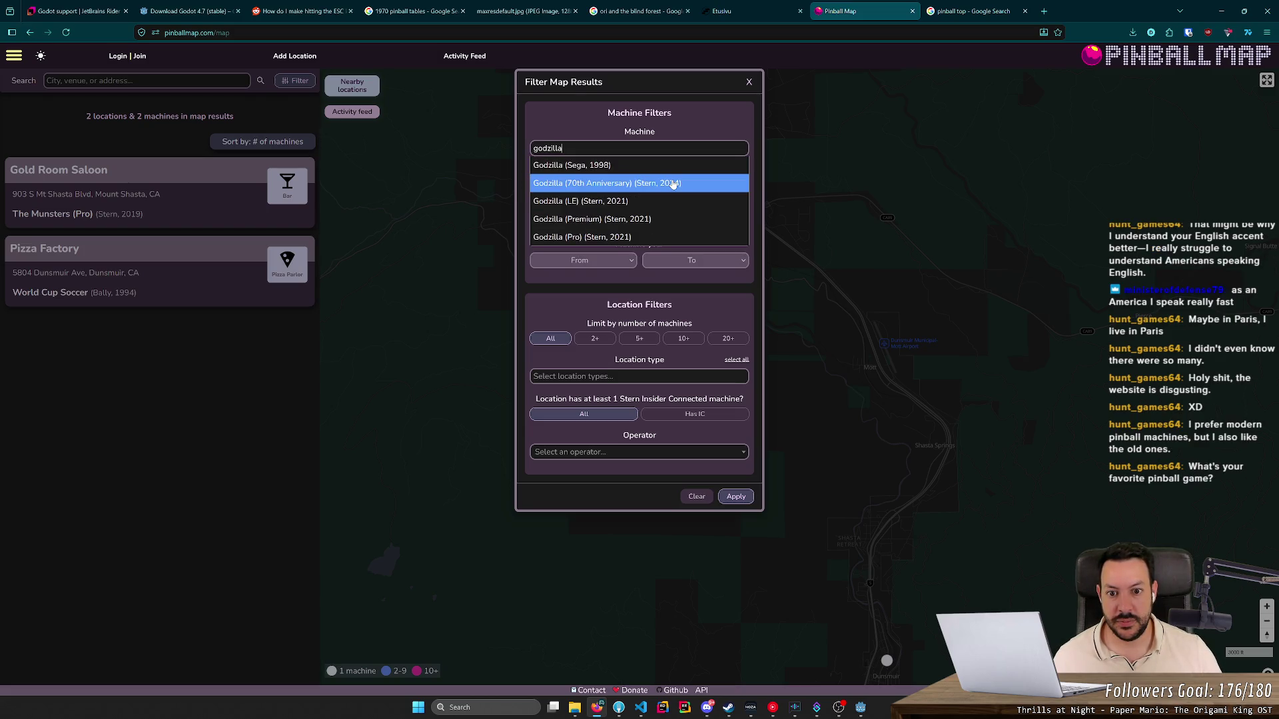
left_click(644, 237)
type("g")
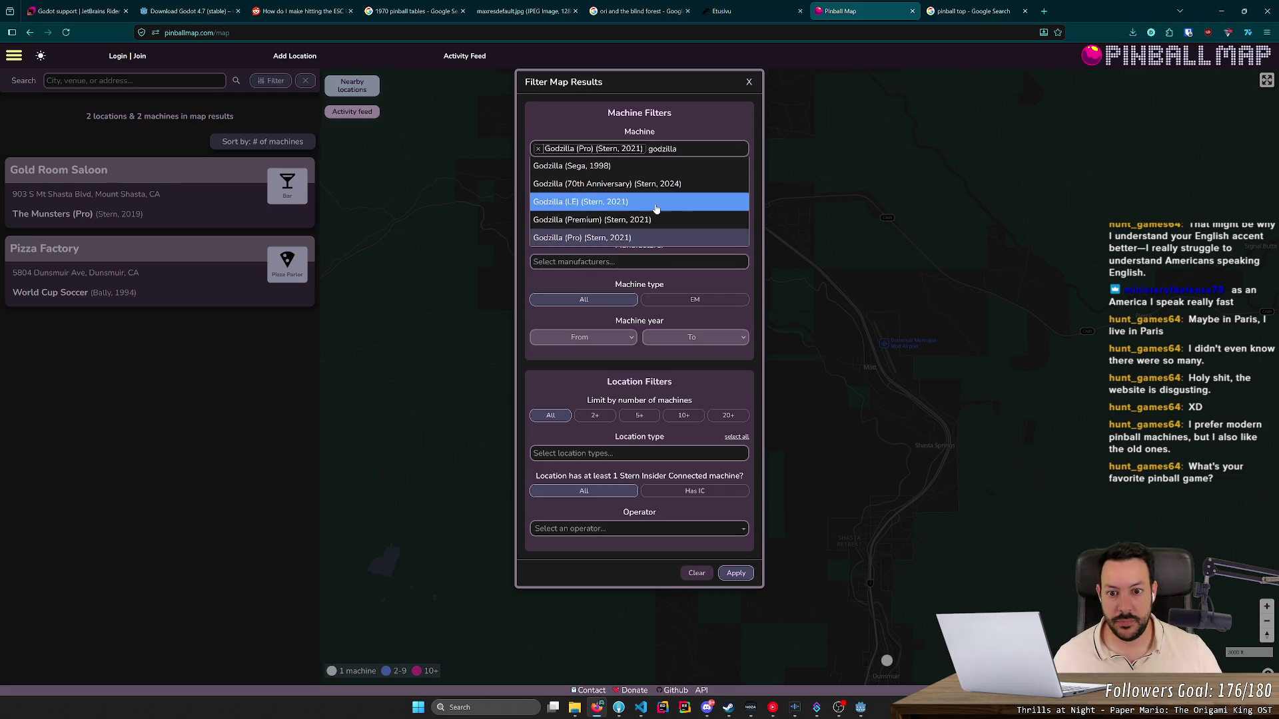
left_click(650, 223)
type("g")
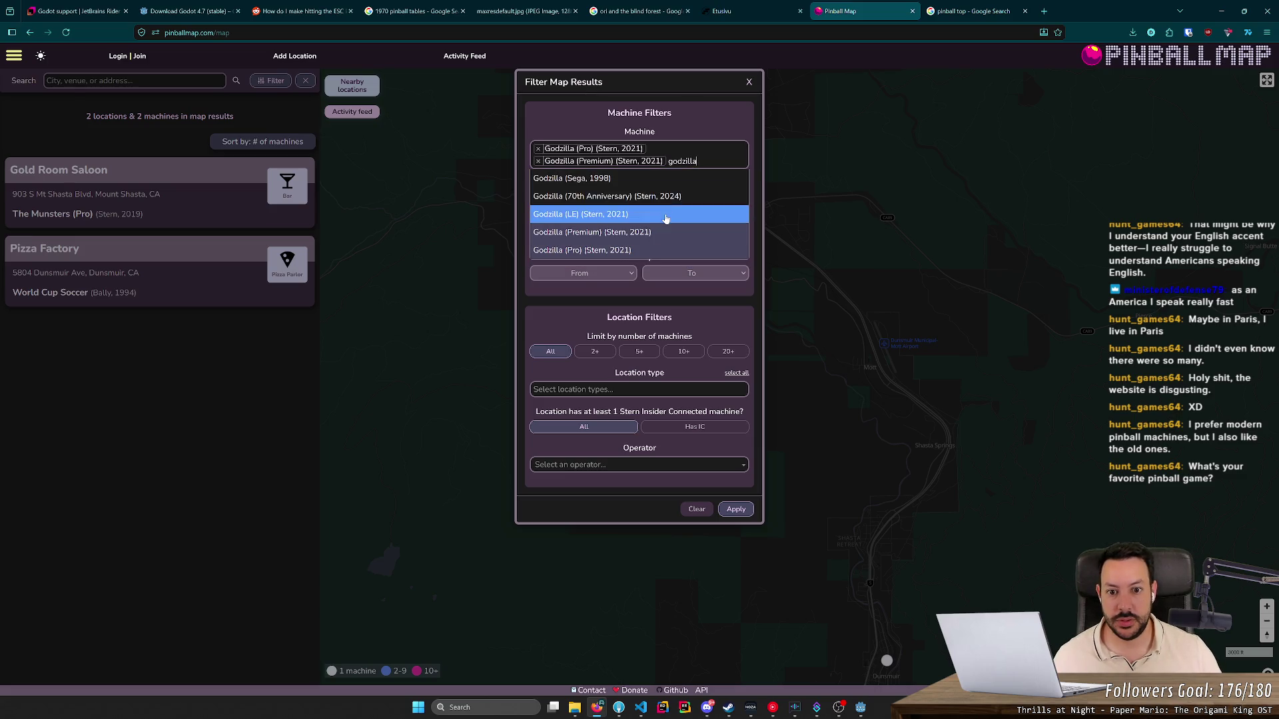
left_click(666, 214)
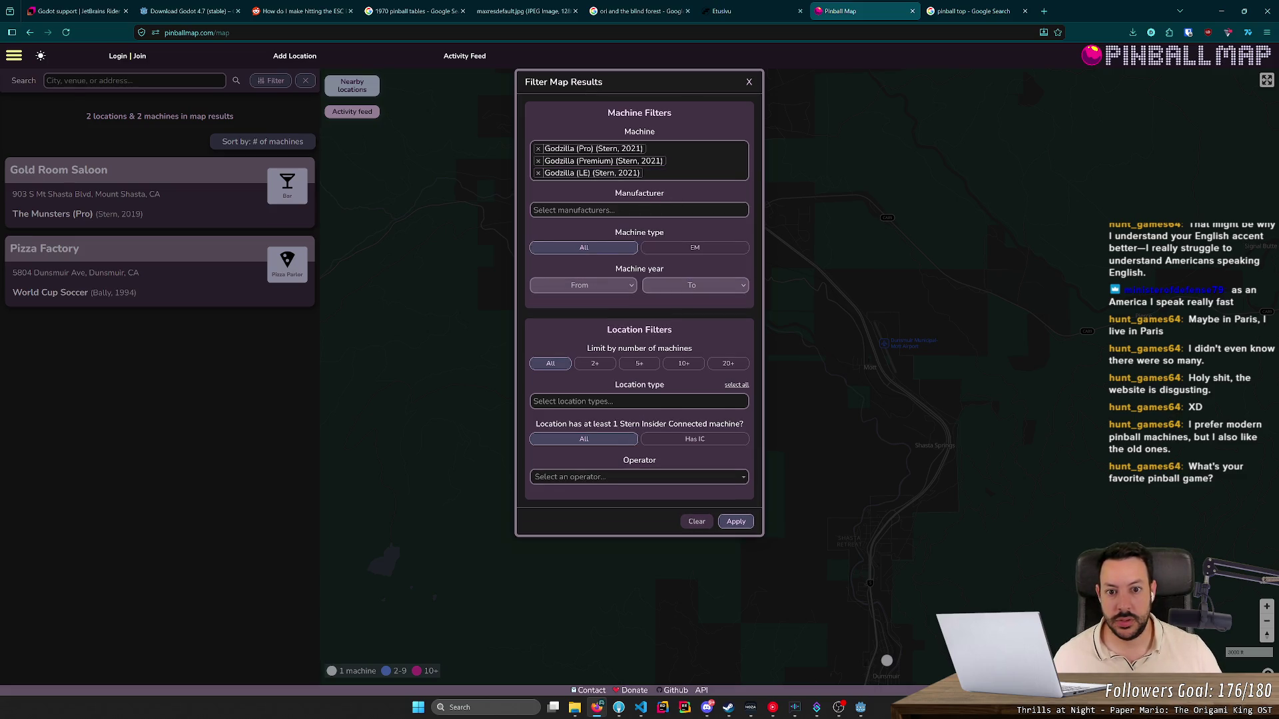
type("godzilla")
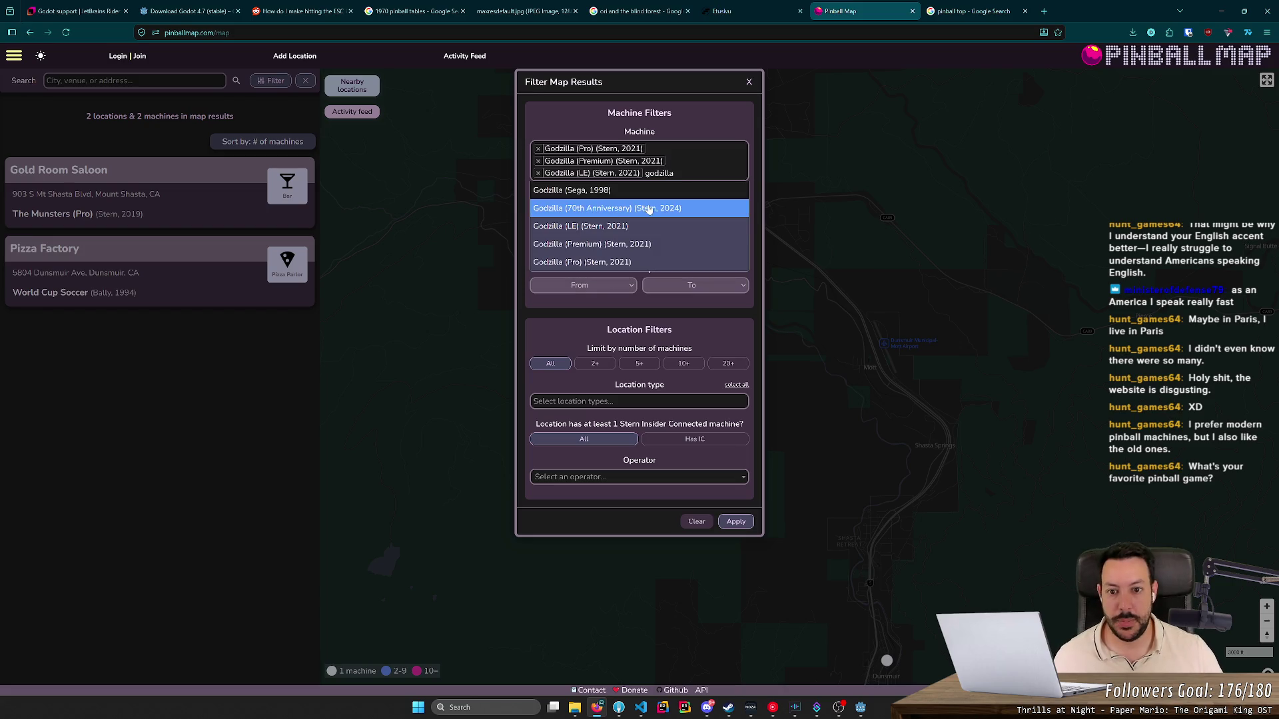
left_click(649, 209)
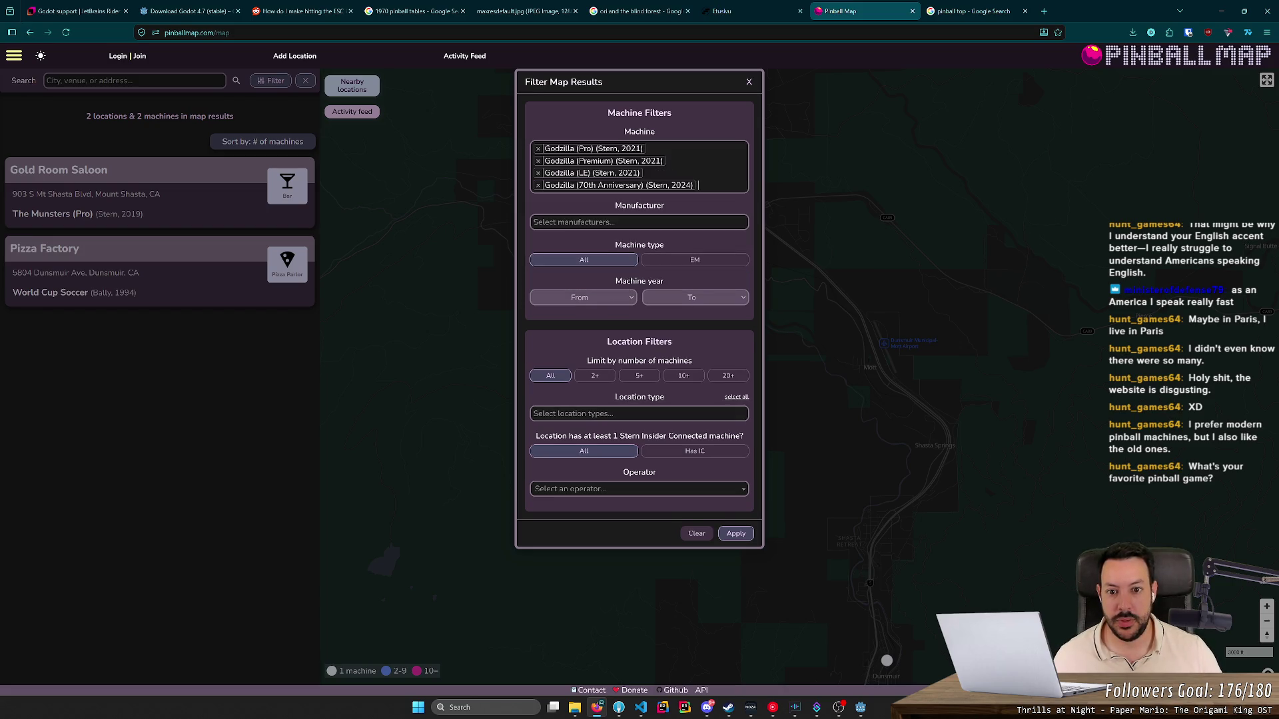
Step: Apply the Godzilla filter, zoom to Paris and refresh the map area's locations
left_click(738, 534)
scroll(708, 403, "down", 5)
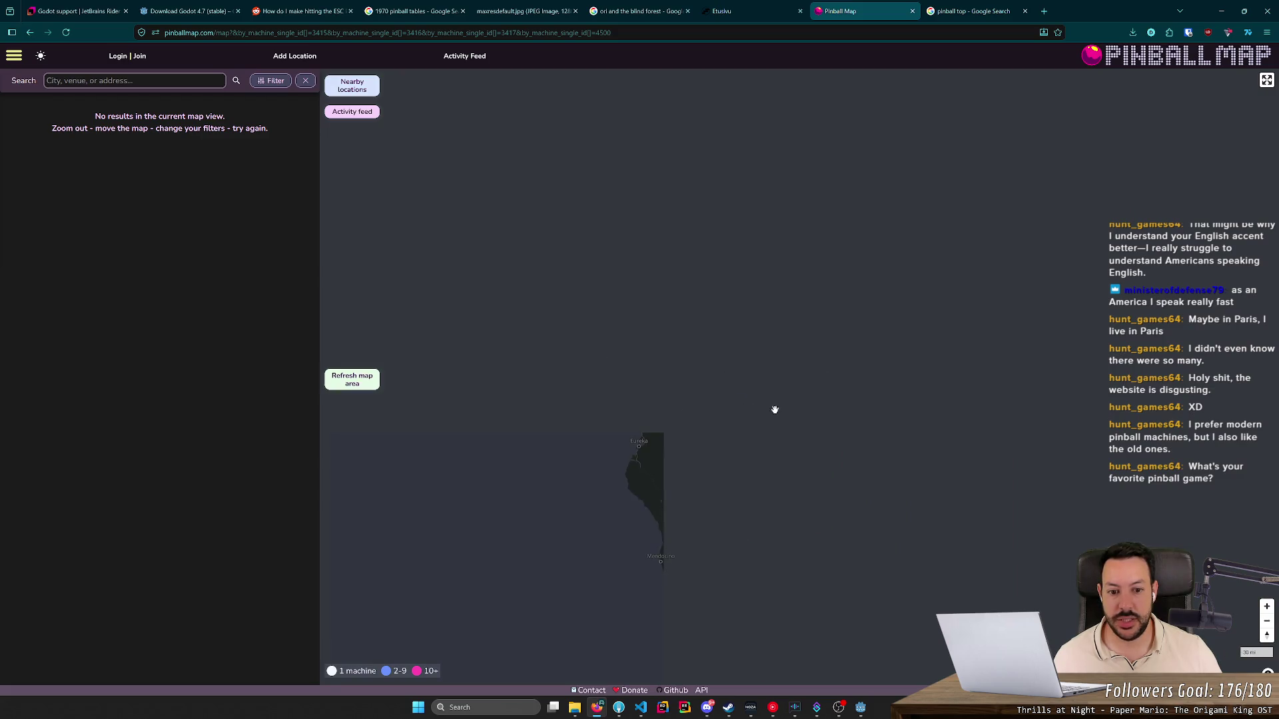
scroll(774, 410, "down", 6)
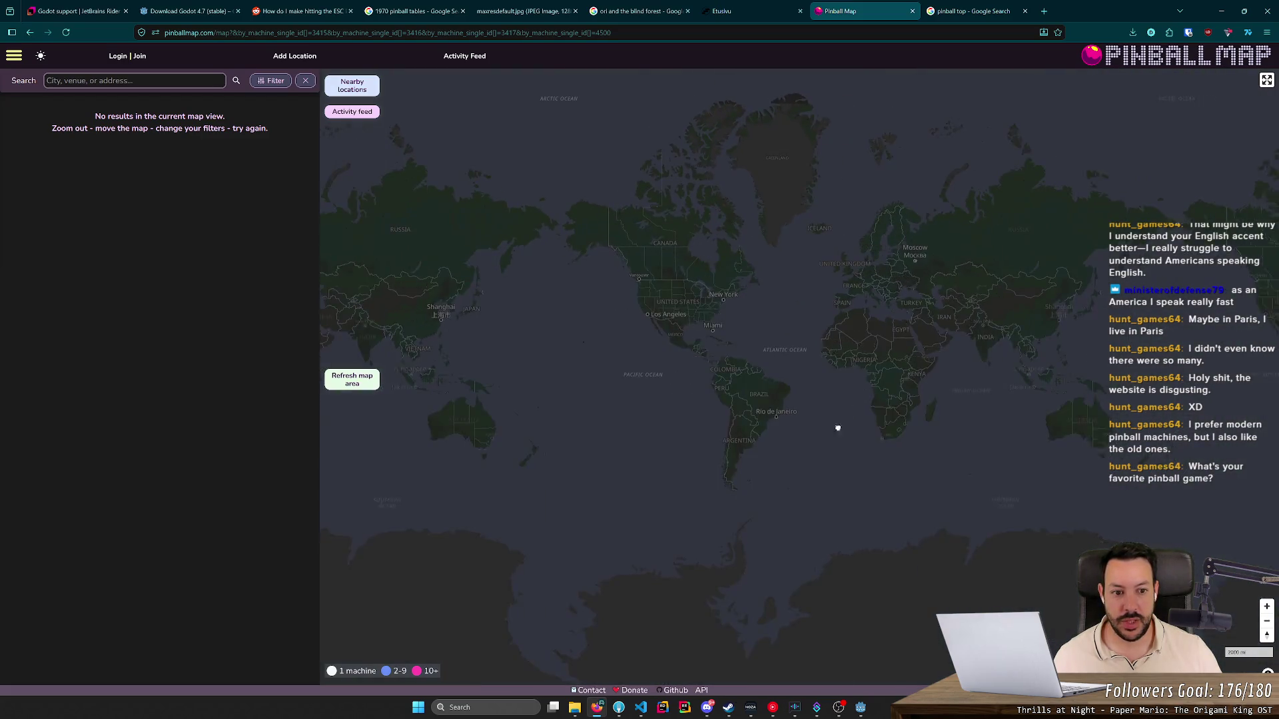
left_click_drag(838, 428, 639, 317)
scroll(639, 317, "up", 5)
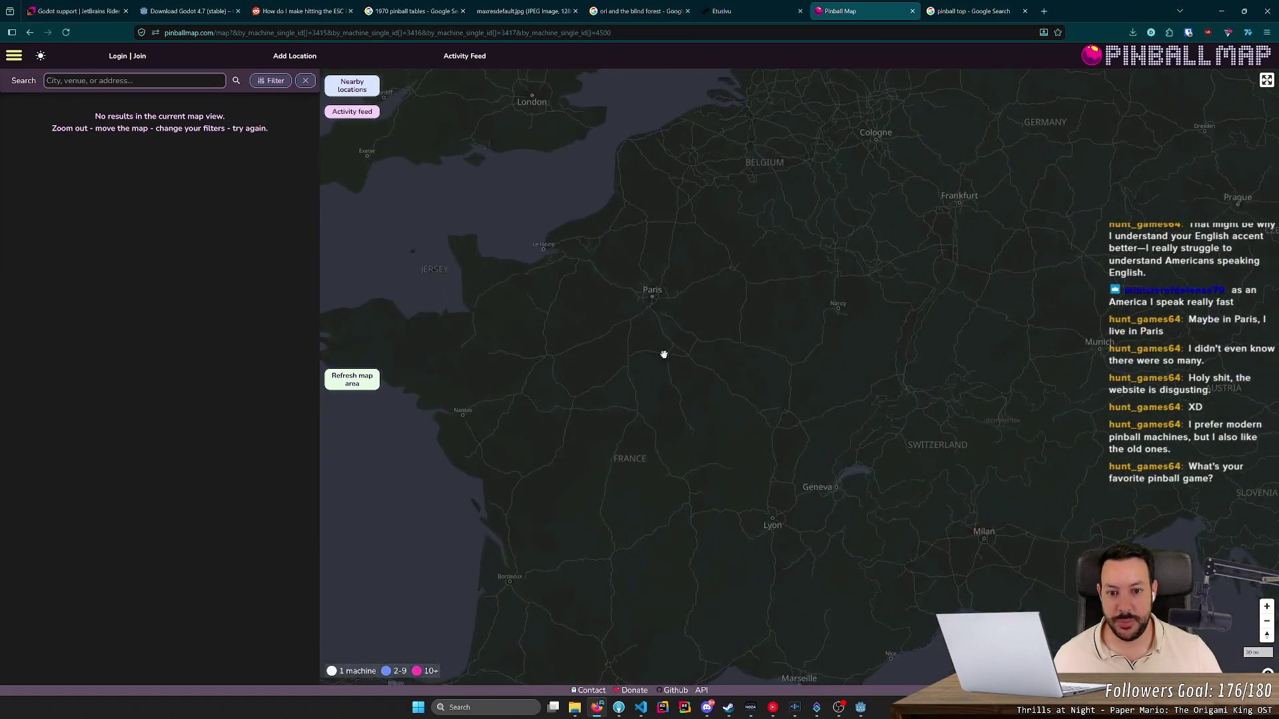
scroll(663, 354, "up", 6)
left_click(353, 377)
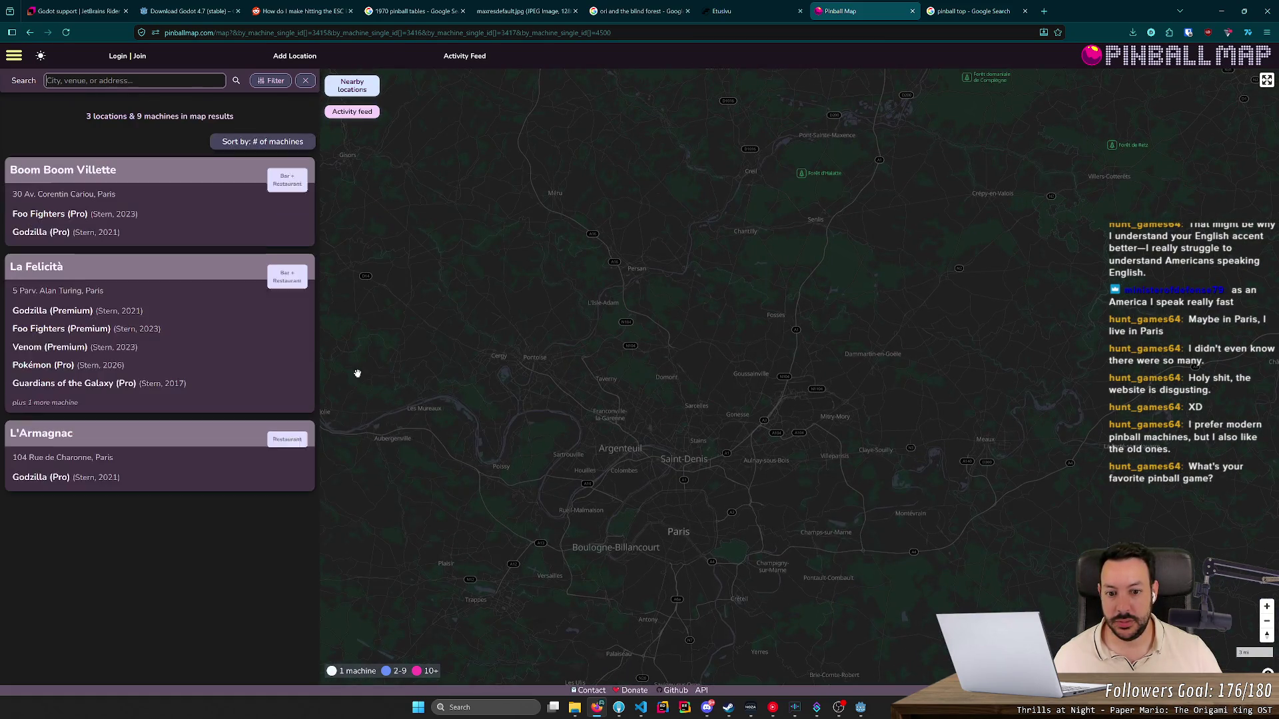
Step: Pan over central Paris's Godzilla locations, then zoom out and move the map to Lisbon
scroll(725, 513, "up", 3)
left_click_drag(725, 514, 733, 405)
scroll(737, 410, "up", 1)
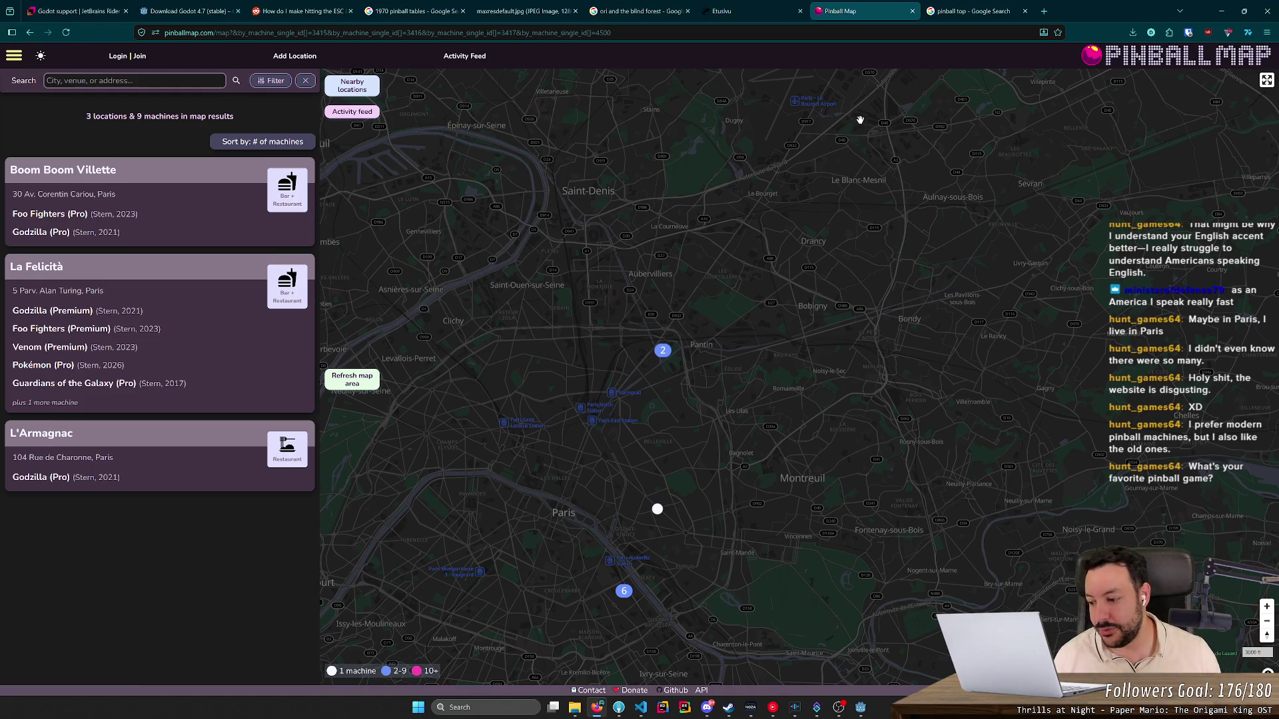
scroll(693, 263, "down", 6)
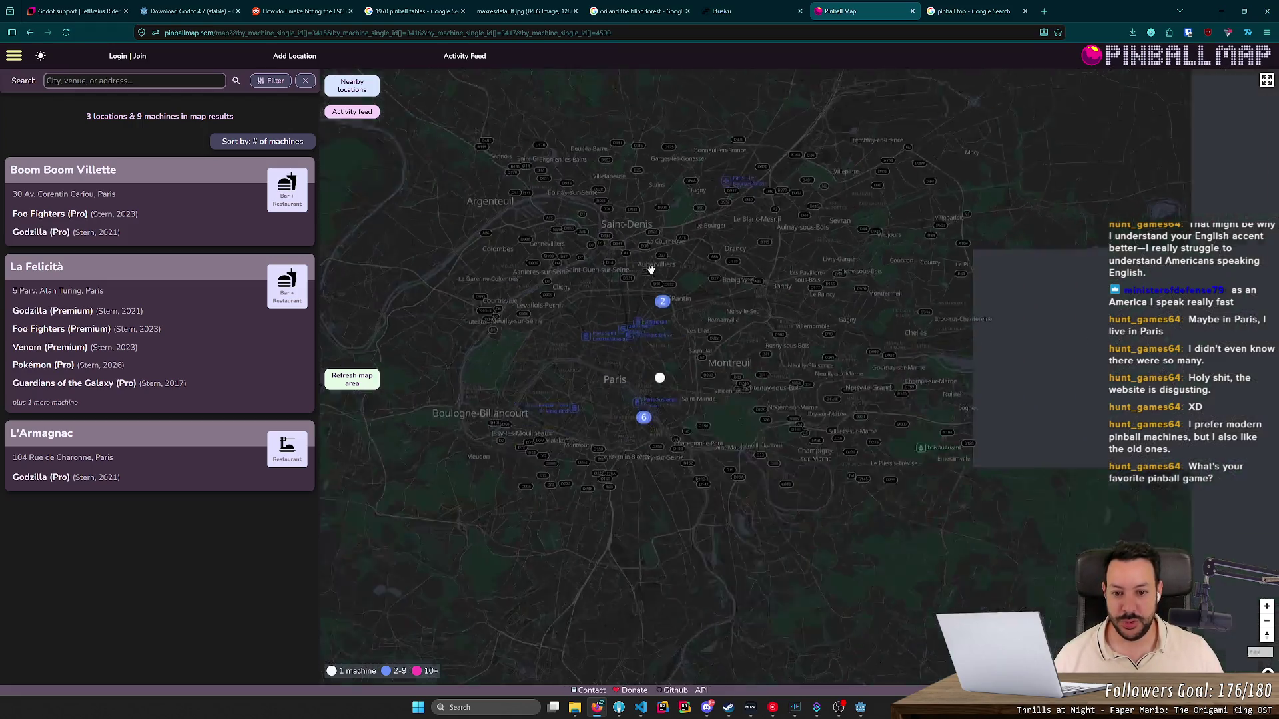
scroll(673, 331, "down", 3)
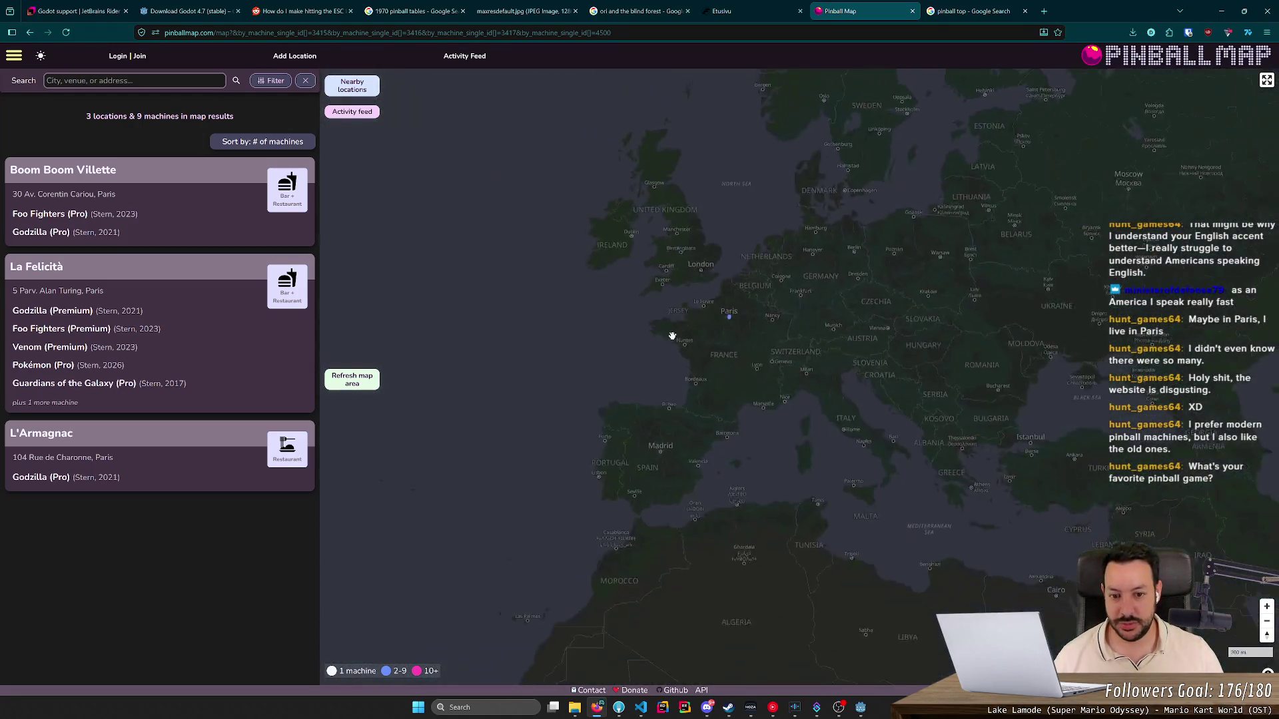
scroll(768, 306, "up", 8)
scroll(740, 250, "down", 2)
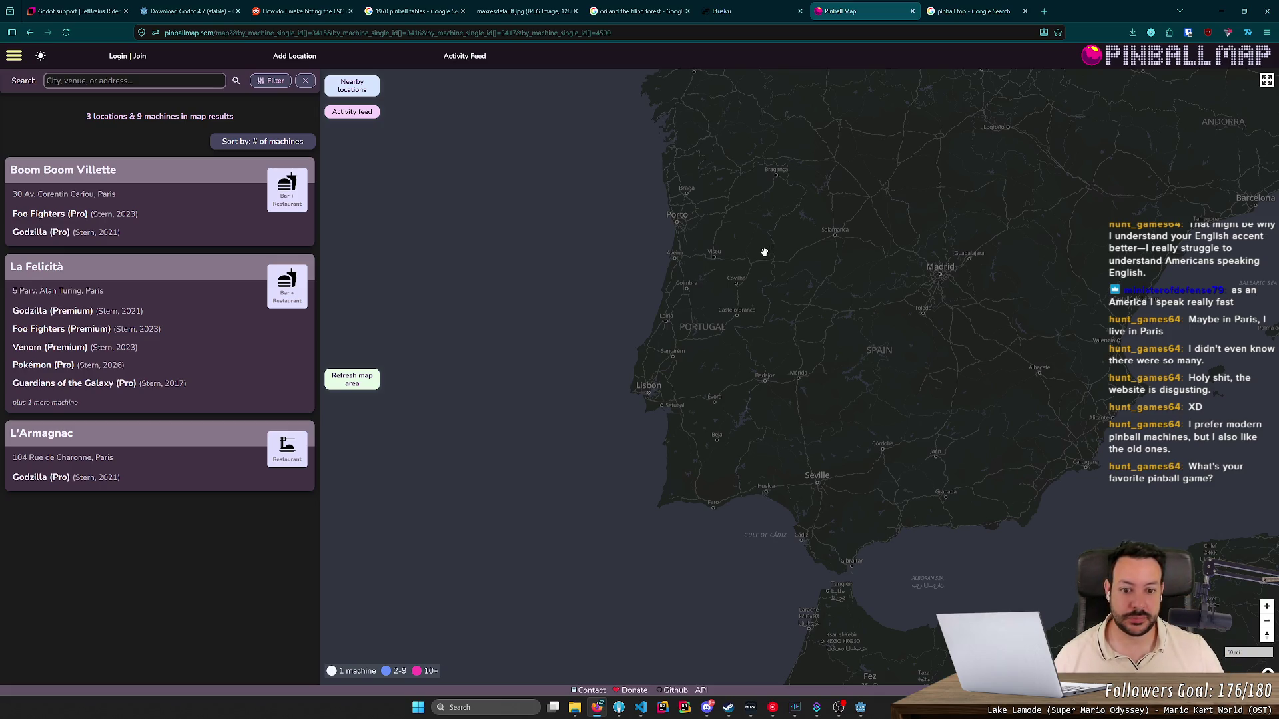
scroll(625, 402, "up", 3)
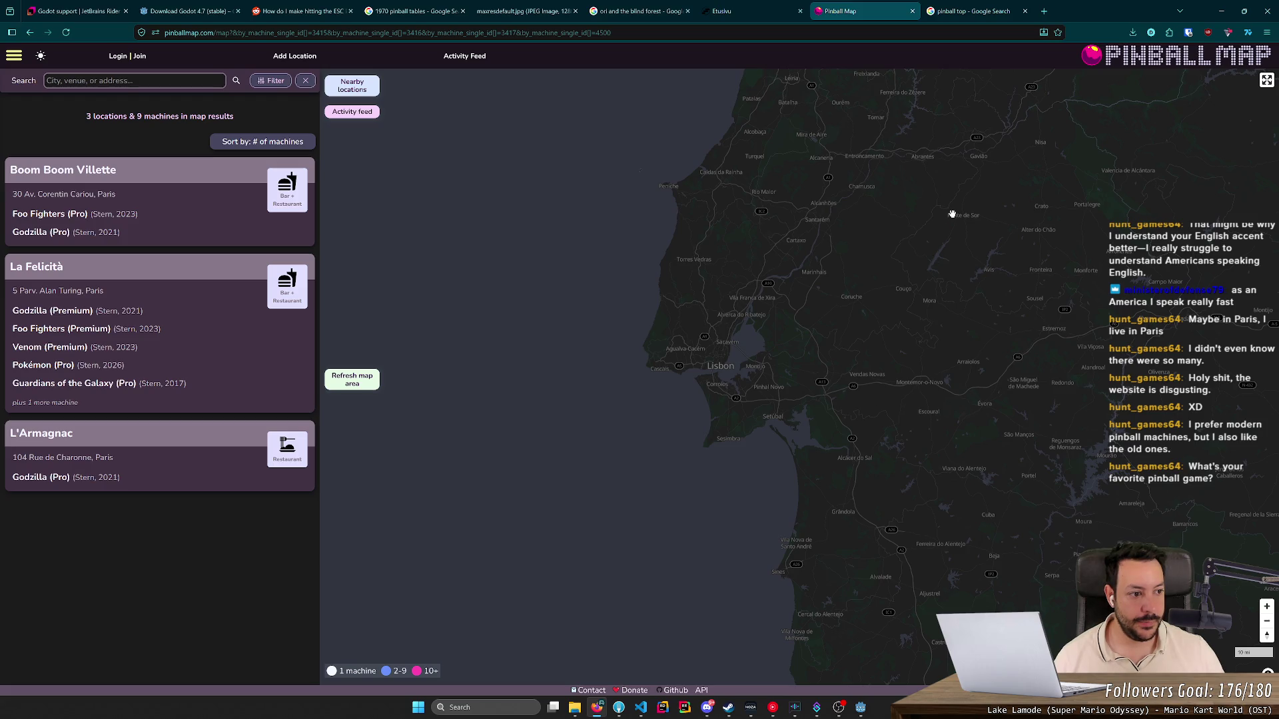
key("ctrl+t")
type("deepl.com/")
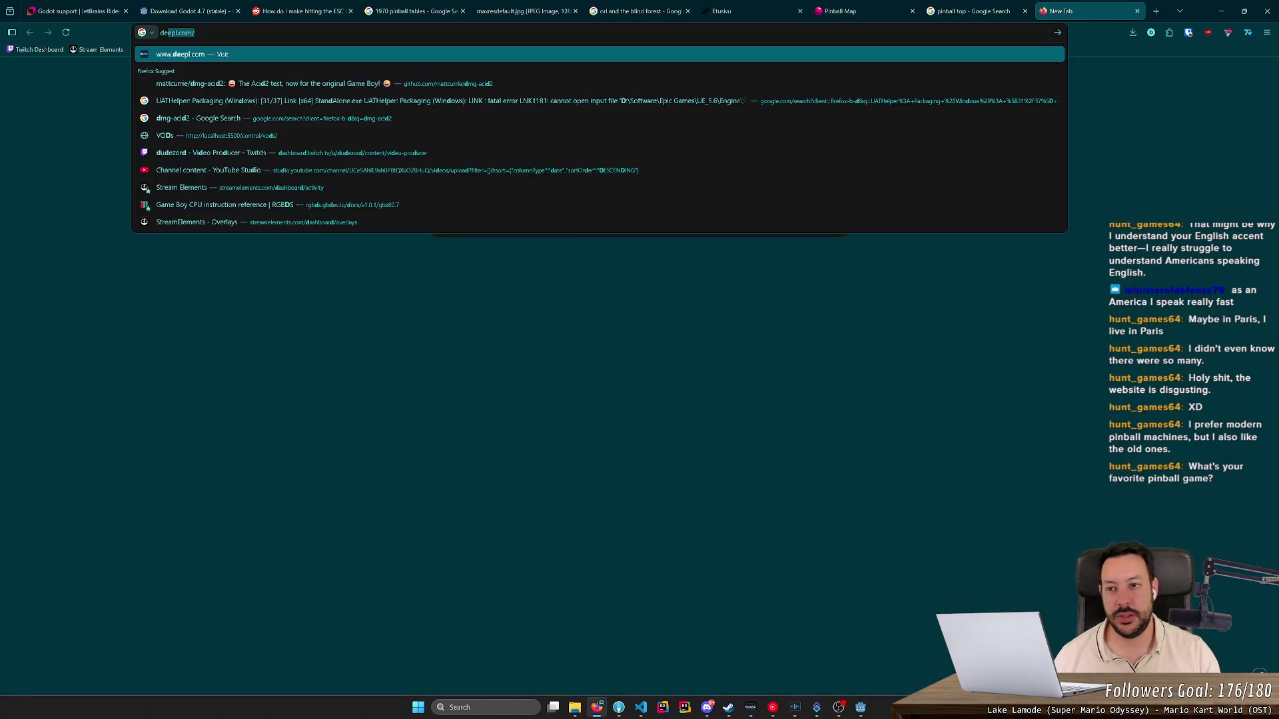
key("Return")
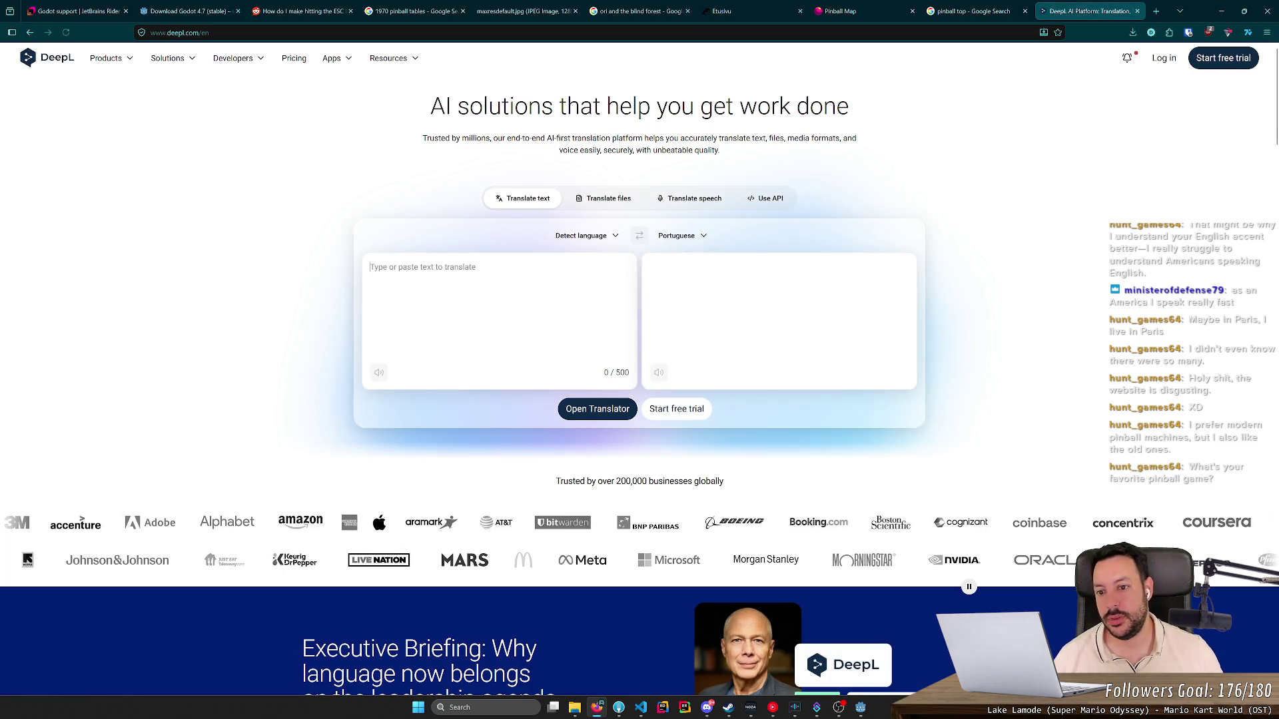
type("parque de campismo")
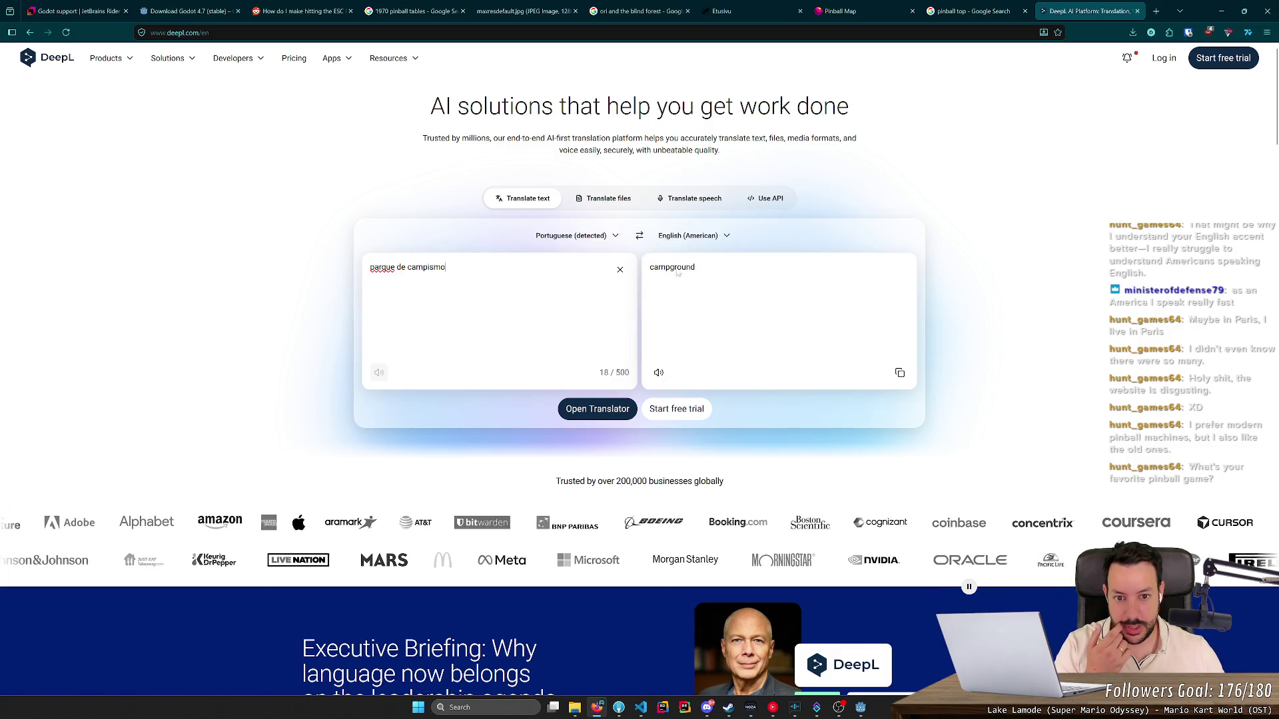
Step: Close the DeepL tab, zoom Pinball Map in on Lisbon and Setúbal and back out, then open a new tab
key("ctrl+w")
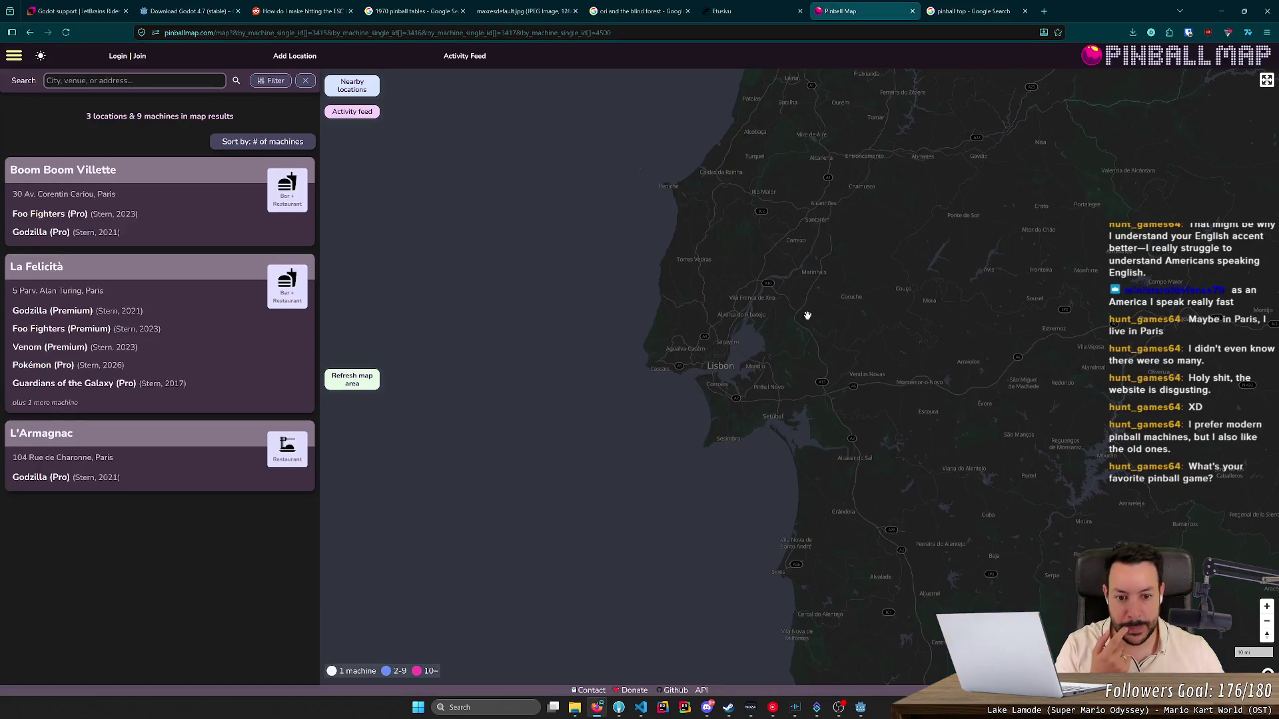
scroll(699, 476, "up", 3)
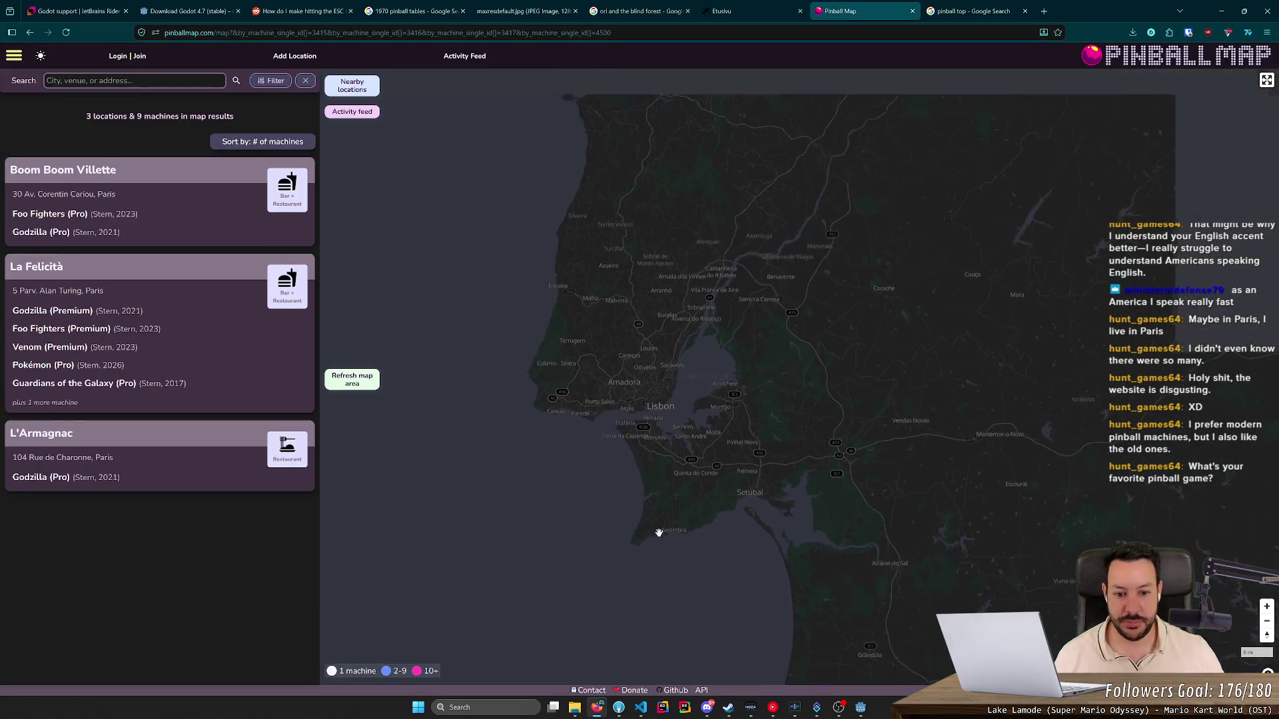
scroll(659, 539, "up", 2)
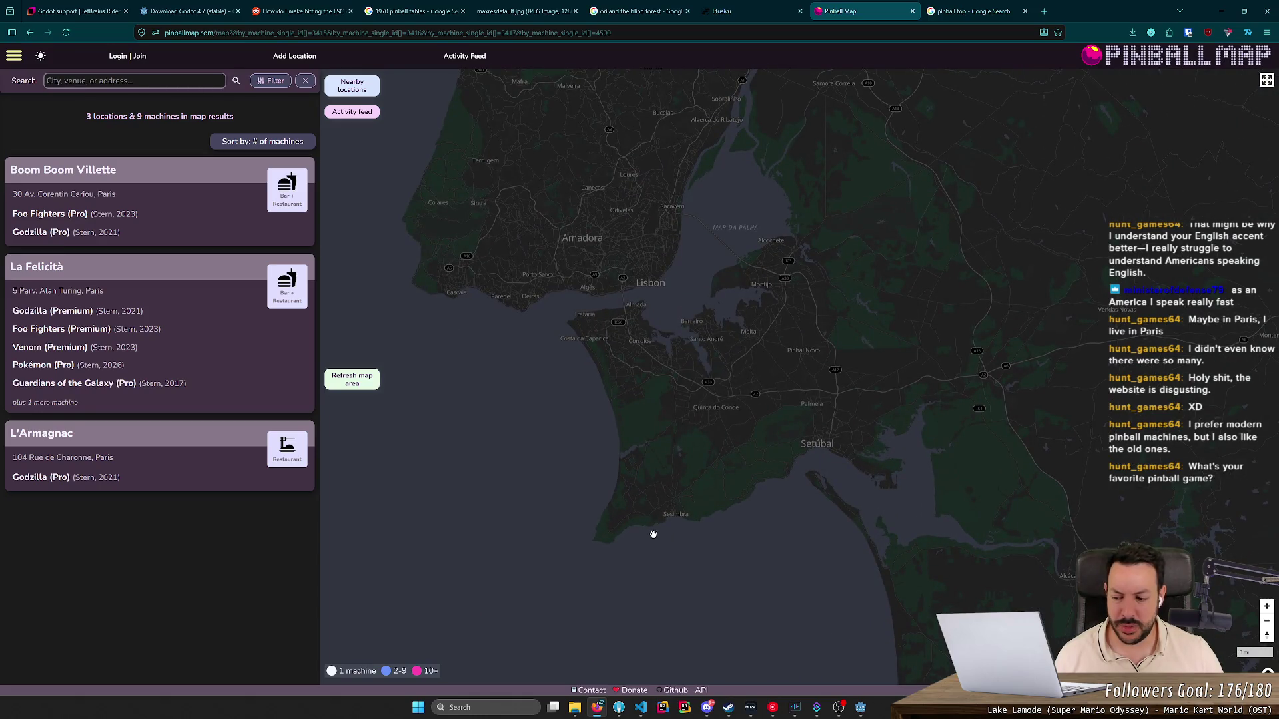
scroll(652, 528, "down", 3)
key("ctrl+t")
Step: Search Google for 'terminator pinball', preview several Terminator 2 and 3 images, then close the tab
type("te")
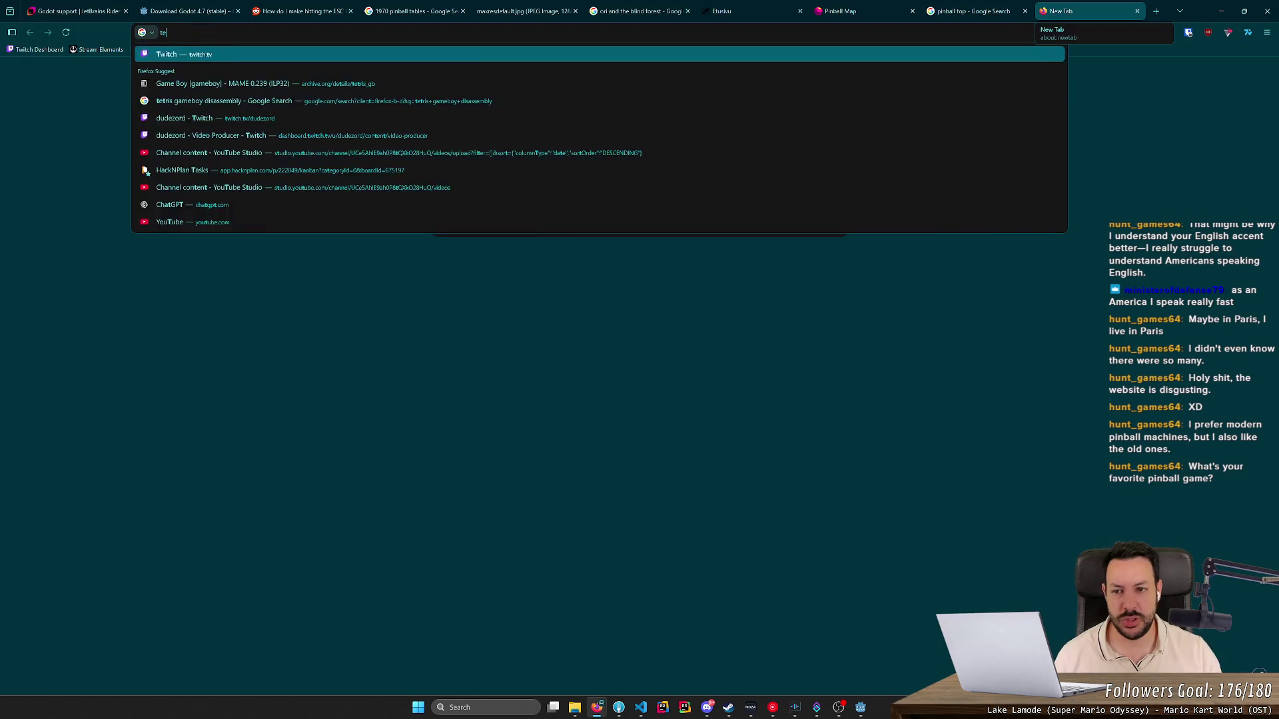
type("rminator pinball")
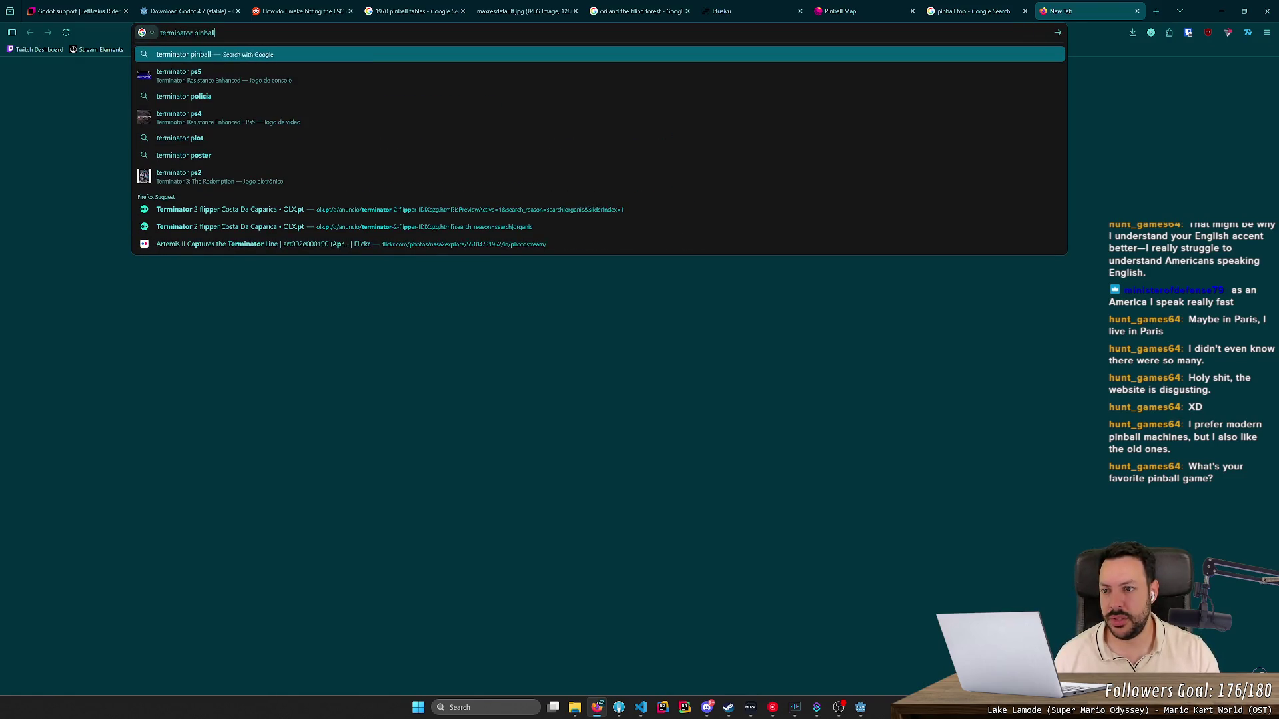
key("Return")
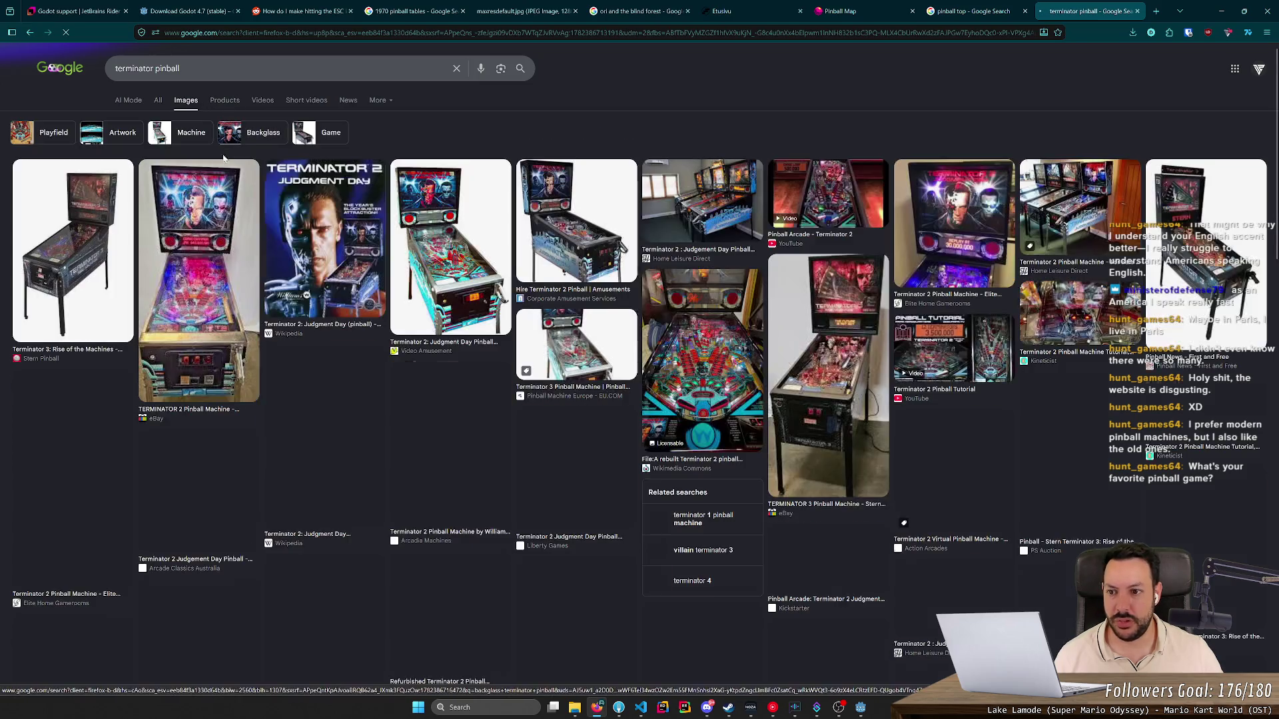
left_click(432, 273)
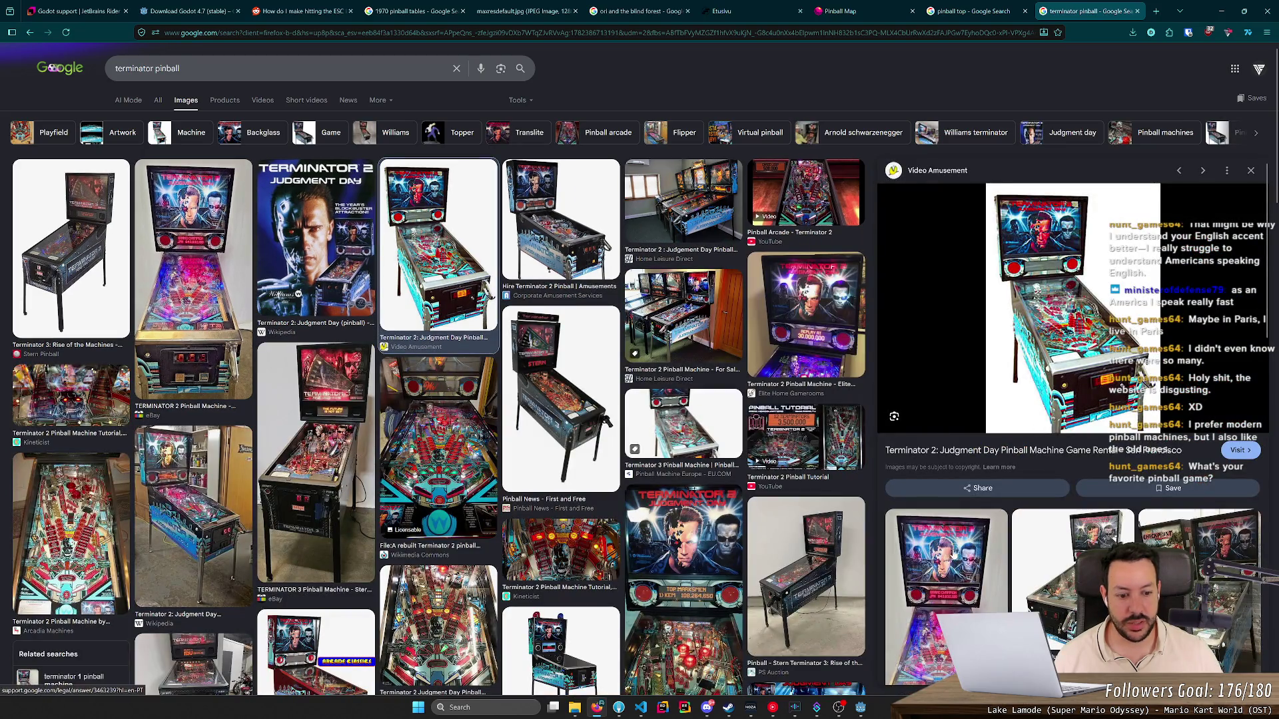
key("Left")
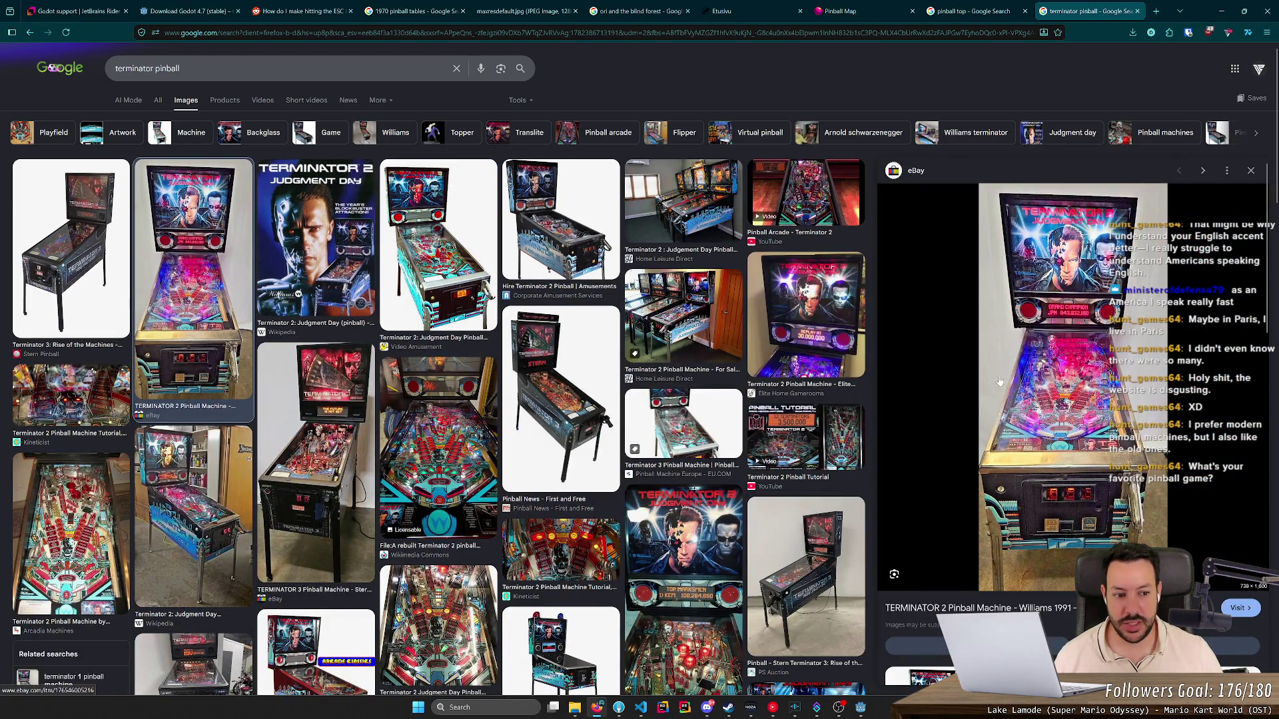
left_click(810, 565)
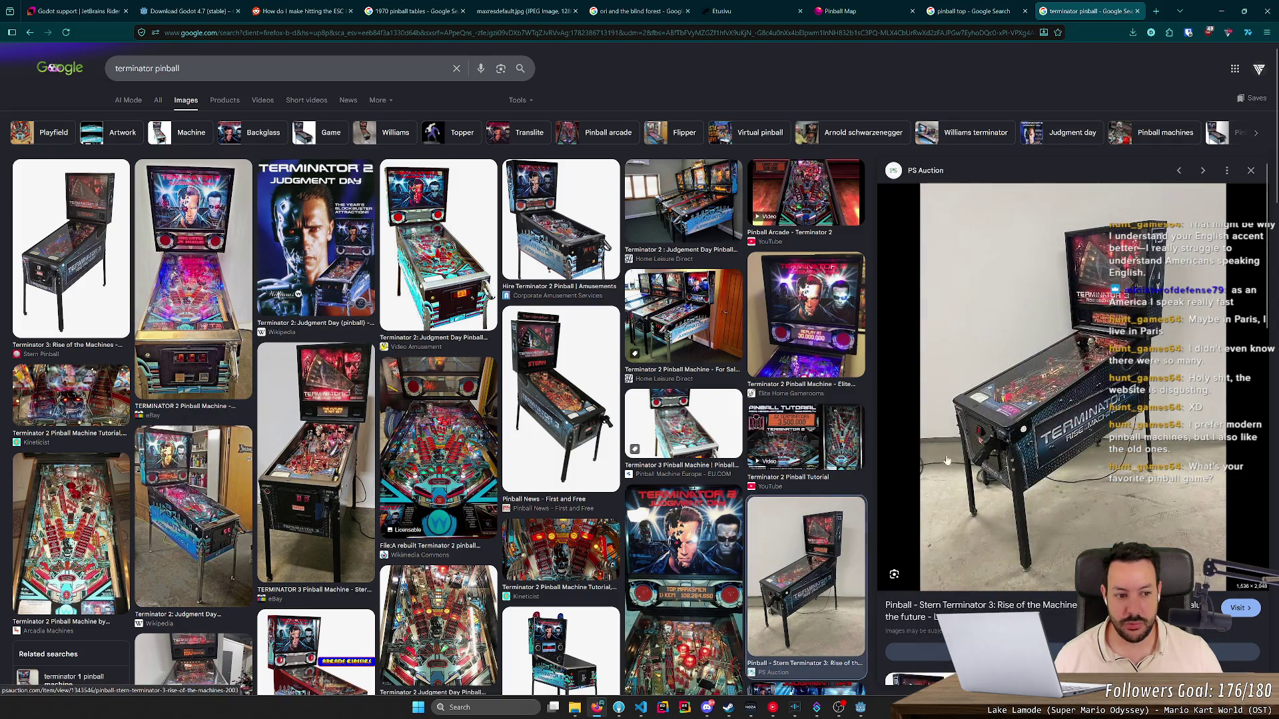
left_click(804, 334)
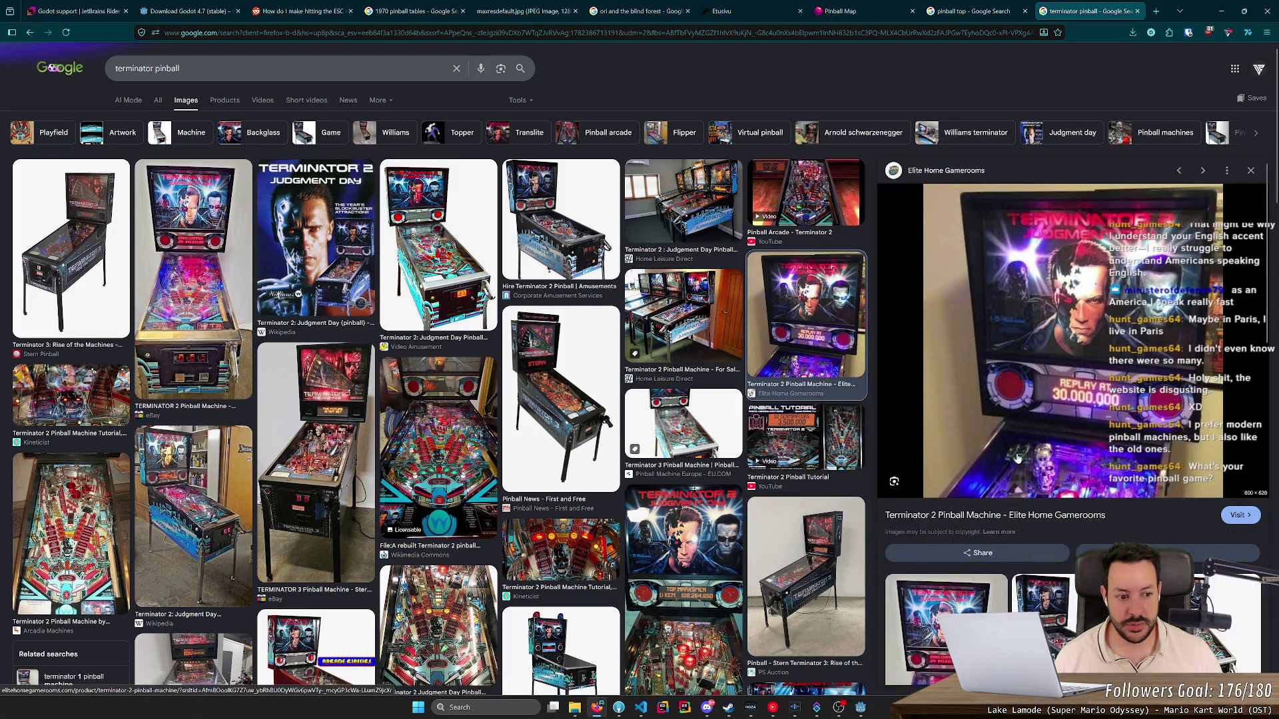
middle_click(1098, 10)
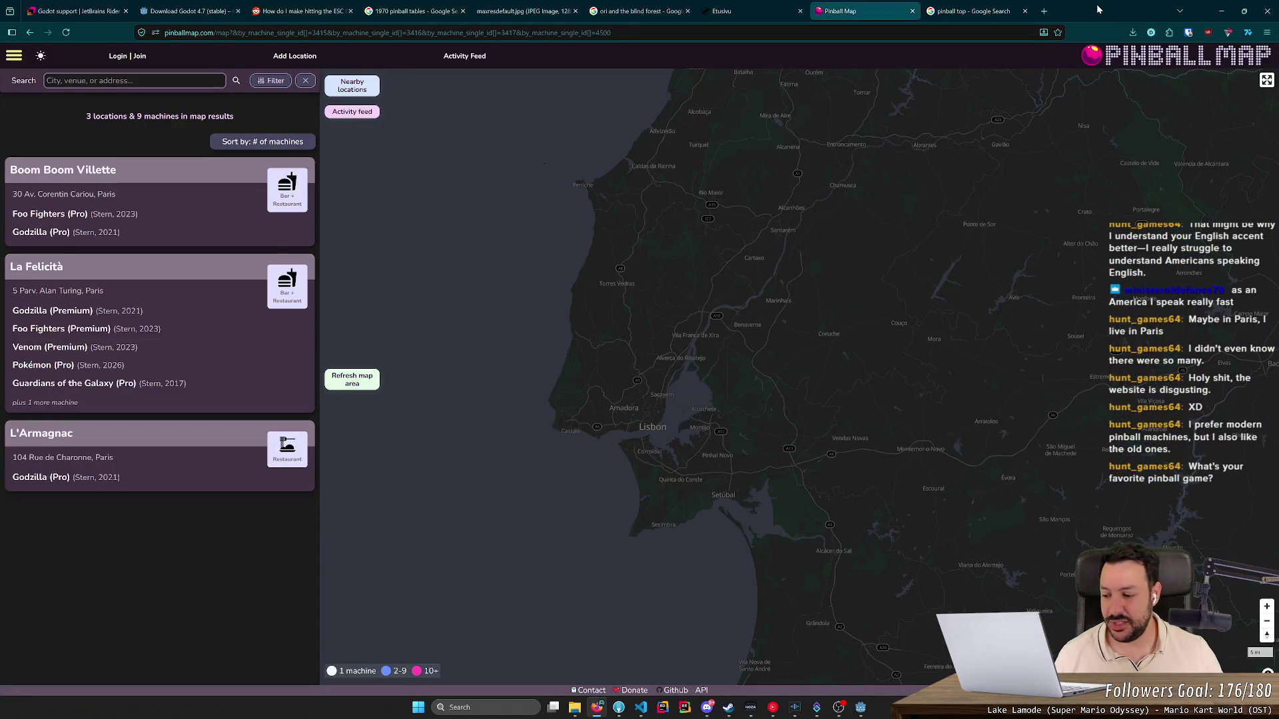
Step: Close the pinball search tab and pan the map from northern Portugal to Madrid and Seville
middle_click(976, 11)
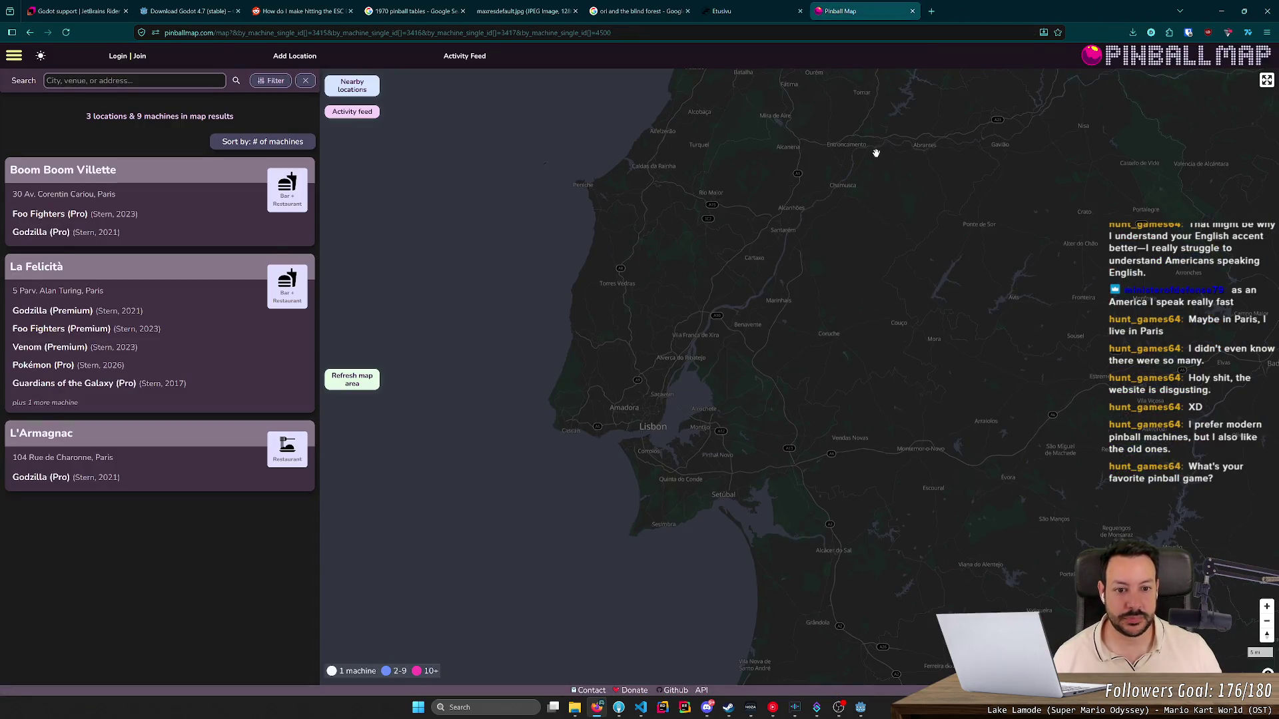
scroll(871, 152, "down", 5)
left_click_drag(885, 157, 799, 371)
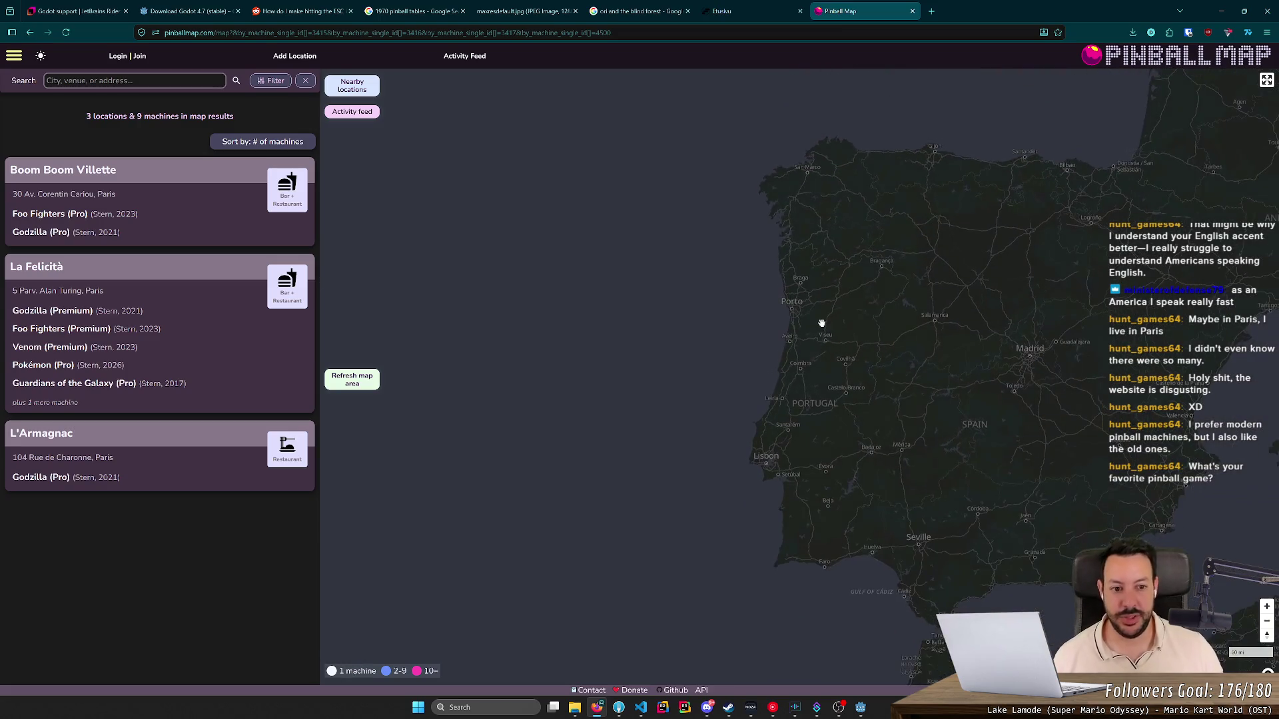
left_click_drag(825, 324, 653, 228)
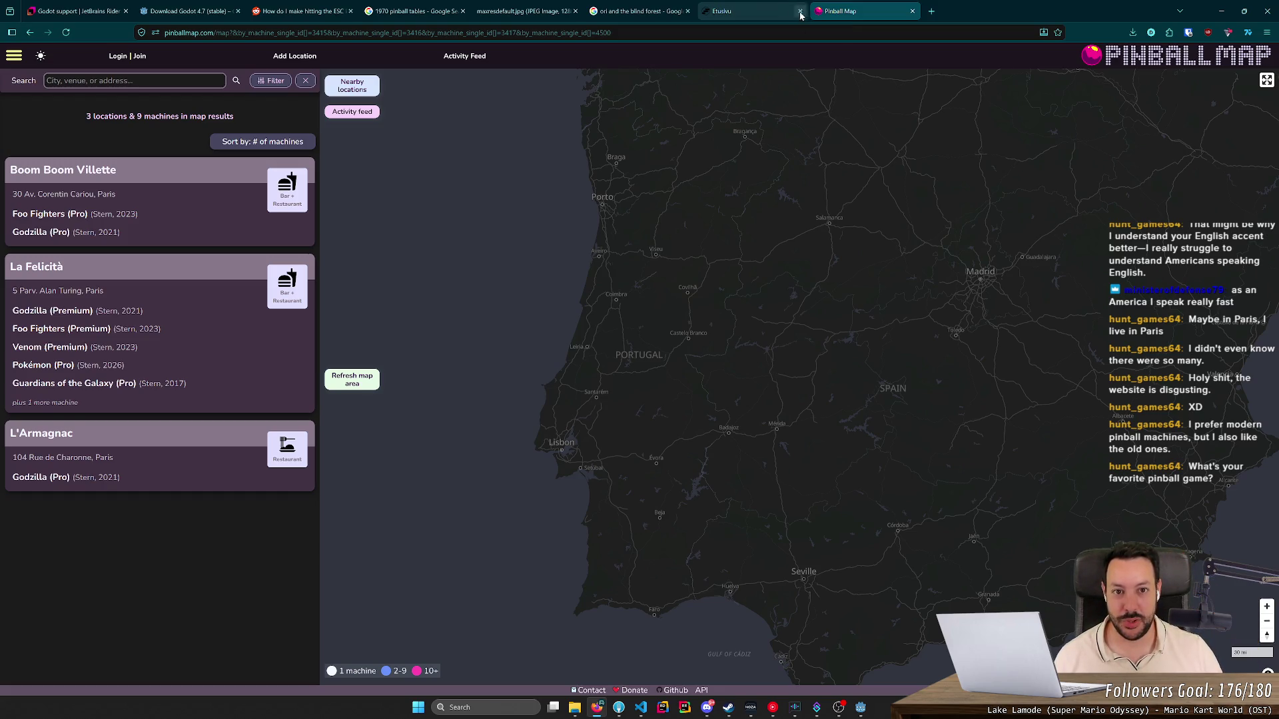
Step: Close the Etusivu, Pinball Map, Ori and the Blind Forest, and other leftover tabs
middle_click(769, 4)
key("ctrl+w")
middle_click(639, 4)
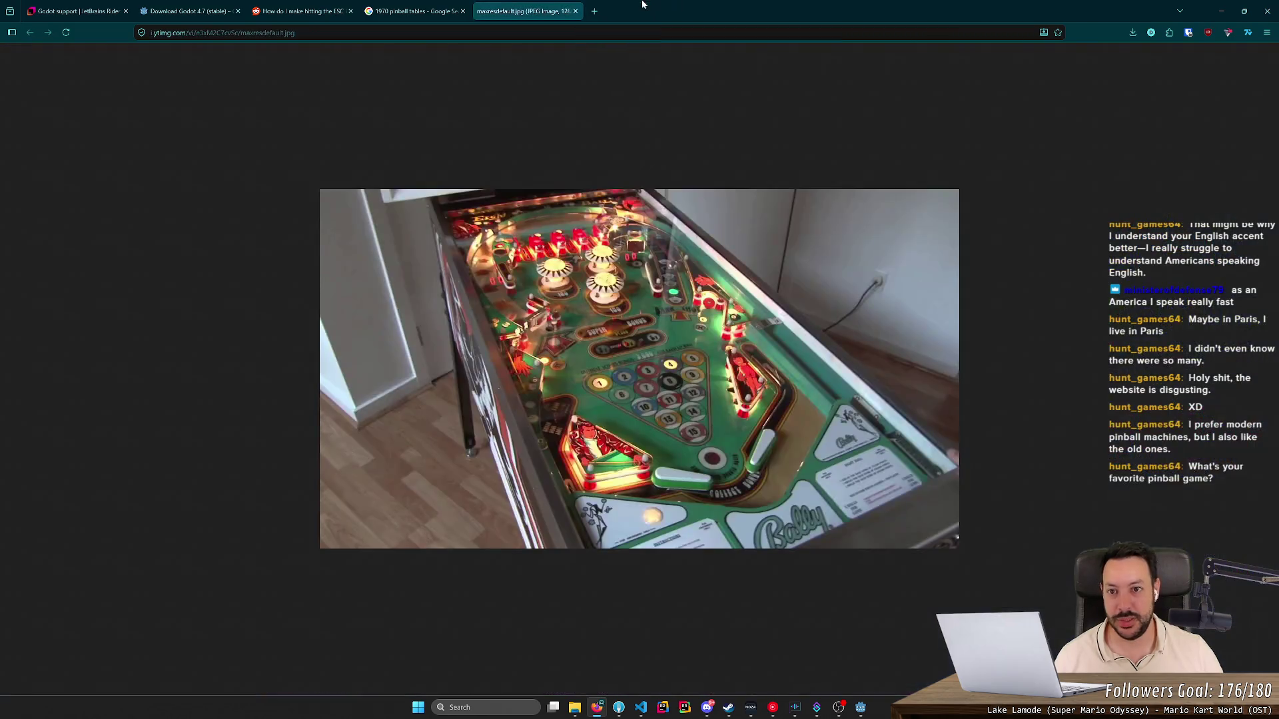
middle_click(576, 4)
Step: Minimize the browser and VS Code, then fly the camera around the pinball table in Godot's 3D view
left_click(1220, 11)
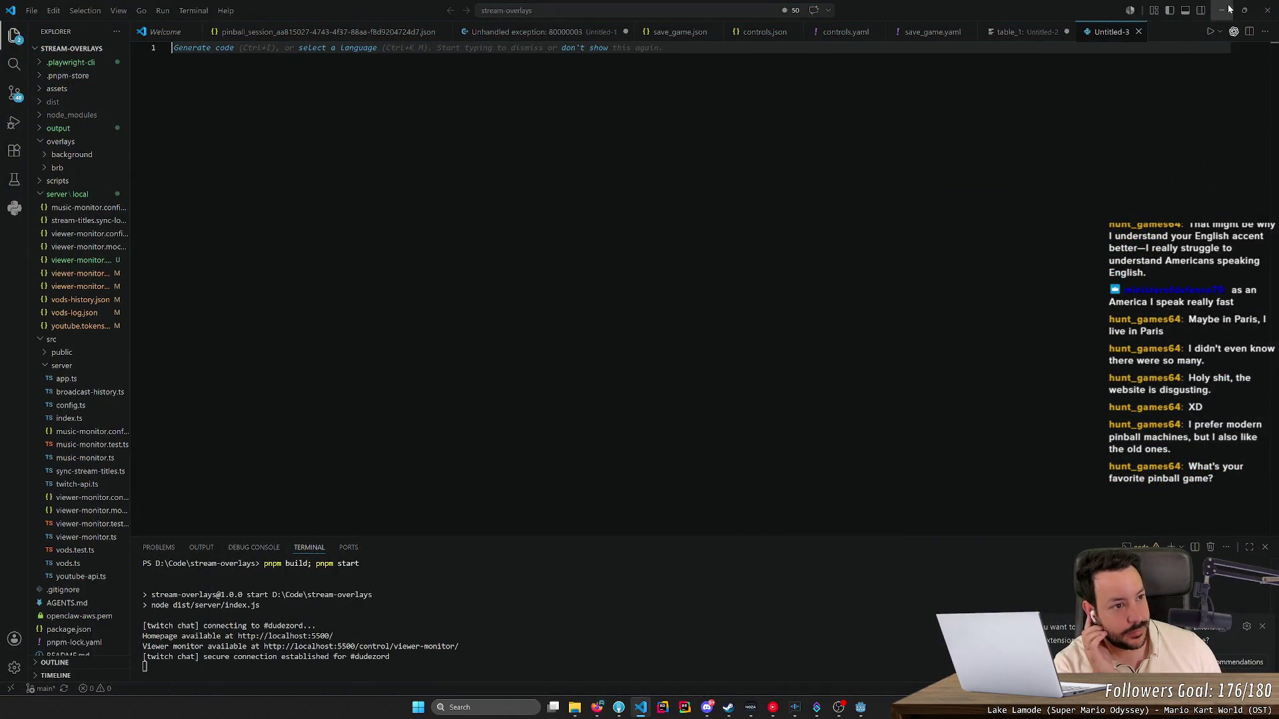
left_click(1224, 10)
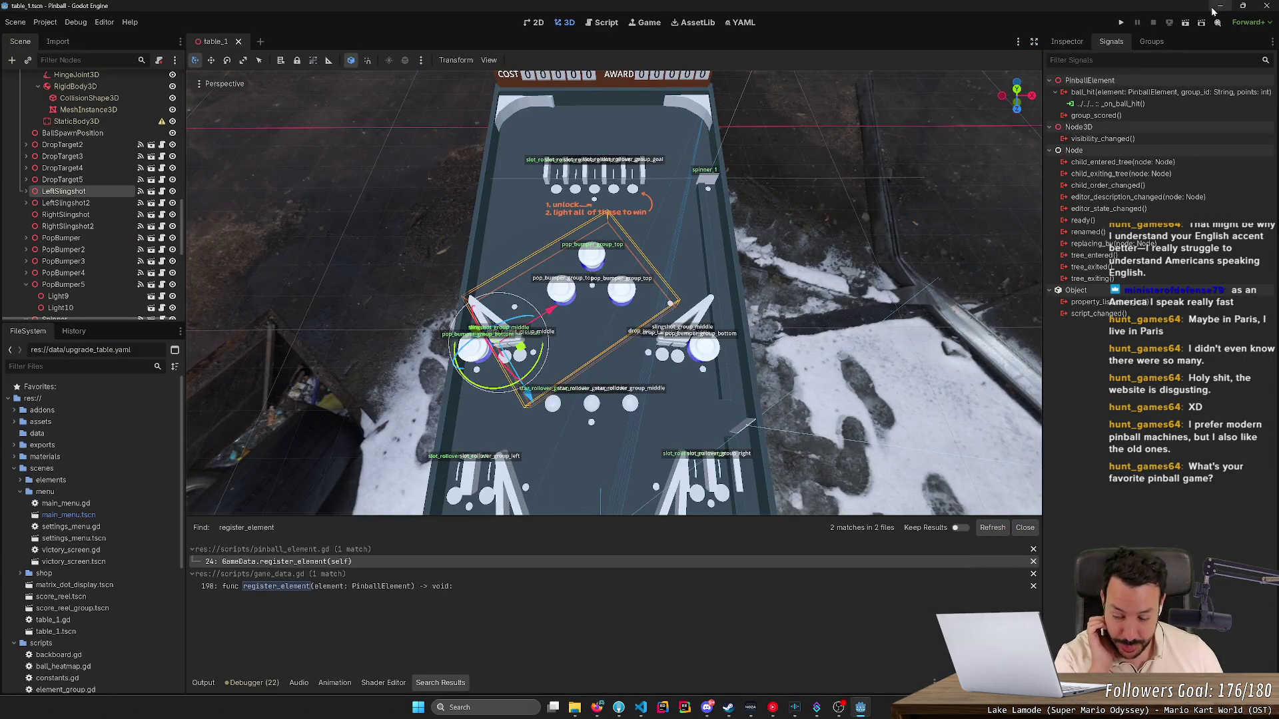
left_click(800, 253)
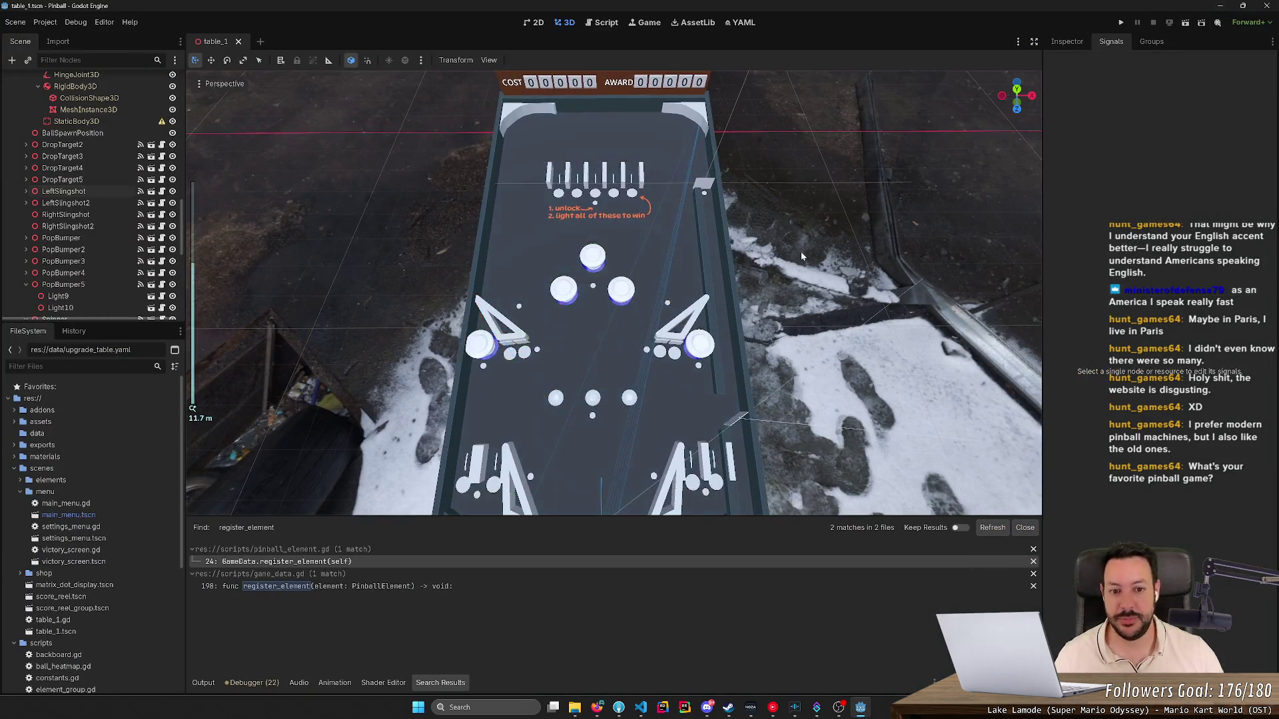
scroll(801, 253, "up", 2)
key("w")
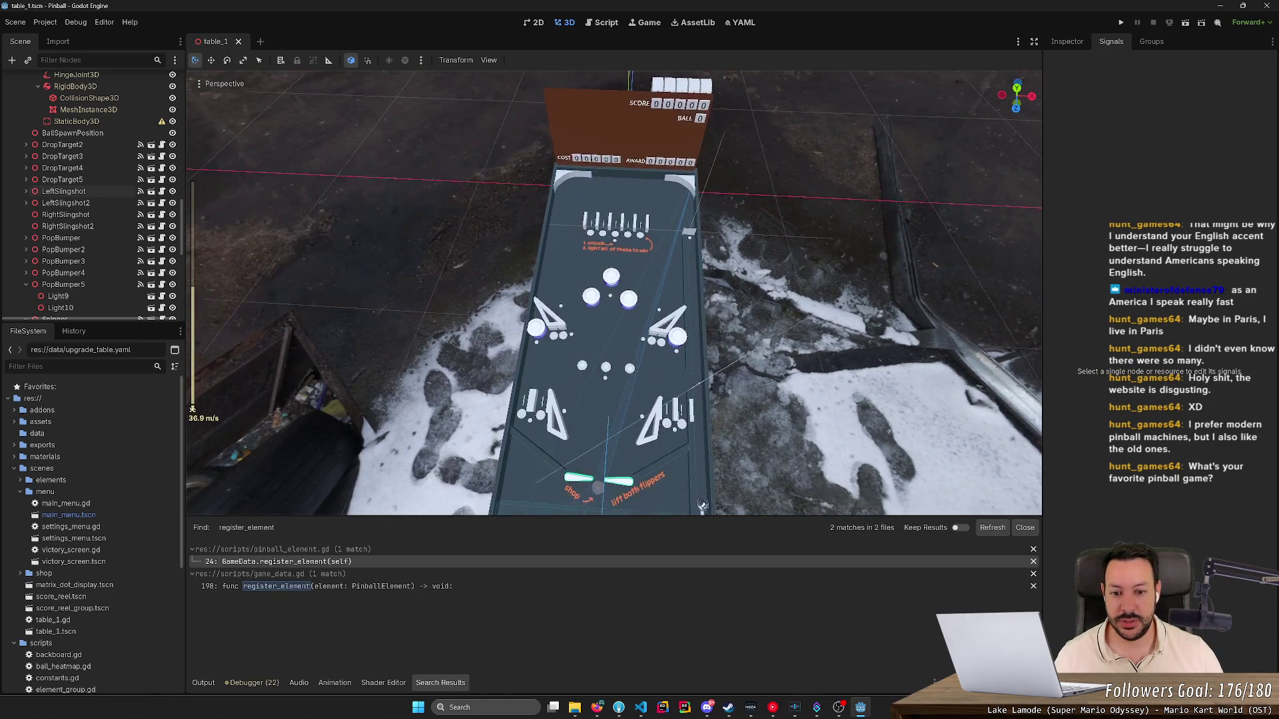
key("s")
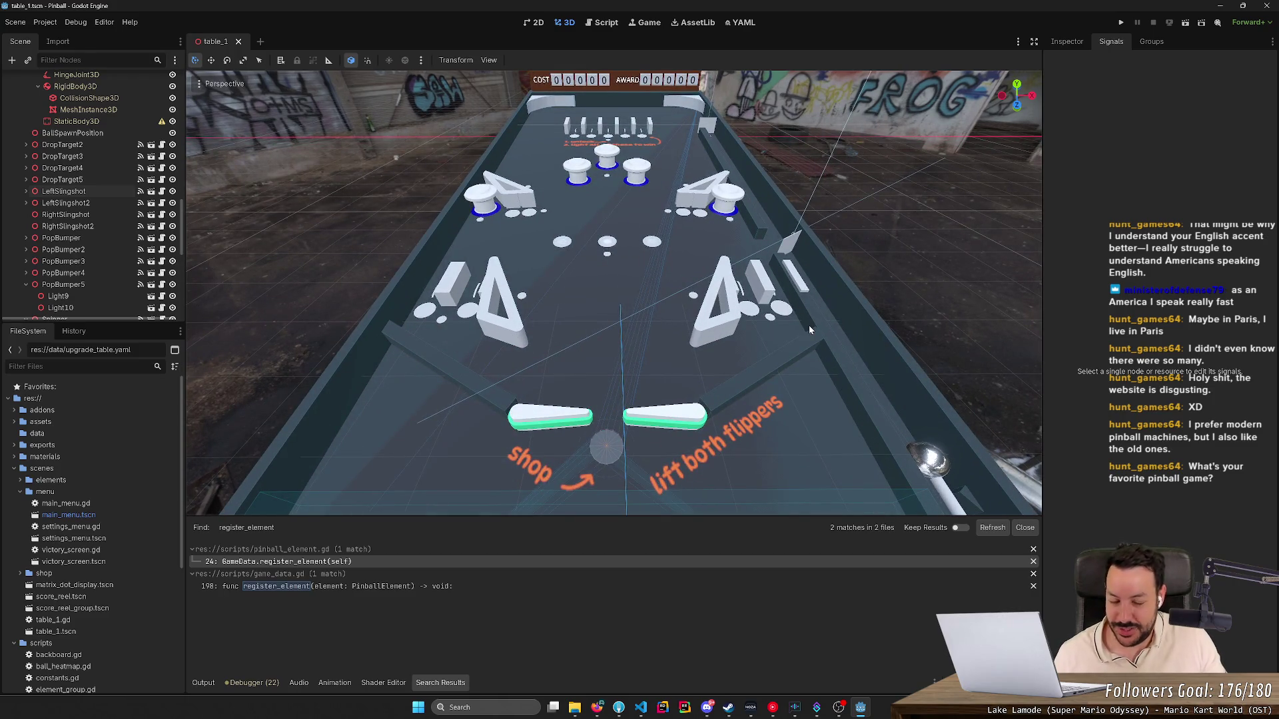
key("s")
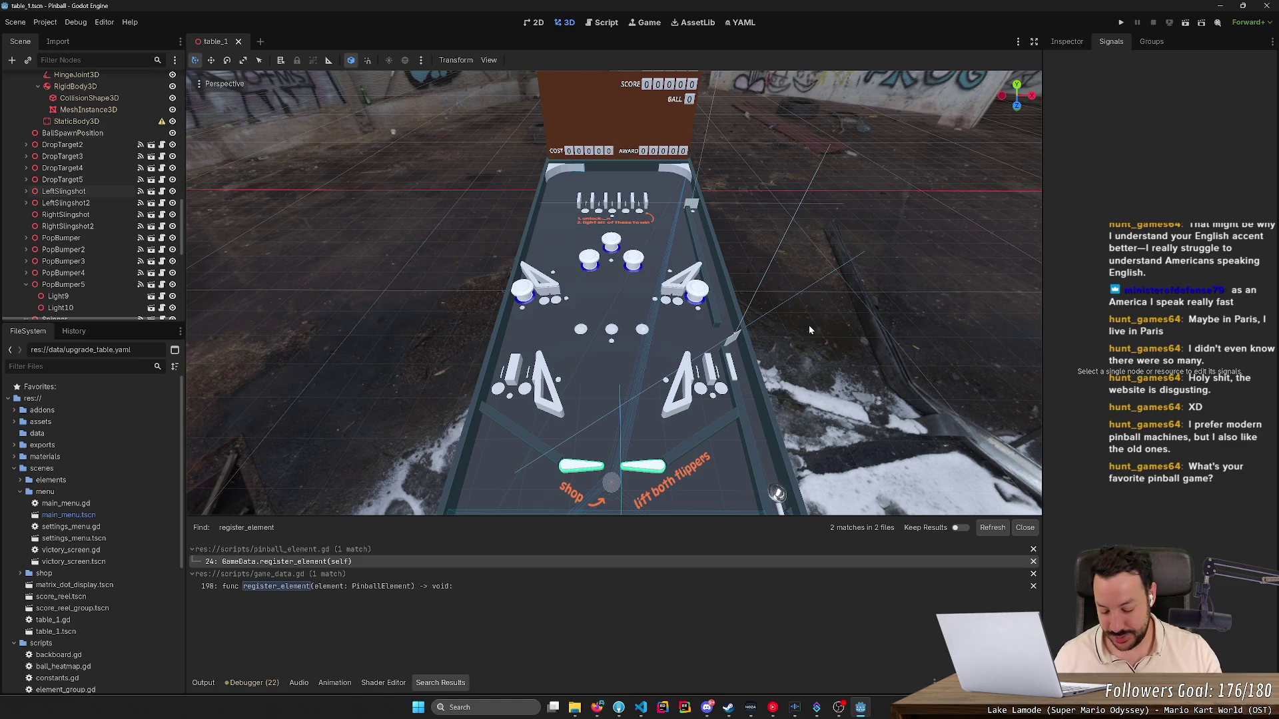
key("XF86AudioRaiseVolume")
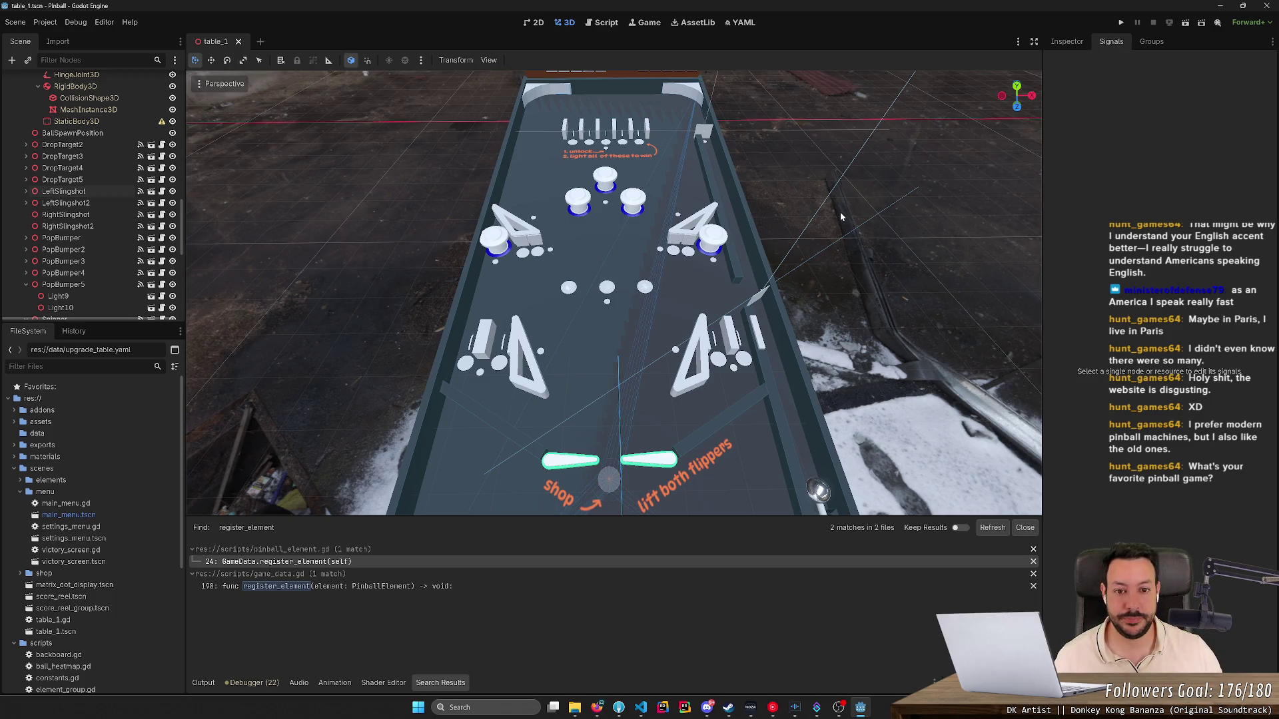
key("w")
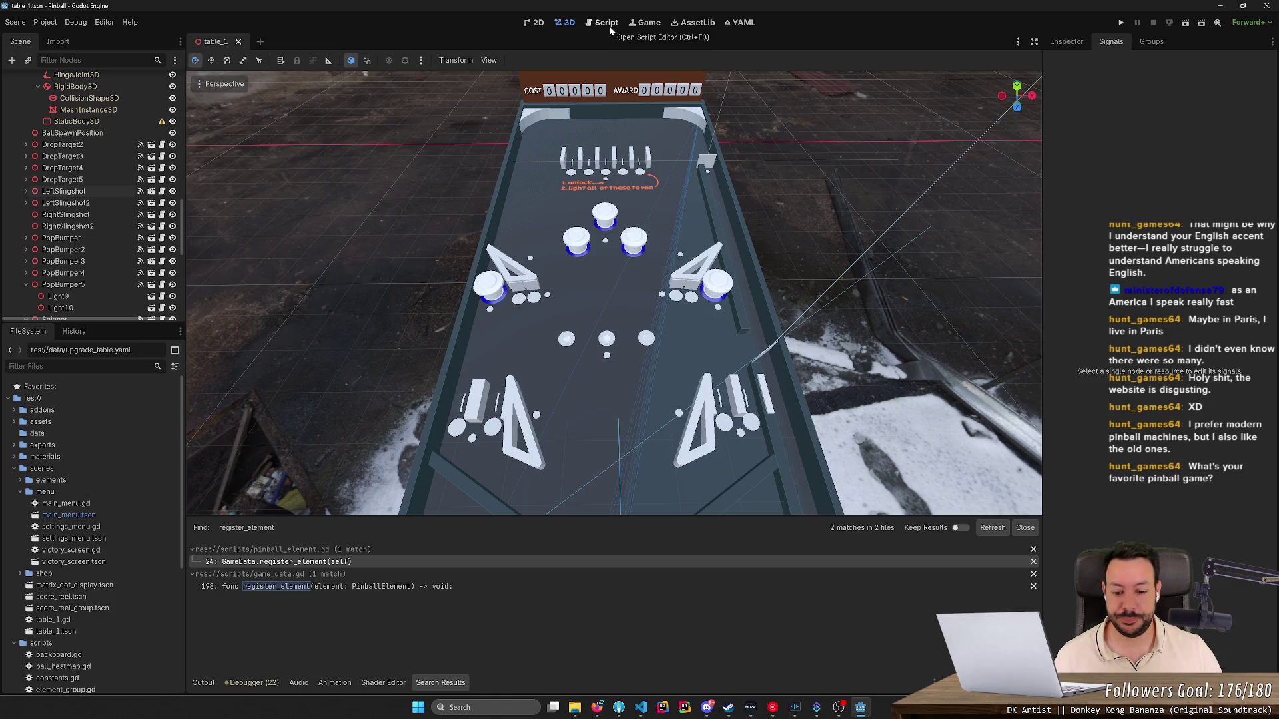
Step: Bring the Firefox window with the pinball image results forward and show its profile list
mouse_move(597, 712)
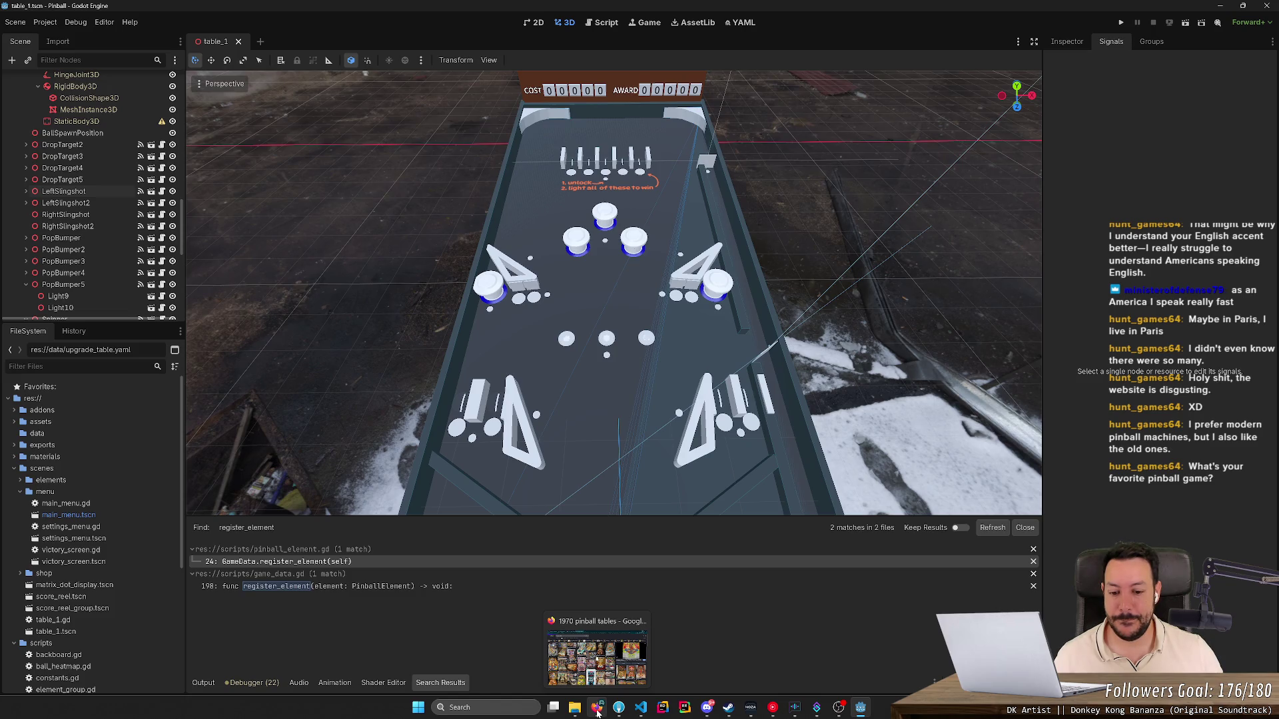
left_click(598, 711)
left_click(1151, 32)
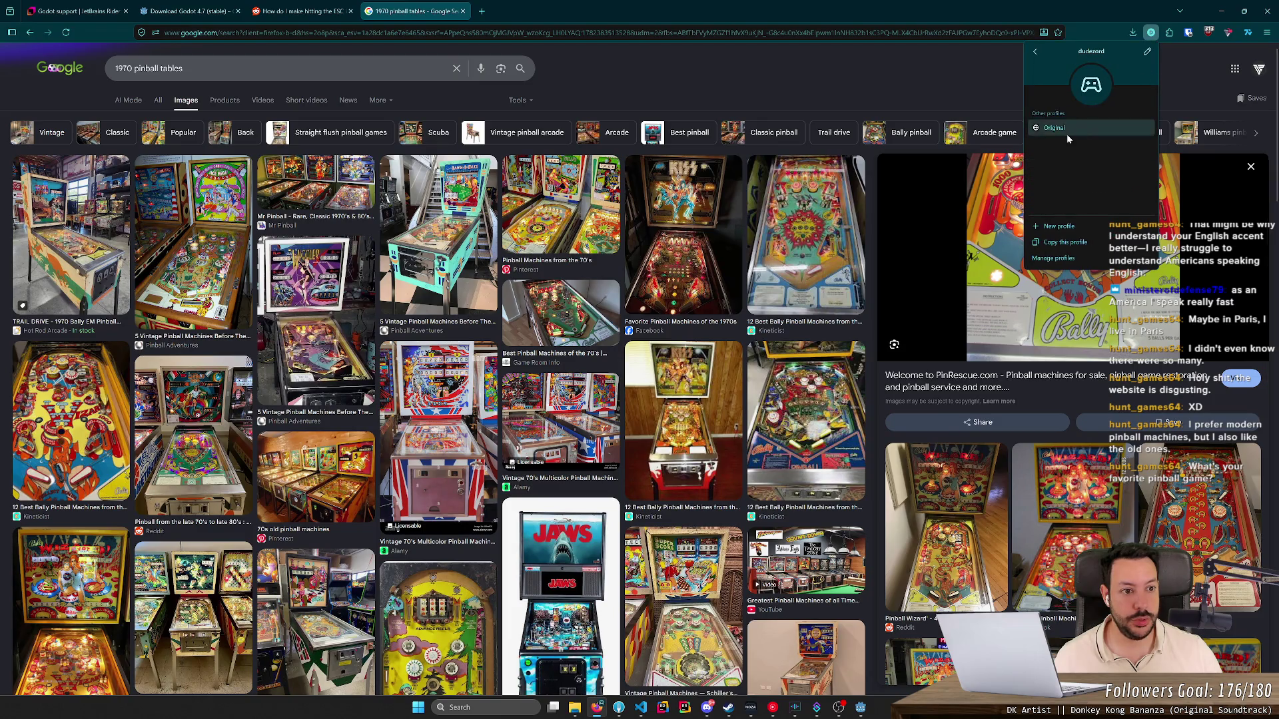
Step: Open a new Firefox window in the Original profile and go to the Sentry site
left_click(1065, 133)
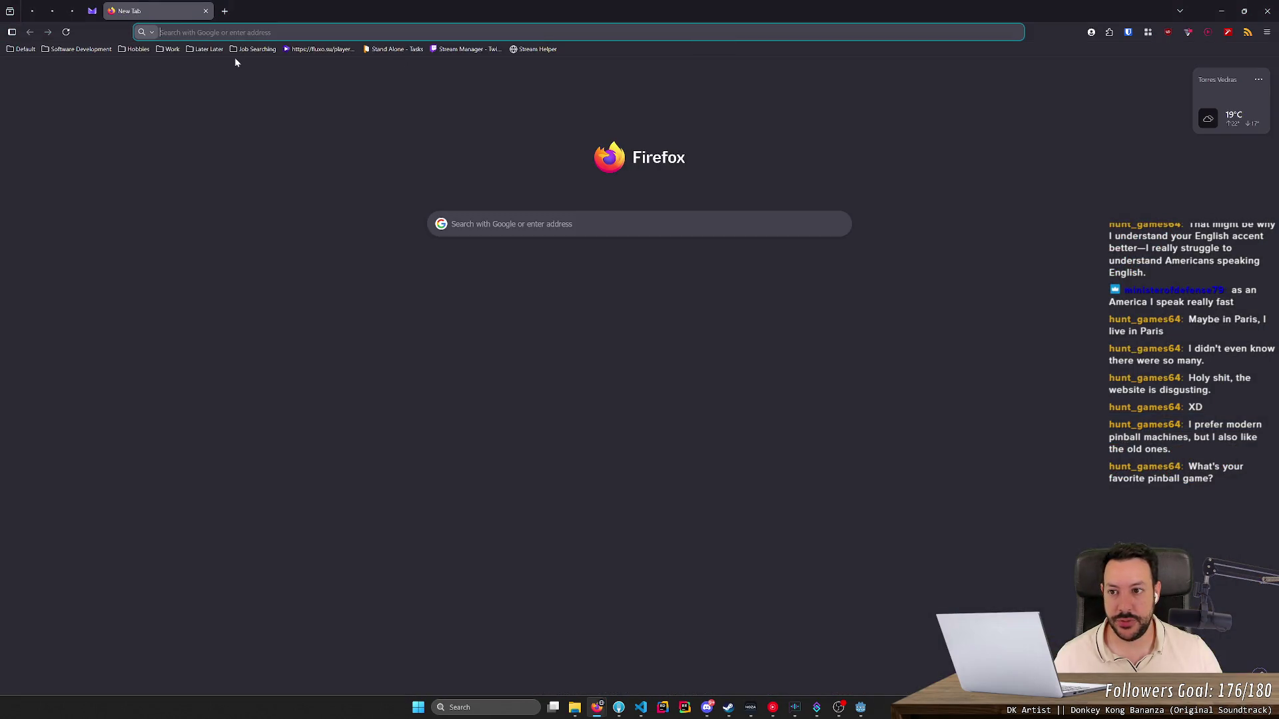
type("dudezord.sentry.io/")
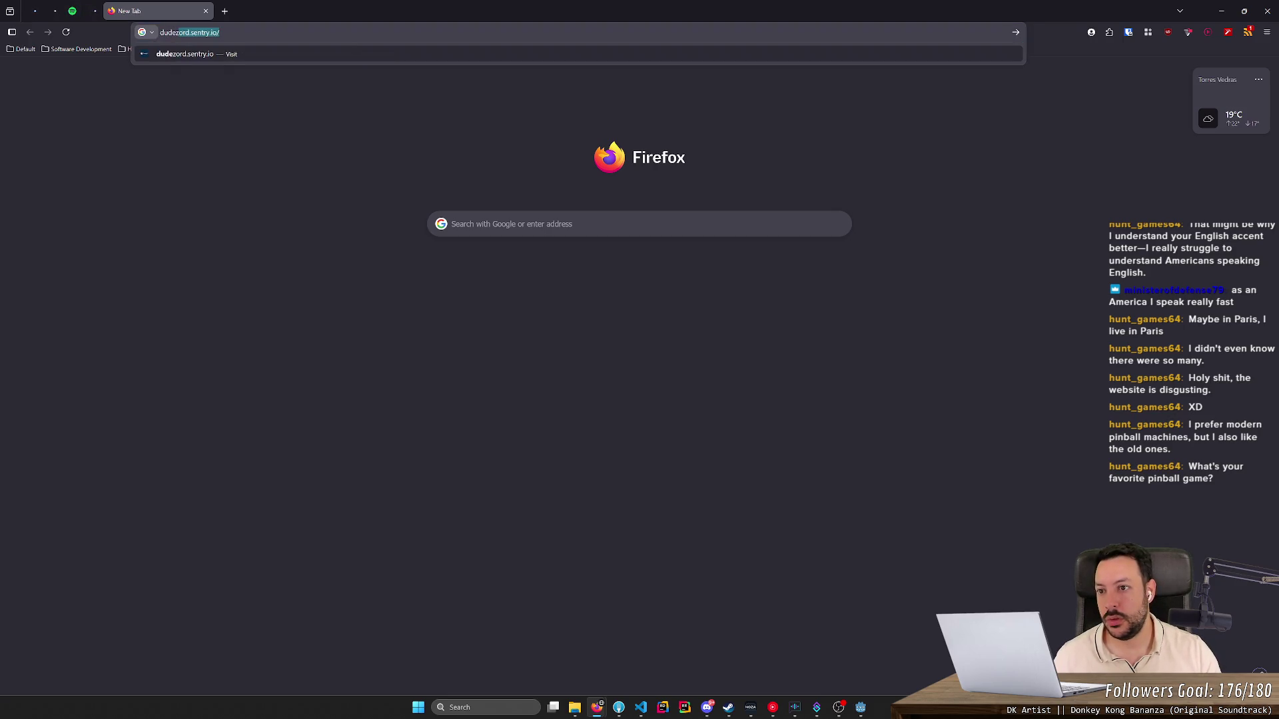
key("Return")
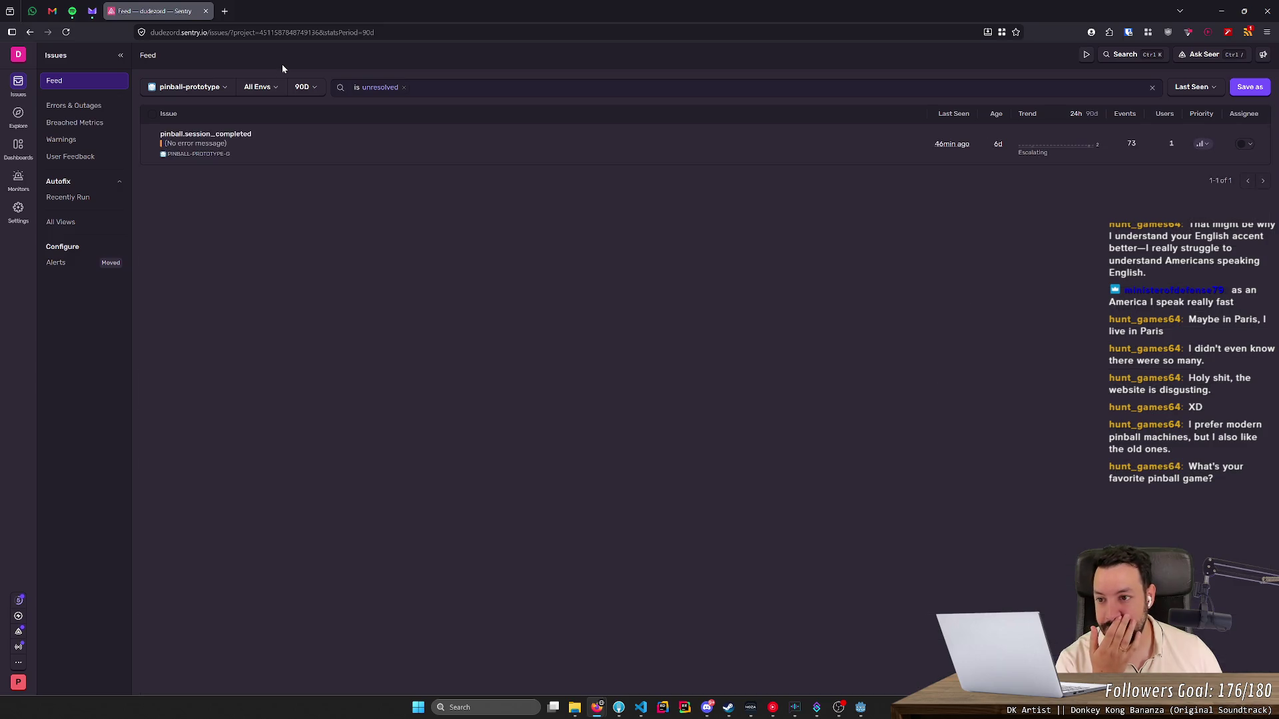
Step: Open the pinball.session_completed issue and select the ball_lost breadcrumb entry
left_click(240, 143)
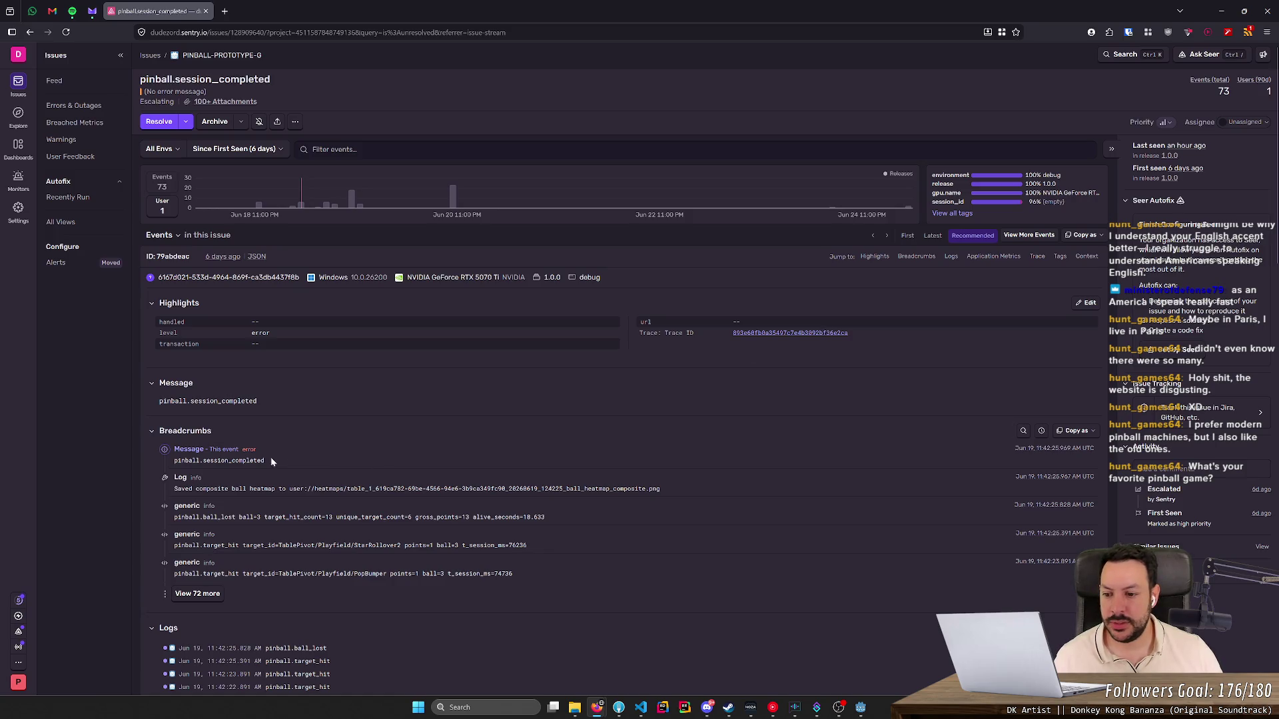
left_click_drag(264, 461, 177, 461)
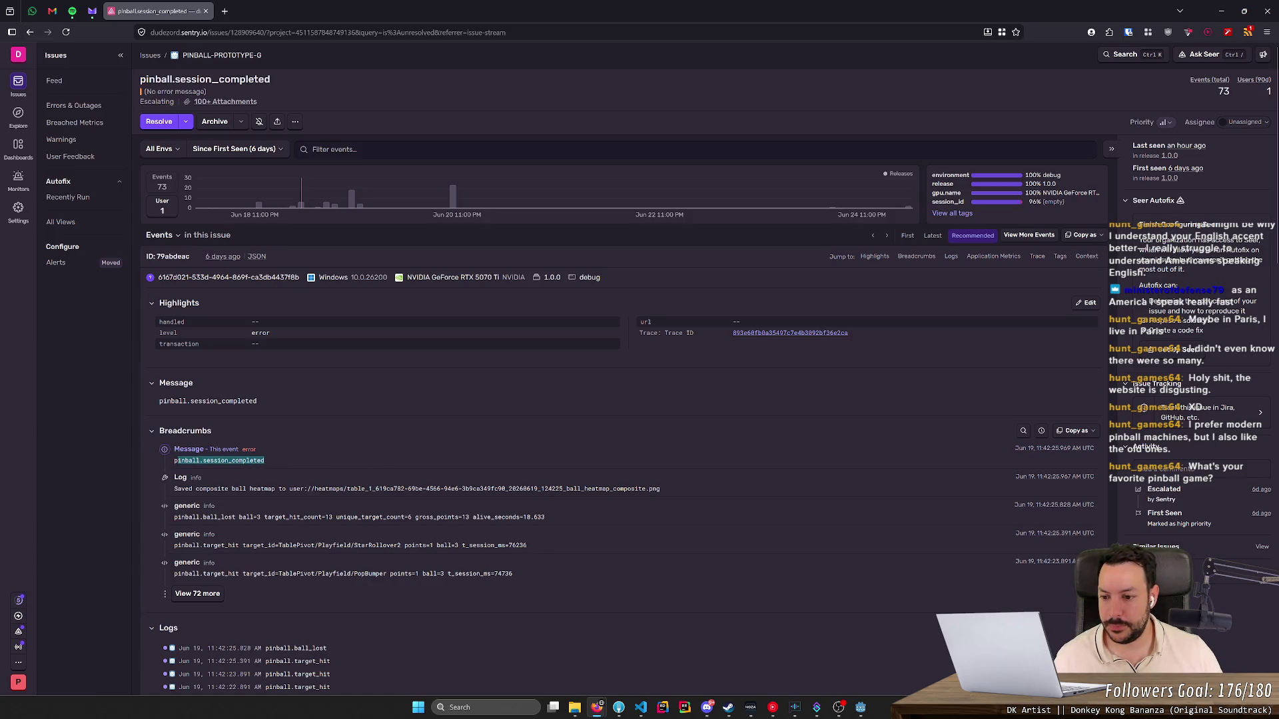
scroll(623, 399, "down", 3)
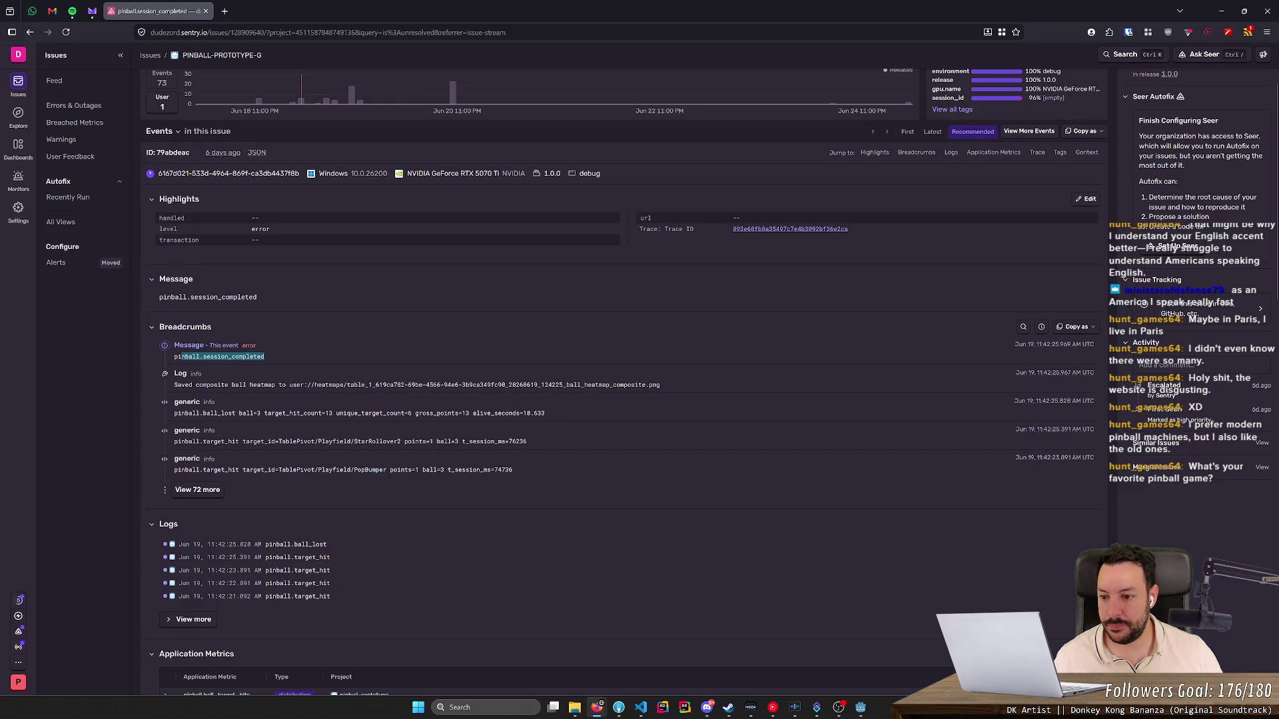
double_click(214, 413)
key("ctrl+c")
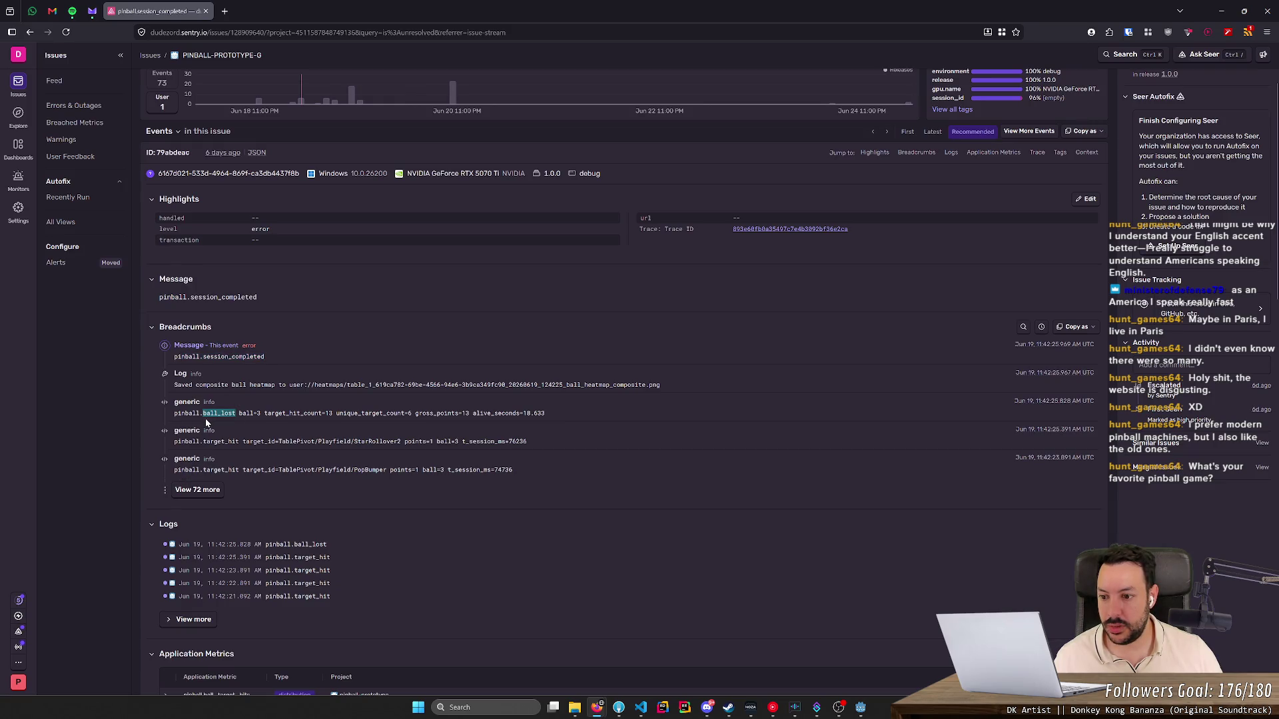
Step: Find ball_lost across the Godot project and open telemetry.gd at the BALL_LOST_LOG_BODY constant
mouse_move(641, 710)
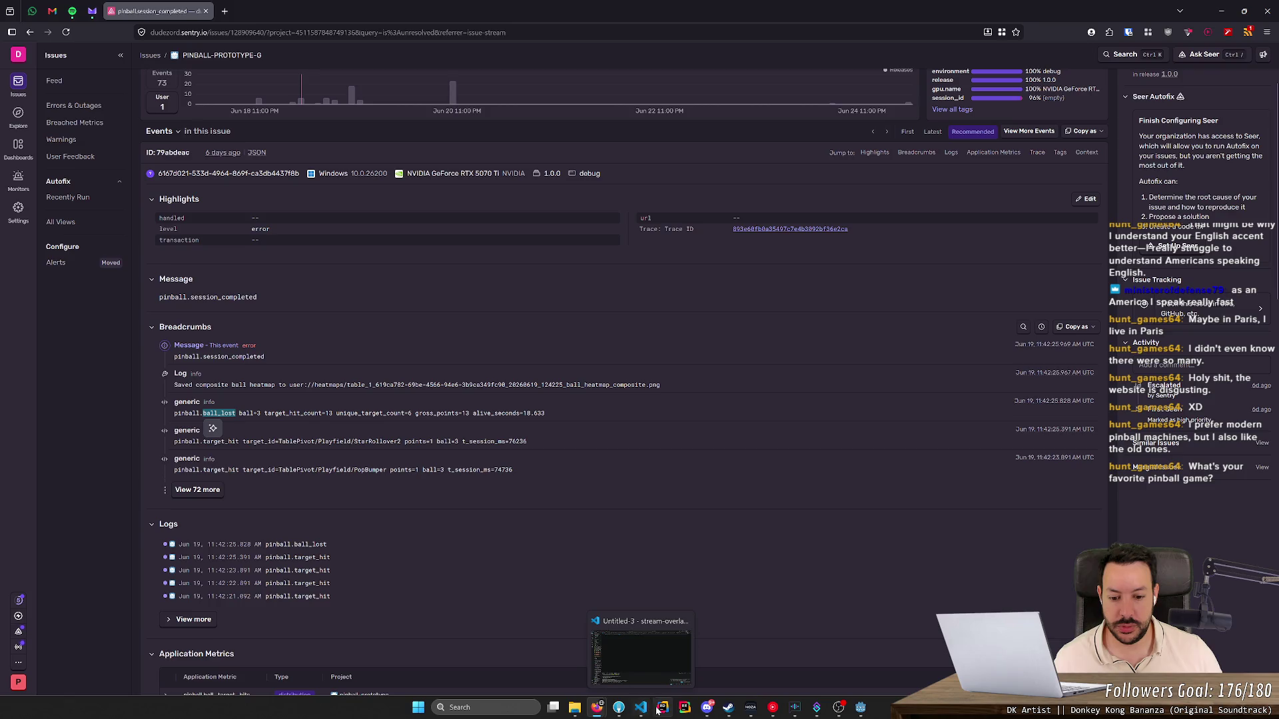
left_click(860, 708)
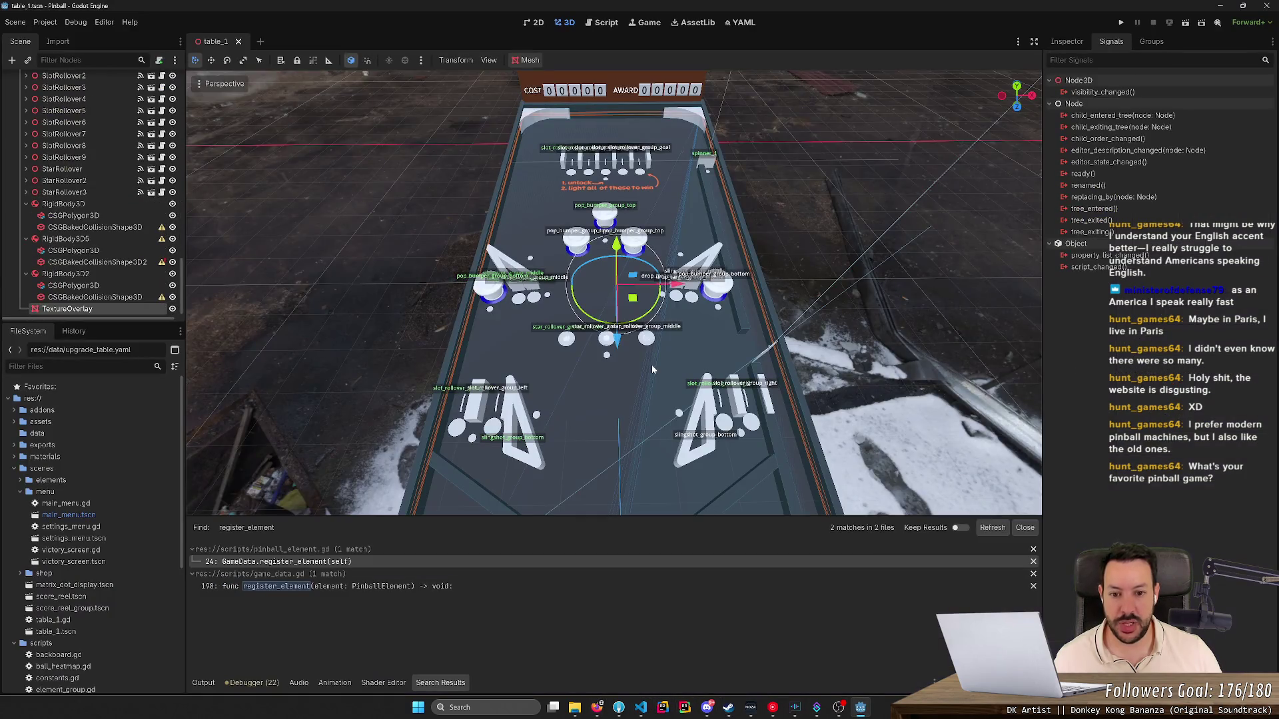
left_click(603, 23)
key("ctrl+shift+f")
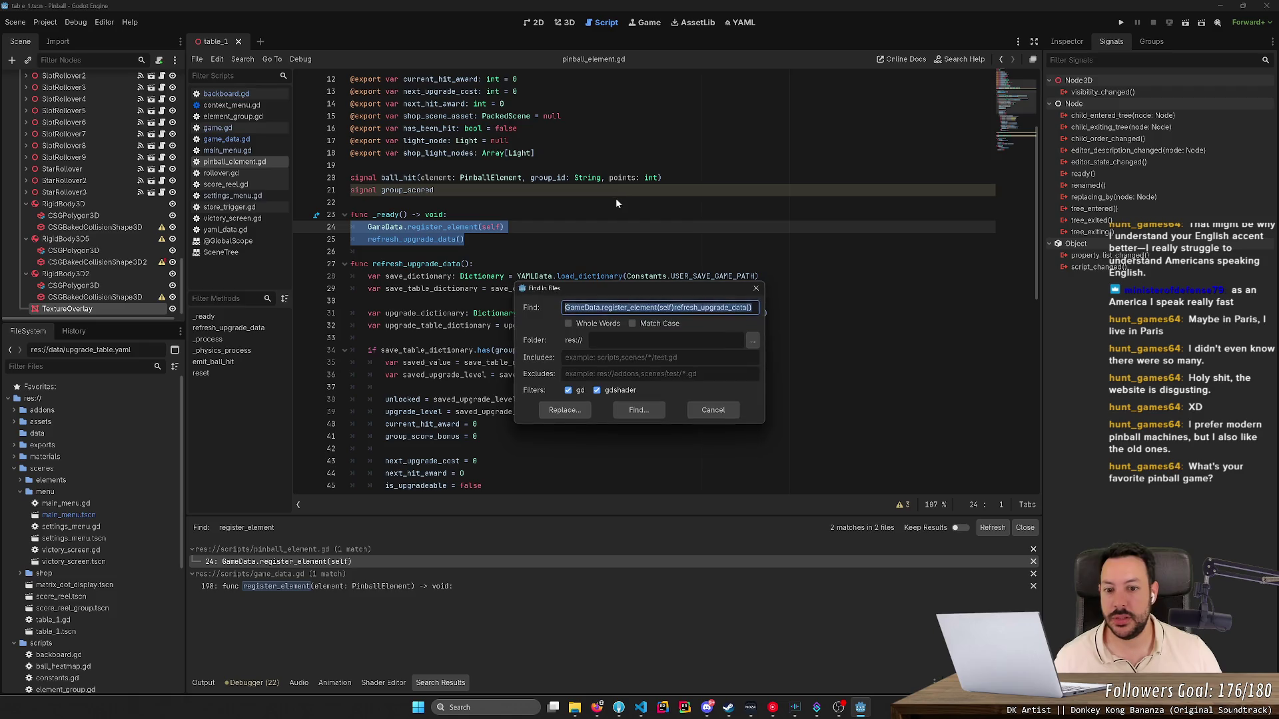
key("ctrl+v")
key("Return")
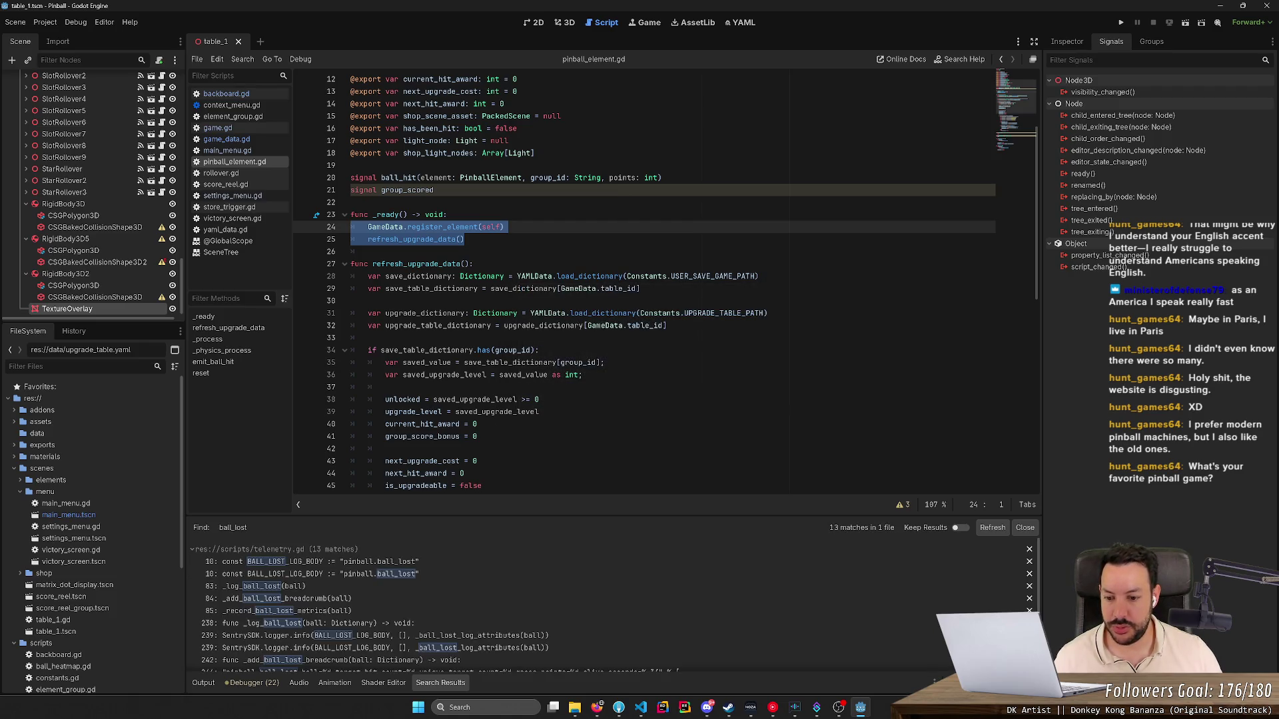
left_click(399, 563)
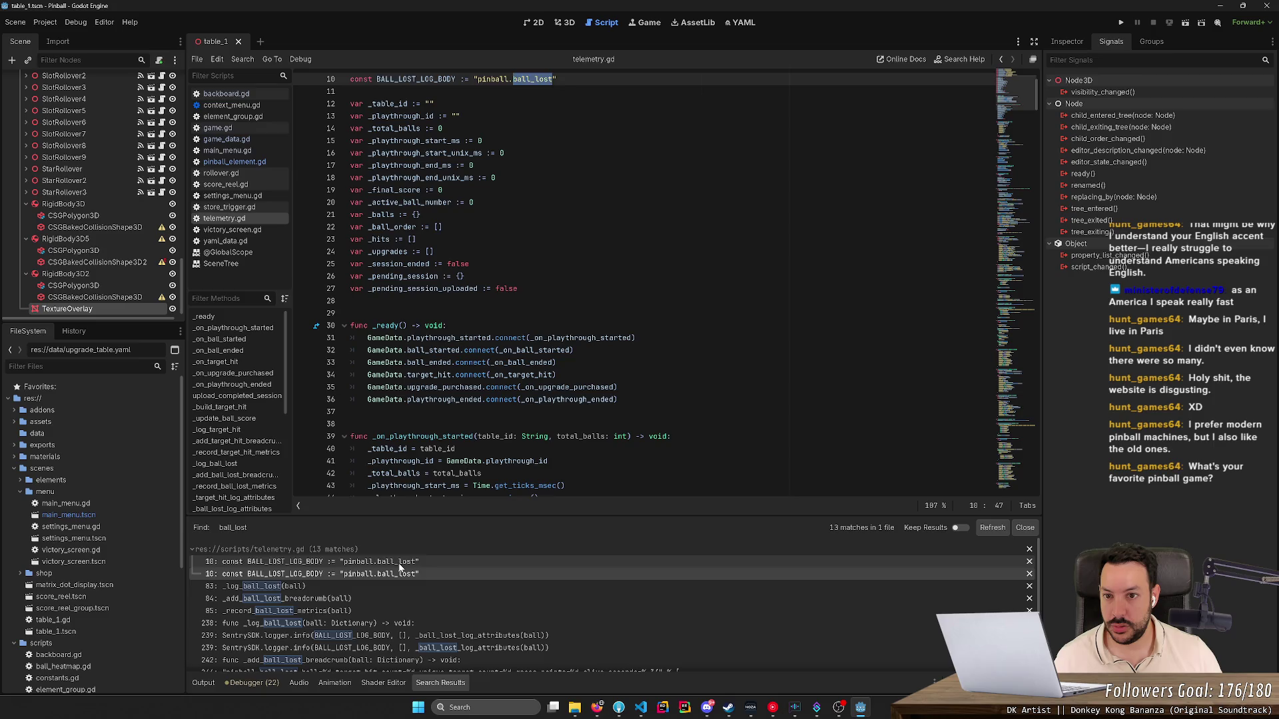
Step: Duplicate the constant on line 11 as TABLE_FINISHED_BODY with the value "pinball.table_finished"
left_click(405, 563)
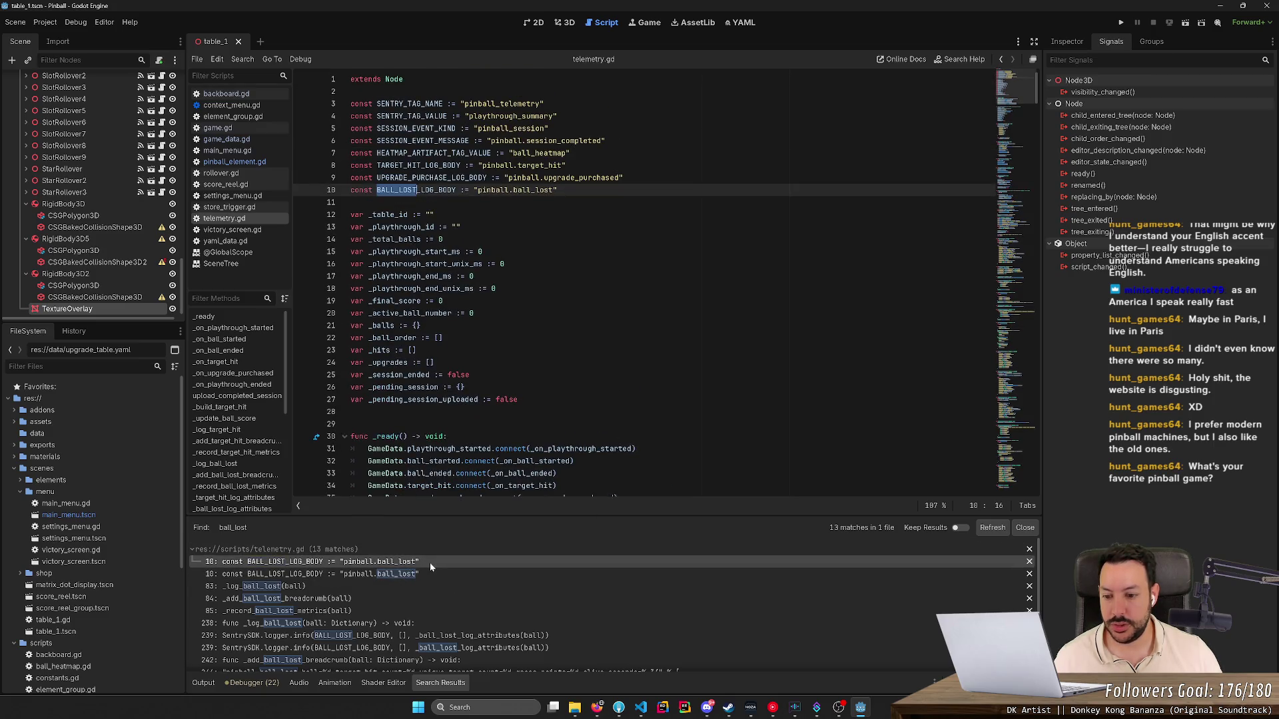
key("End")
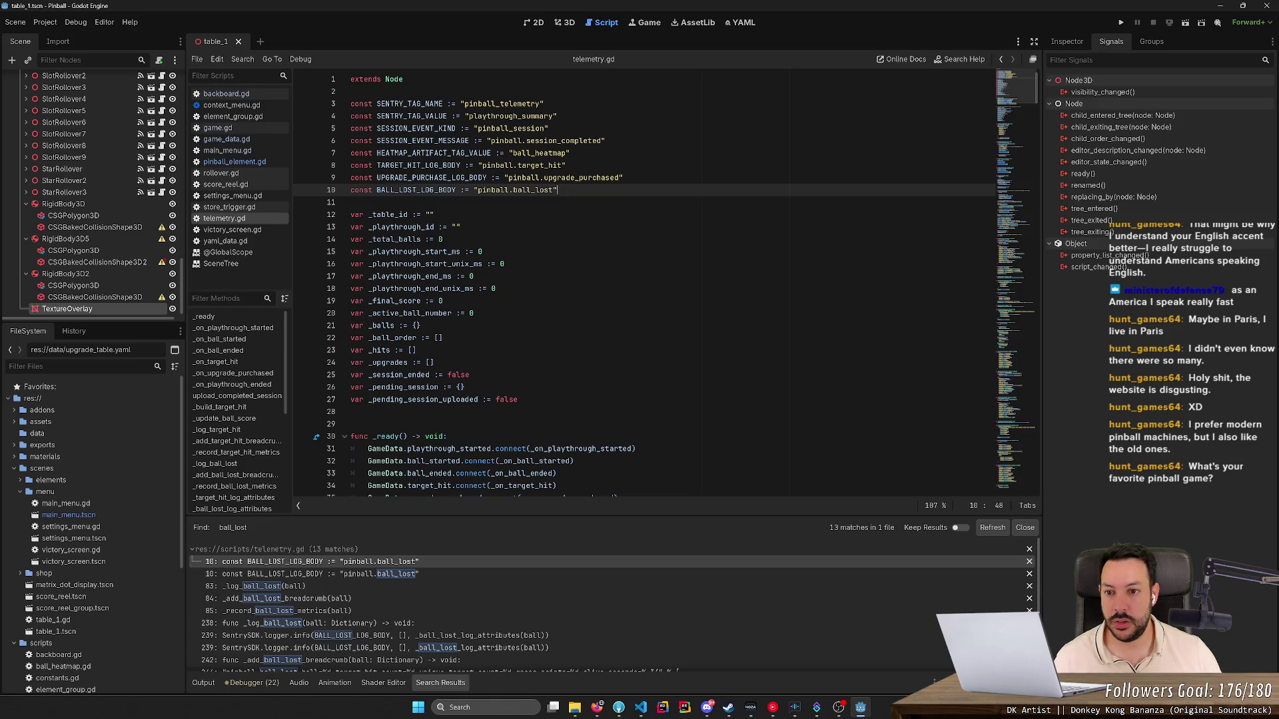
key("ctrl+shift+d")
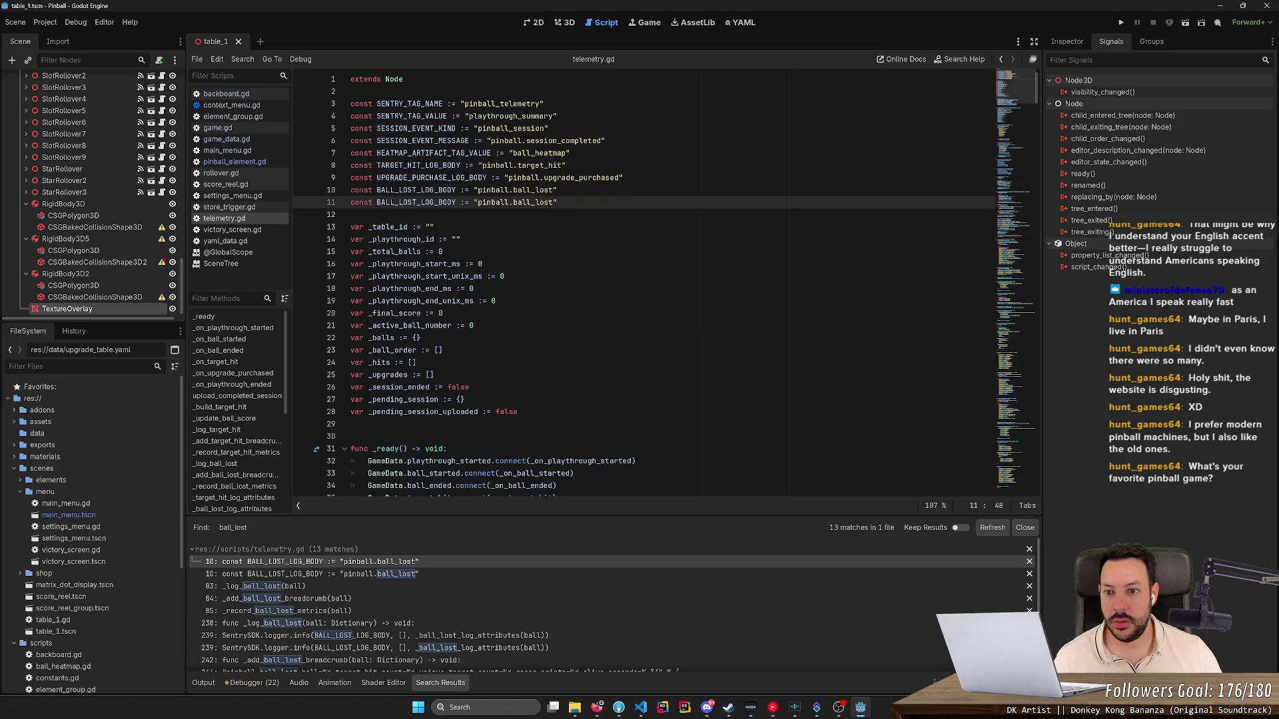
double_click(416, 201)
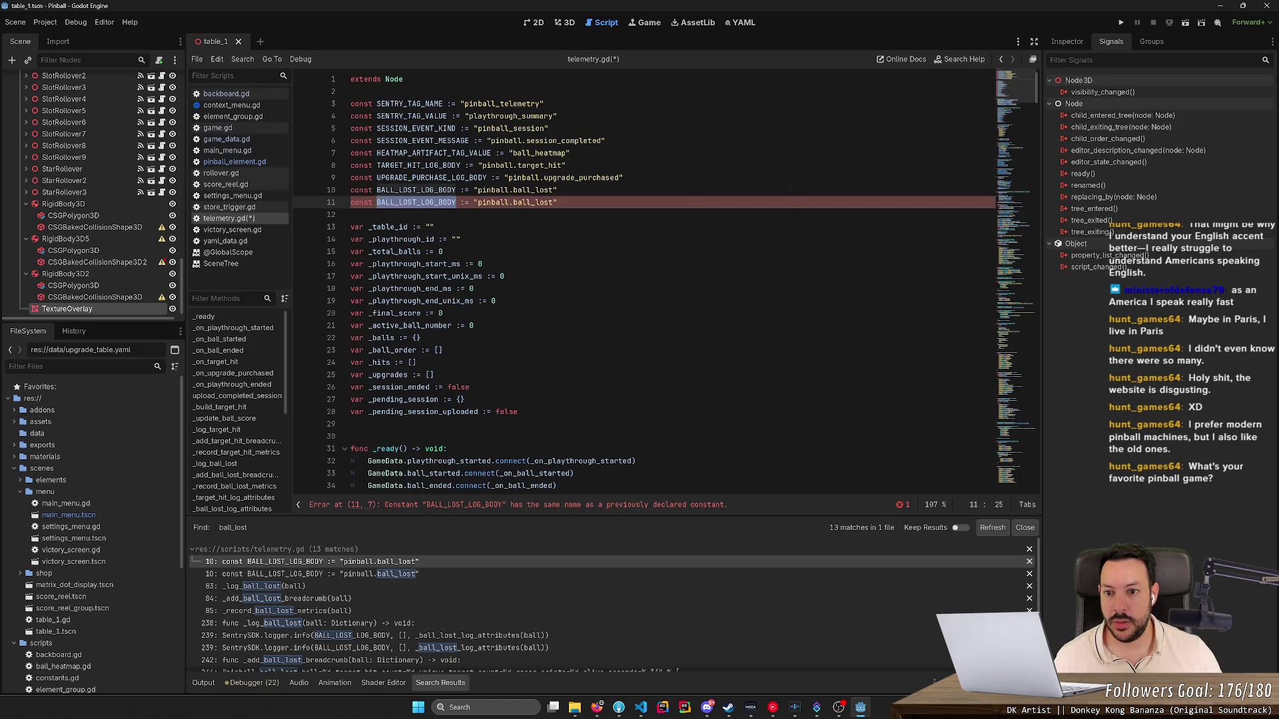
left_click(417, 201)
left_click_drag(376, 202, 438, 202)
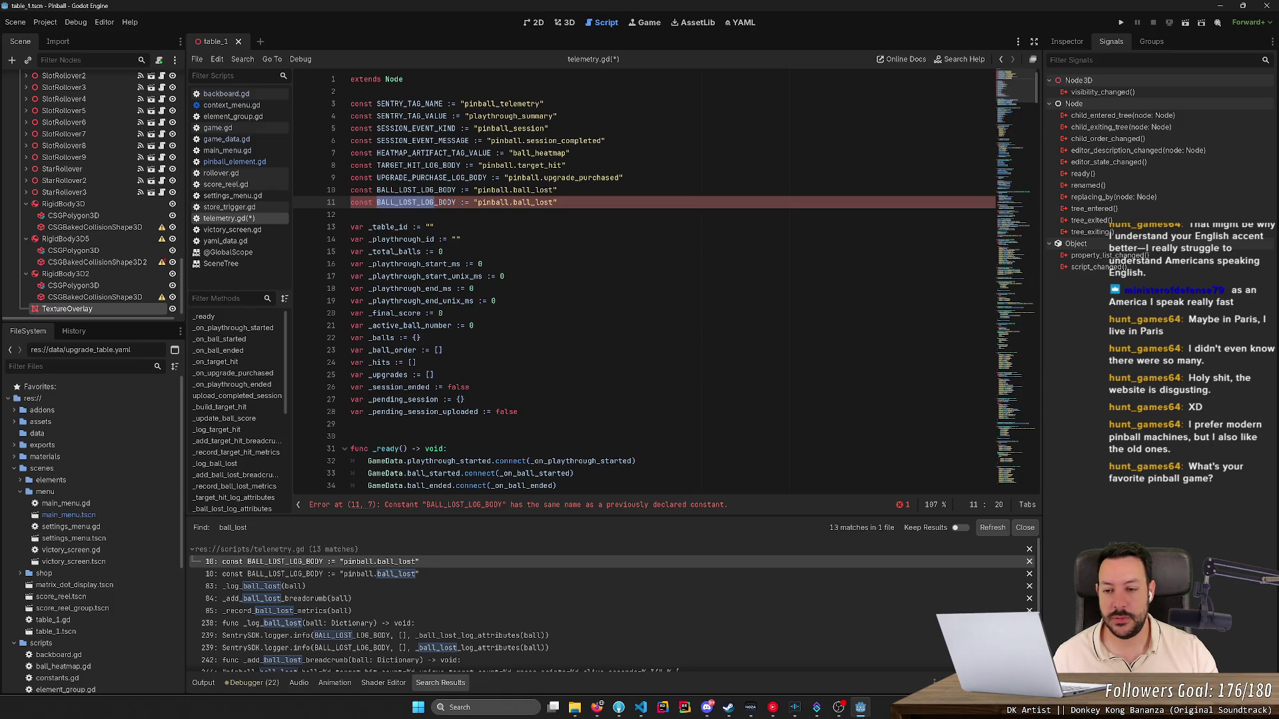
type("TABLE_FIN")
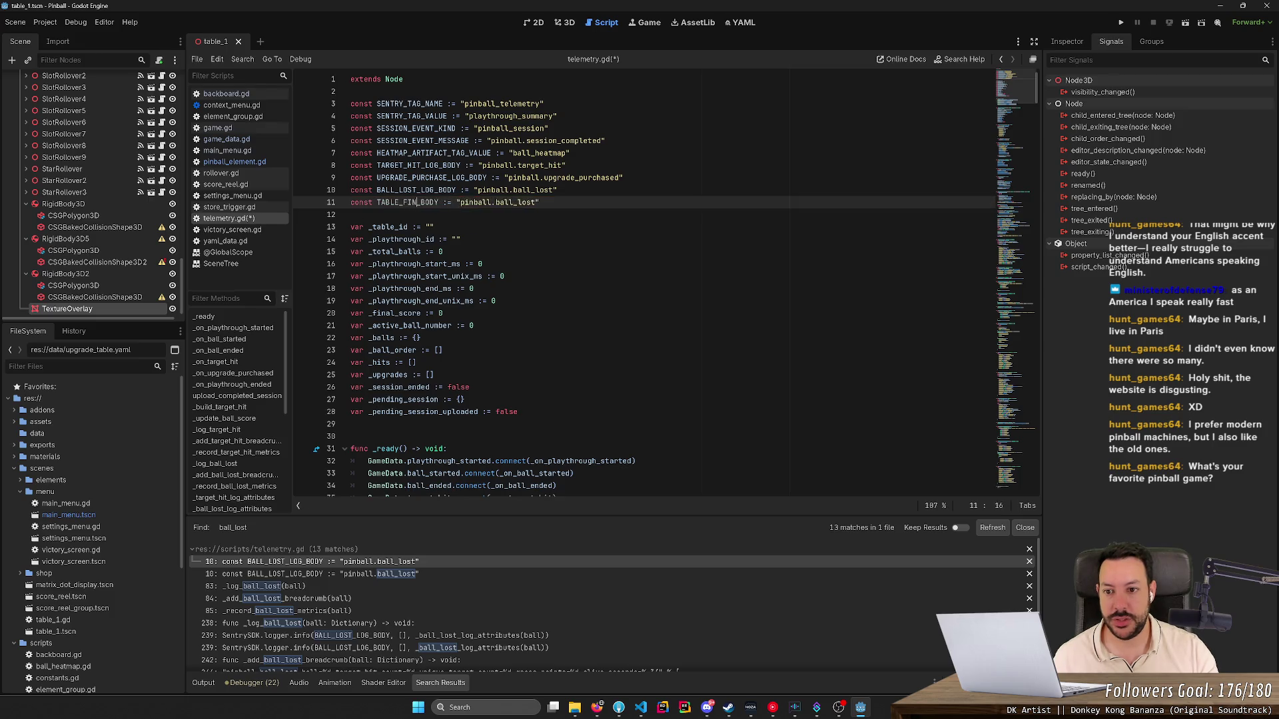
type("ISHED")
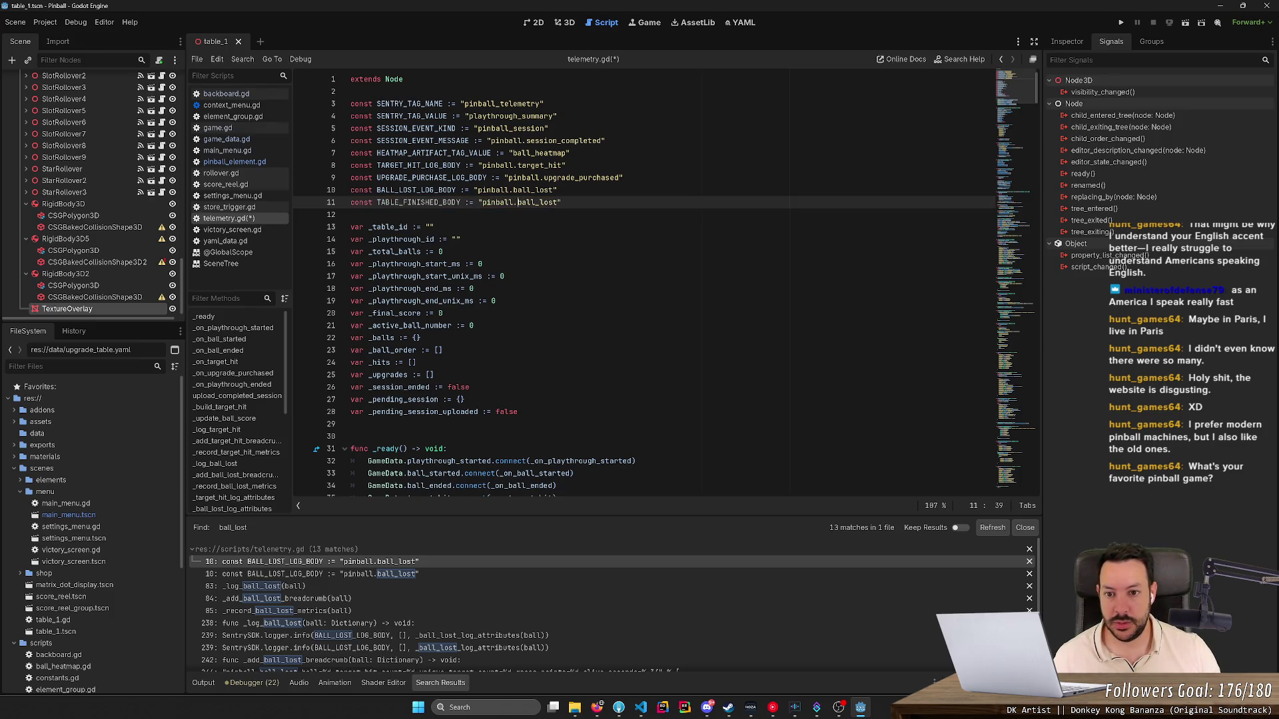
key("ctrl+shift+Right")
type("table_finished")
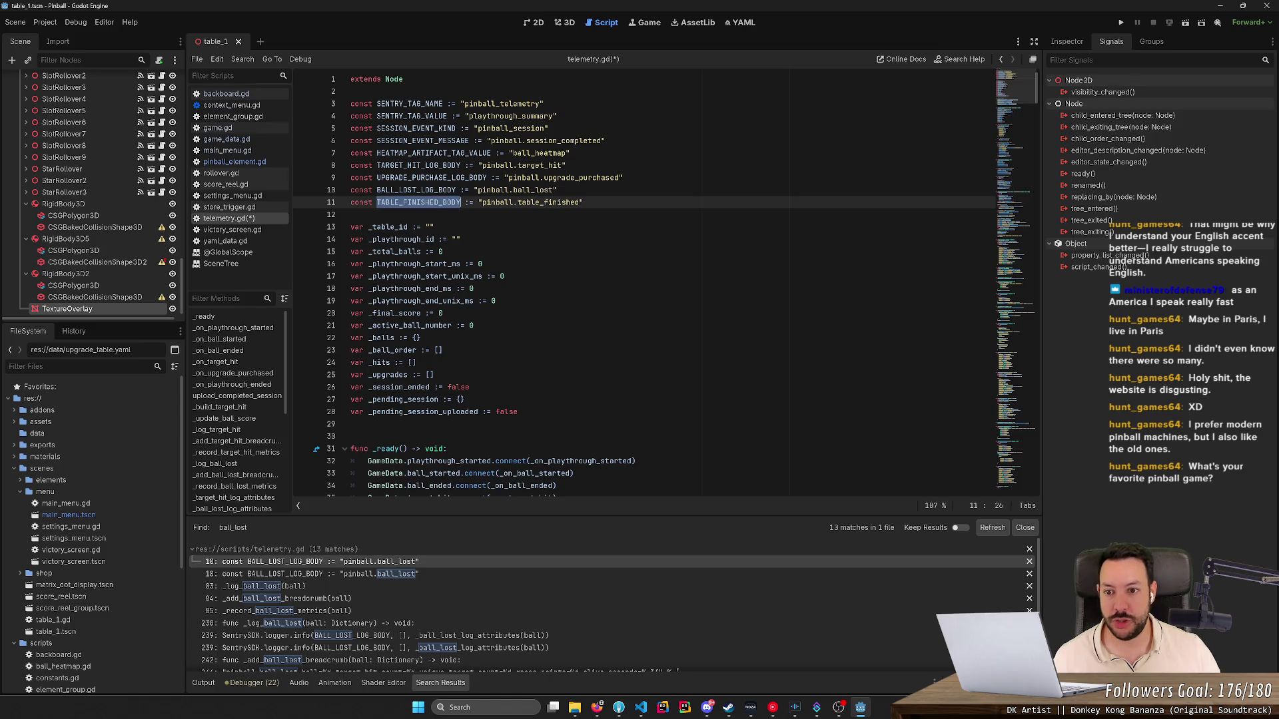
Step: Search the project for uses of BALL_LOST_LOG_BODY
double_click(417, 190)
key("ctrl+shift+f")
key("Return")
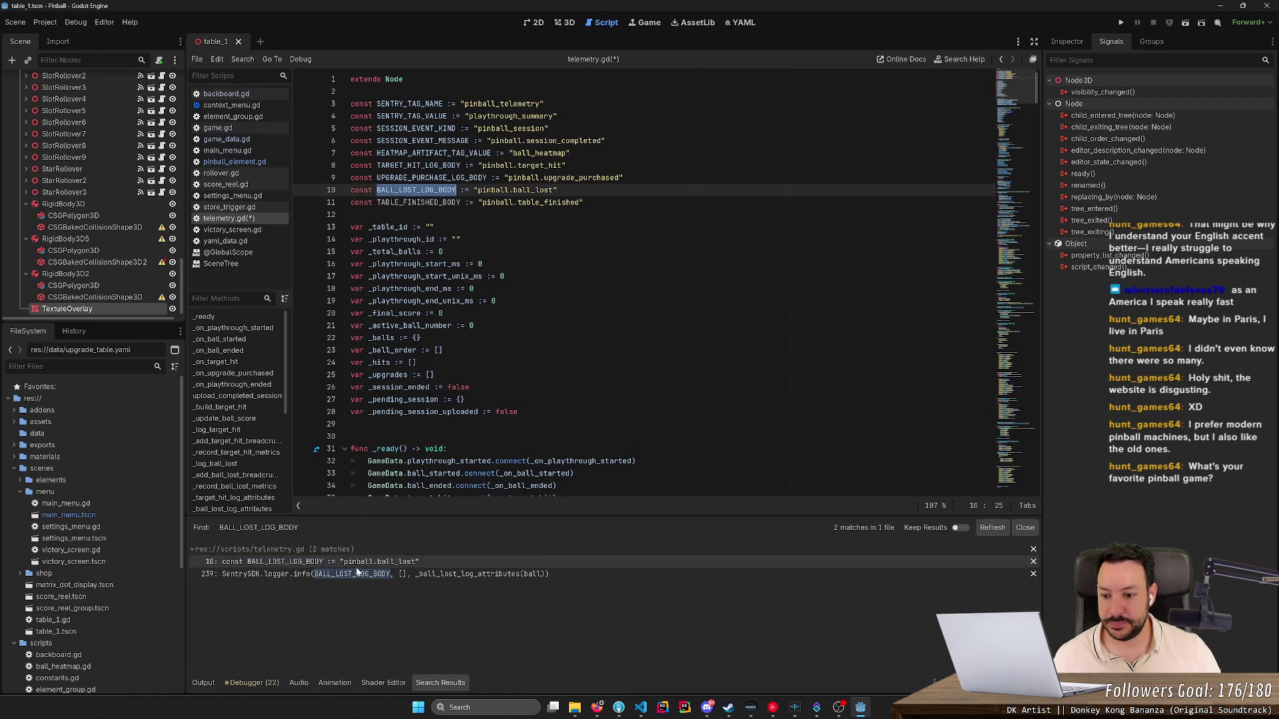
Step: Copy the _log_ball_lost function and paste a duplicate directly below it
left_click(357, 574)
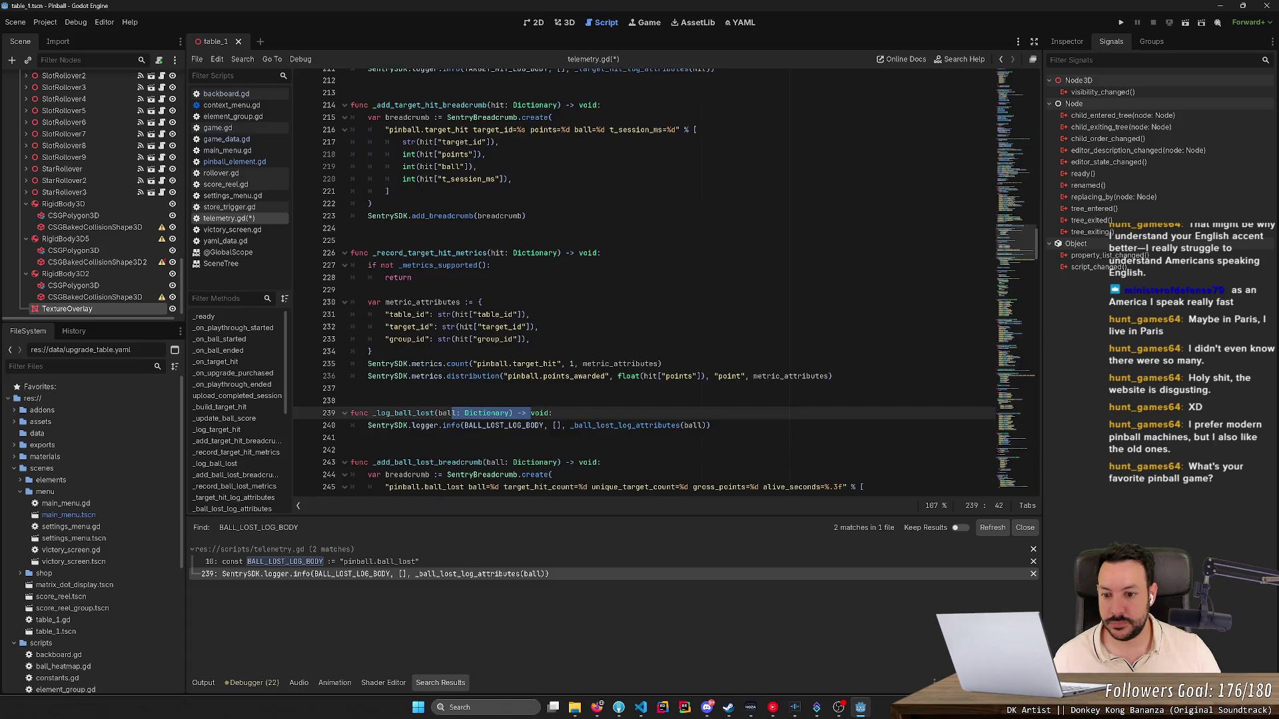
scroll(659, 287, "down", 2)
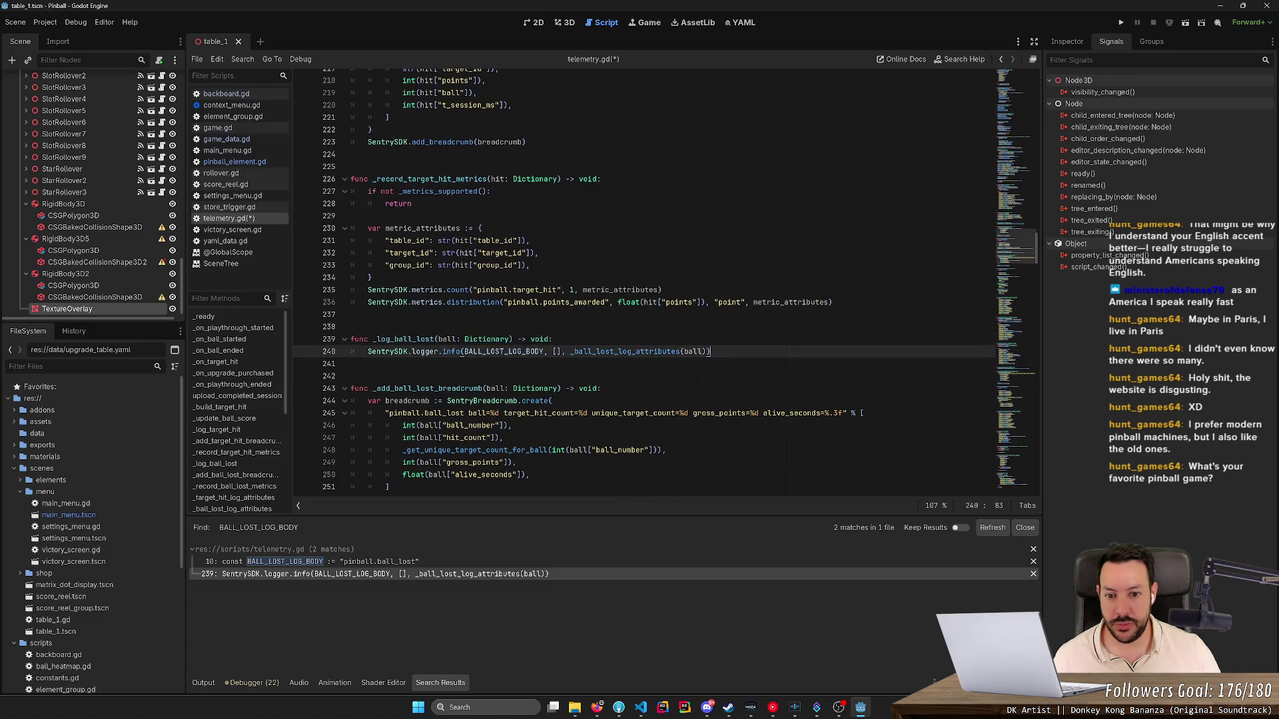
left_click_drag(710, 351, 351, 339)
scroll(659, 286, "down", 3)
scroll(659, 287, "down", 2)
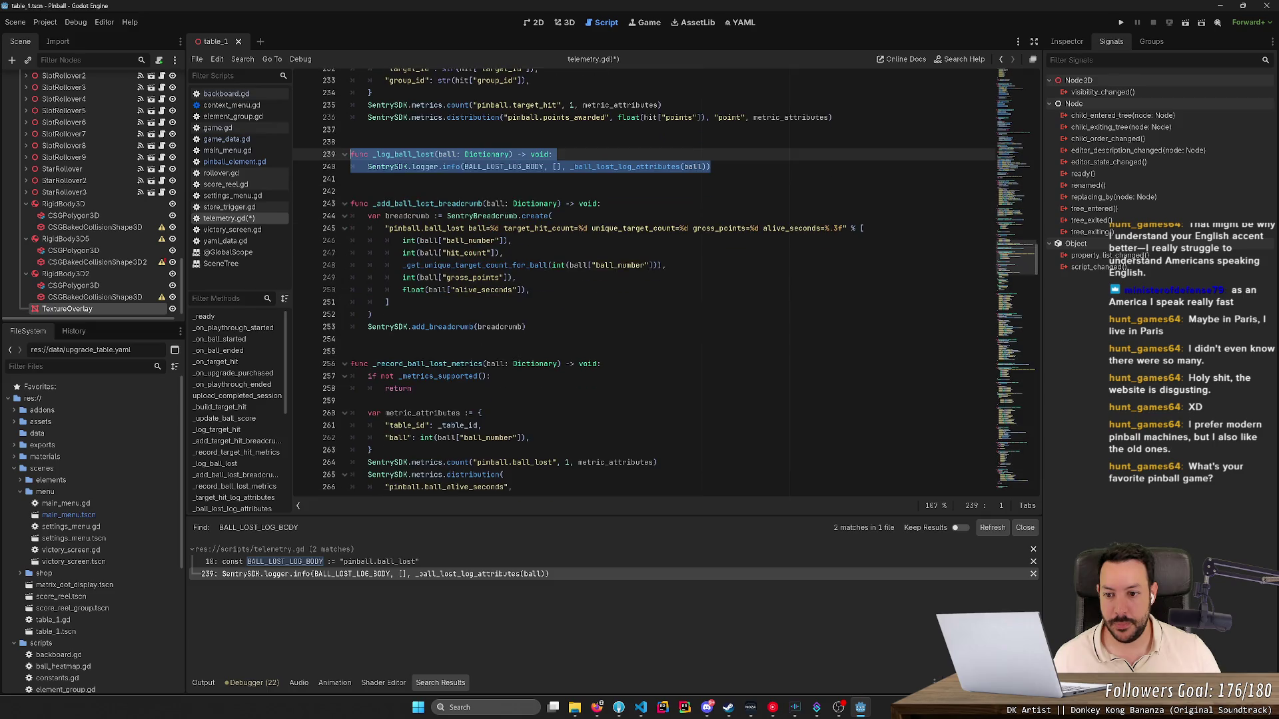
key("ctrl+c")
scroll(659, 286, "up", 4)
left_click(462, 327)
key("Return")
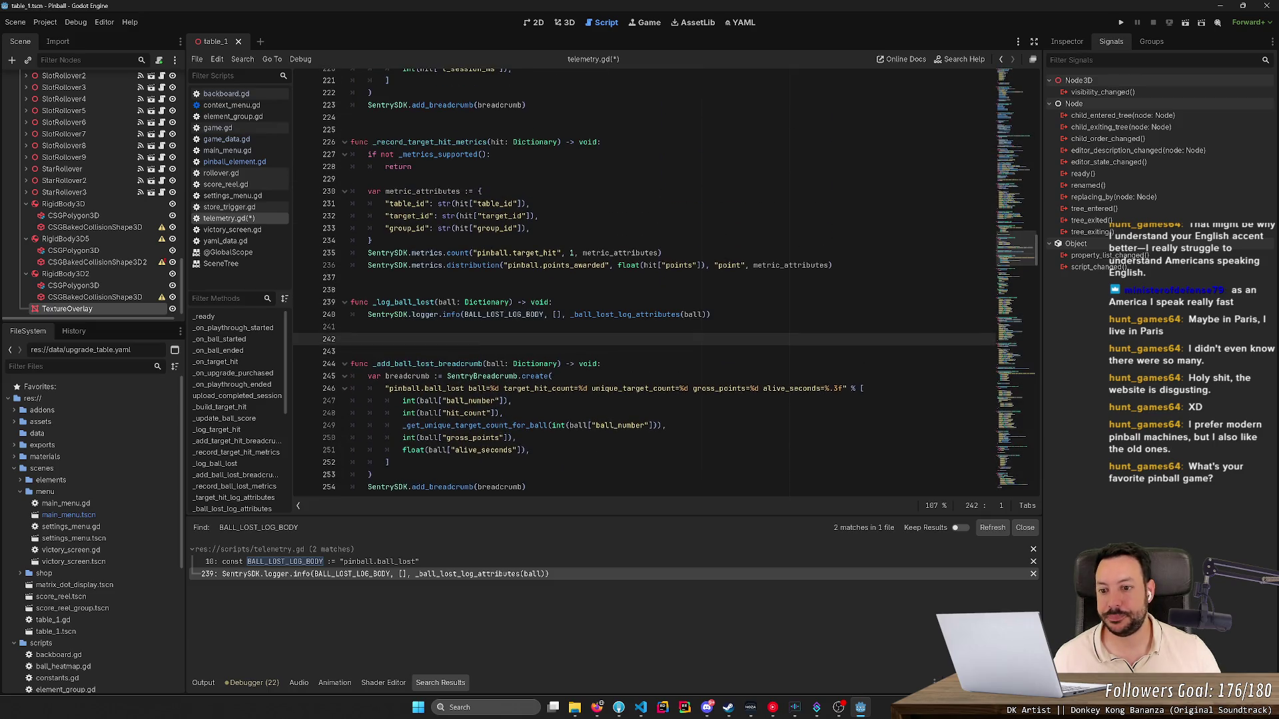
key("ctrl+v")
Step: Rename the duplicate to _log_table_finished and have it log TABLE_FINISHED_BODY
left_click(437, 339)
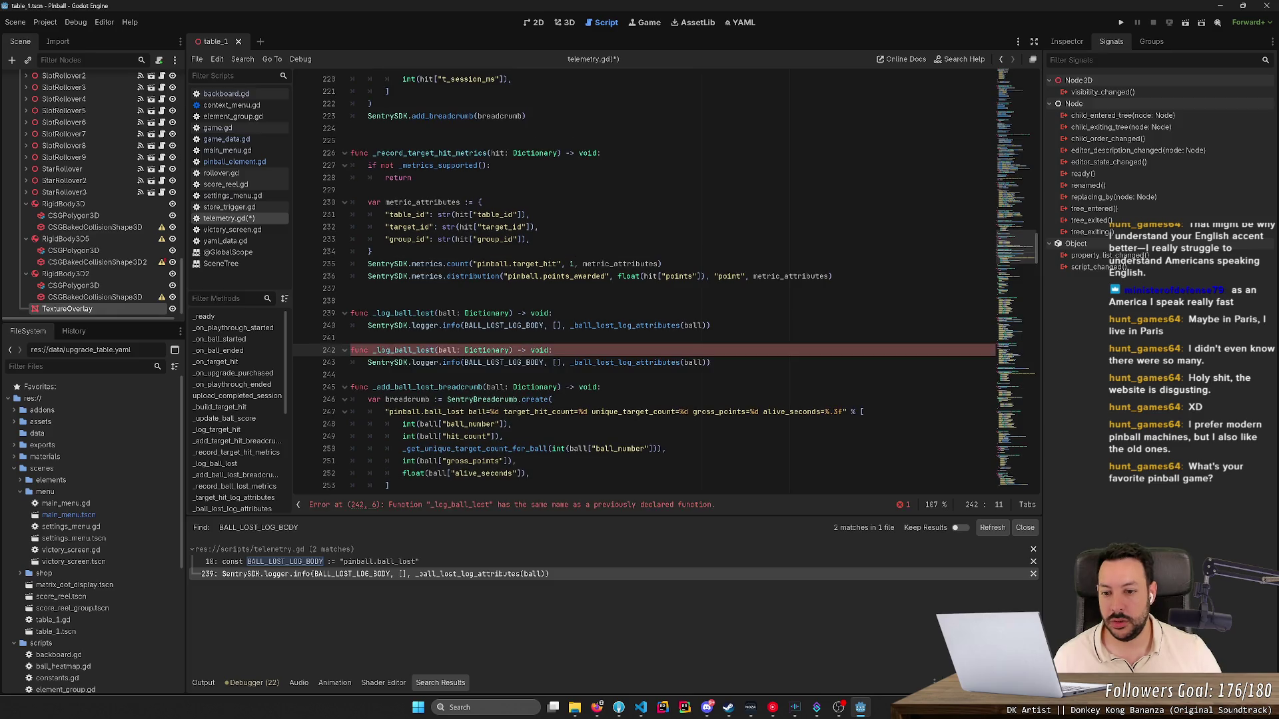
left_click_drag(437, 350, 393, 350)
type("table_finished")
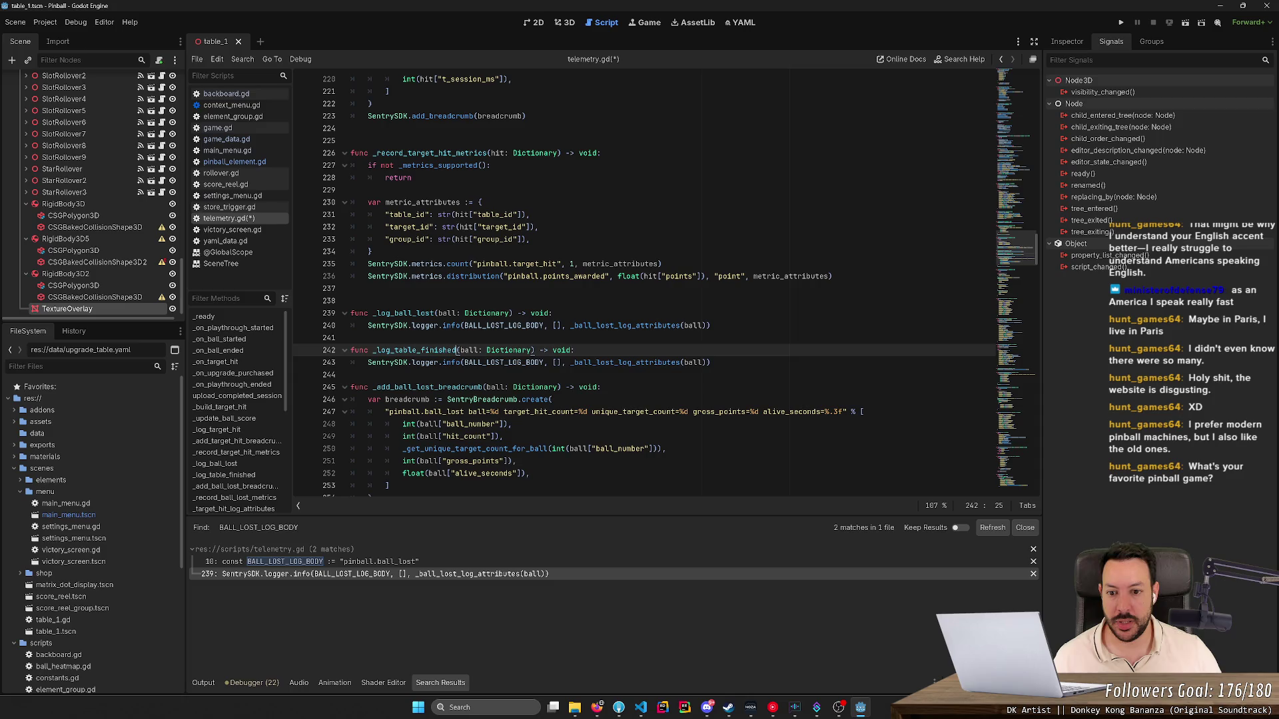
double_click(503, 362)
type("TABLE_FINISHED_BODY")
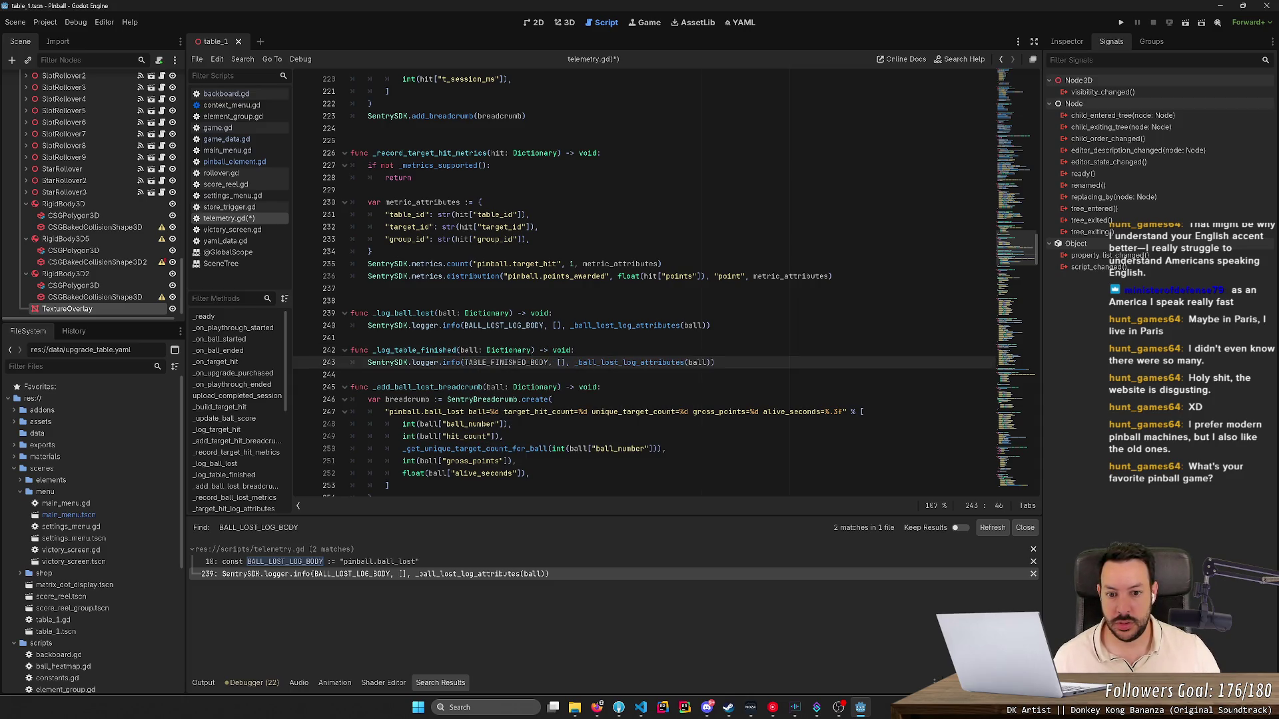
Step: Jump to and inspect the _ball_lost_log_attributes helper definition
mouse_move(626, 363)
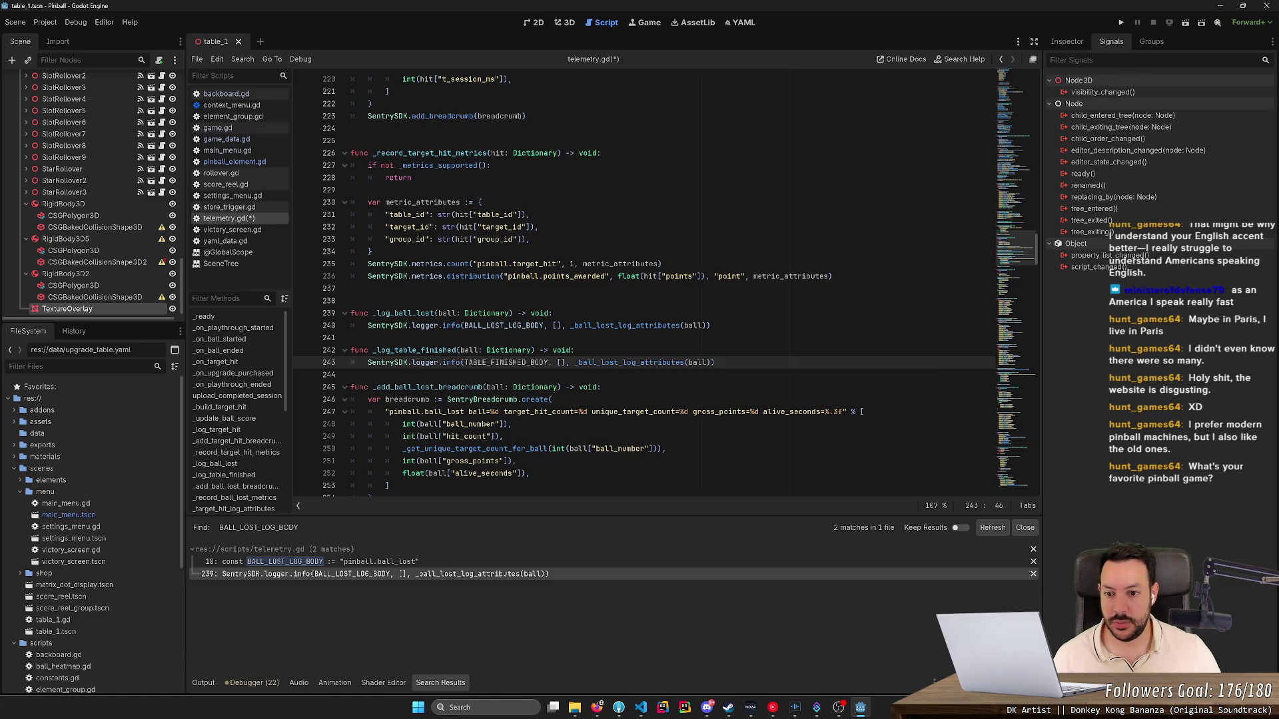
left_click(609, 365, "ctrl")
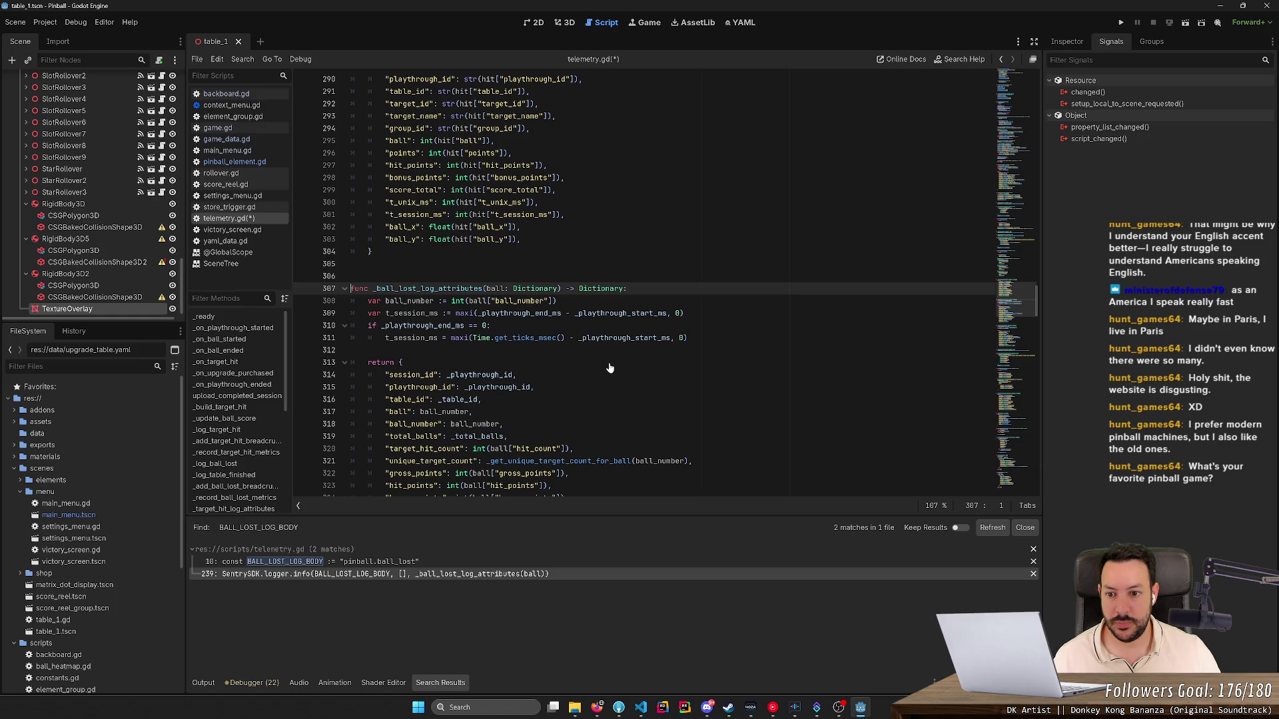
scroll(609, 368, "down", 2)
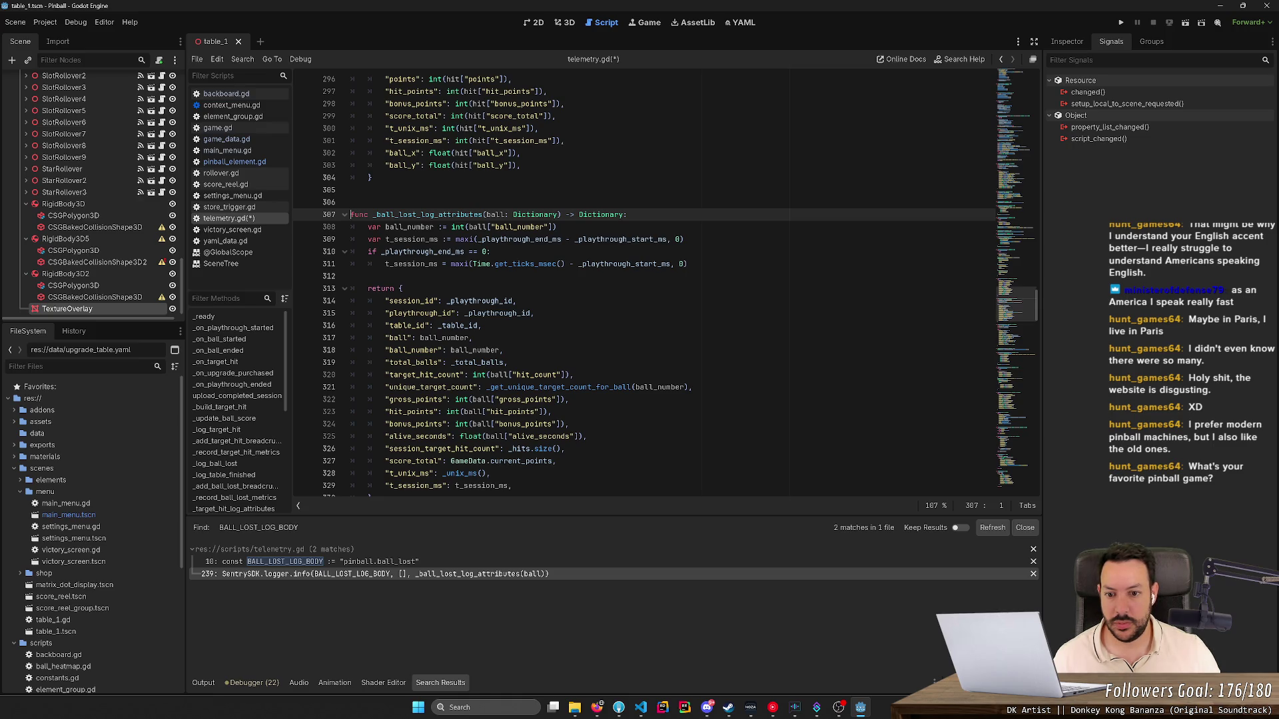
scroll(608, 368, "down", 2)
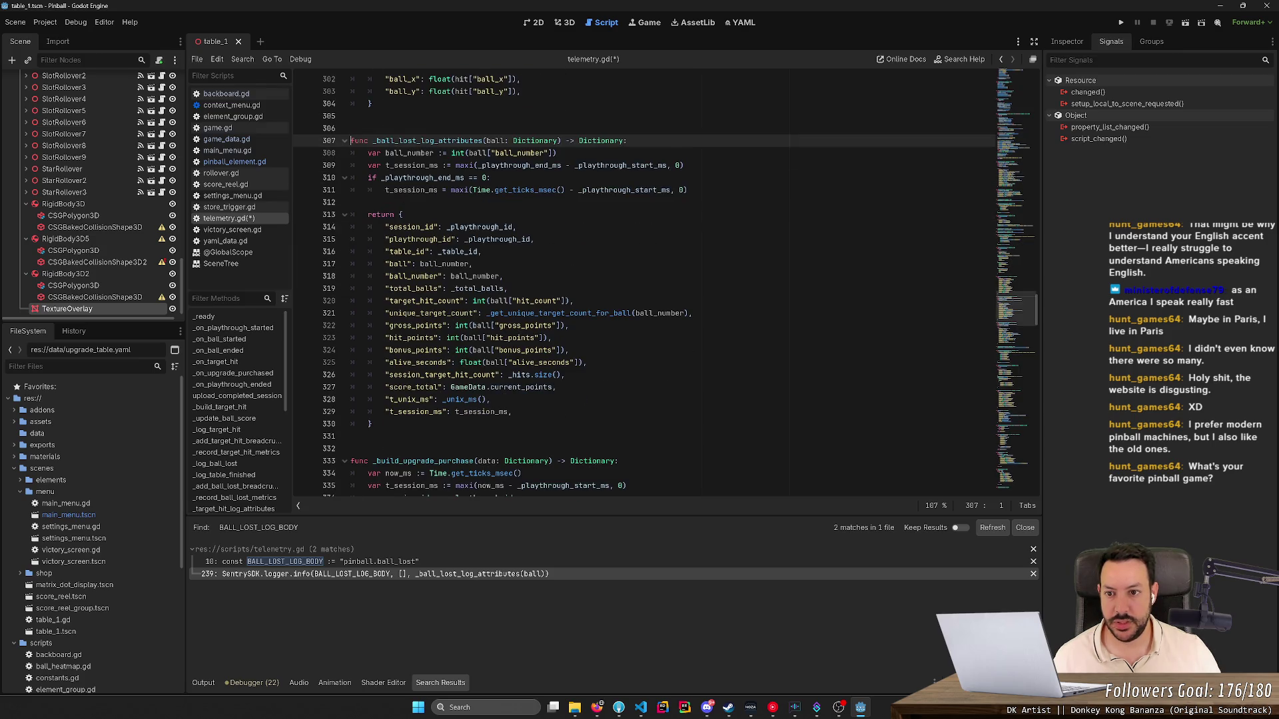
Step: List the uses of _ball_lost_log_attributes and rename its definition to _ball_log_attributes
double_click(426, 141)
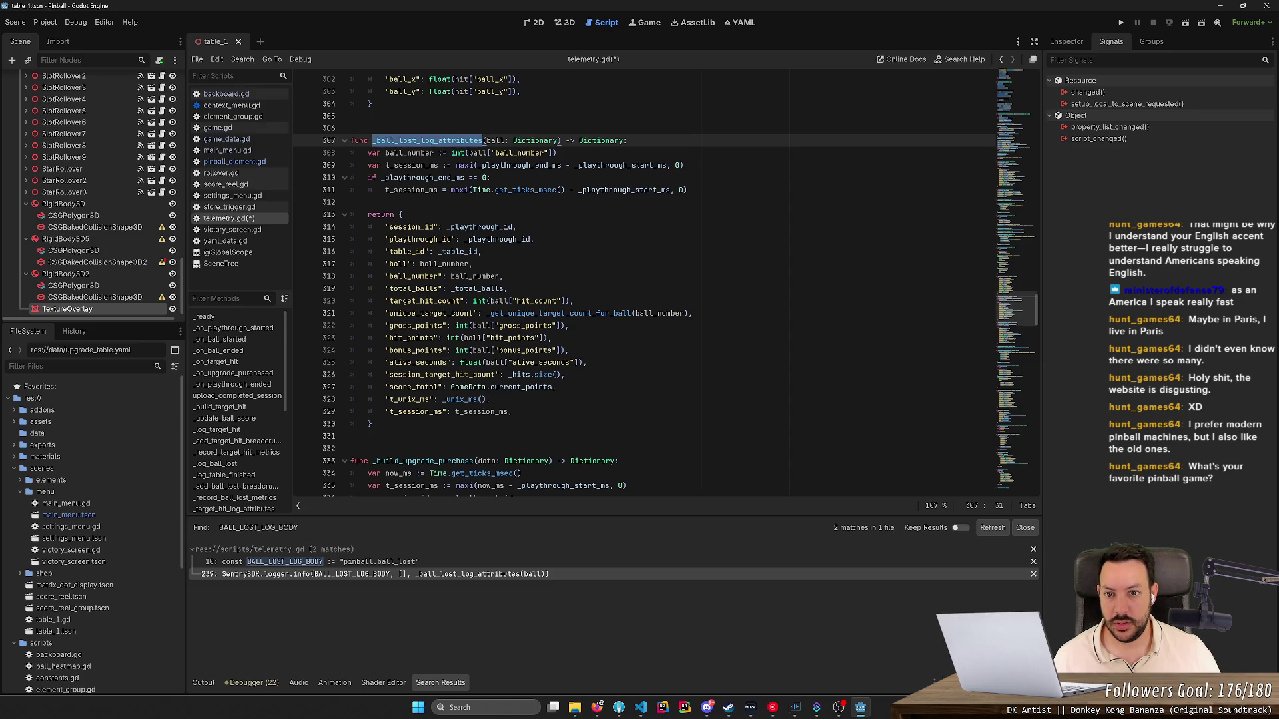
double_click(477, 153)
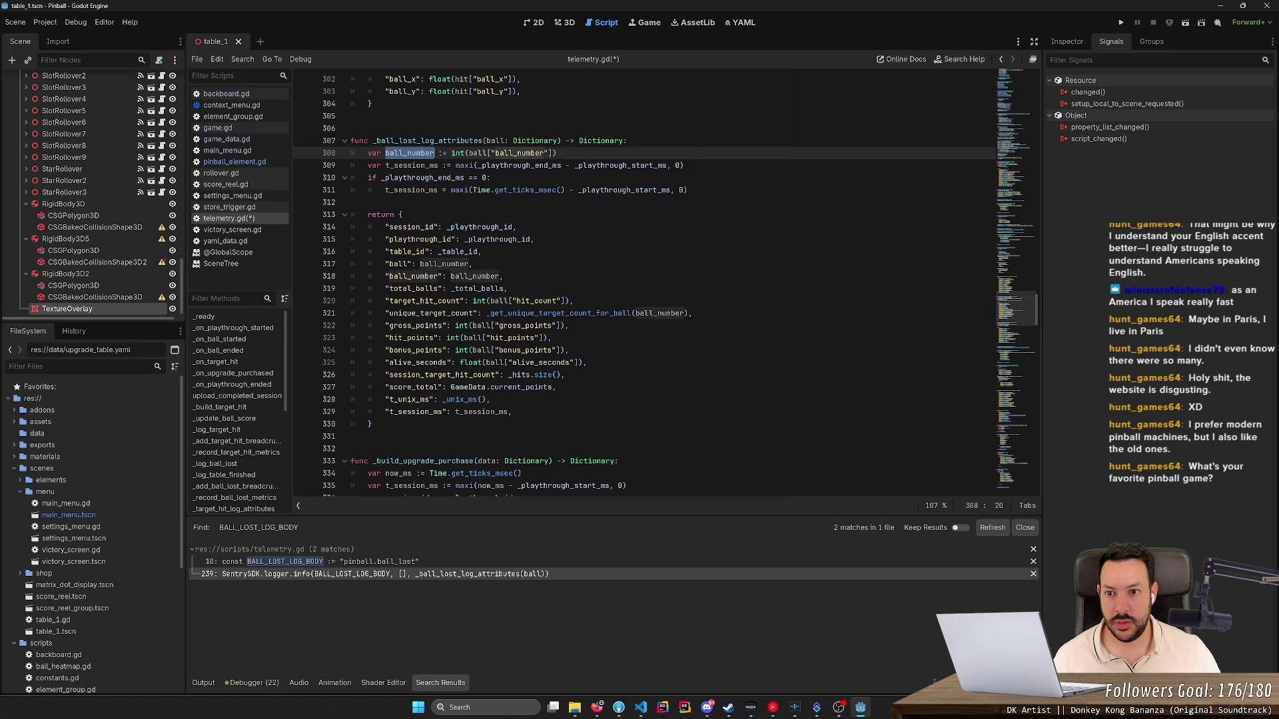
left_click(431, 141)
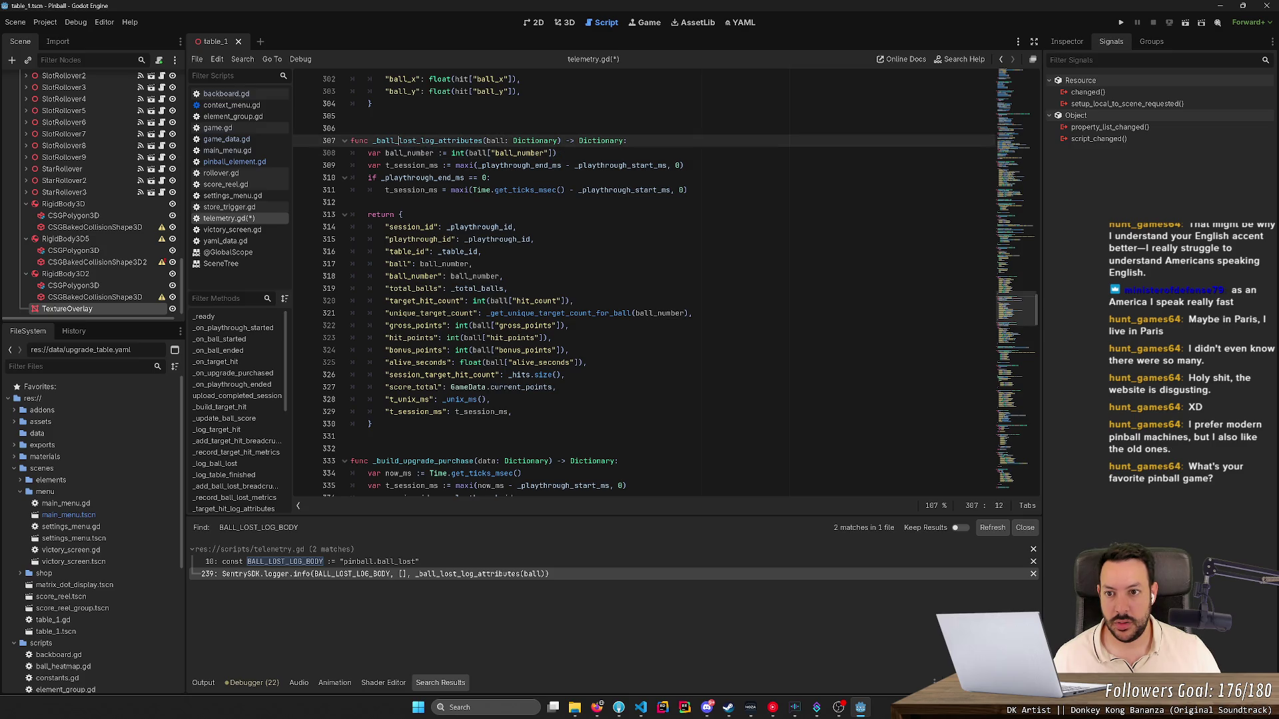
double_click(426, 140)
key("ctrl+shift+f")
key("Return")
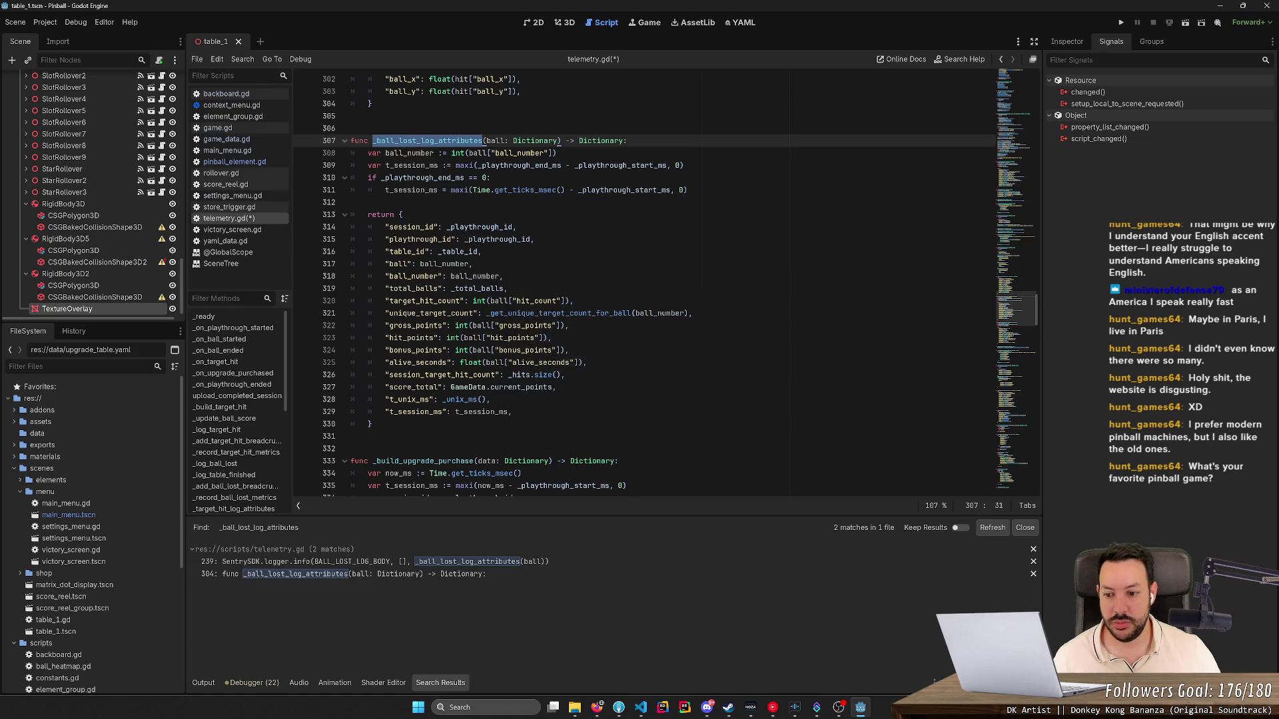
left_click(418, 140)
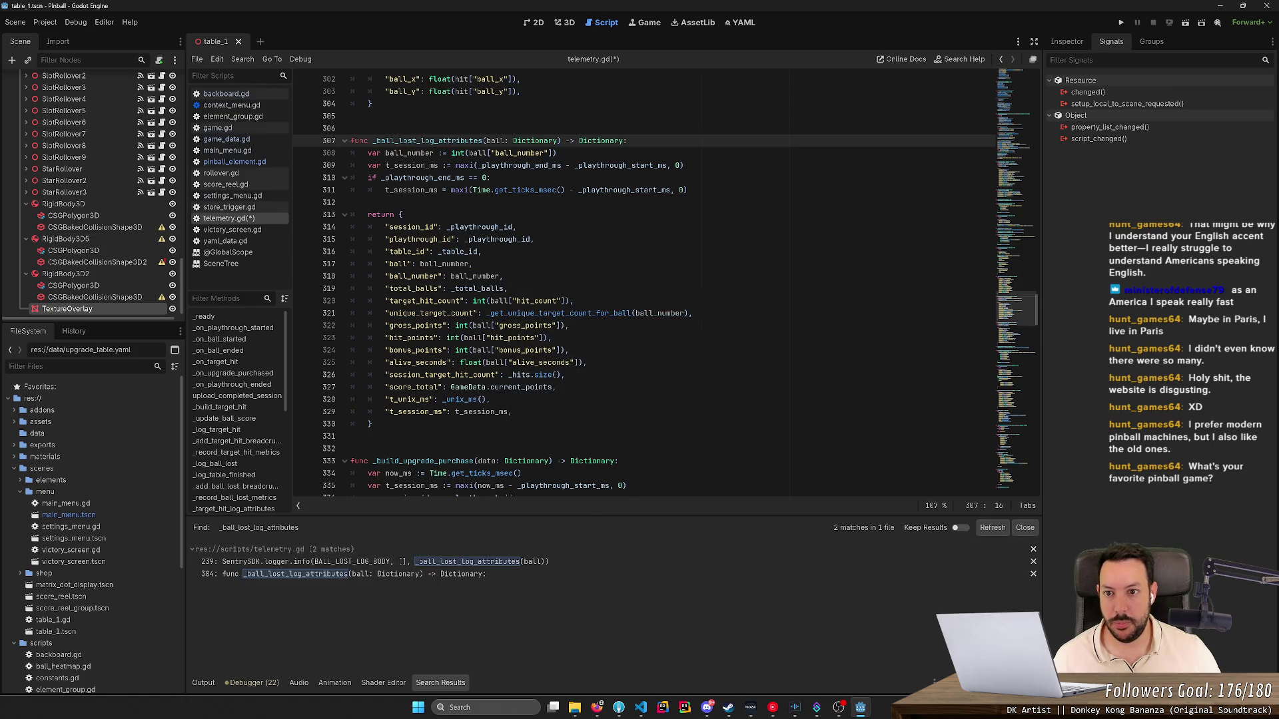
left_click_drag(399, 141, 421, 141)
key("BackSpace")
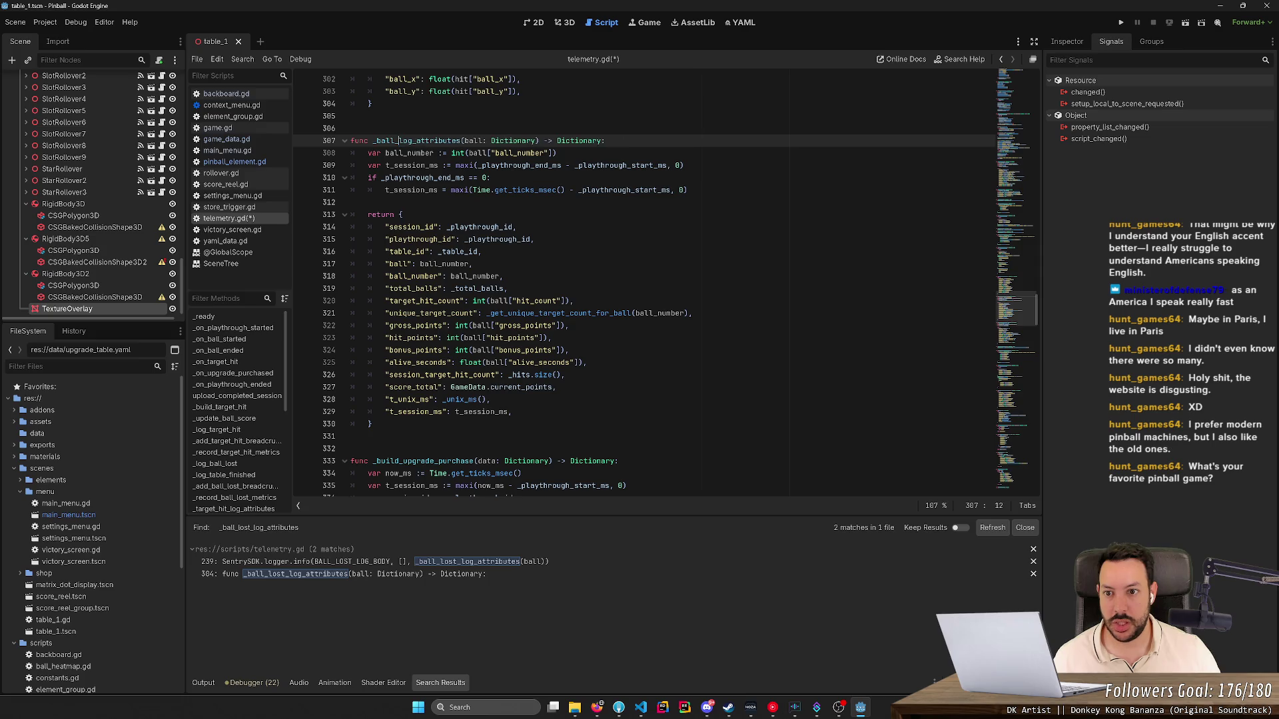
Step: Update both log functions to call _ball_log_attributes and save telemetry.gd
left_click(400, 561)
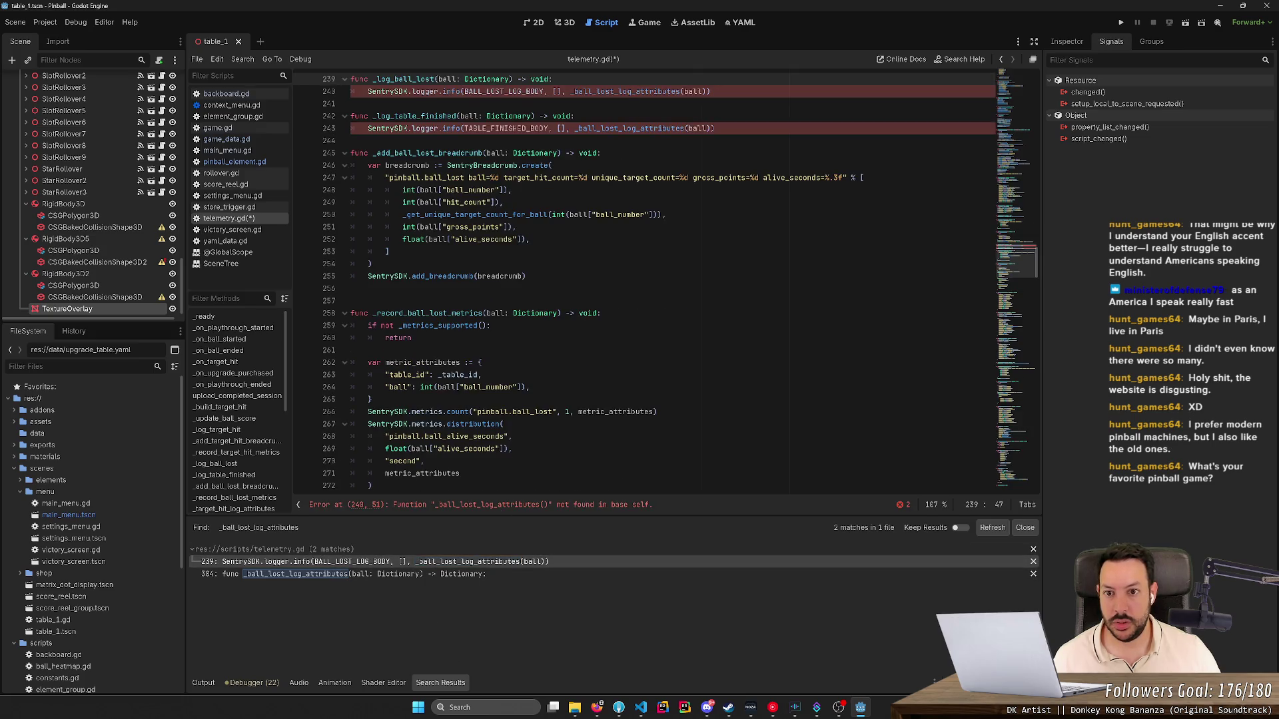
type("_ball_log_attributes")
double_click(626, 239)
key("ctrl+v")
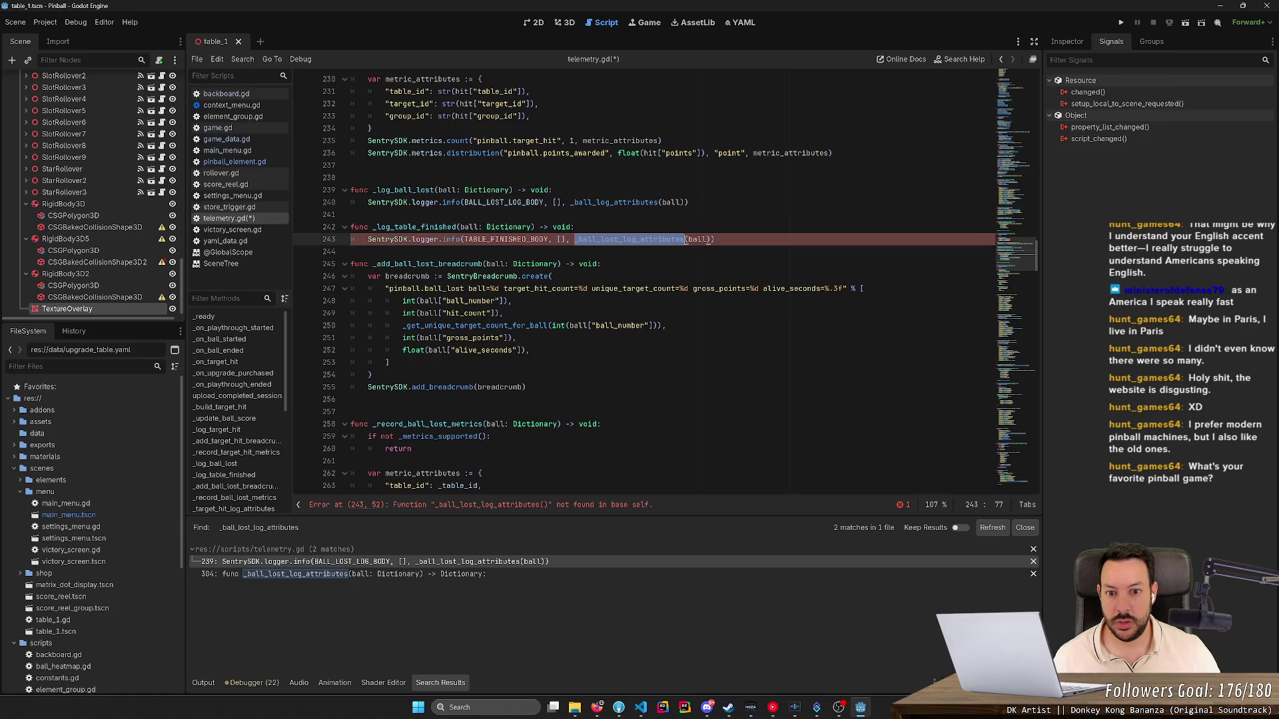
key("ctrl+s")
Step: Find all uses of _log_ball_lost and open its call on line 84
double_click(403, 190)
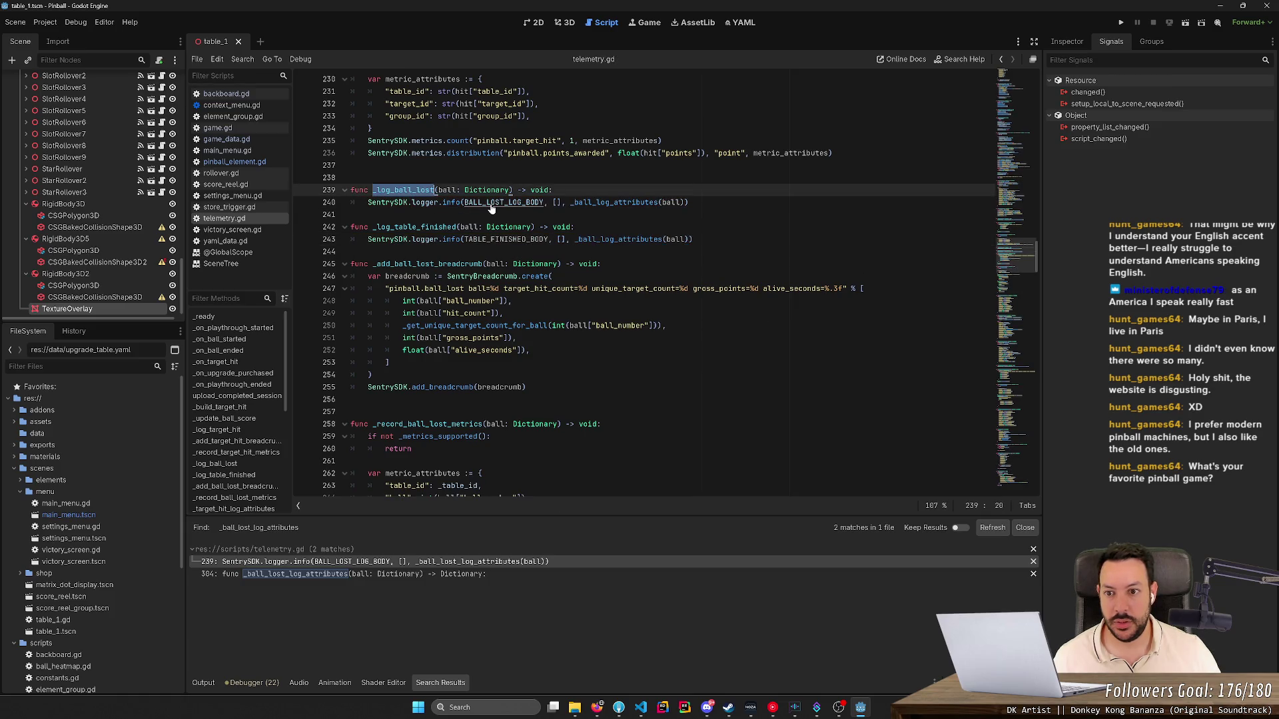
key("ctrl+shift+f")
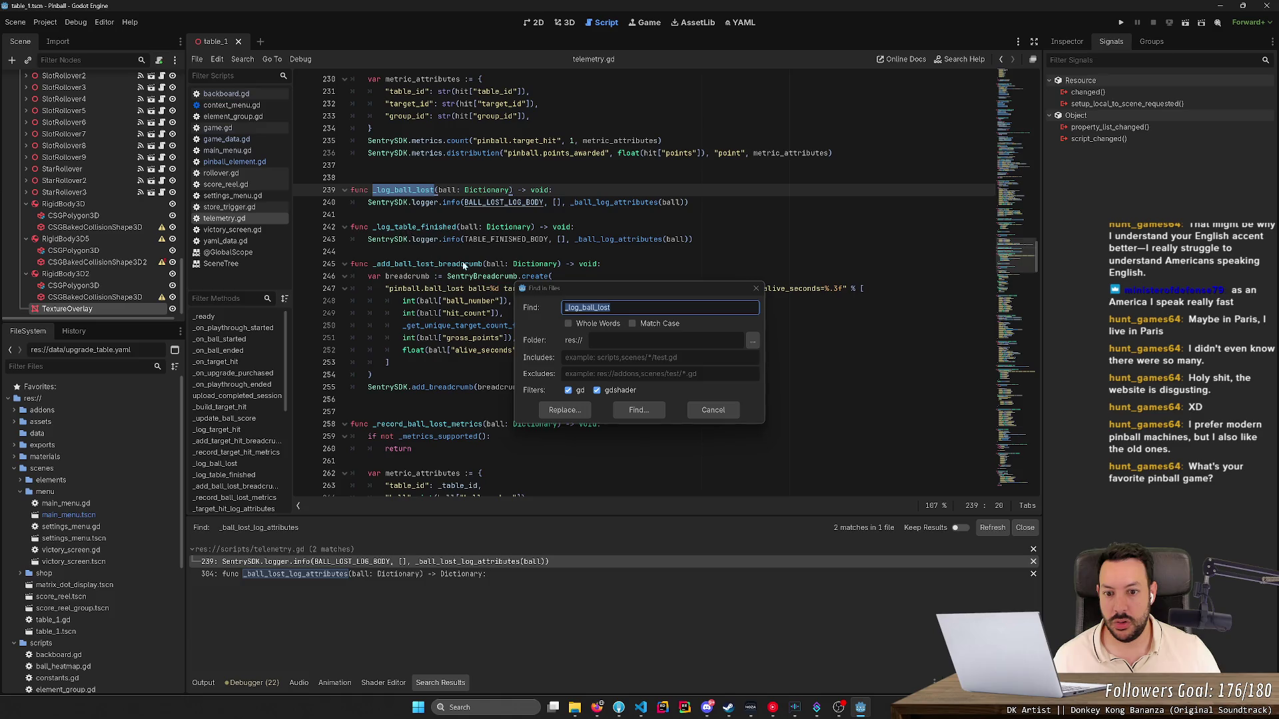
left_click(651, 409)
left_click(326, 561)
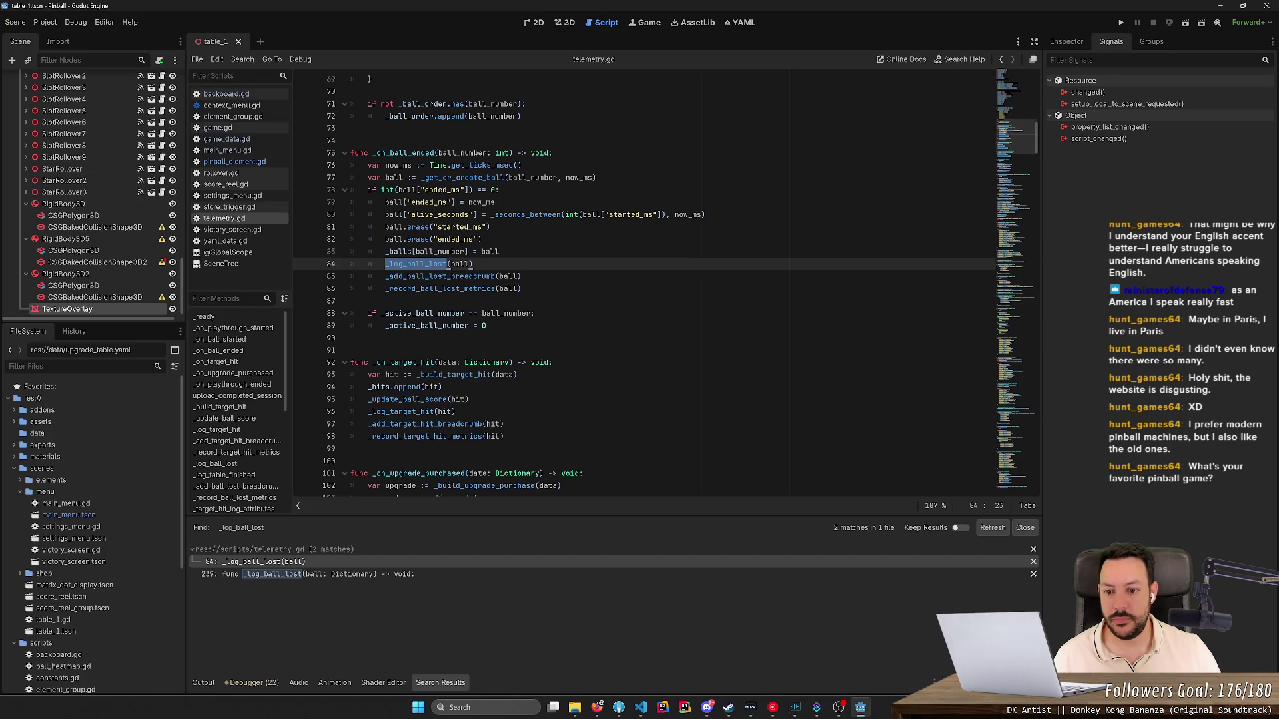
mouse_move(459, 289)
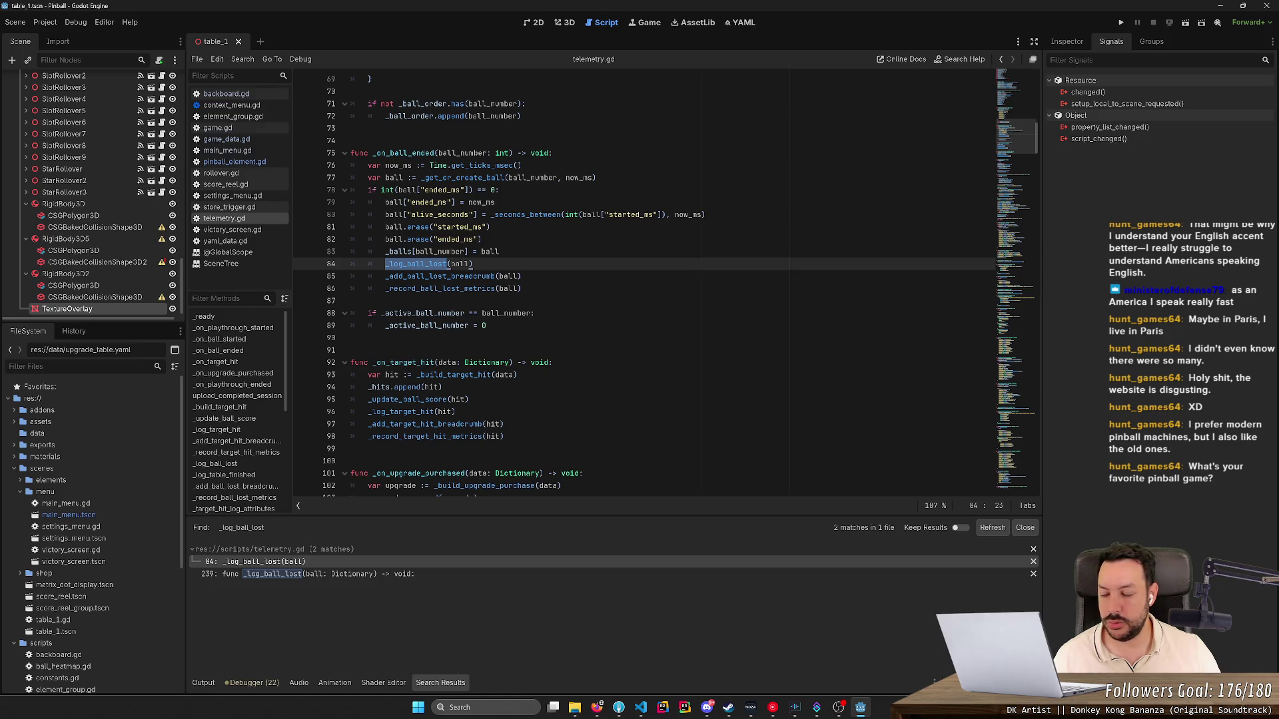
scroll(639, 287, "up", 5)
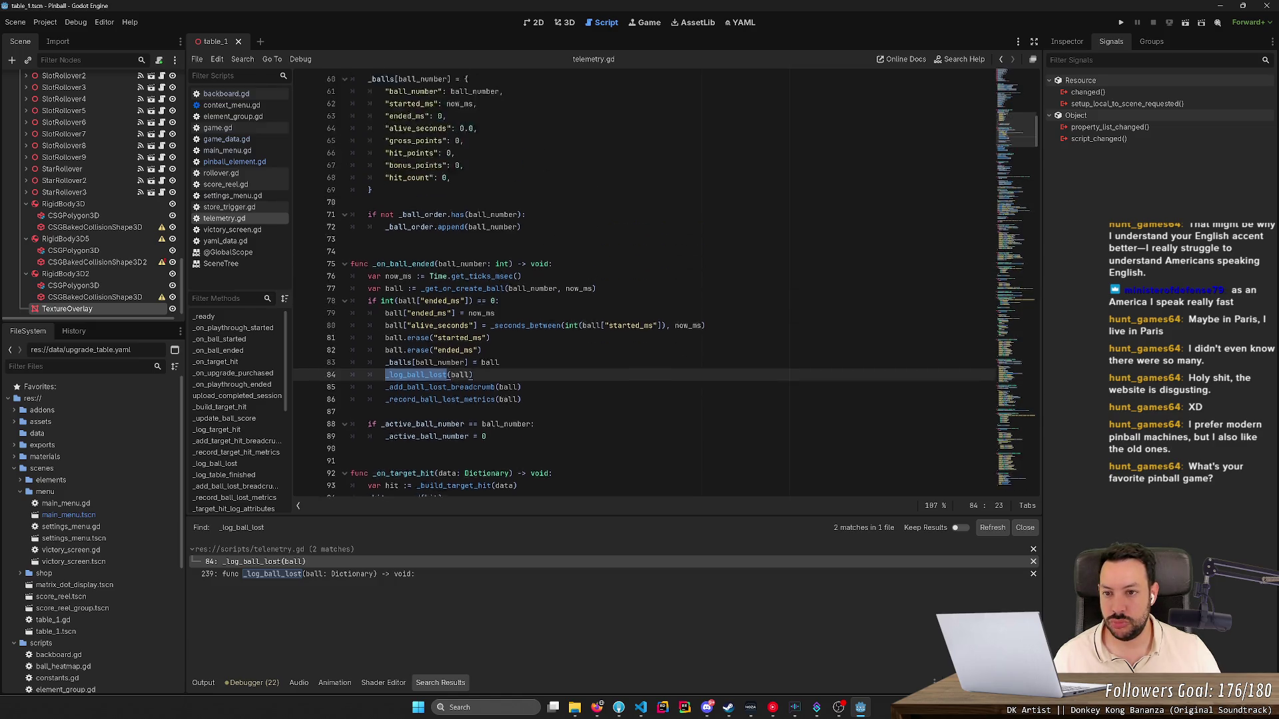
scroll(639, 286, "down", 13)
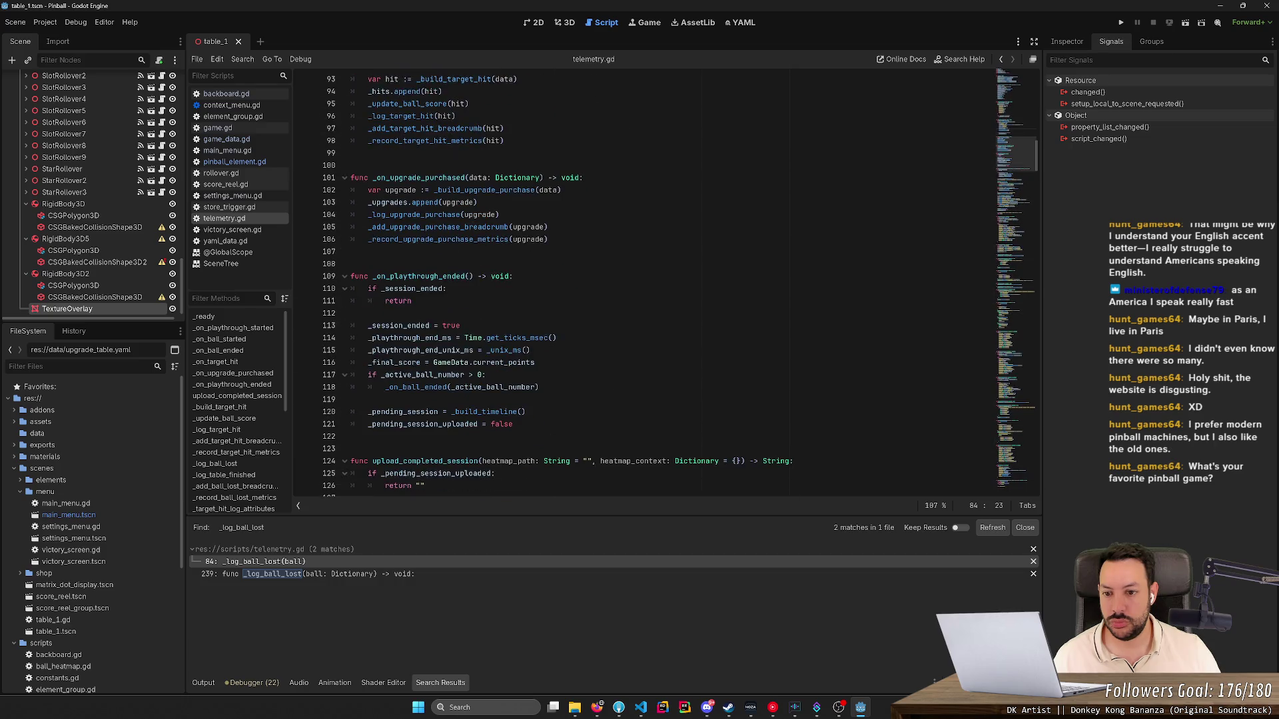
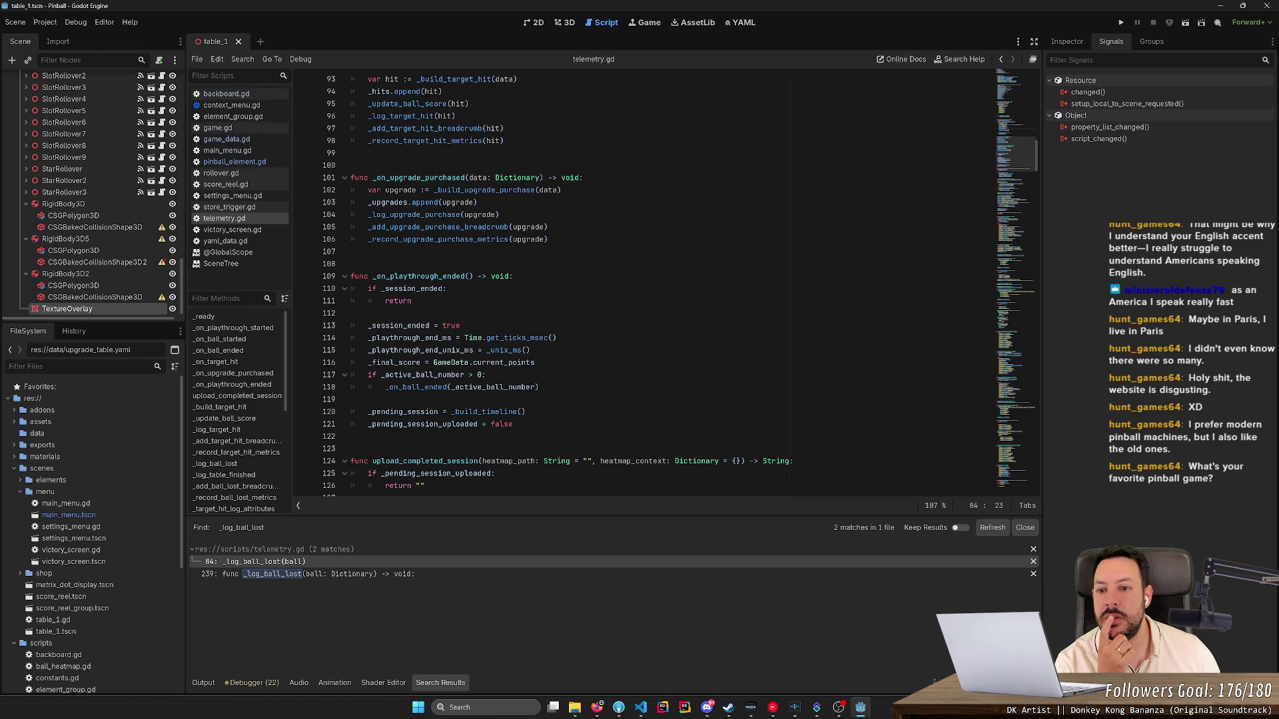
Step: Browse telemetry.gd around line 84, select _on_playthrough_ended, then return to the _log_ball_lost call
scroll(599, 287, "up", 4)
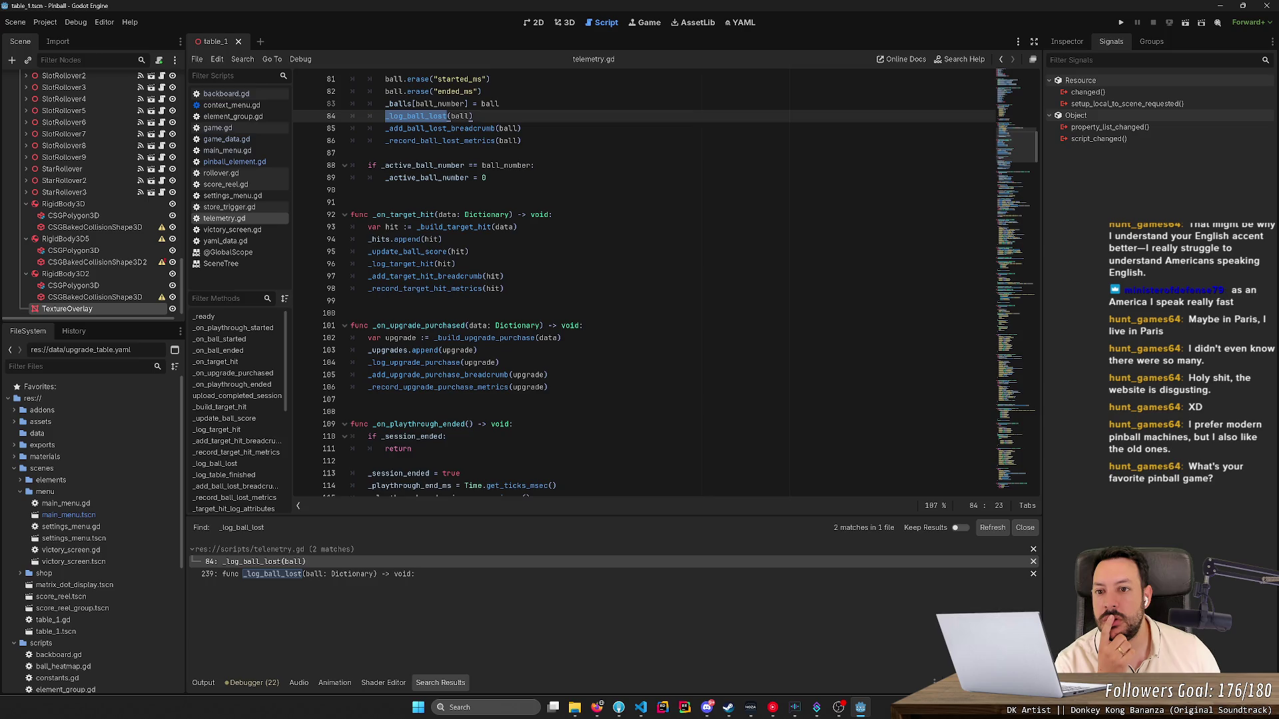
scroll(599, 286, "up", 3)
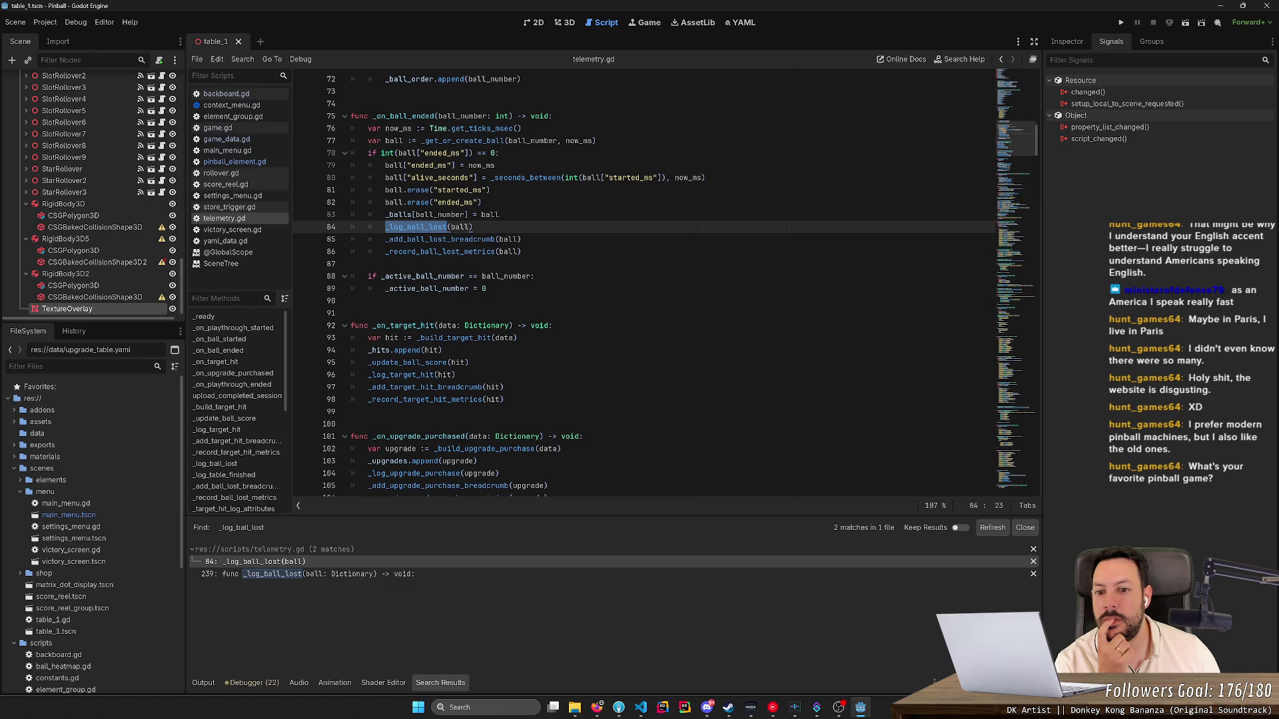
scroll(440, 289, "down", 4)
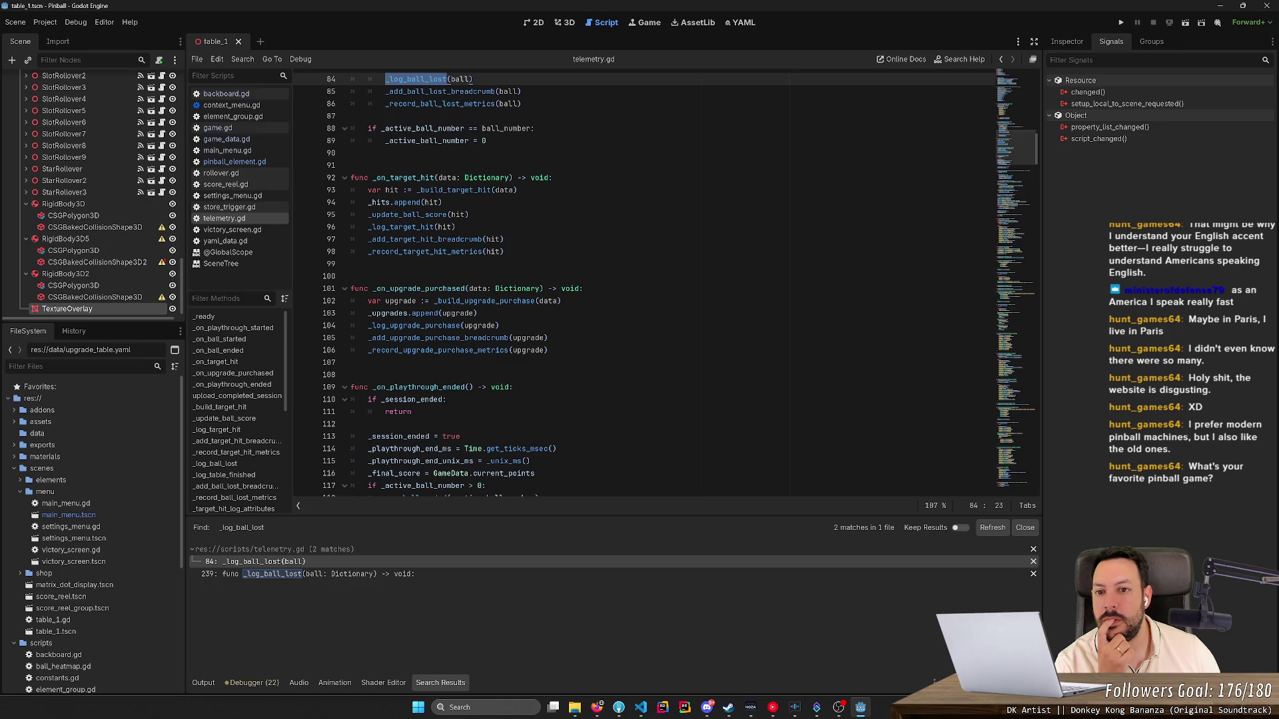
scroll(439, 288, "down", 4)
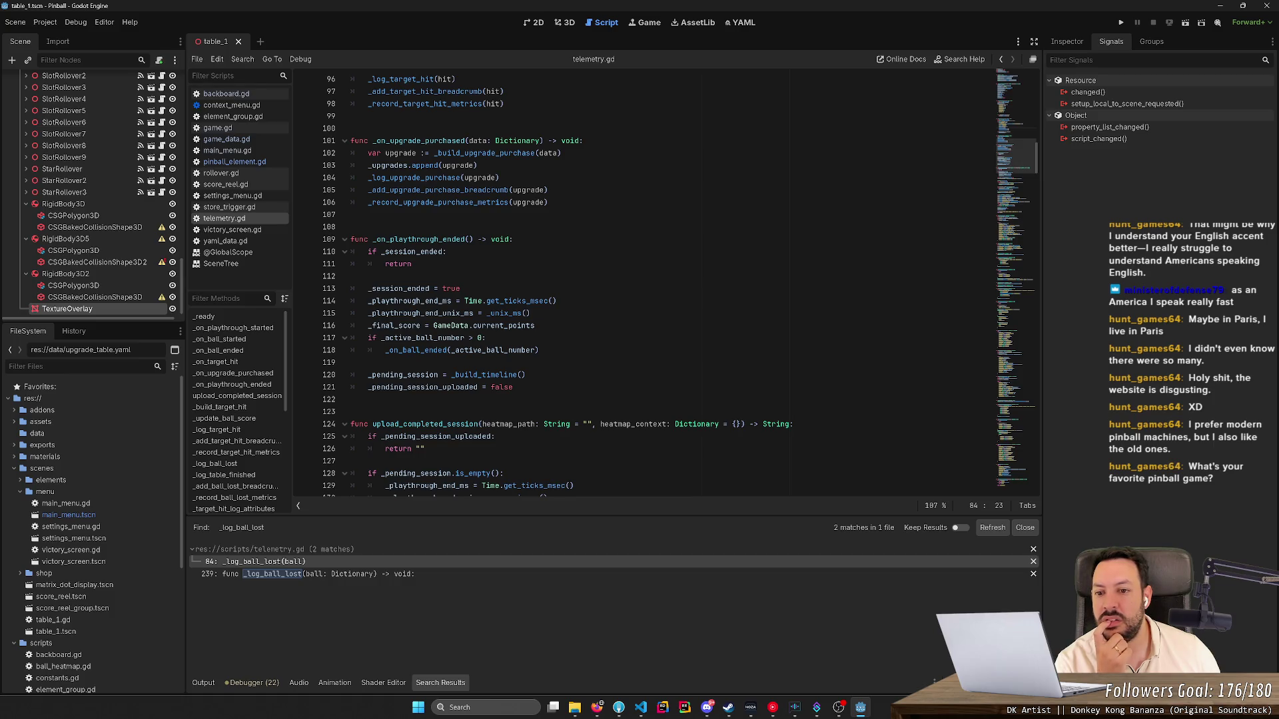
double_click(419, 239)
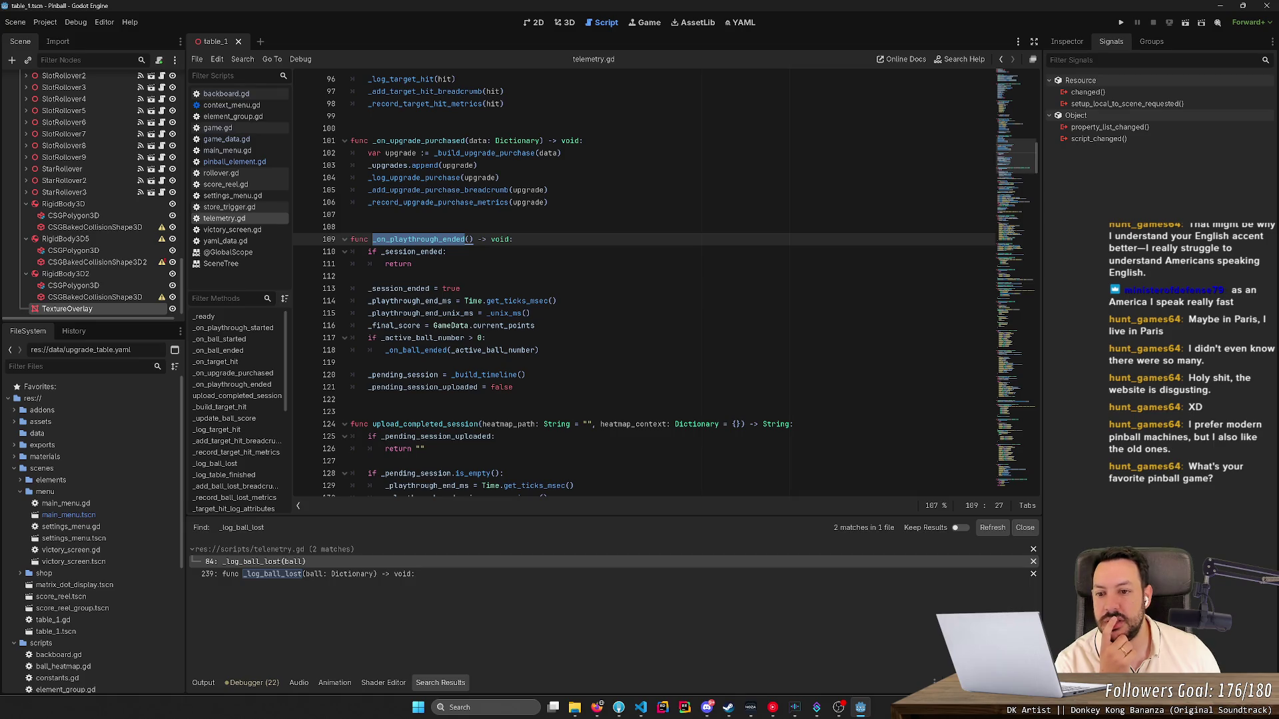
scroll(639, 279, "up", 4)
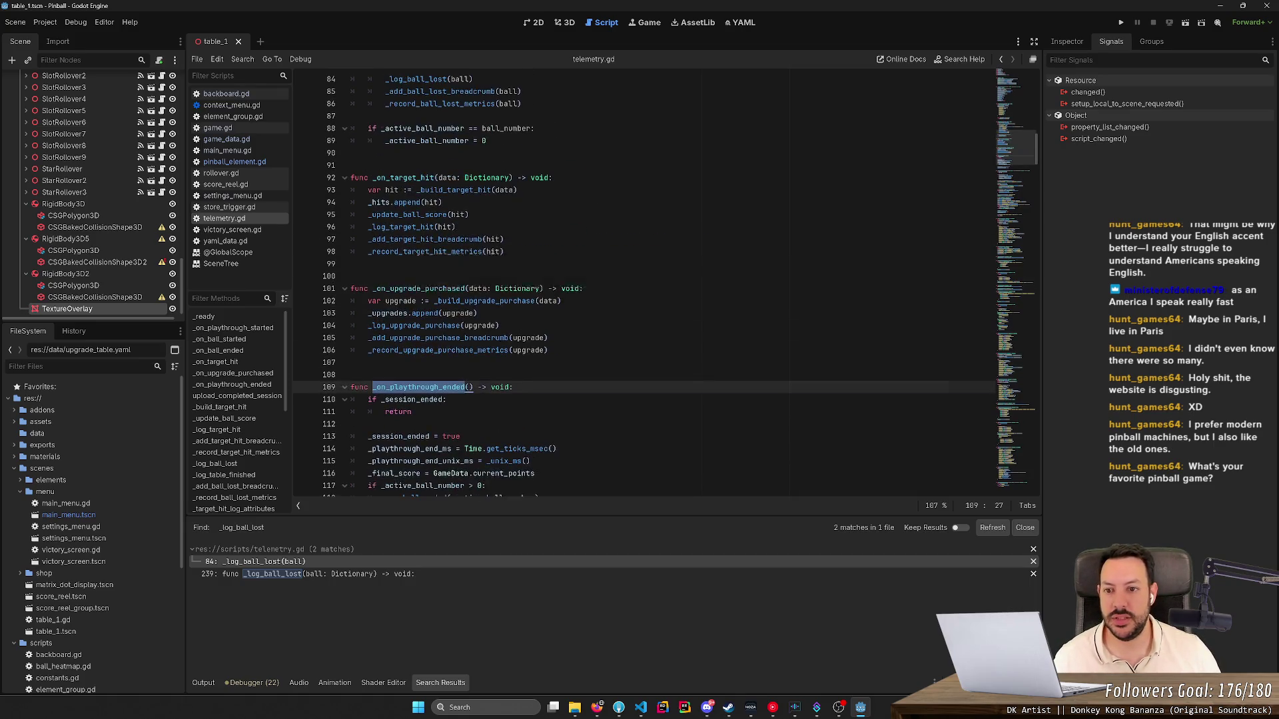
key("alt+Left")
Step: Jump to _log_ball_lost's definition, select the _log_table_finished function lines, then go back to line 84
left_click(444, 288, "ctrl")
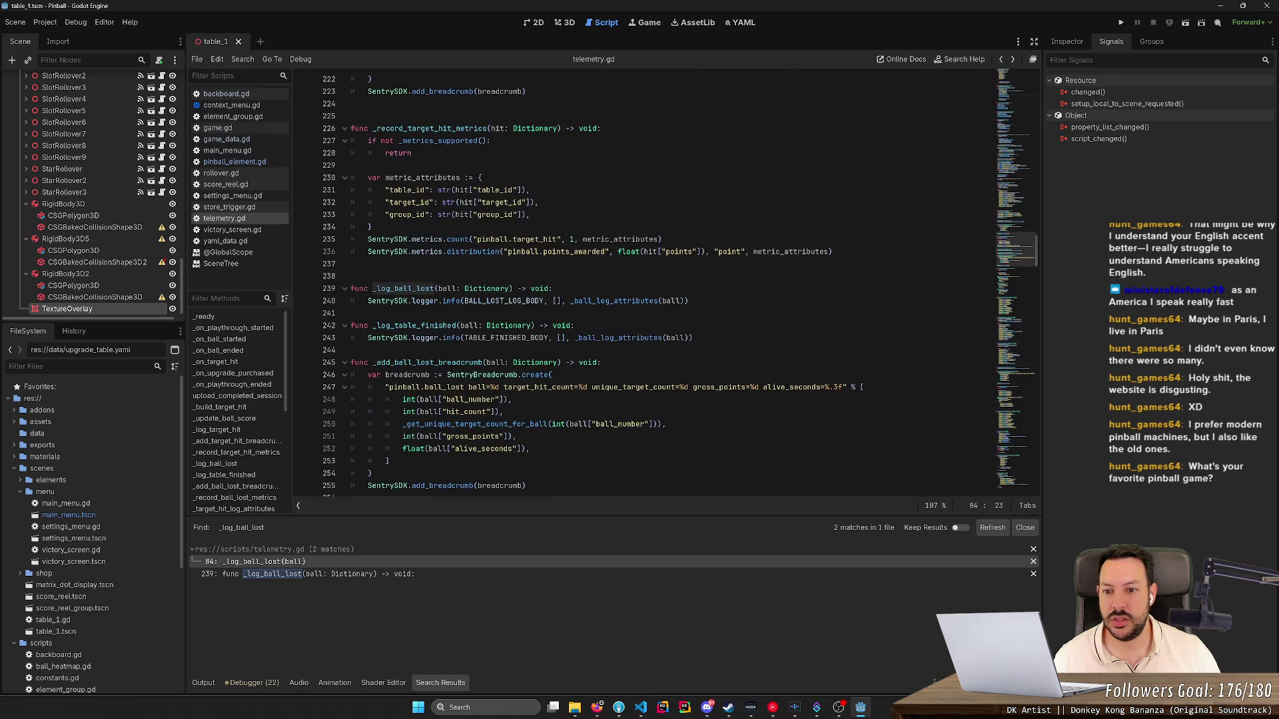
left_click_drag(693, 338, 351, 313)
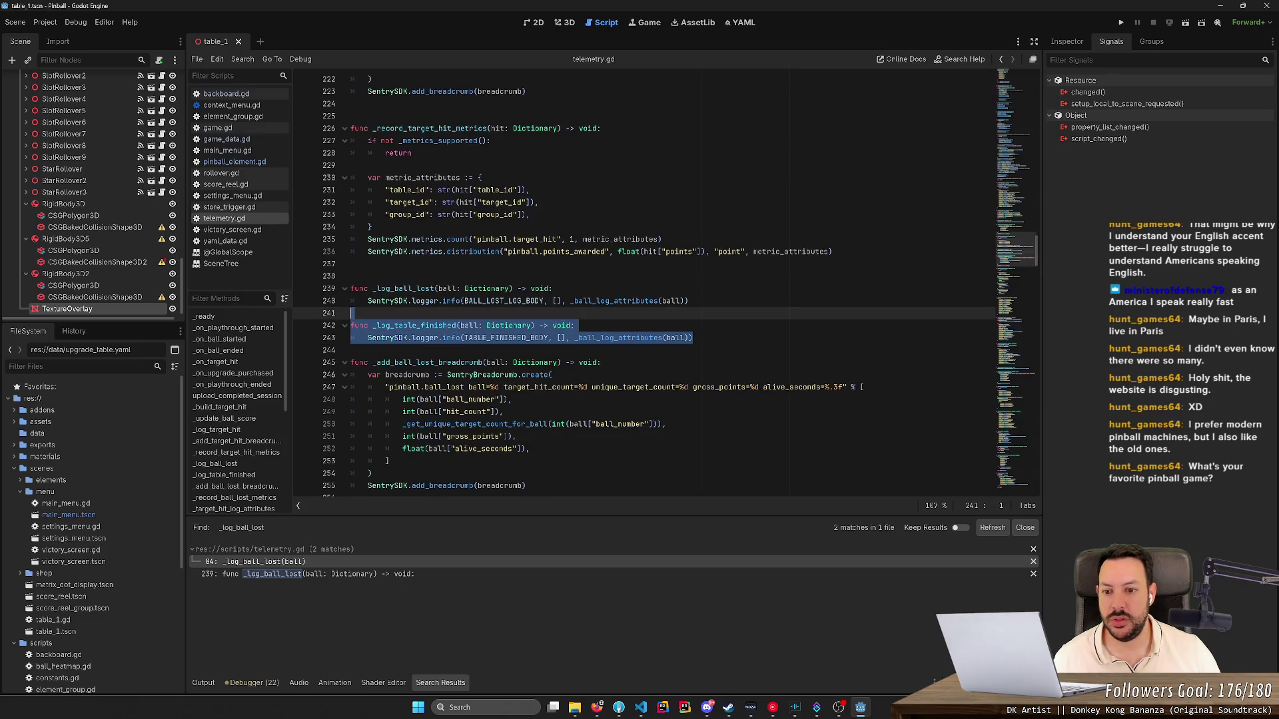
left_click_drag(692, 338, 351, 325)
double_click(414, 325)
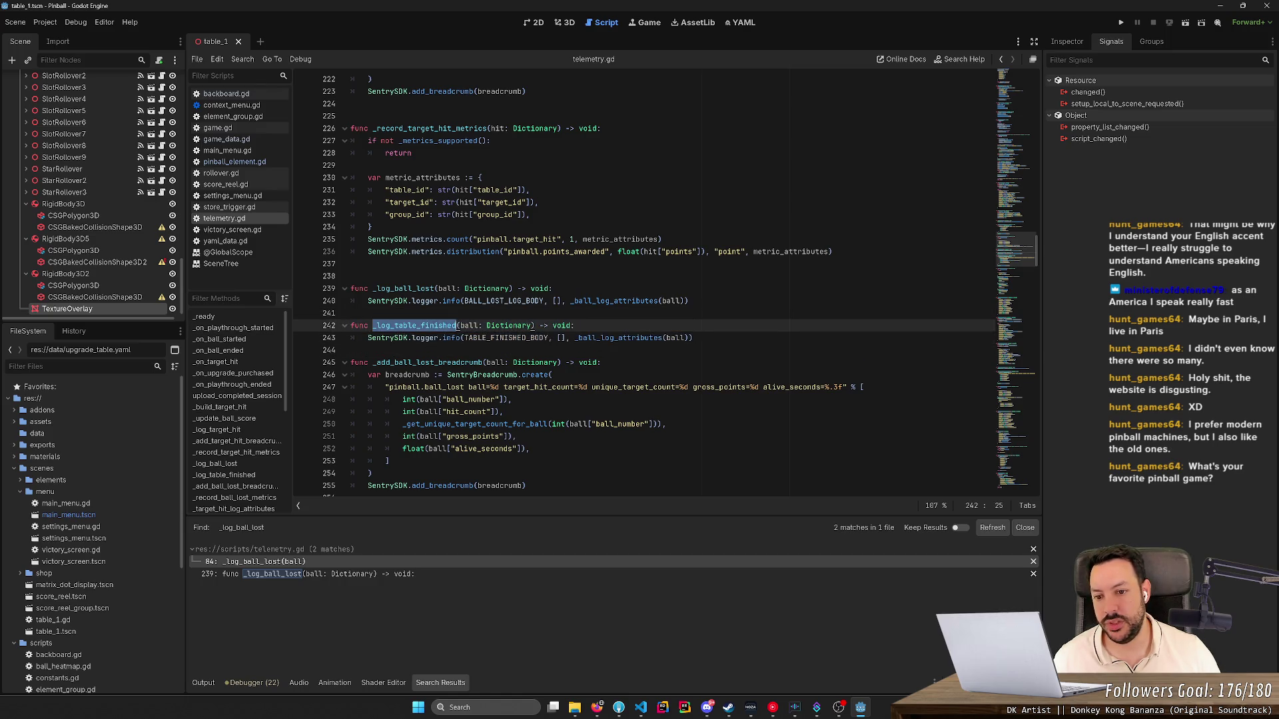
key("alt+Left")
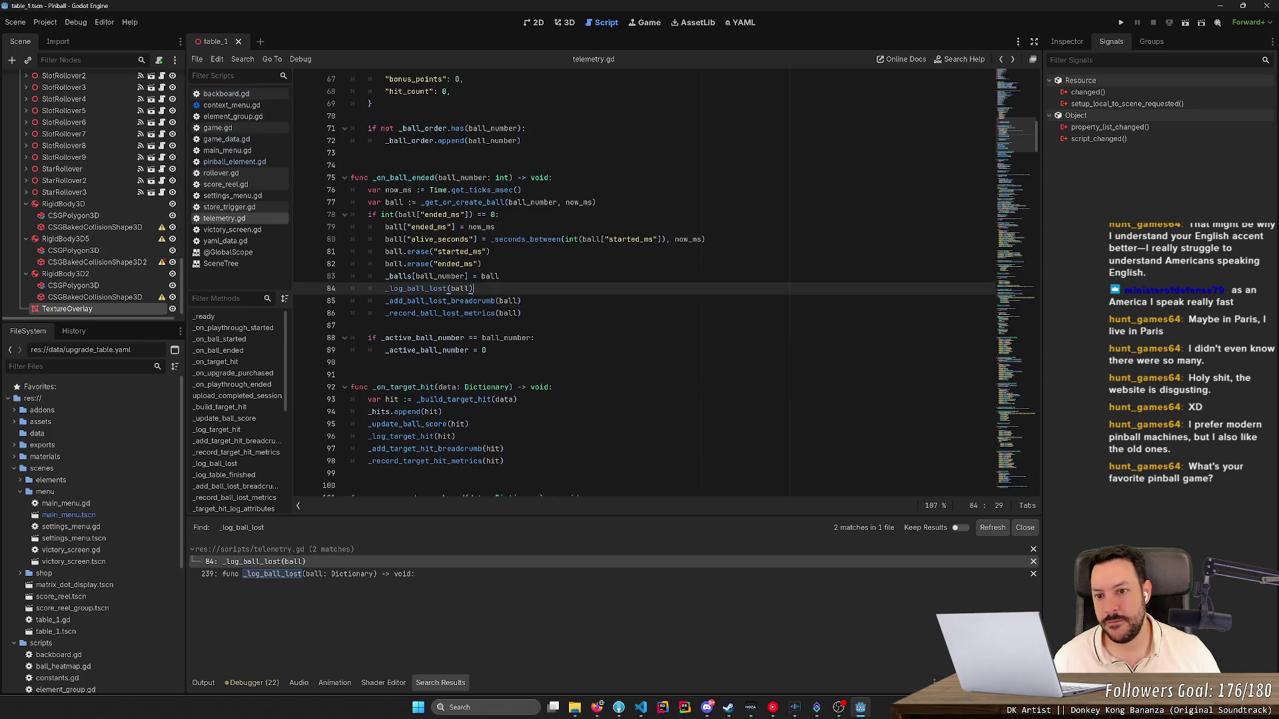
Step: Inspect _session_ended, _final_score and the other variables in _on_playthrough_ended, then jump to _on_ball_ended
scroll(448, 291, "down", 6)
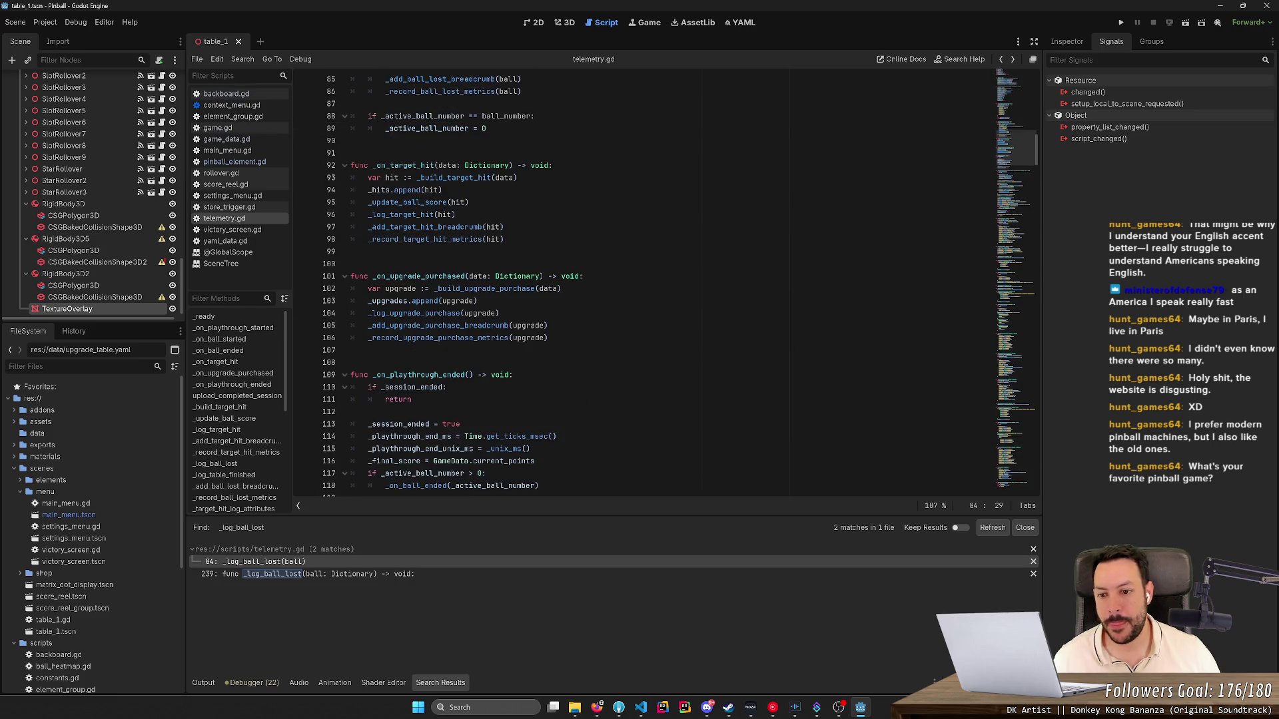
scroll(523, 339, "down", 4)
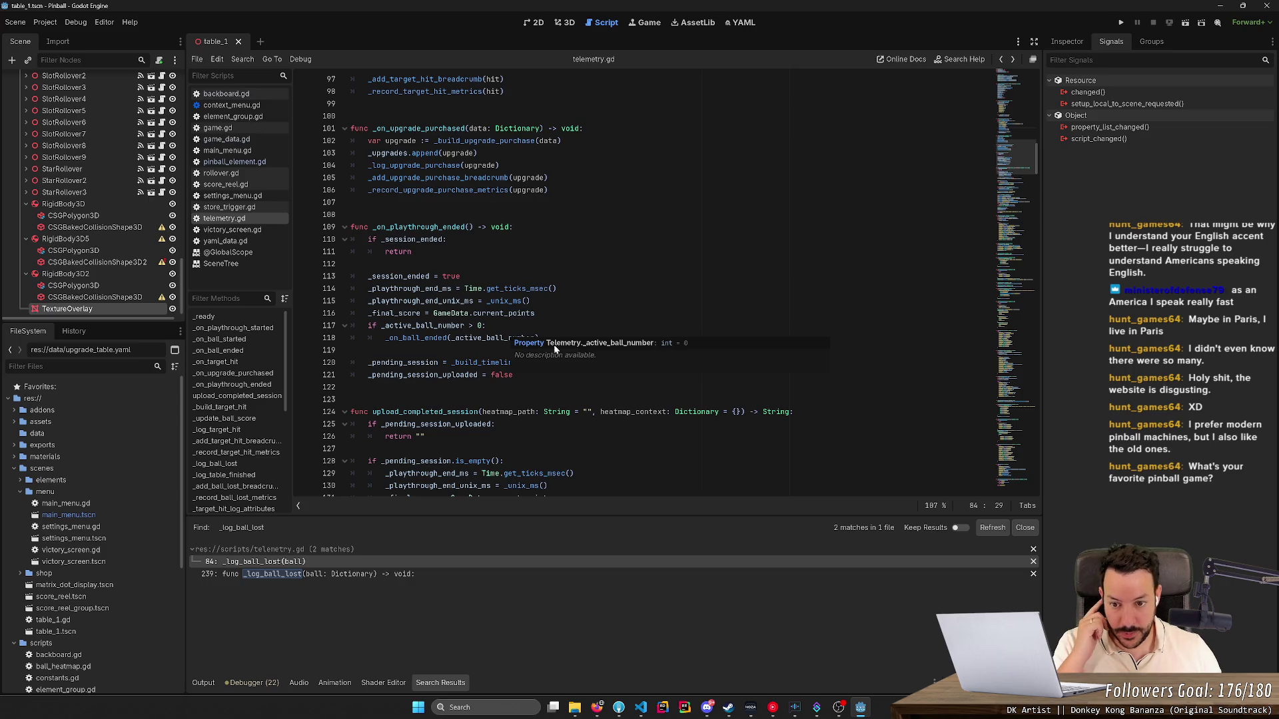
left_click_drag(540, 375, 340, 240)
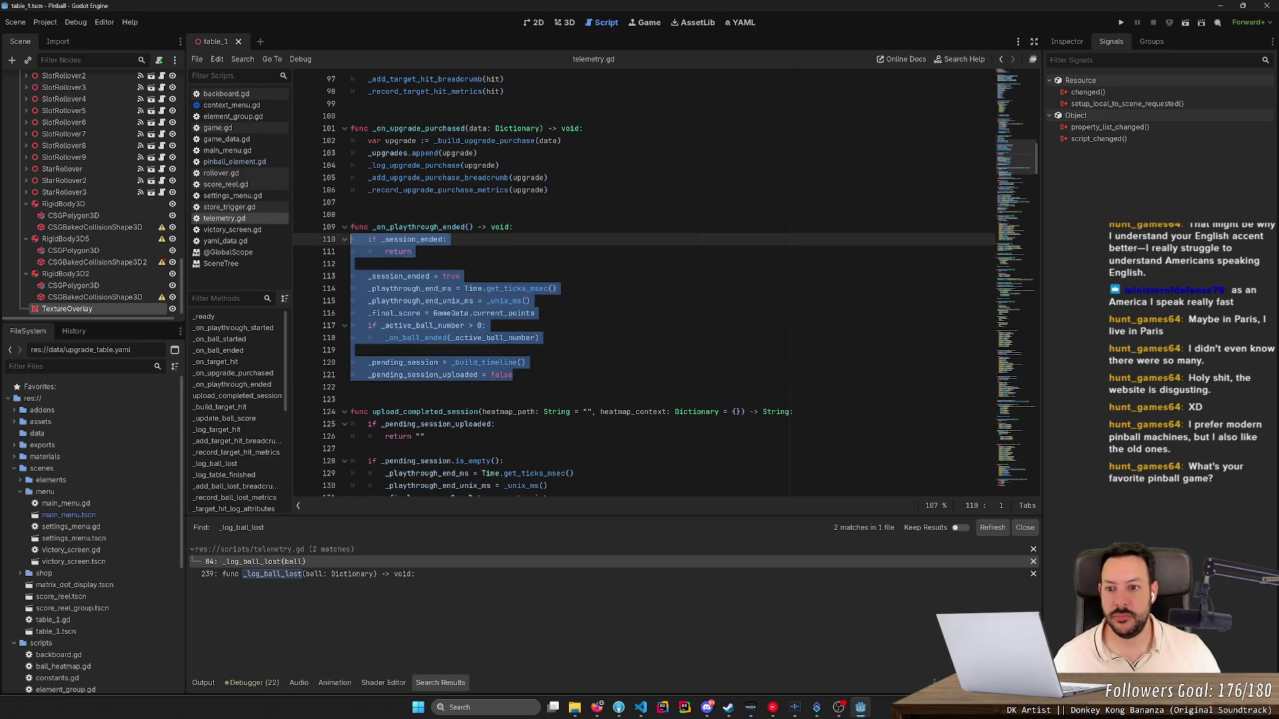
left_click(442, 239)
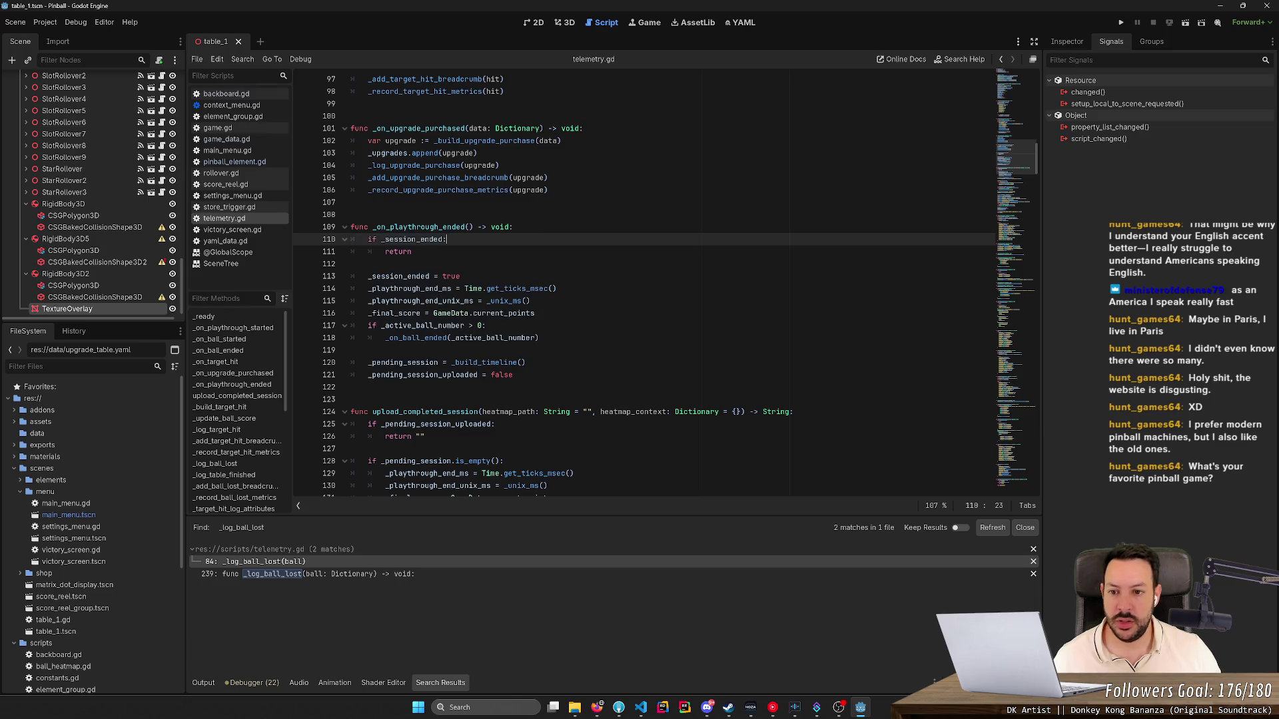
double_click(411, 239)
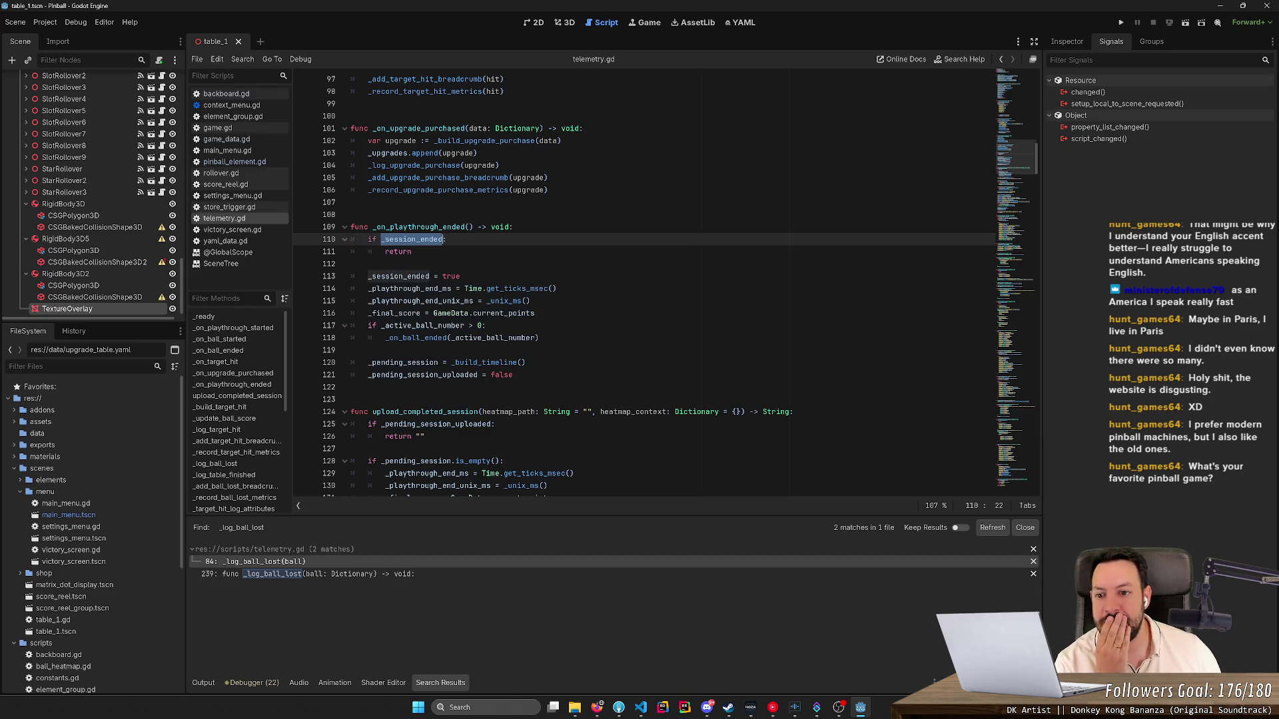
double_click(410, 288)
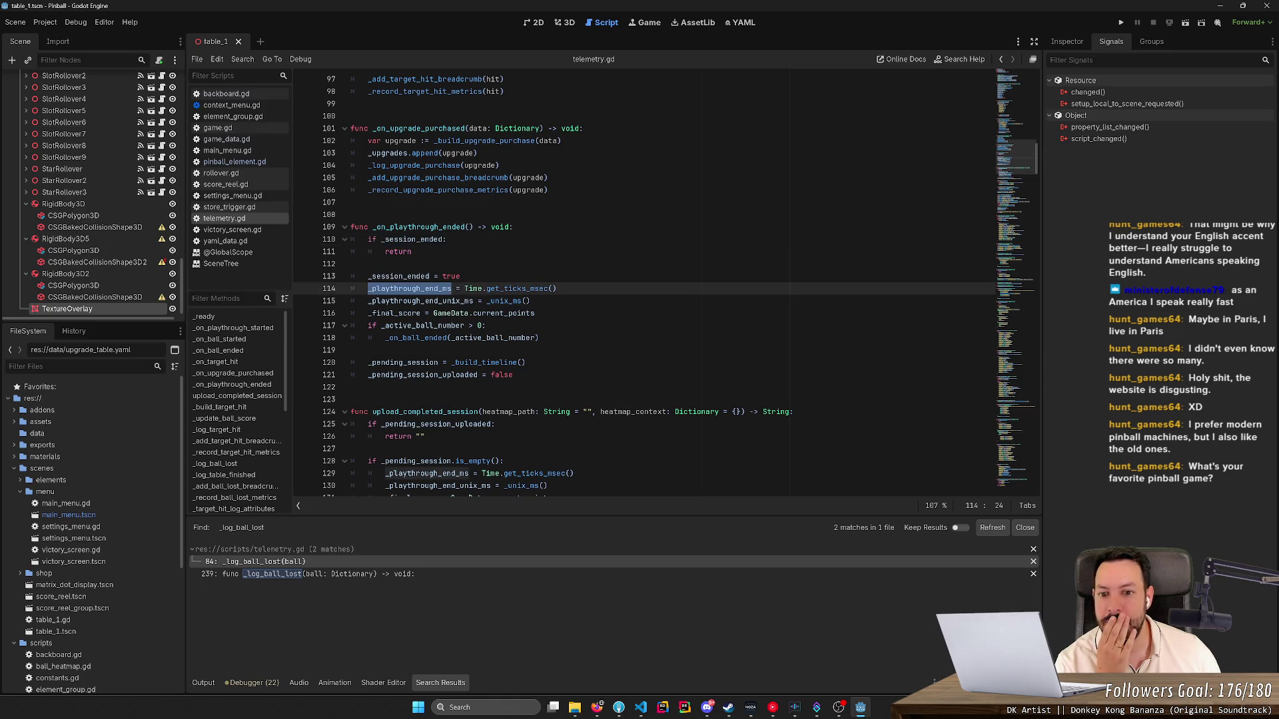
double_click(421, 301)
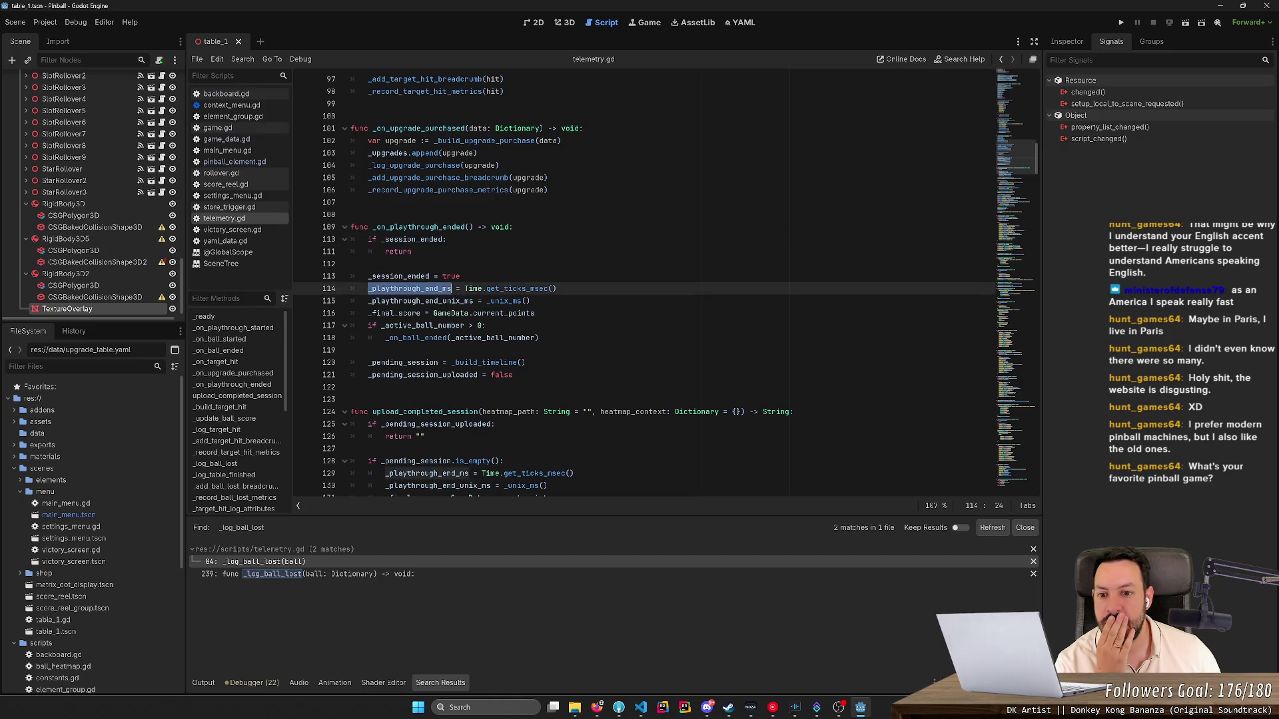
double_click(396, 313)
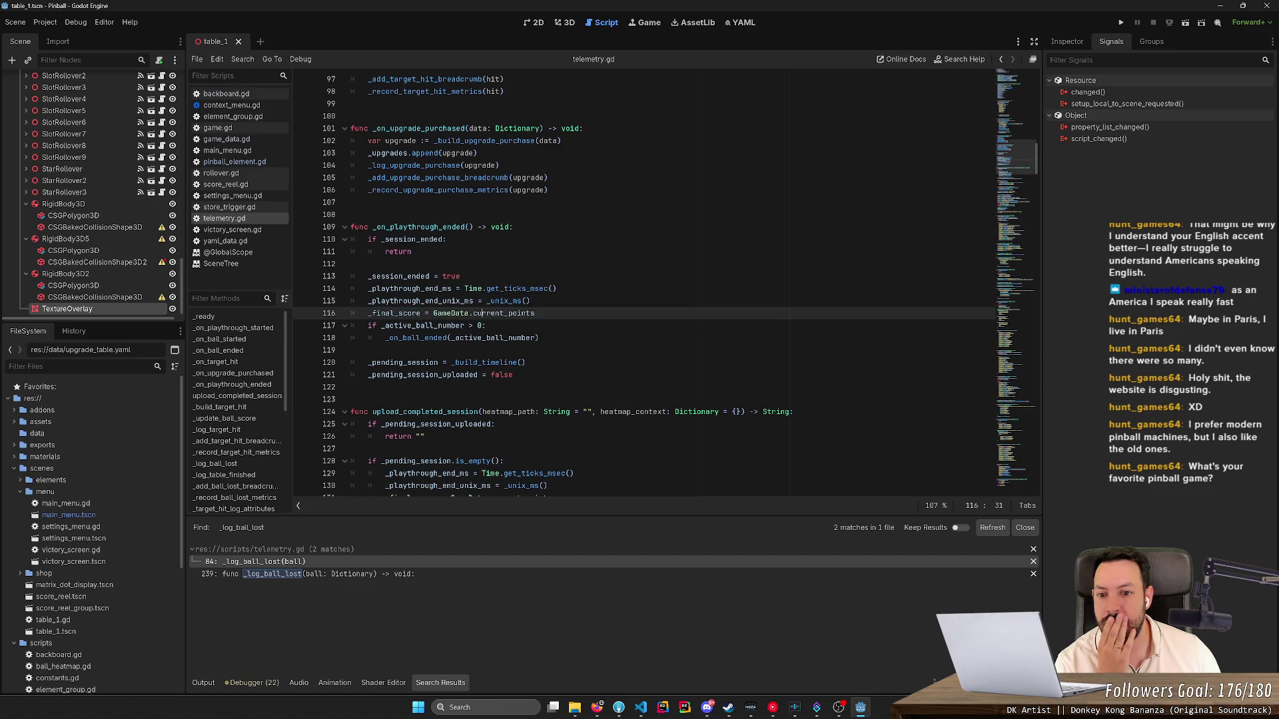
double_click(503, 313)
double_click(423, 326)
double_click(421, 301)
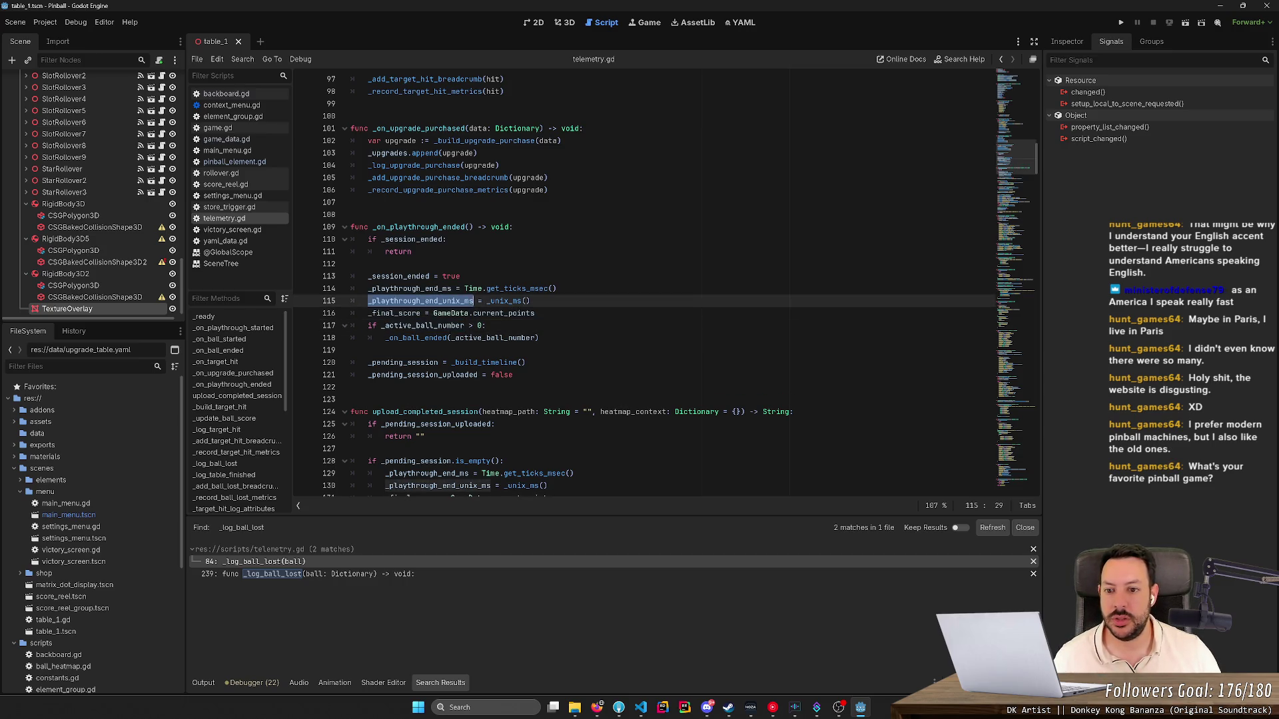
left_click(413, 337, "ctrl")
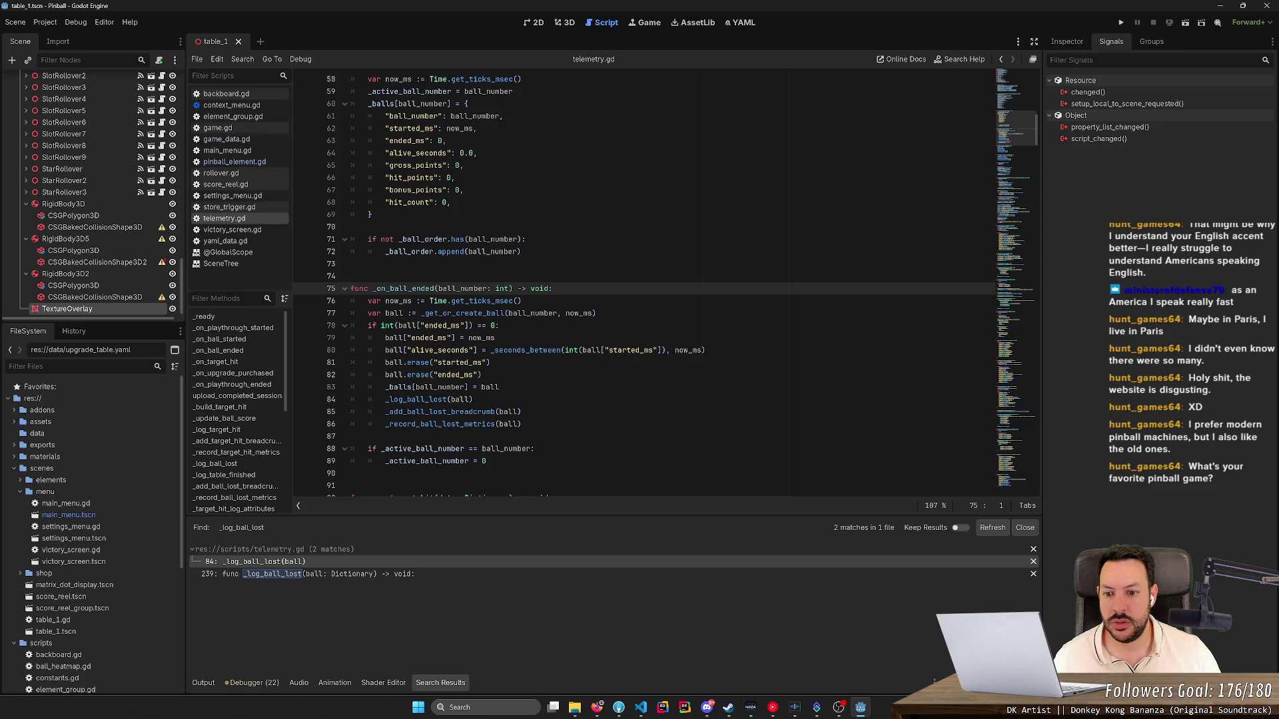
Step: Follow the _log_ball_lost and _ball_log_attributes definitions, navigating back and forth from line 84
left_click(351, 288)
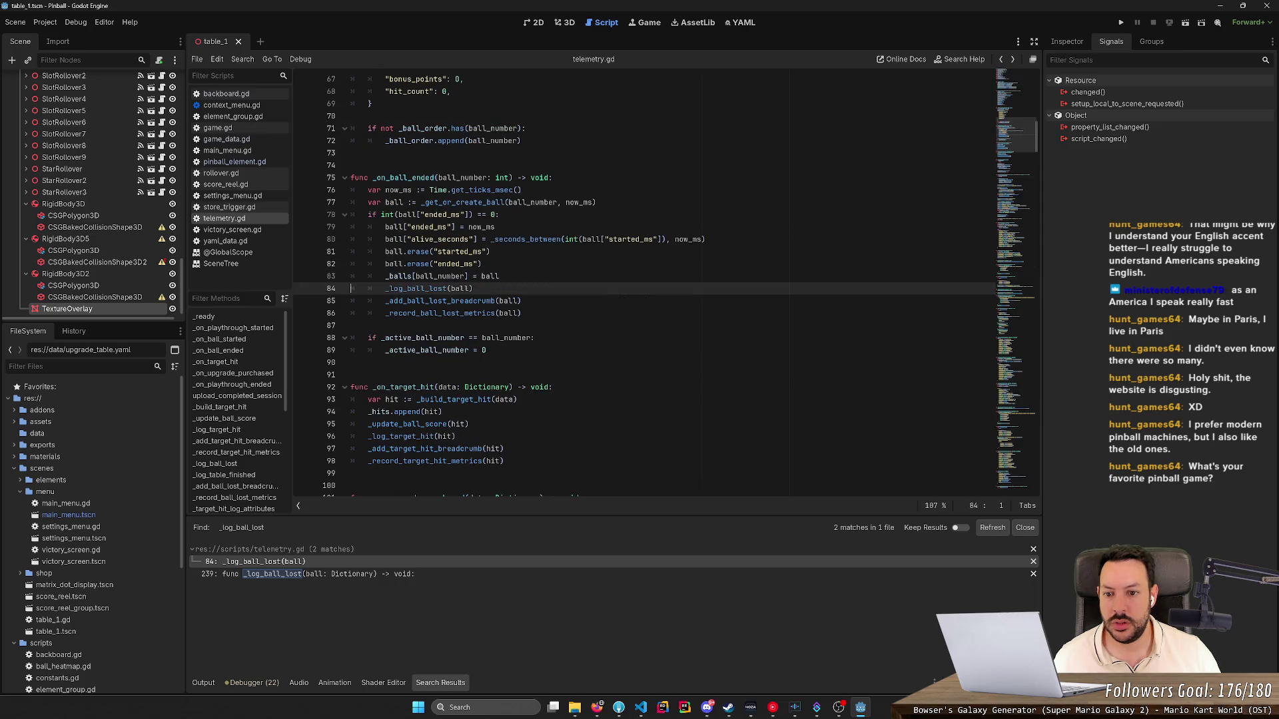
left_click(433, 292, "ctrl")
left_click(575, 307, "ctrl")
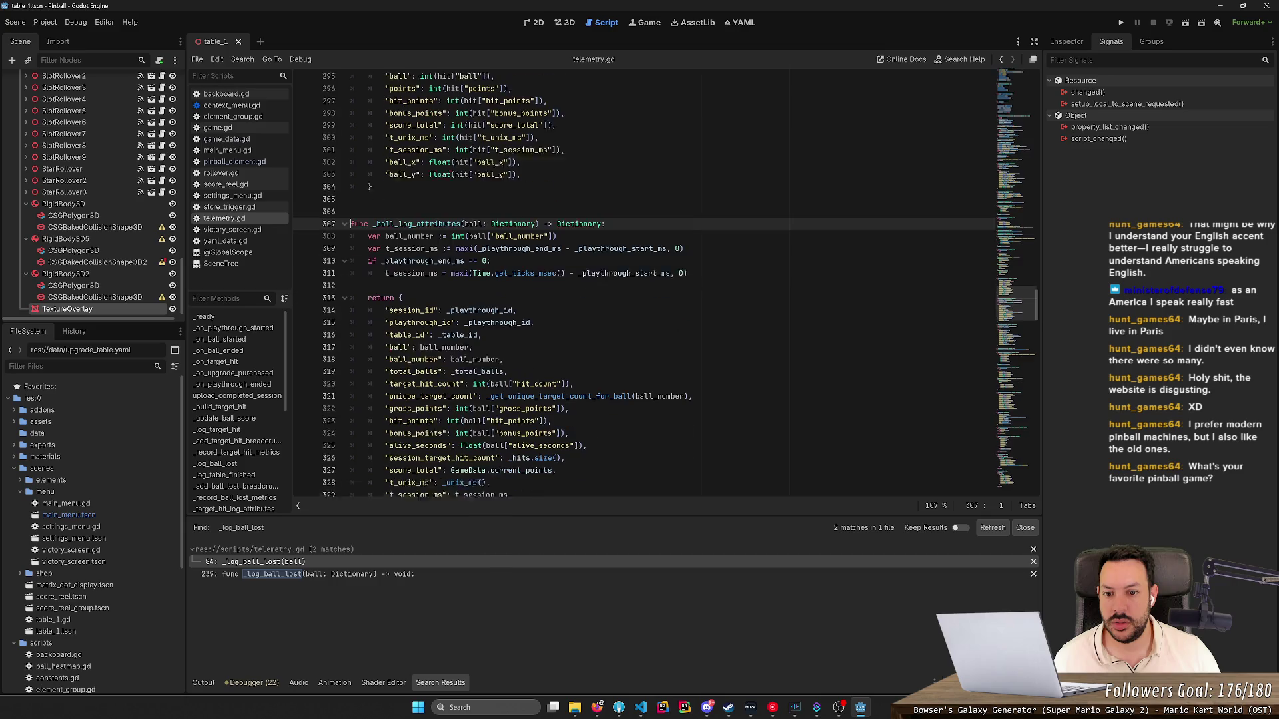
key("alt+Left")
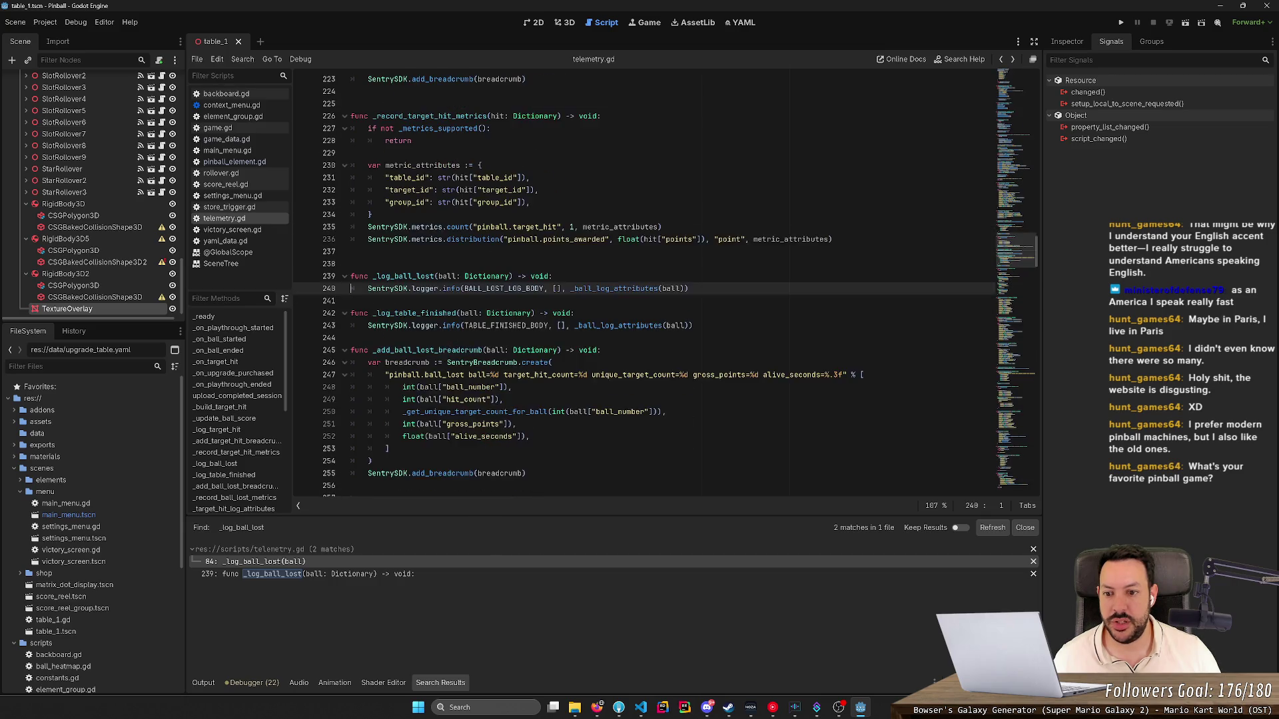
key("alt+Left")
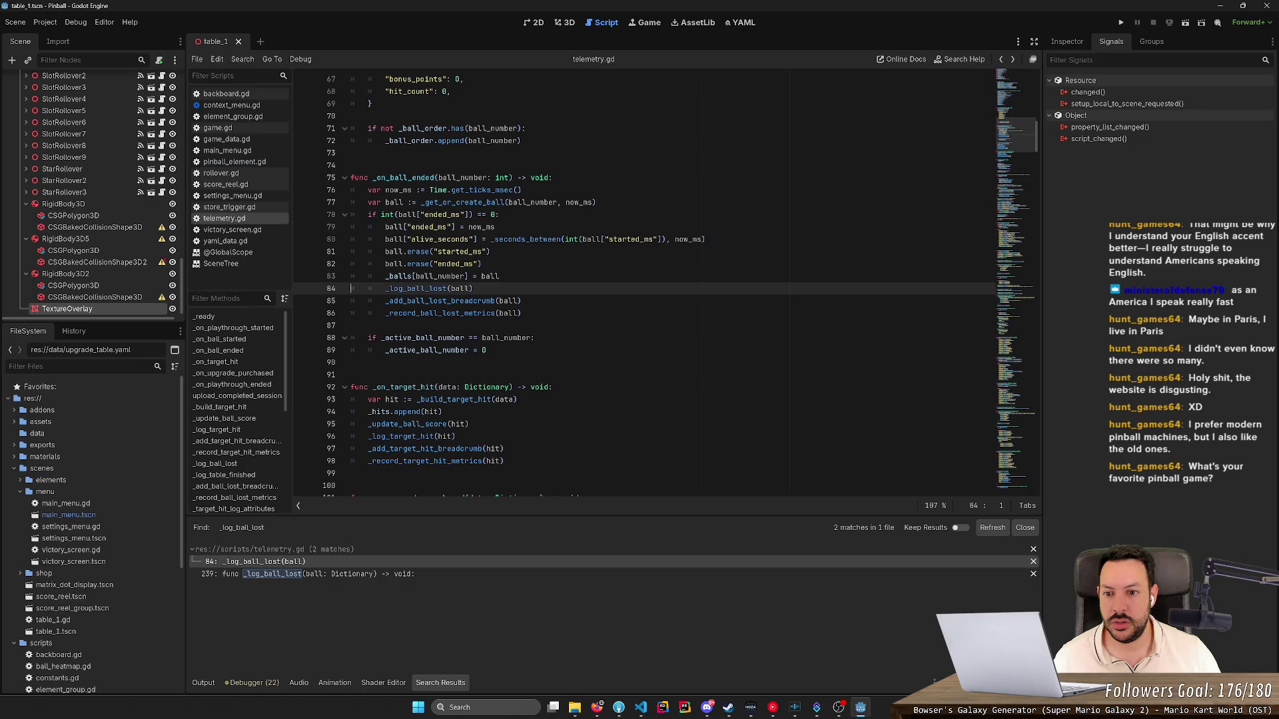
key("alt+Right")
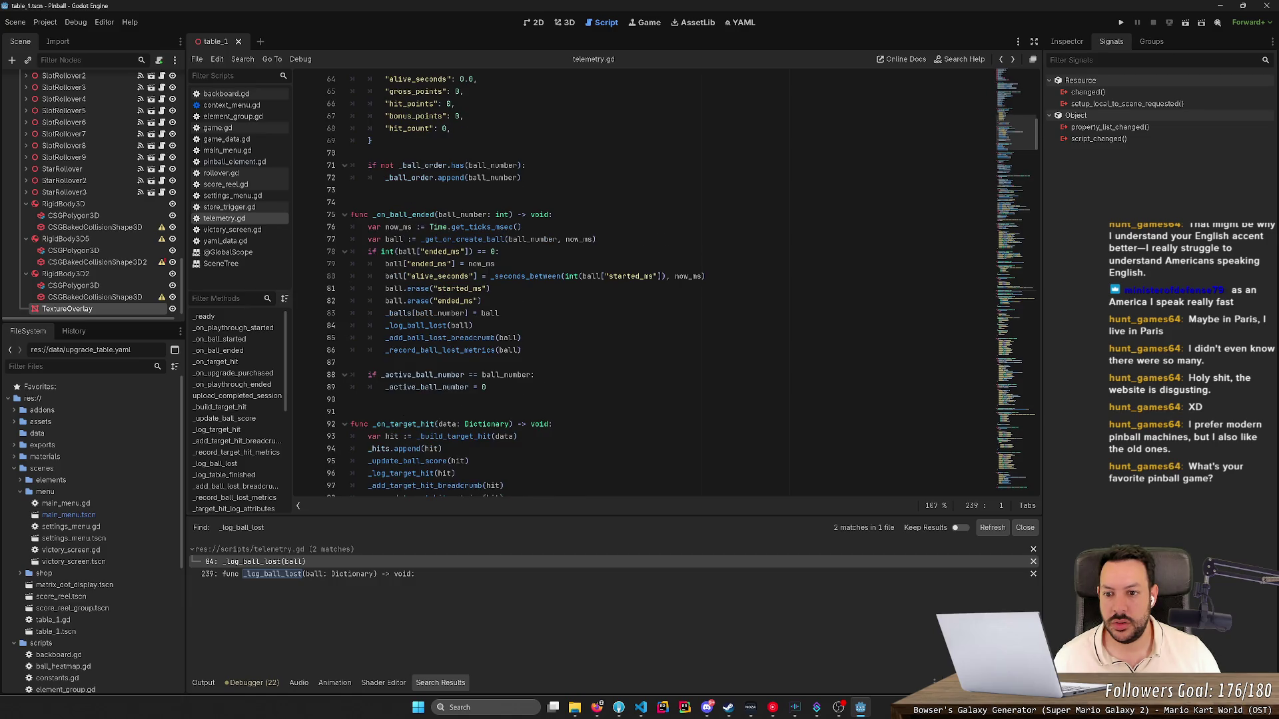
Step: Select _pending_session, then start a project-wide Find in Files for _on_playthrough_ended
mouse_move(526, 276)
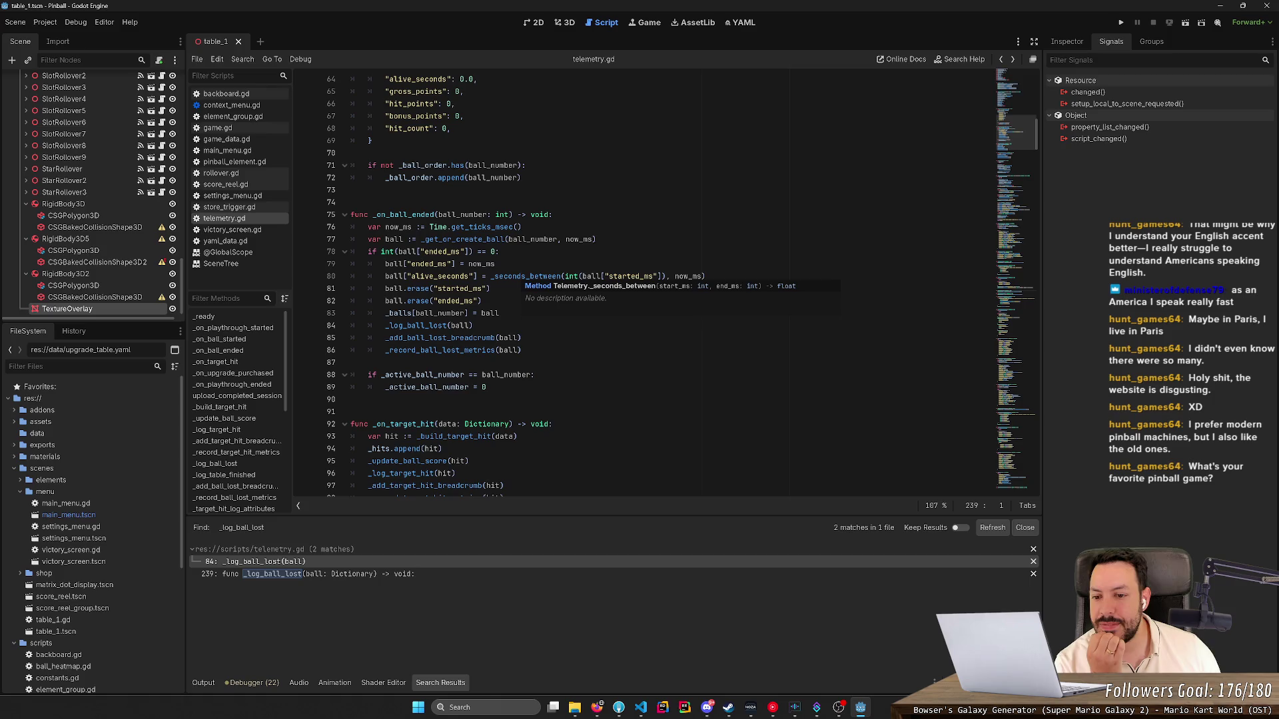
scroll(530, 311, "down", 1)
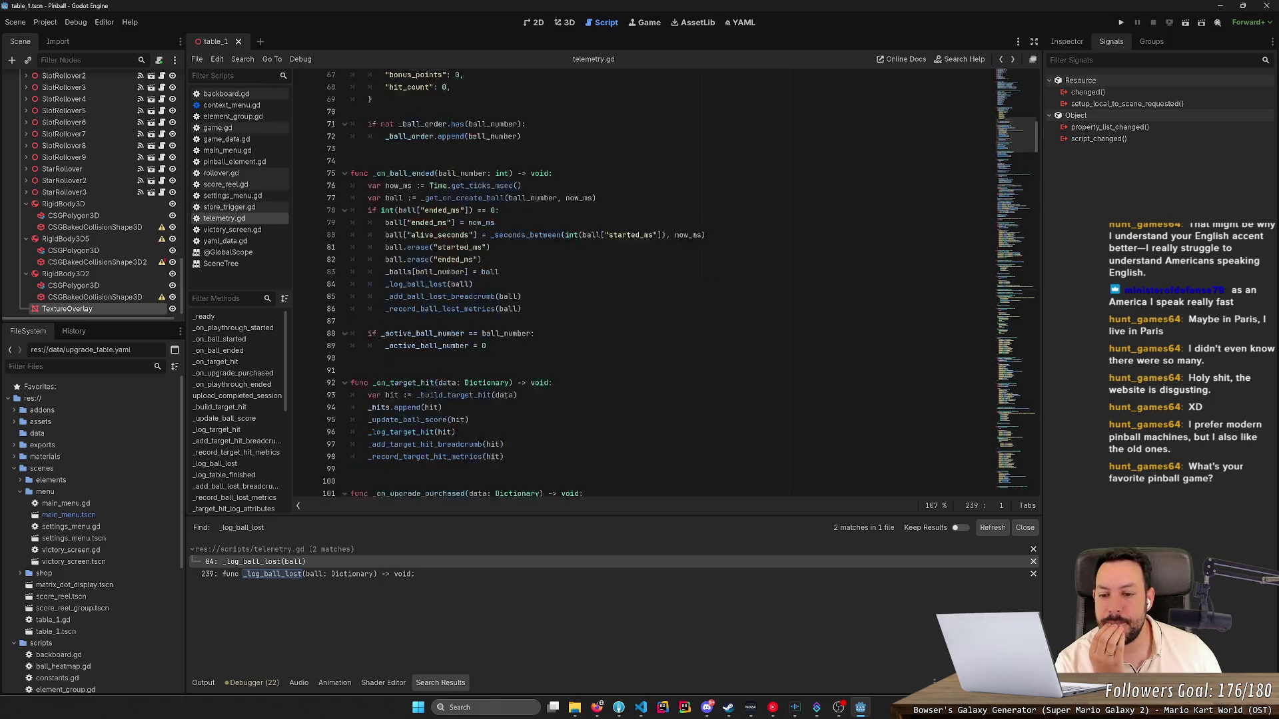
scroll(530, 310, "down", 10)
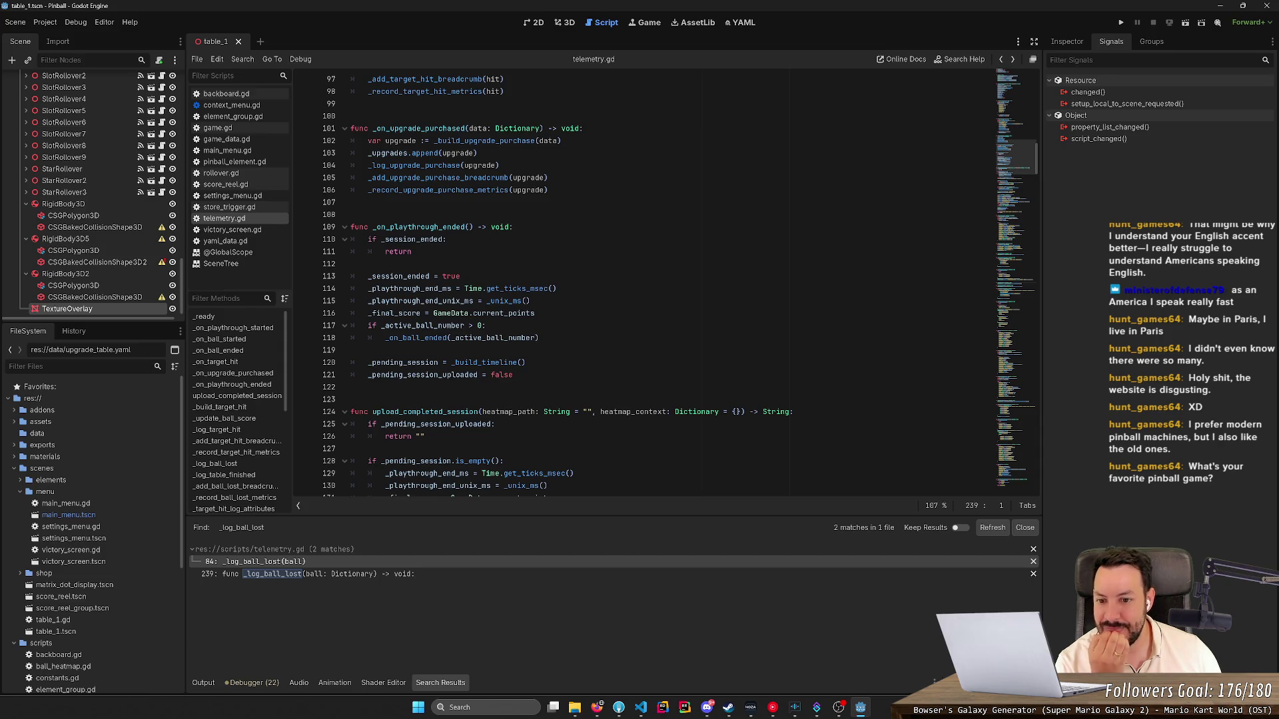
double_click(403, 363)
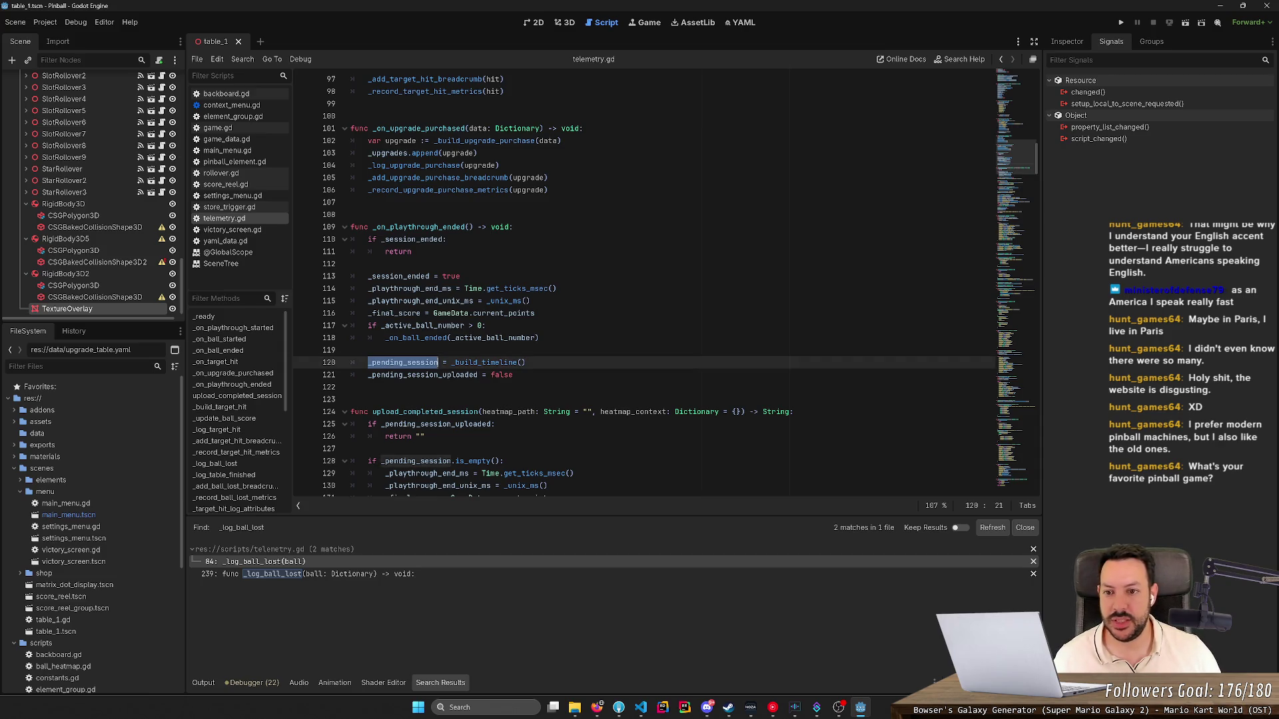
double_click(436, 227)
key("ctrl+shift+f")
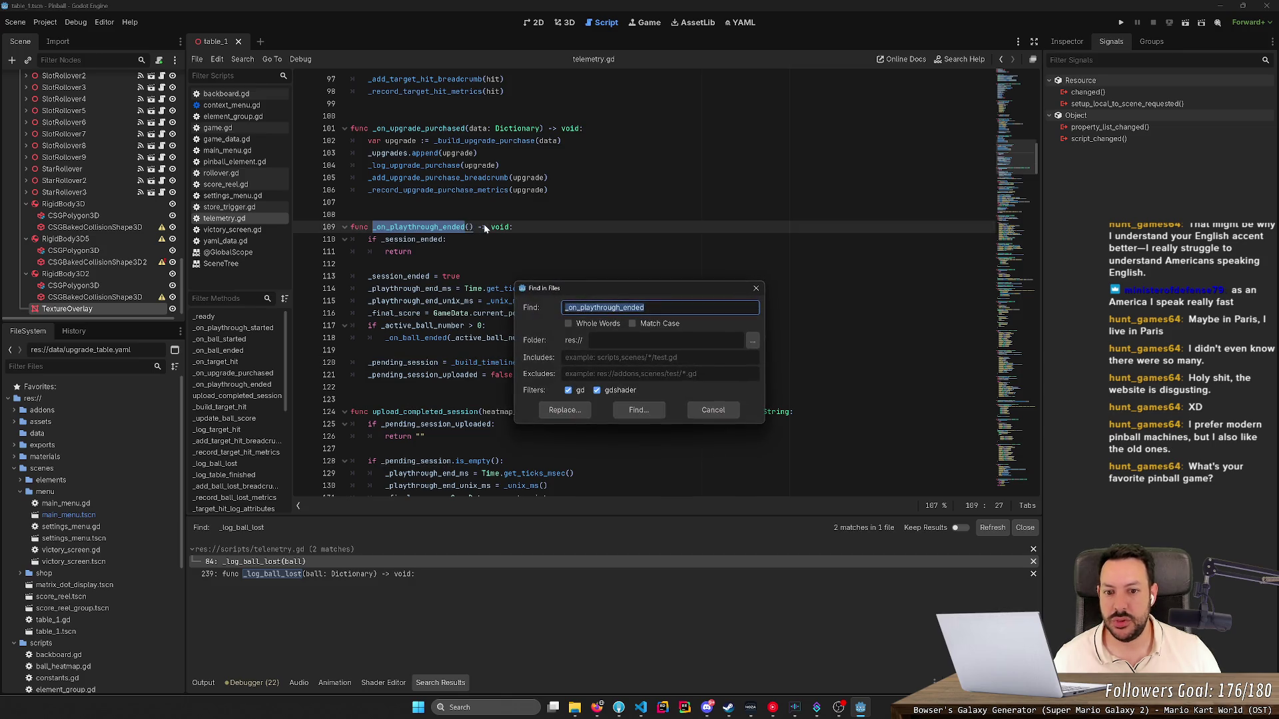
Step: Run the _on_playthrough_ended search and open the ball_heatmap.gd and telemetry.gd line 37 results
left_click(638, 410)
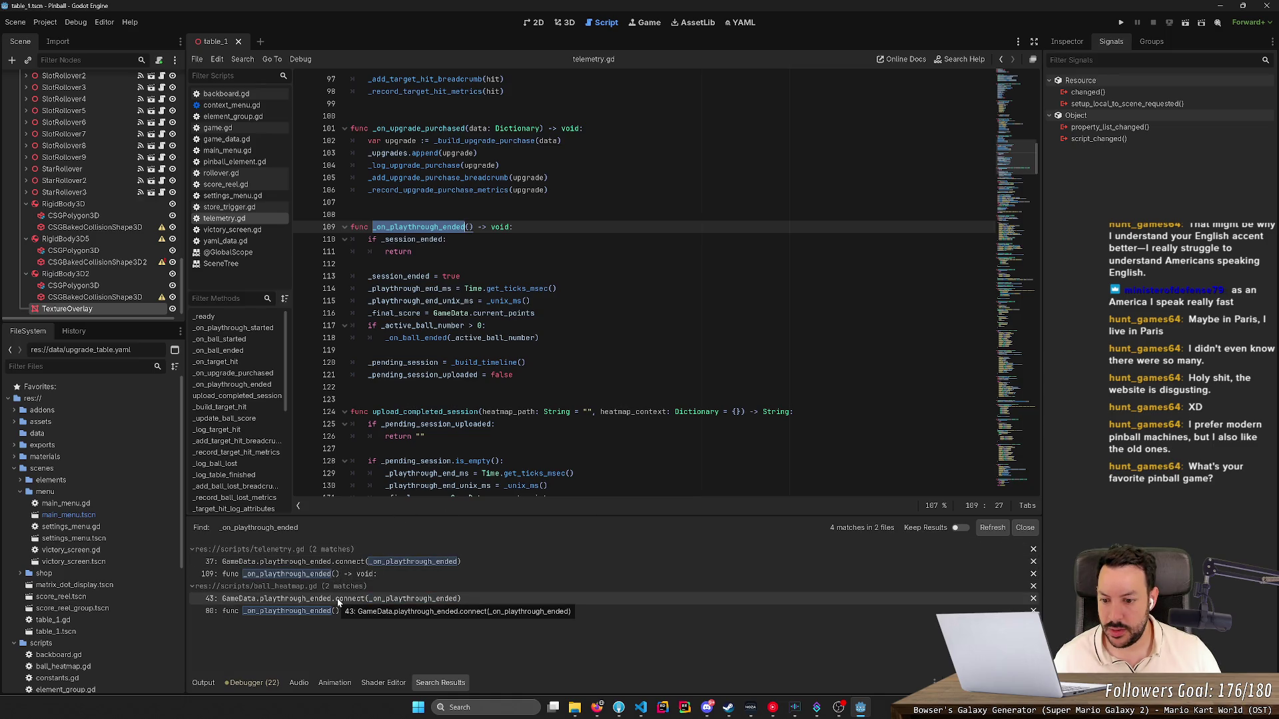
left_click(338, 598)
left_click(333, 561)
Step: Search the project for playthrough_ended and open its signal declaration in game_data.gd
double_click(444, 264)
key("ctrl+shift+f")
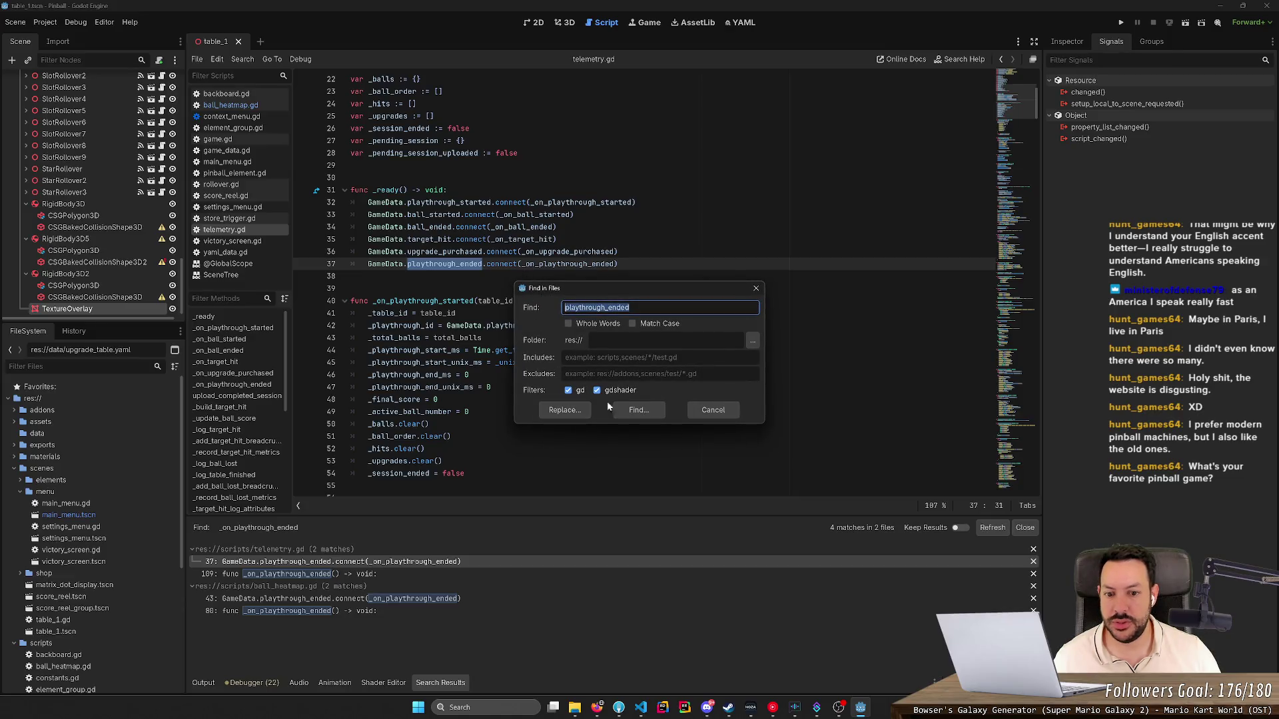
left_click(641, 410)
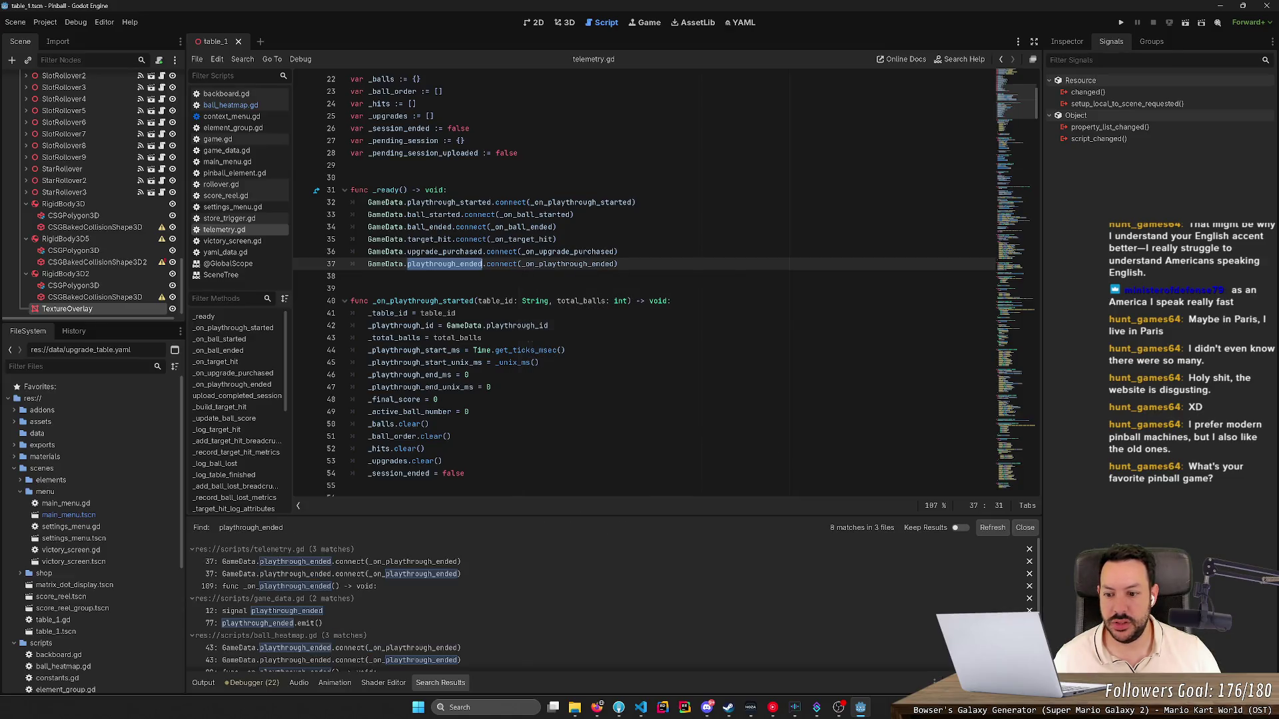
left_click(333, 612)
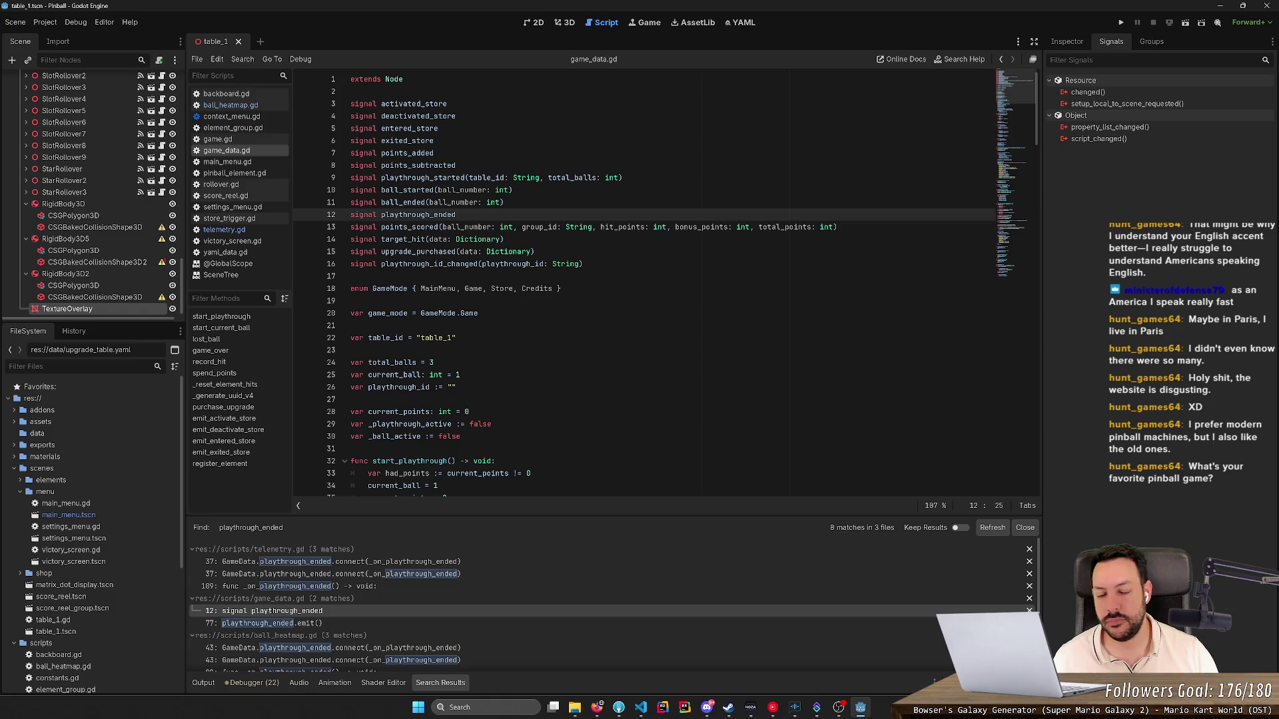
Step: Add 'signal table_finished' below the playthrough_ended signal in game_data.gd and save the script
key("Return")
type("signal ")
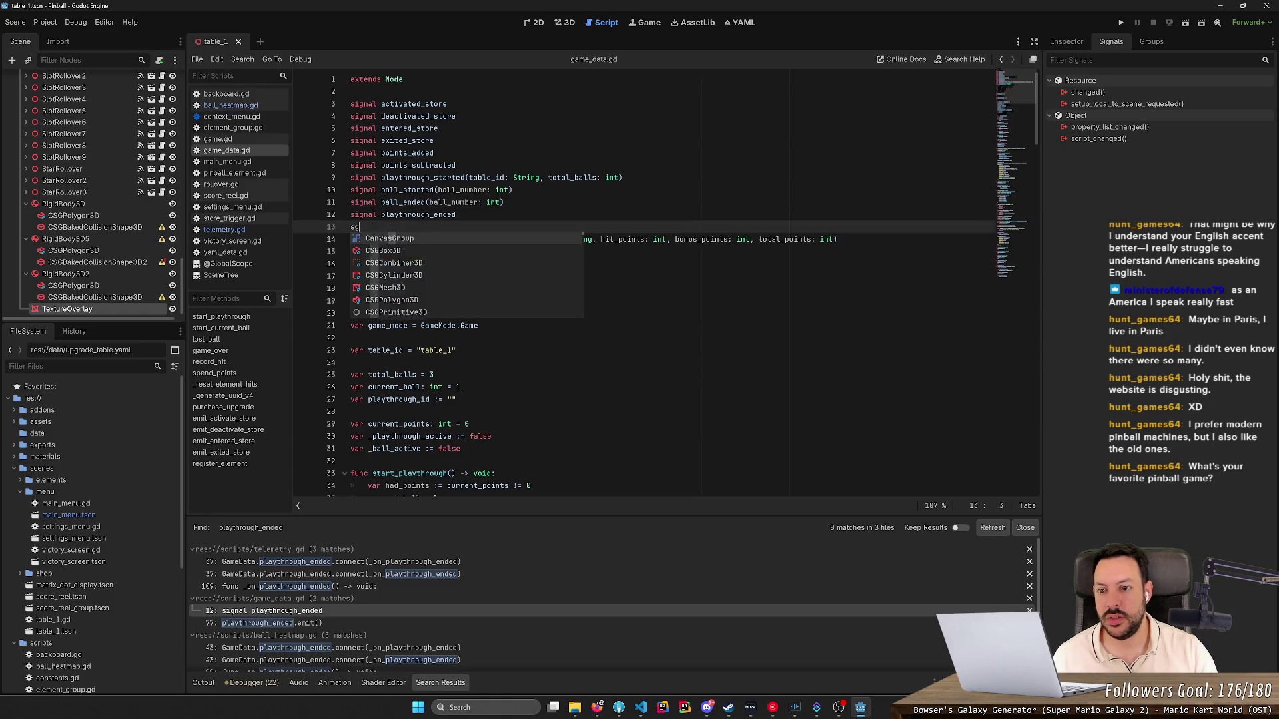
type("ta")
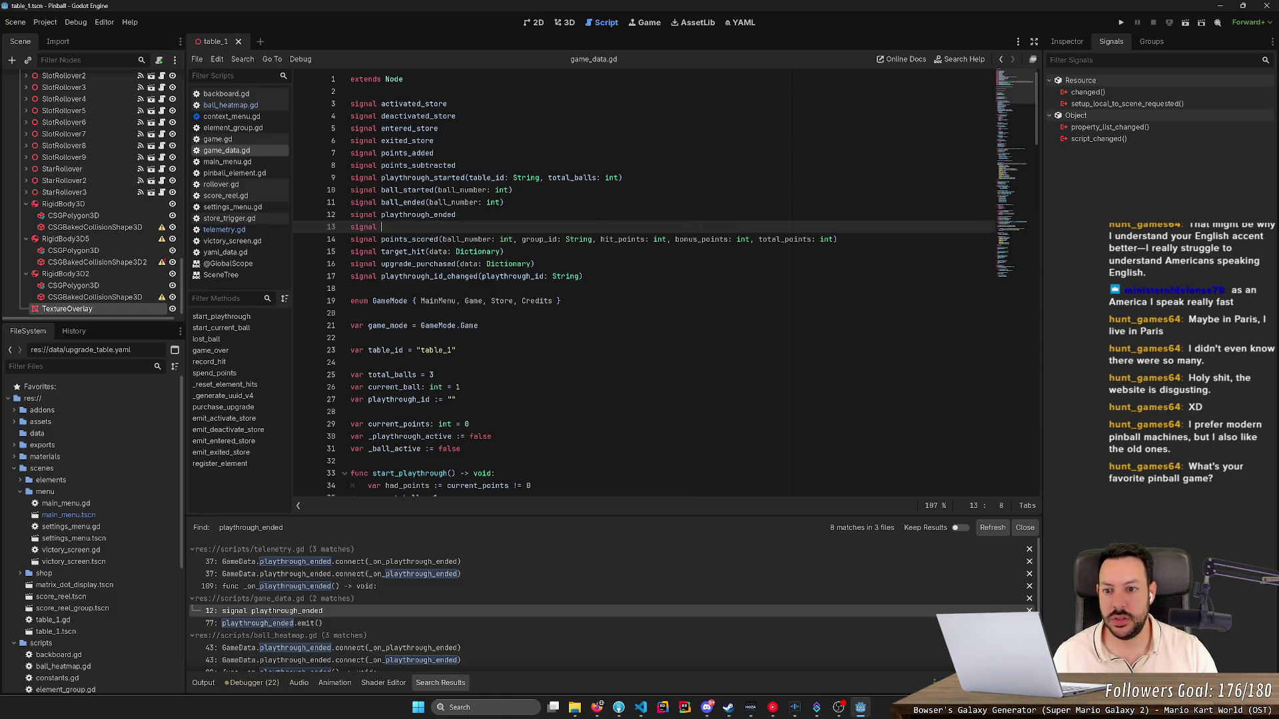
type("ble_finished")
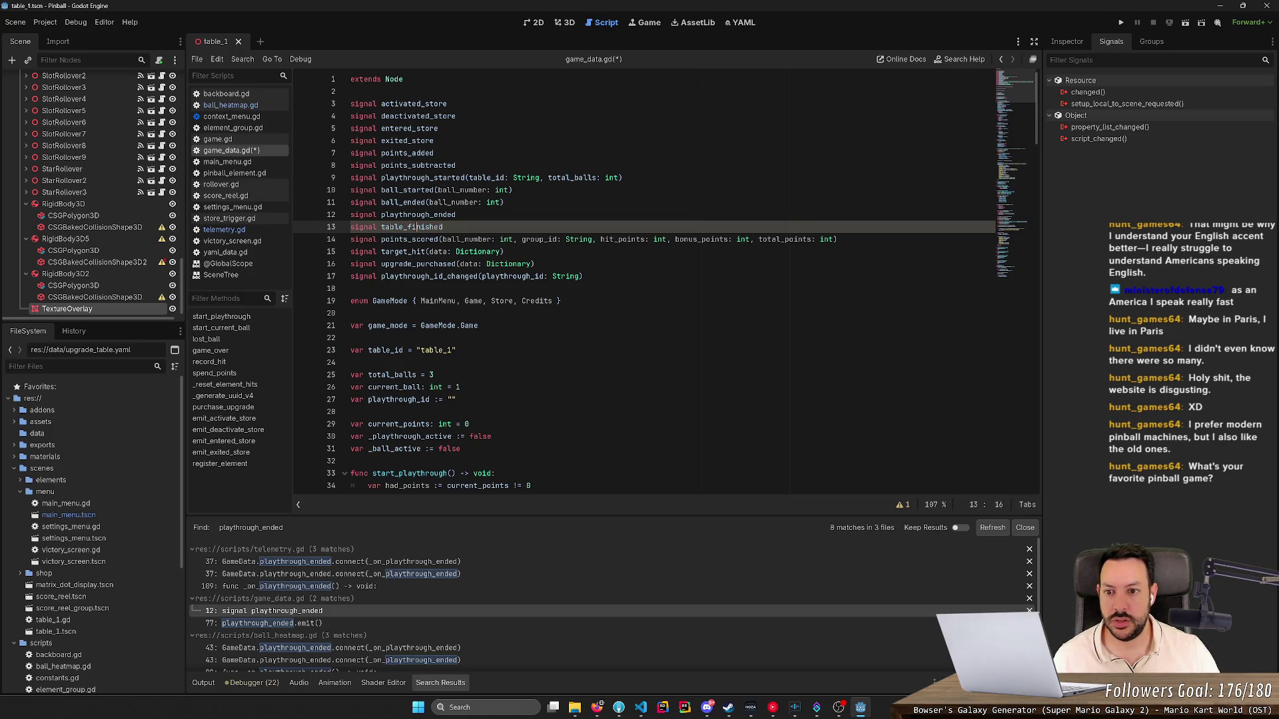
double_click(418, 227)
key("ctrl+s")
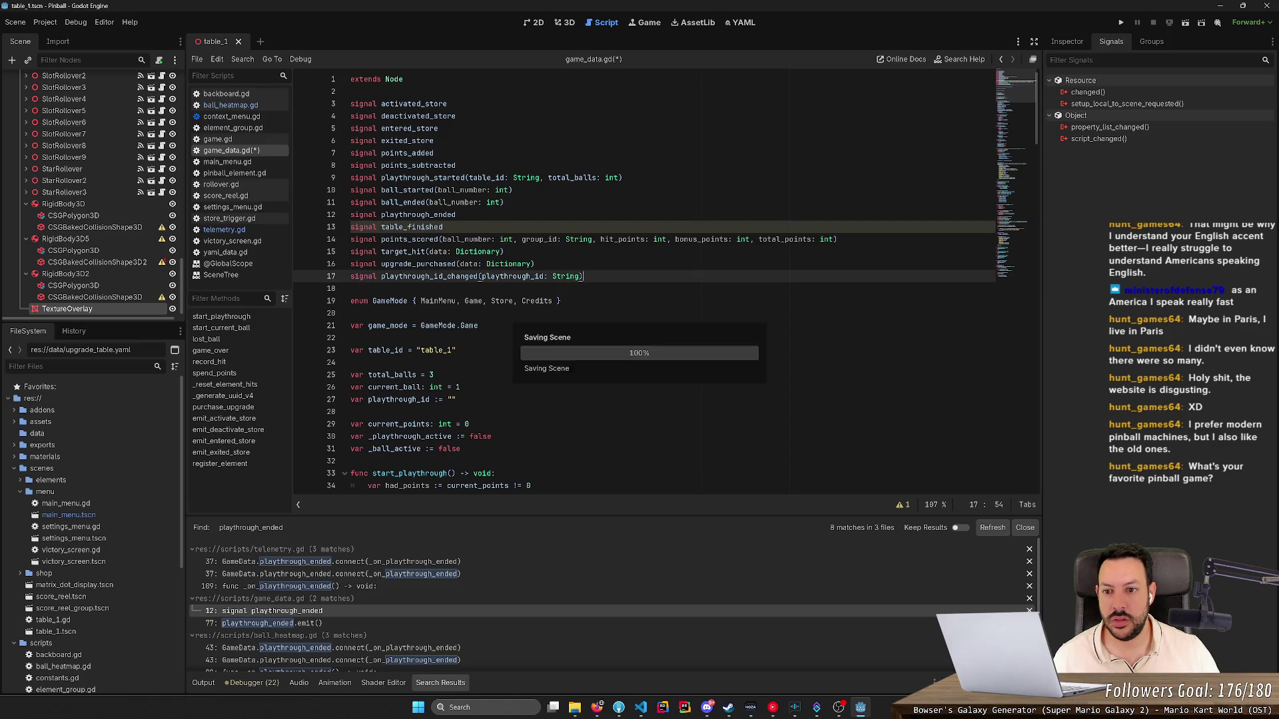
scroll(418, 227, "down", 5)
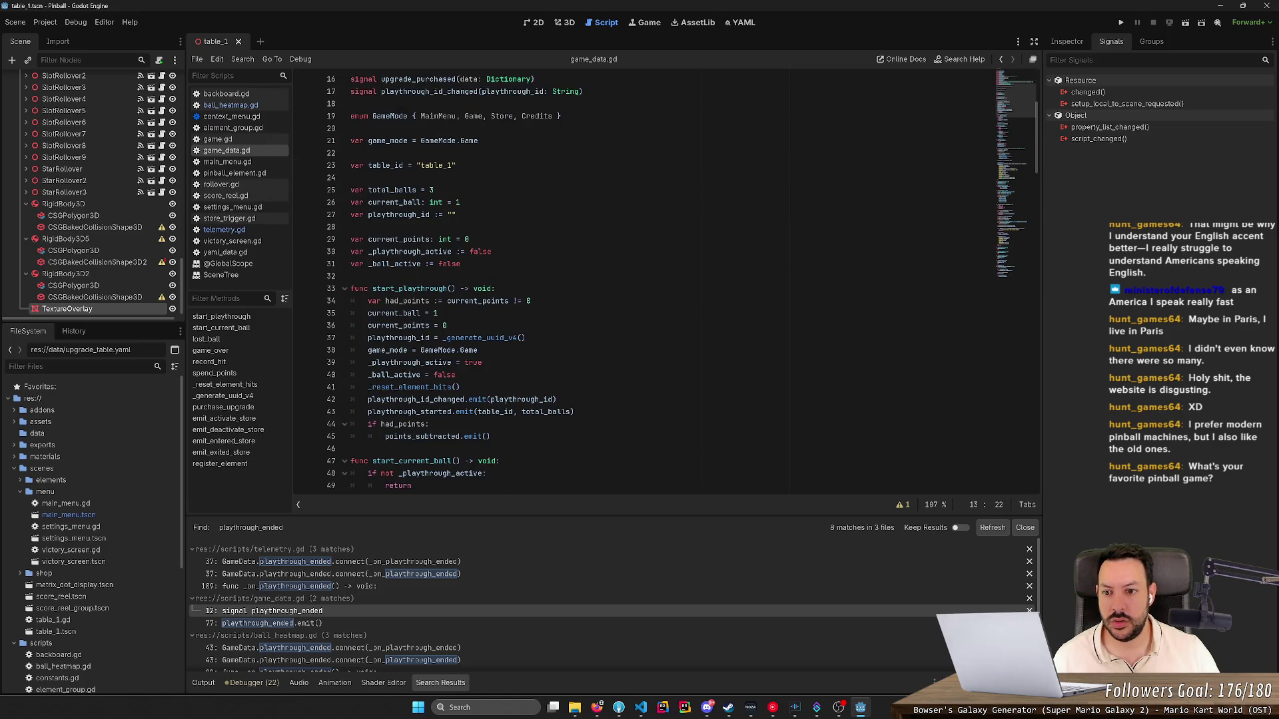
scroll(418, 227, "down", 15)
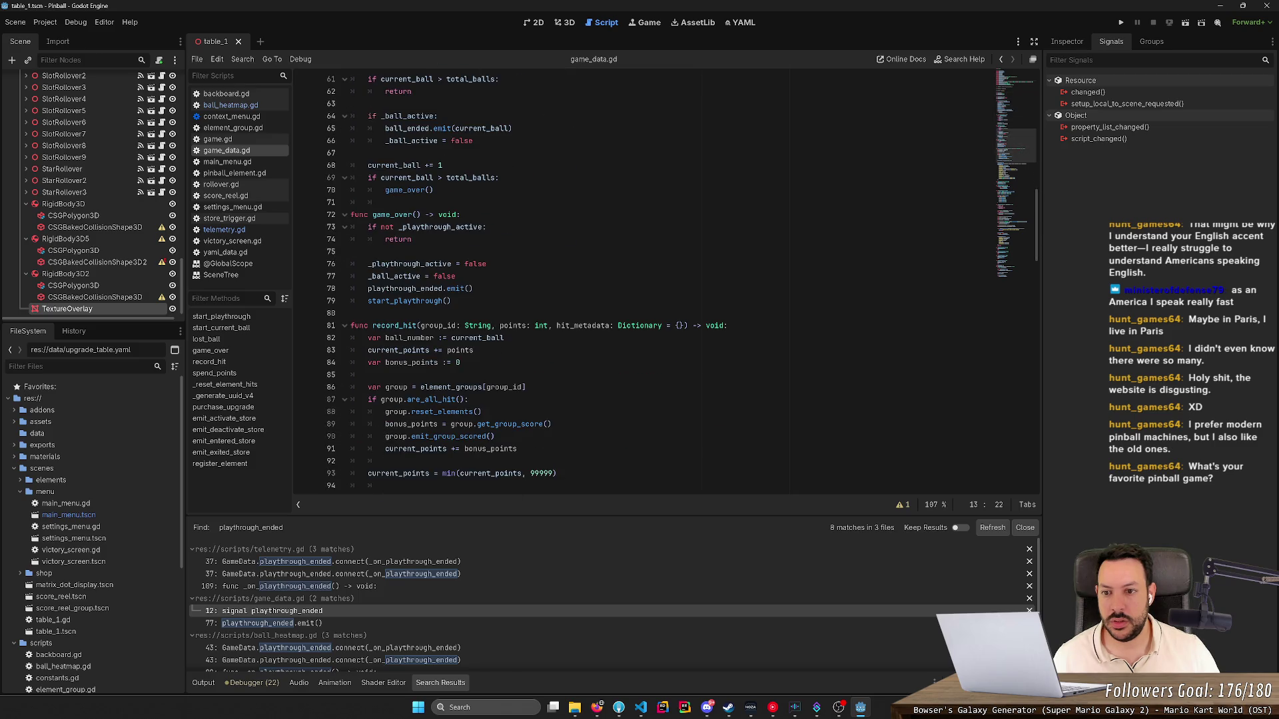
scroll(680, 284, "down", 7)
scroll(680, 284, "up", 5)
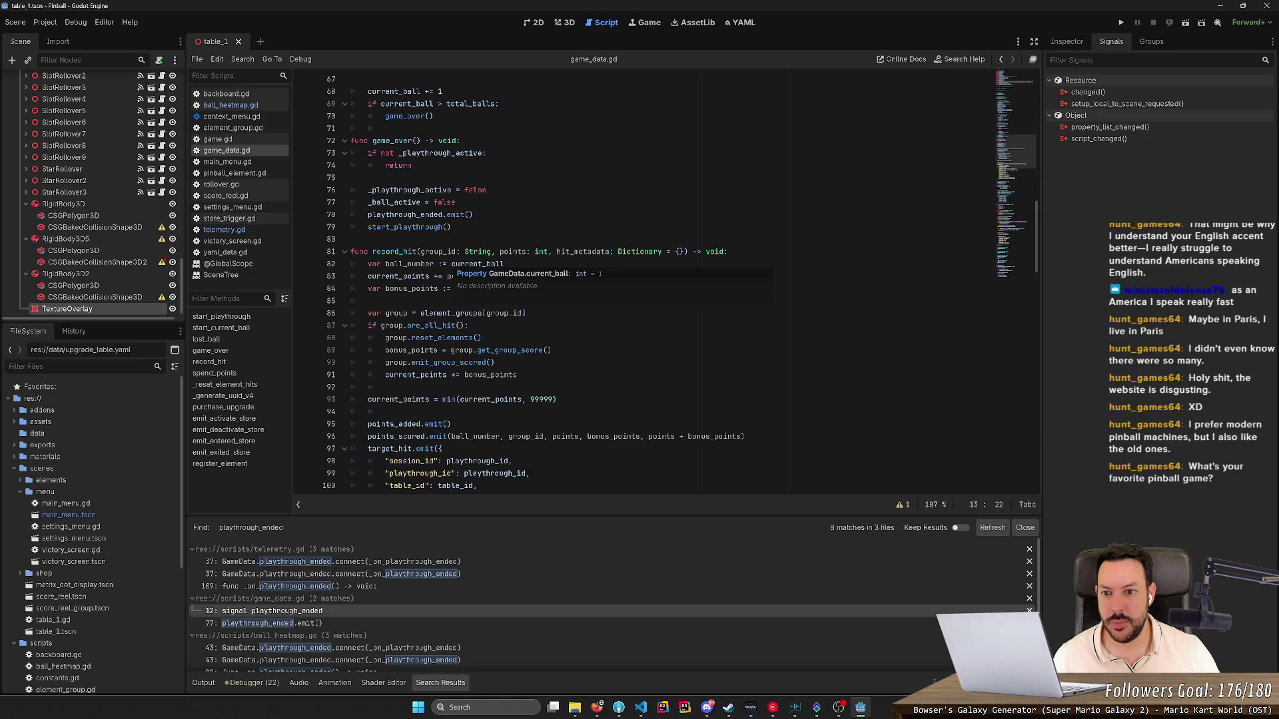
double_click(405, 215)
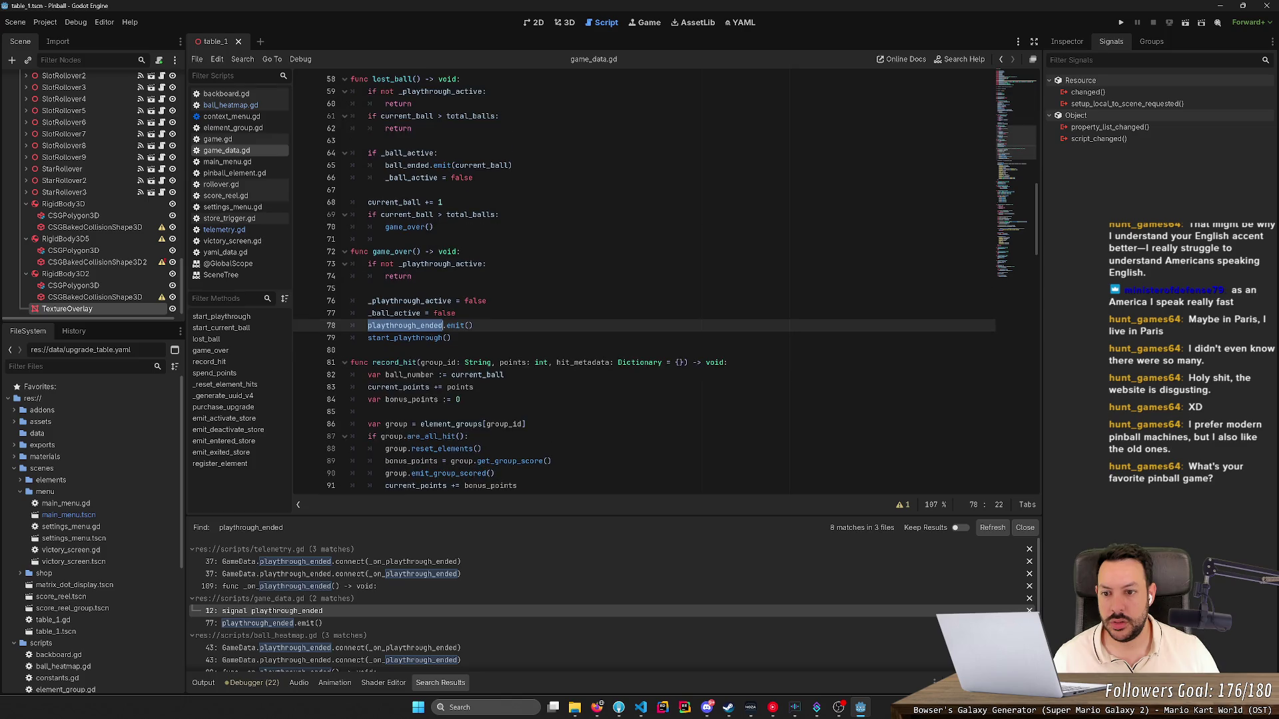
scroll(440, 220, "up", 1)
scroll(666, 280, "down", 4)
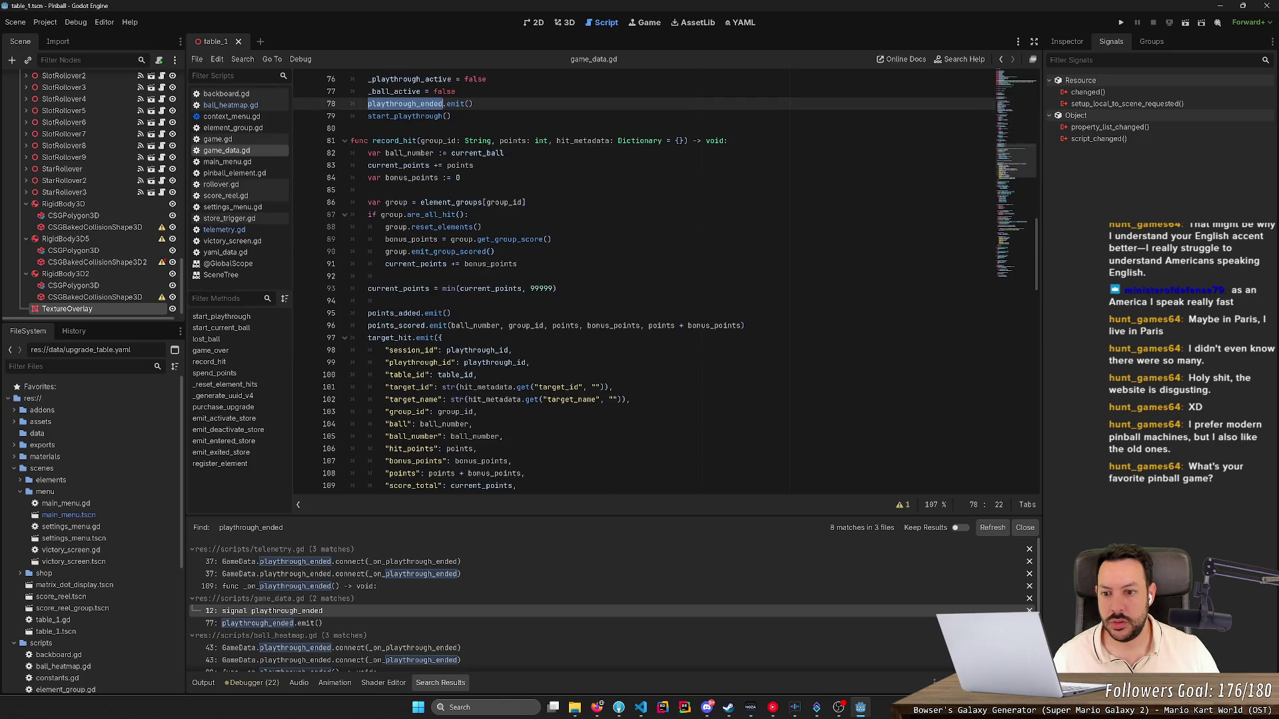
scroll(665, 280, "down", 8)
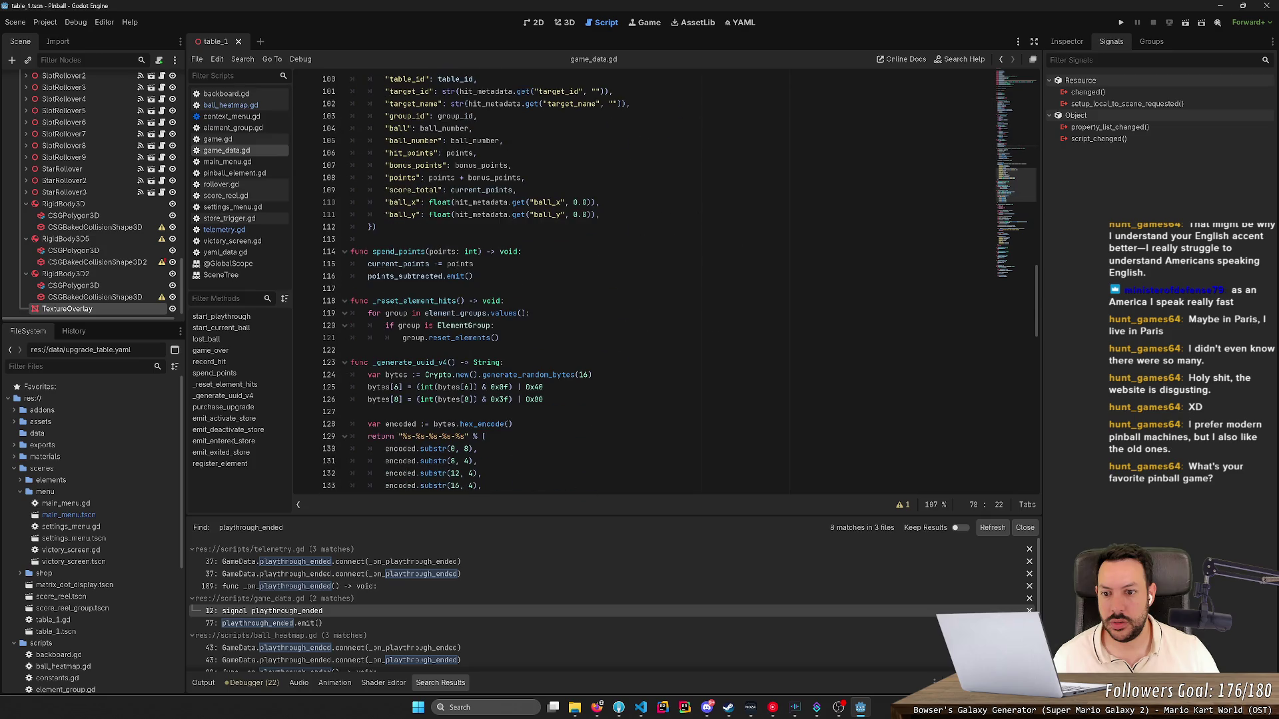
scroll(666, 280, "down", 20)
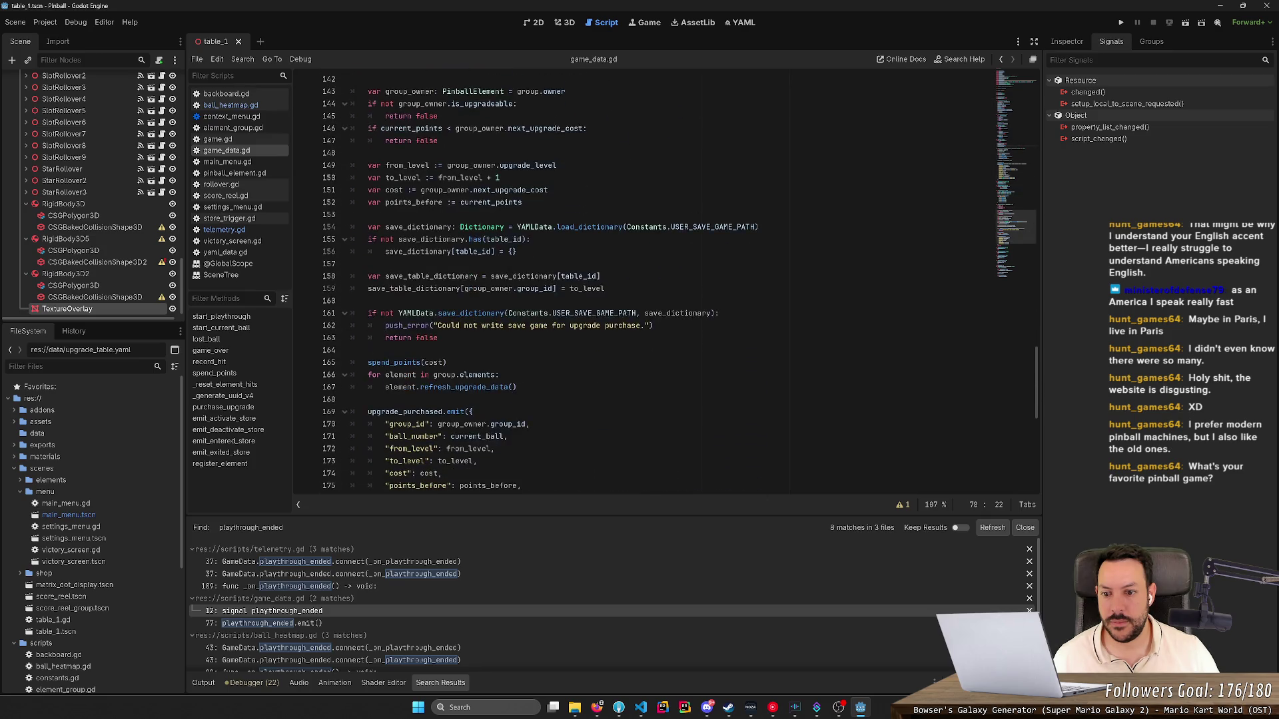
scroll(666, 279, "down", 3)
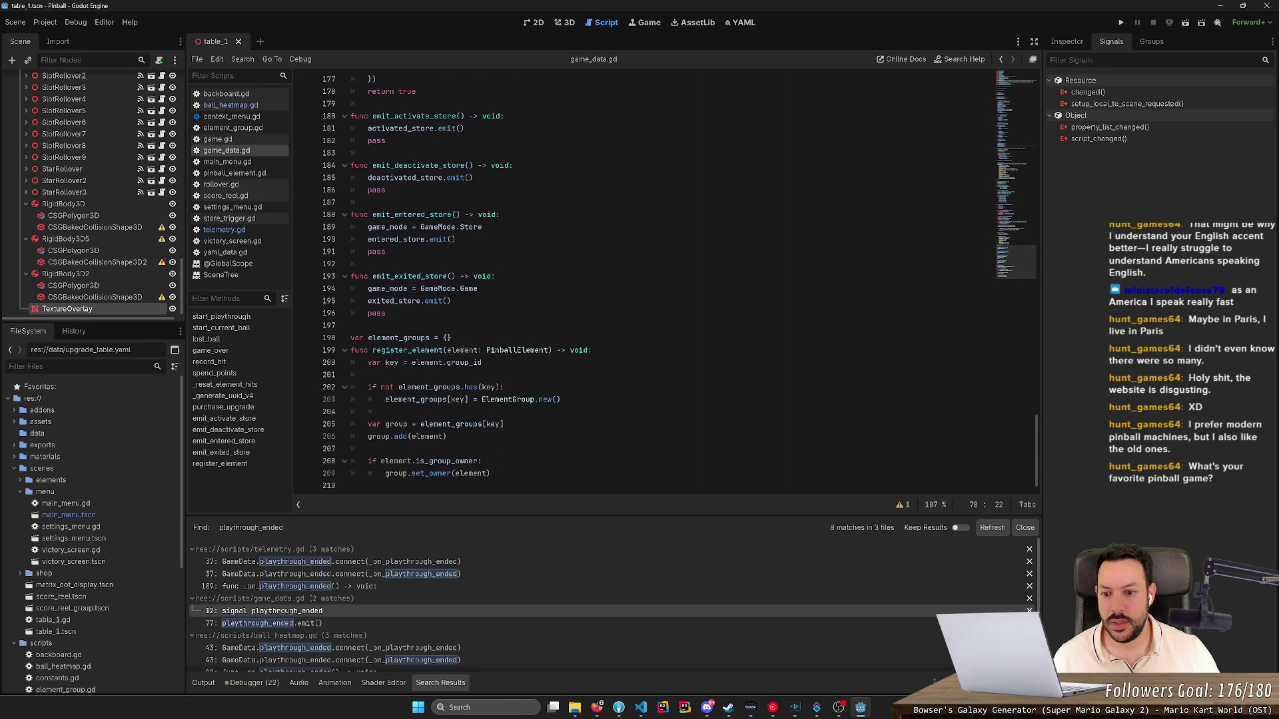
scroll(666, 280, "up", 7)
scroll(152, 162, "up", 10)
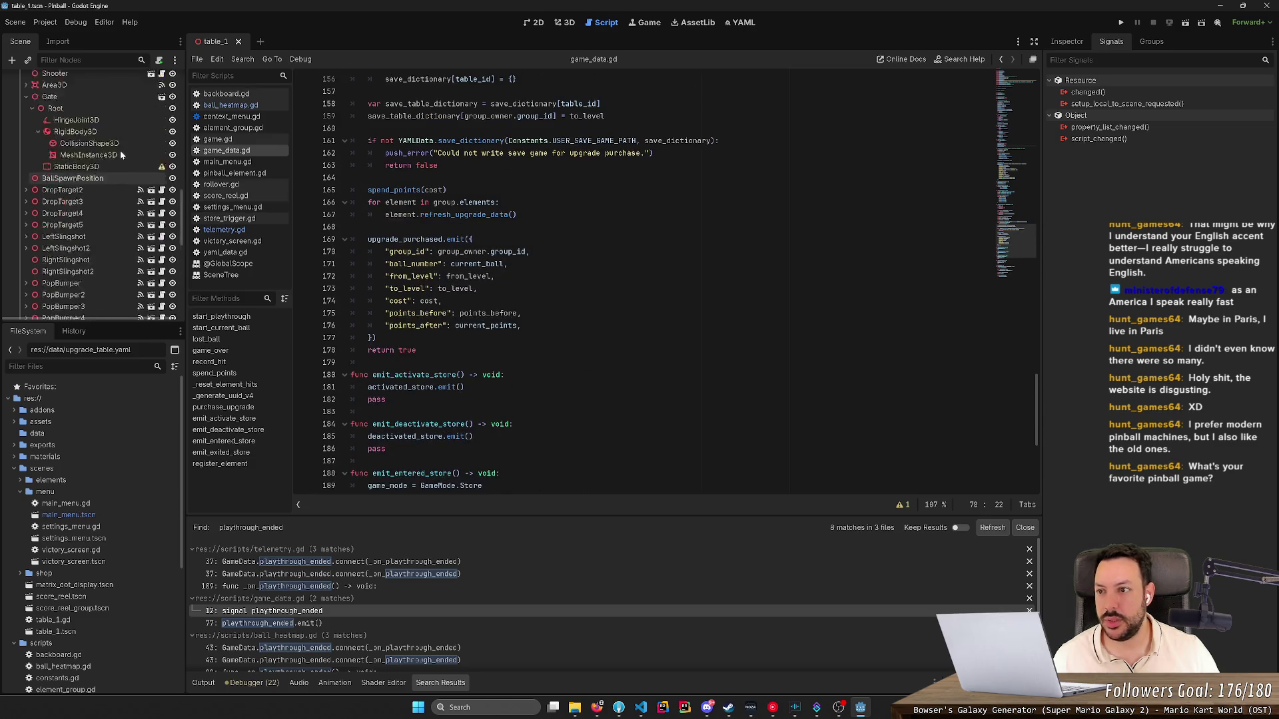
scroll(151, 162, "up", 8)
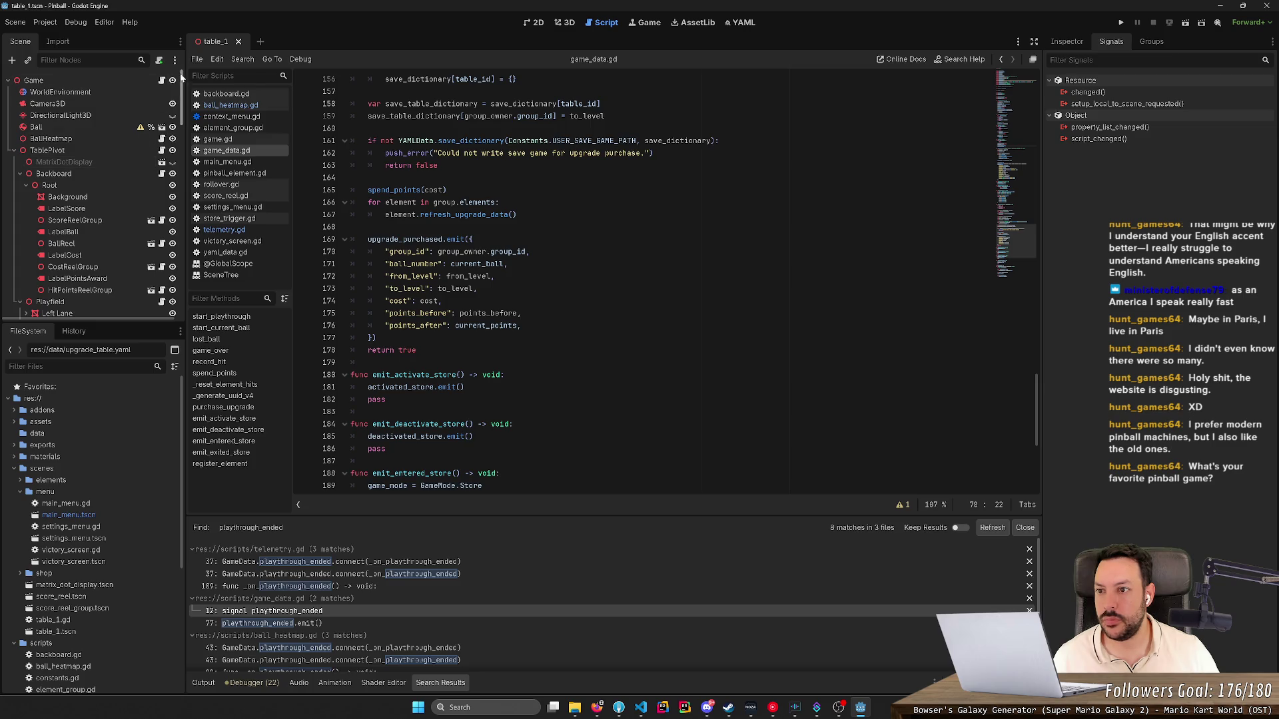
scroll(350, 152, "up", 16)
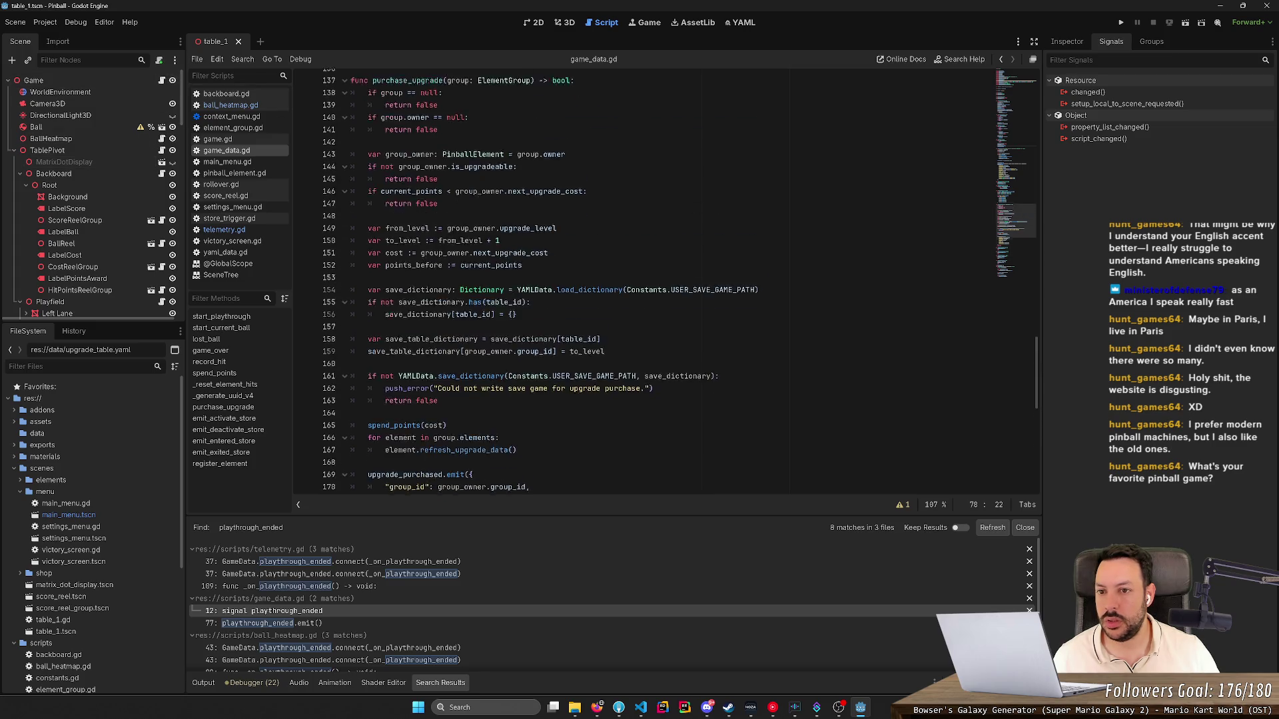
Step: Open game.gd and search the project for _on_table_goal_finished, finding one match
left_click(162, 80)
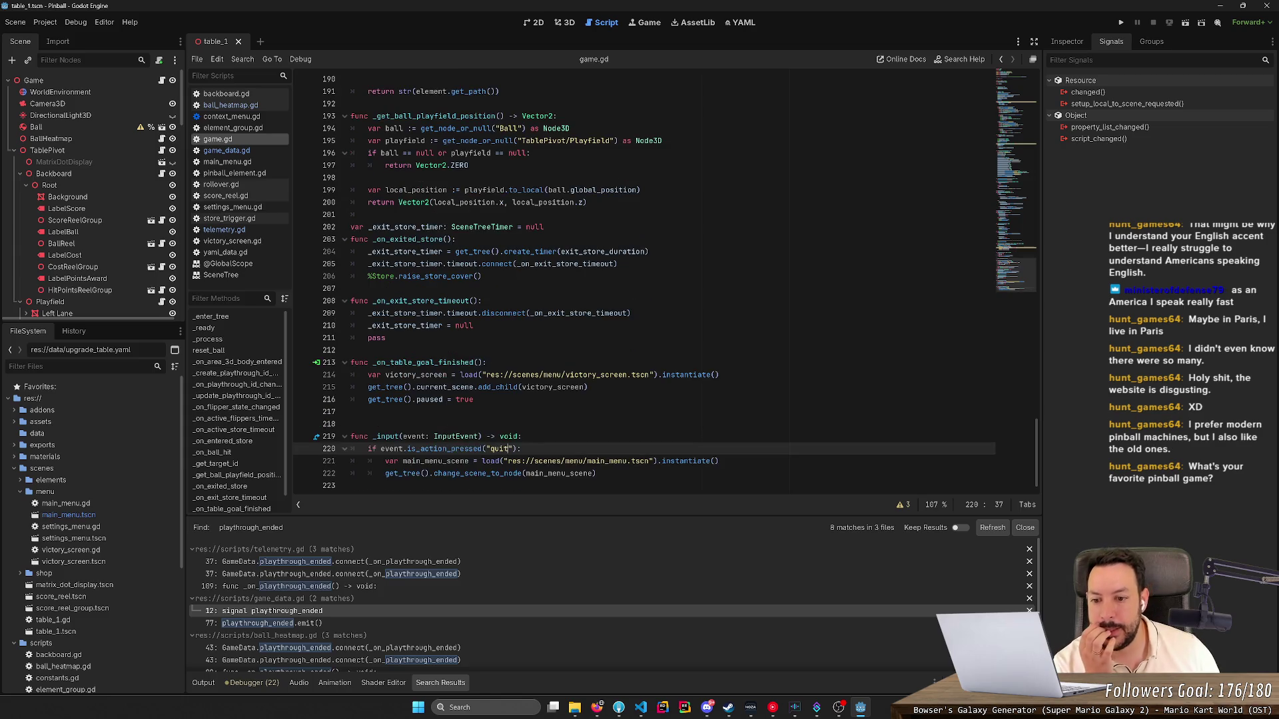
double_click(423, 362)
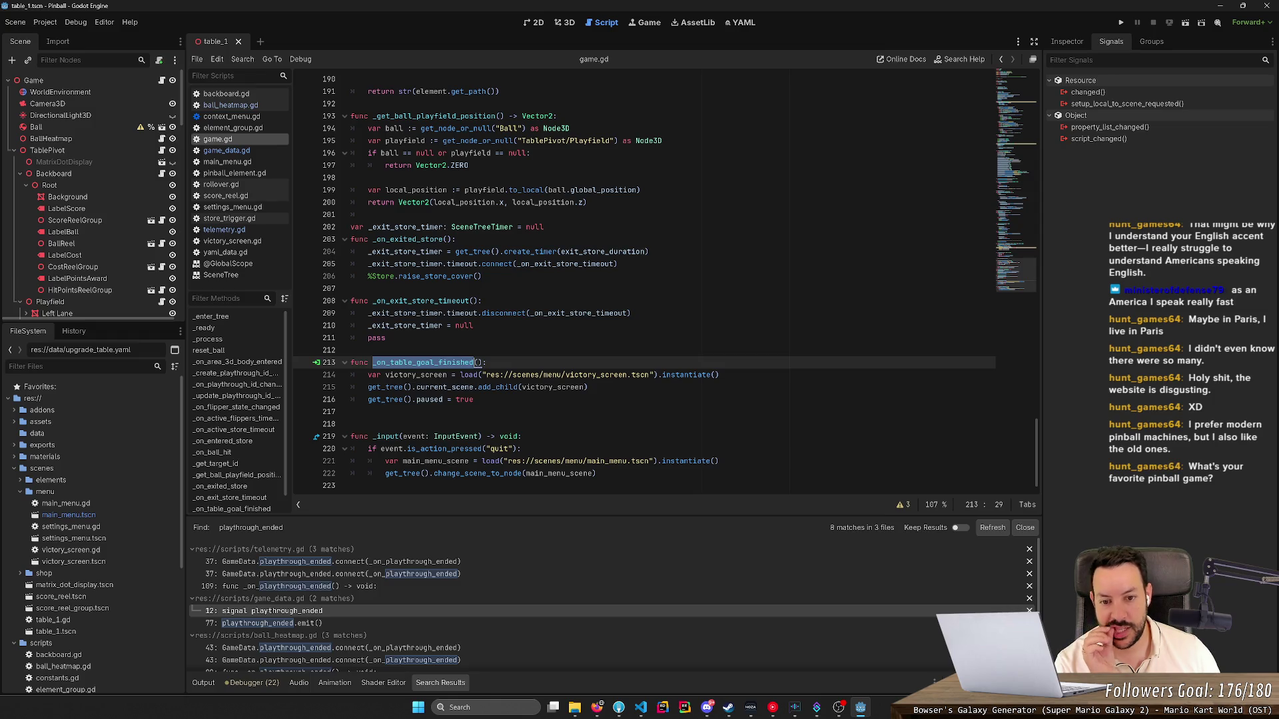
left_click(372, 350)
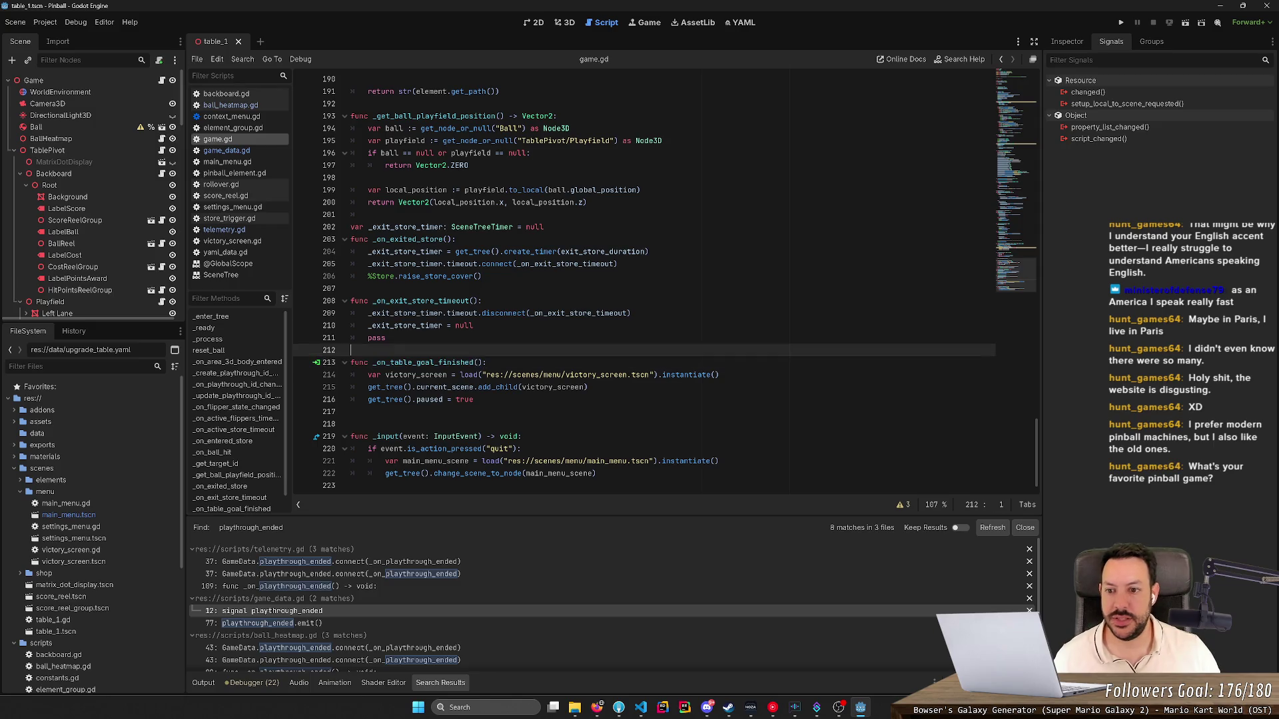
double_click(423, 363)
key("ctrl+shift+f")
key("Return")
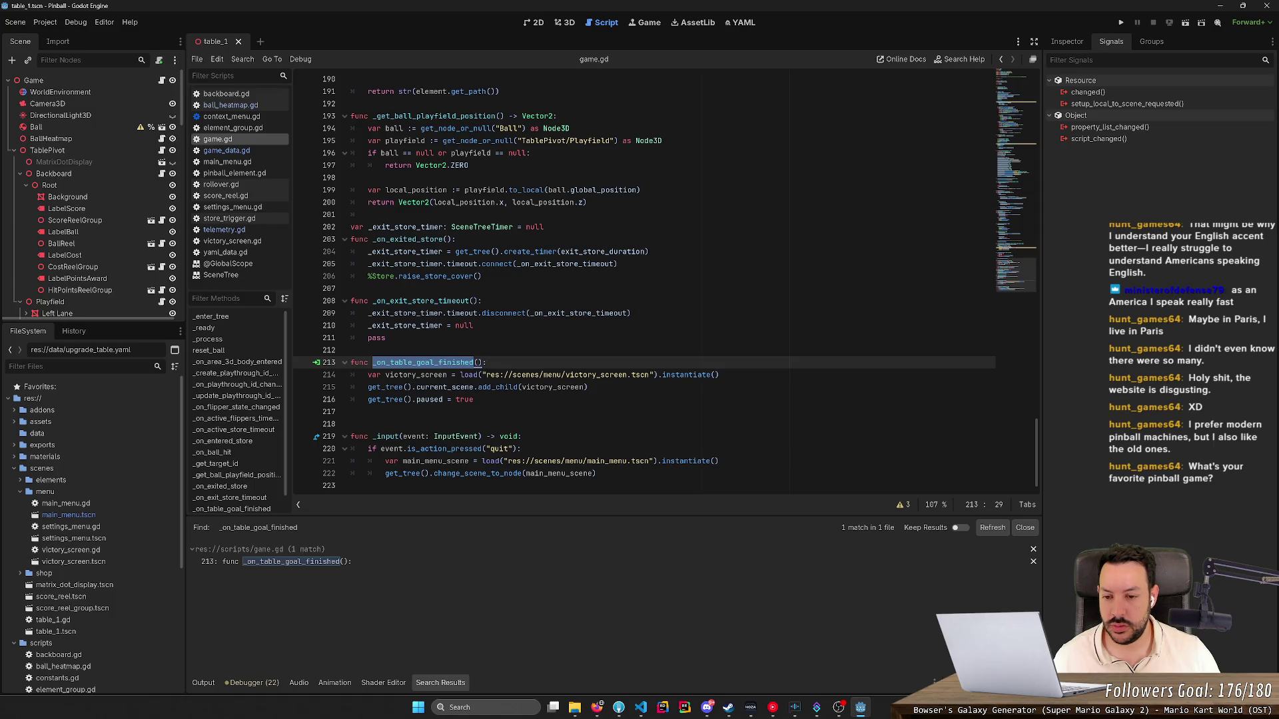
Step: Dismiss the reopened Find in Files dialog and switch to the pinball table's 3D view
key("ctrl+shift+f")
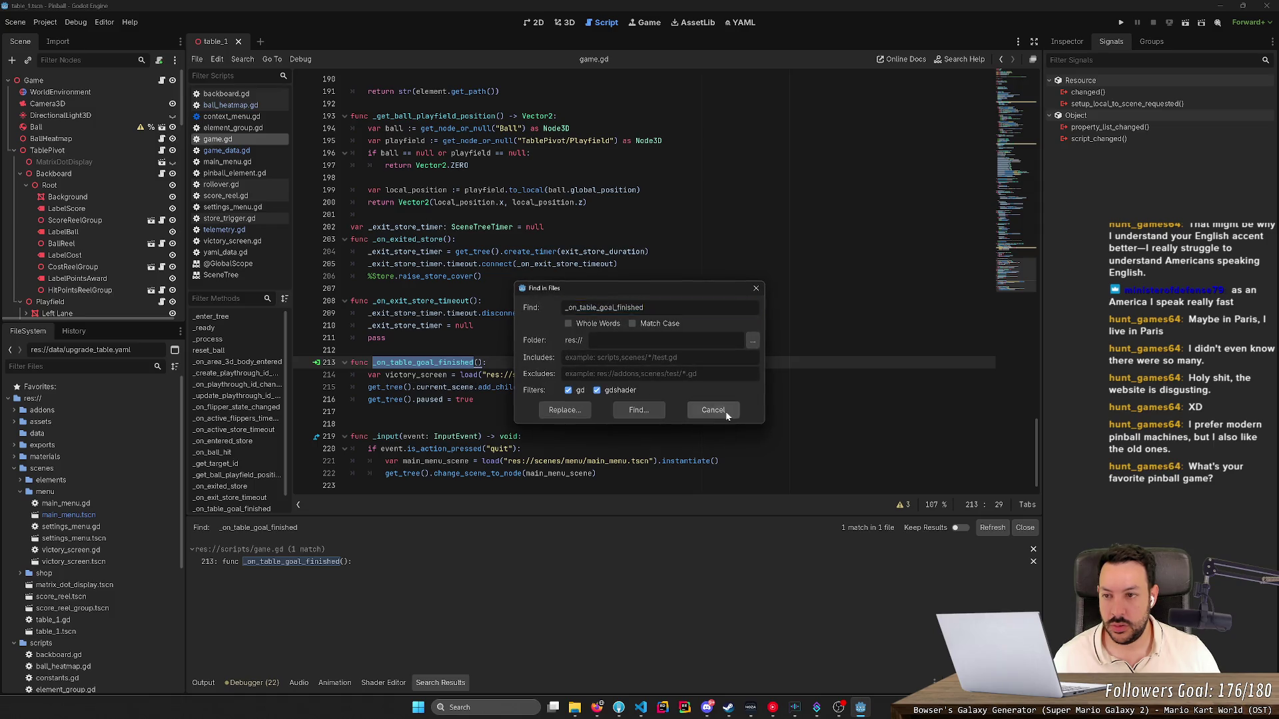
left_click(713, 411)
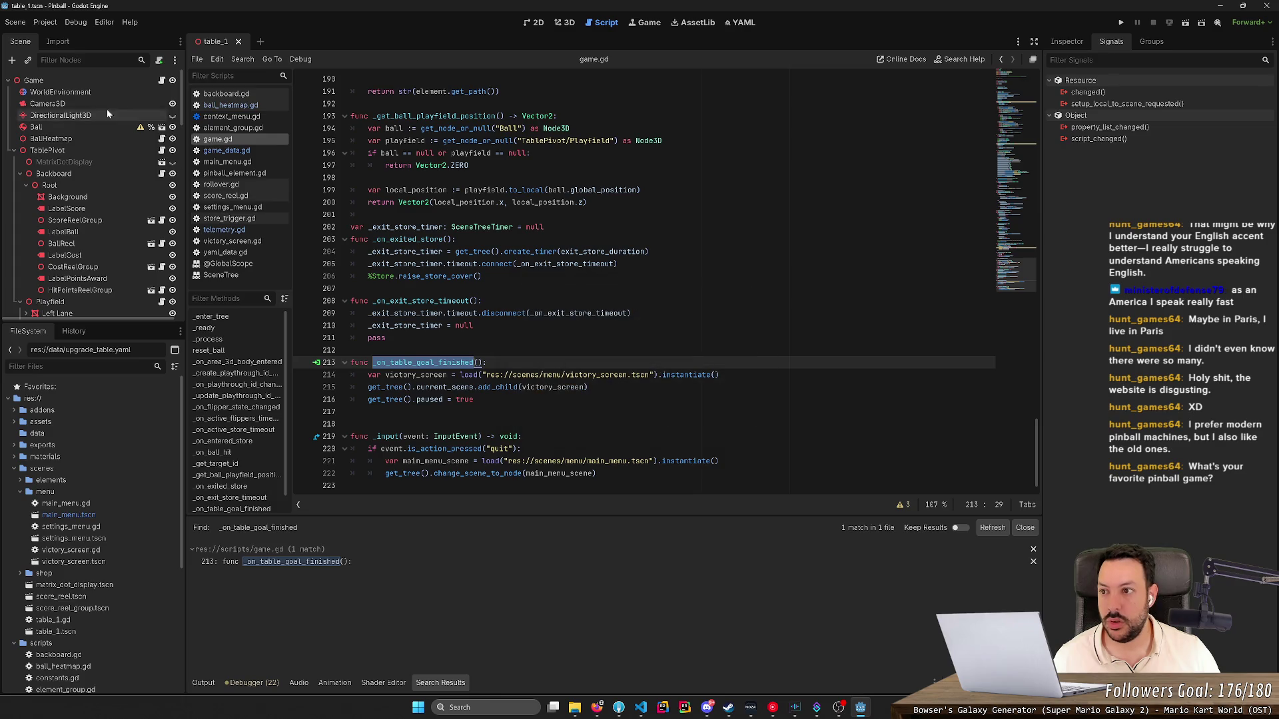
left_click(565, 22)
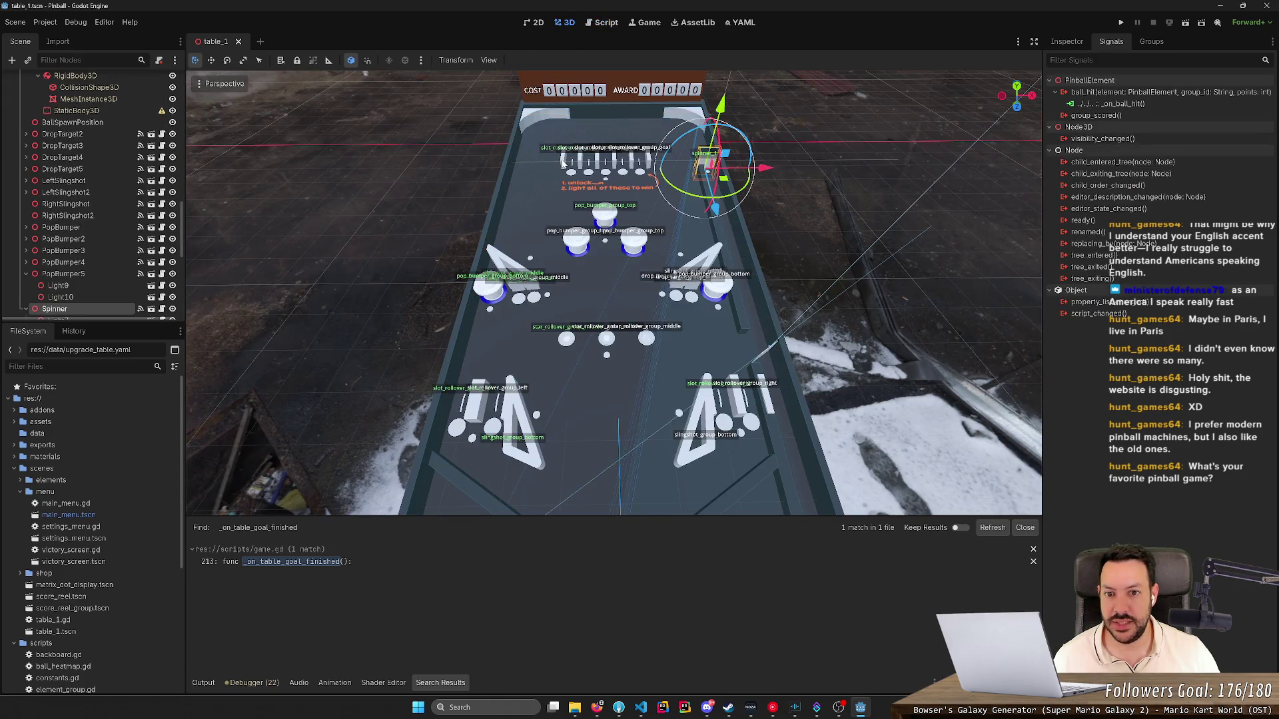
Step: Select the SlotRollover and open its group_scored handler _on_table_goal_finished in game.gd
scroll(547, 222, "up", 6)
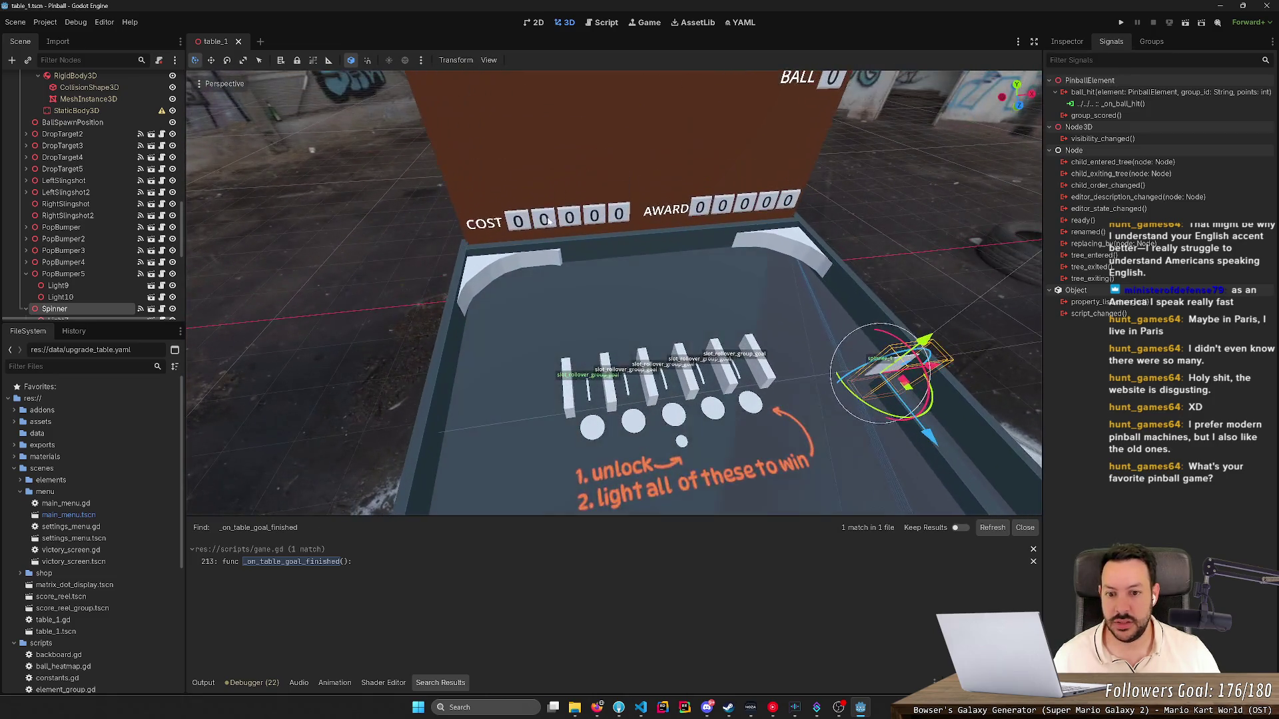
left_click(563, 385)
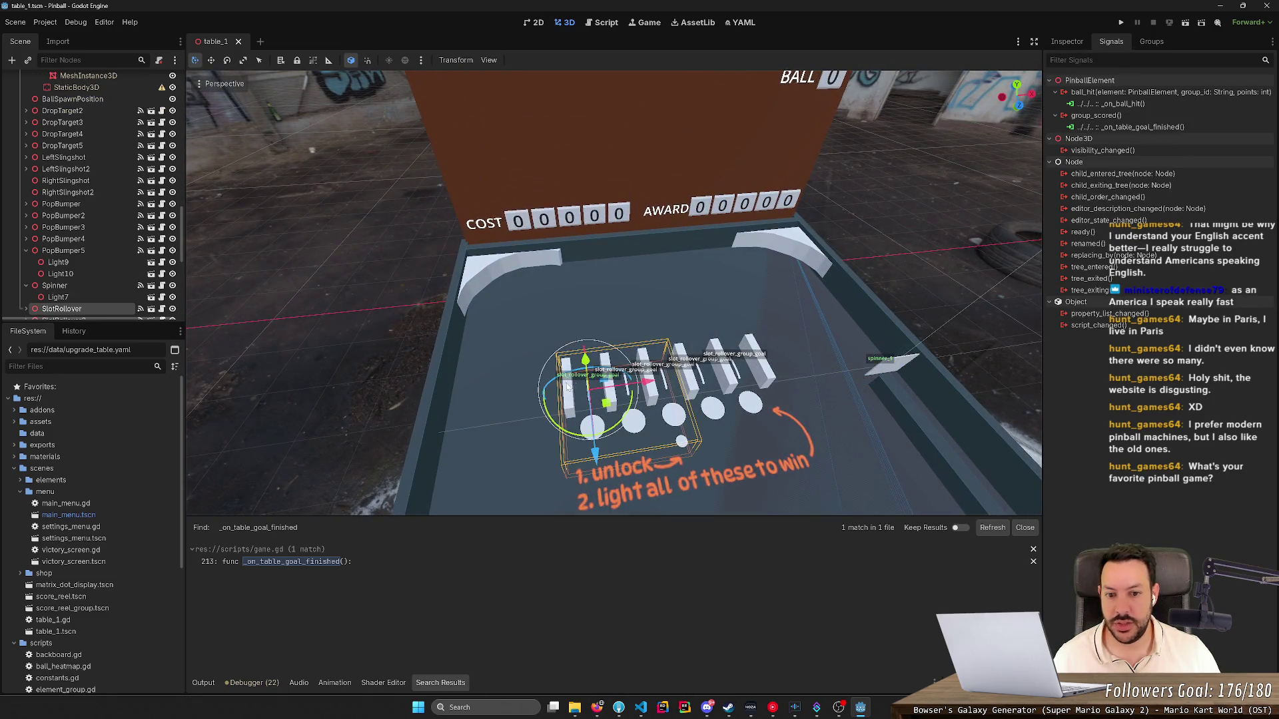
double_click(1148, 128)
Step: Insert GameData.emit_table_goal_finished() as the first line of _on_table_goal_finished, then open game_data.gd
left_click(488, 362)
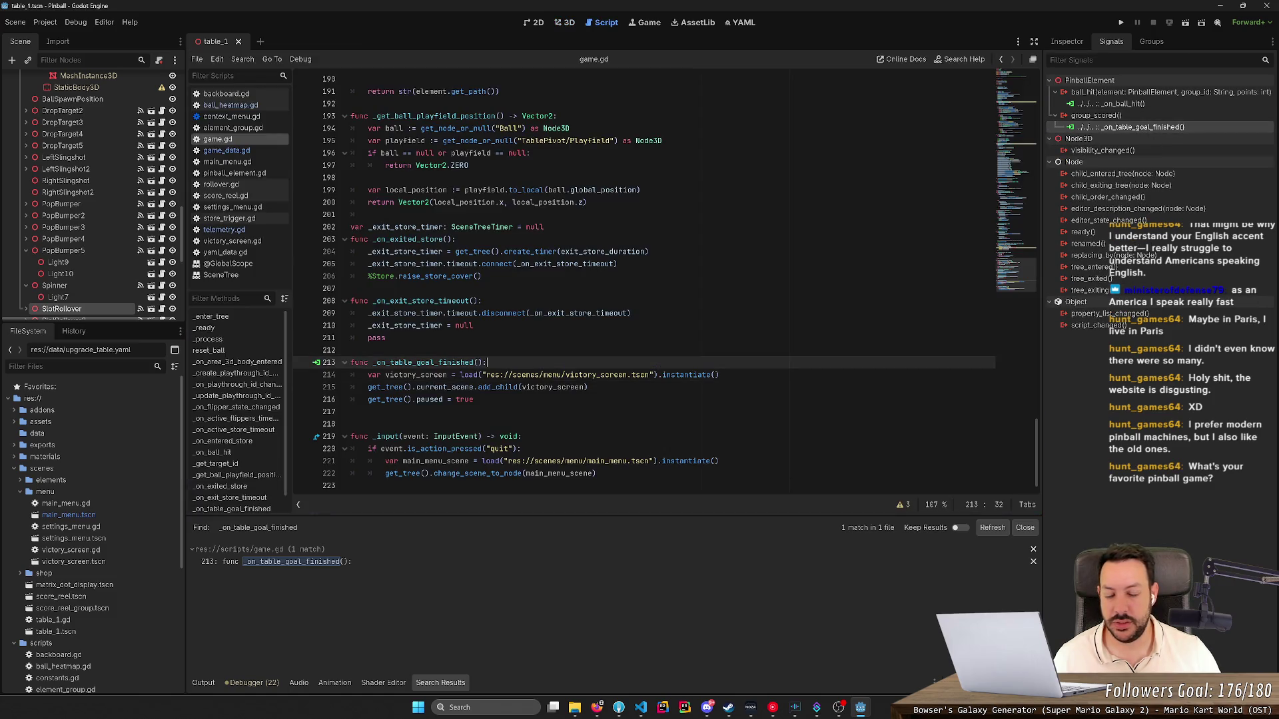
key("Return")
type("Game")
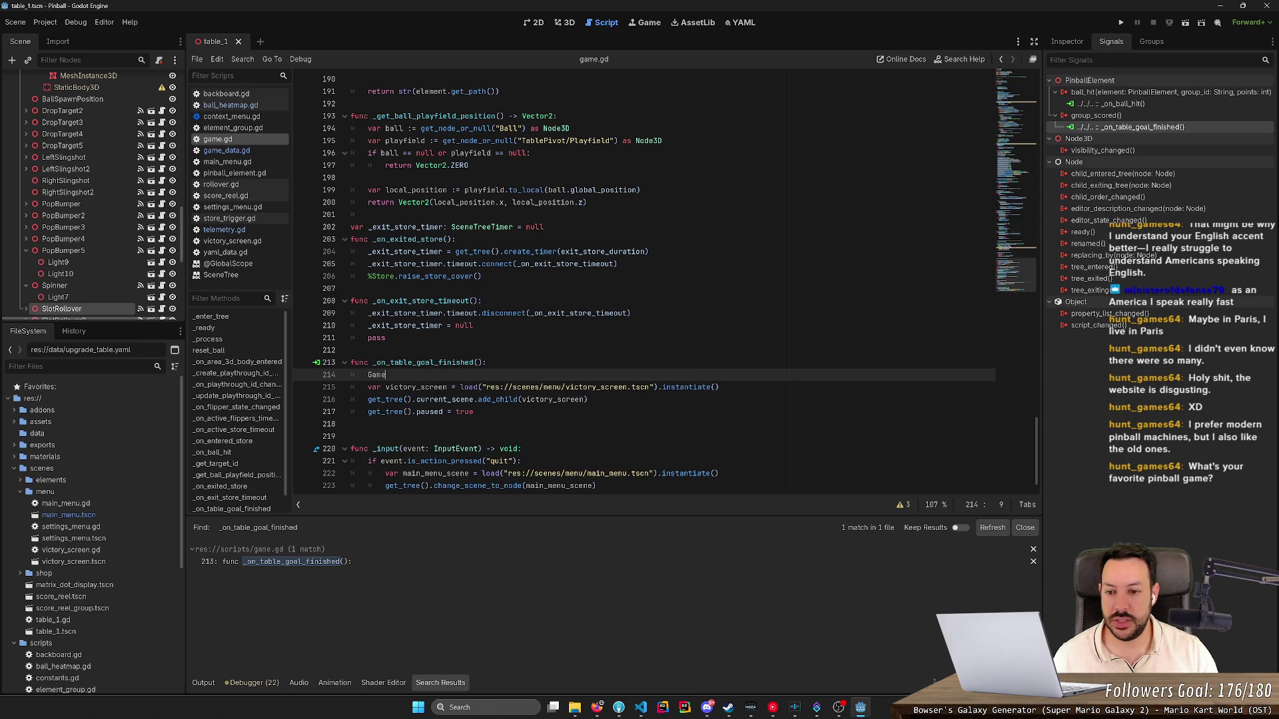
type("Data.")
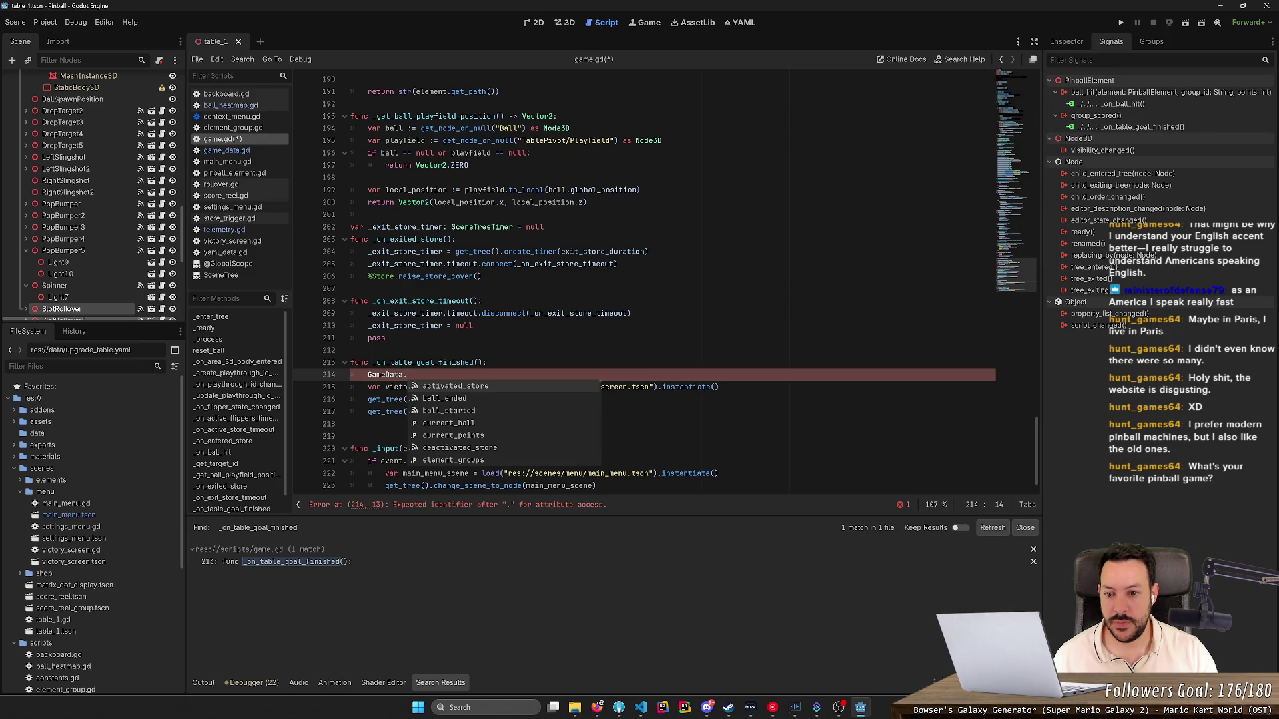
type("emit_table_")
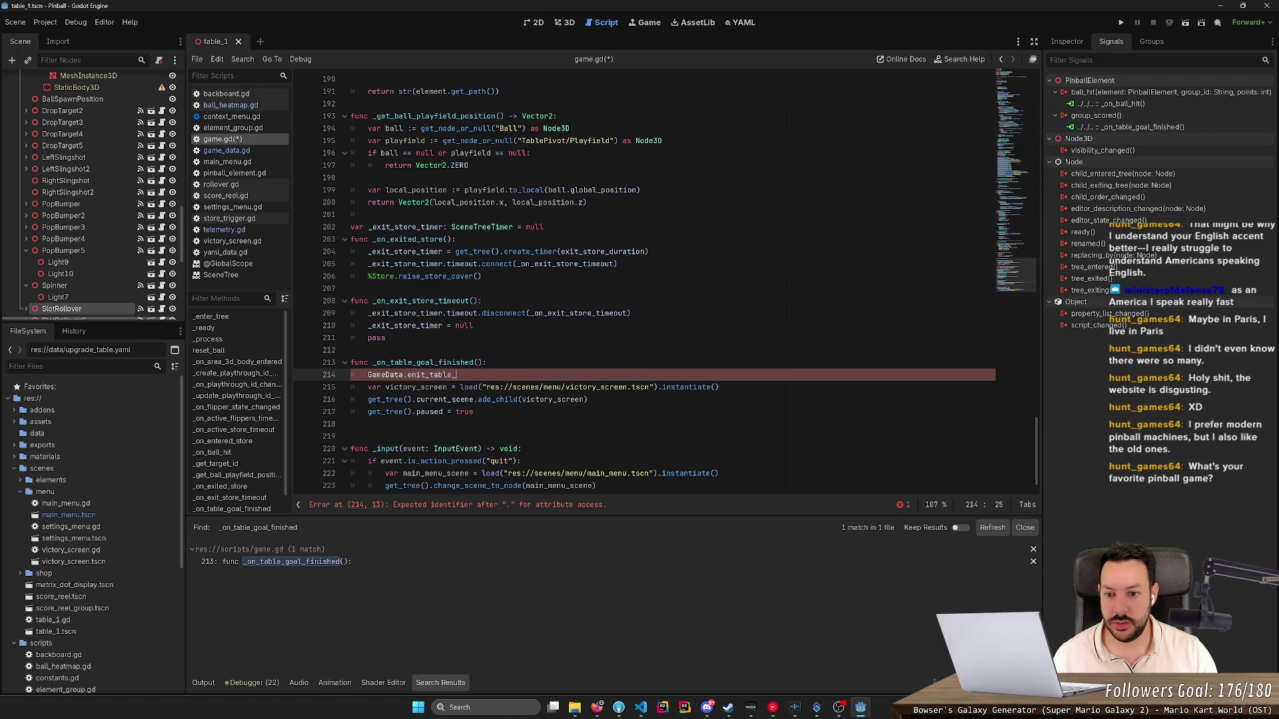
type("goal_finished()")
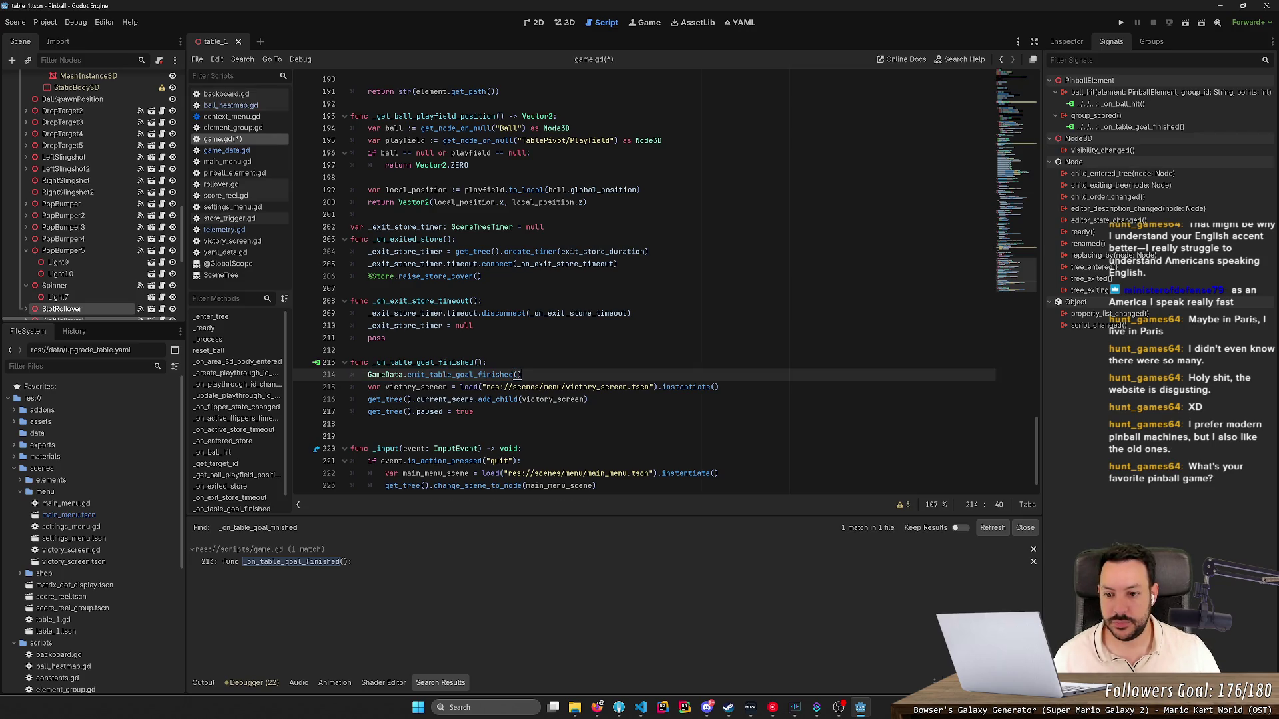
double_click(459, 375)
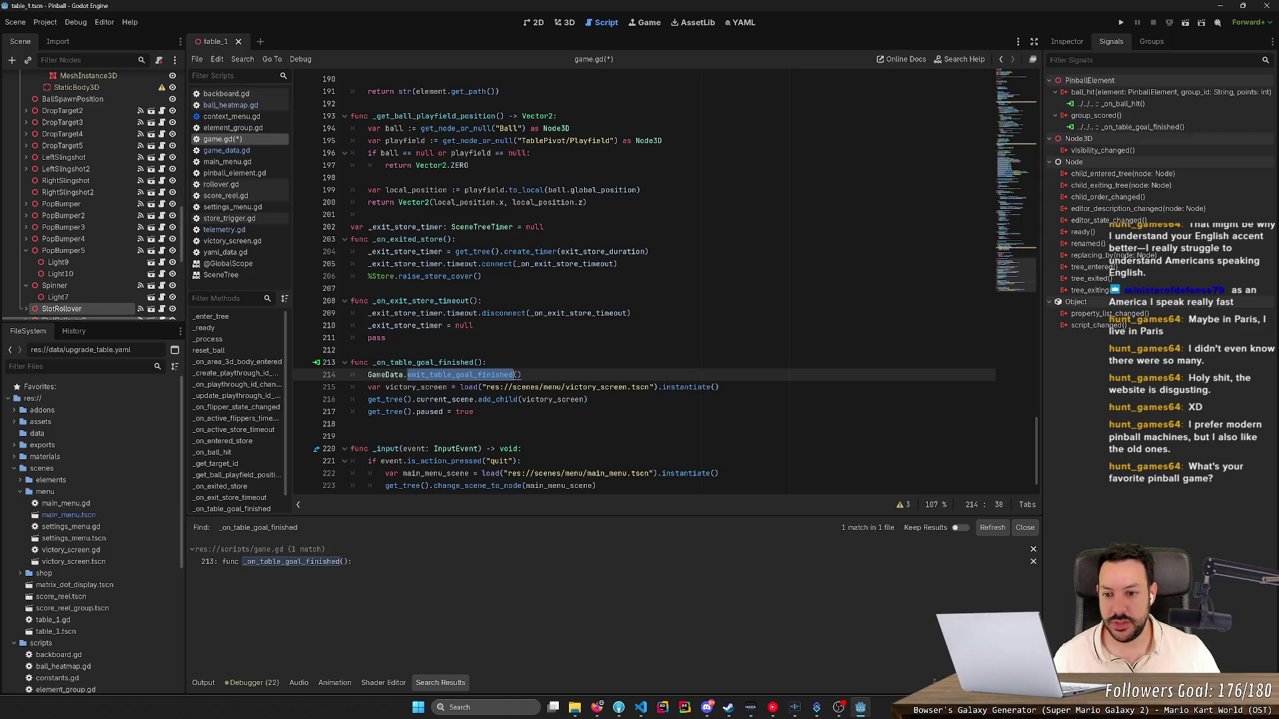
left_click(377, 375, "ctrl")
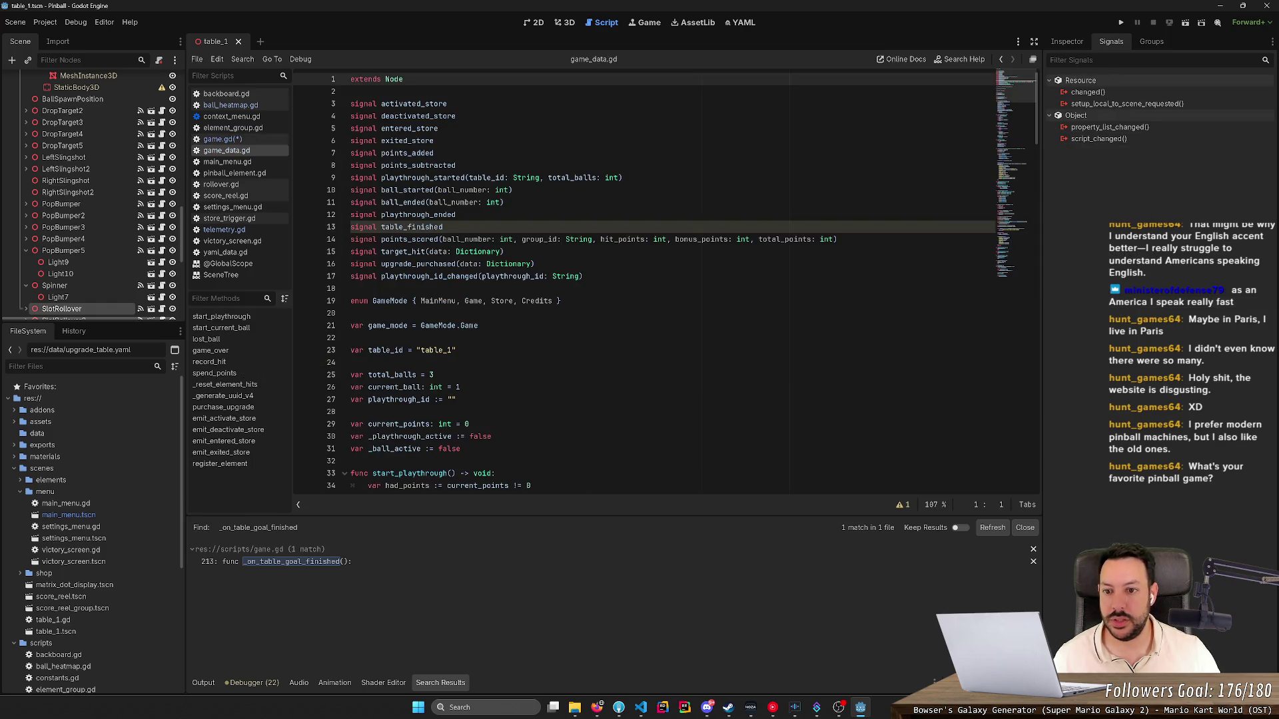
Step: Add func emit_table_goal_finished() -> void: with table_finished.emit() and pass, and save game_data.gd
left_click_drag(1033, 120, 1033, 498)
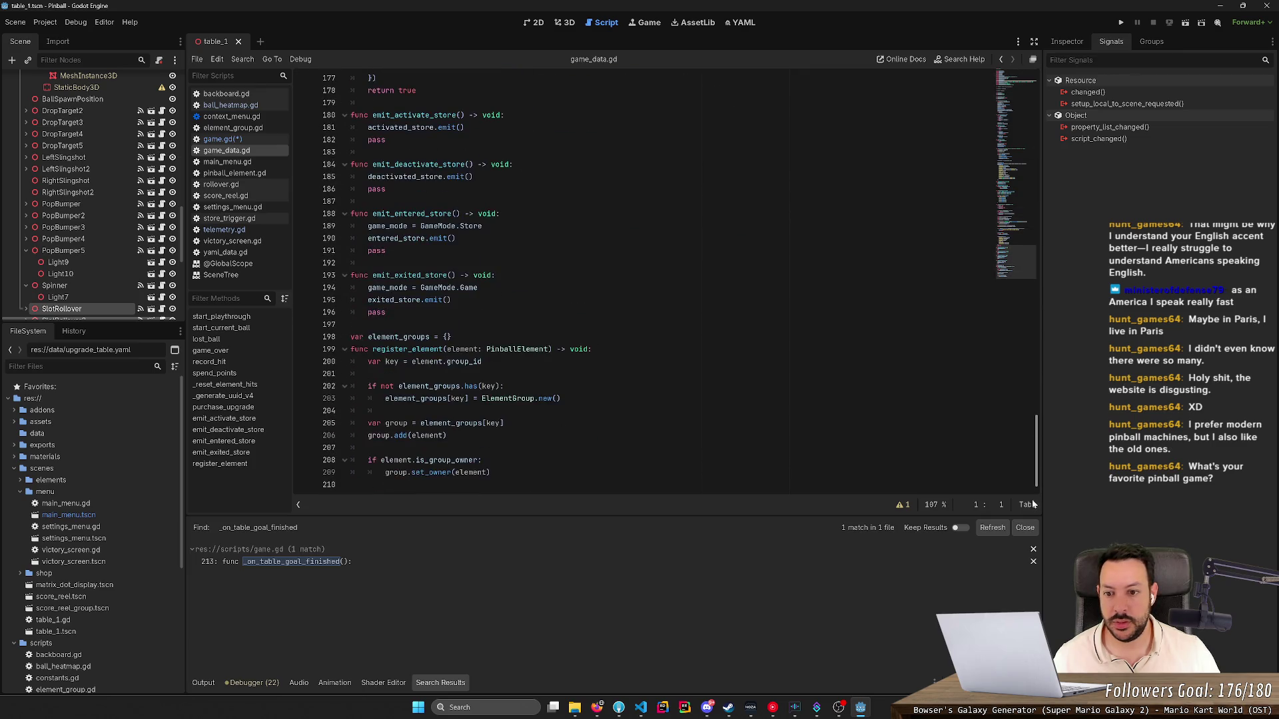
left_click(506, 460)
left_click(490, 473)
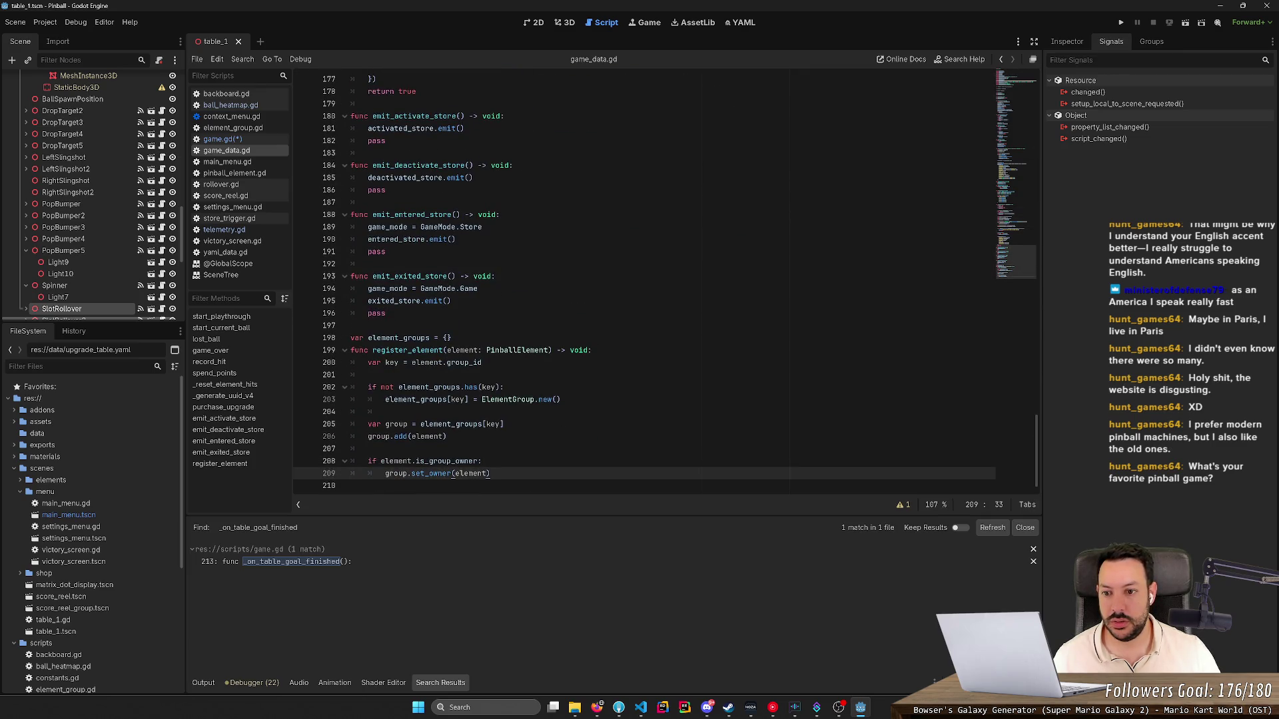
left_click(399, 313)
key("Return")
key("Return")
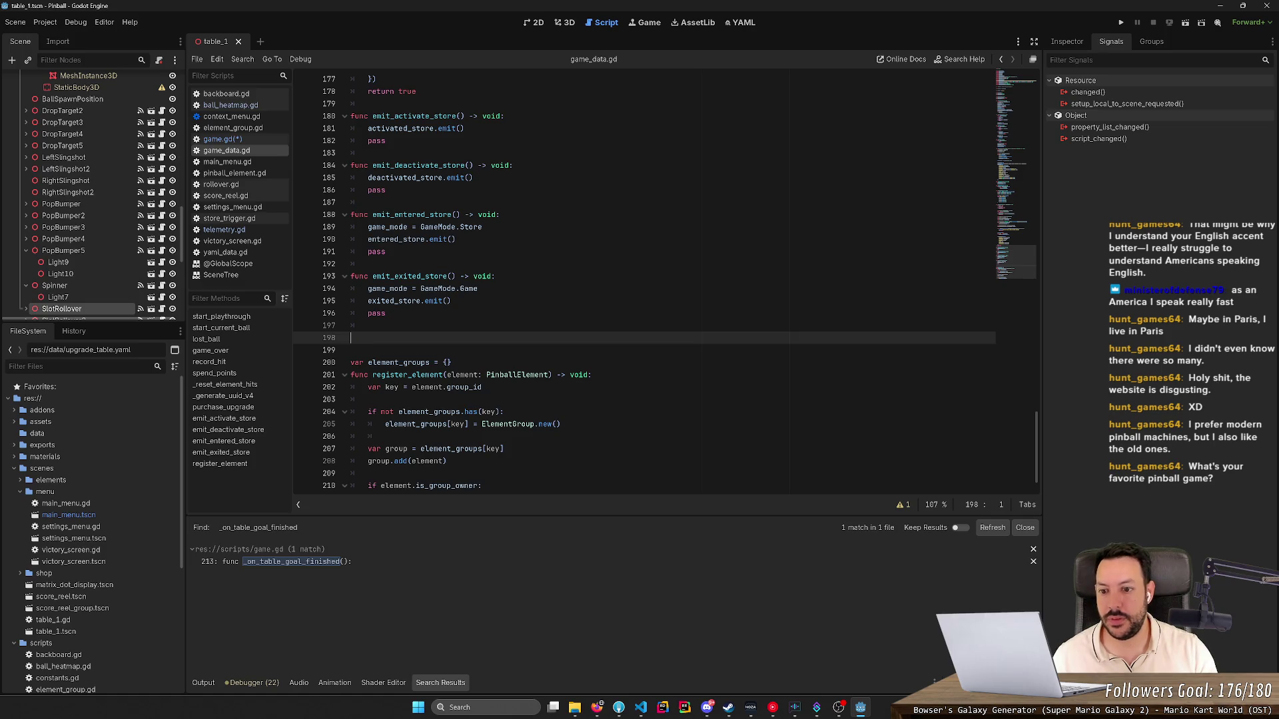
type("func emit_table_goal_finished() -> void:")
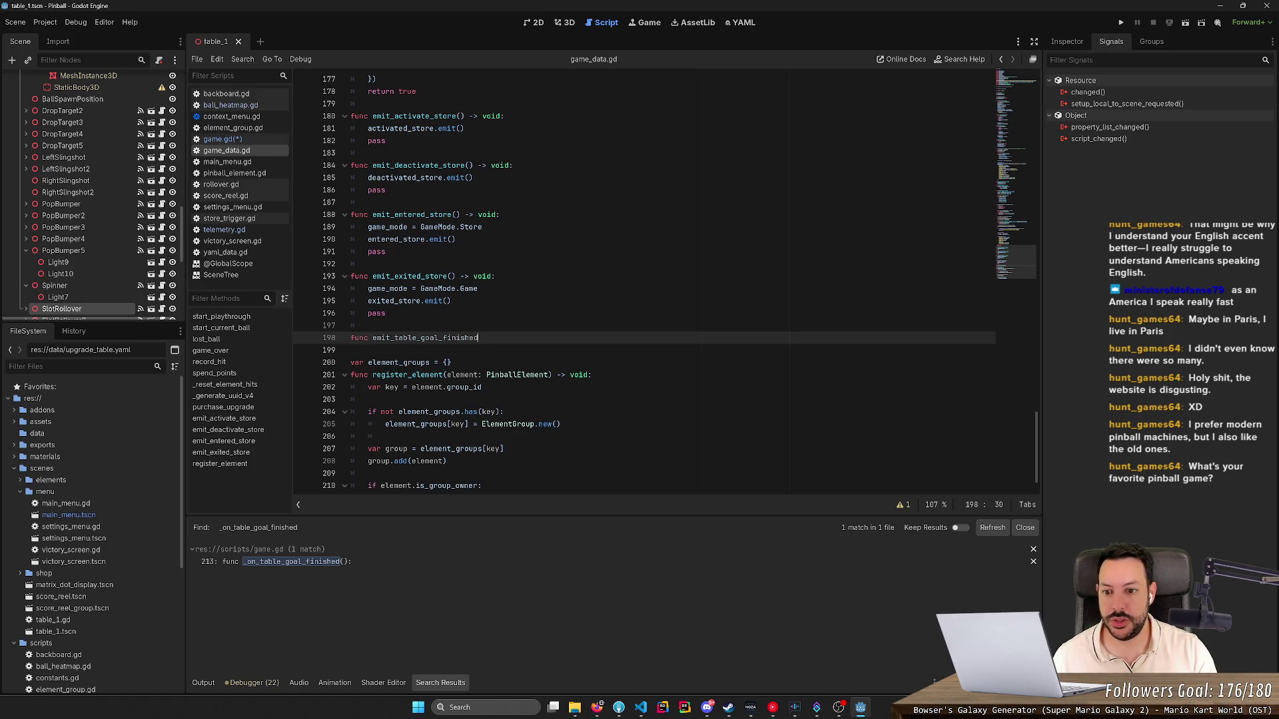
key("Return")
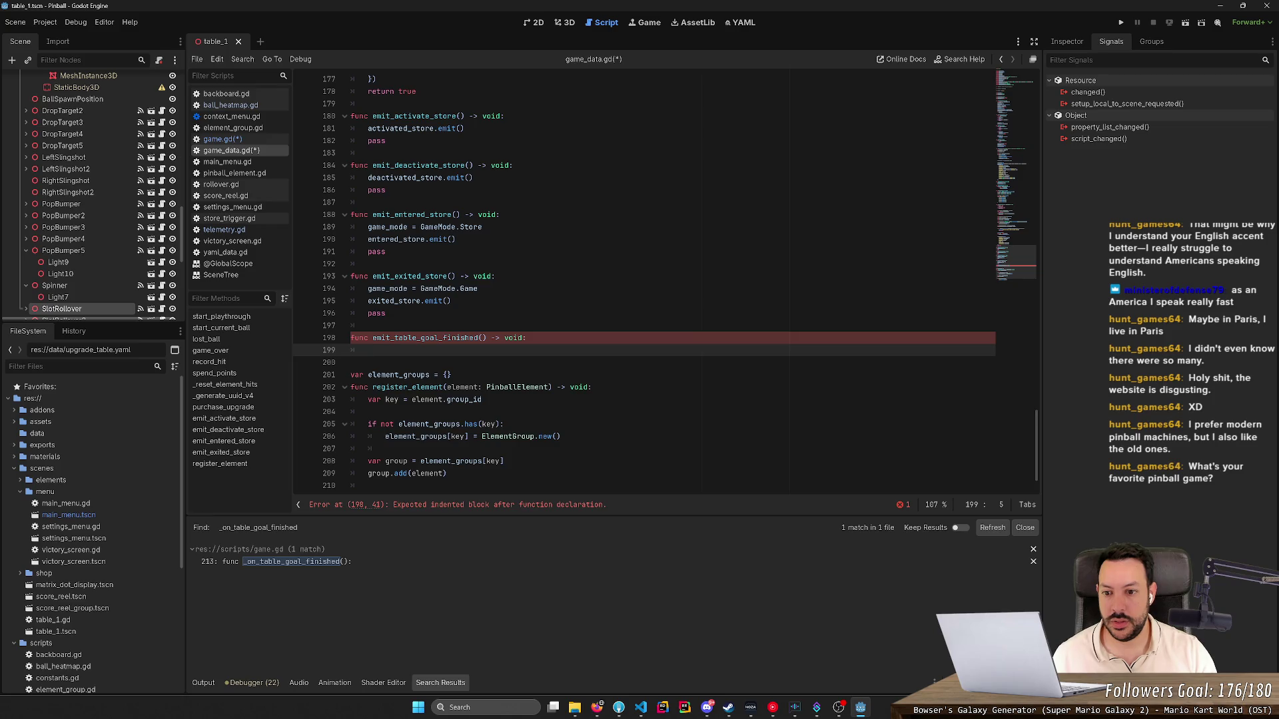
type("table_finished")
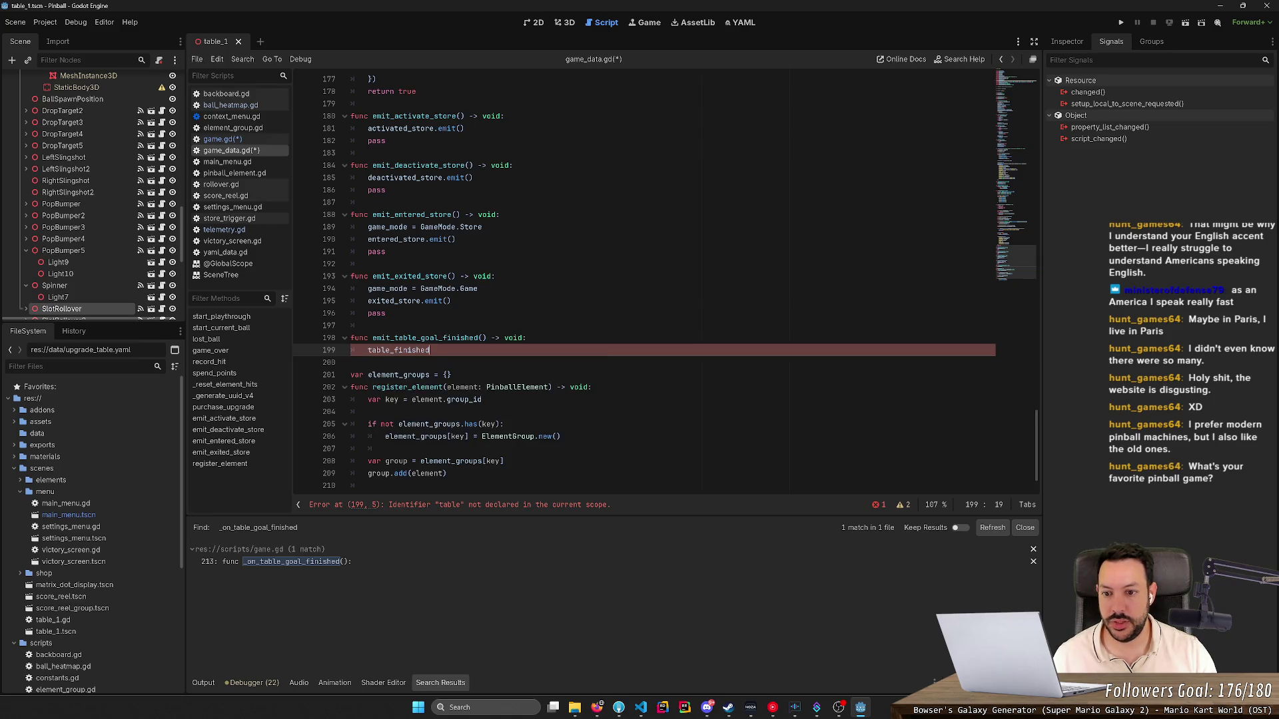
type(".emit()")
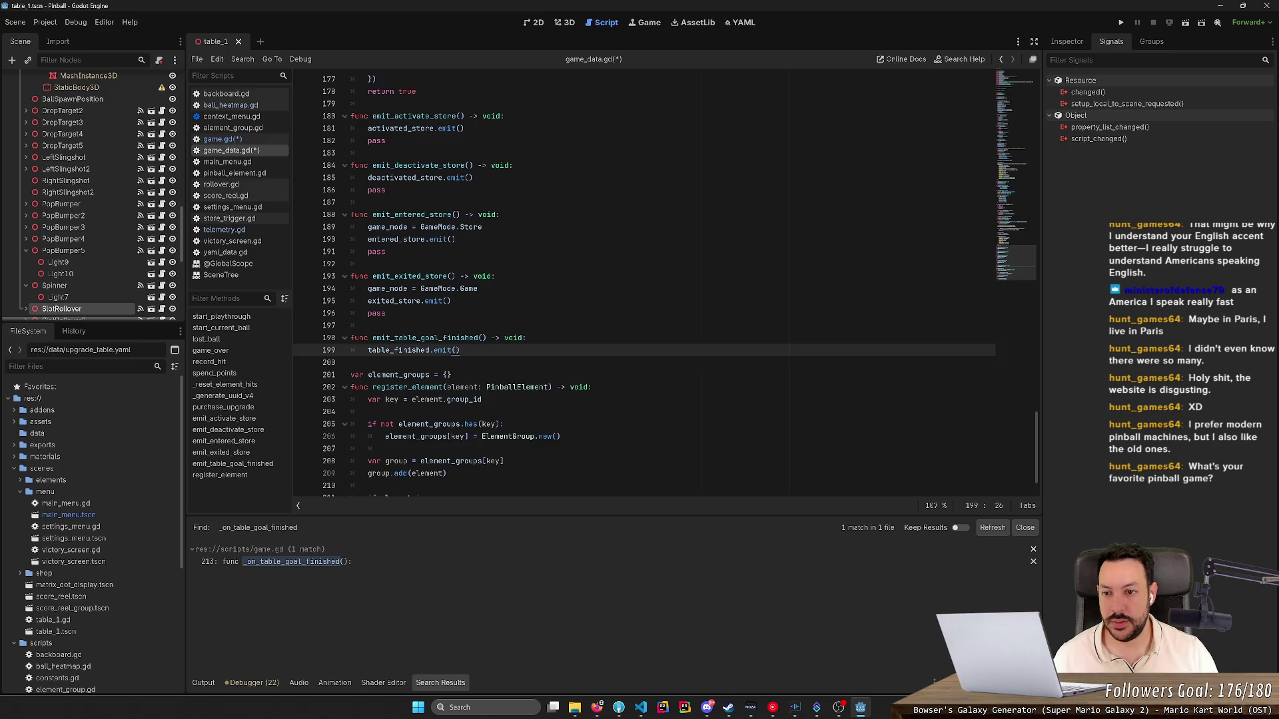
key("Return")
type("pass")
key("ctrl+s")
Step: Check the table_finished references on lines 199 and 13, then navigate back into game_over
double_click(398, 351)
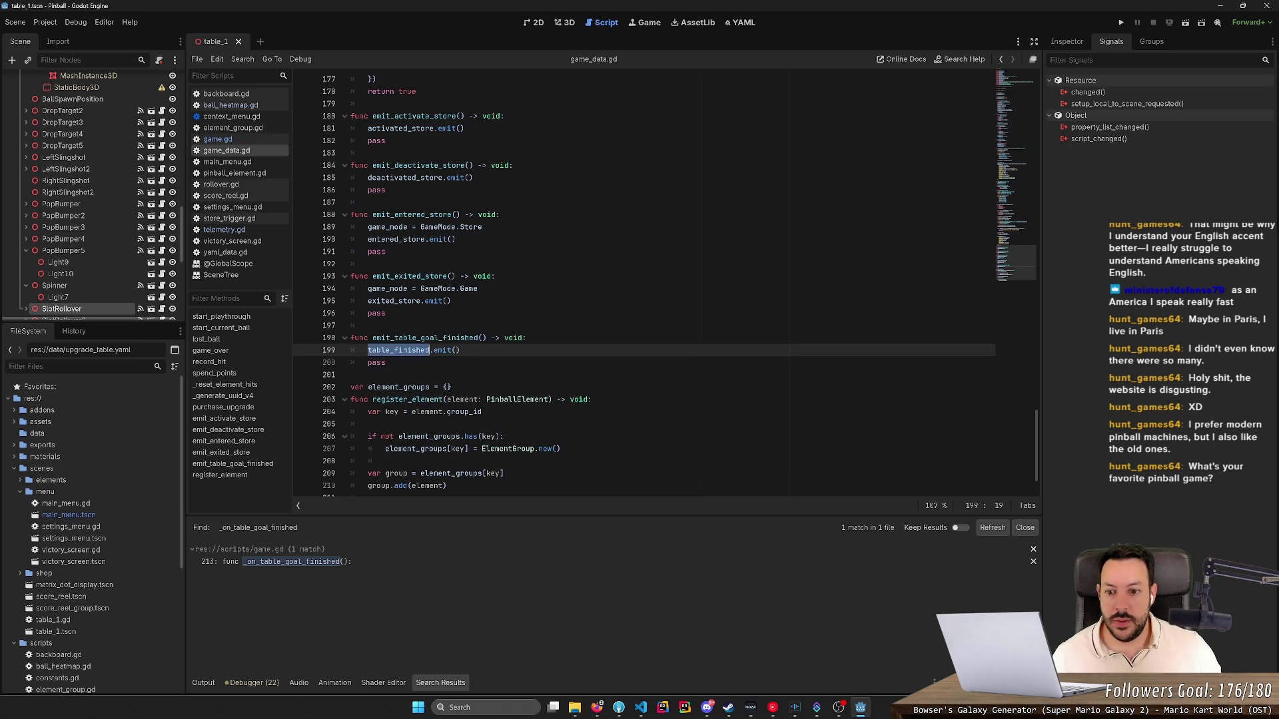
scroll(1008, 215, "up", 20)
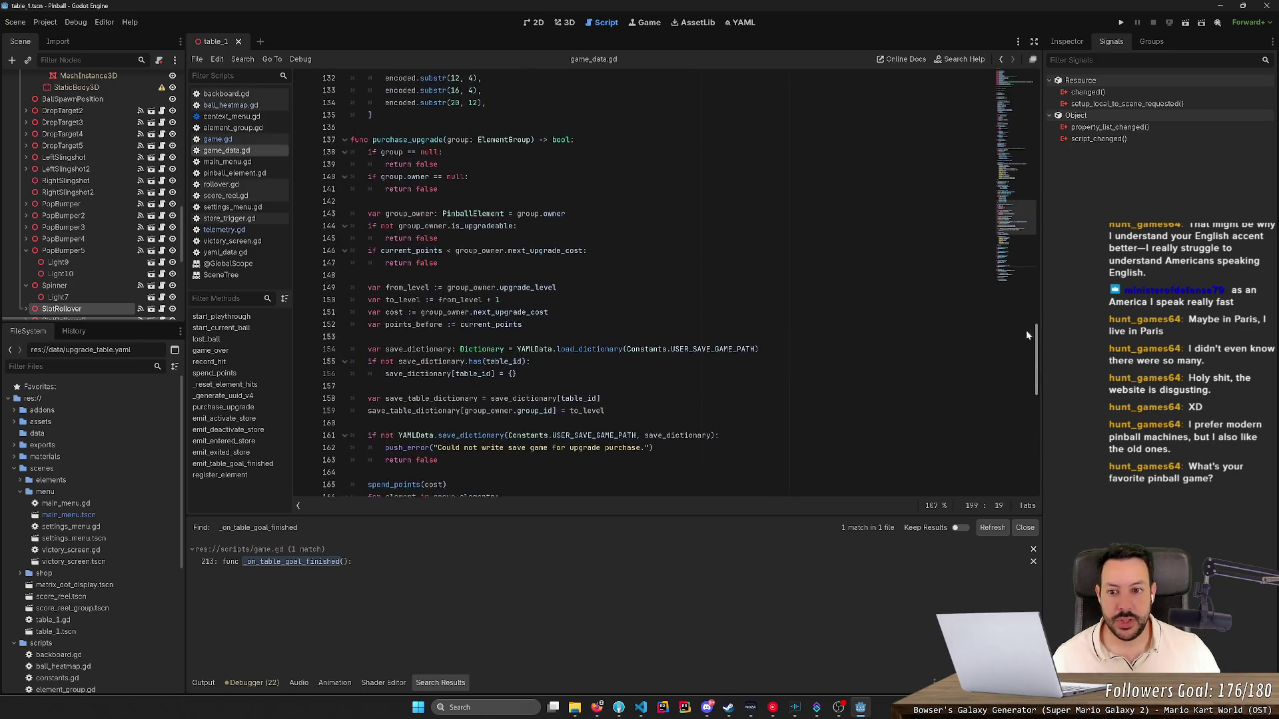
scroll(1008, 215, "up", 15)
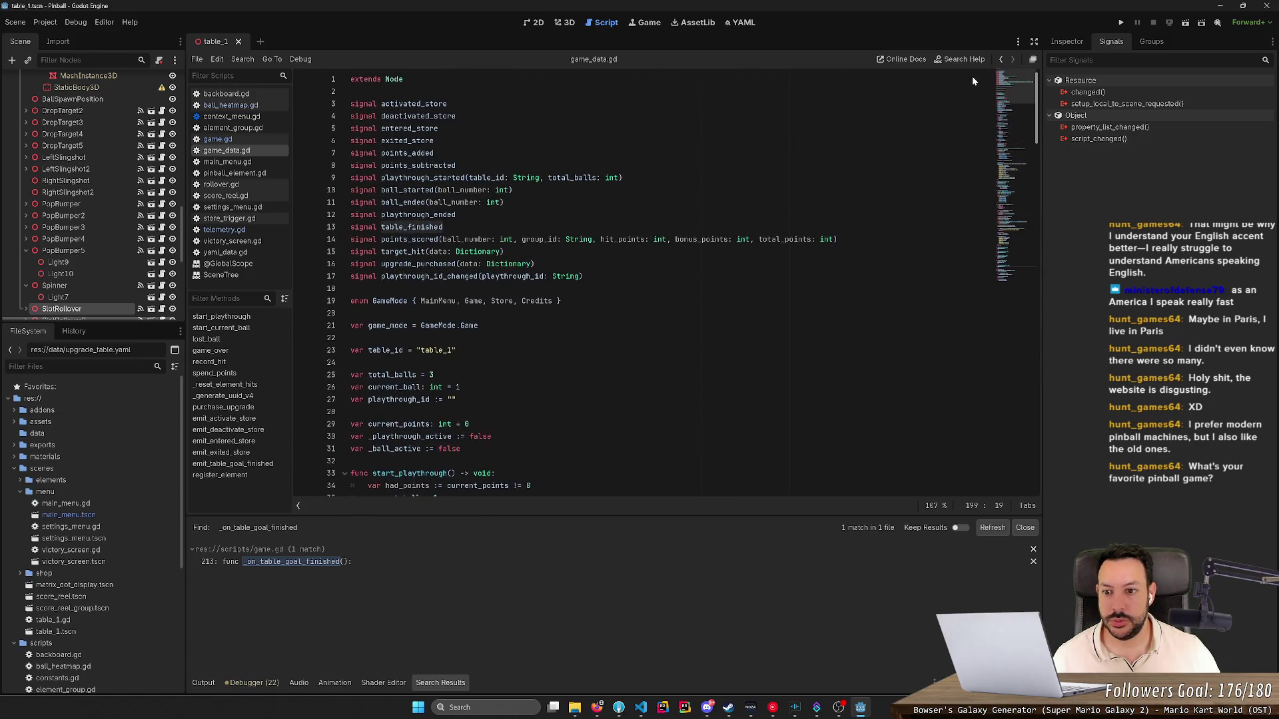
double_click(411, 227)
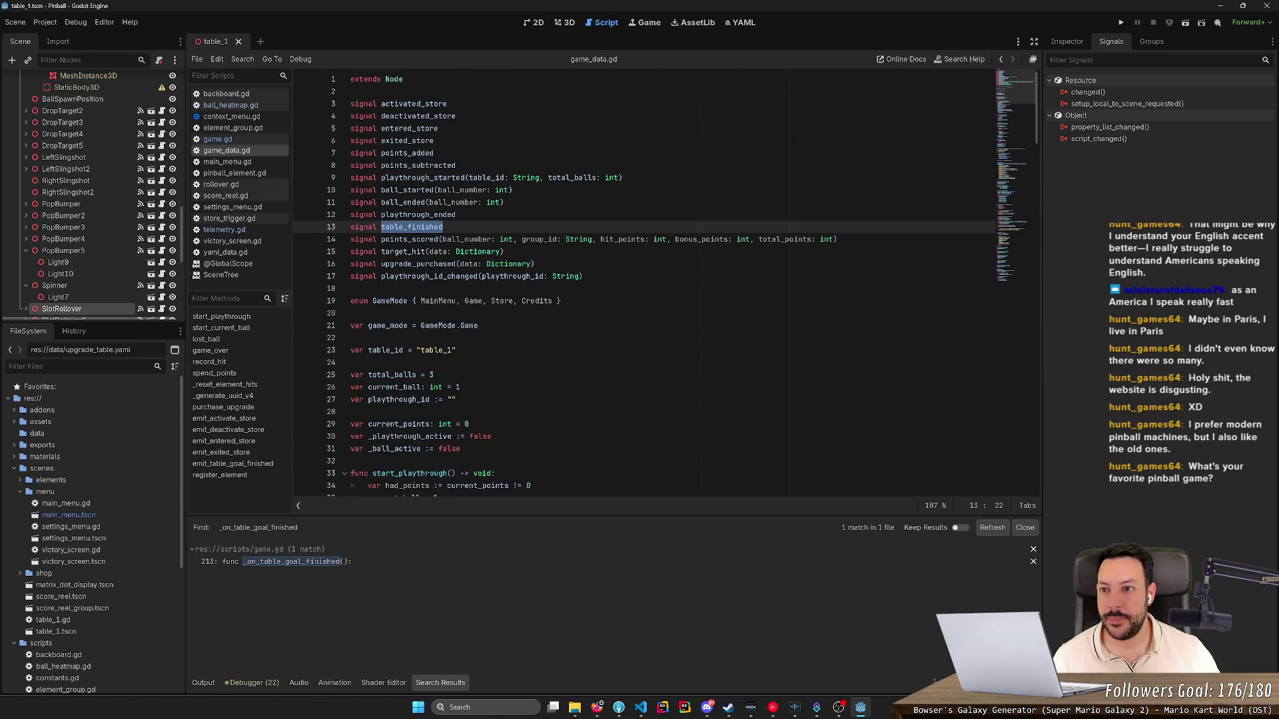
key("alt+Left")
key("alt+Left")
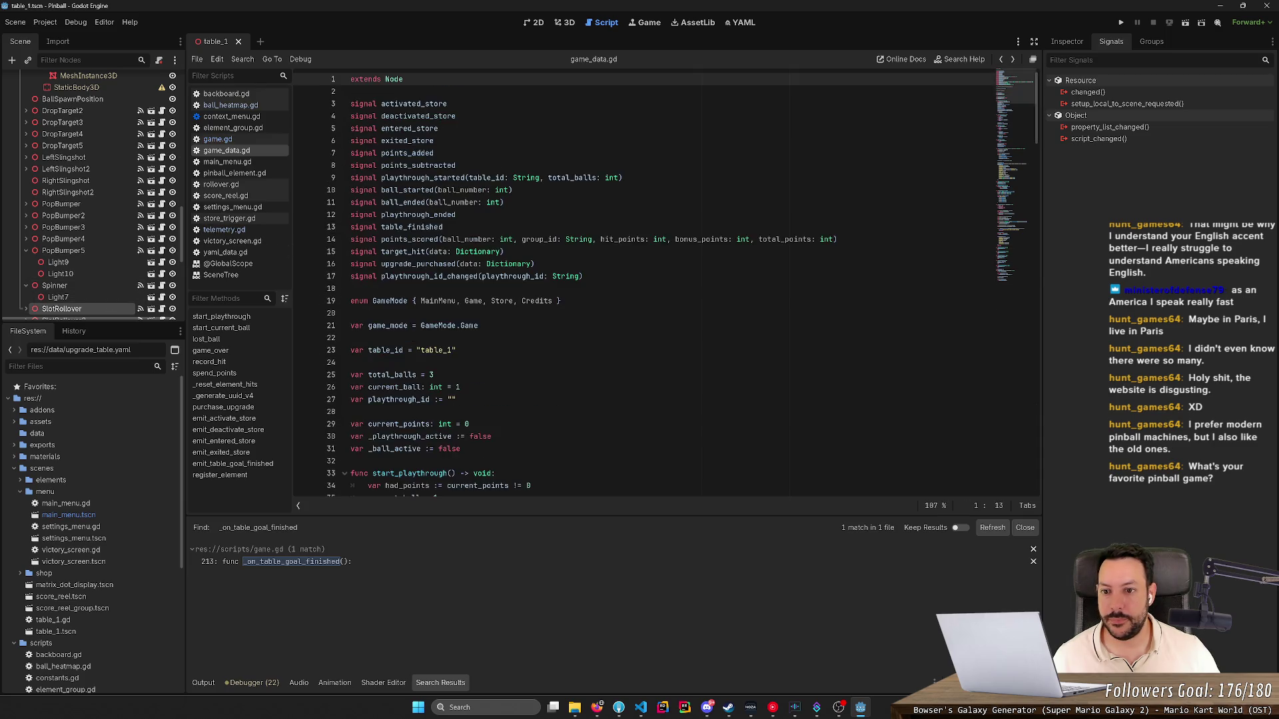
key("alt+Left")
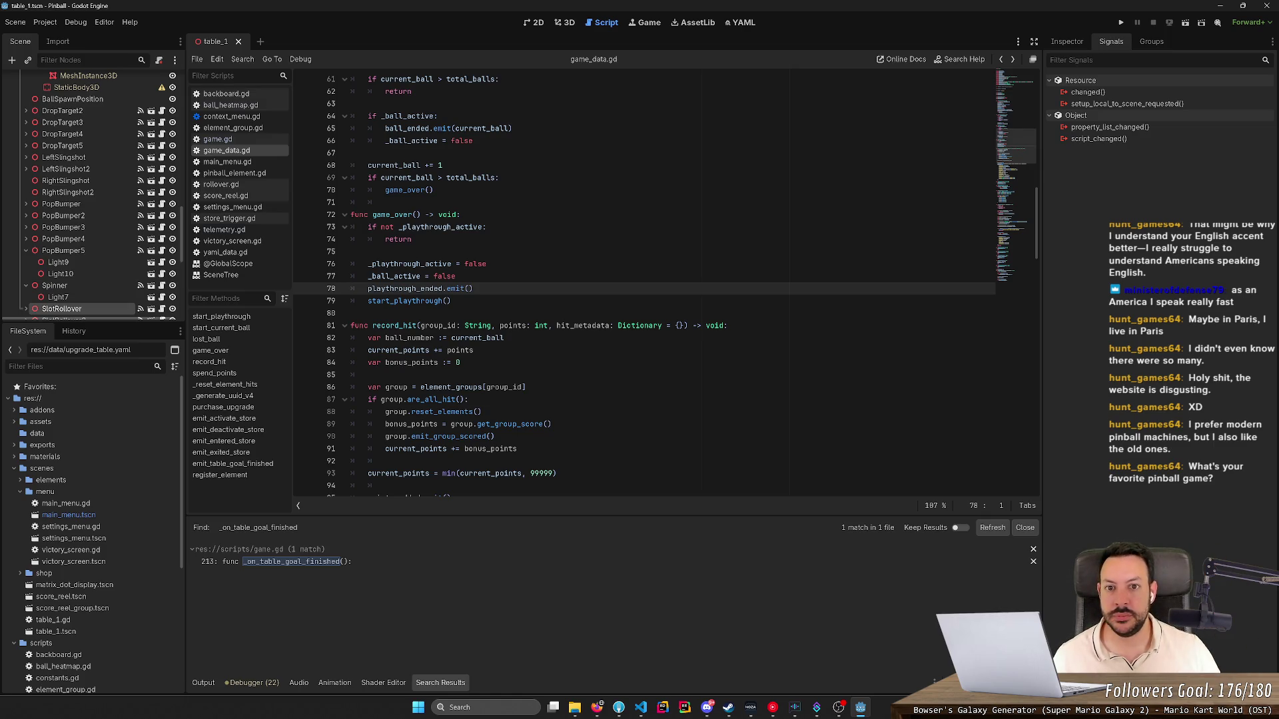
Step: Inspect the game_over function and its _playthrough_active state-reset lines in game_data.gd
double_click(391, 214)
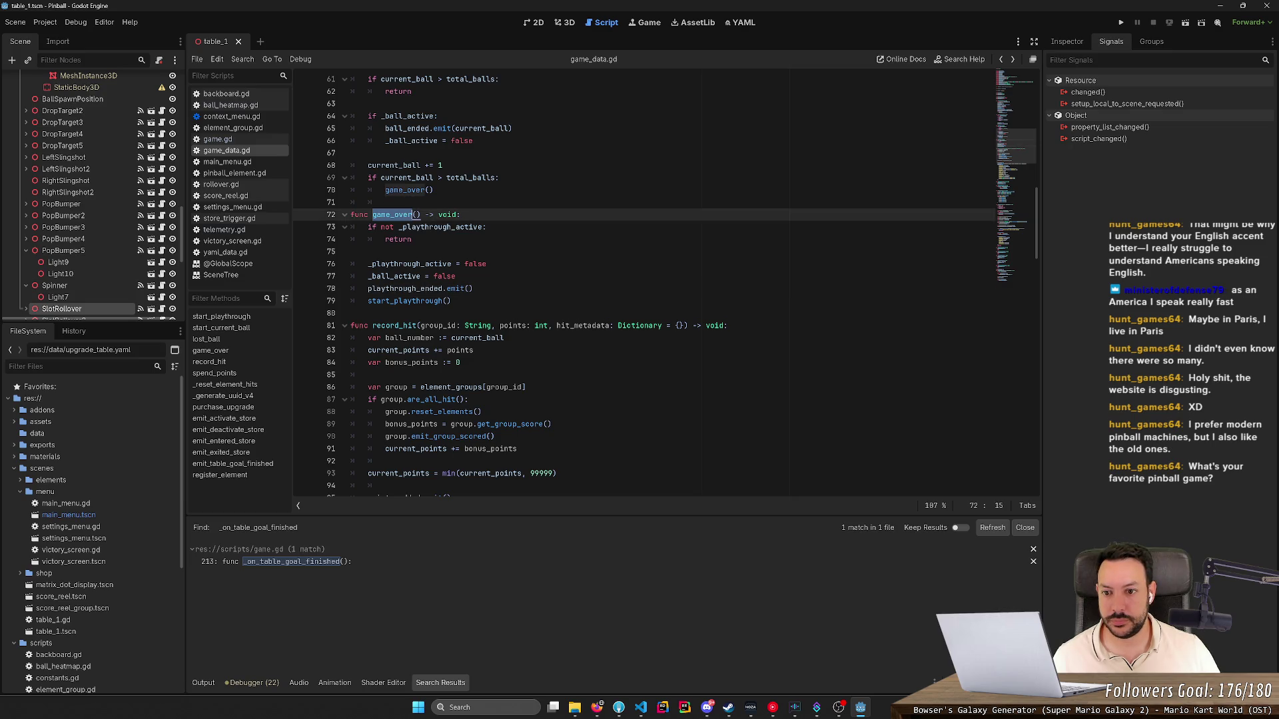
double_click(395, 276)
left_click_drag(458, 276, 367, 275)
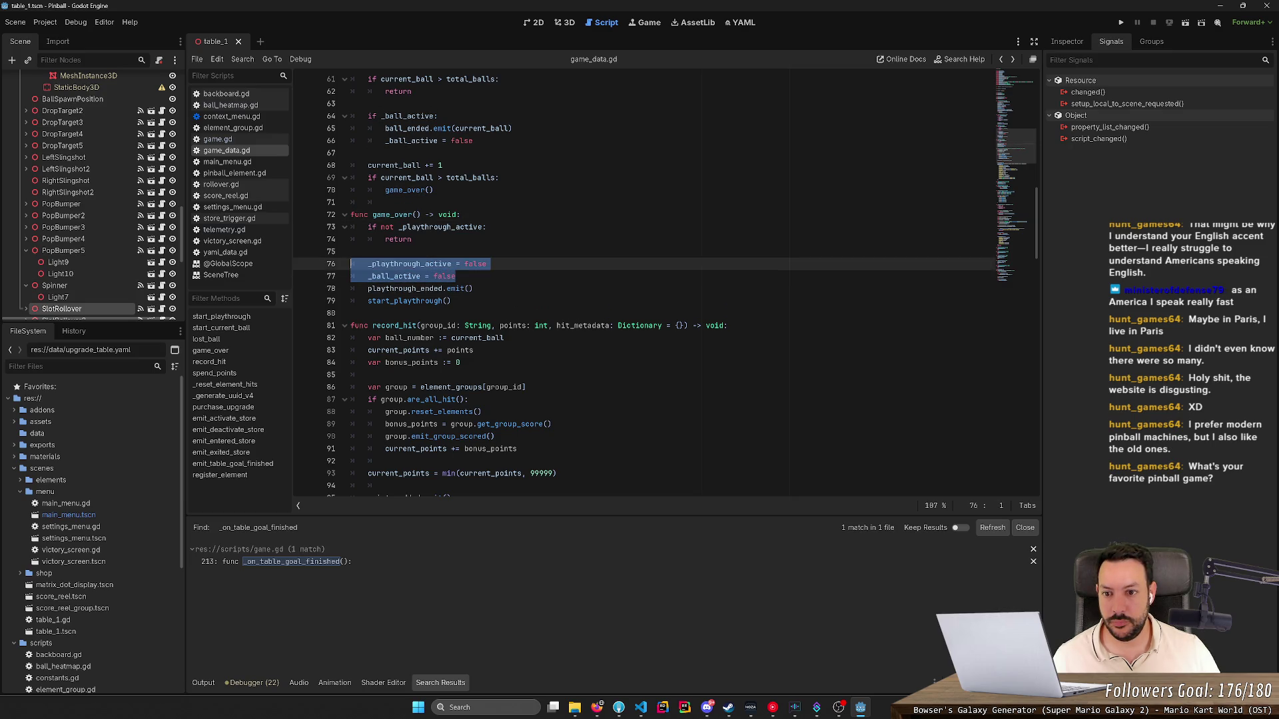
left_click(425, 264)
double_click(425, 264)
scroll(425, 264, "up", 1)
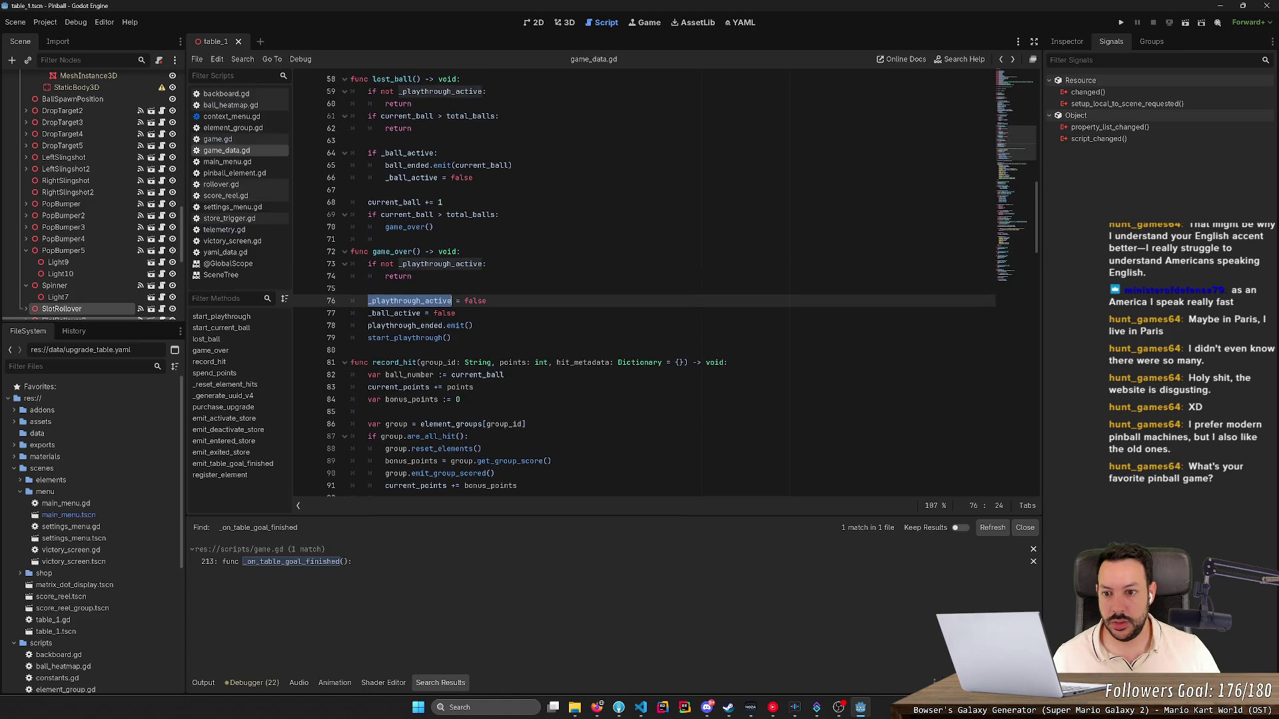
double_click(387, 264)
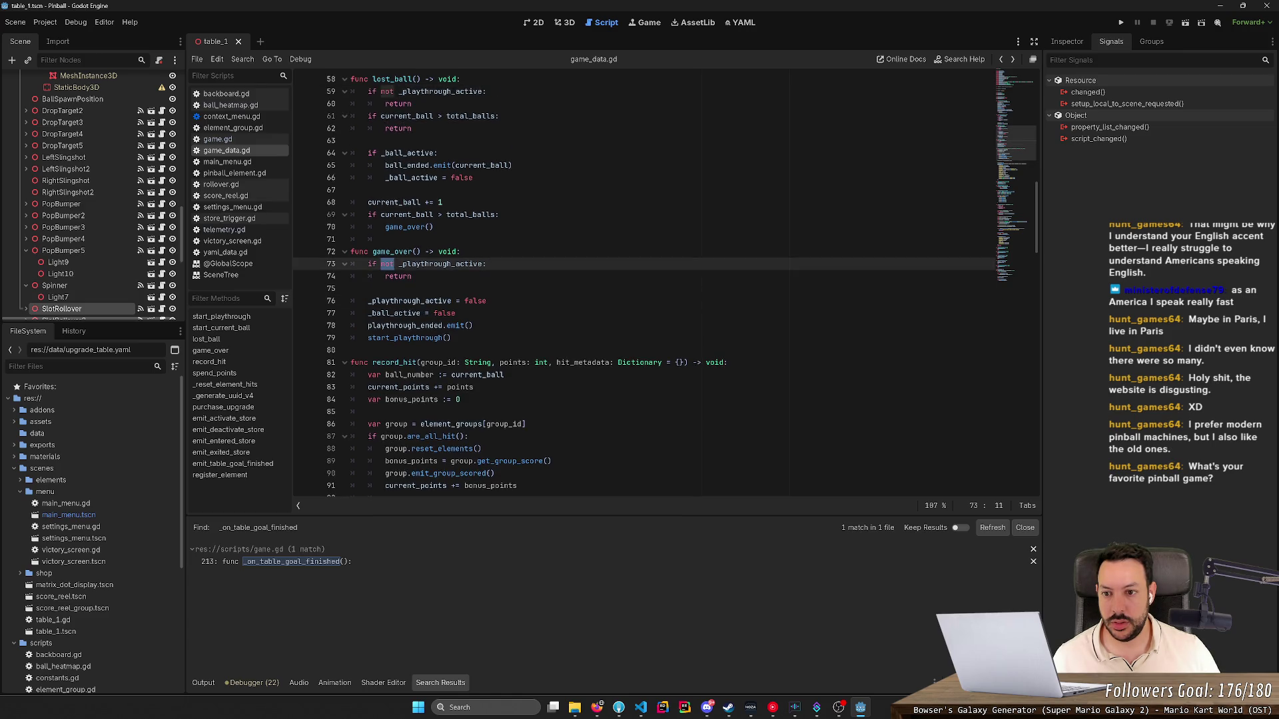
double_click(392, 252)
right_click(394, 254)
key("Escape")
scroll(394, 255, "up", 5)
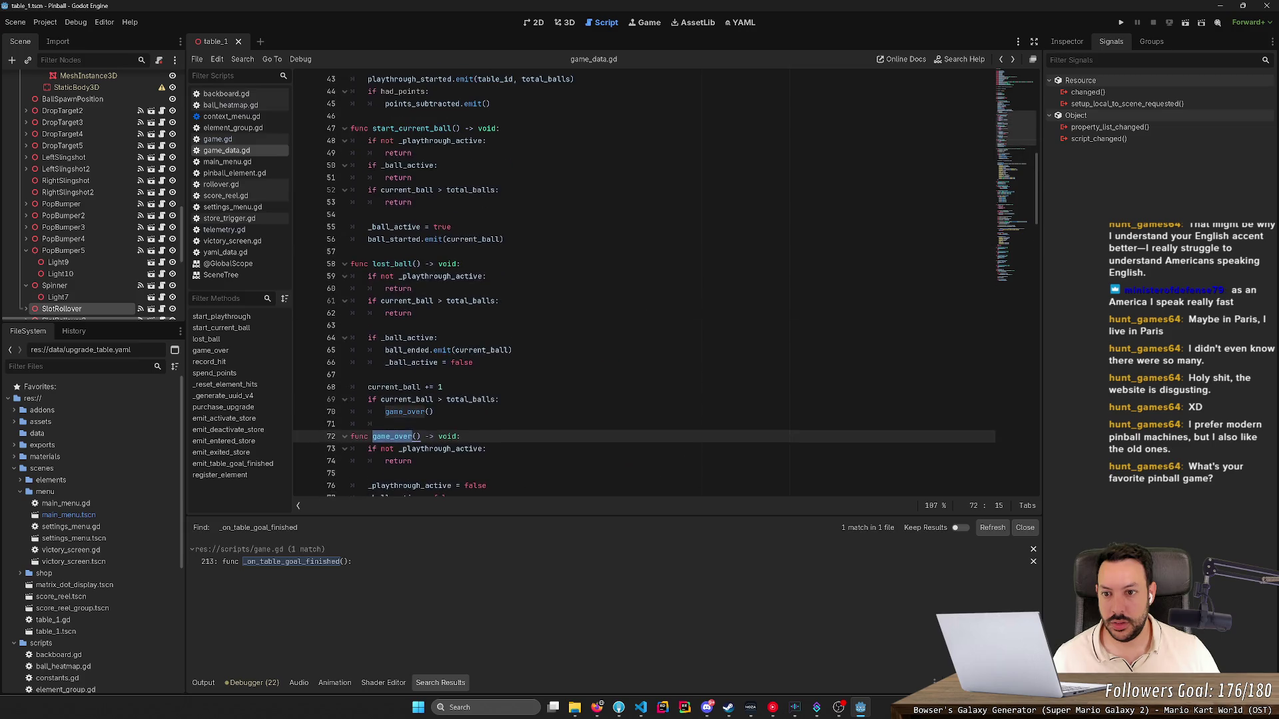
scroll(466, 327, "down", 2)
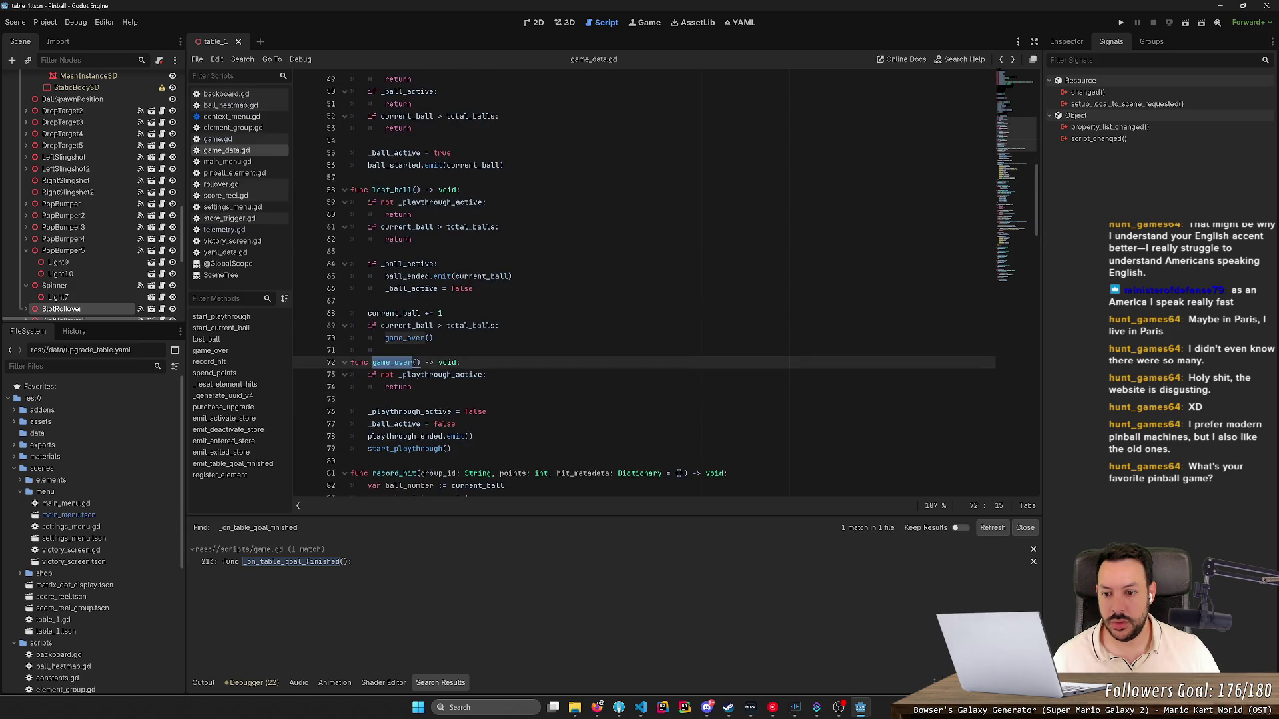
Step: Search the project for game_over (5 matches, 2 files) and inspect the line 70 call
key("ctrl+shift+f")
key("Return")
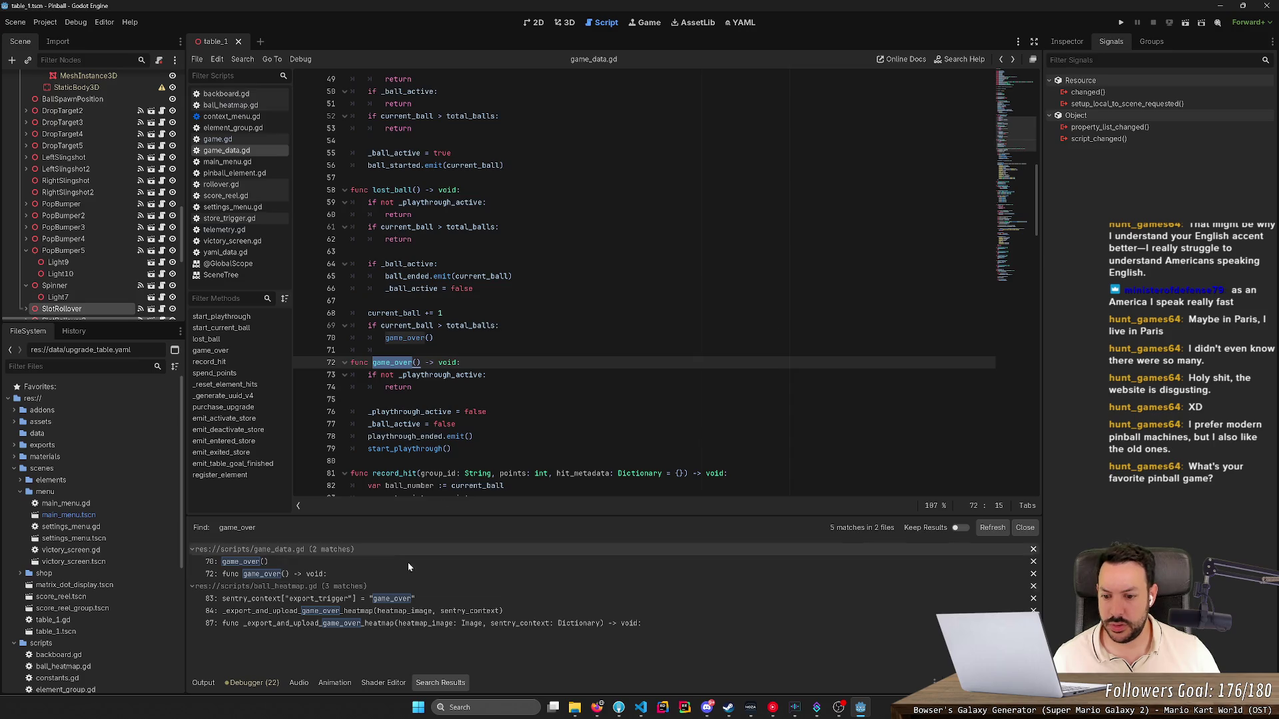
left_click(332, 563)
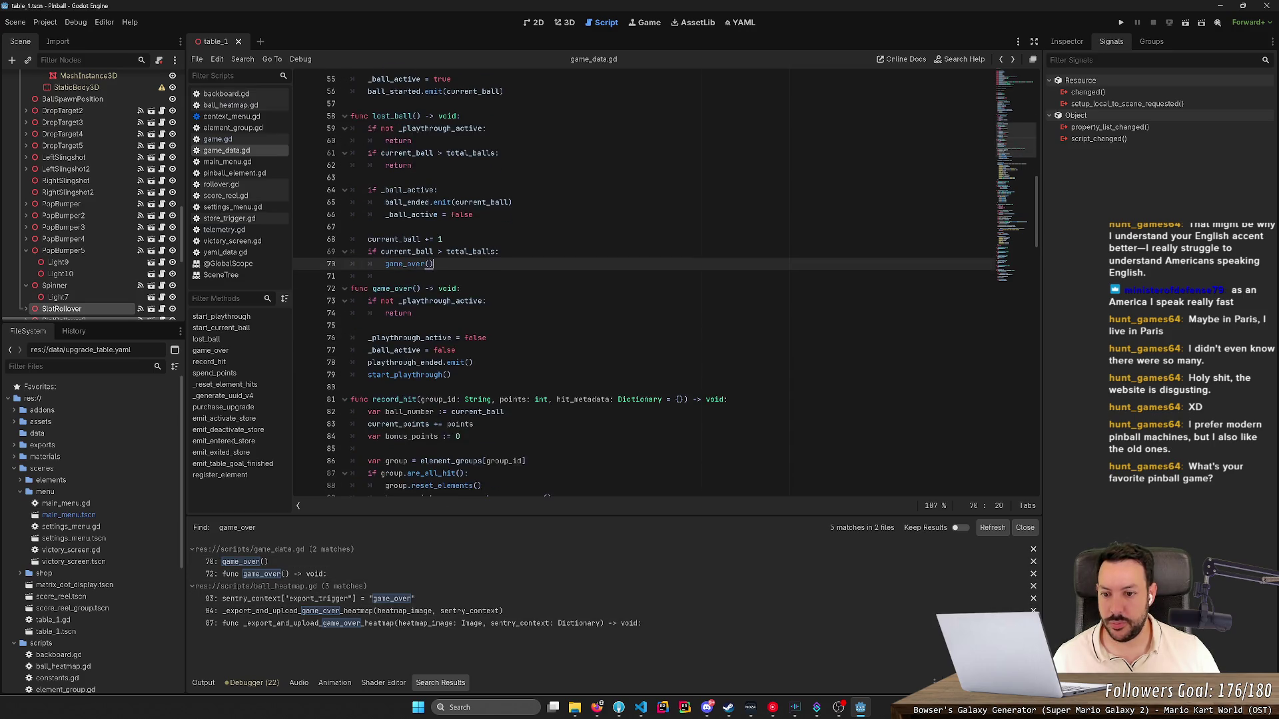
left_click(405, 363)
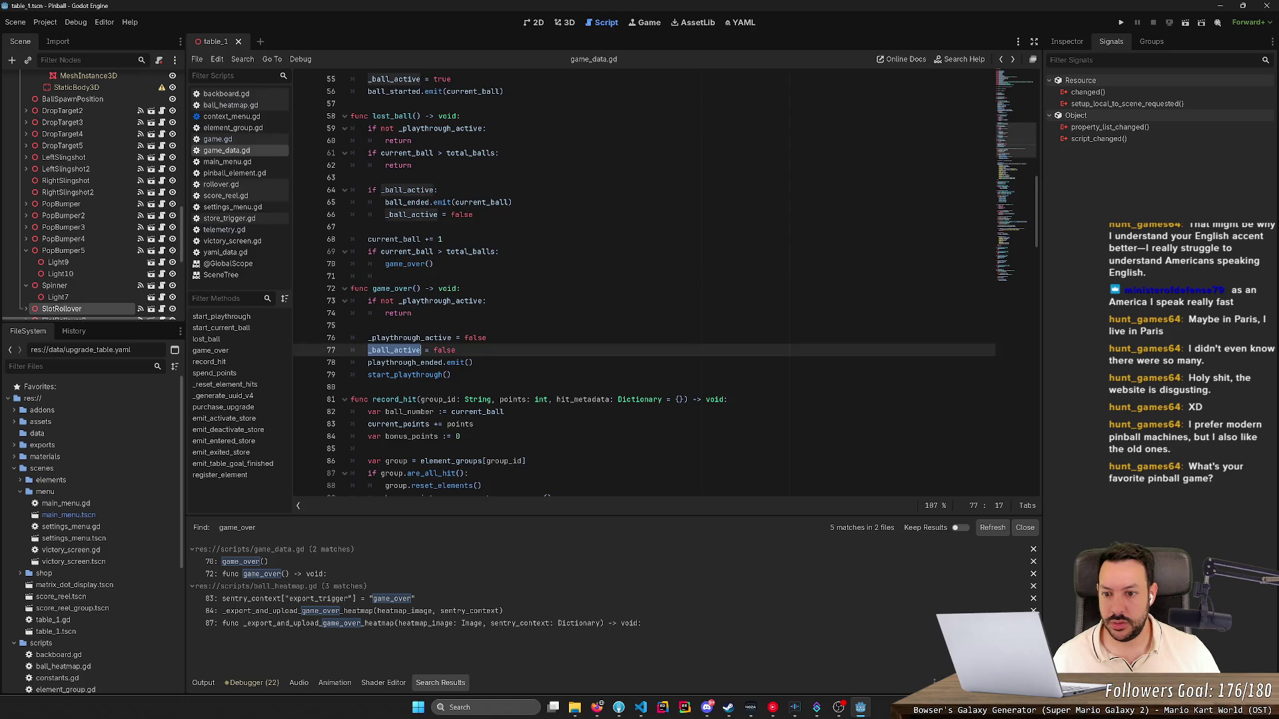
double_click(405, 362)
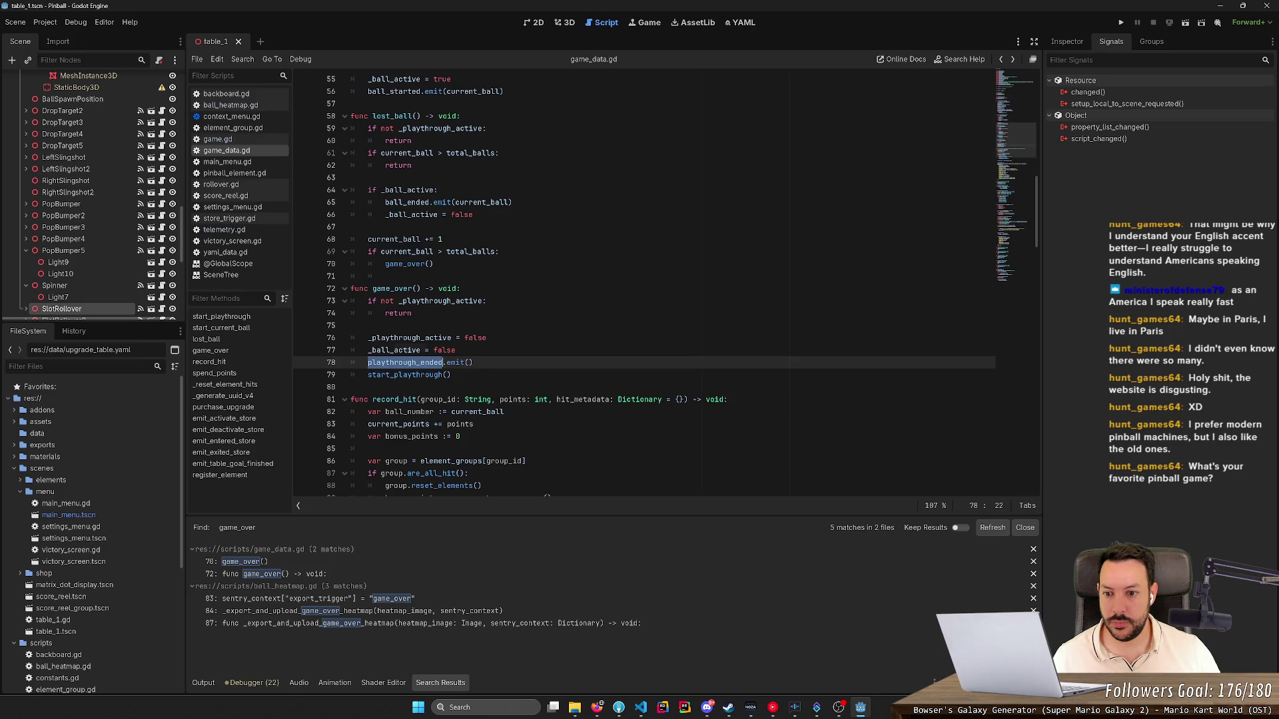
key("Up")
key("End")
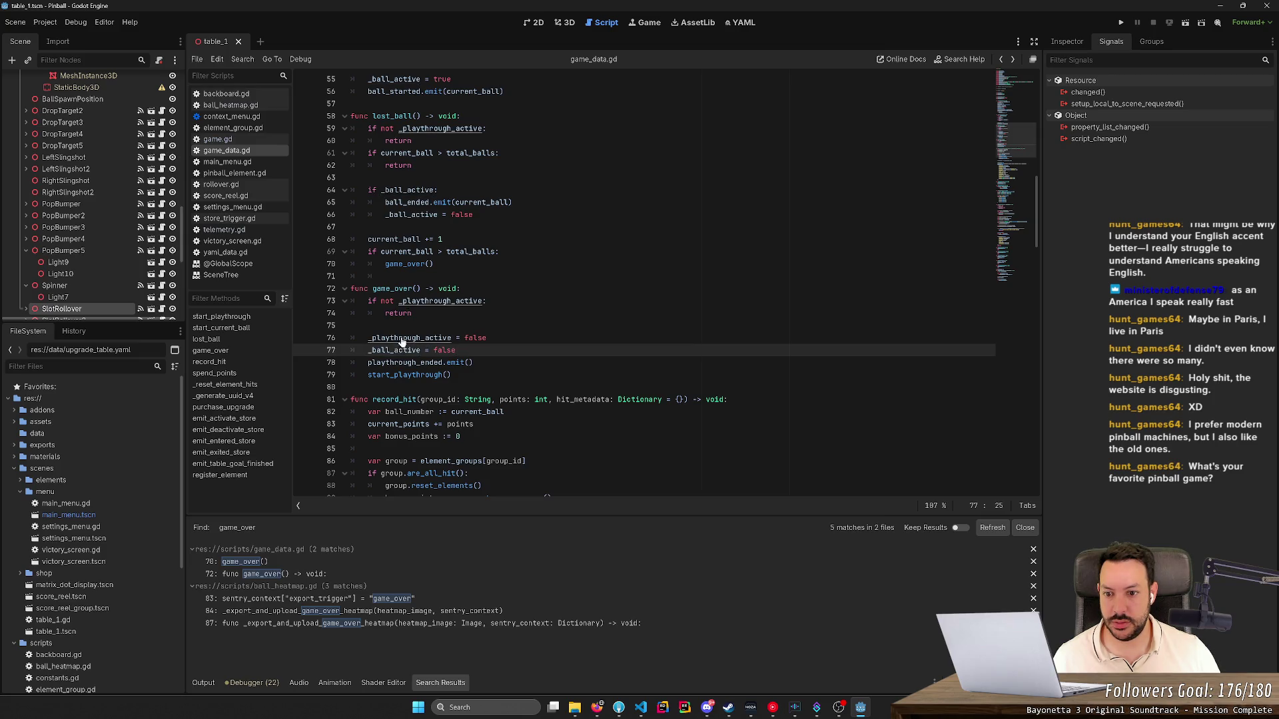
Step: Search for _playthrough_active, finding 6 matches, and inspect its uses on lines 48 and 73
double_click(402, 338)
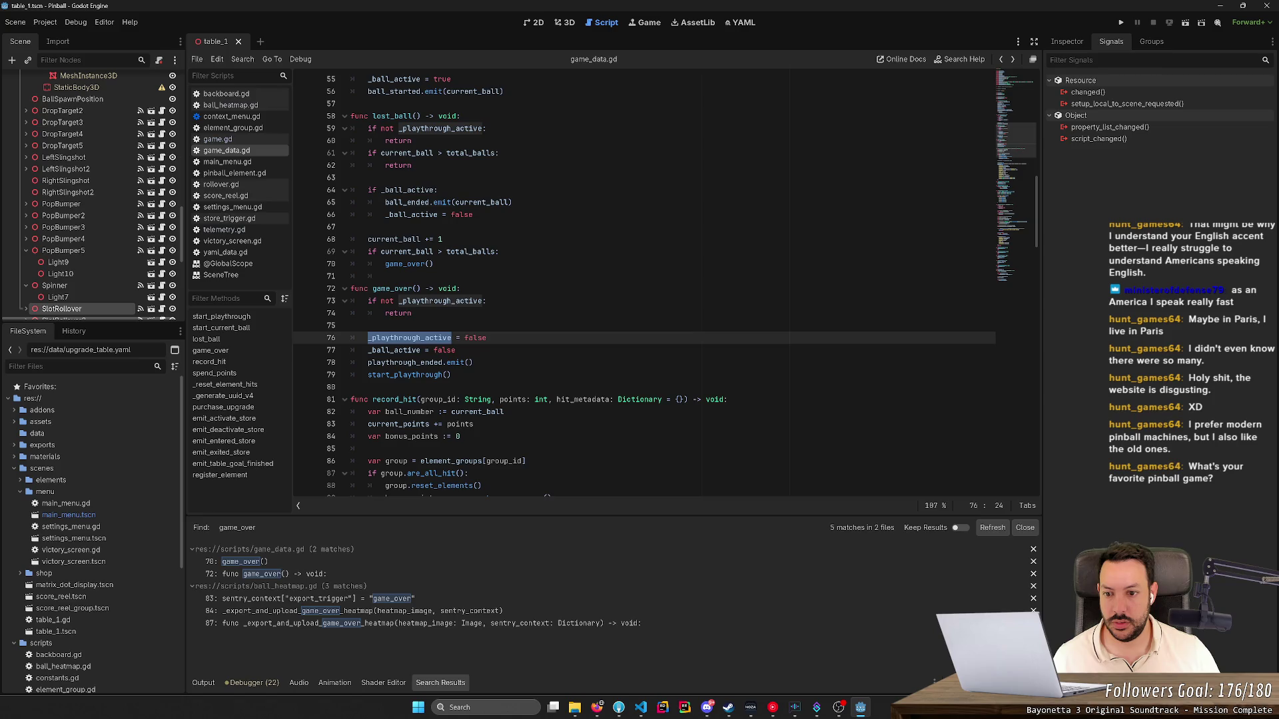
key("ctrl+shift+f")
key("Return")
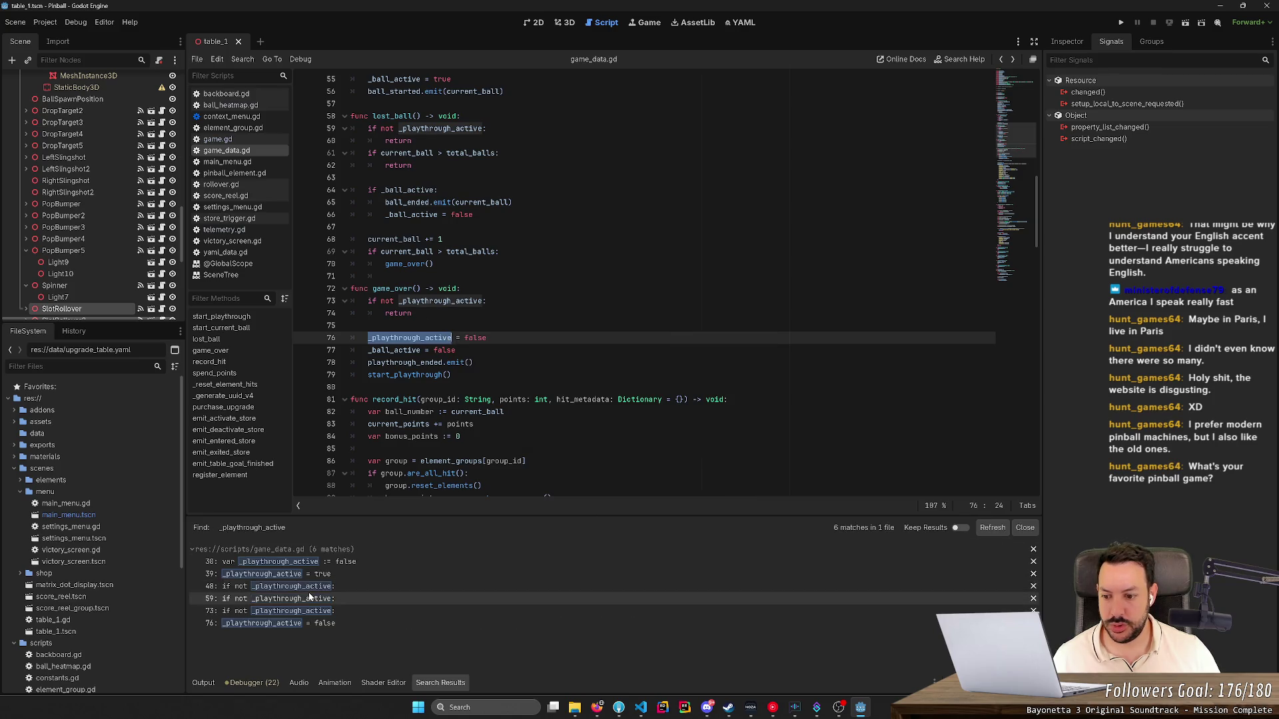
left_click(309, 586)
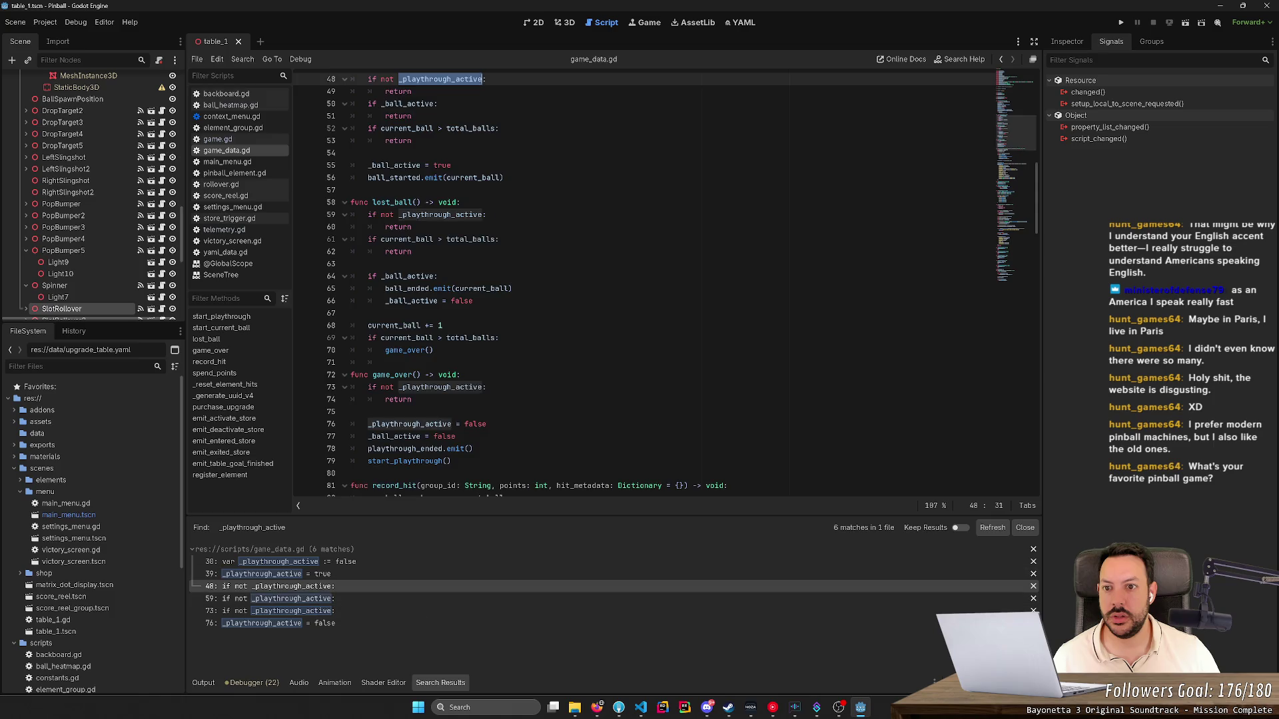
left_click(319, 611)
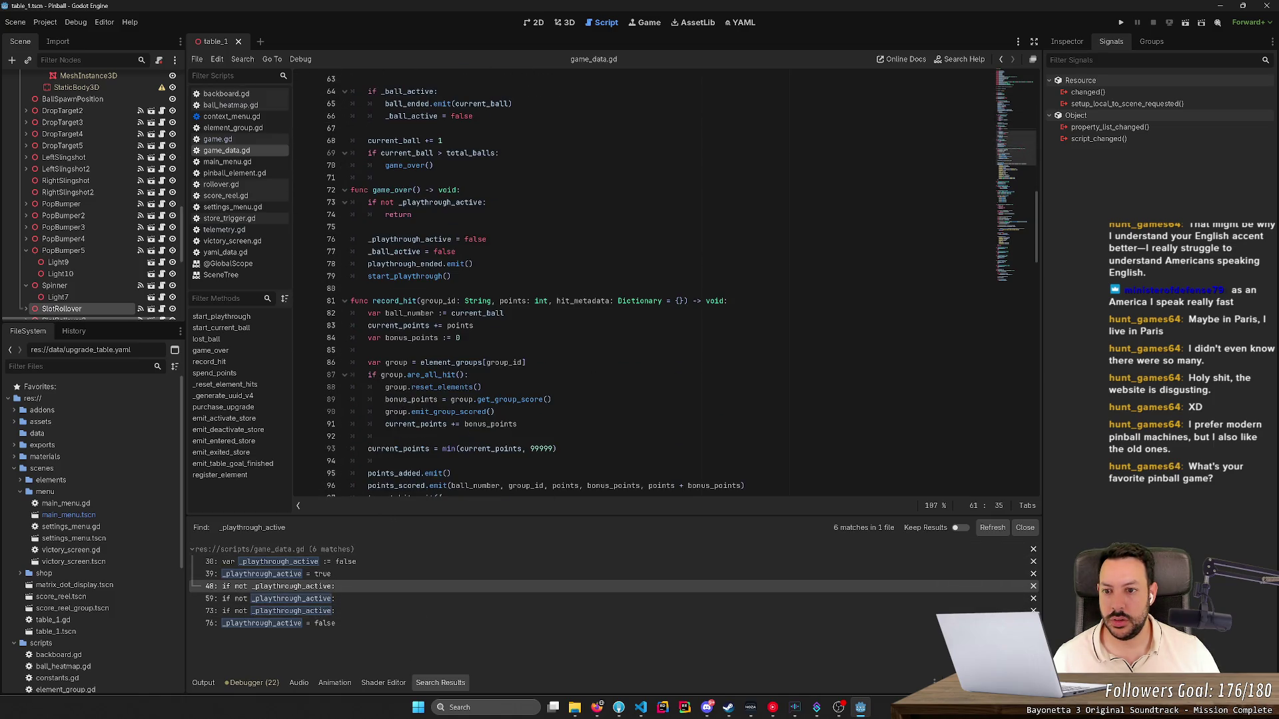
scroll(666, 287, "down", 20)
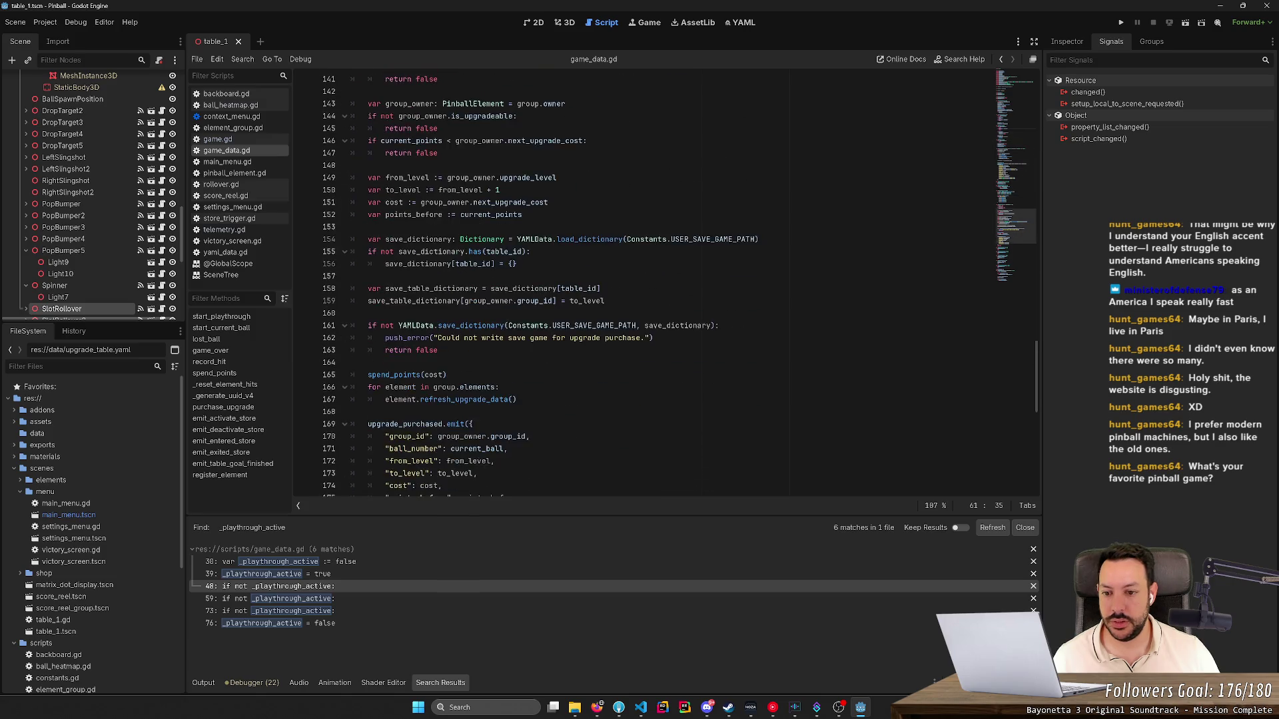
scroll(666, 286, "down", 10)
scroll(666, 286, "up", 20)
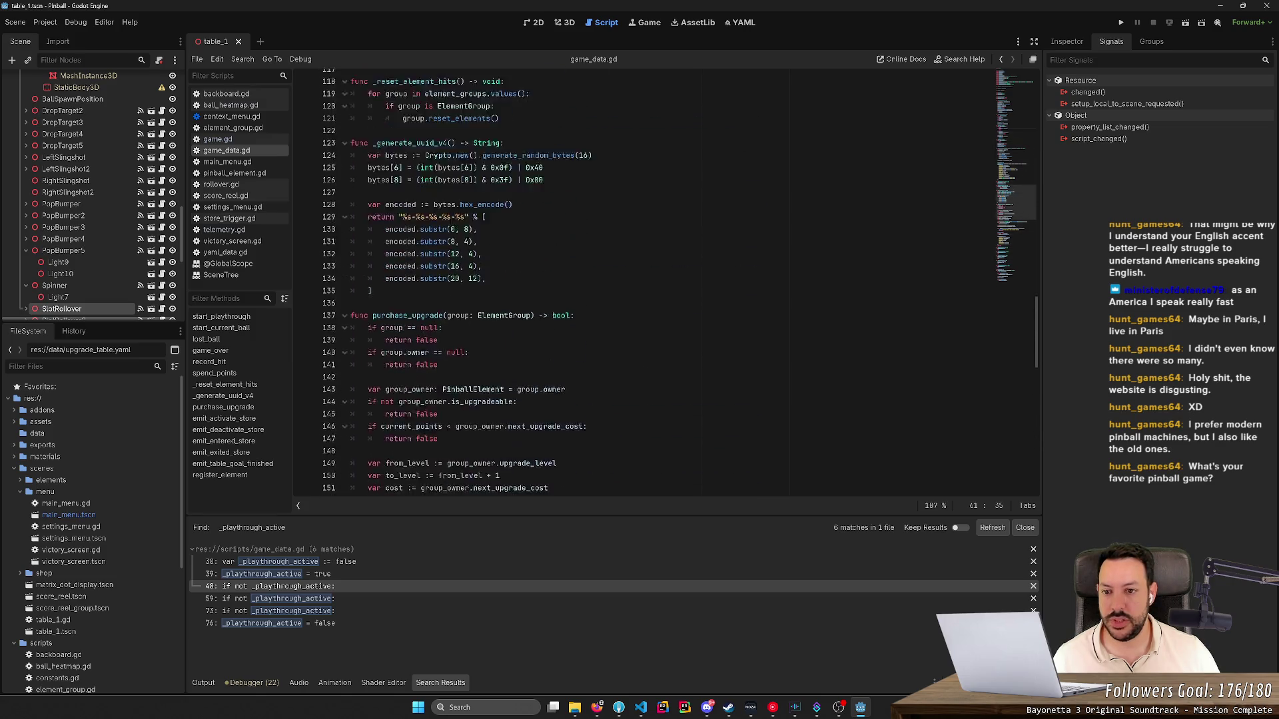
scroll(666, 286, "up", 20)
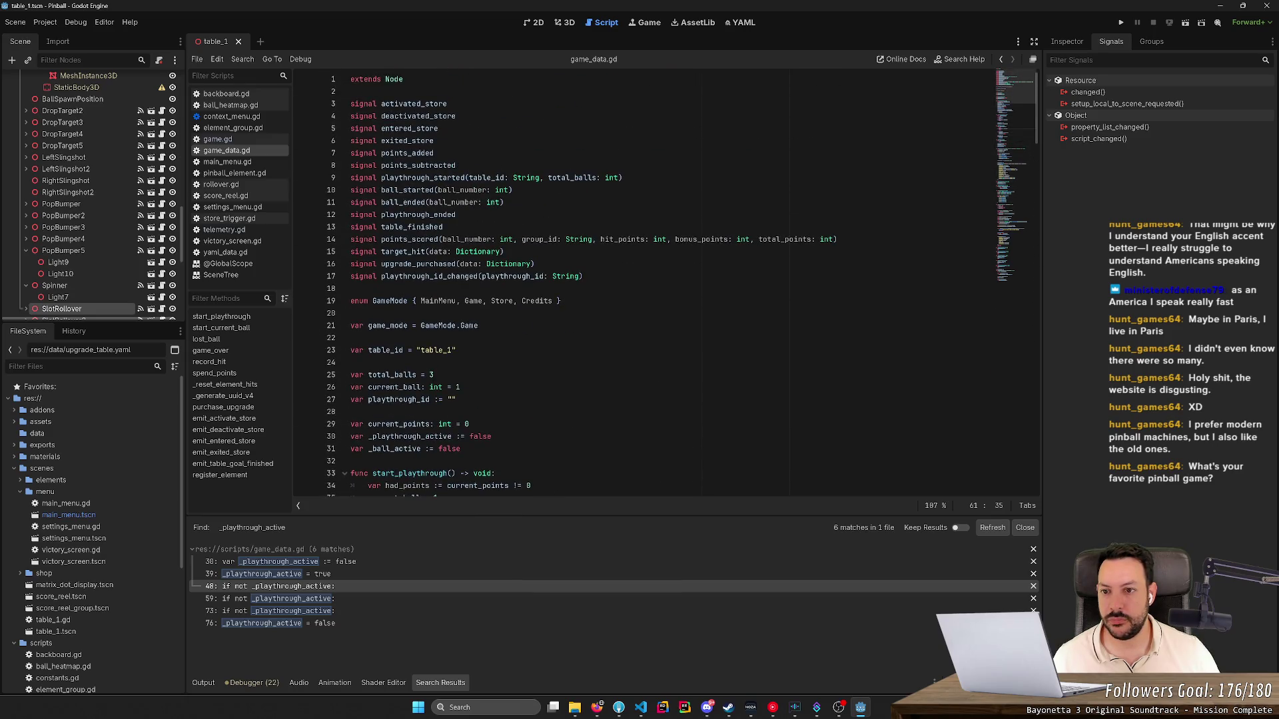
Step: Search the project for playthrough_ended and open telemetry.gd from the results
double_click(418, 214)
key("ctrl+shift+f")
key("Return")
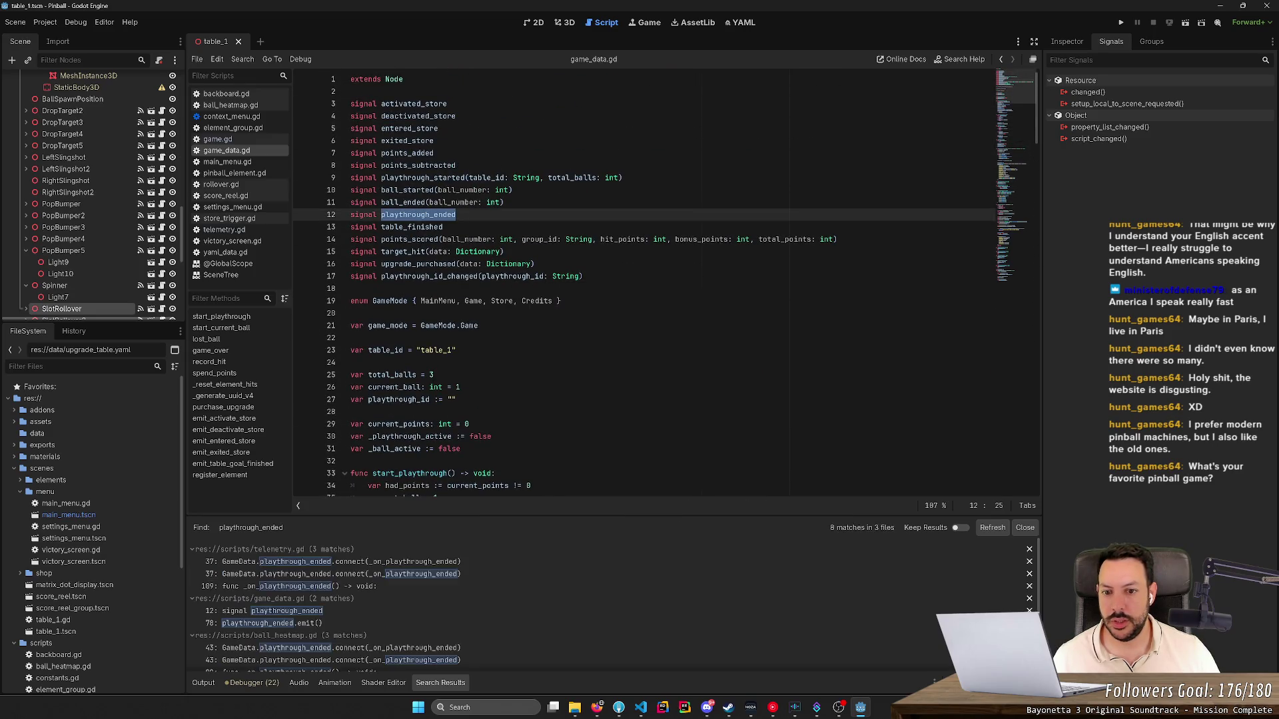
left_click(358, 564)
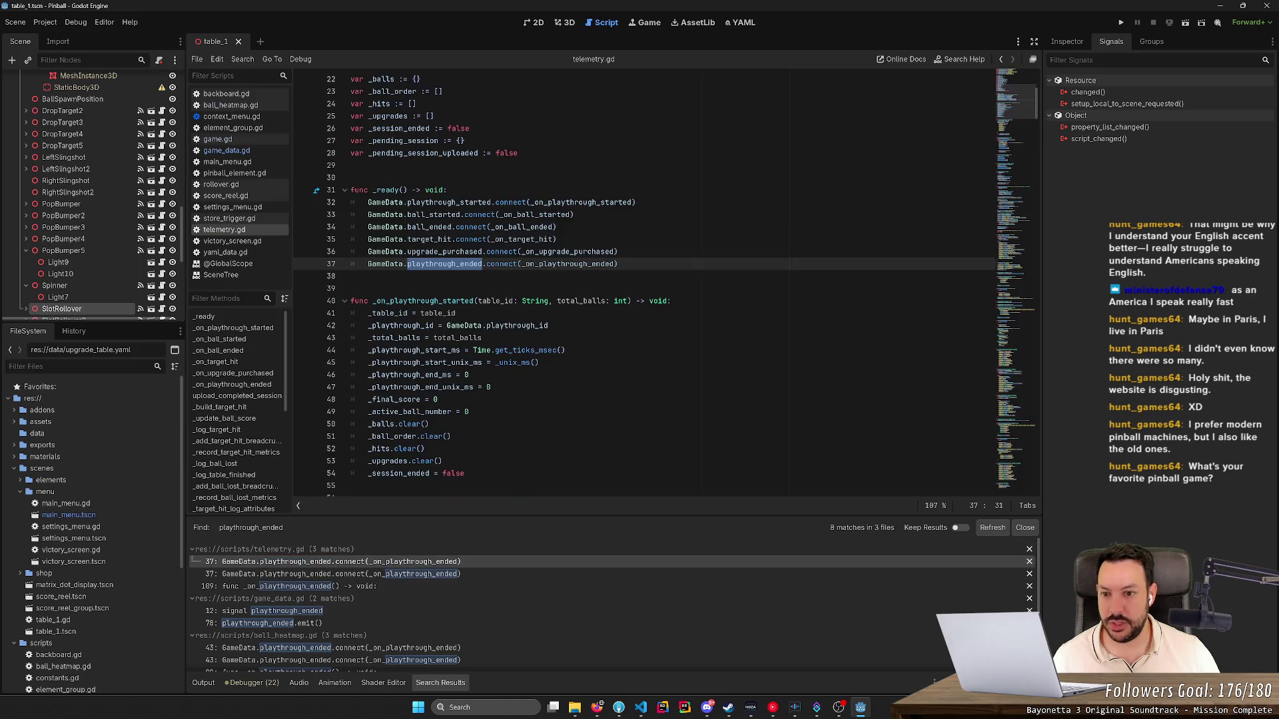
Step: Add GameData.table_finished.connect(_on_table_finished) below the playthrough_ended connection
key("End")
key("Return")
type("GameDa")
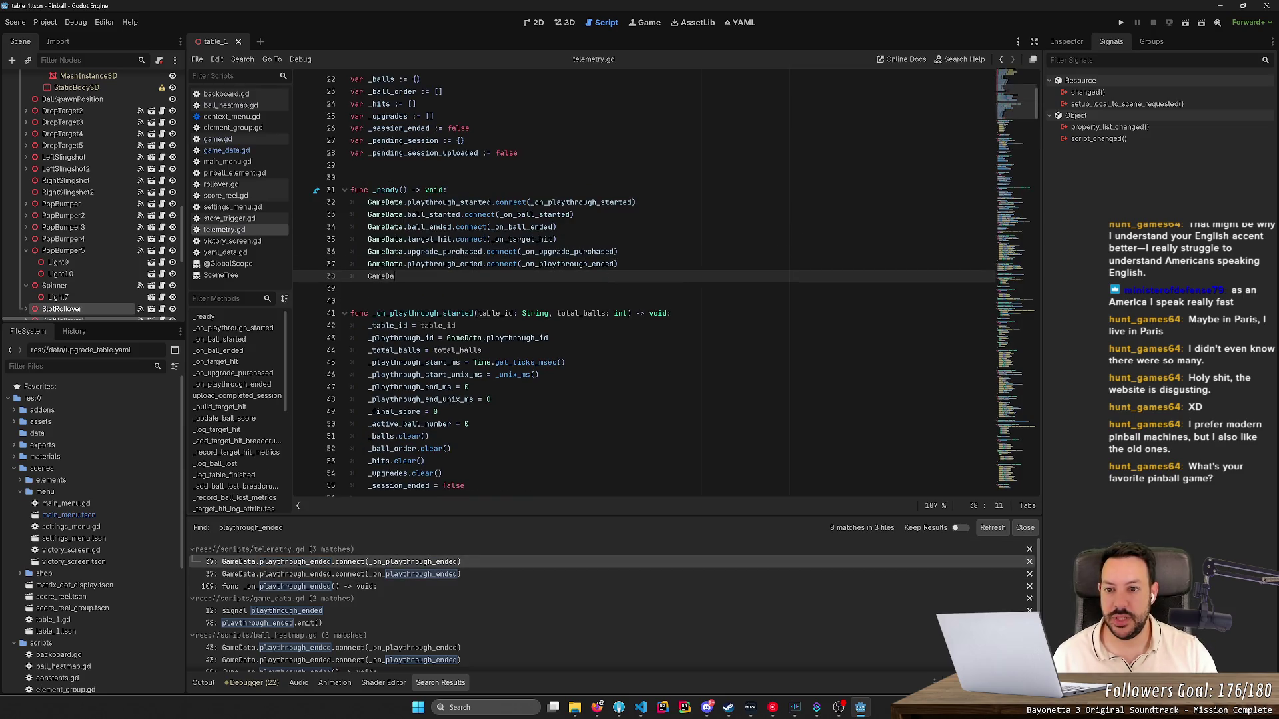
type("ta.table")
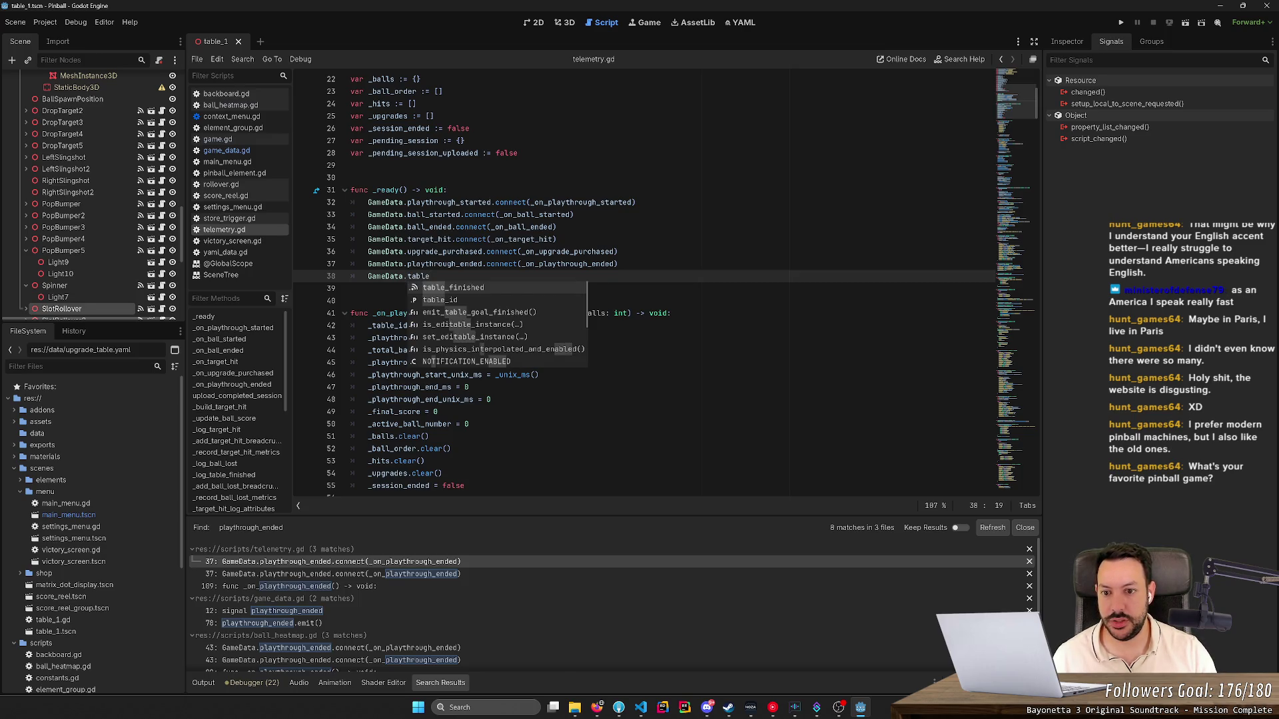
key("Return")
type("connec")
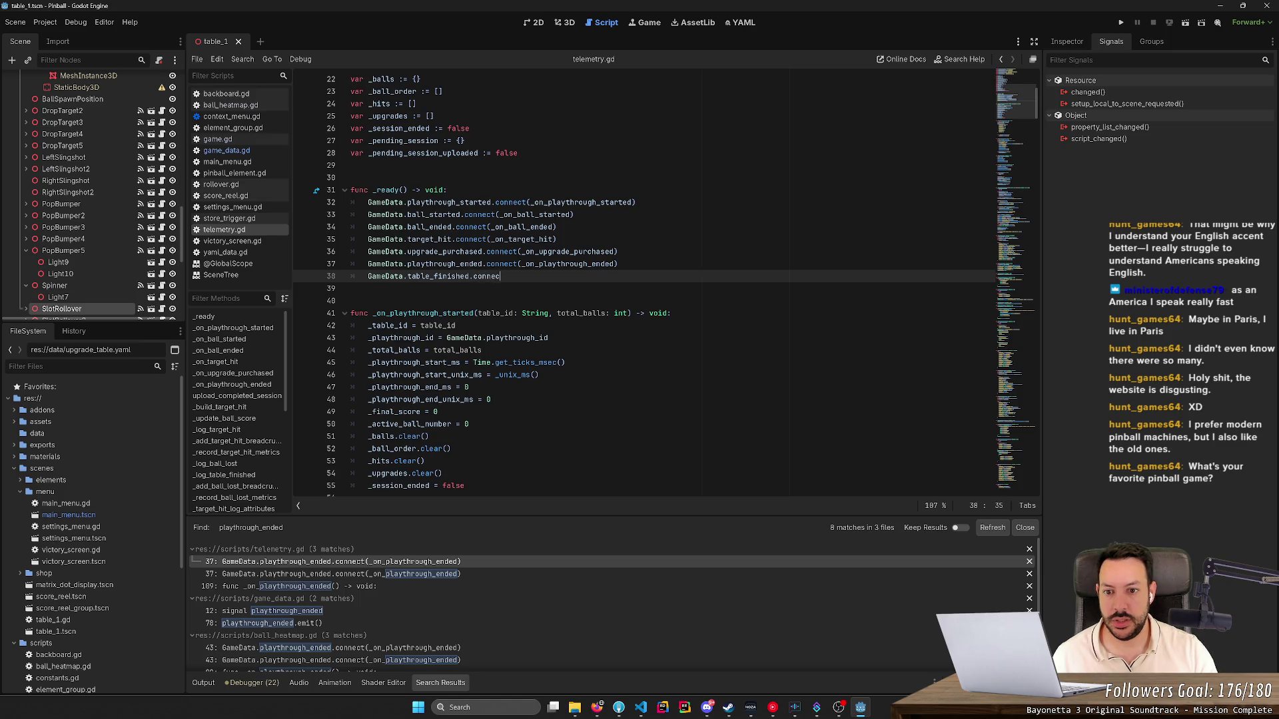
type("t(_on_table_finished")
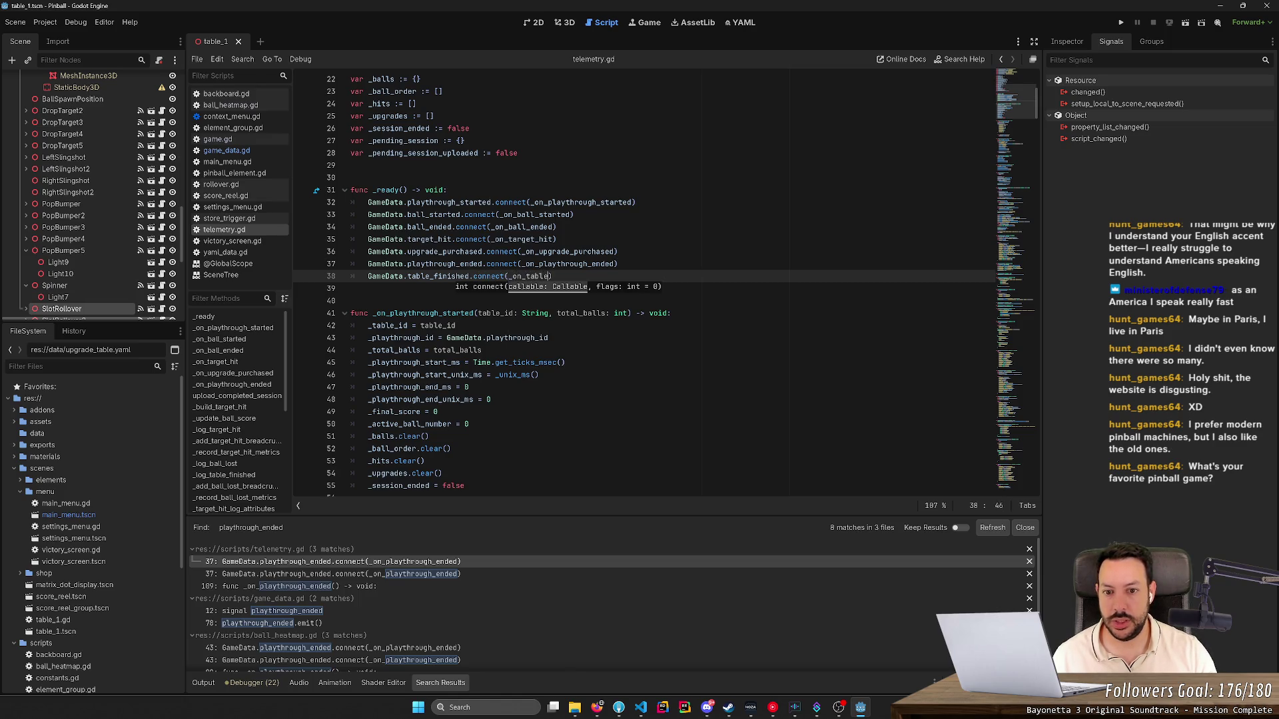
type(")")
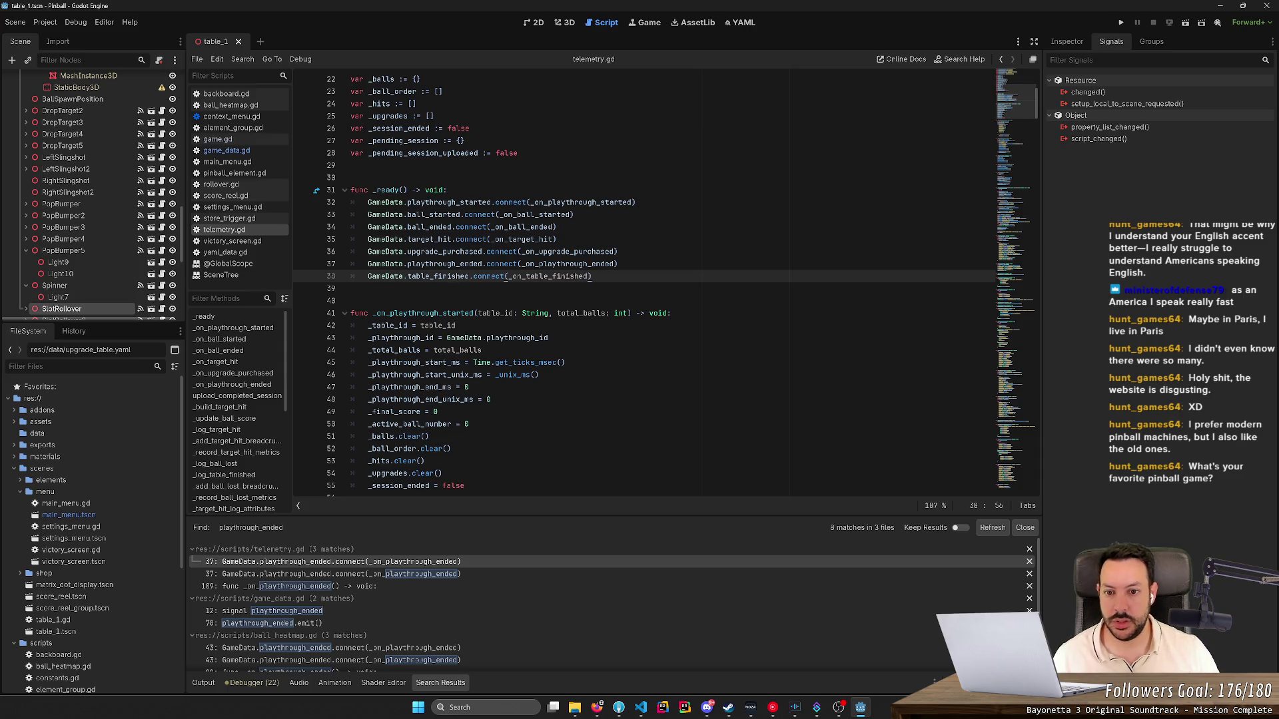
Step: Write a func _on_table_finished() -> void: stub containing pass after _on_playthrough_ended
left_click(566, 265, "ctrl")
scroll(644, 279, "down", 3)
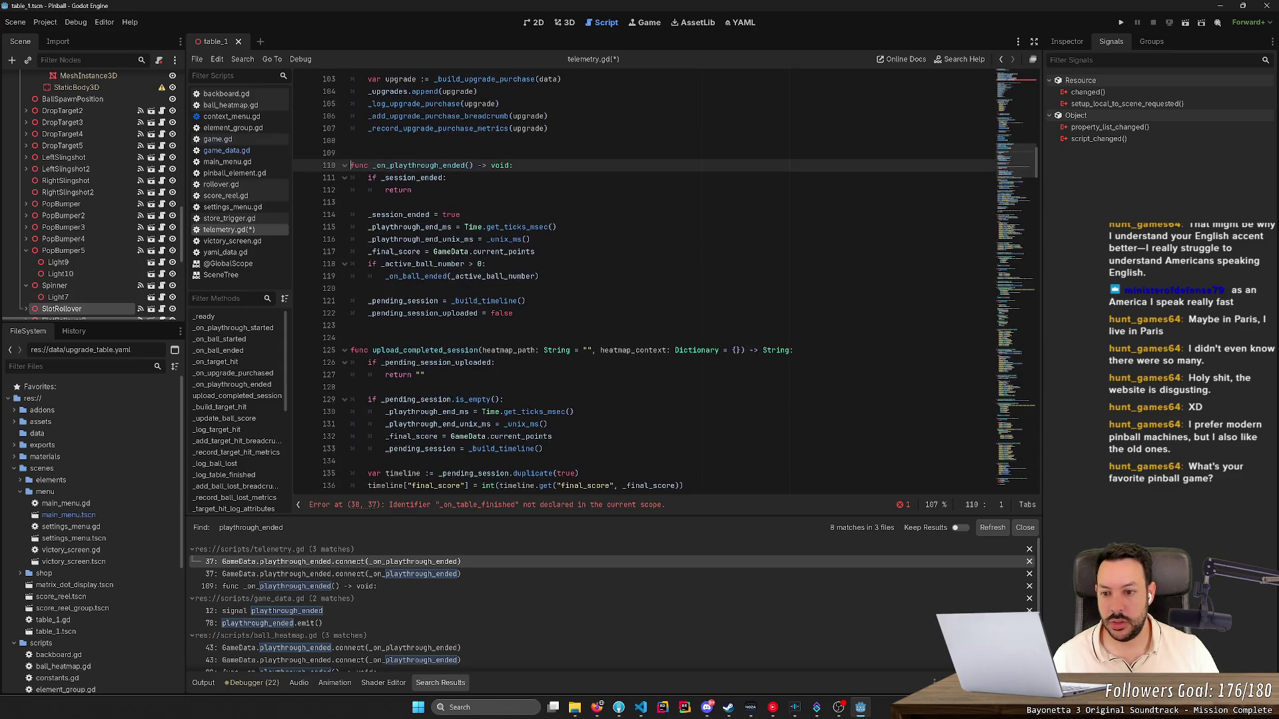
left_click(399, 337)
key("BackSpace")
key("BackSpace")
key("Return")
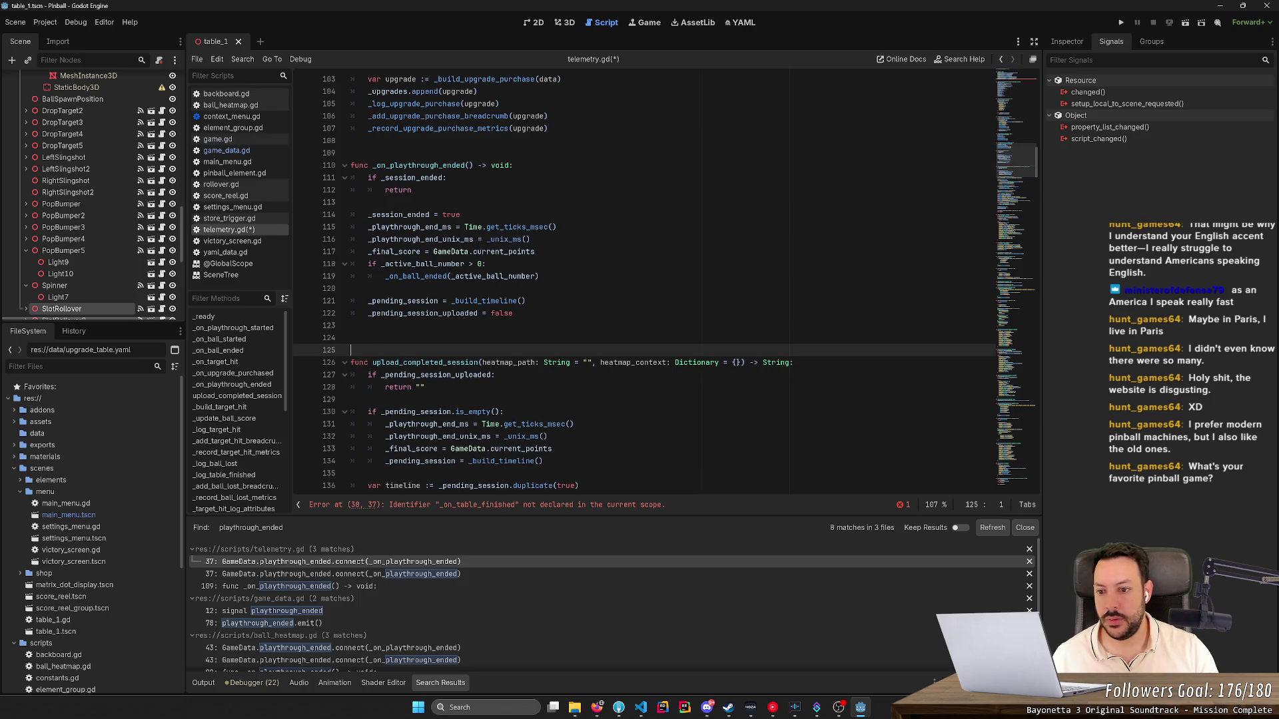
type("func _on_table_finished() -")
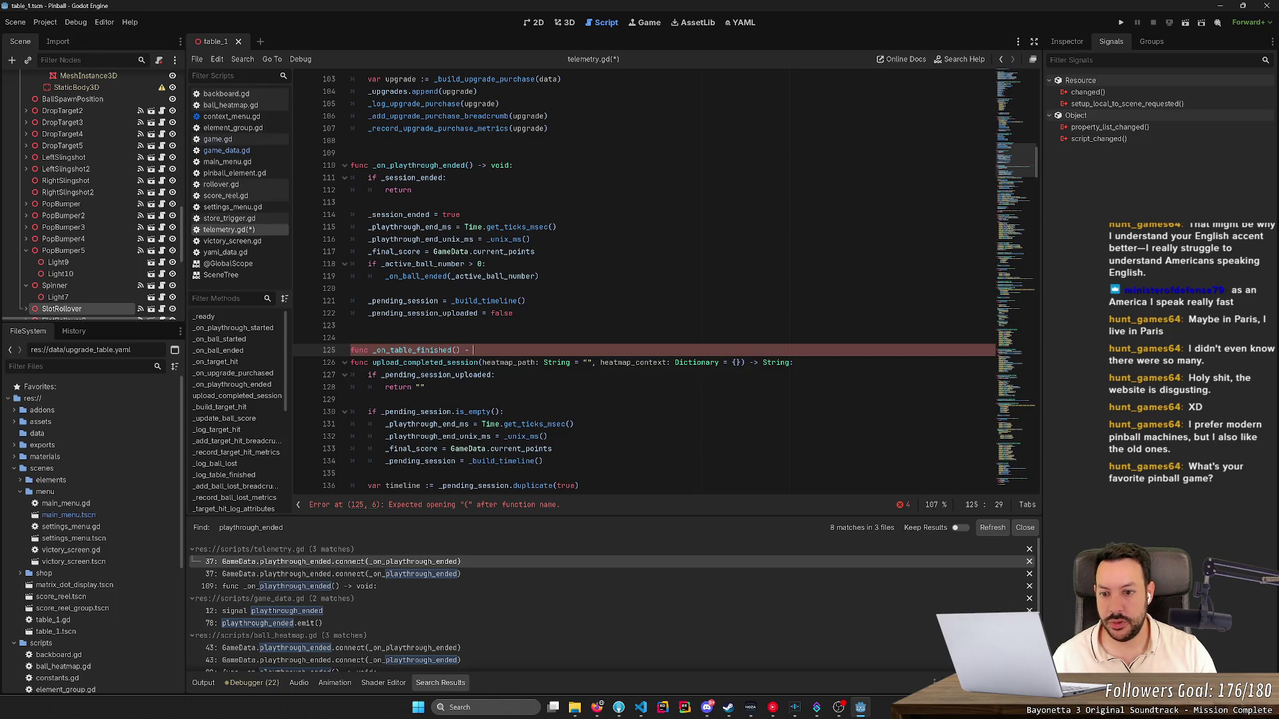
type("> void:")
key("Return")
type("pass")
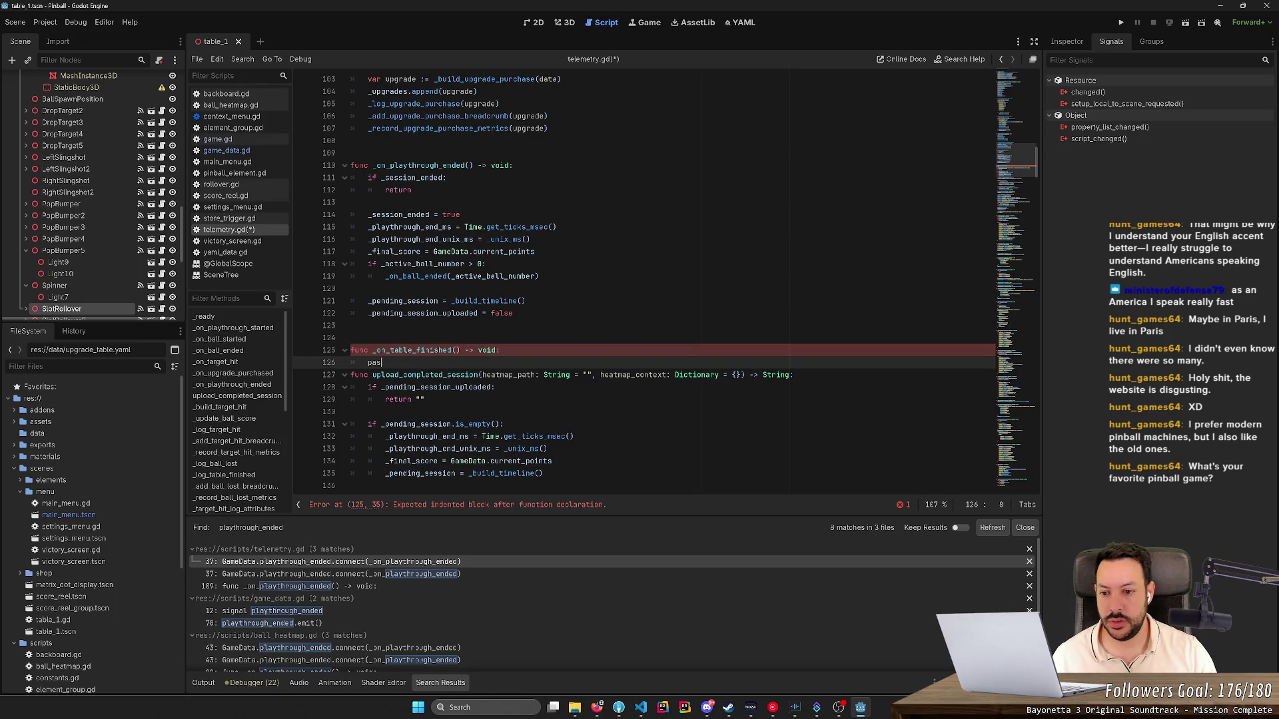
Step: Save telemetry.gd and select the session-ending lines of _on_playthrough_ended
key("Return")
key("Return")
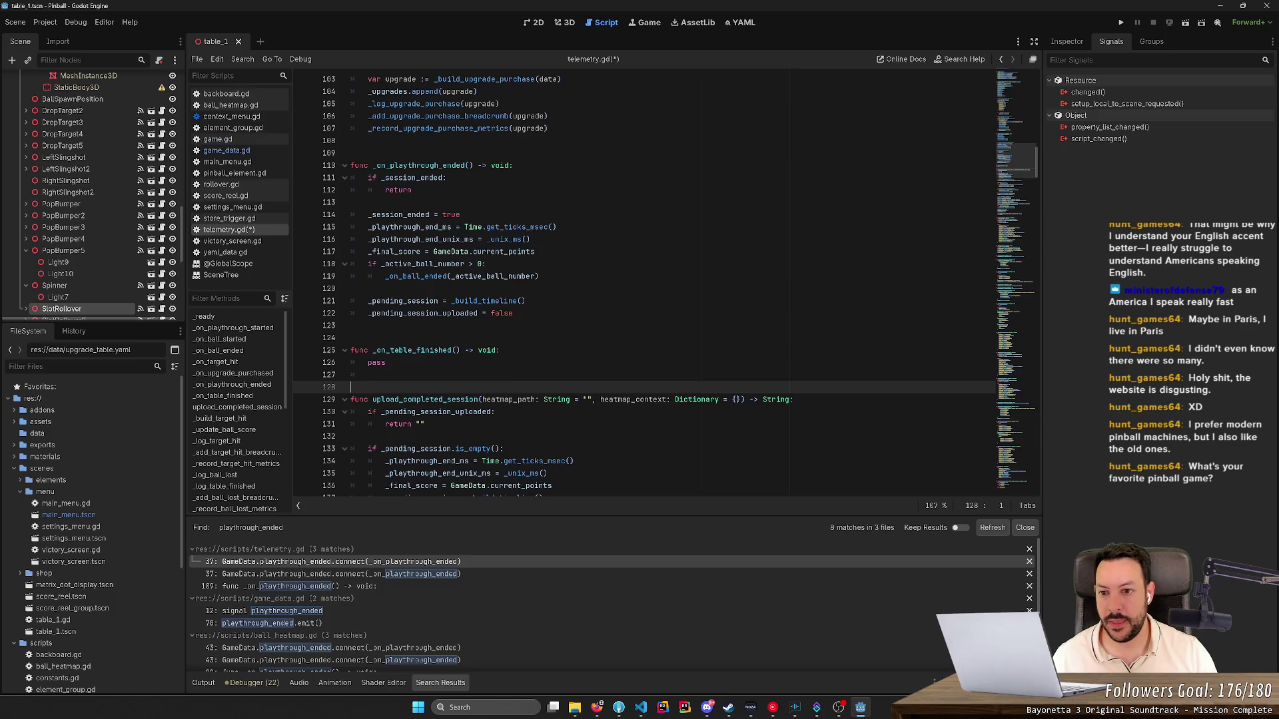
key("ctrl+s")
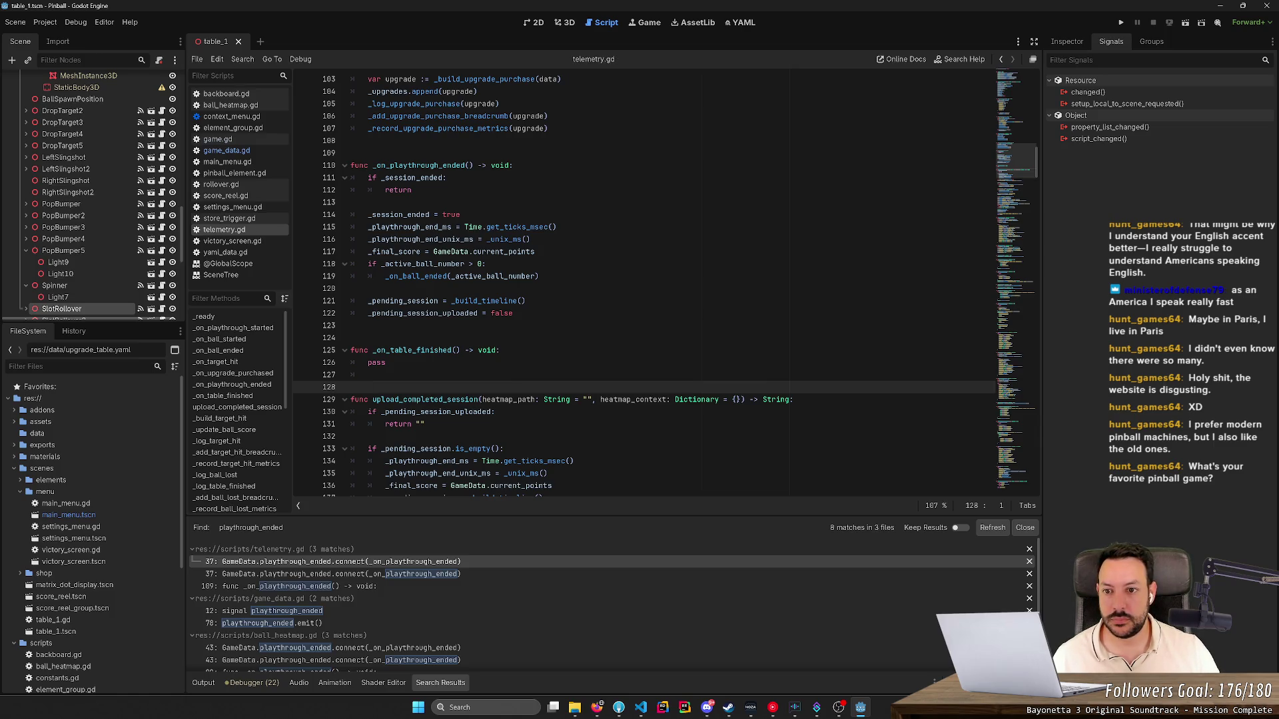
mouse_move(367, 178)
left_mouse_down()
mouse_move(416, 194)
mouse_move(526, 301)
mouse_move(455, 276)
mouse_move(530, 239)
mouse_move(535, 252)
mouse_move(353, 215)
mouse_move(300, 186)
left_mouse_up()
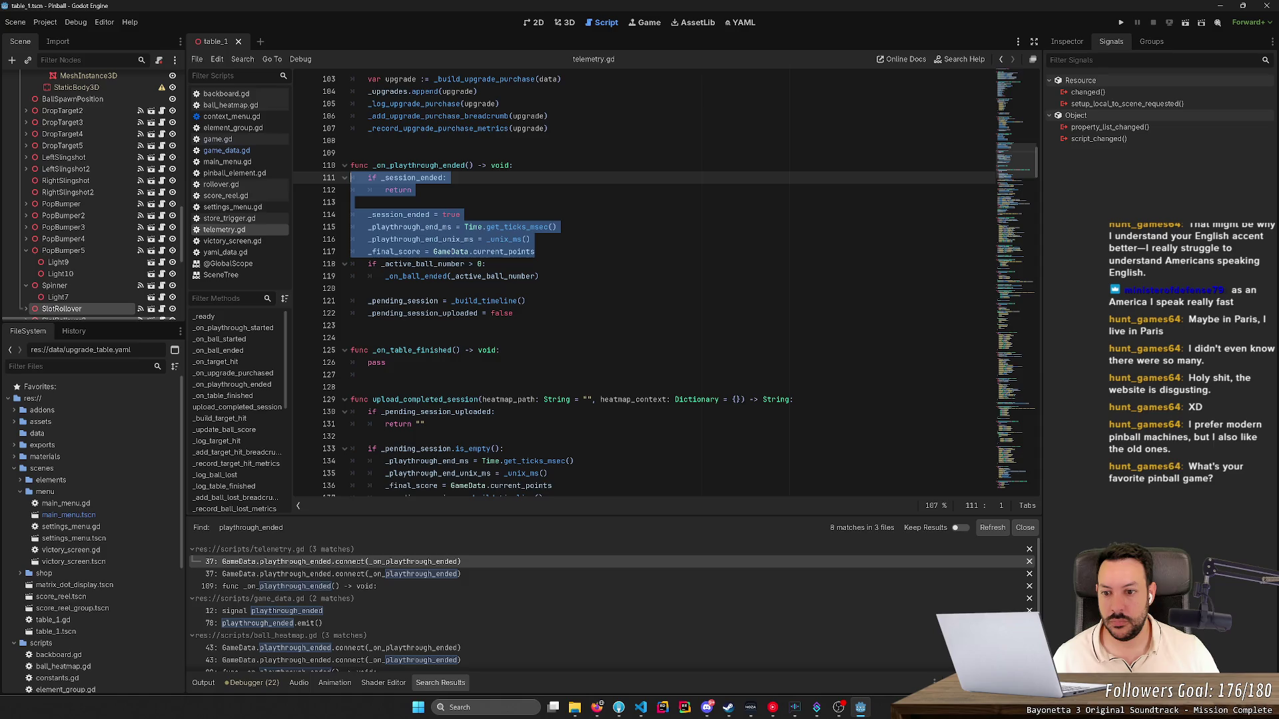
Step: Paste the copied session-ending lines into _on_table_finished and fix the if _session_ended indent
key("ctrl+c")
left_click(507, 350)
key("Return")
key("ctrl+v")
key("Return")
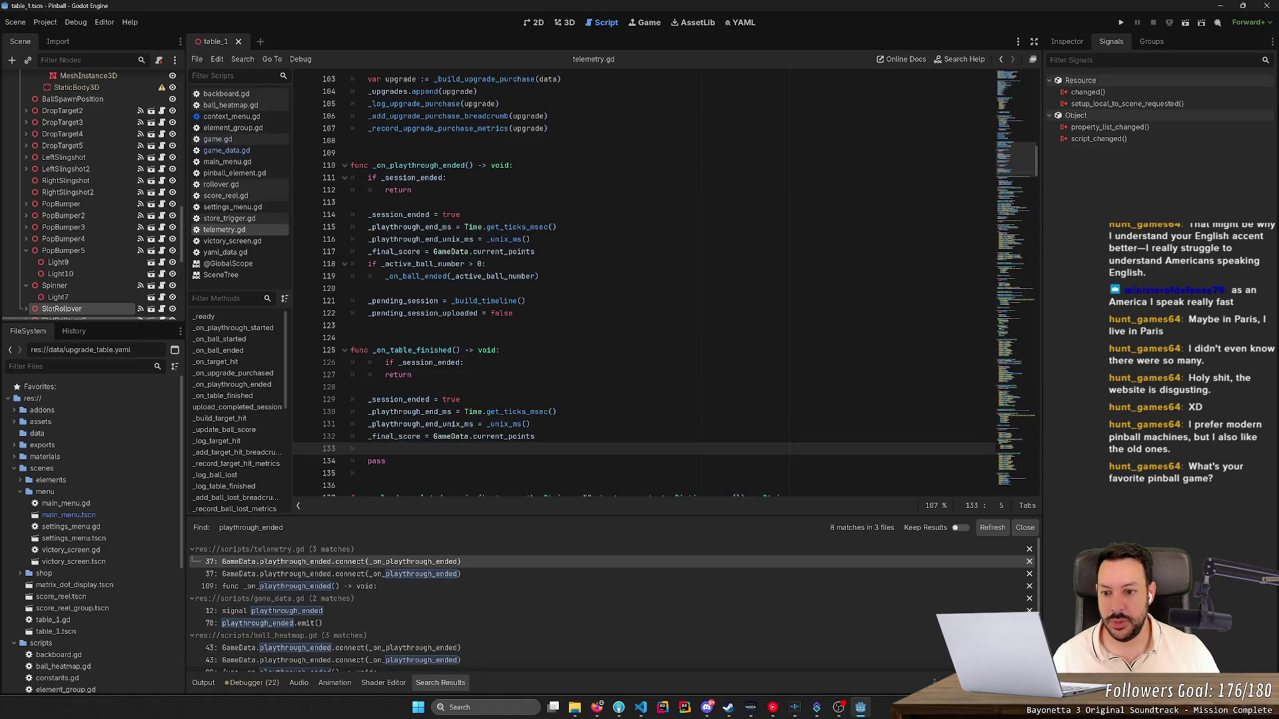
left_click(384, 362)
key("BackSpace")
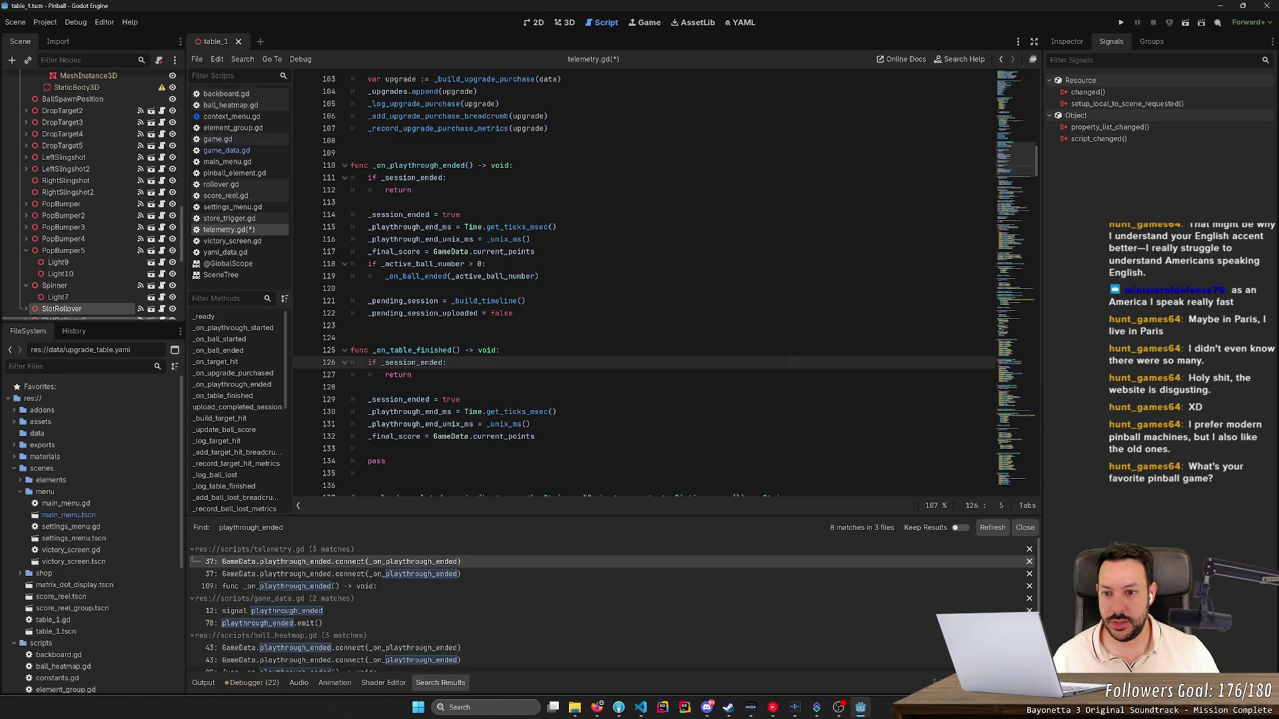
Step: Replace _on_table_finished's partial body with the full _on_playthrough_ended body and save
double_click(423, 264)
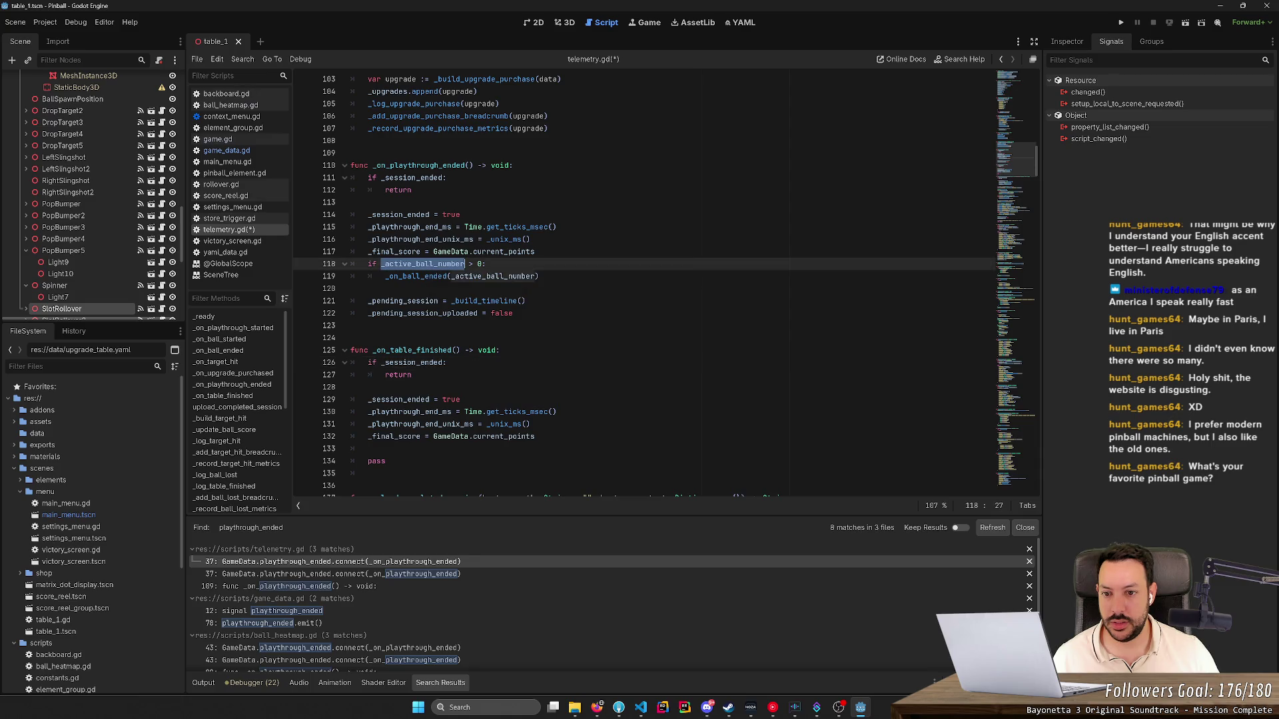
double_click(416, 276)
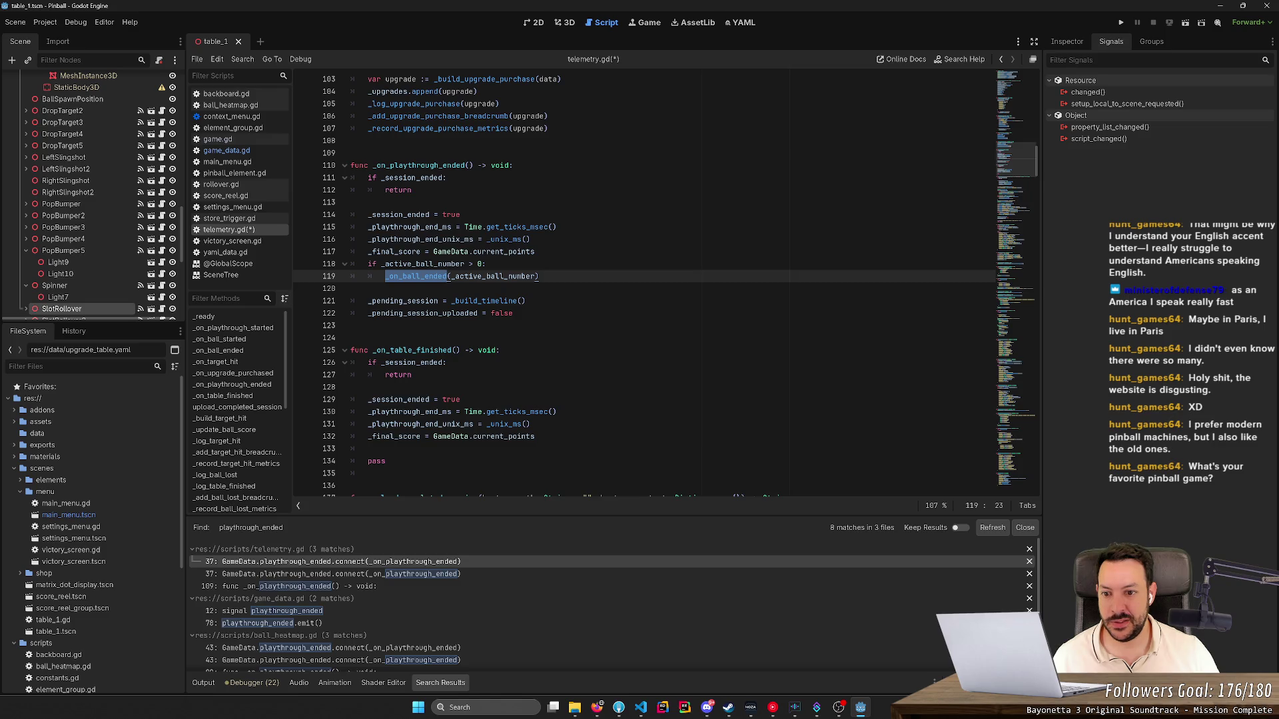
mouse_move(514, 313)
left_mouse_down()
mouse_move(373, 301)
mouse_move(357, 270)
mouse_move(351, 177)
left_mouse_up()
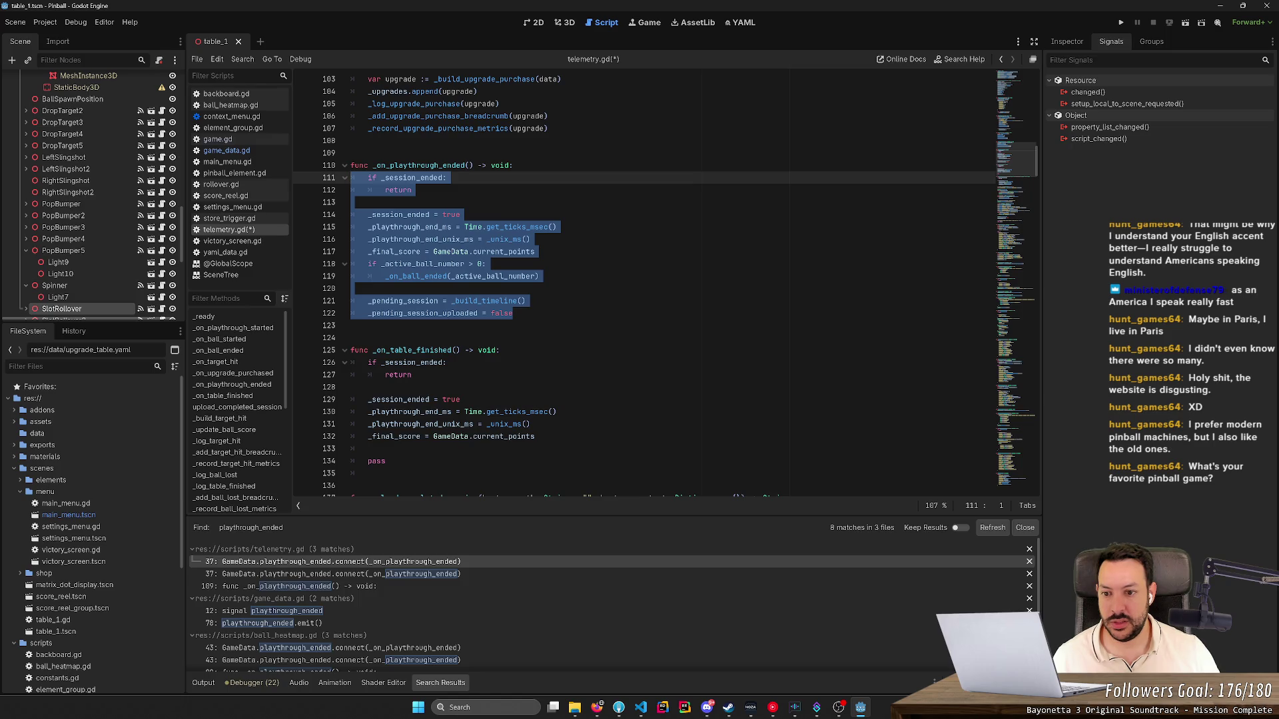
left_click_drag(386, 461, 367, 399)
key("ctrl+v")
scroll(426, 379, "down", 2)
key("ctrl+s")
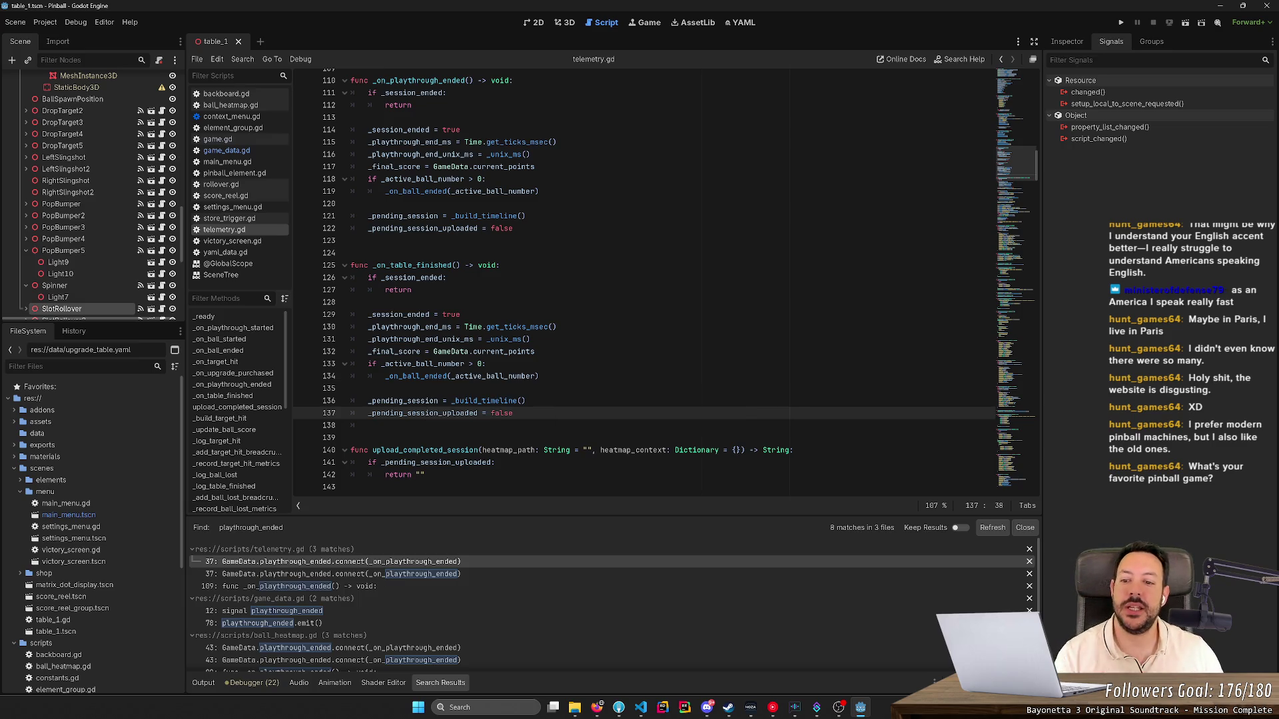
left_click(424, 376)
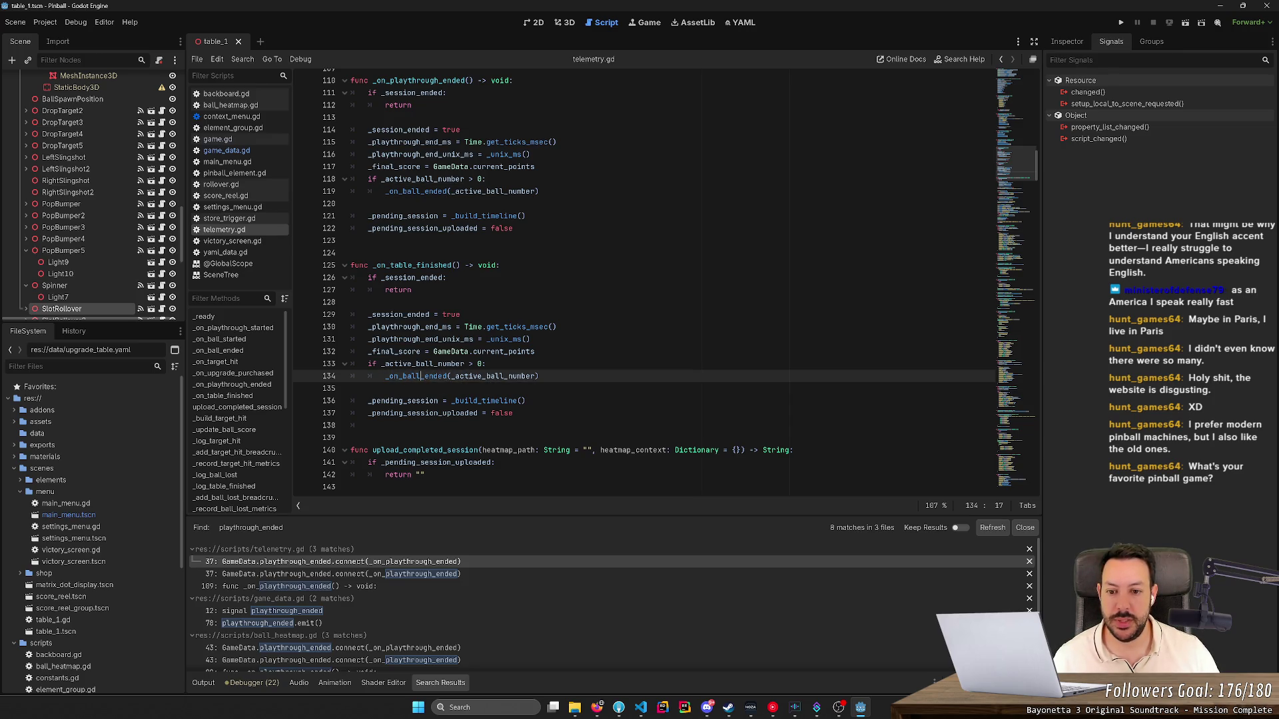
Step: Jump to the _on_ball_ended definition at line 76 and follow its _log_ball_lost call
left_click(413, 377, "ctrl")
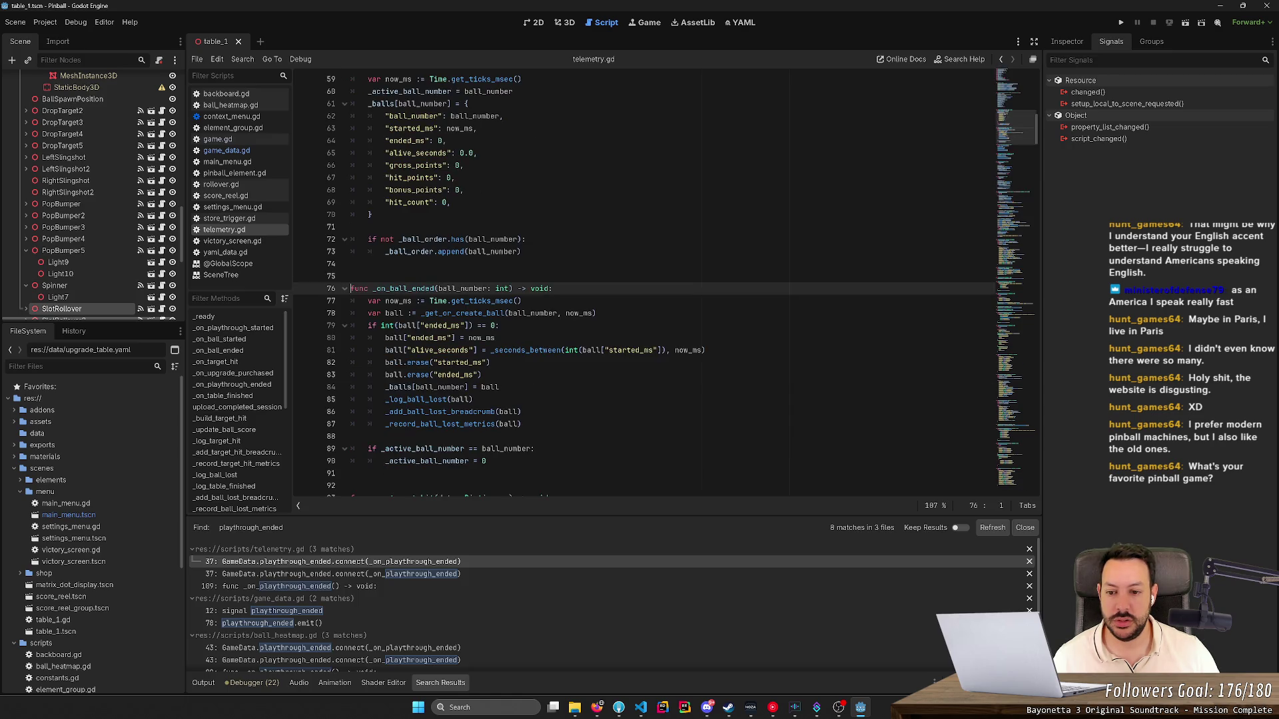
scroll(639, 287, "down", 3)
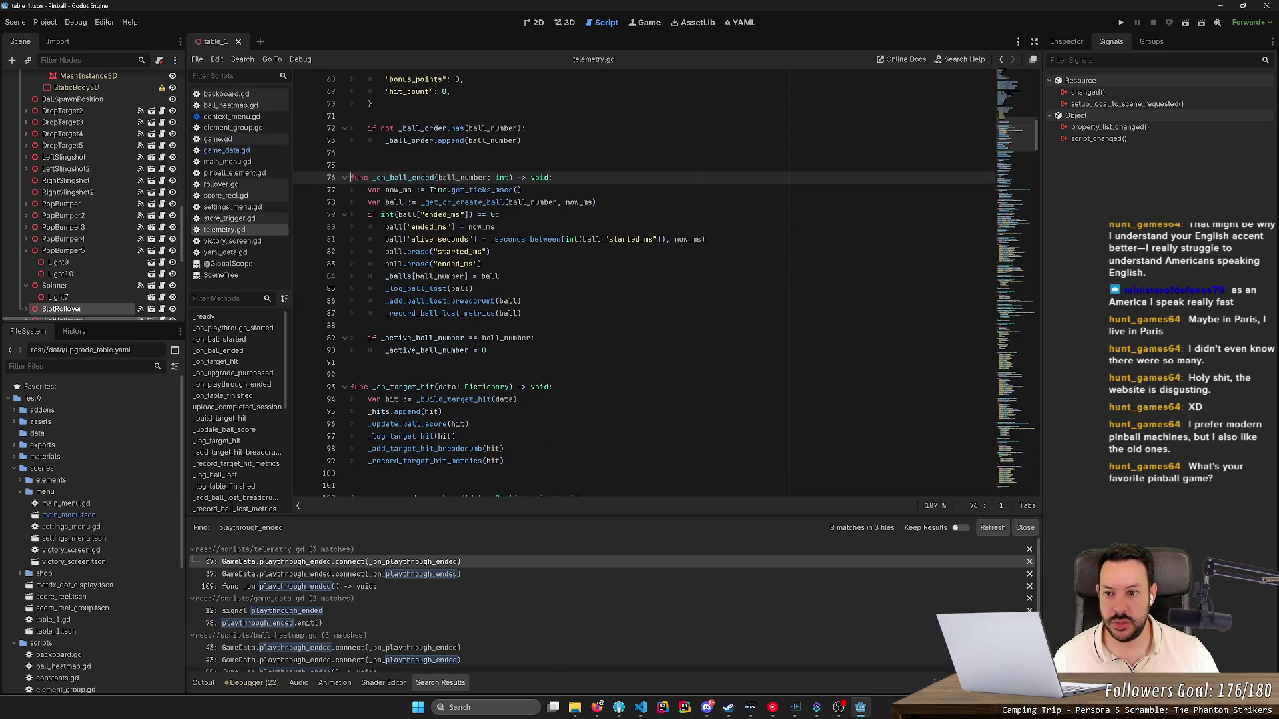
scroll(660, 280, "down", 9)
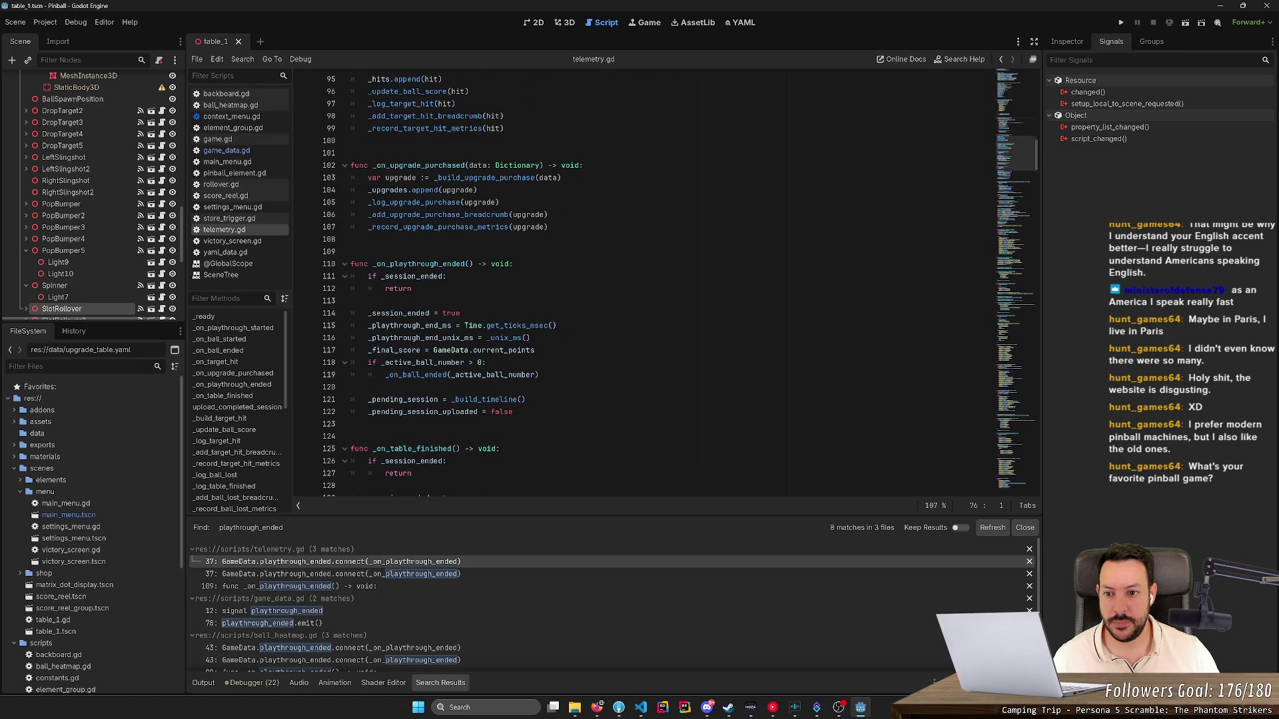
scroll(660, 279, "up", 8)
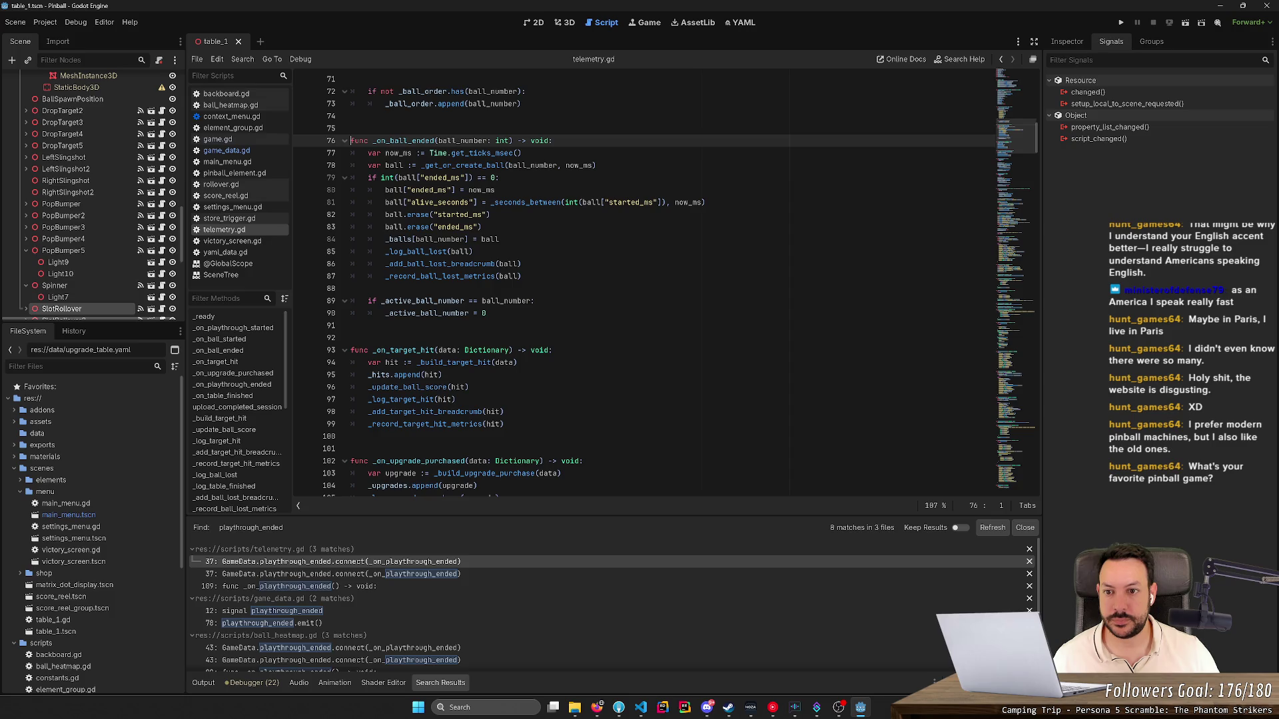
mouse_move(426, 252)
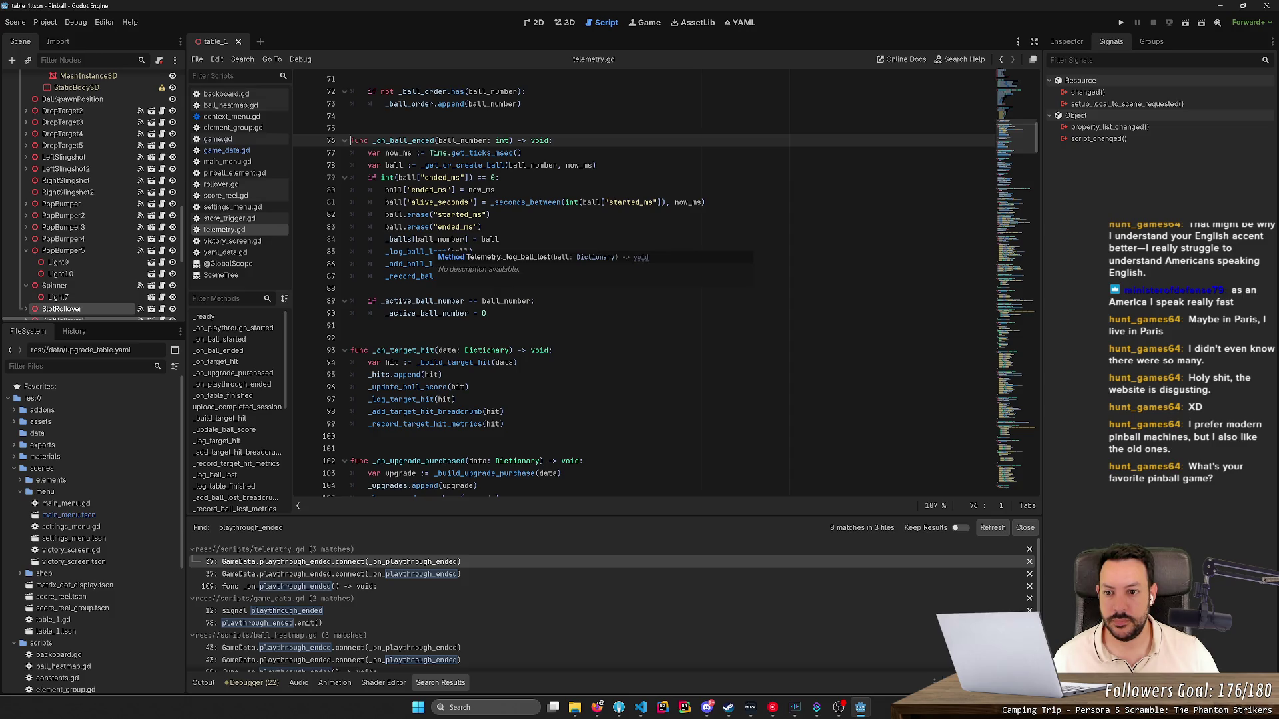
double_click(416, 252)
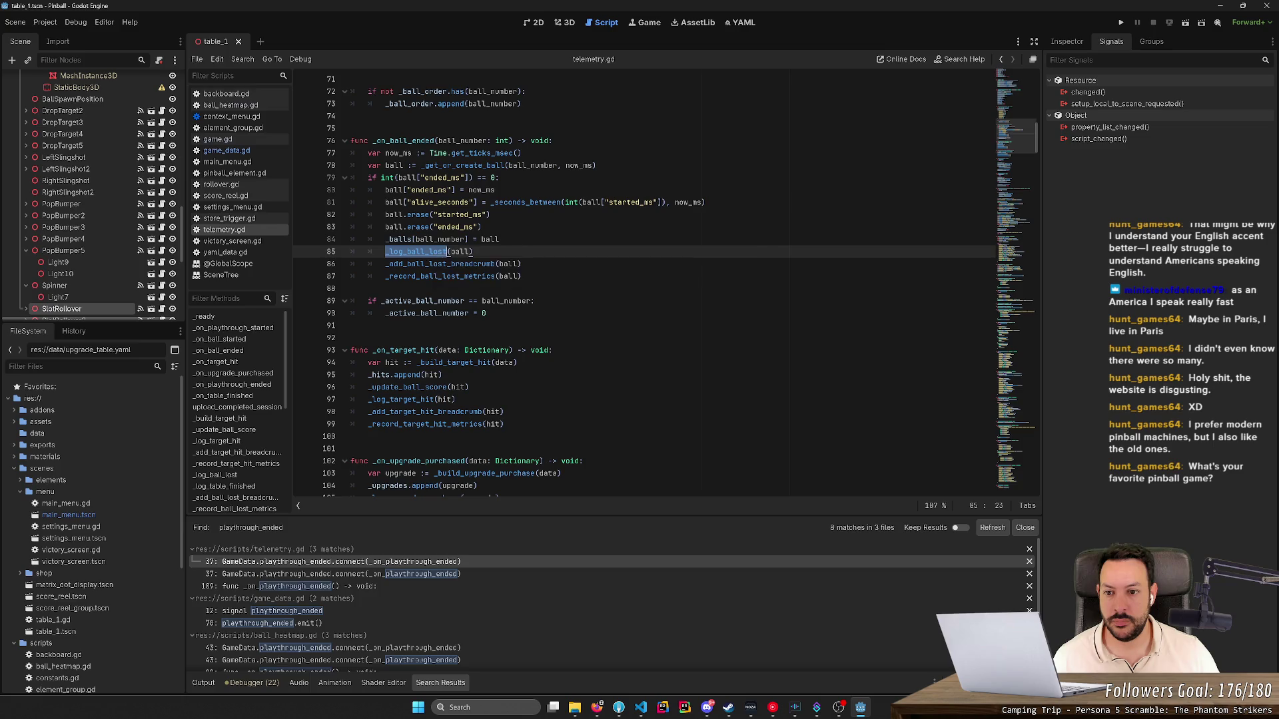
left_click(426, 251, "ctrl")
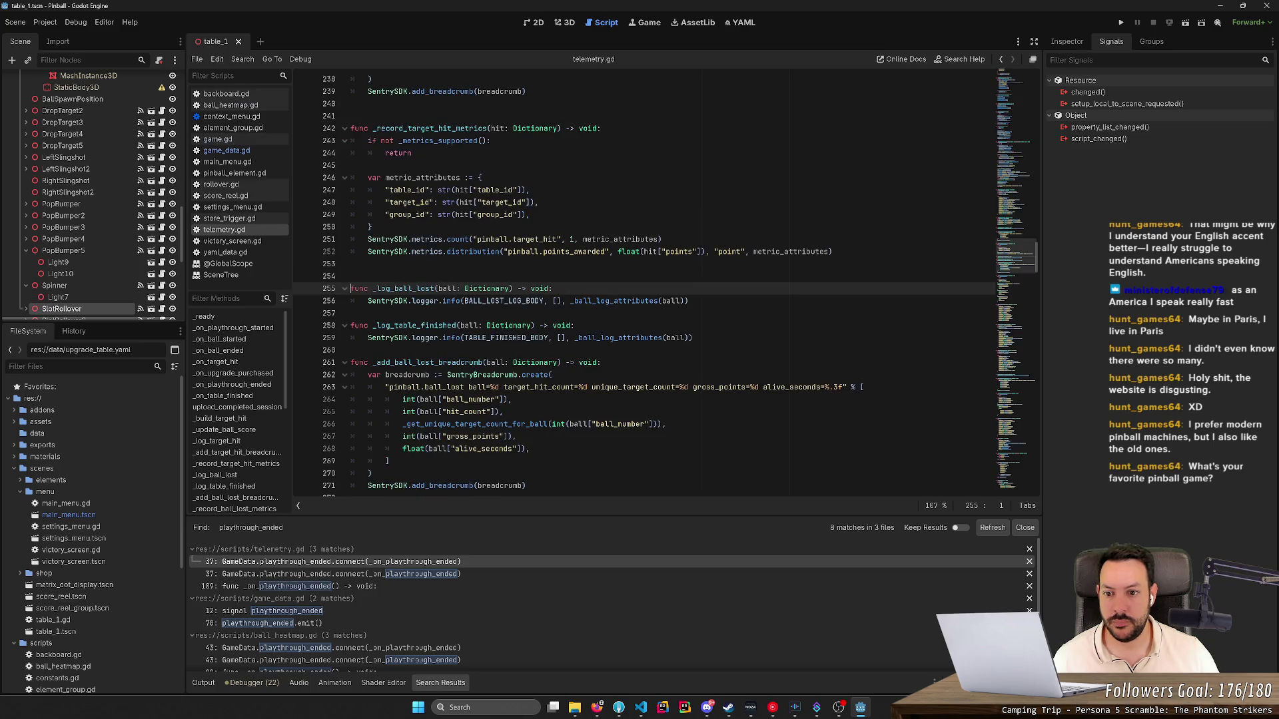
Step: Inspect _log_table_finished, return to the _log_ball_lost call, and select the _on_ball_ended name
double_click(414, 325)
mouse_move(623, 339)
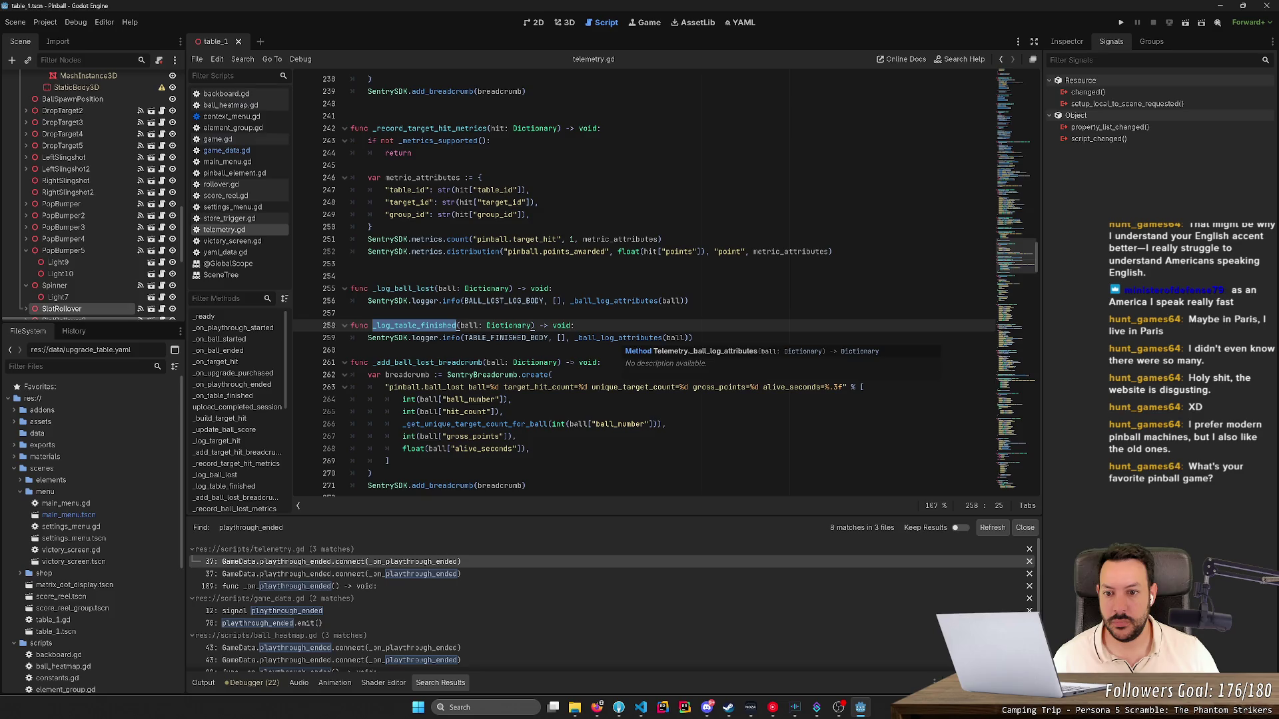
key("alt+Left")
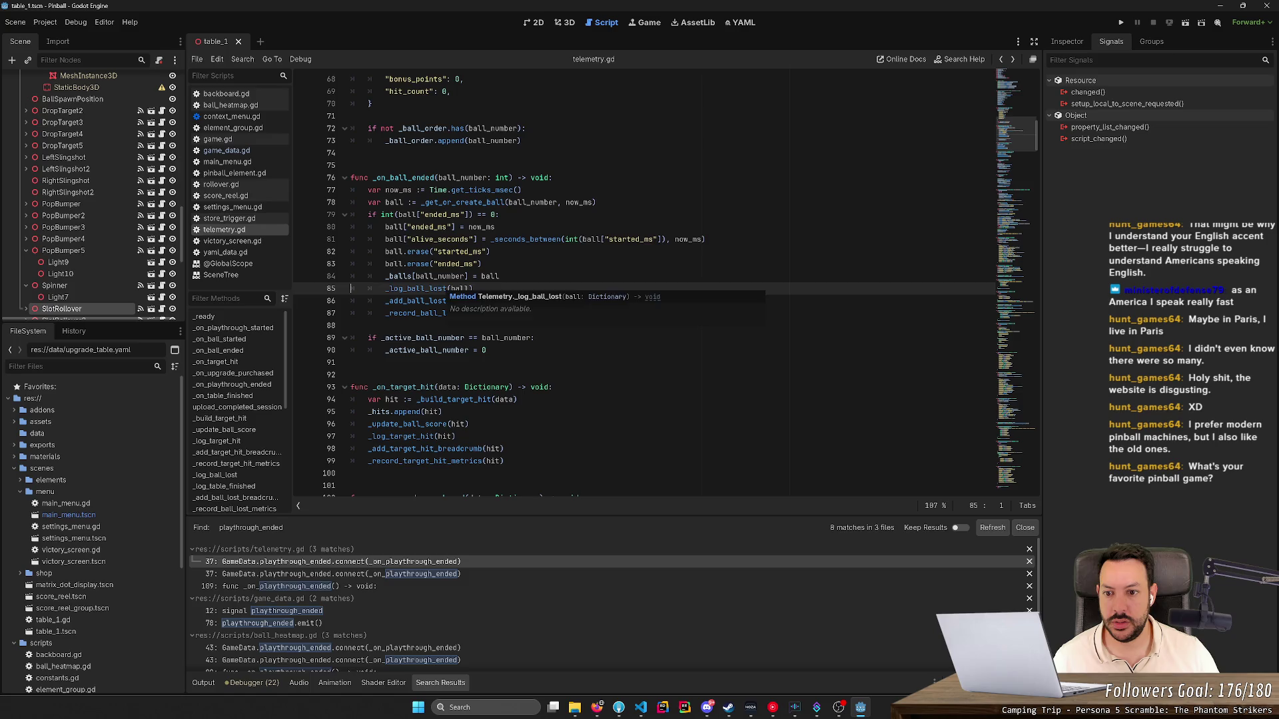
double_click(442, 289)
mouse_move(439, 289)
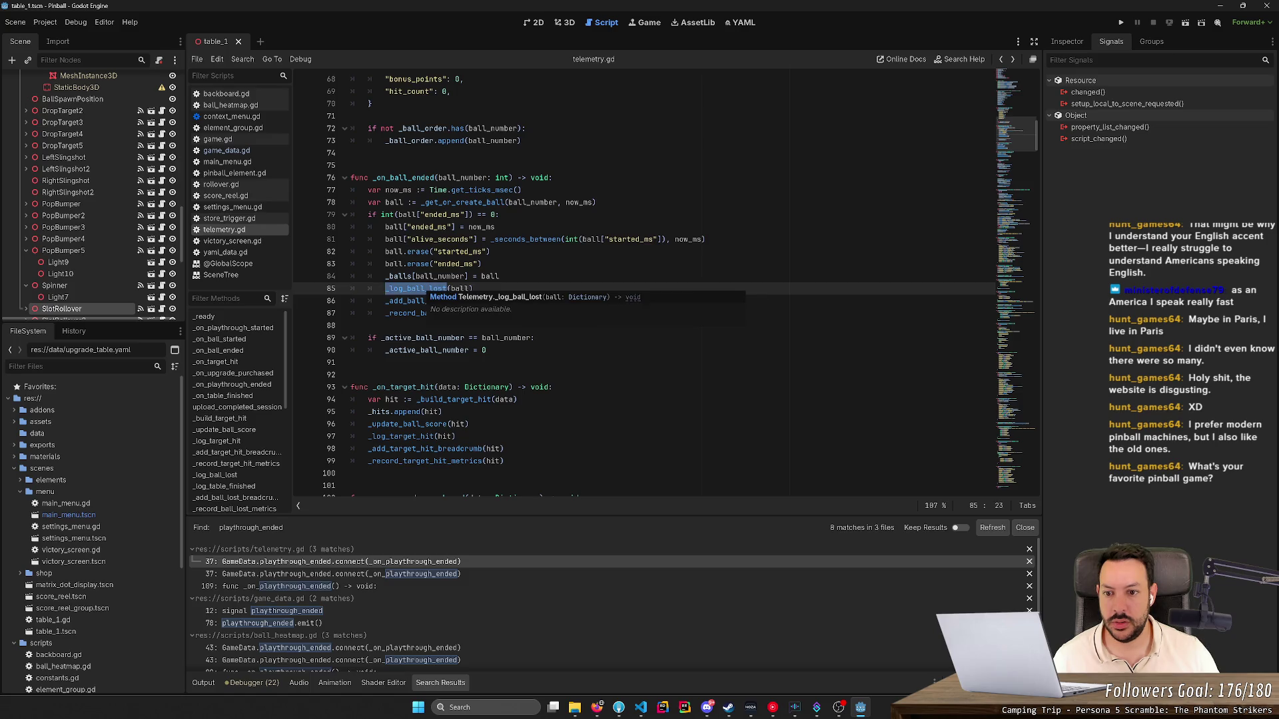
double_click(403, 177)
Step: Search the project for _on_ball_ended and review its connection and calls at lines 119 and 134
key("ctrl+shift+f")
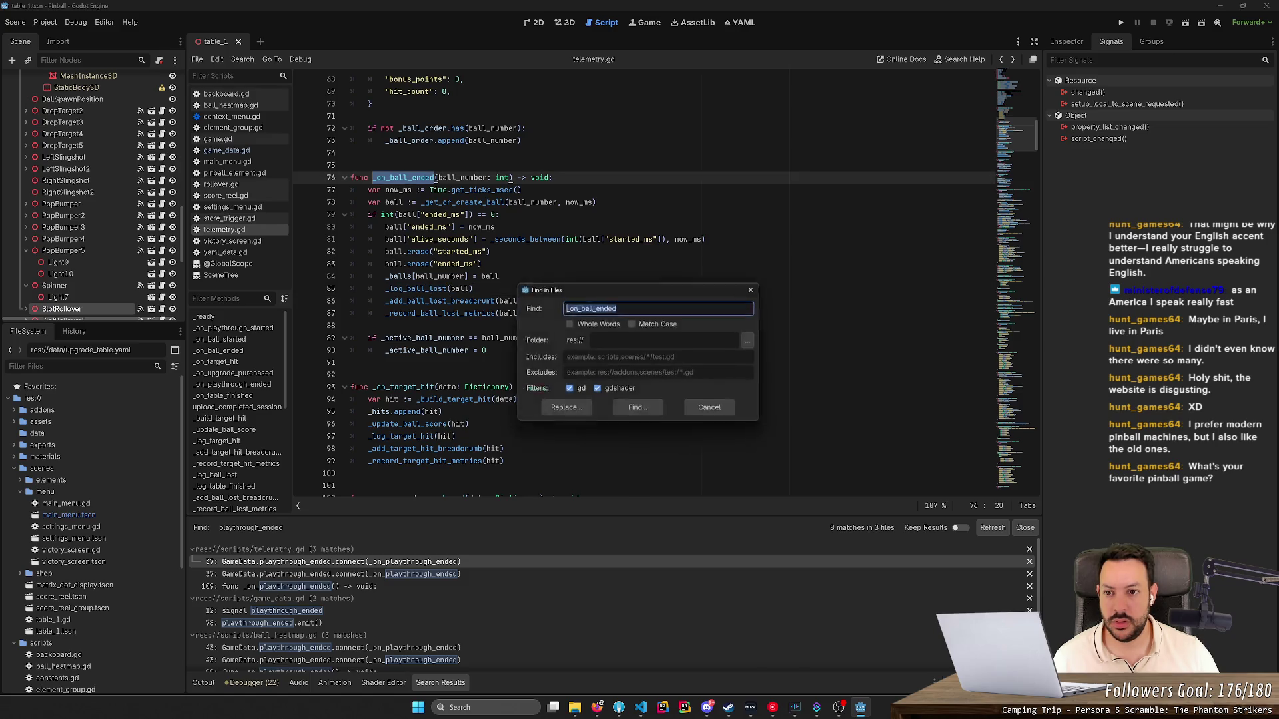
key("Return")
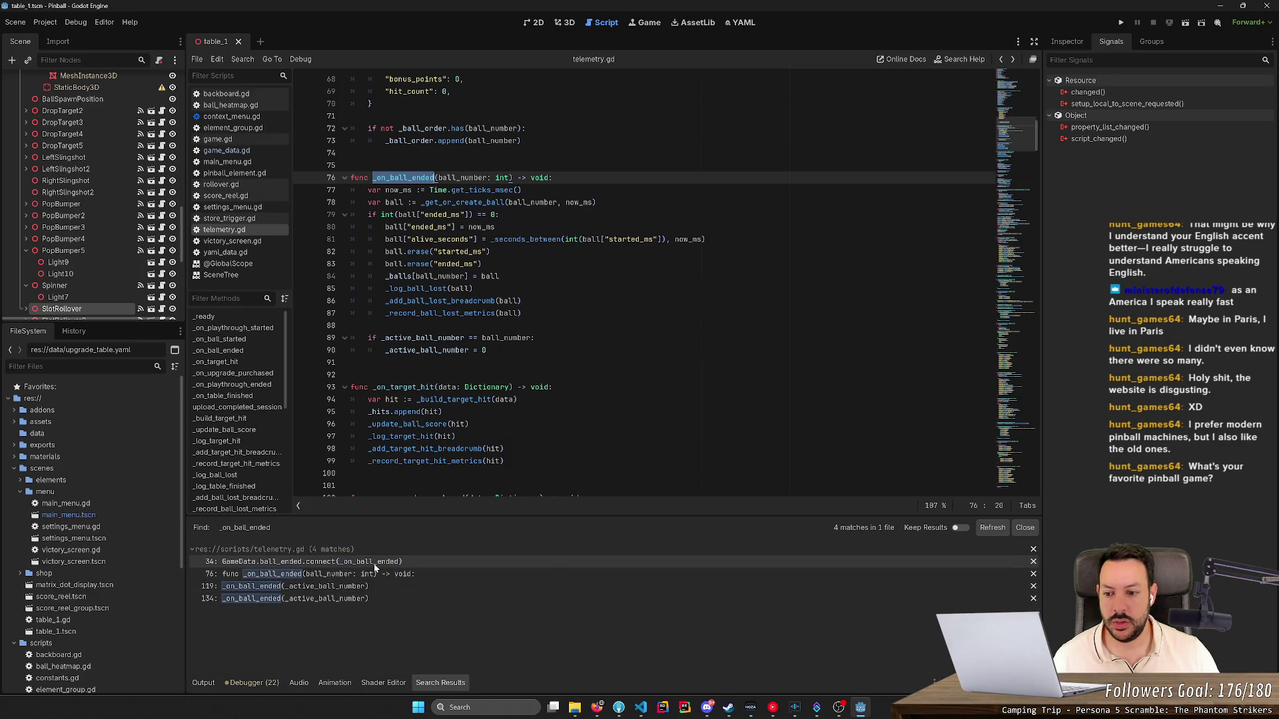
left_click(373, 564)
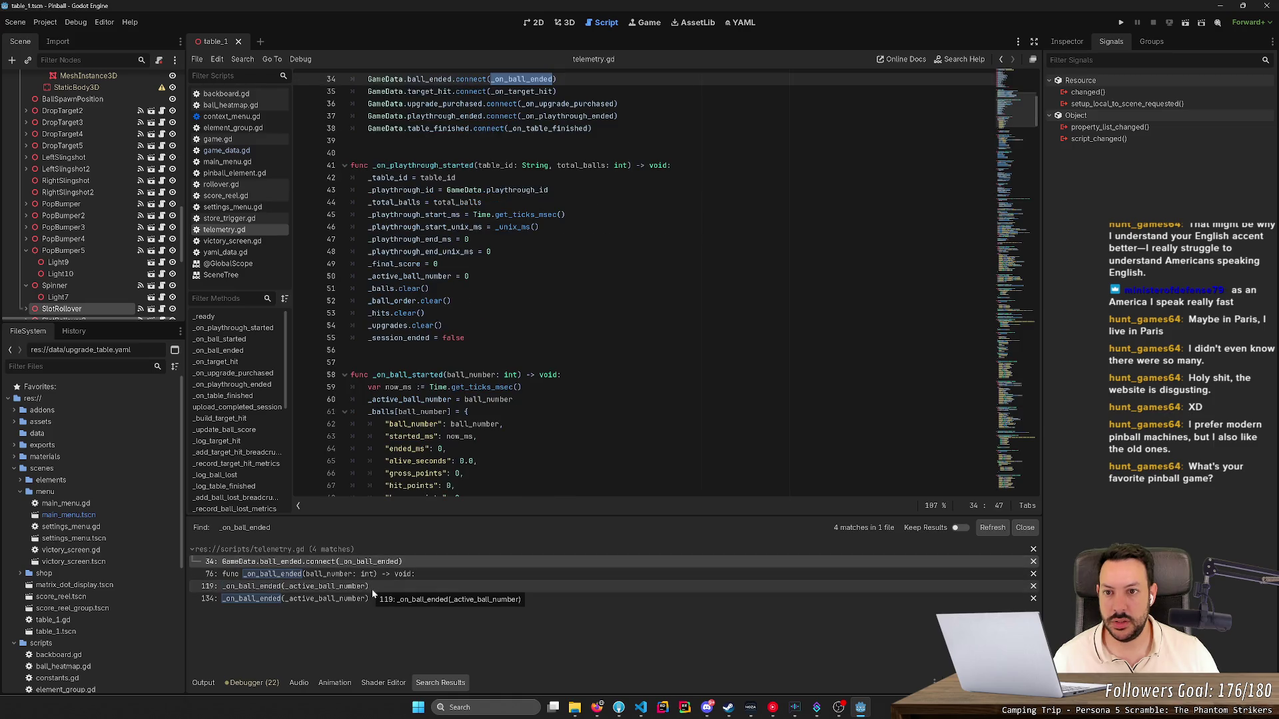
left_click(372, 590)
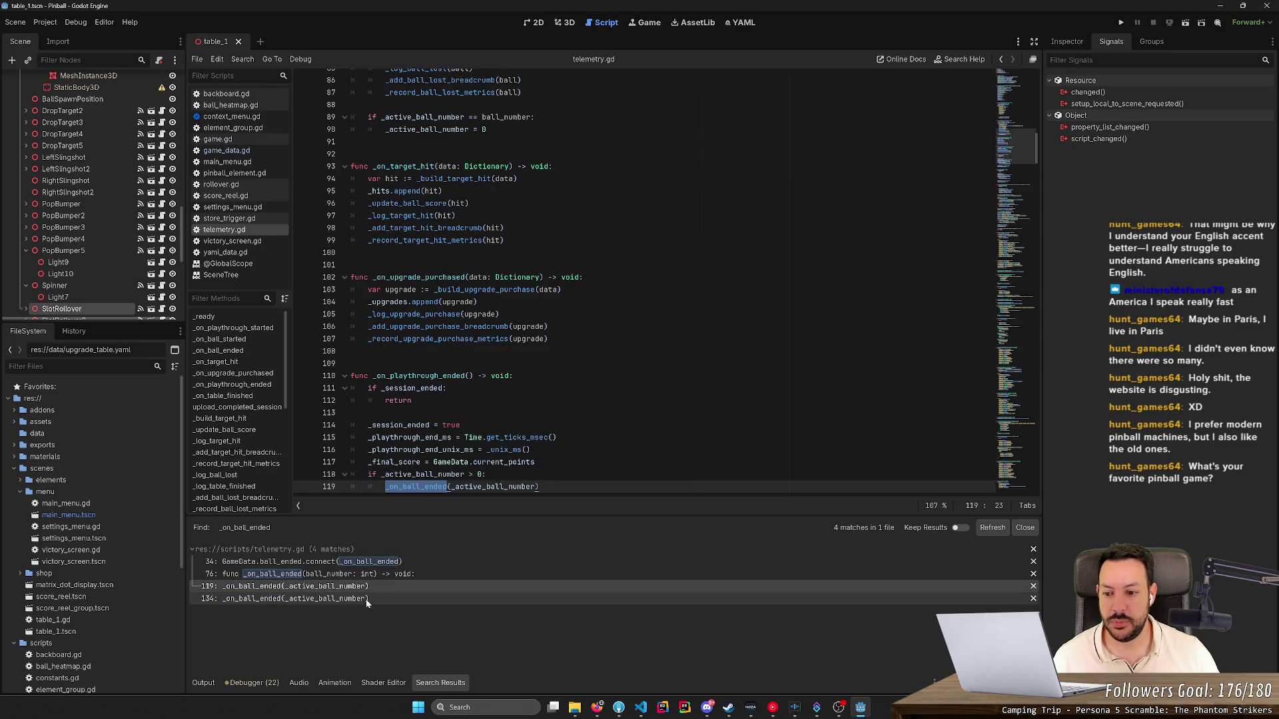
left_click(364, 598)
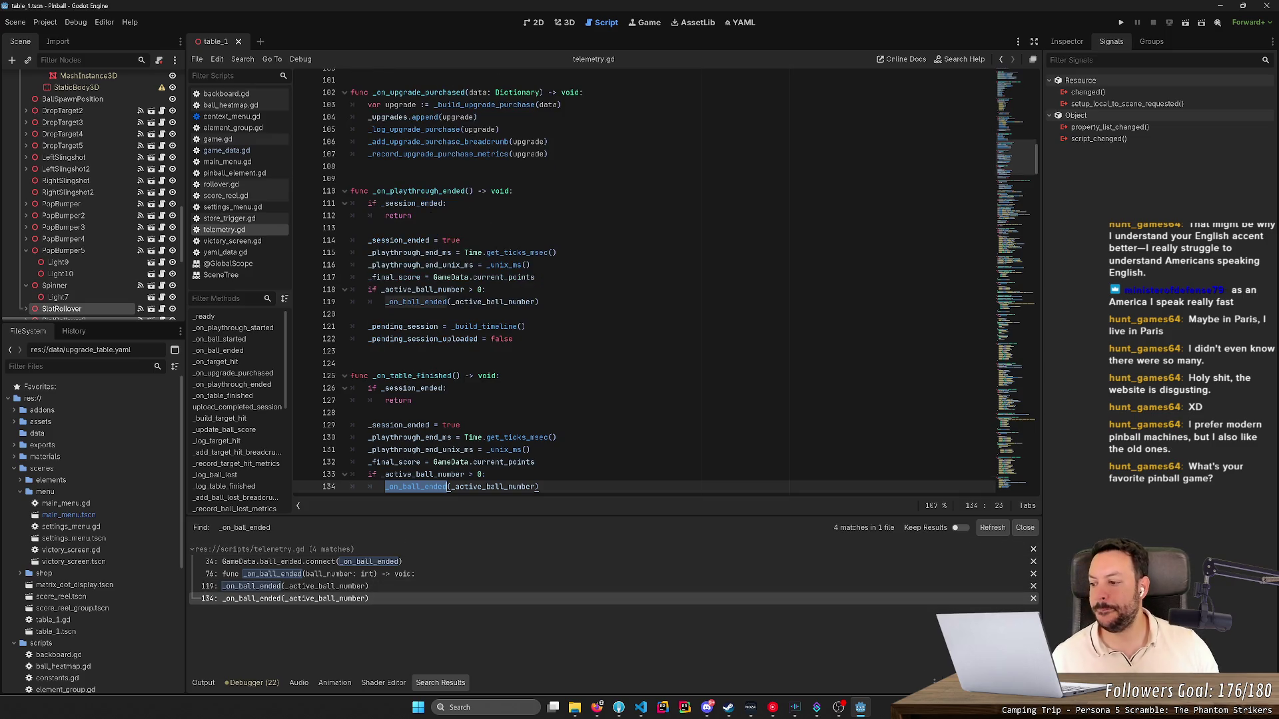
Step: Jump to the _on_ball_ended definition and select the whole function, lines 76–90
scroll(644, 279, "down", 2)
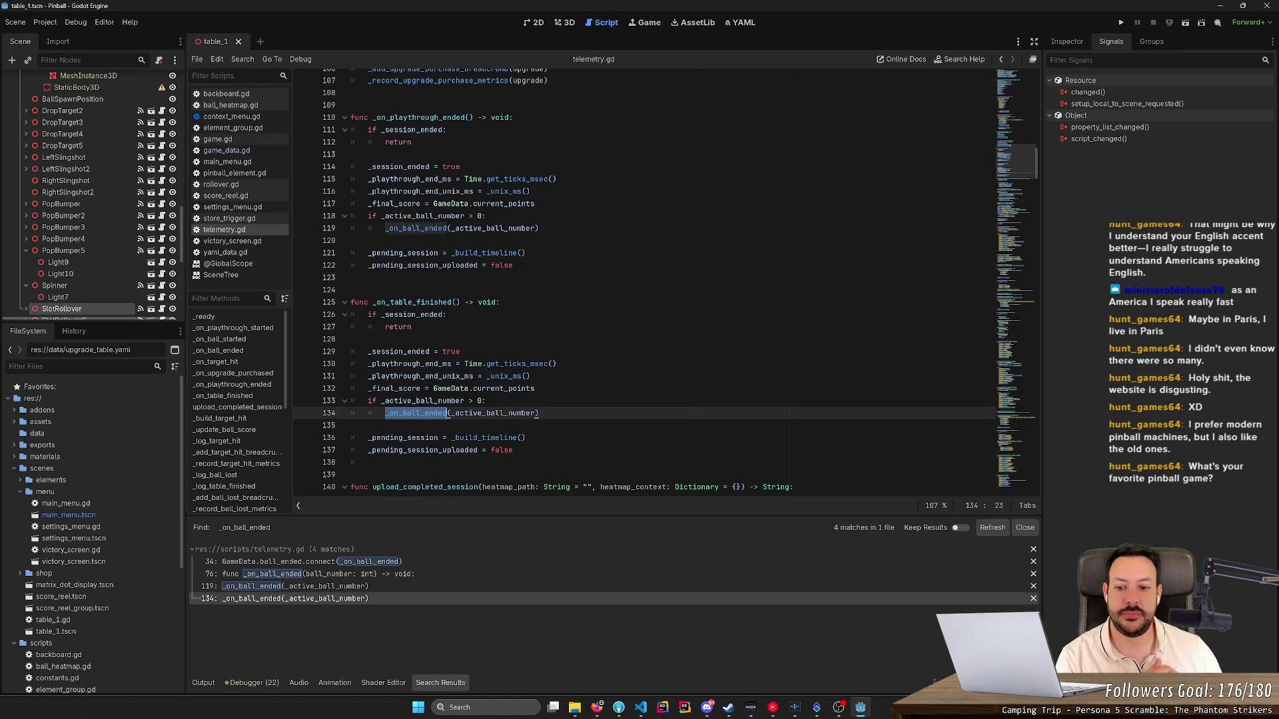
left_click(425, 413)
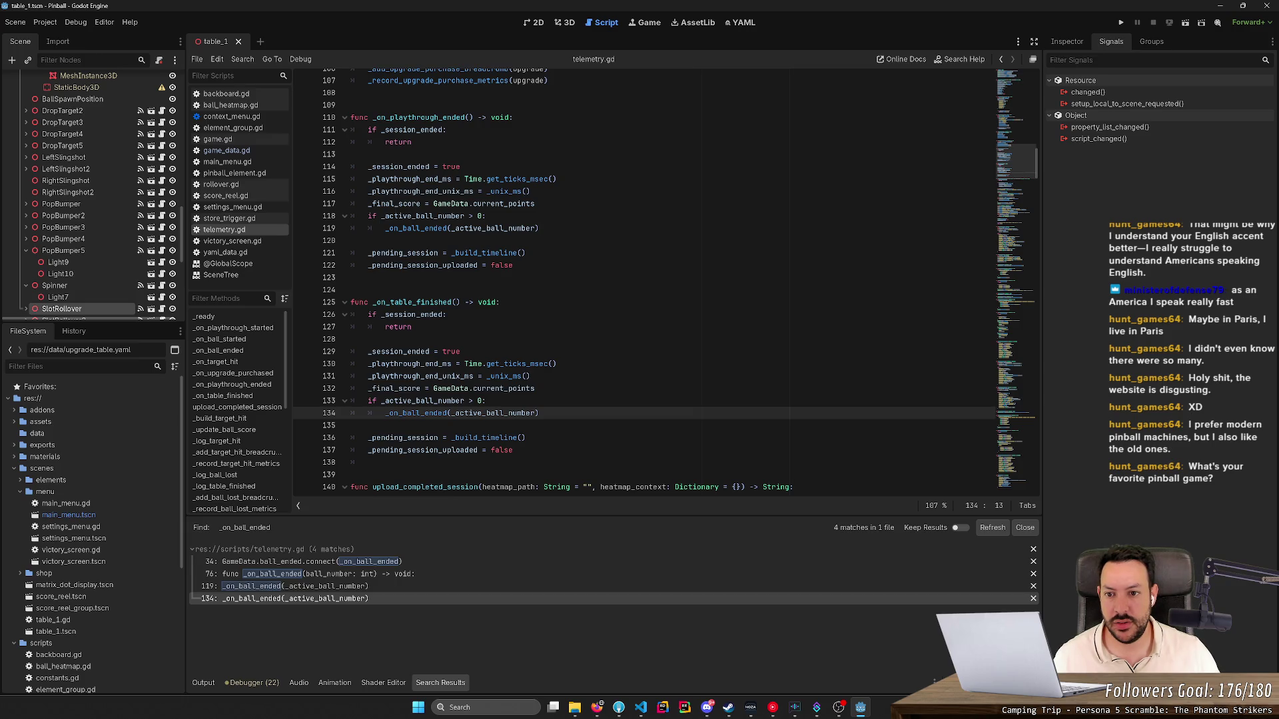
left_click(419, 413, "ctrl")
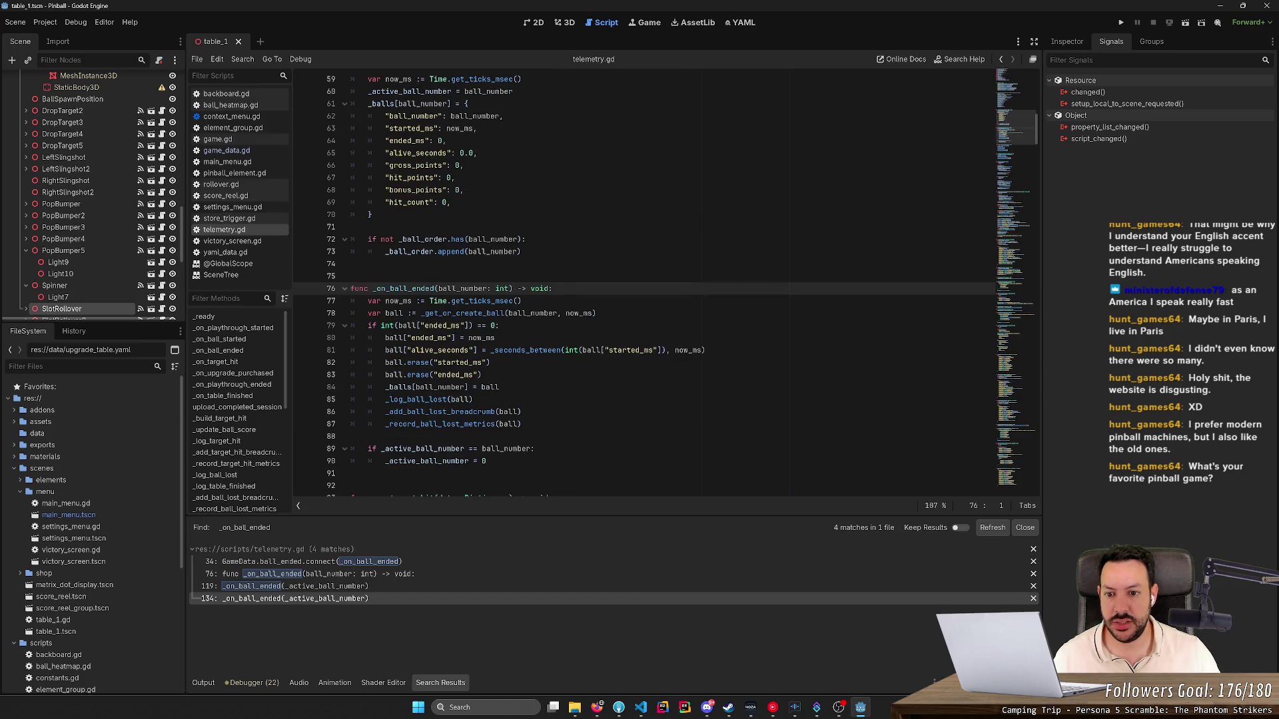
scroll(659, 287, "down", 1)
scroll(665, 280, "down", 1)
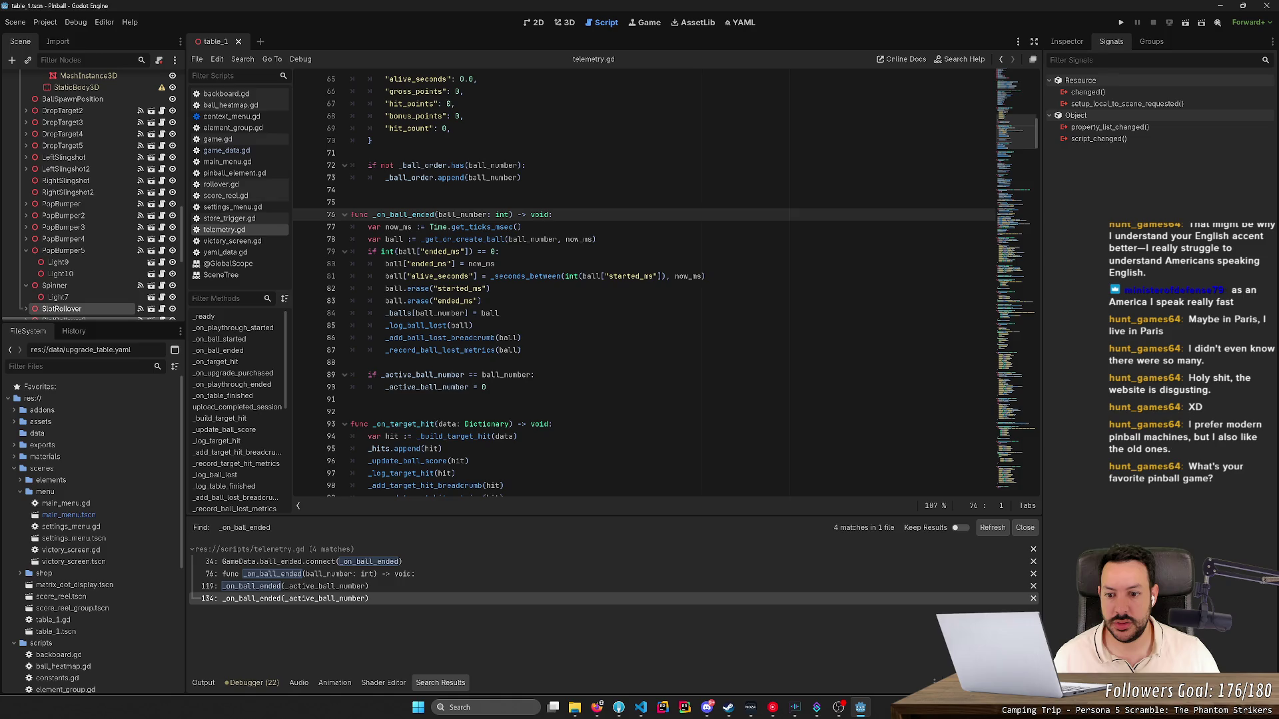
scroll(666, 279, "down", 1)
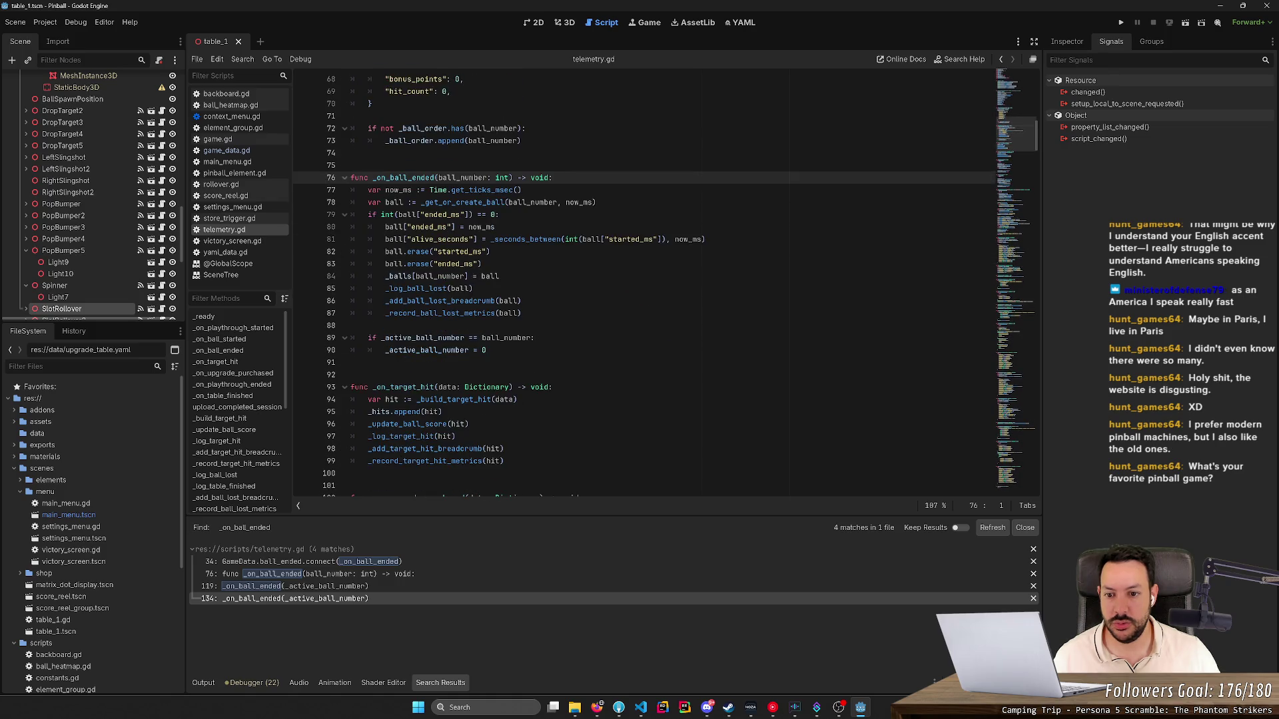
mouse_move(486, 350)
left_mouse_down()
mouse_move(373, 227)
mouse_move(351, 177)
left_mouse_up()
key("ctrl+c")
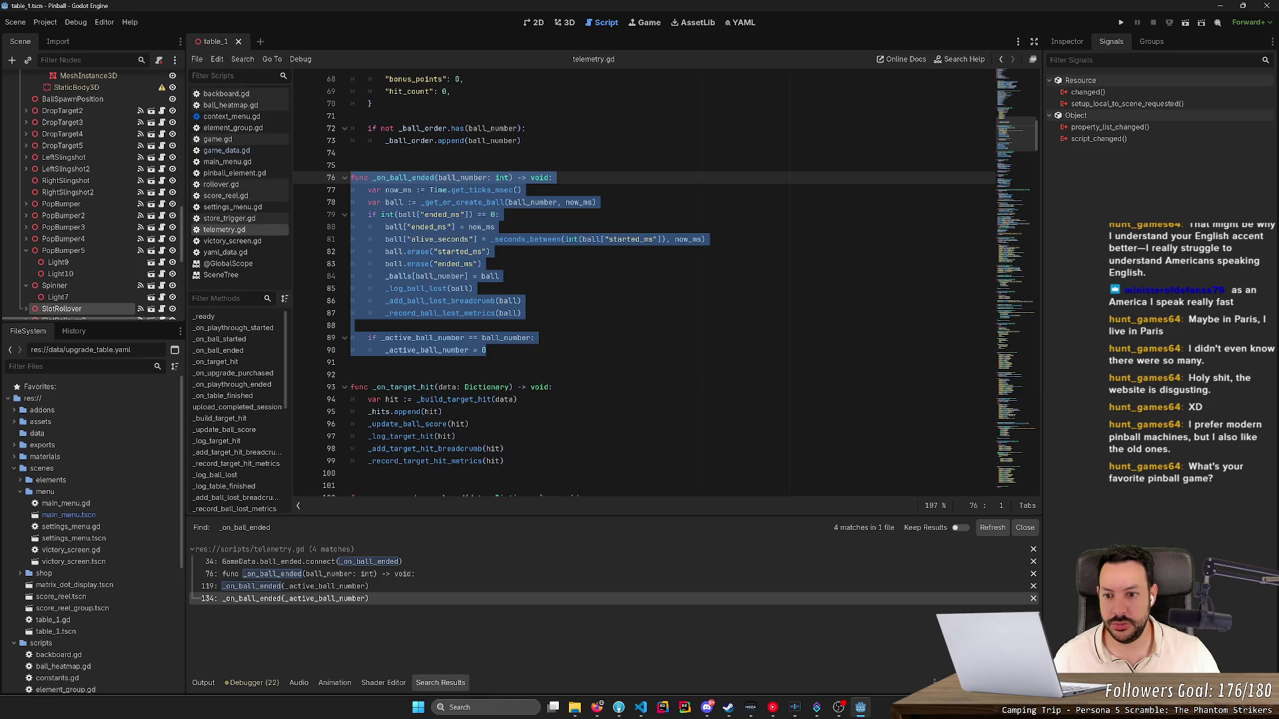
Step: Paste a copy of _on_ball_ended below it and rename the copy _on_table_finished
left_click(359, 375)
key("Return")
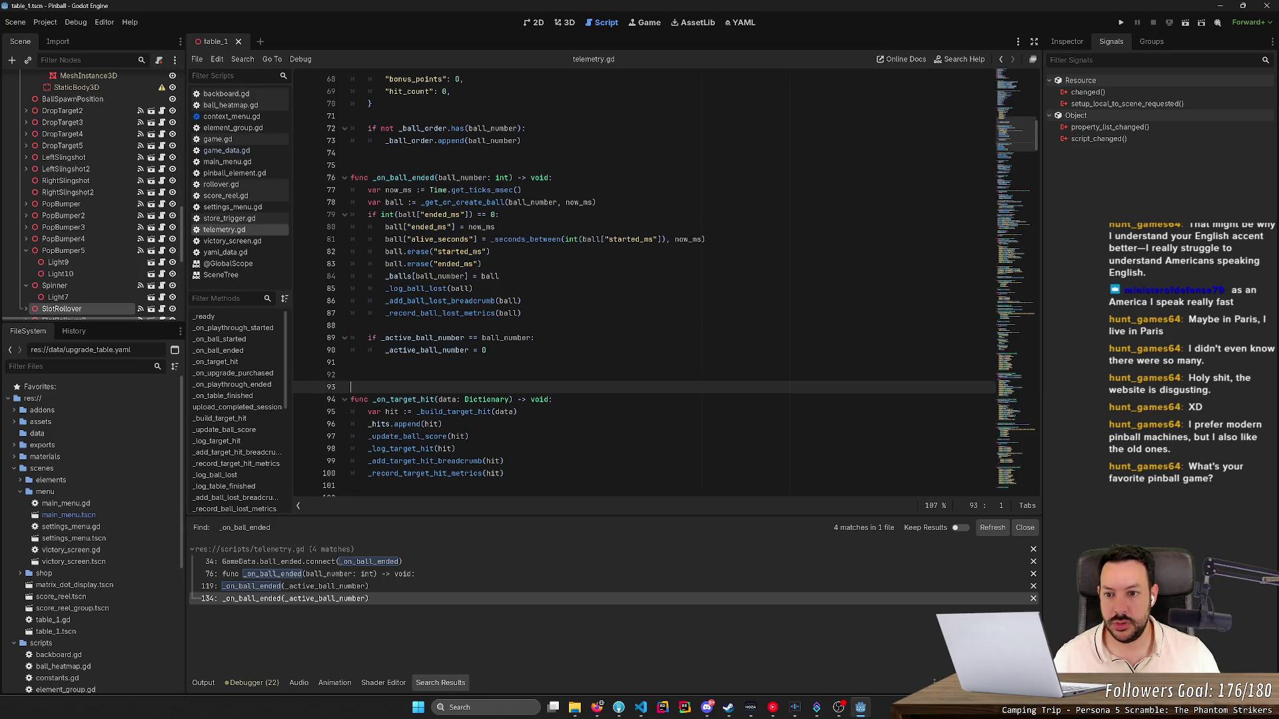
key("ctrl+v")
key("Return")
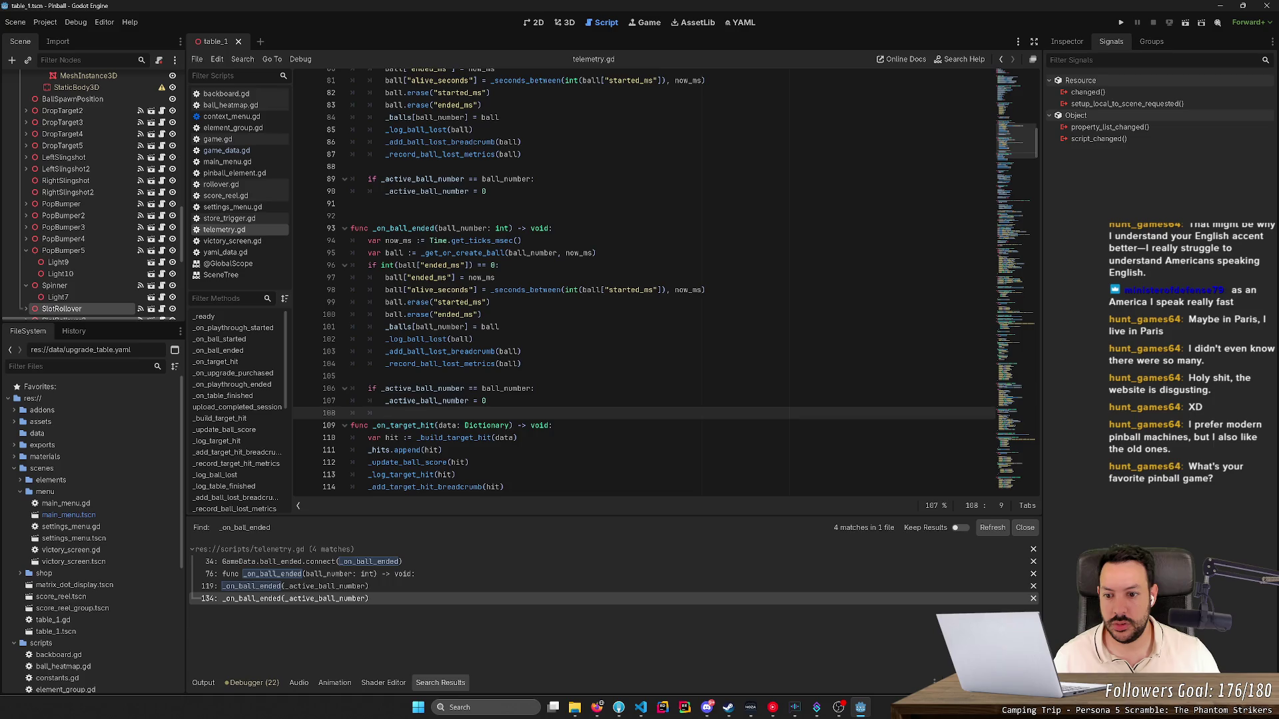
key("Return")
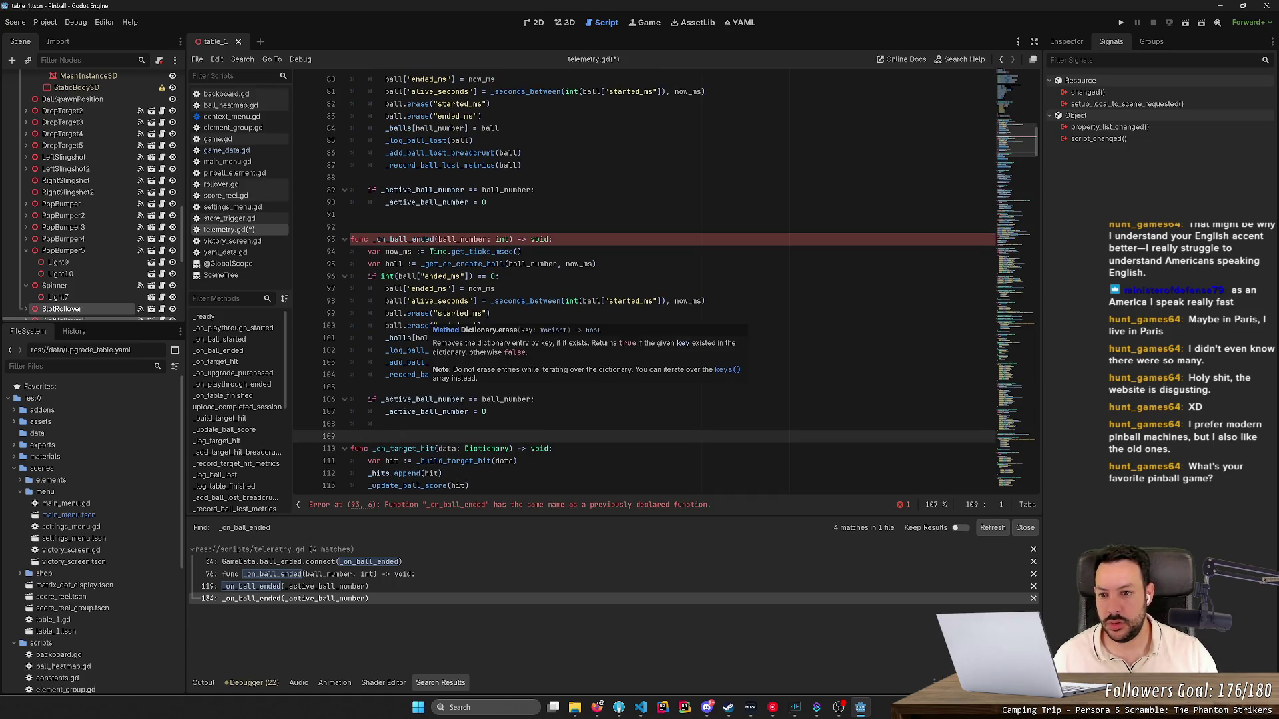
left_click_drag(390, 239, 434, 239)
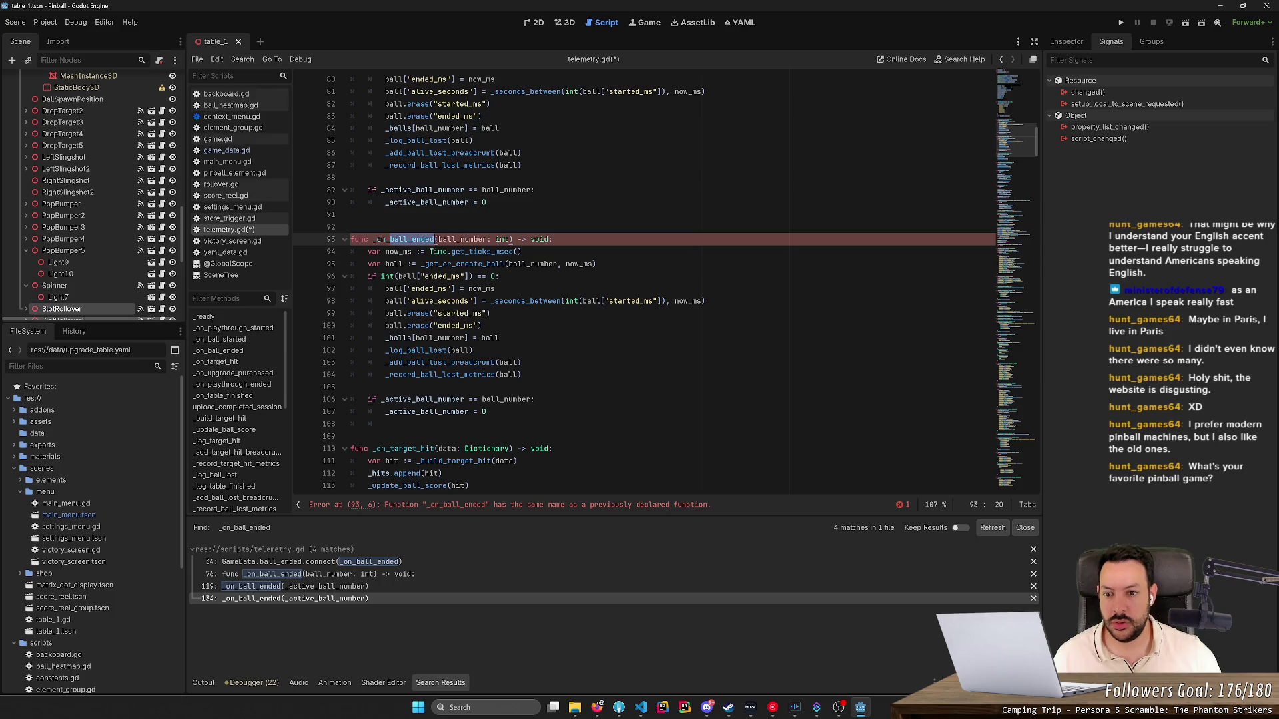
type("table_fin")
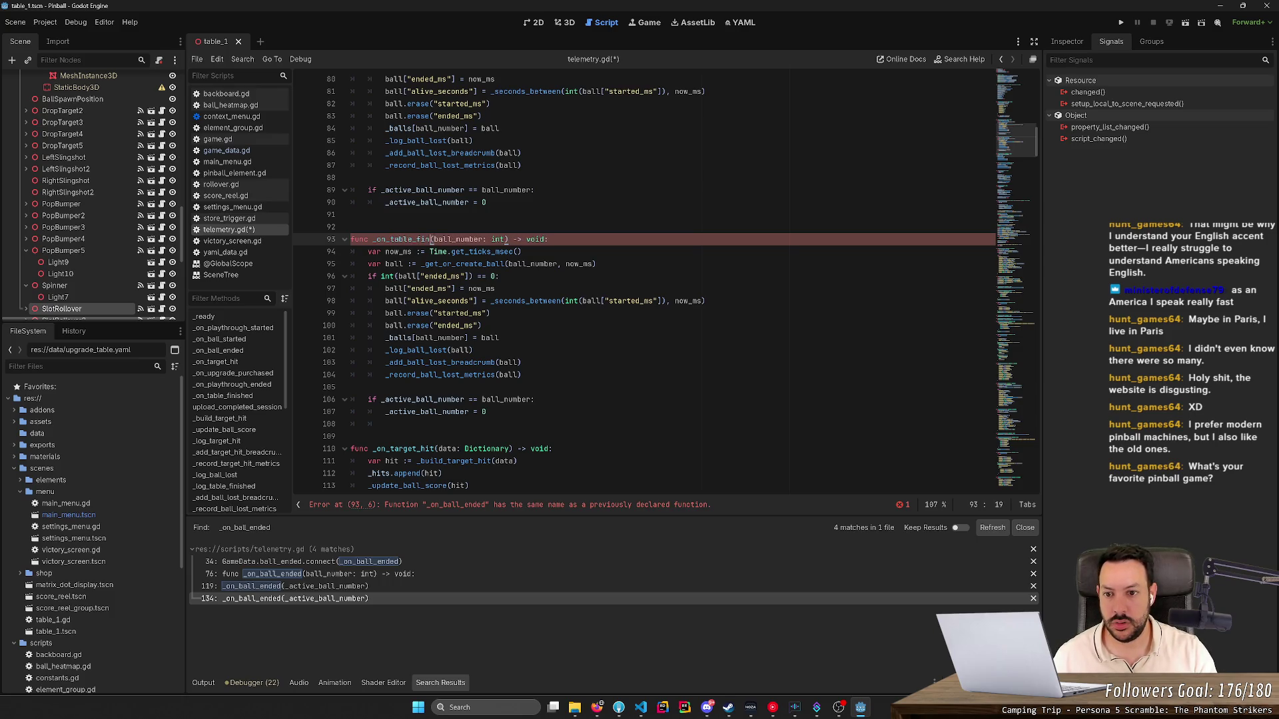
type("ished")
left_click(351, 226)
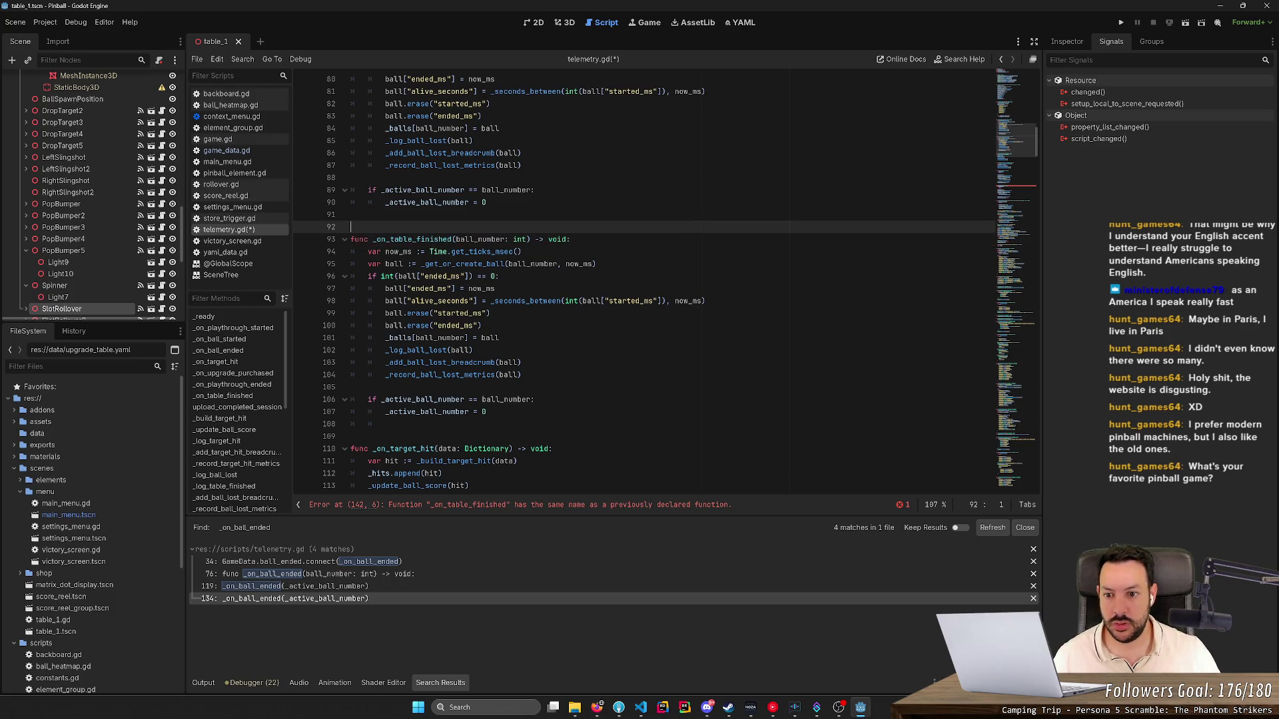
Step: Inspect the _add_ball_lost_breadcrumb and _record_ball_lost_metrics definitions, restoring the line 103 call
double_click(416, 350)
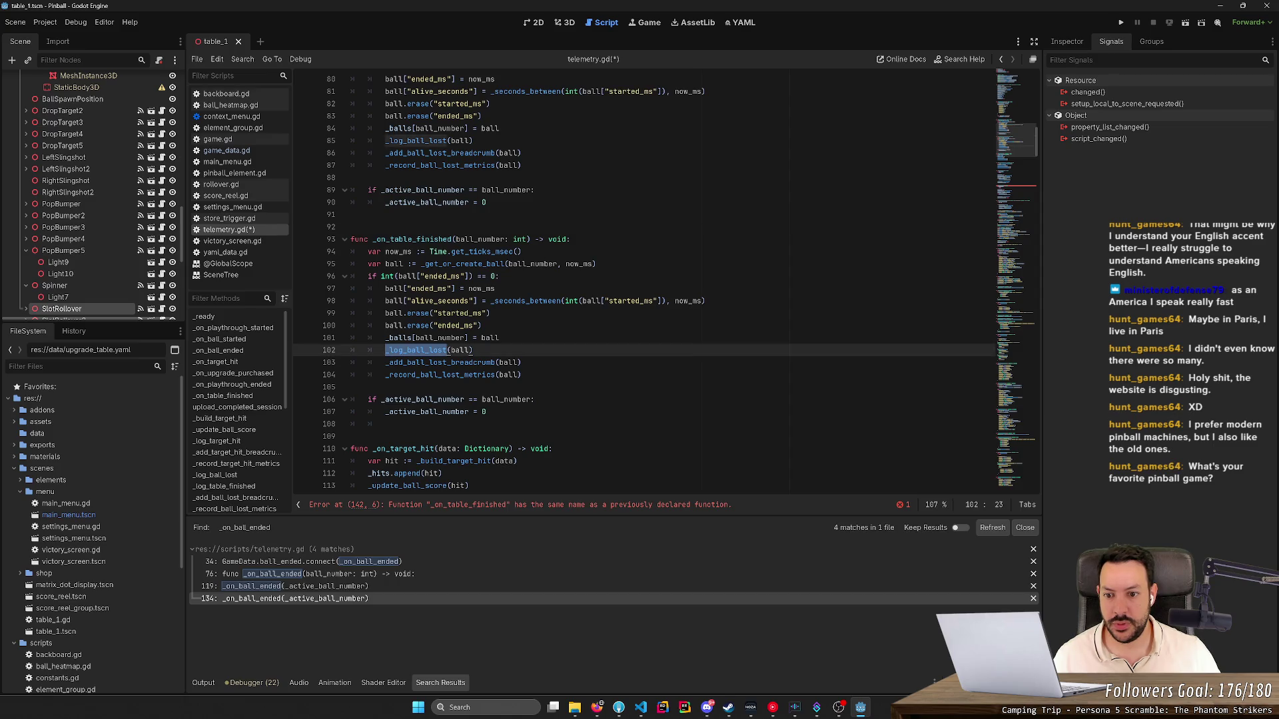
left_click(437, 362, "ctrl")
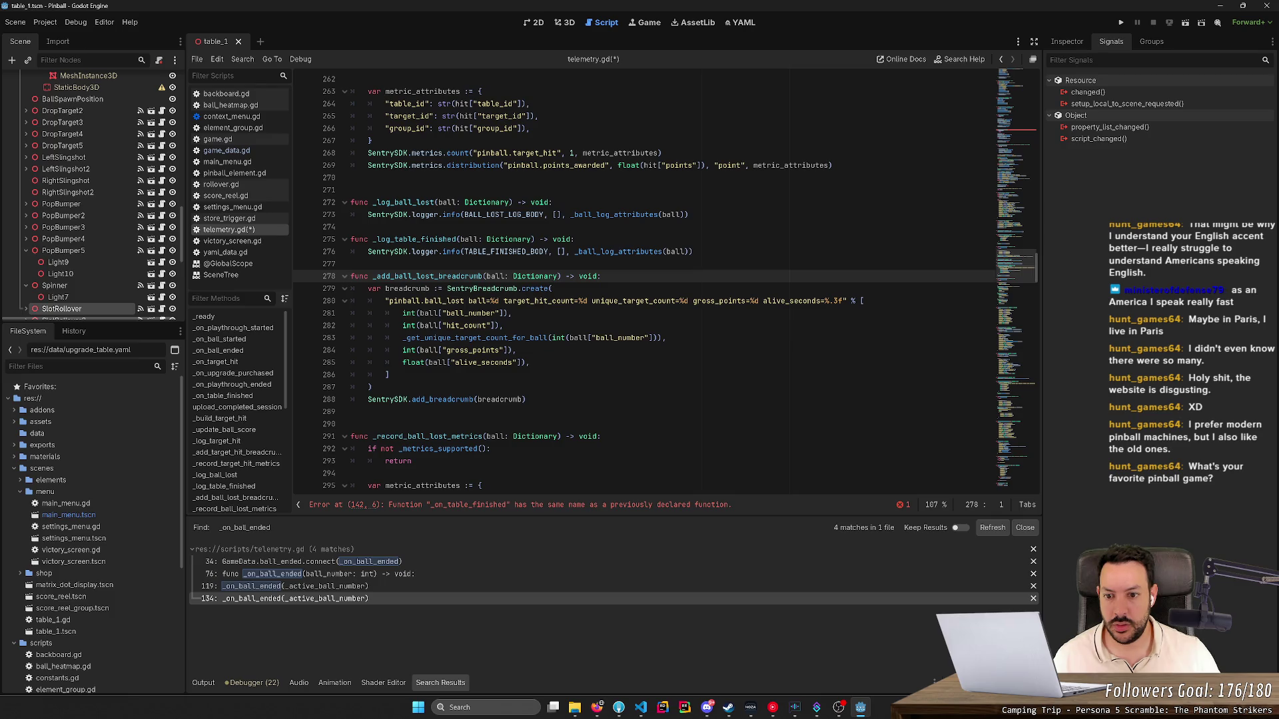
key("alt+Left")
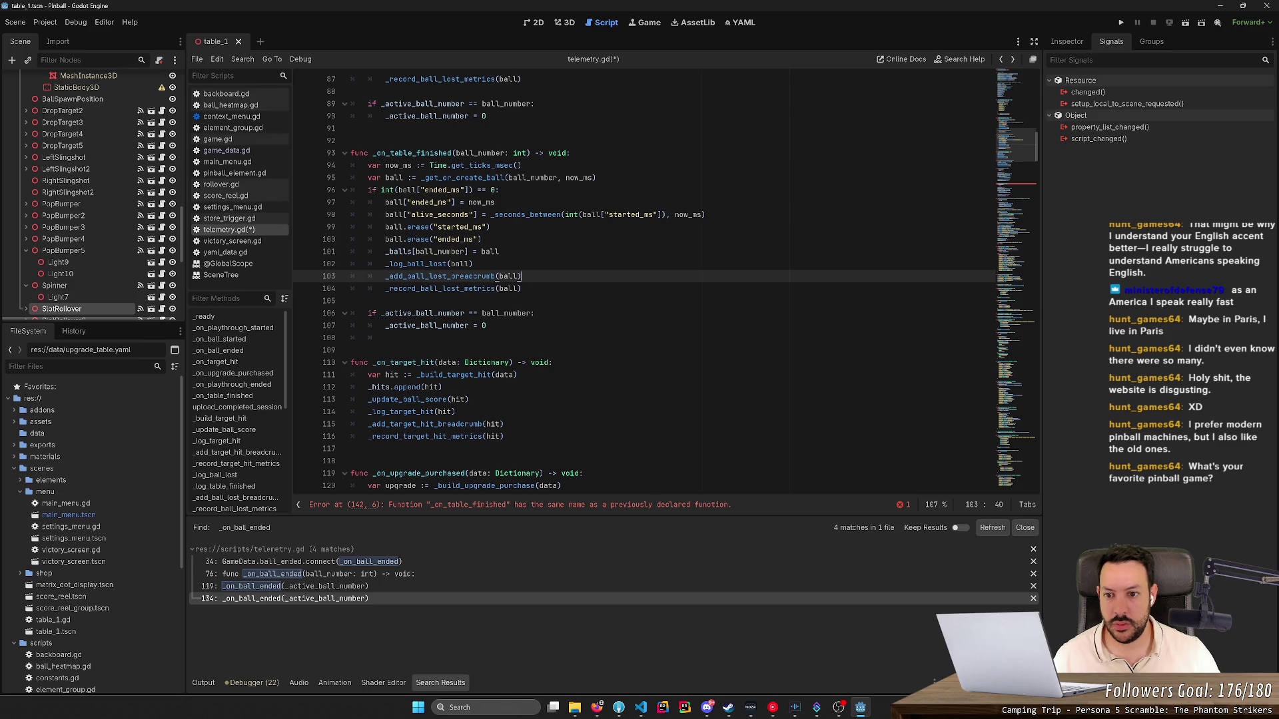
left_click(453, 289, "ctrl")
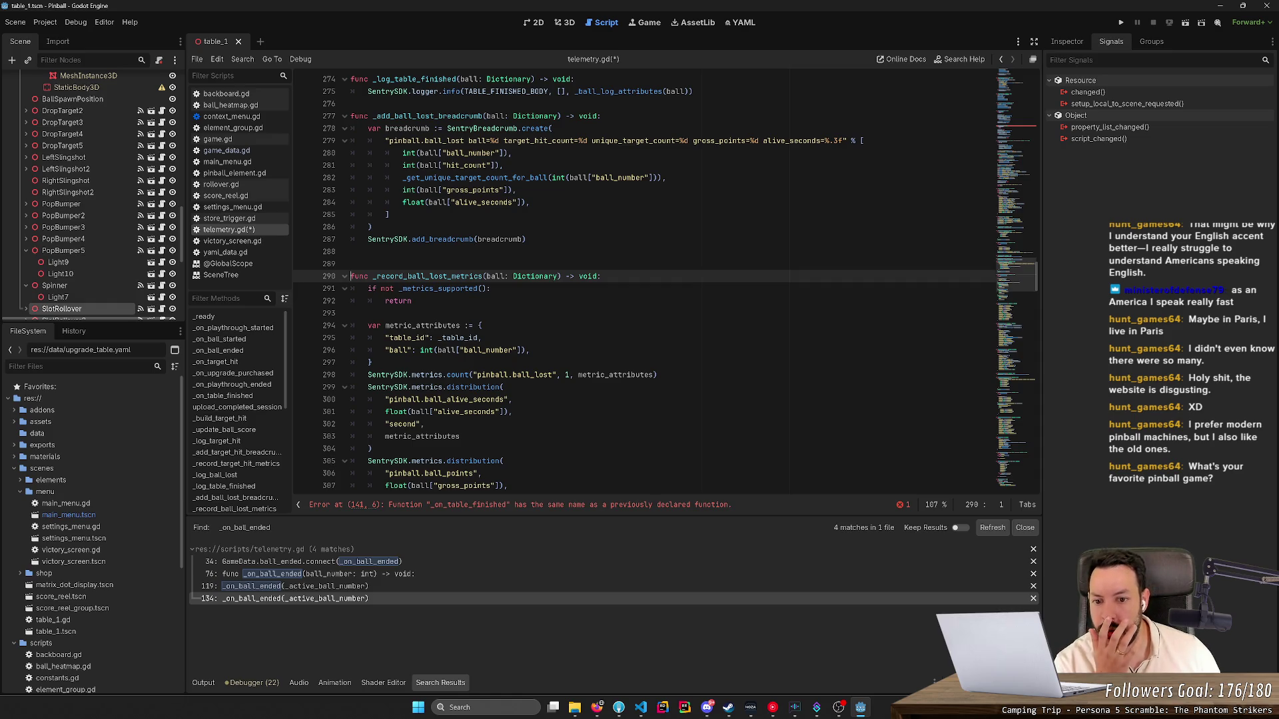
scroll(659, 280, "down", 1)
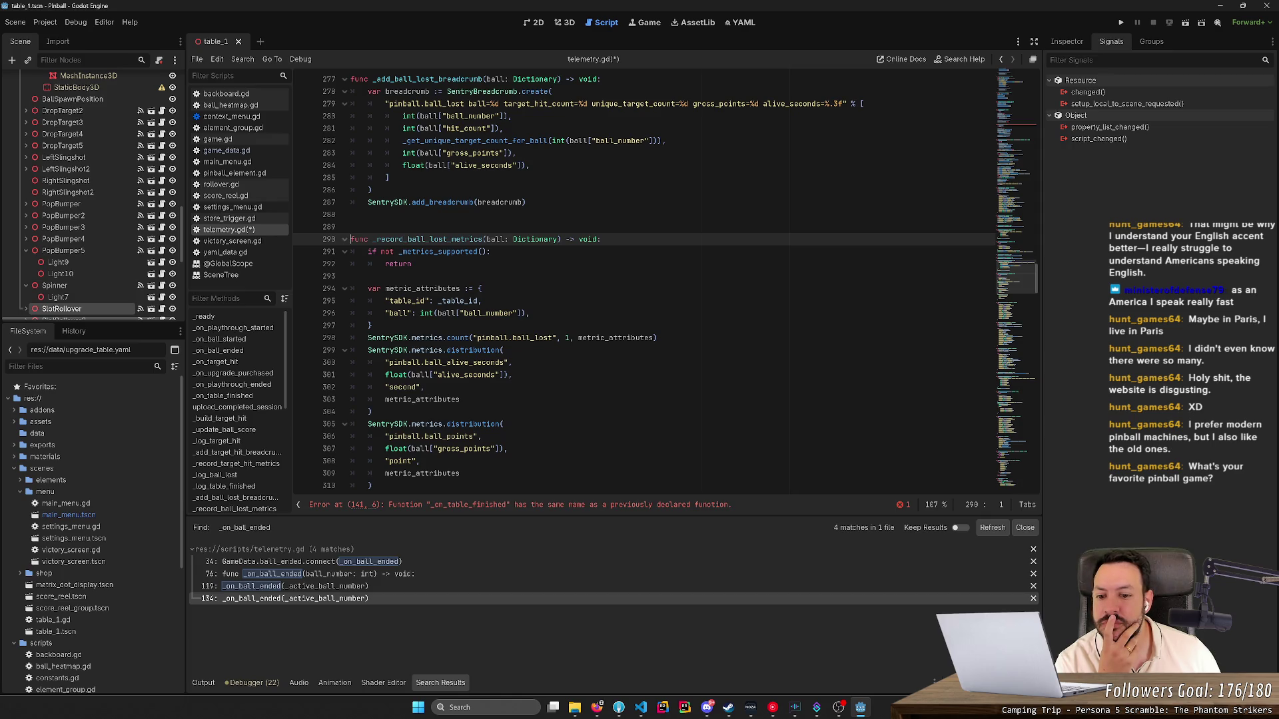
scroll(659, 279, "down", 3)
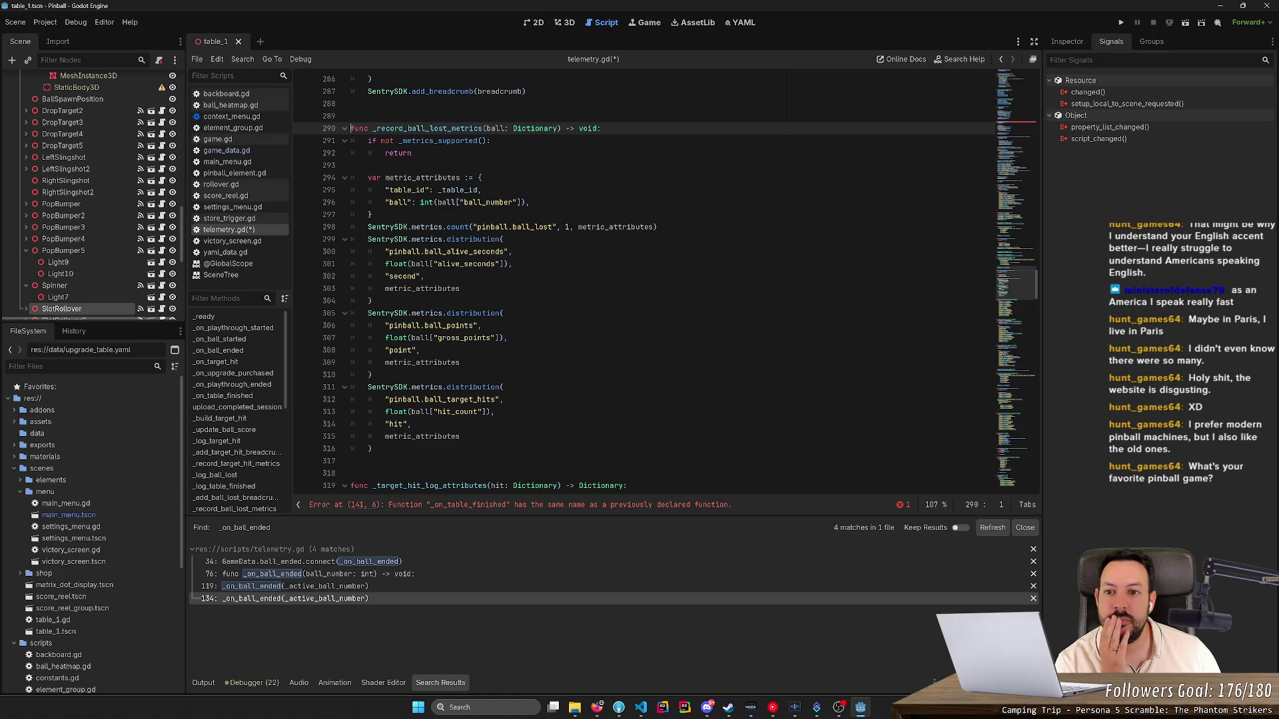
key("alt+Left")
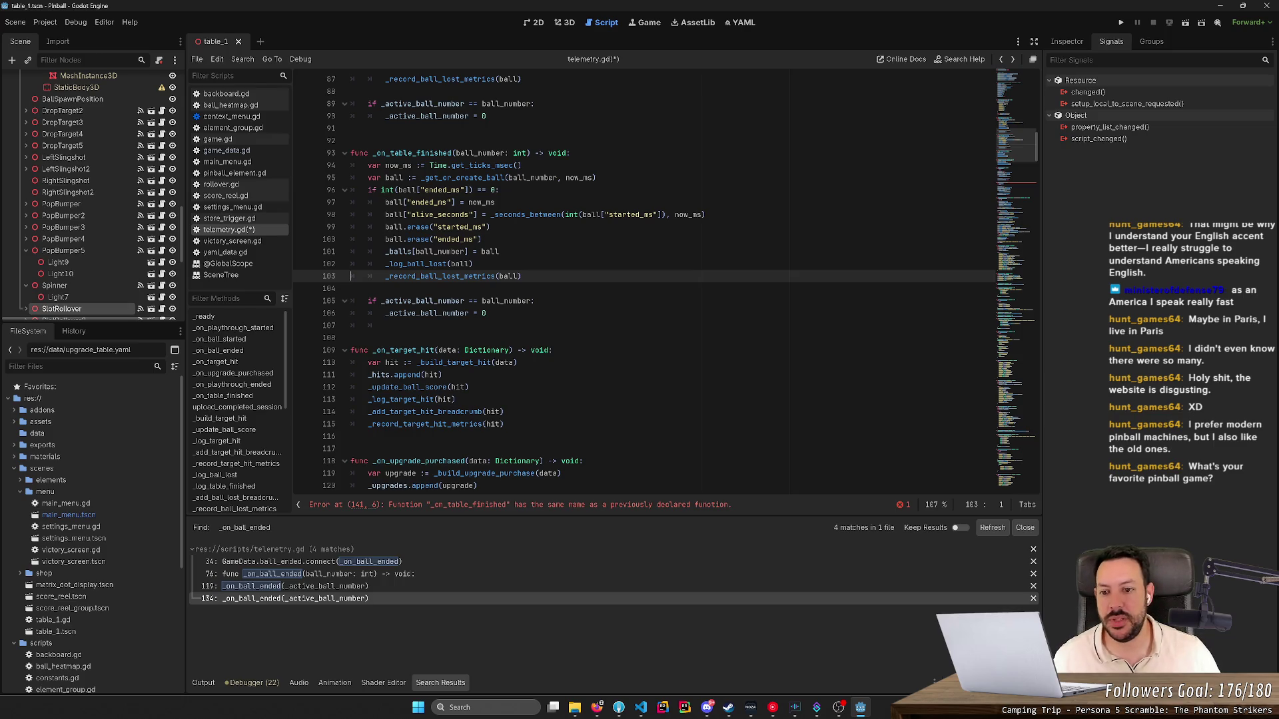
type("_add_ball_lost_breadcrumb(ball)")
left_click(440, 275, "ctrl")
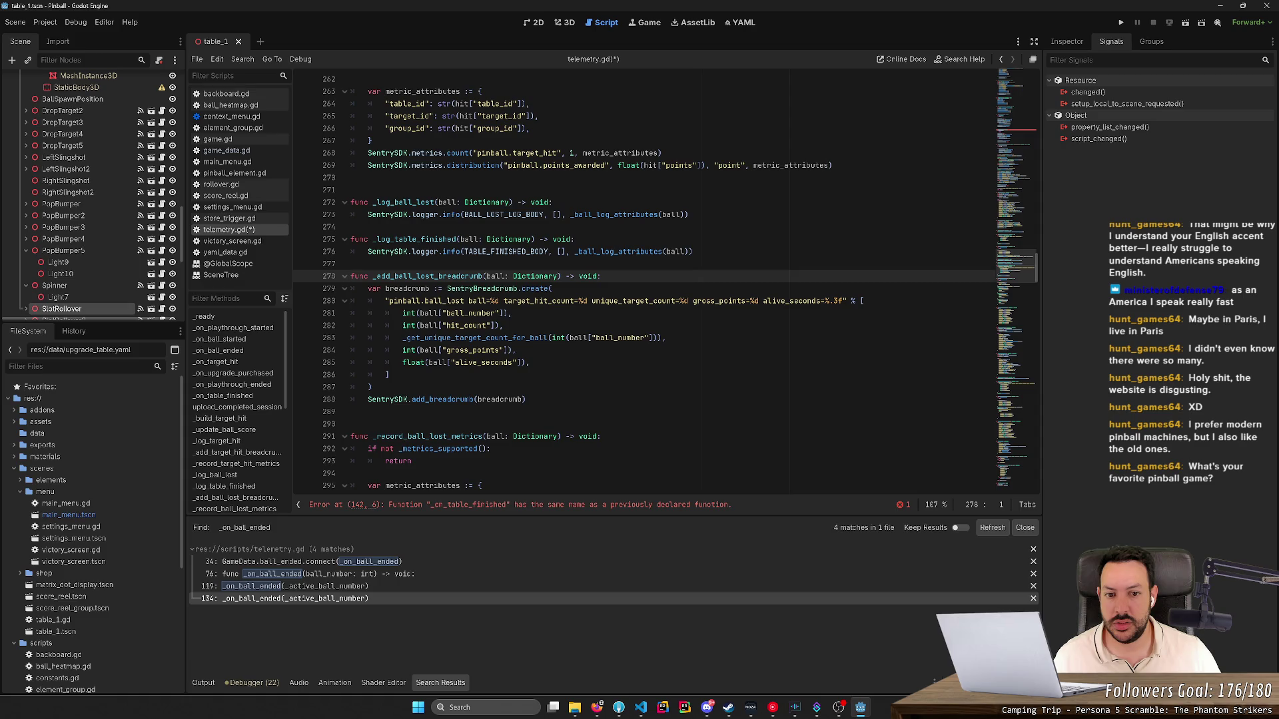
scroll(659, 280, "down", 2)
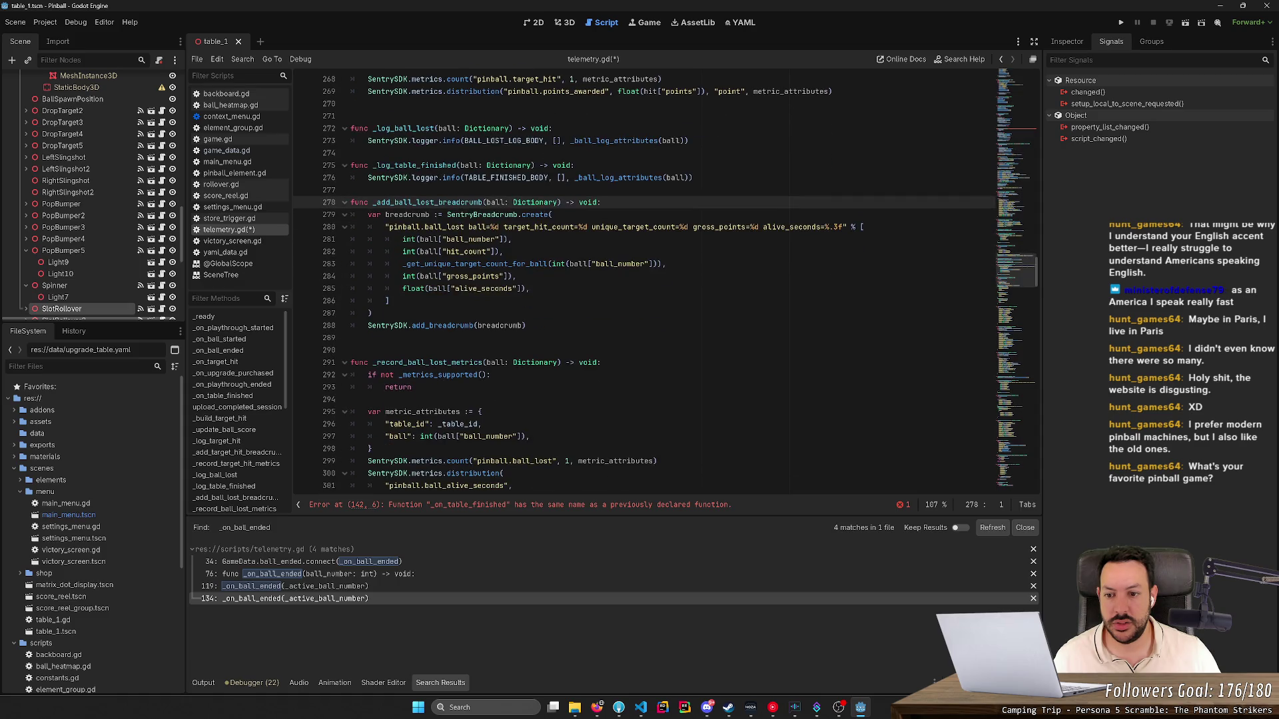
key("alt+Left")
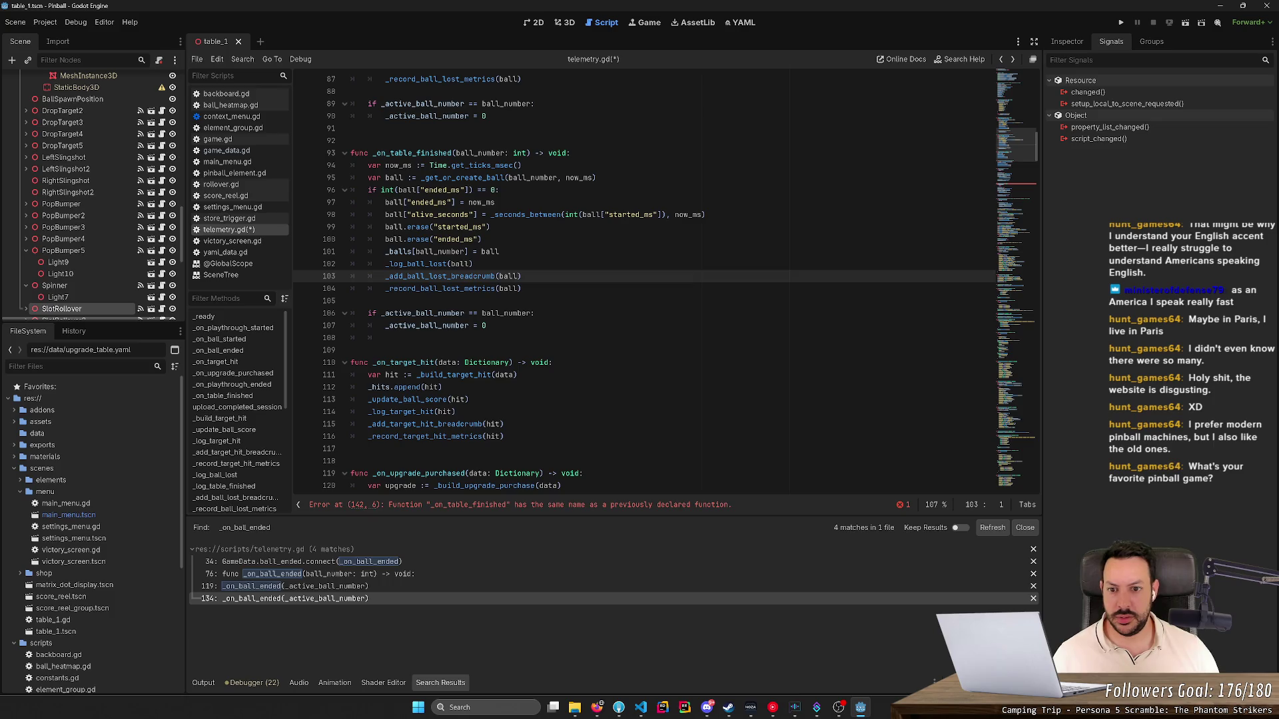
Step: Change the copy's calls to _log_table_finished and _add_table_finished_breadcrumb on lines 102–103
left_click(452, 264)
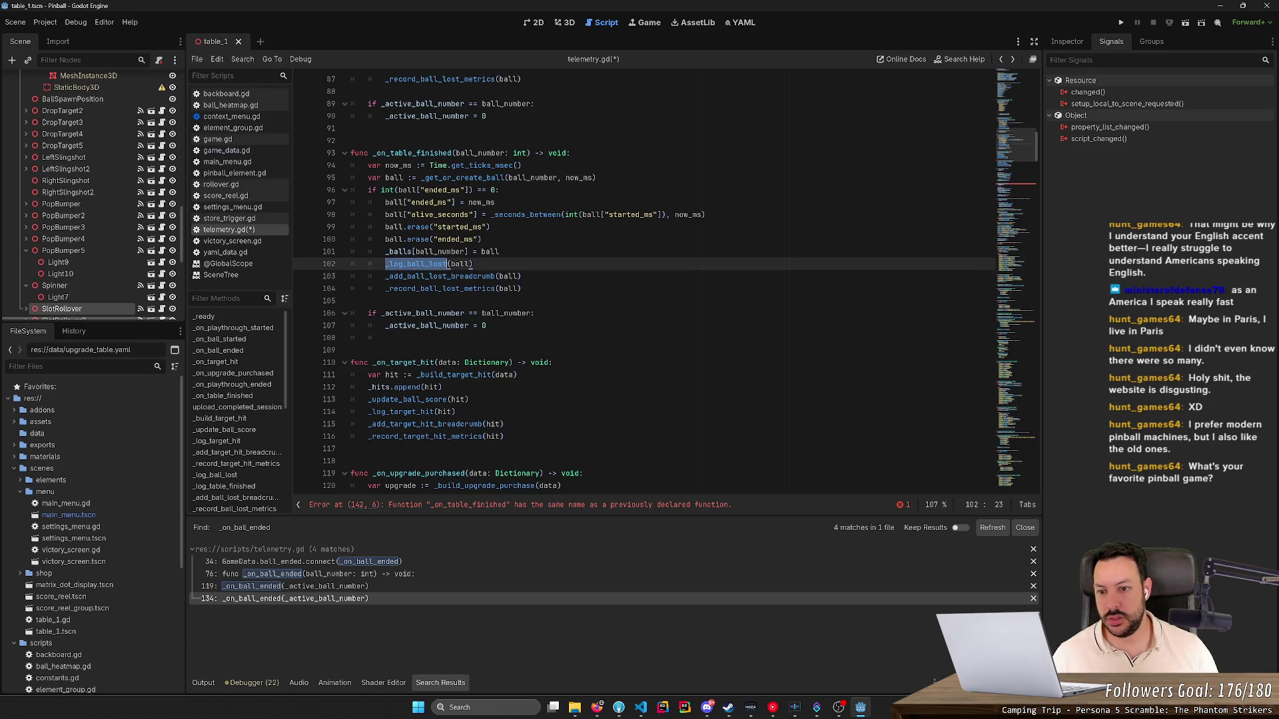
key("BackSpace")
key("BackSpace")
key("BackSpace")
type("_table")
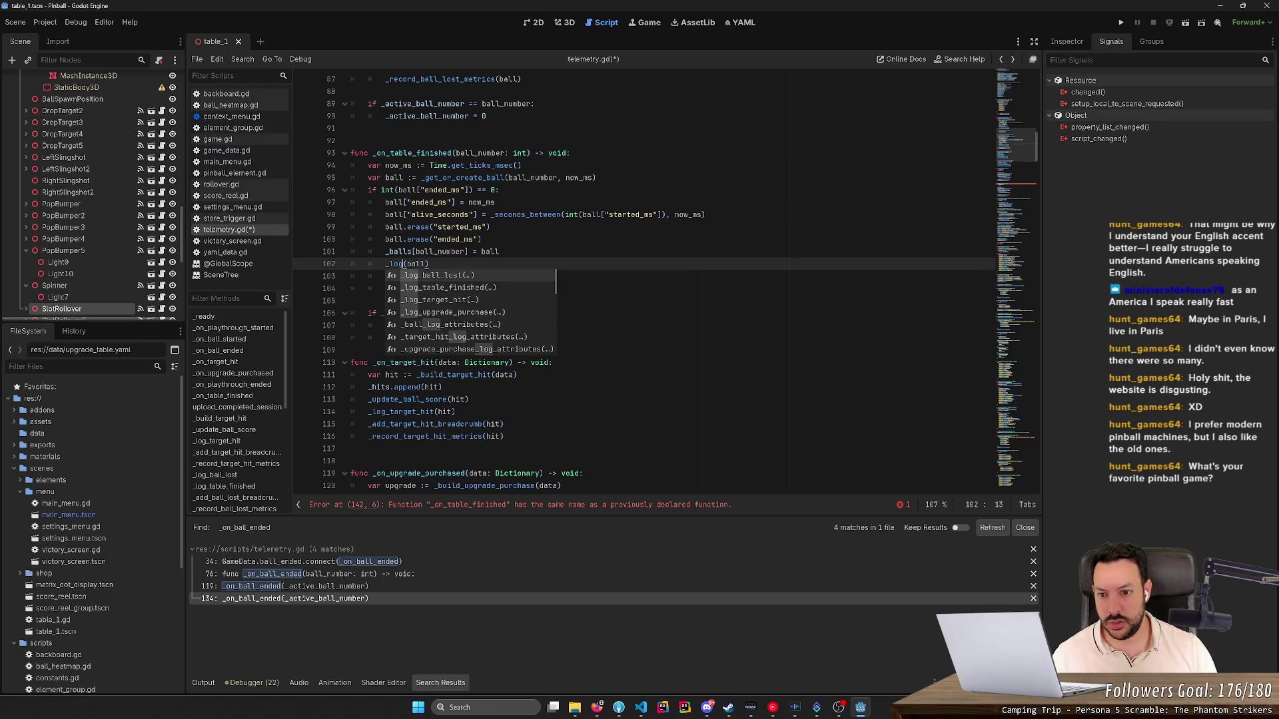
key("Return")
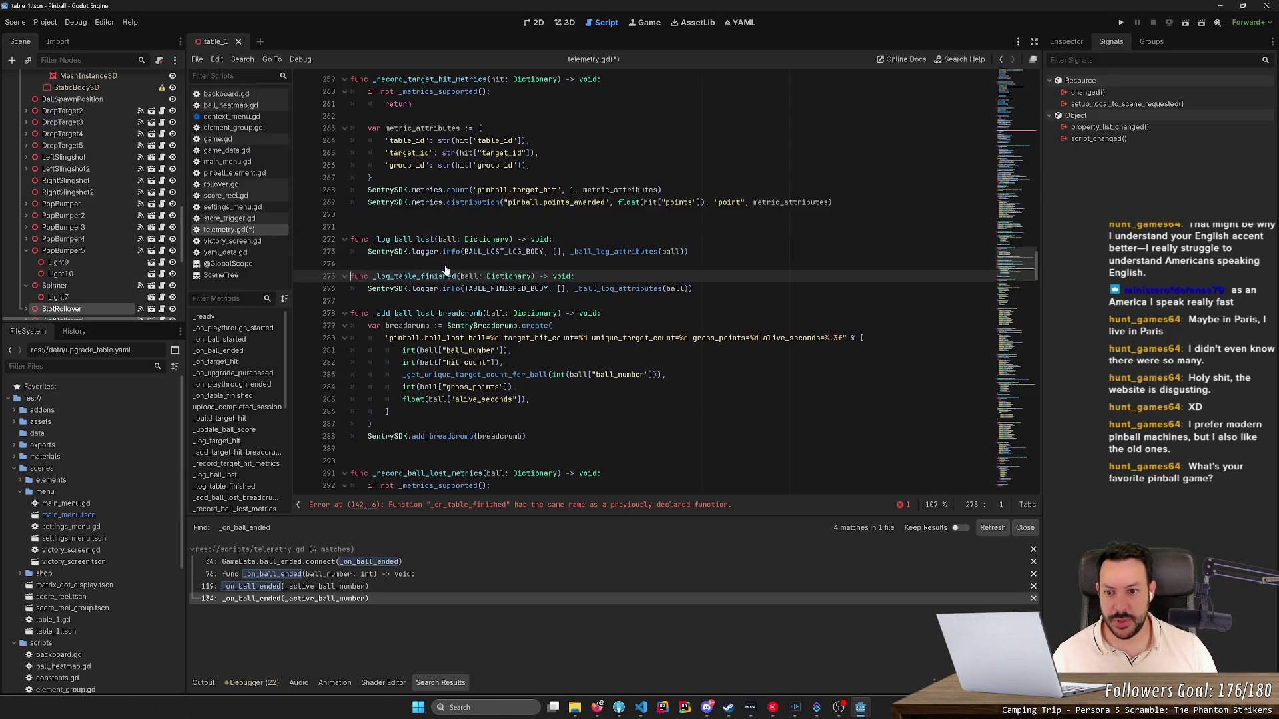
left_click(446, 267, "ctrl")
left_click(620, 288, "ctrl")
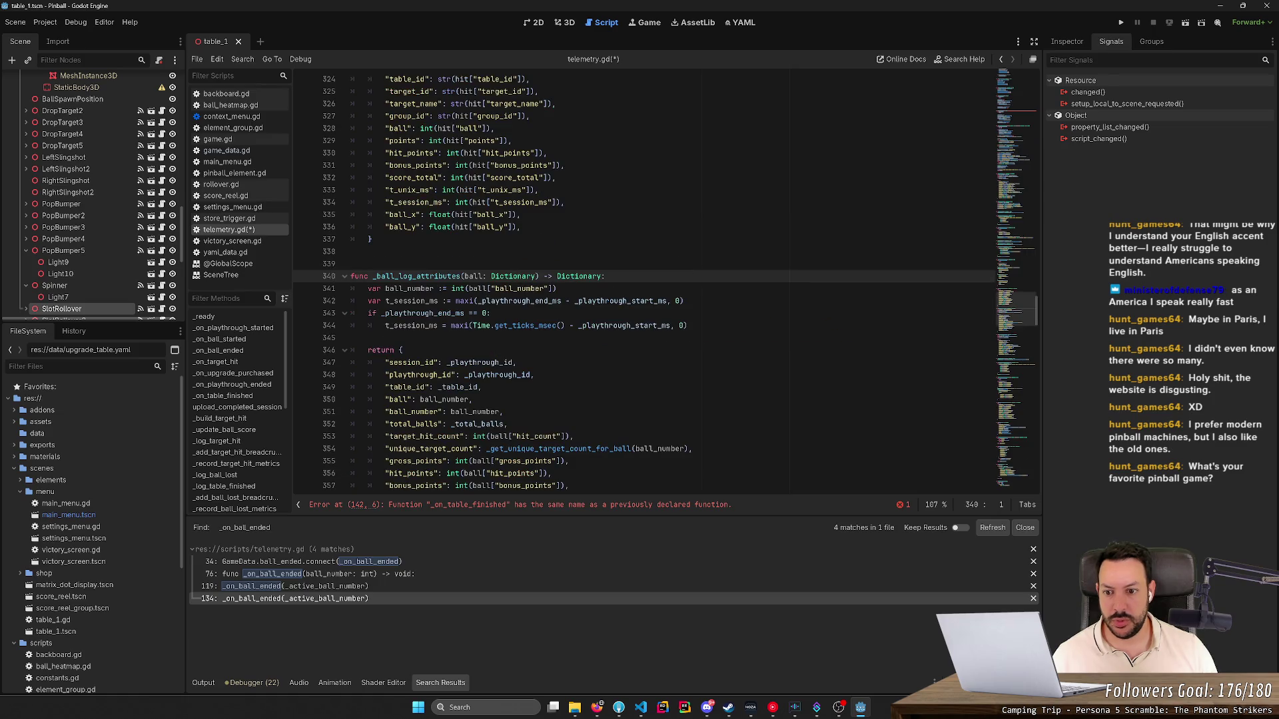
scroll(644, 282, "down", 2)
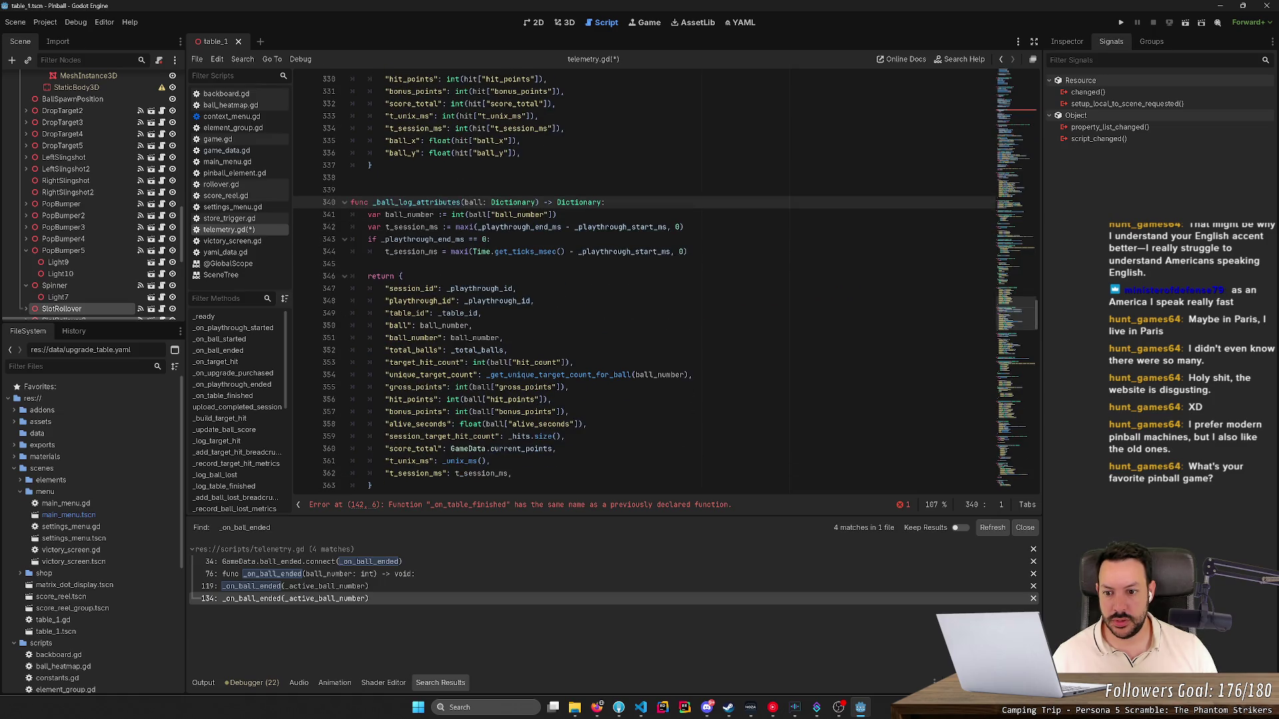
key("alt+Left")
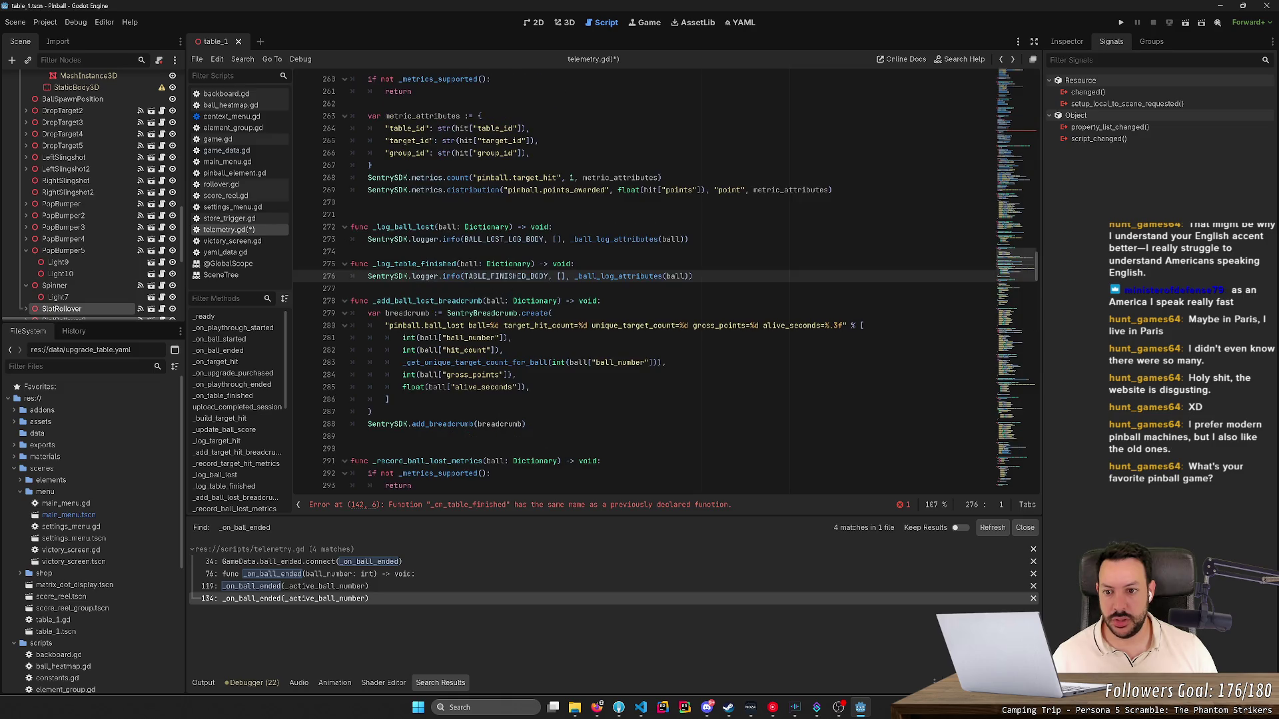
key("alt+Left")
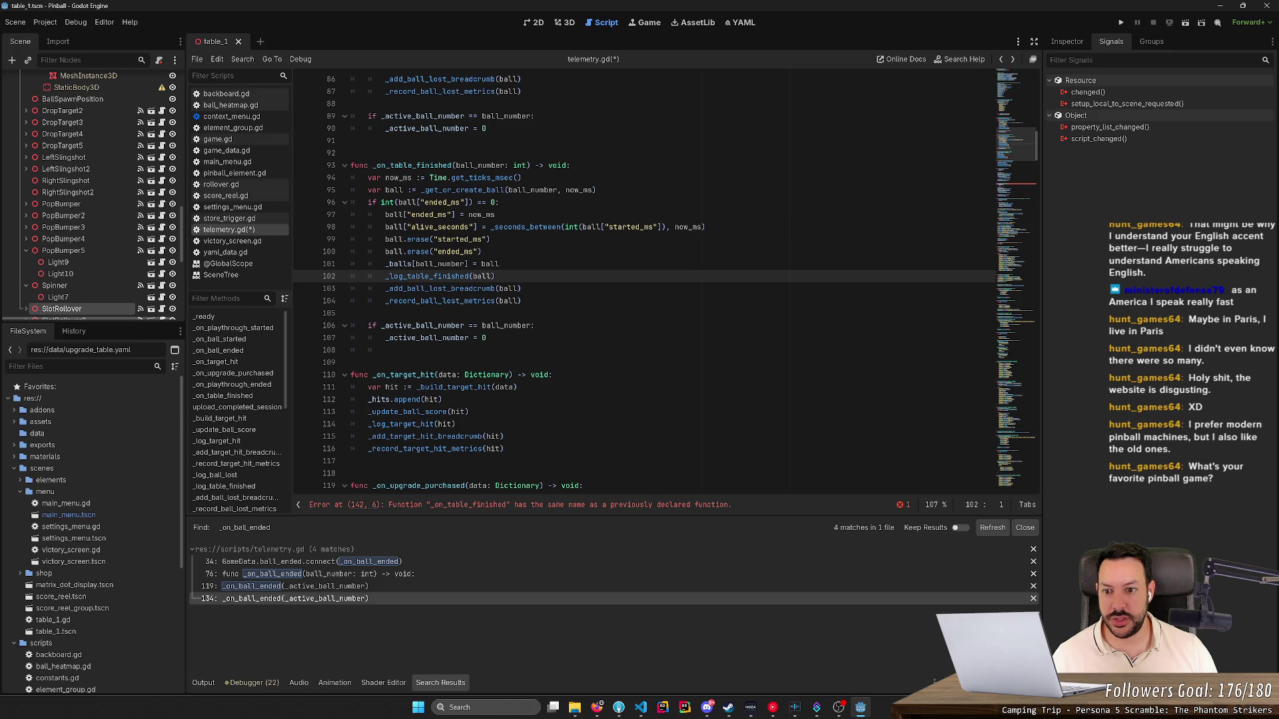
left_click_drag(406, 288, 518, 288)
type("table_finished")
Step: Search the project for _breadcrumb(, browse the matches, and save the script
key("ctrl+shift+f")
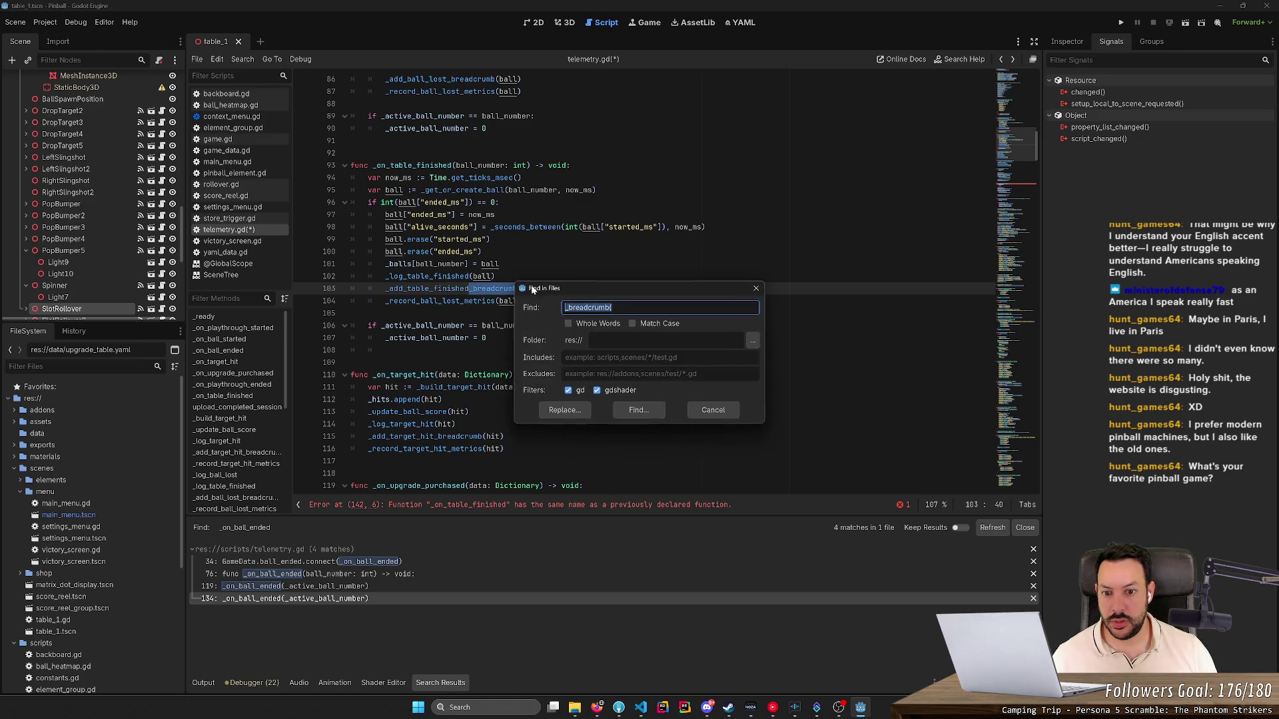
key("Return")
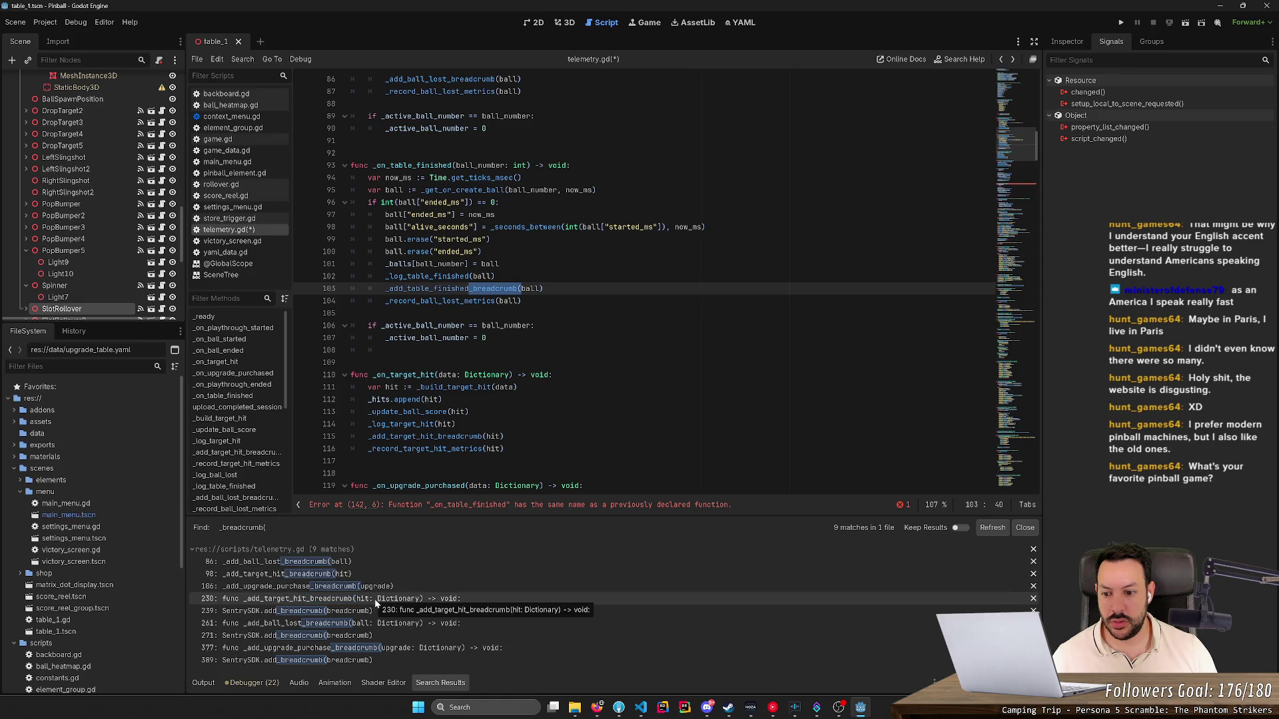
left_click(374, 622)
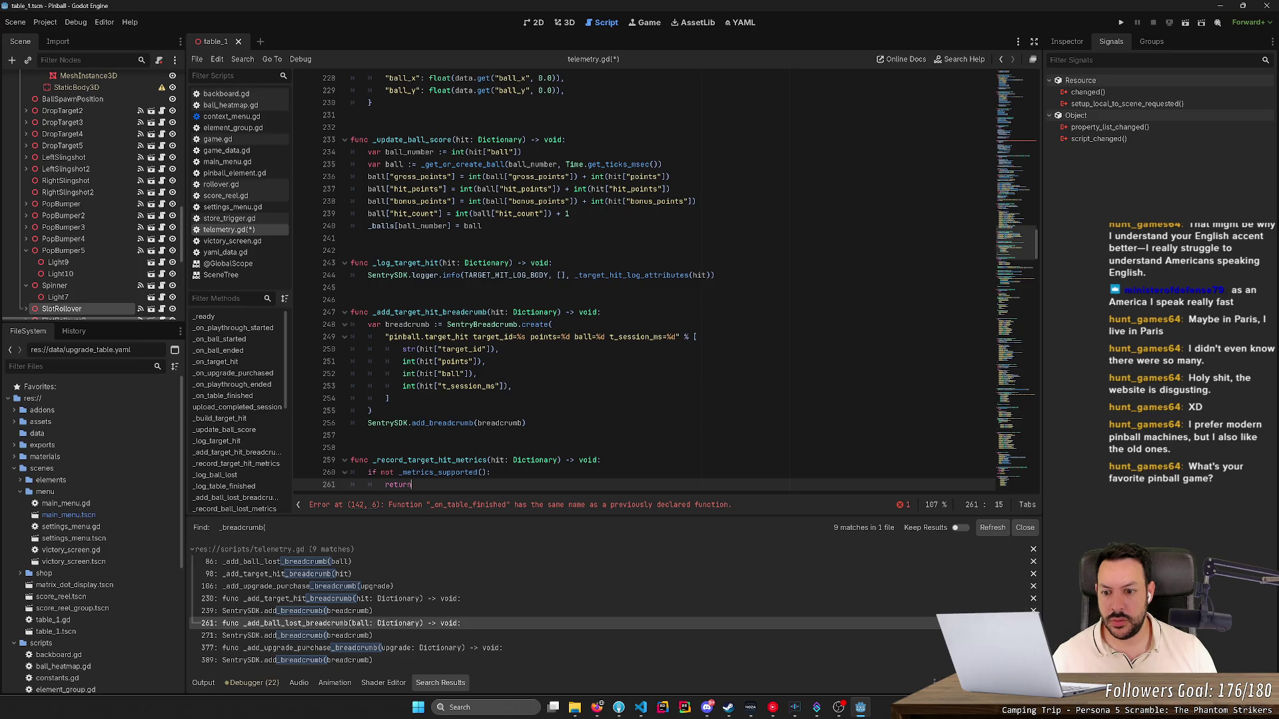
scroll(665, 279, "down", 4)
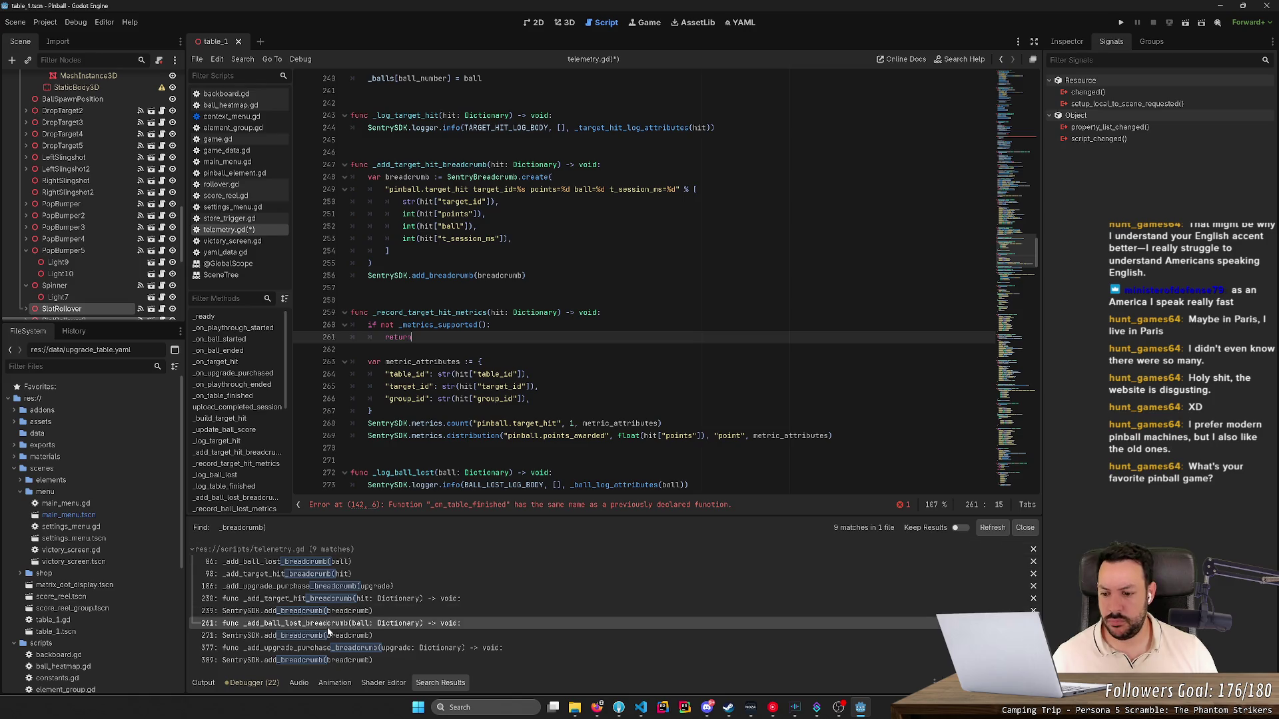
left_click(344, 611)
left_click(340, 624)
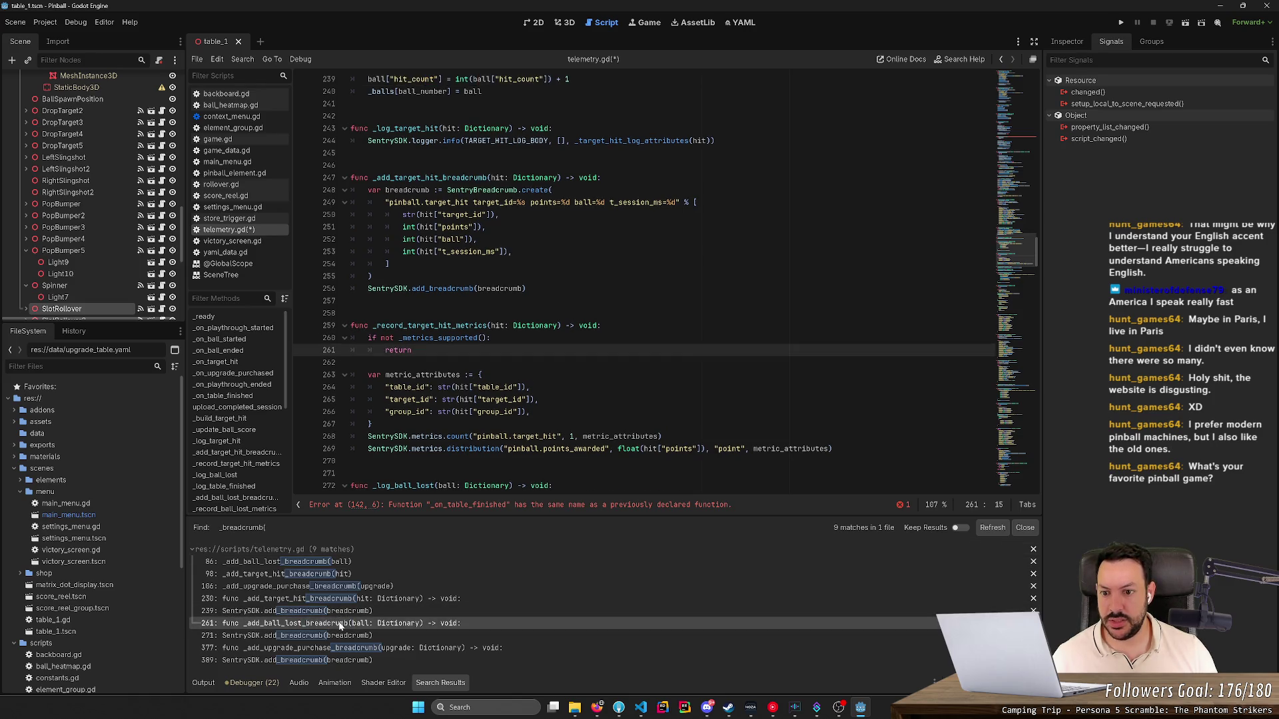
left_click(351, 362)
key("ctrl+s")
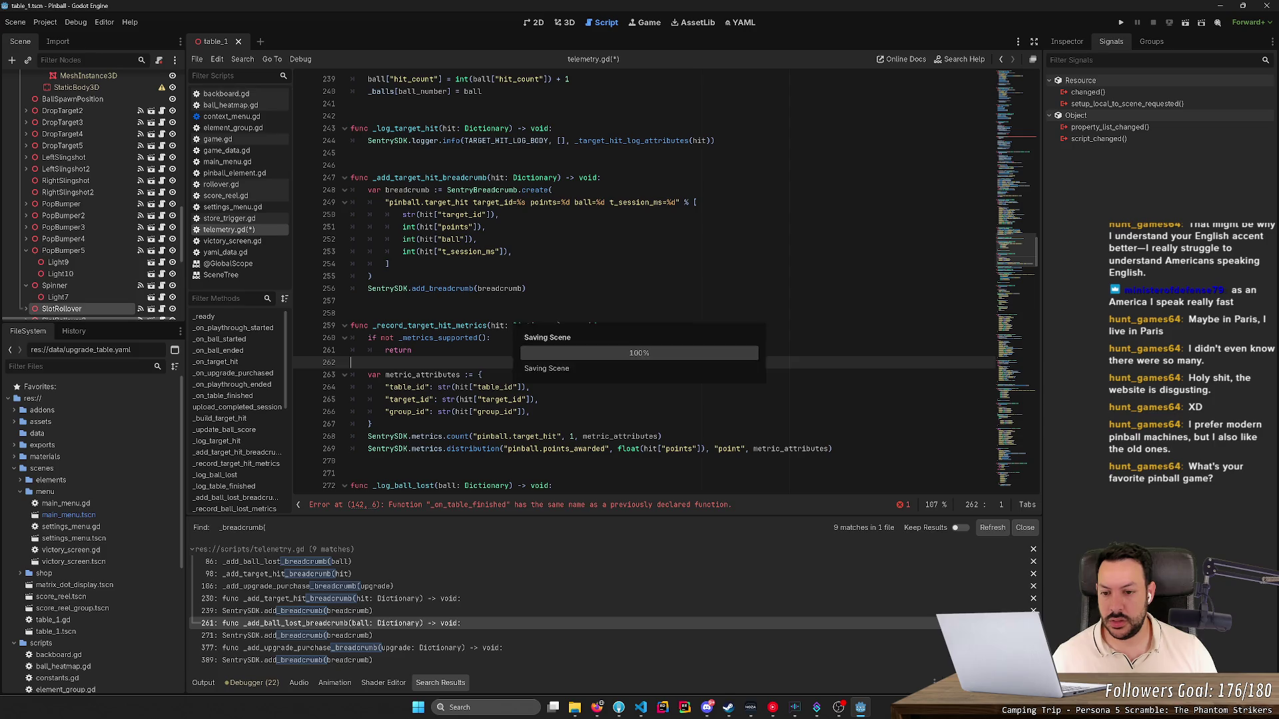
Step: Duplicate the _add_ball_lost_breadcrumb function at line 278 directly below itself
key("ctrl+shift+f")
key("Return")
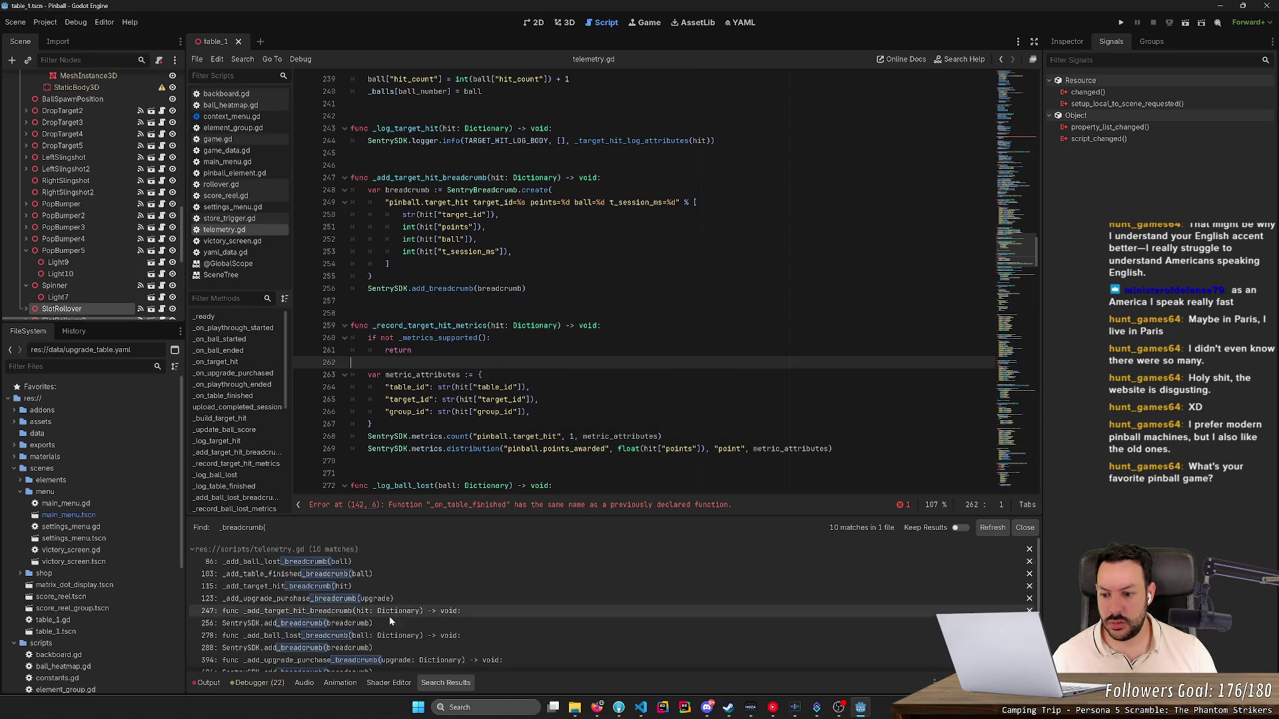
left_click(392, 637)
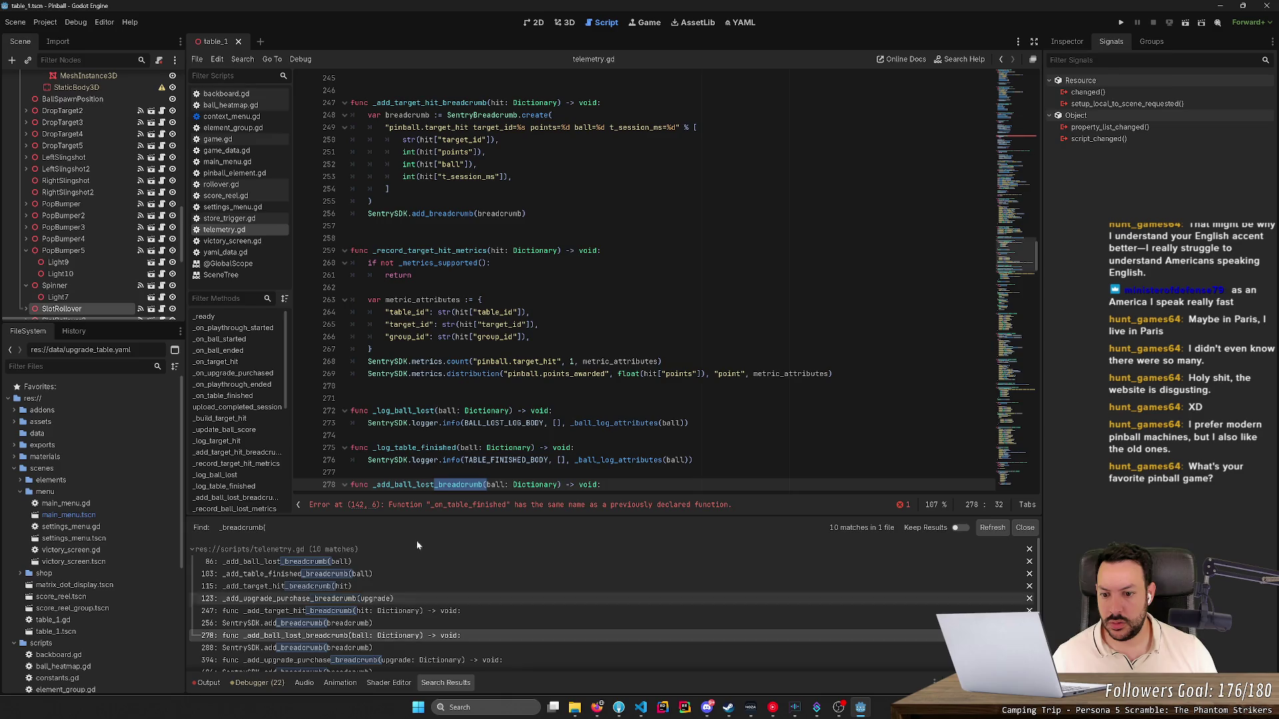
scroll(639, 279, "down", 7)
left_click_drag(530, 350, 351, 337)
key("shift+Up")
key("shift+Up")
key("shift+Up")
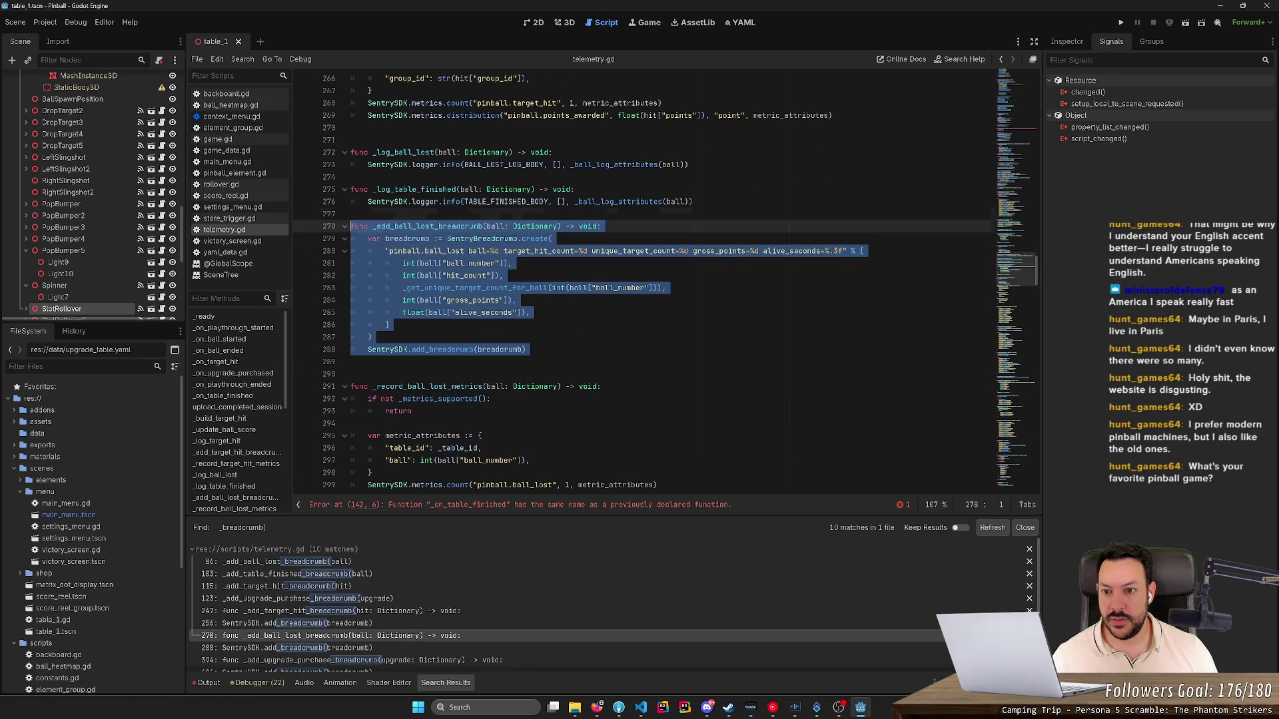
key("ctrl+c")
key("Down")
key("Down")
key("Return")
key("ctrl+v")
key("Return")
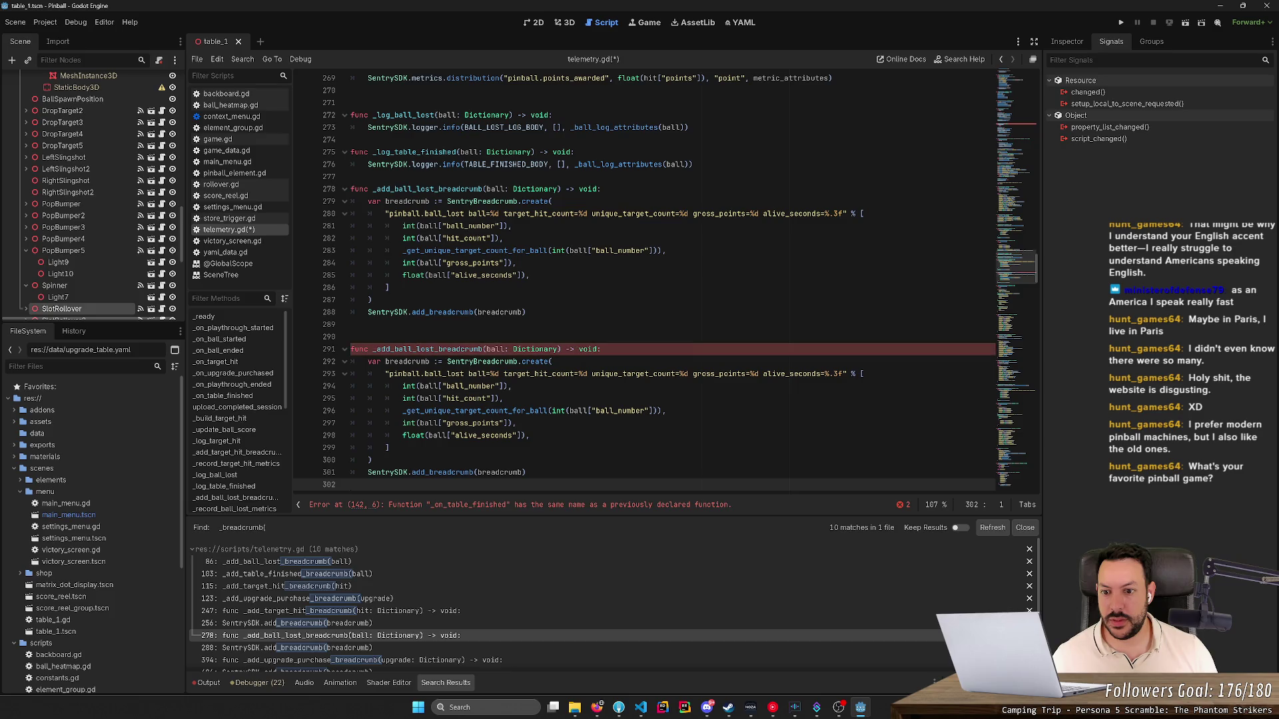
Step: Rename the copy _add_table_finished_breadcrumb and change its message to pinball.table_finished
left_click_drag(395, 348, 432, 349)
type("table")
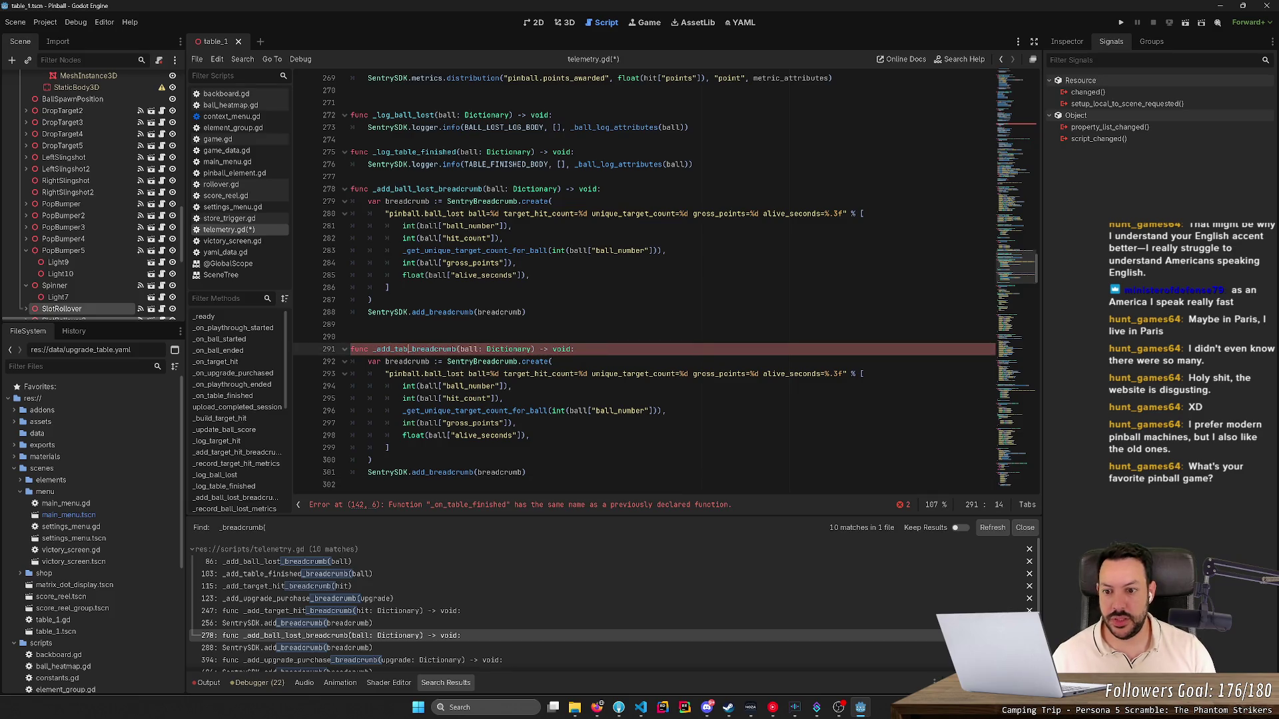
type("_finished")
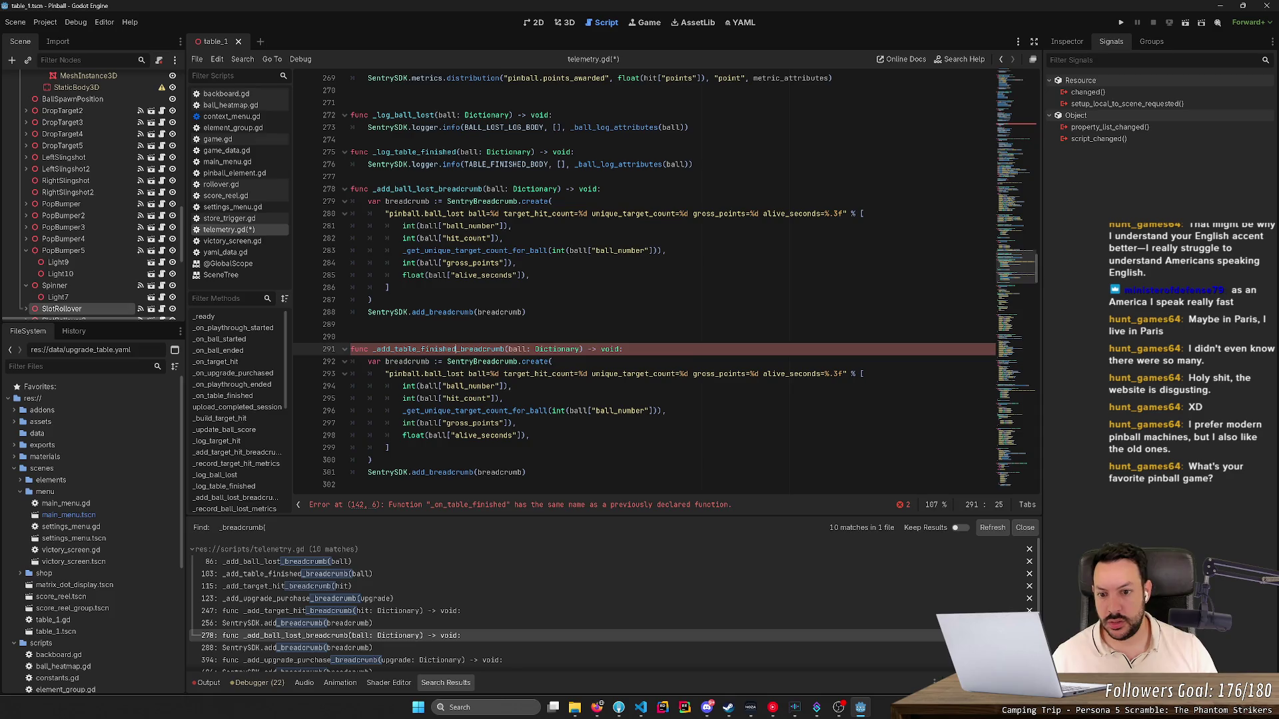
double_click(443, 374)
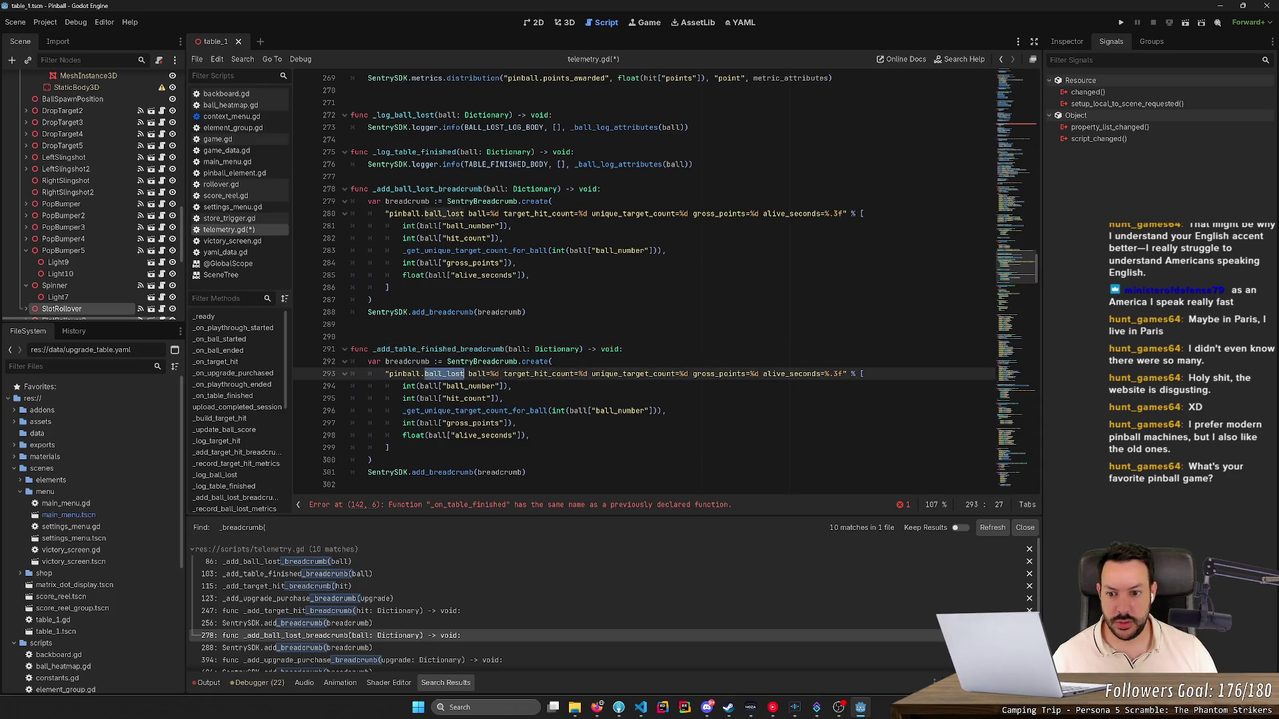
type("table_finished")
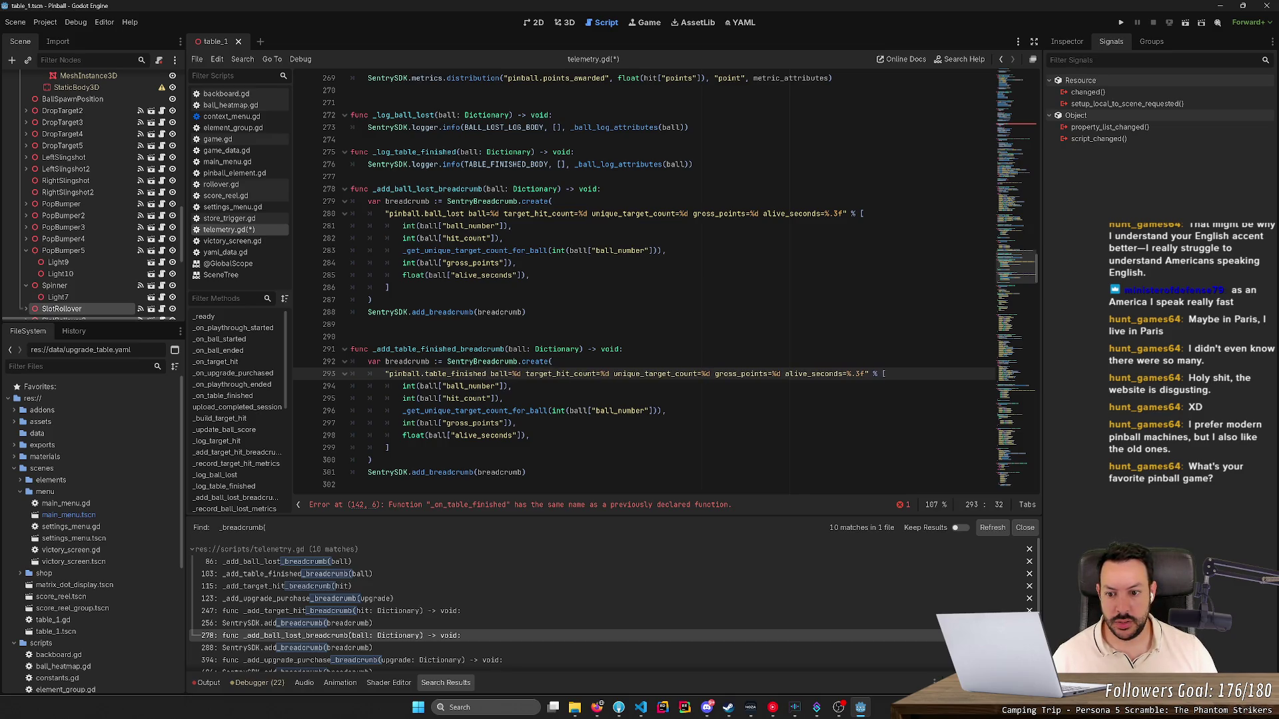
scroll(659, 279, "down", 1)
left_click(351, 447)
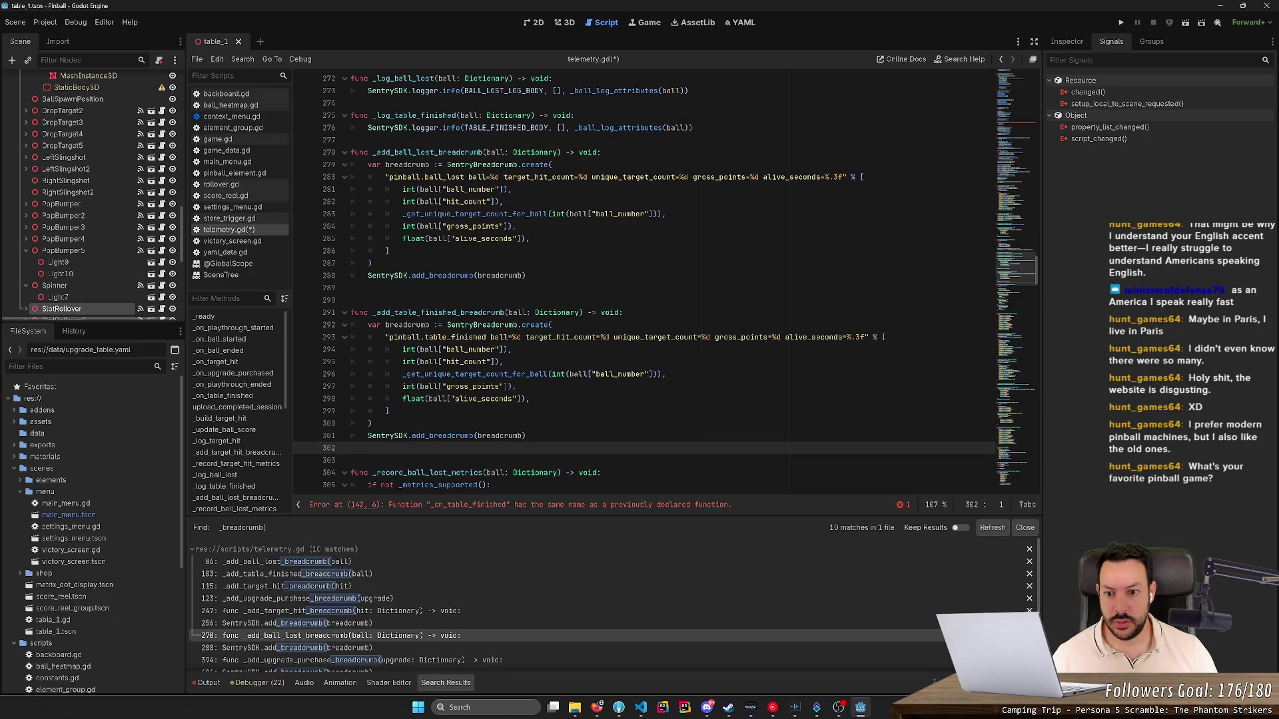
Step: Save telemetry.gd and find where _add_table_finished_breadcrumb is called
key("ctrl+s")
double_click(438, 313)
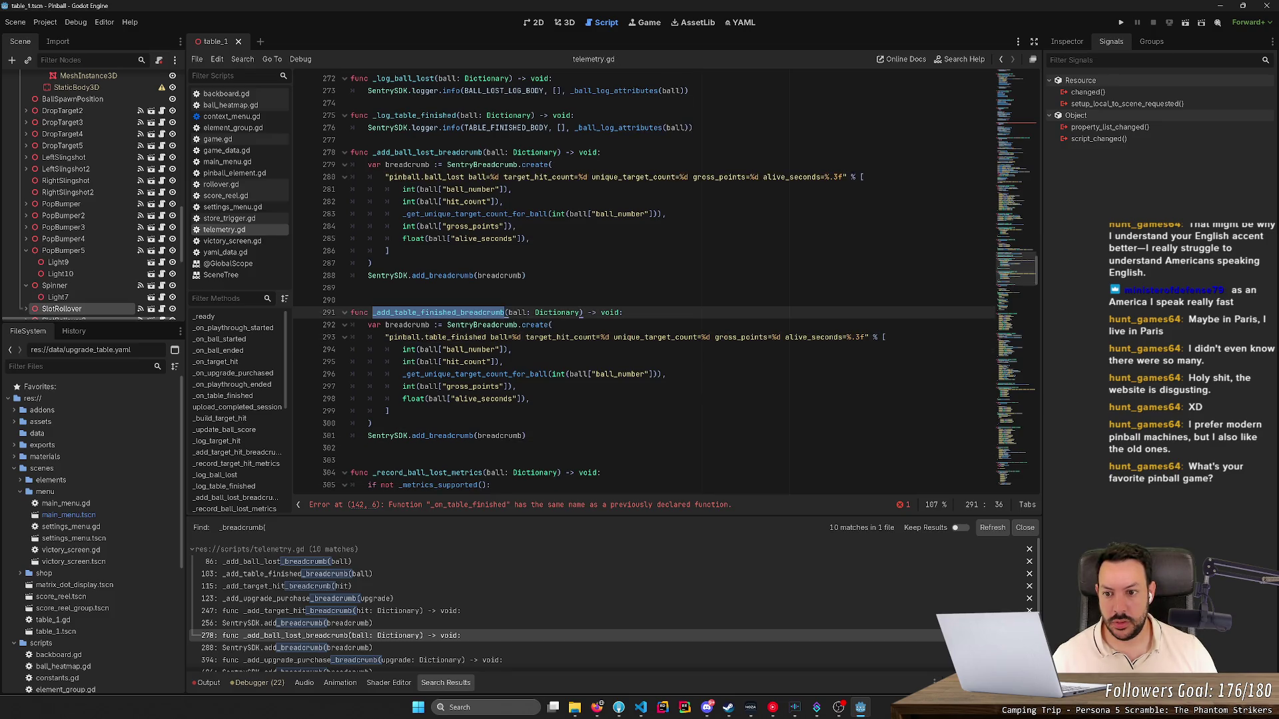
key("ctrl+f")
key("Return")
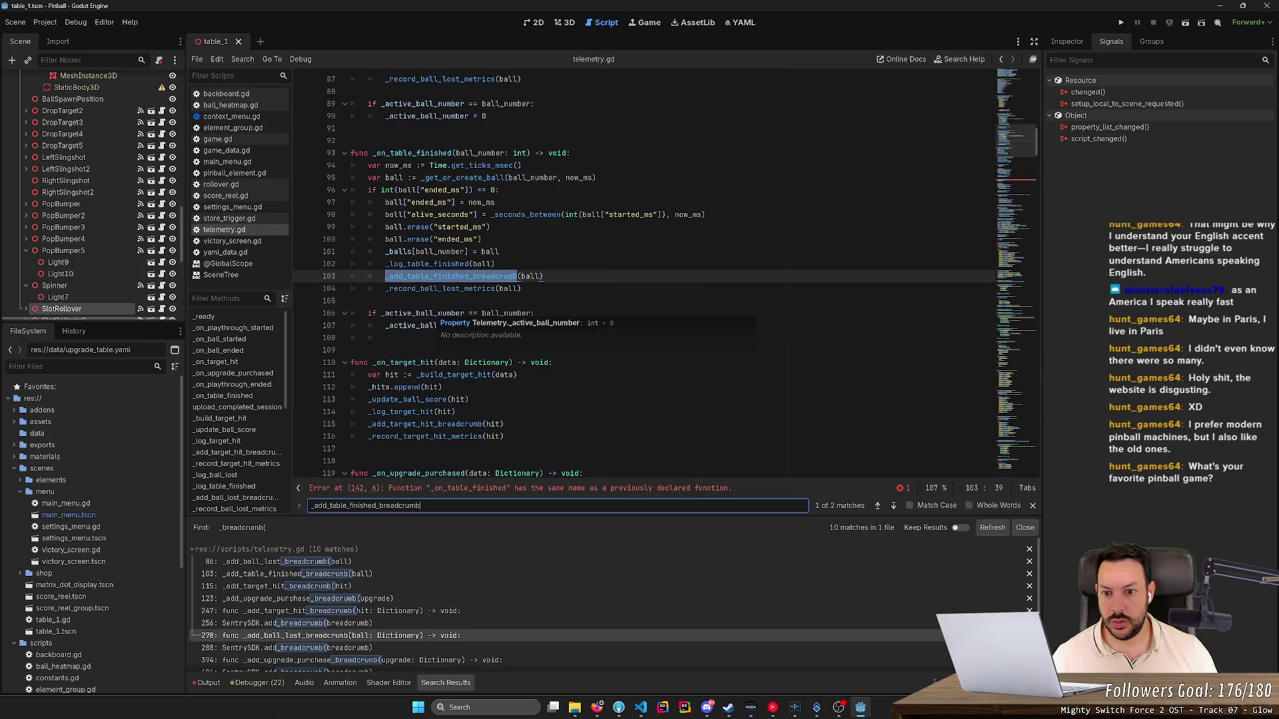
Step: Rename the line 104 call from _record_ball_lost_metrics to _record_table_finished_metrics
left_click(430, 288)
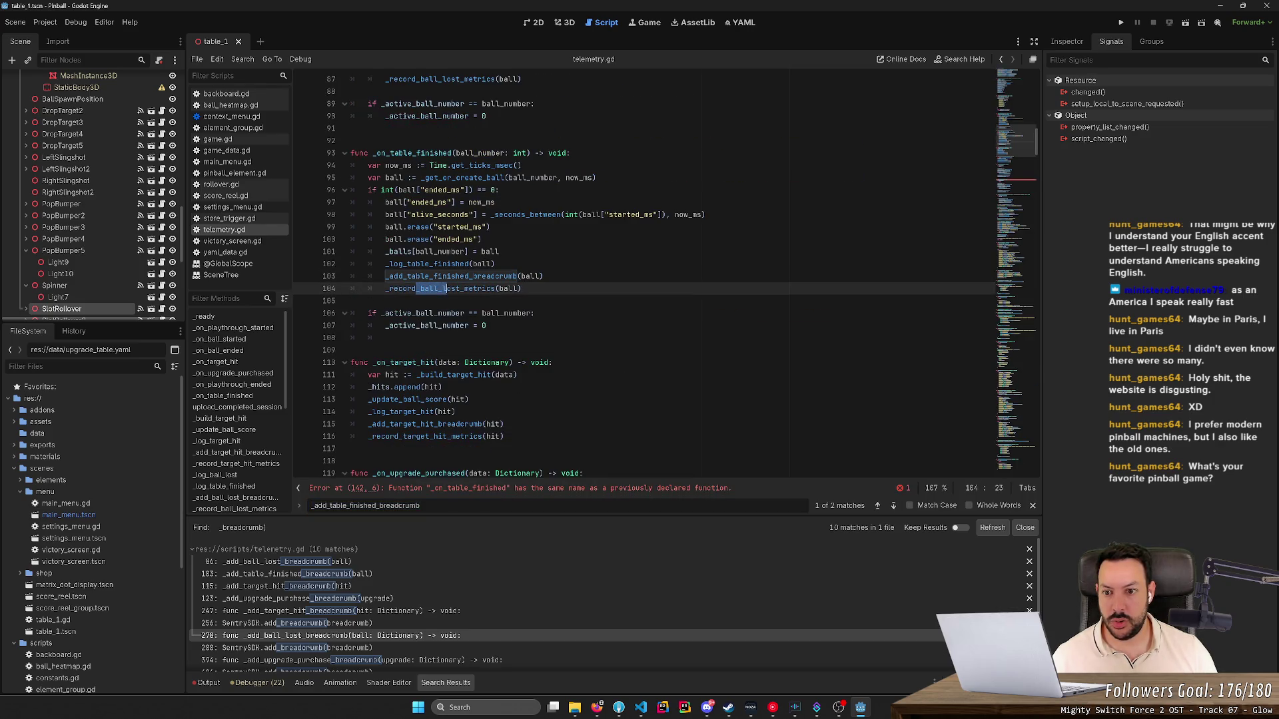
left_click_drag(420, 289, 463, 288)
type("table_finished_")
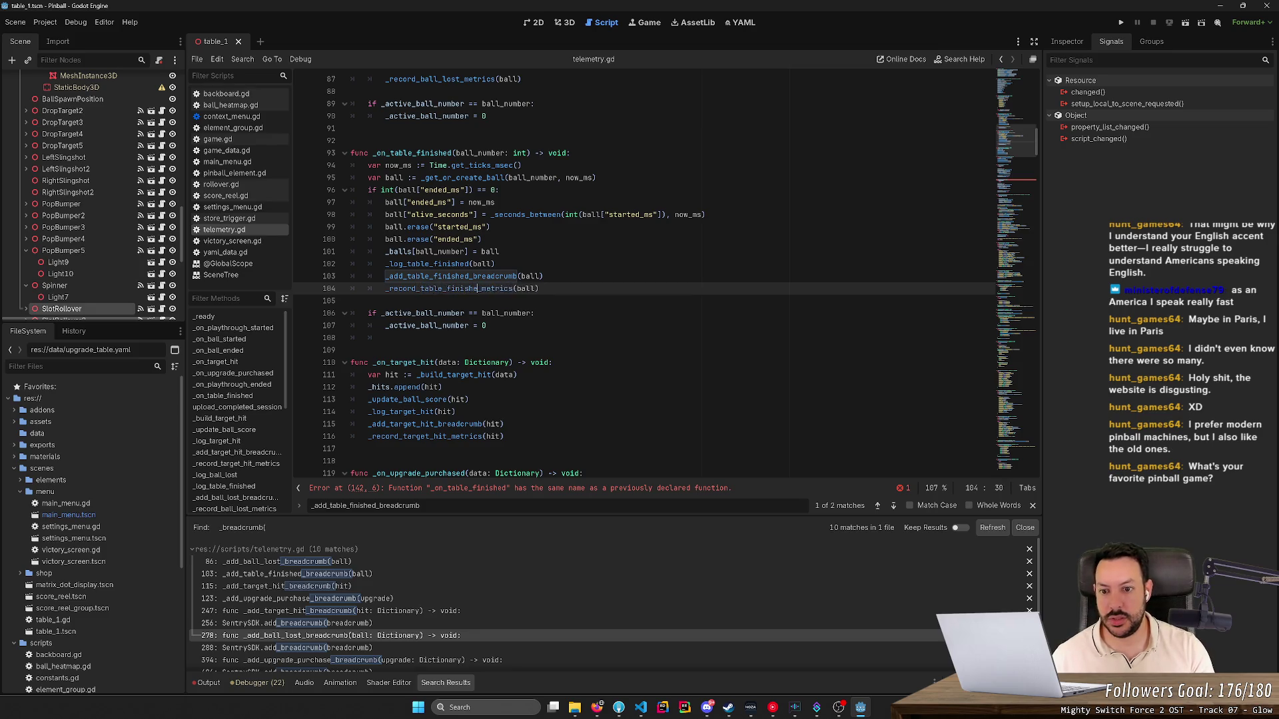
left_click(387, 289)
left_click_drag(386, 289, 420, 289)
Step: Search the project for _record_ and go to the _record_ball_lost_metrics definition at line 304
key("ctrl+shift+f")
key("Return")
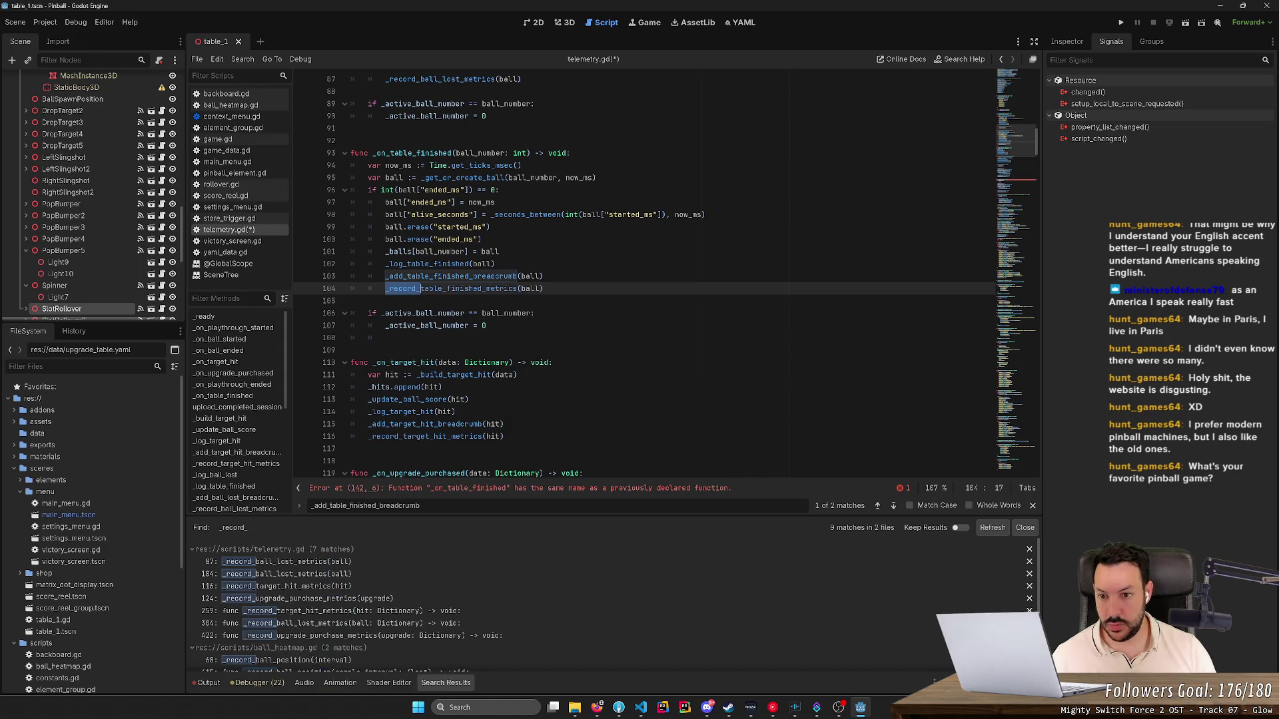
double_click(420, 288)
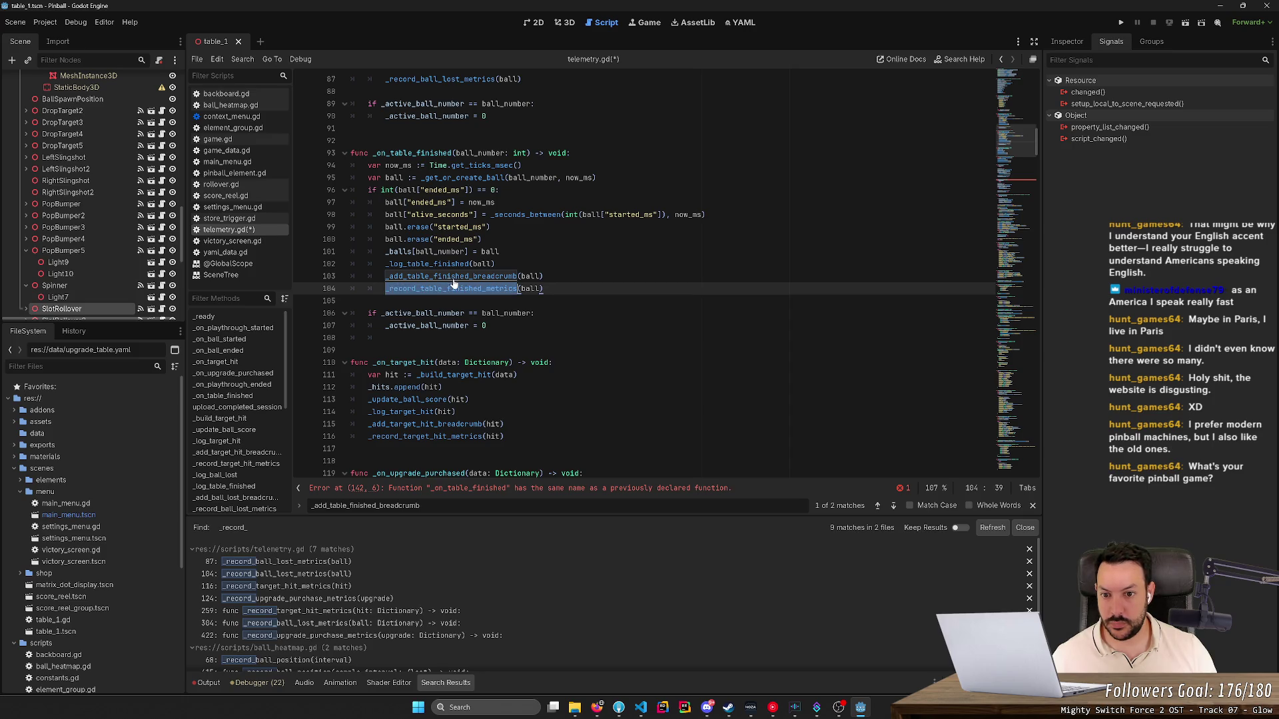
left_click(358, 576)
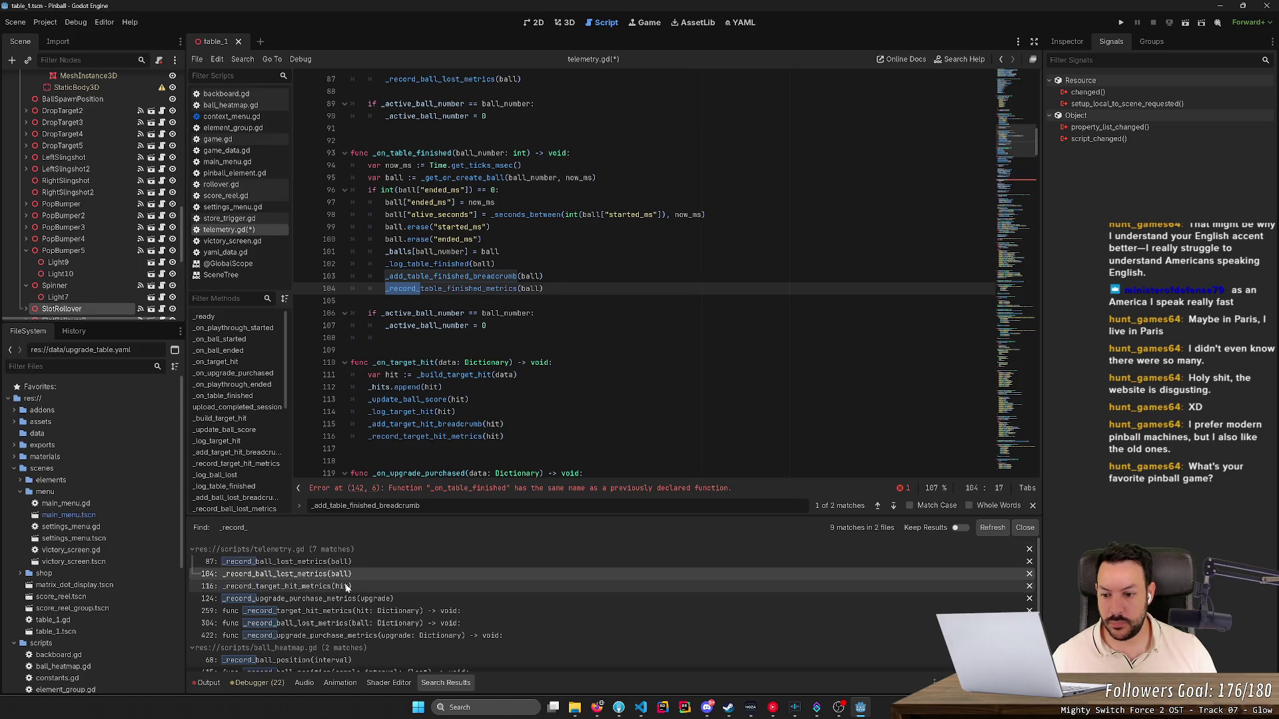
left_click(363, 561)
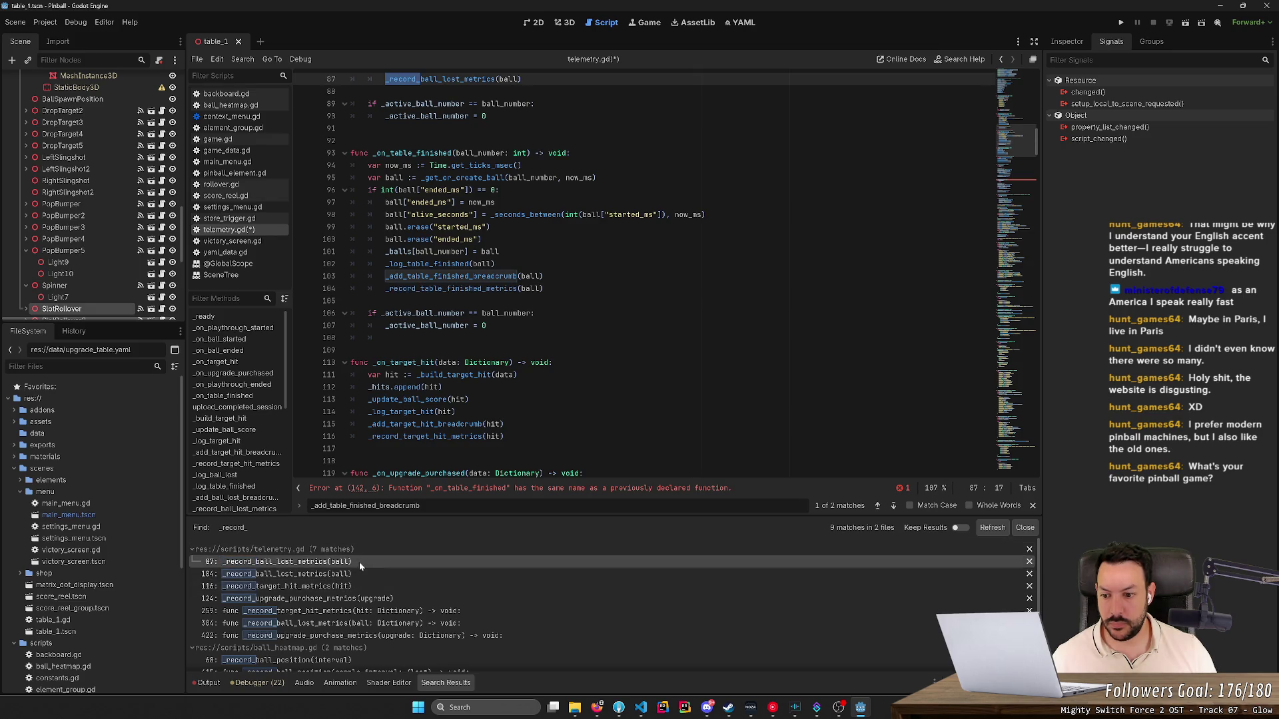
left_click(383, 624)
scroll(666, 273, "down", 10)
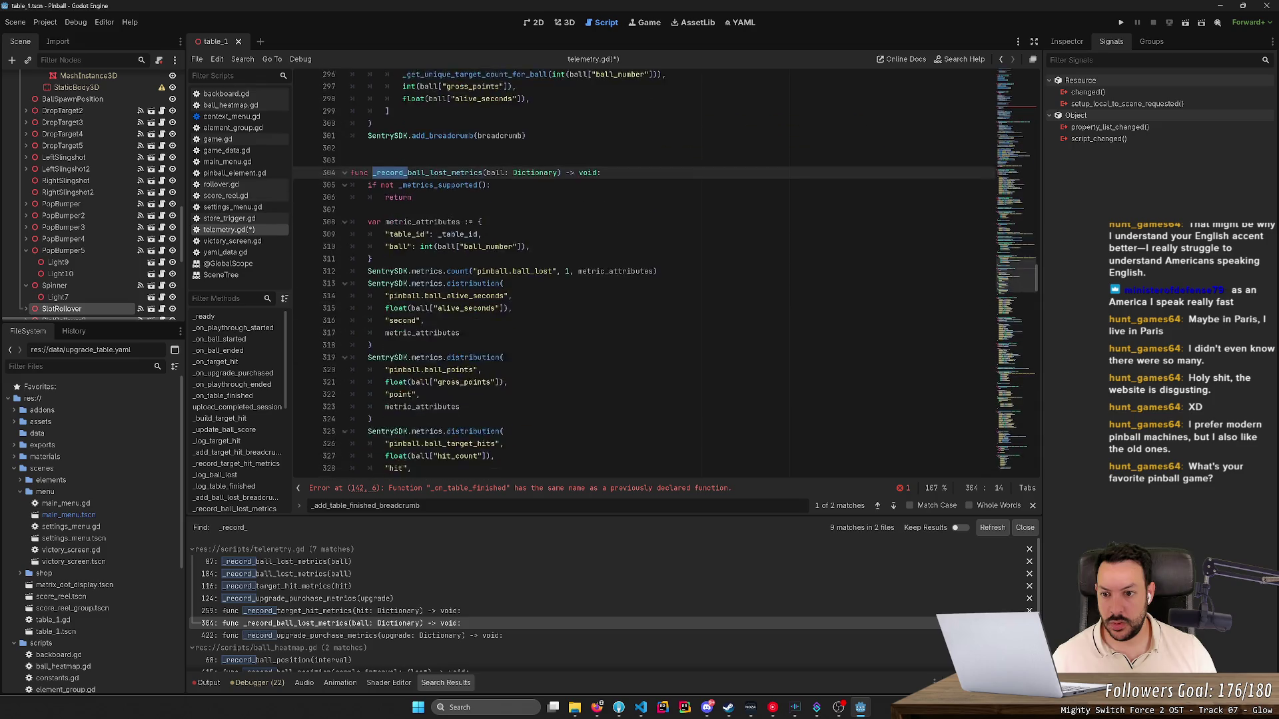
Step: Below it, declare func _record_table_finished_metrics(ball: Dictionary) -> void: and select the old metrics body
left_click(400, 320)
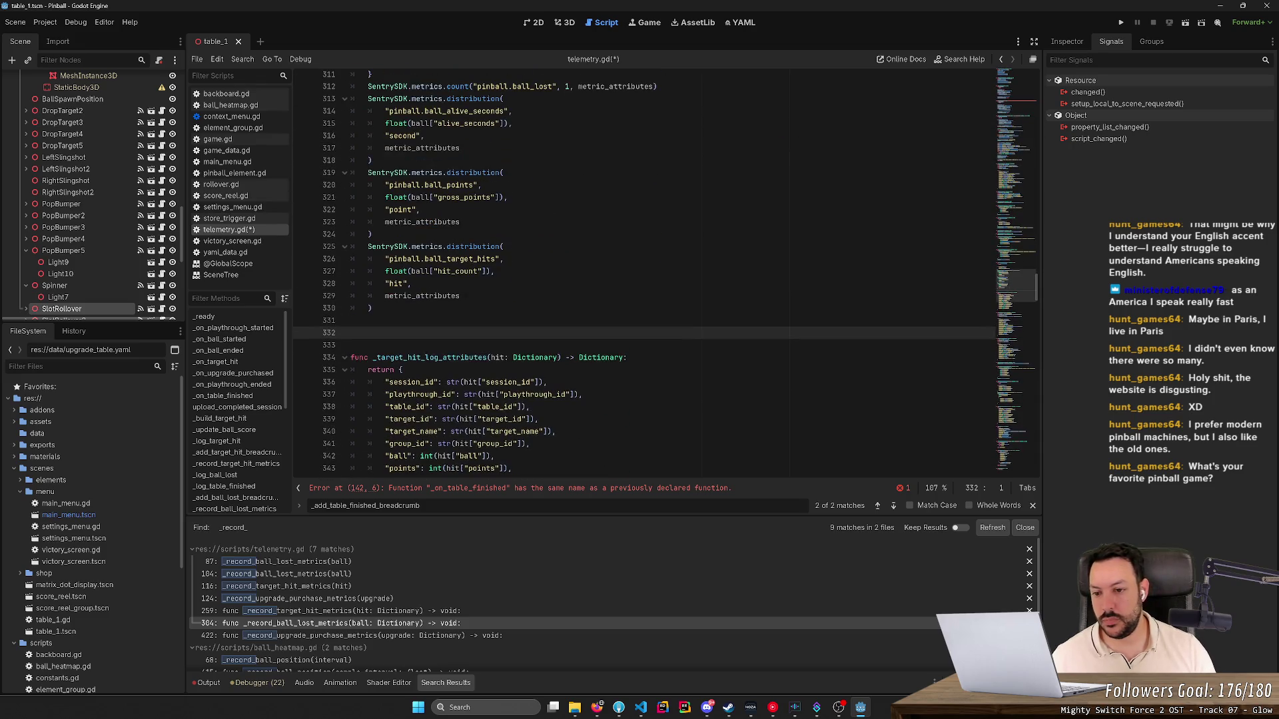
key("Return")
key("Return")
type("fin")
key("BackSpace")
key("BackSpace")
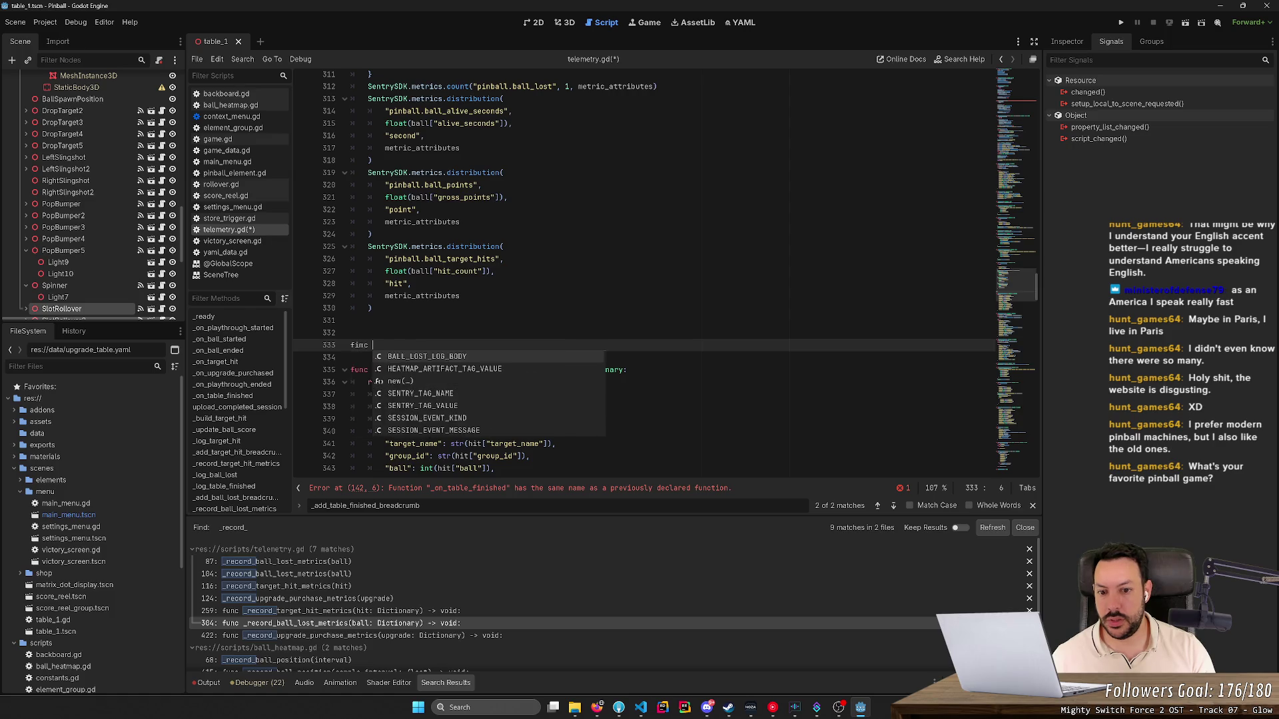
type("unc _record_table_finished_metrics")
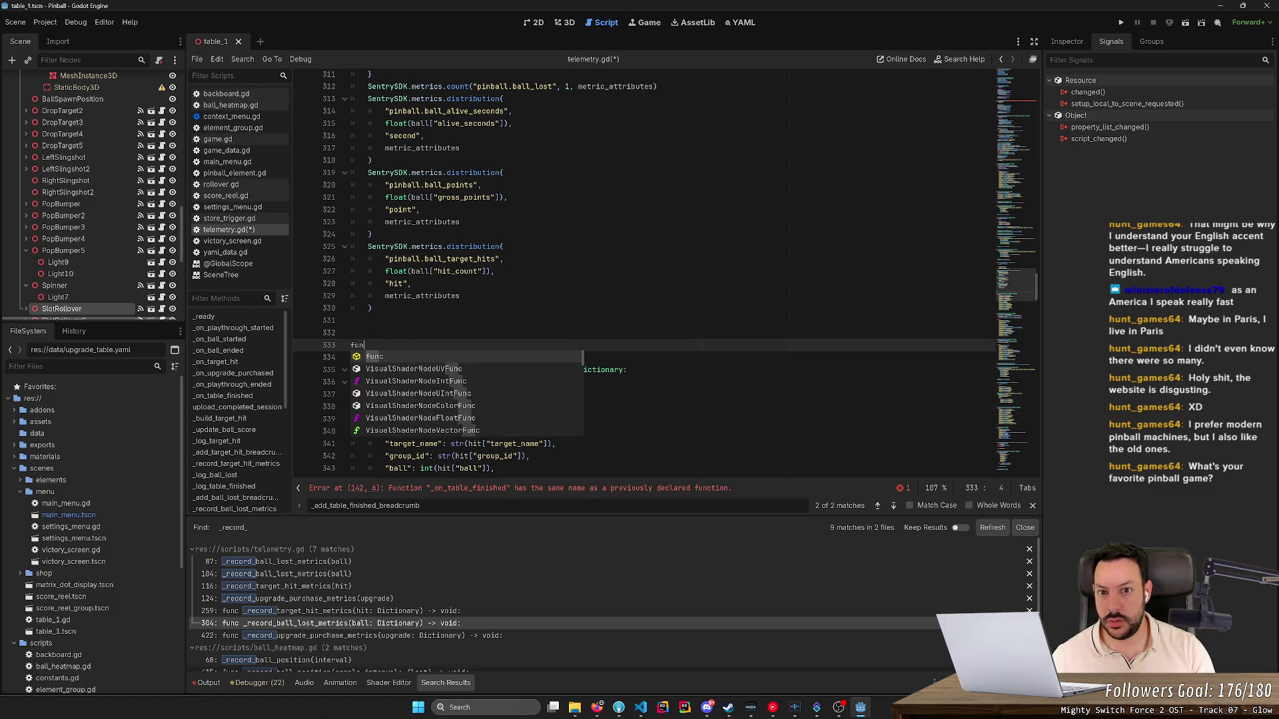
scroll(666, 273, "up", 3)
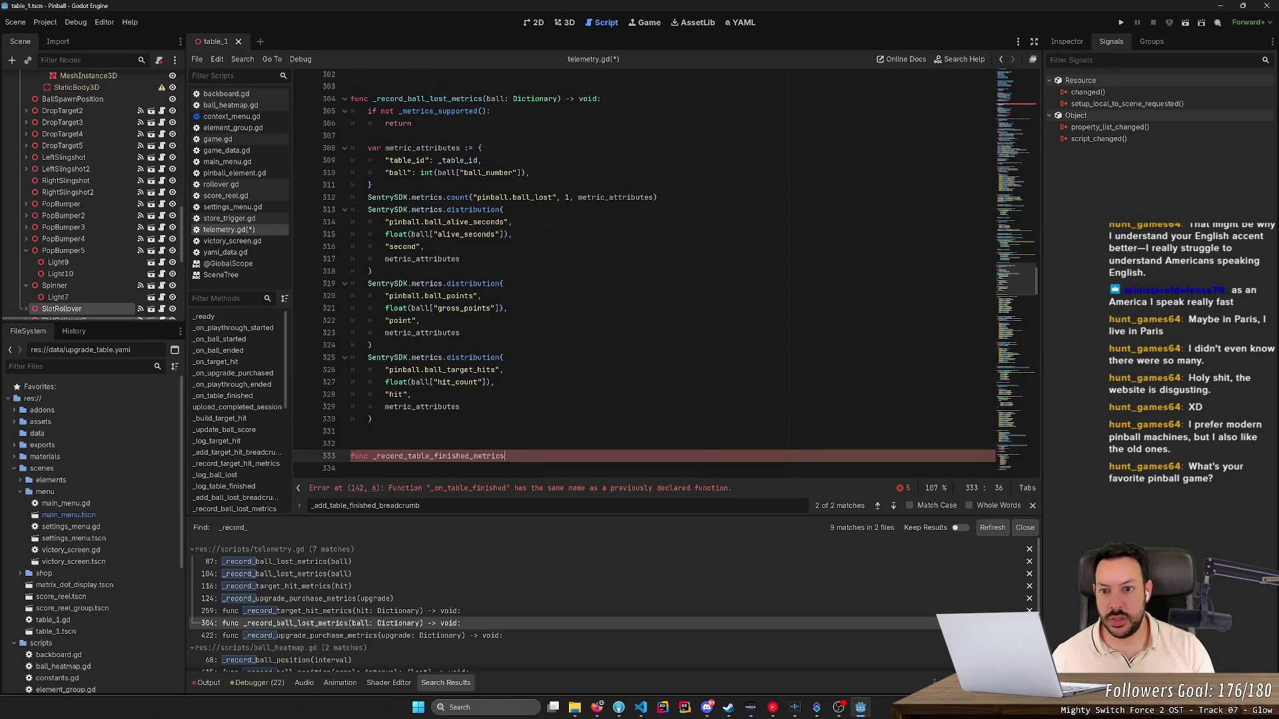
type("(ball:")
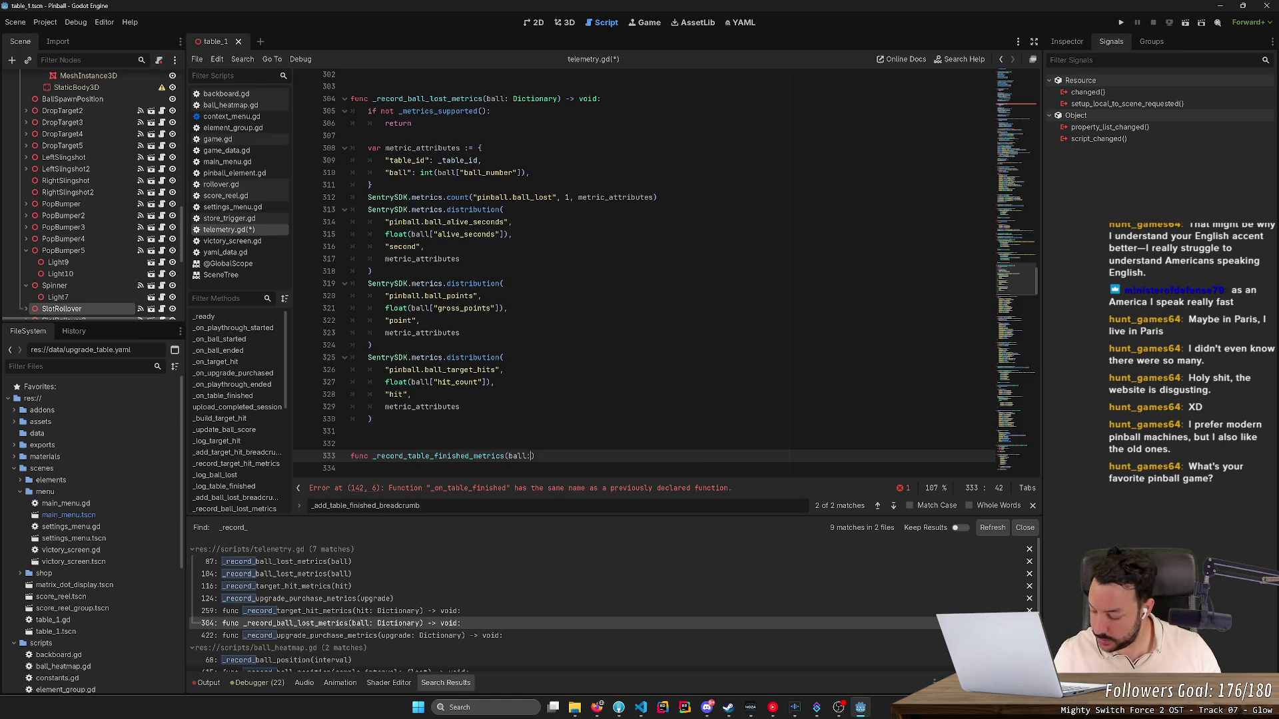
type("D")
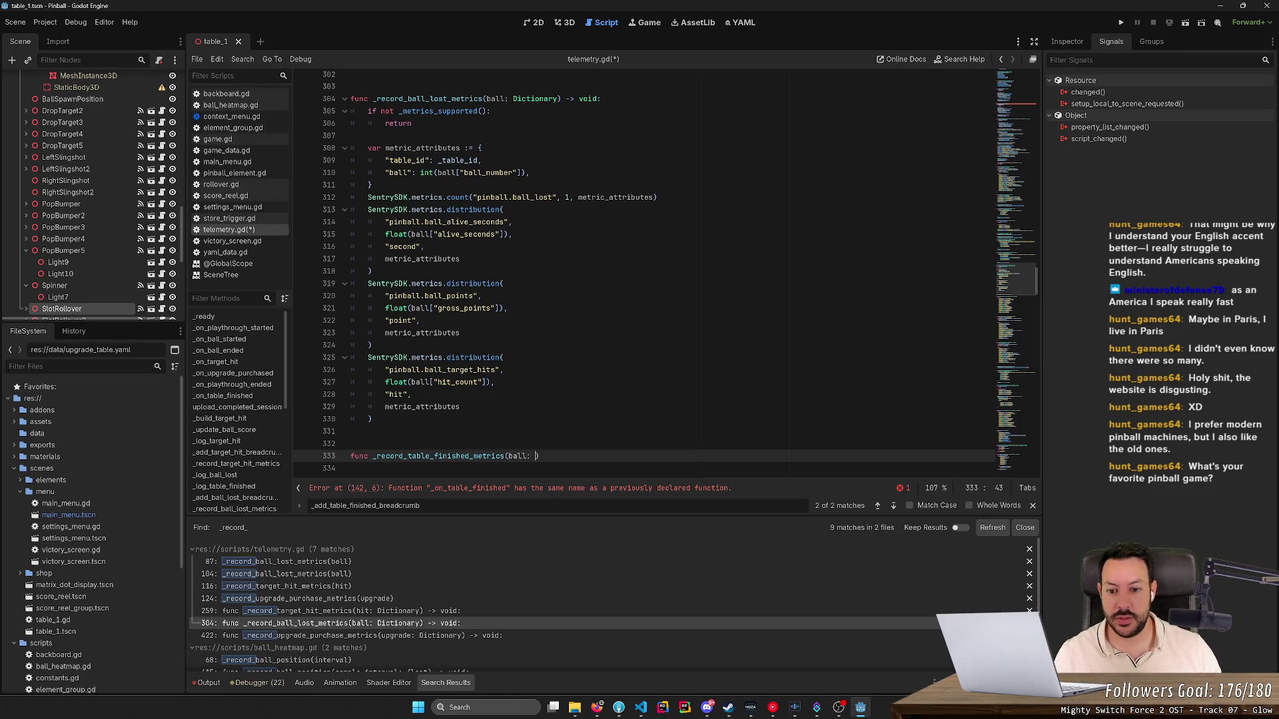
key("Down")
key("Down")
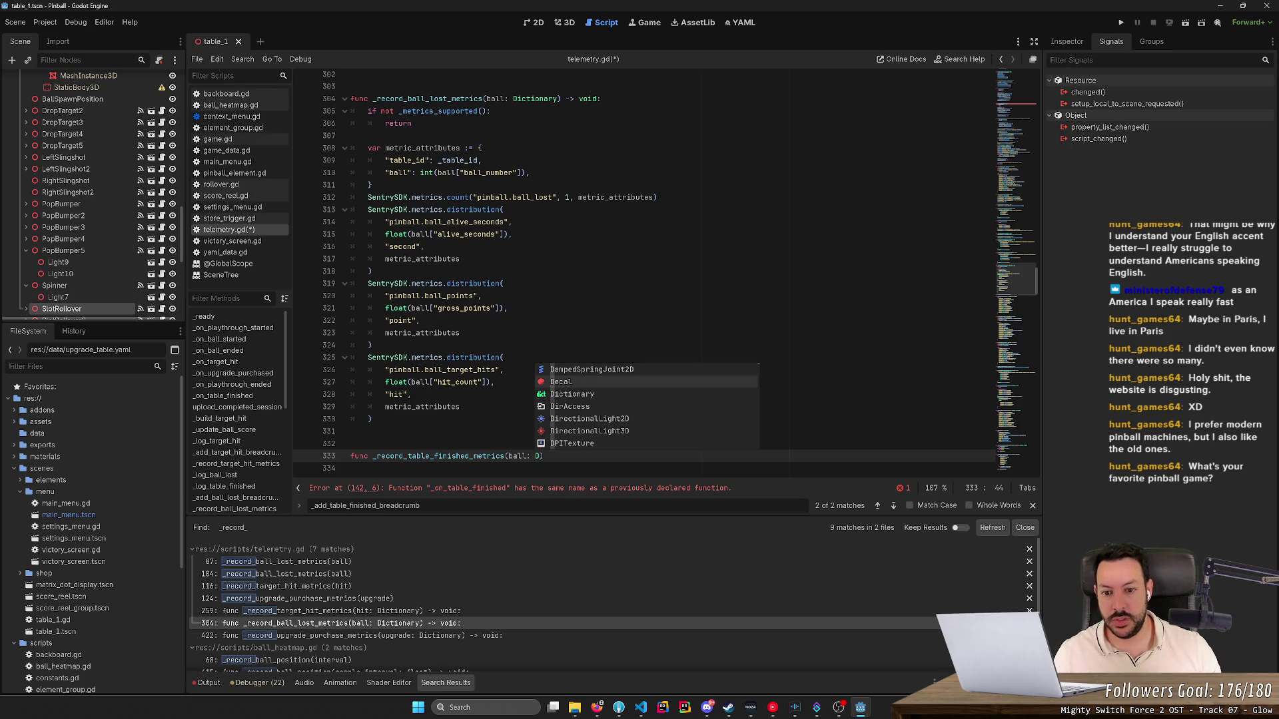
key("Return")
type(") -> void:")
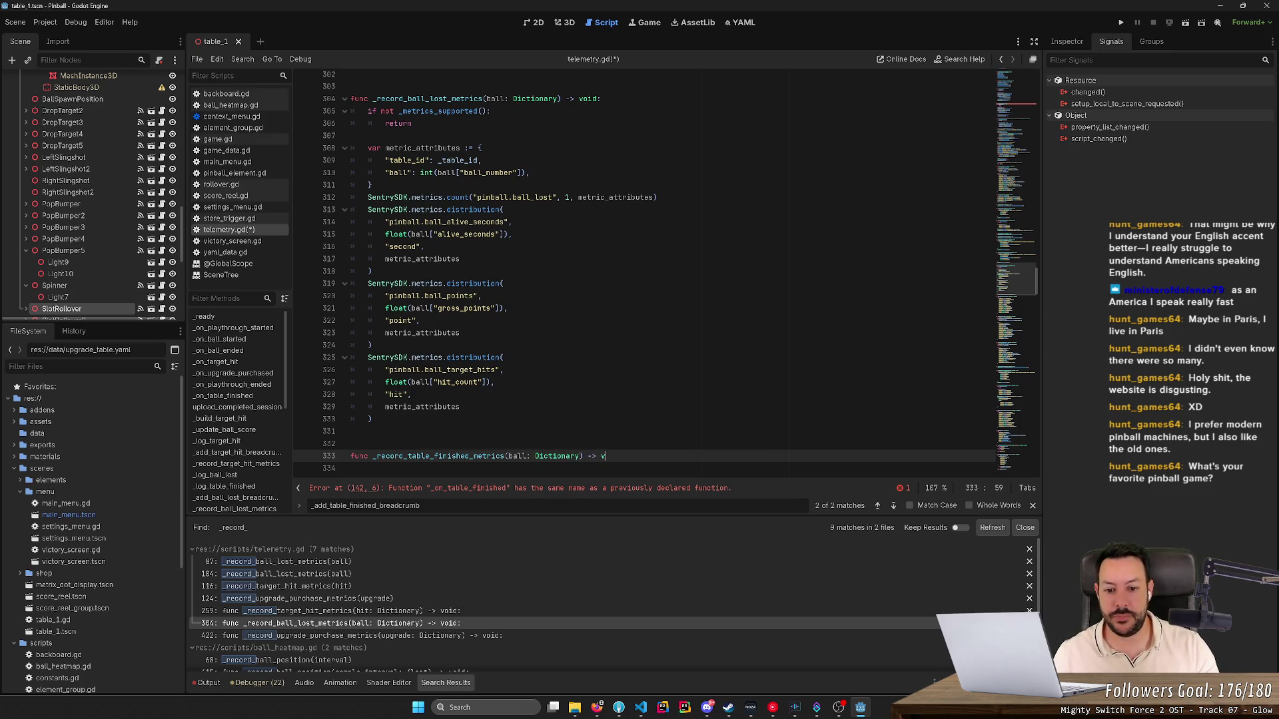
key("Return")
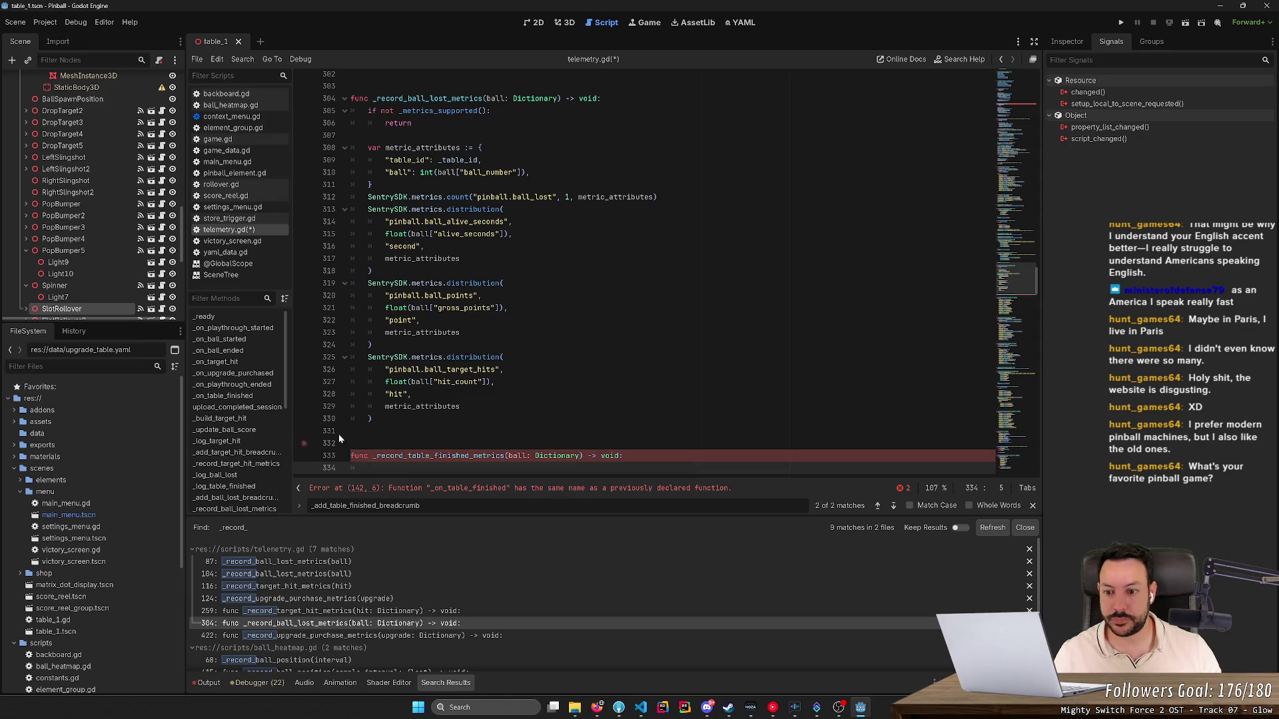
left_click_drag(339, 434, 353, 110)
scroll(353, 111, "down", 2)
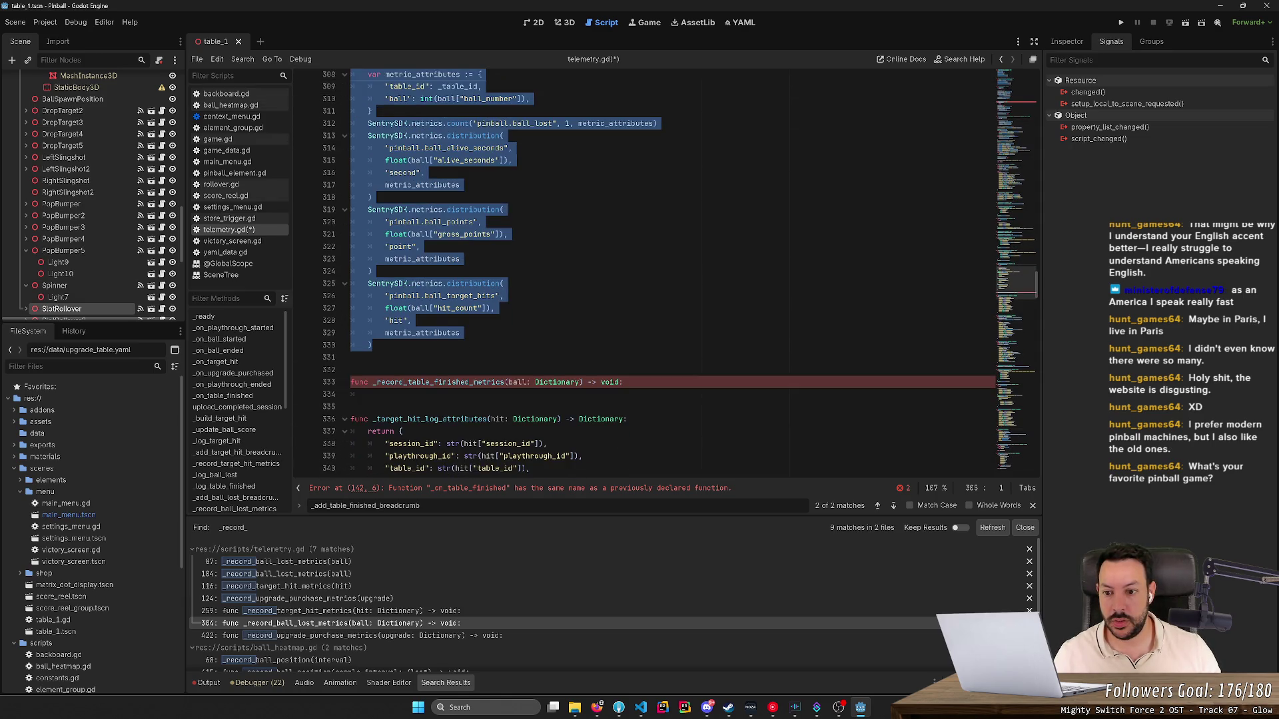
Step: Copy the ball-lost metrics code into the new _record_table_finished_metrics function
key("ctrl+c")
left_click(400, 394)
scroll(399, 395, "down", 6)
key("ctrl+v")
left_click(415, 163)
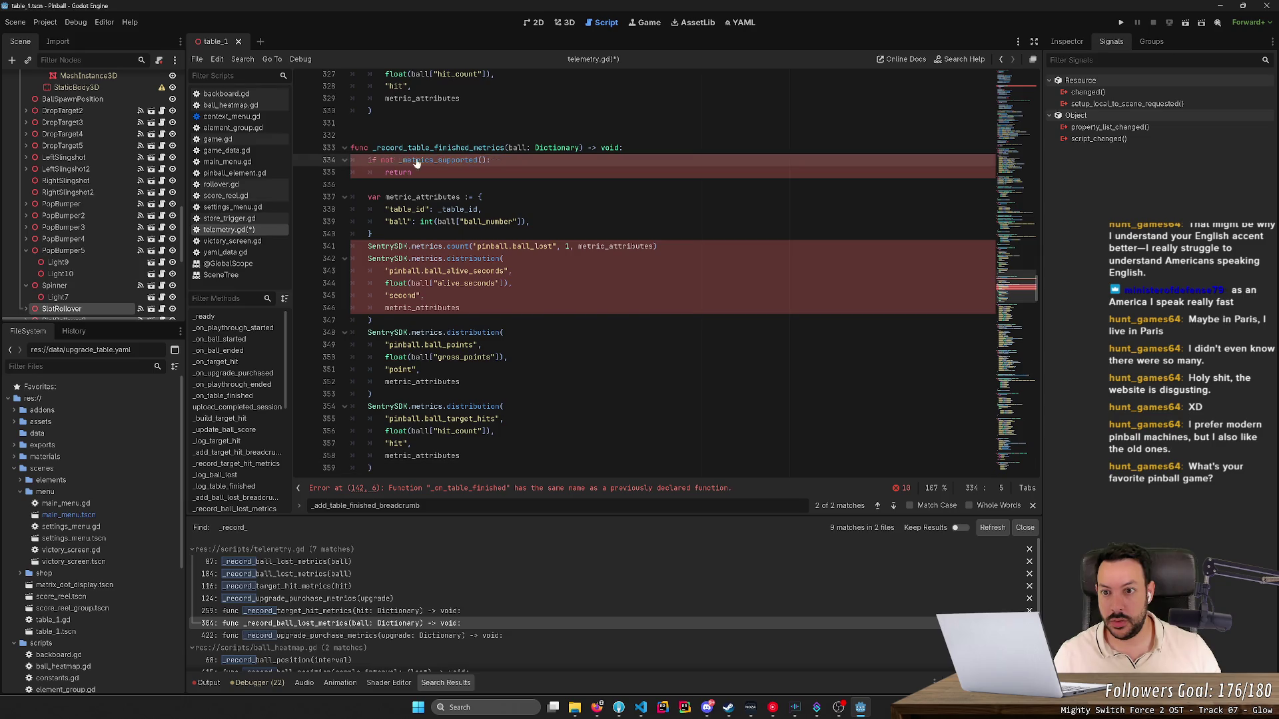
left_click(416, 163, "ctrl")
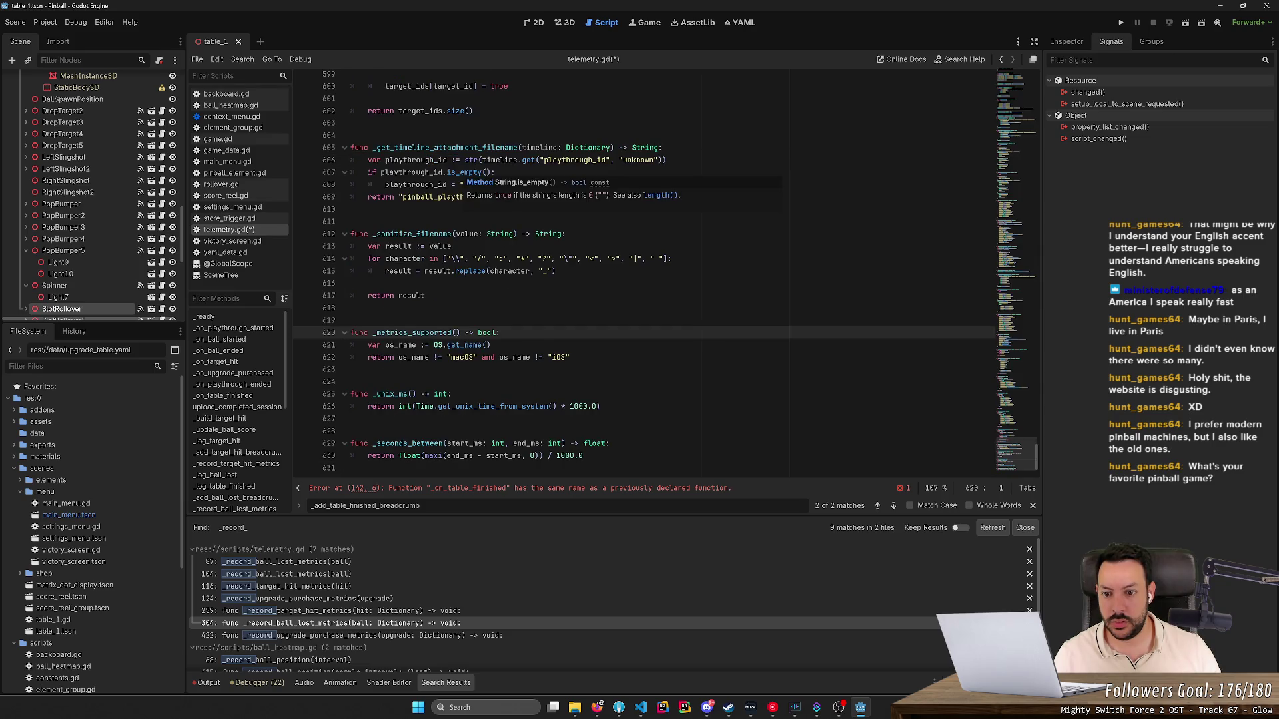
key("alt+Left")
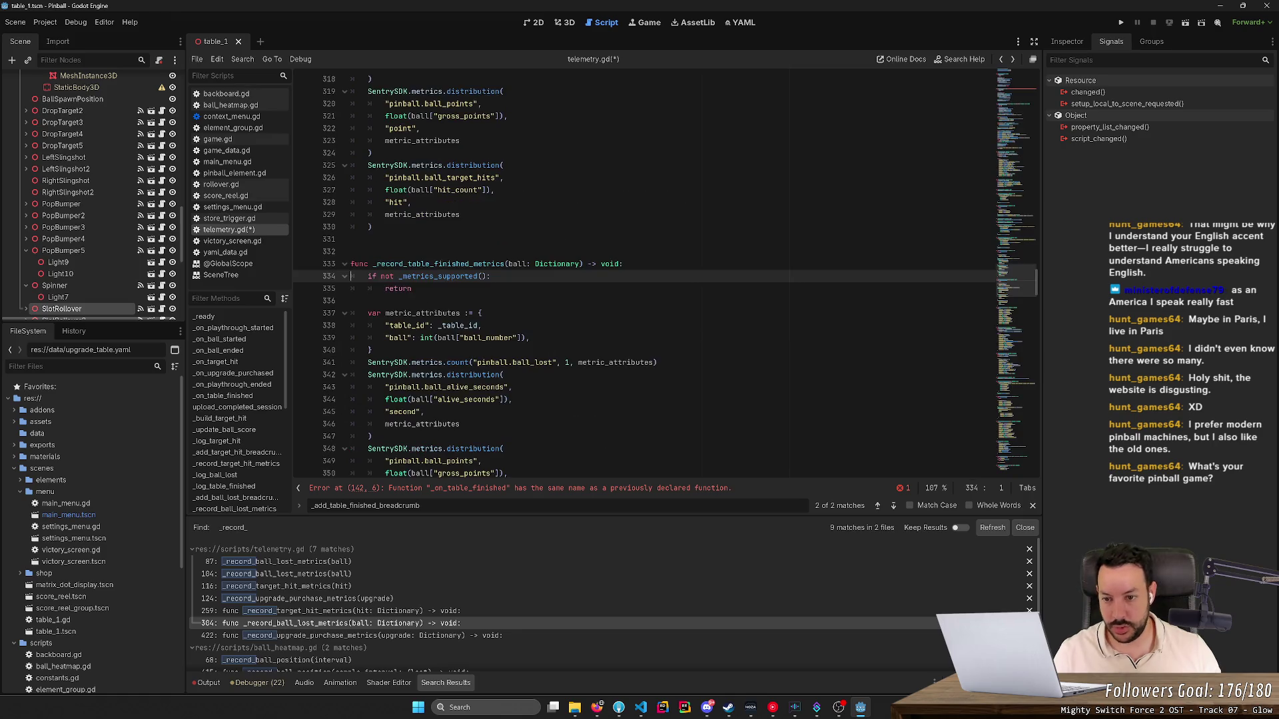
scroll(666, 279, "down", 2)
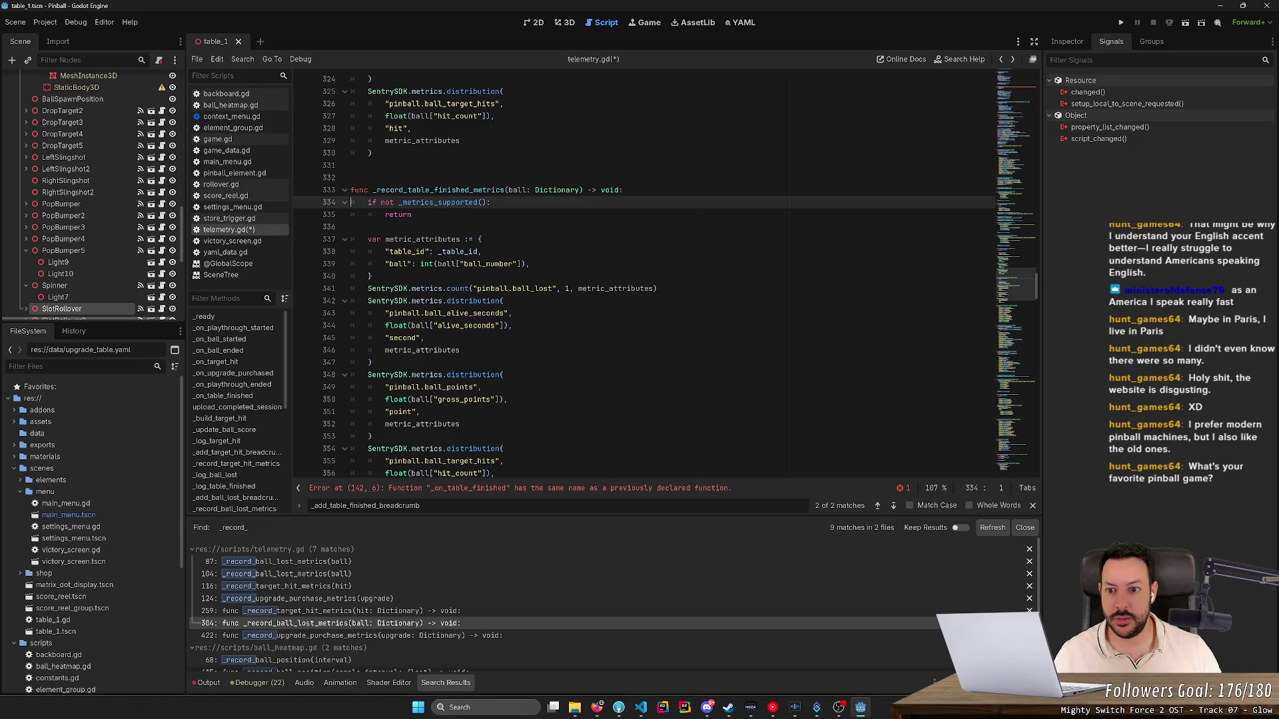
Step: Rename the counted metric from pinball.ball_lost to pinball.table_finished and save telemetry.gd
double_click(423, 239)
left_click(512, 288)
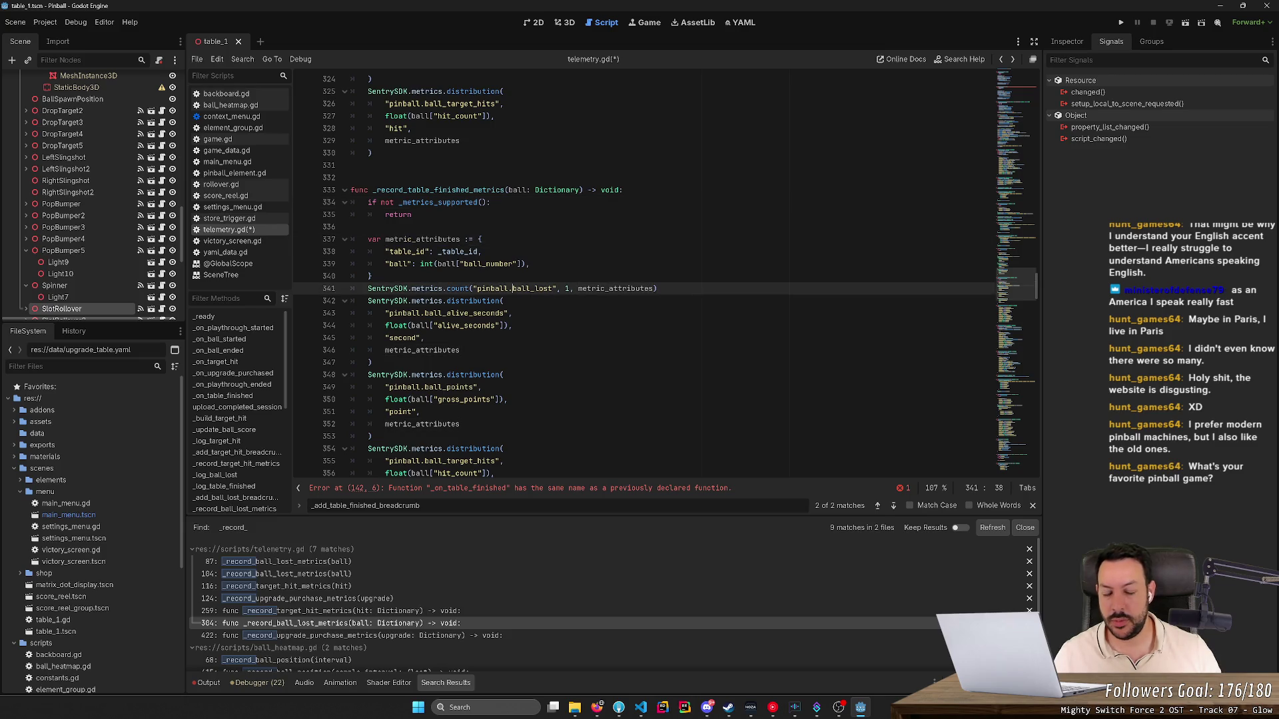
double_click(533, 288)
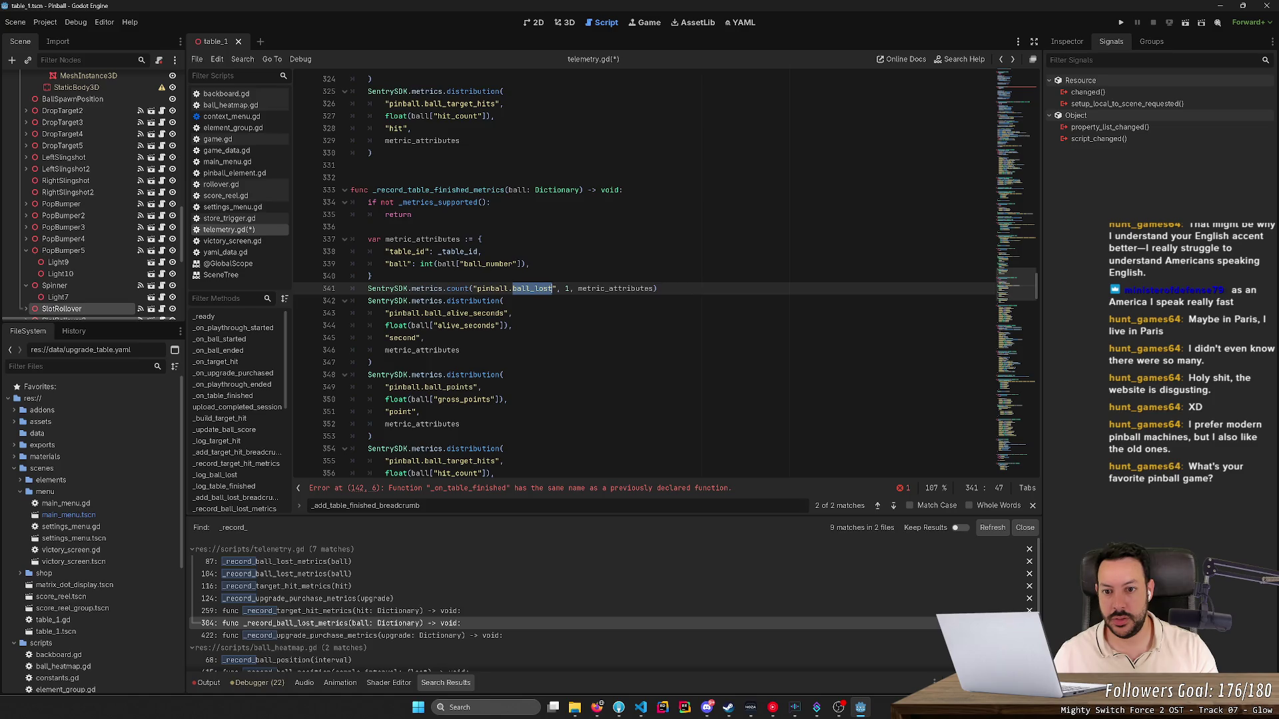
key("BackSpace")
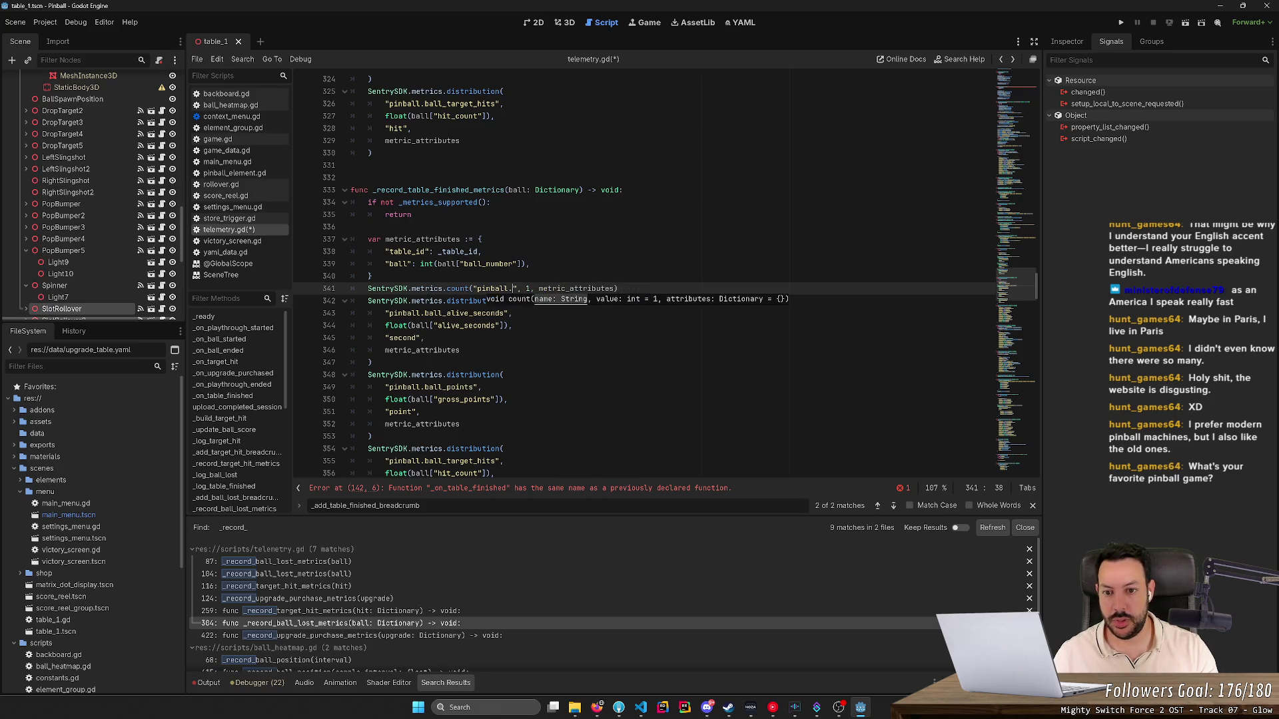
type("table_fin")
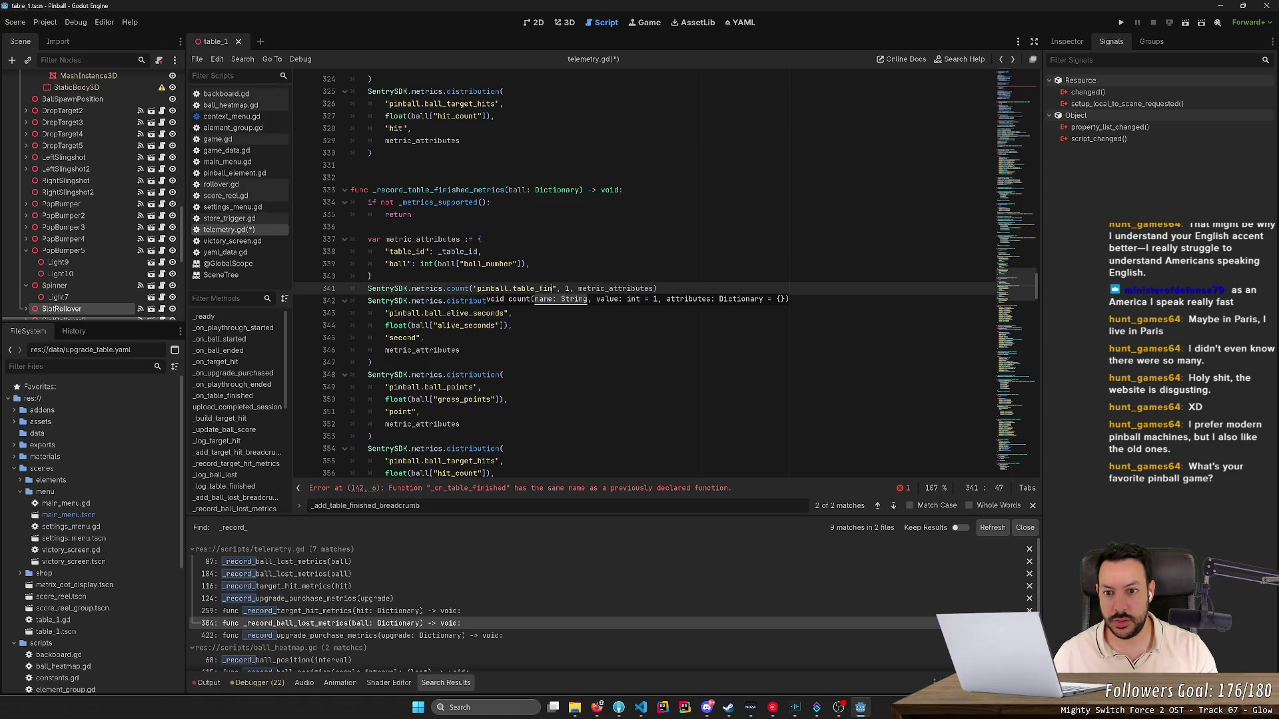
type("ished")
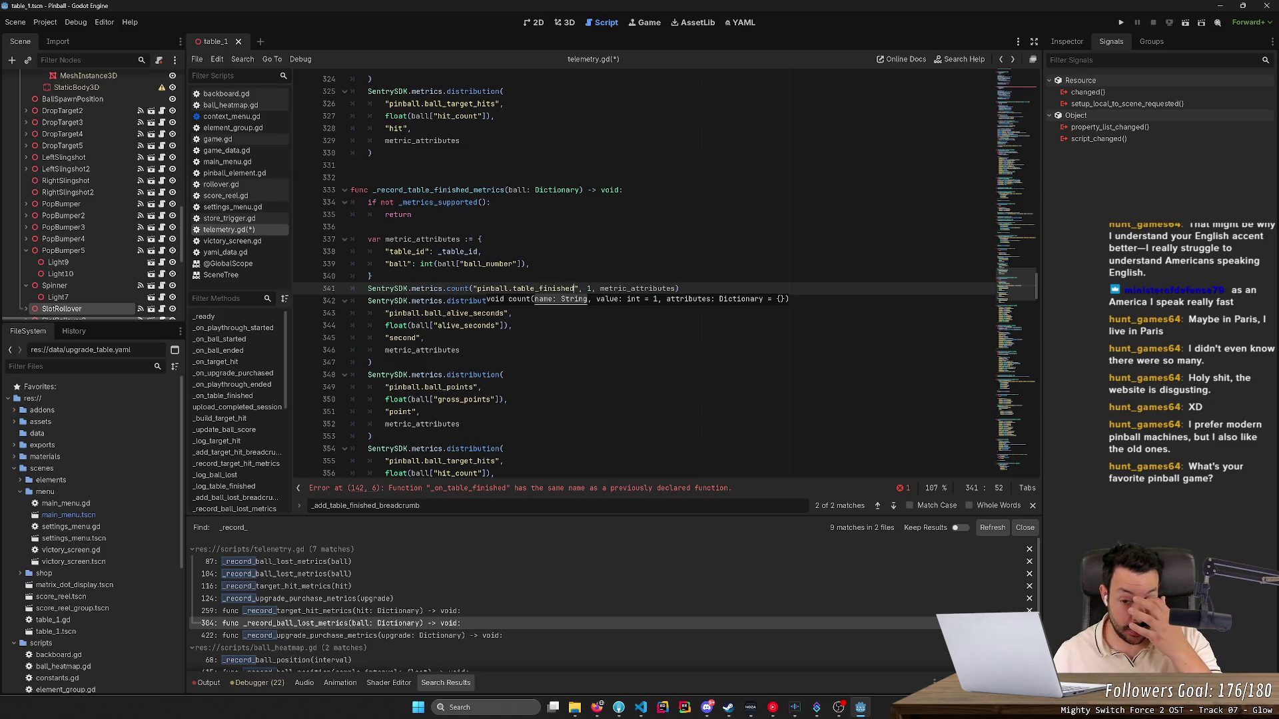
left_click(530, 263)
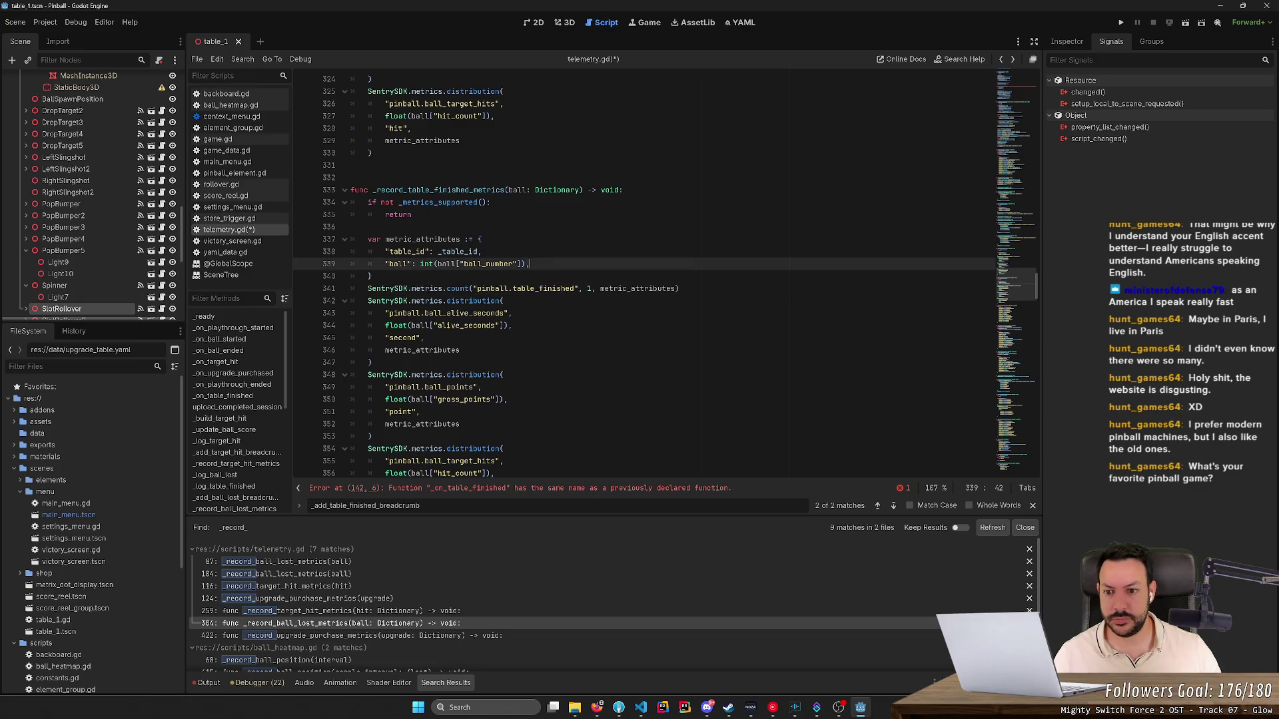
scroll(530, 264, "down", 1)
scroll(530, 264, "down", 2)
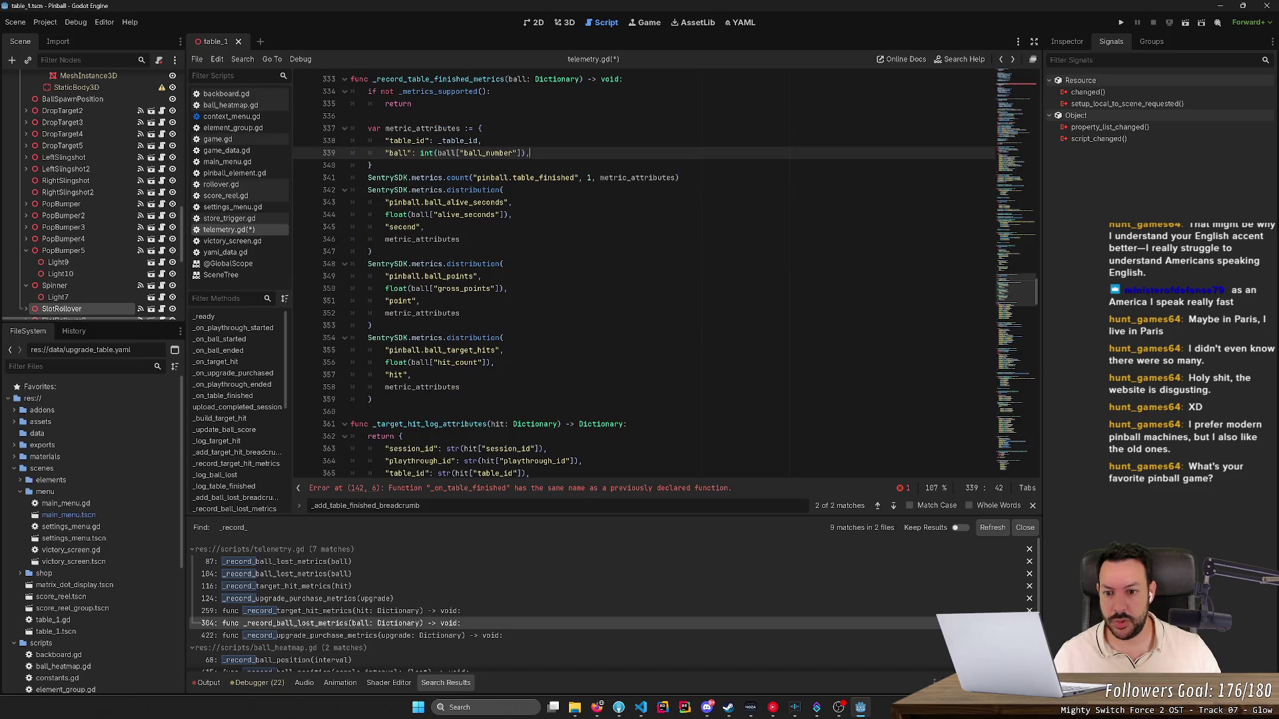
key("ctrl+s")
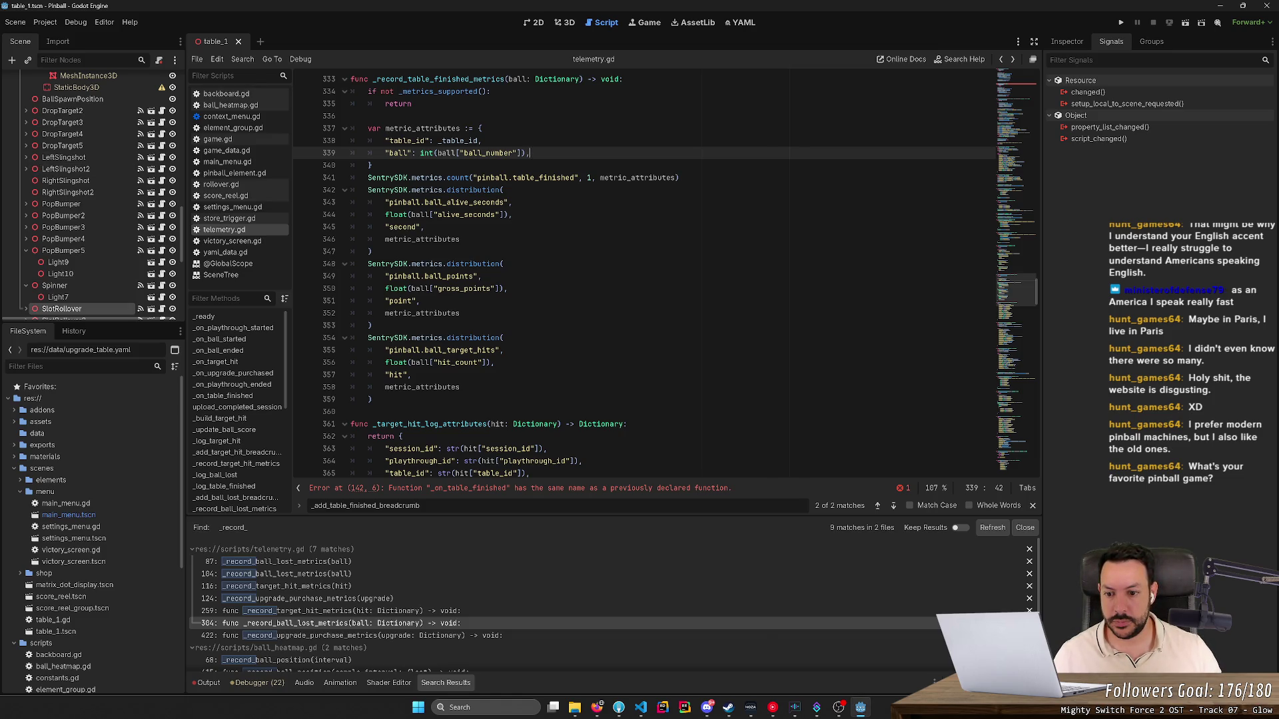
Step: Search the project for _on_table_finished and inspect its definitions at lines 142 and 93
scroll(666, 273, "up", 4)
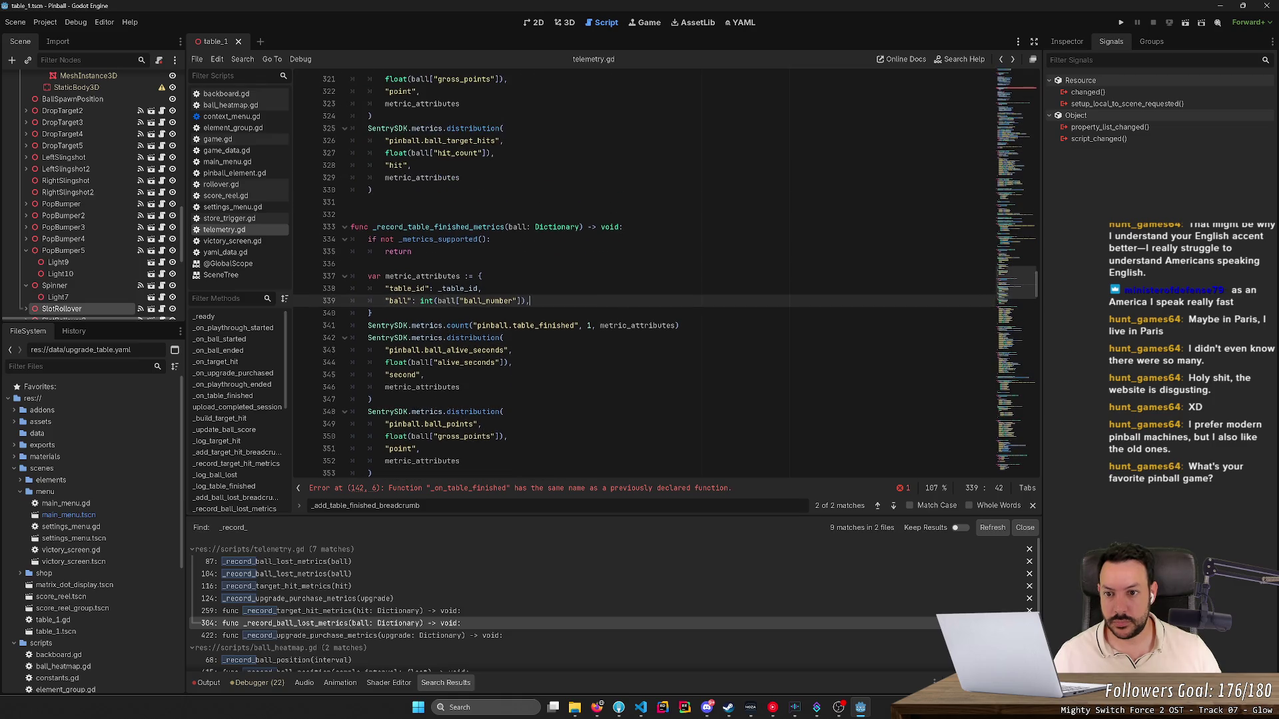
left_click(351, 215)
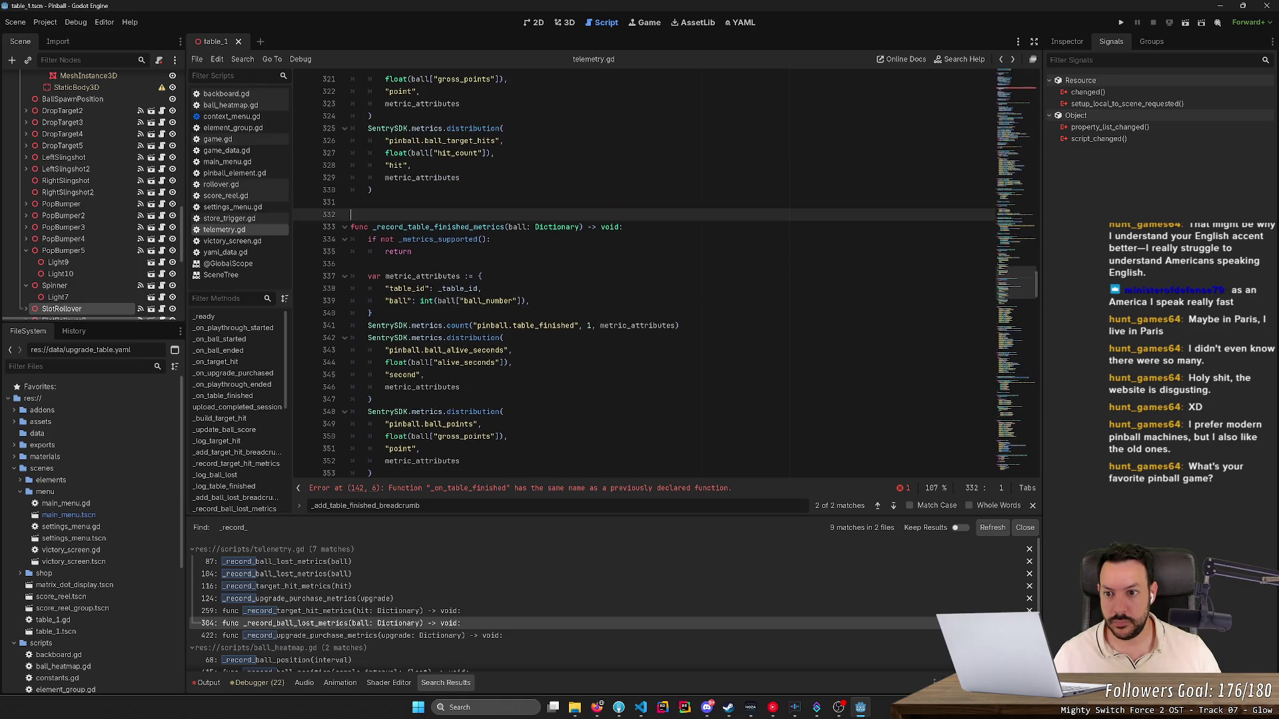
left_click(499, 488)
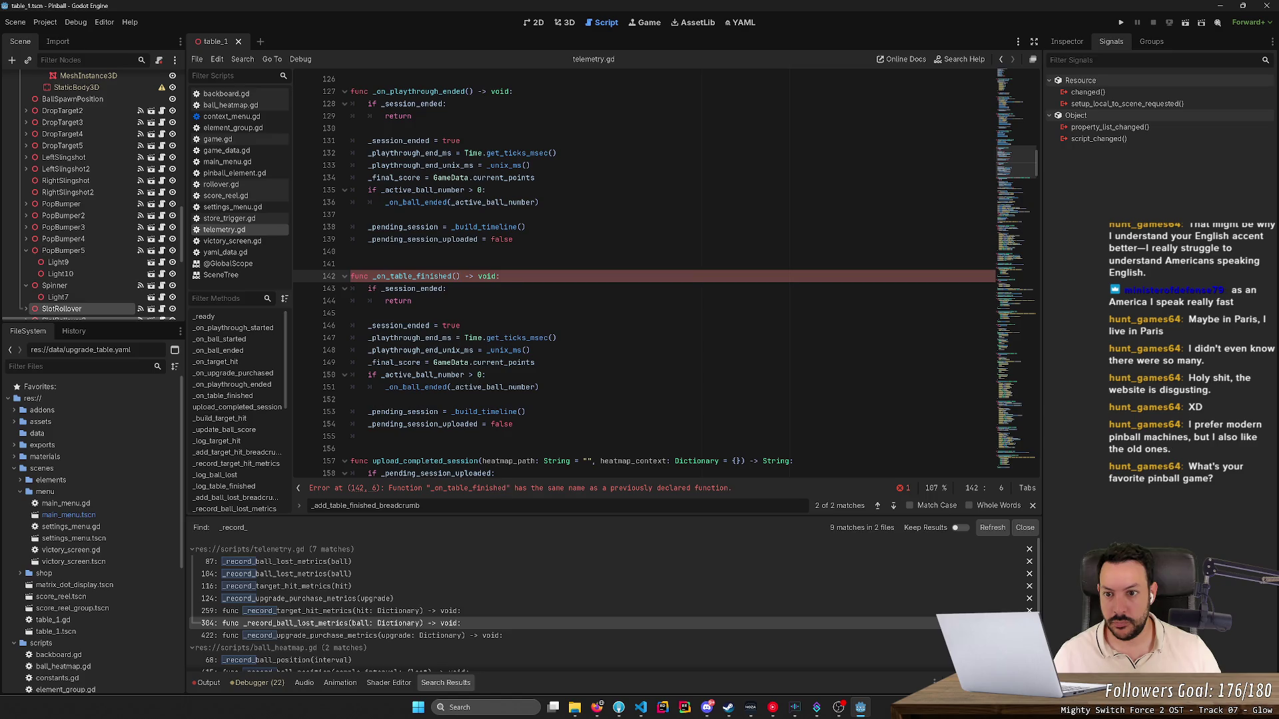
key("ctrl+shift+Right")
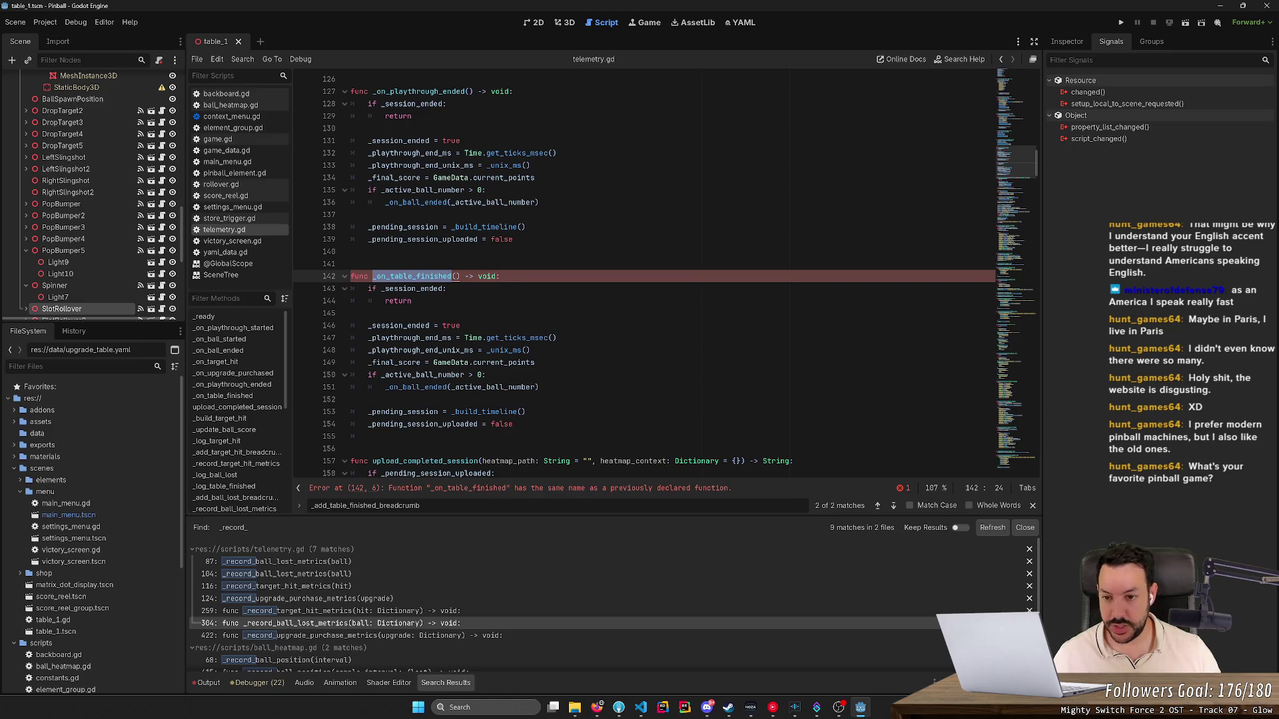
key("ctrl+shift+f")
key("Return")
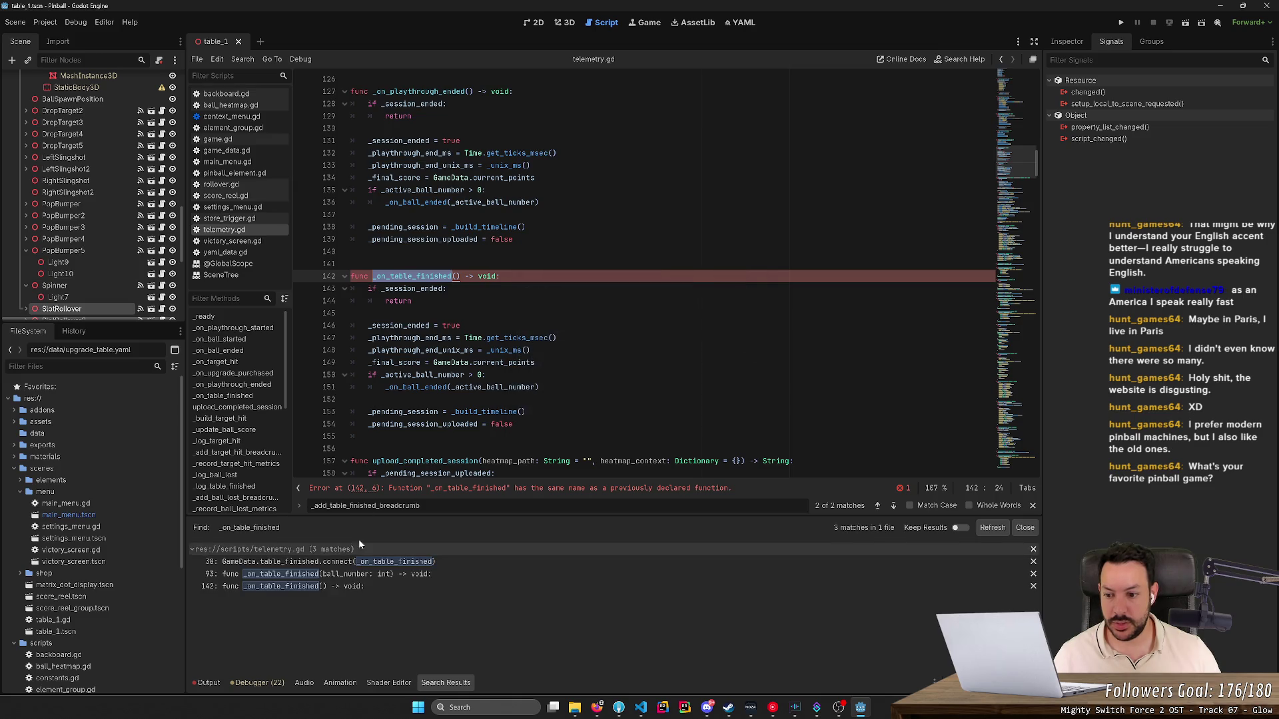
left_click(347, 573)
left_click(345, 586)
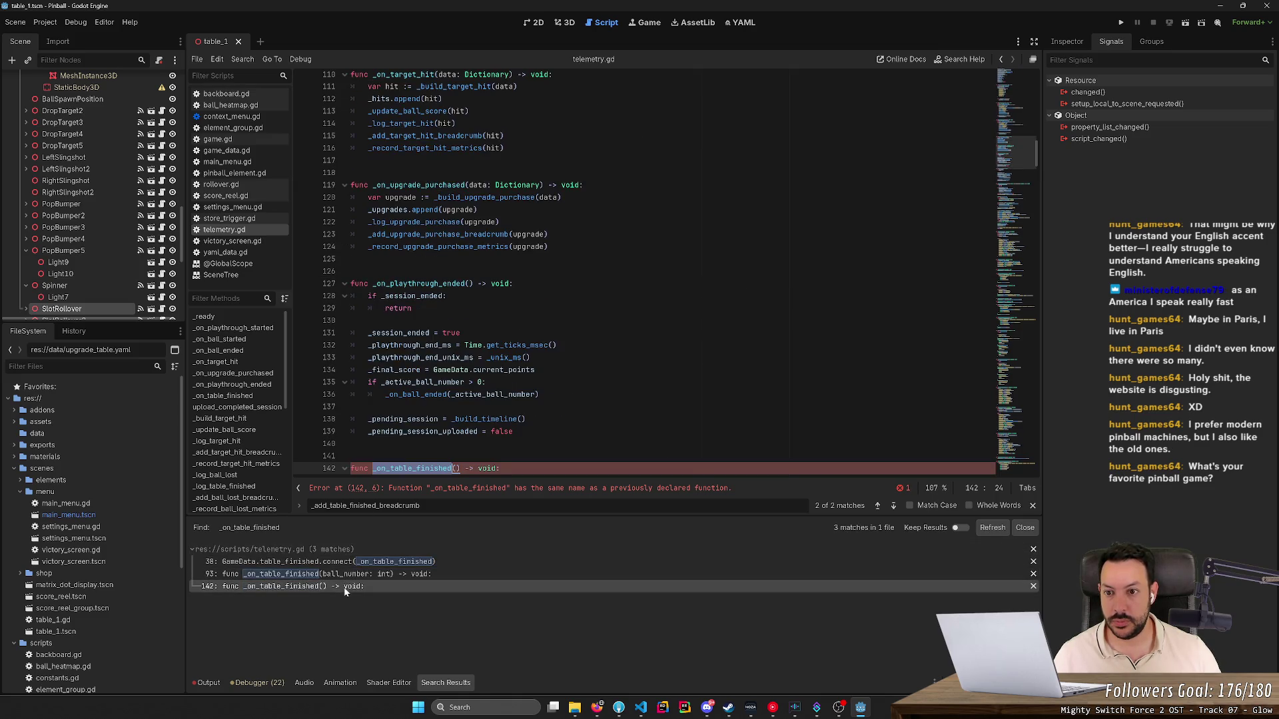
left_click(357, 564)
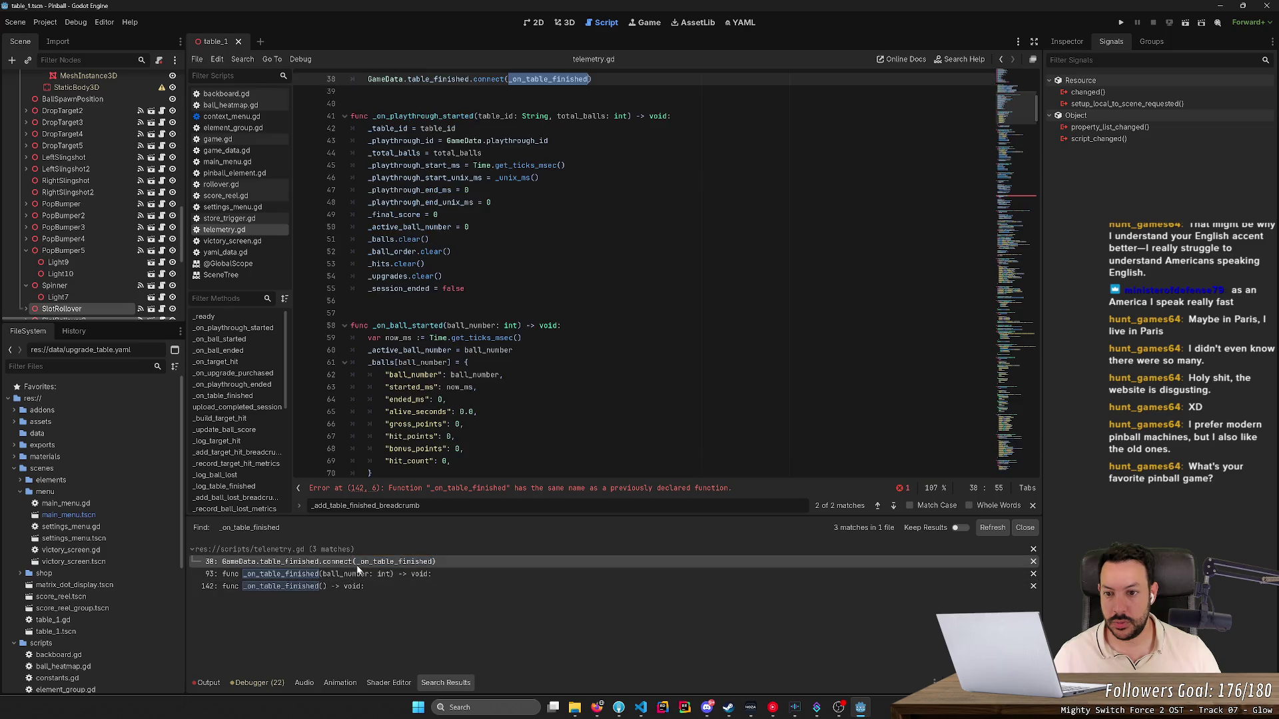
left_click(356, 575)
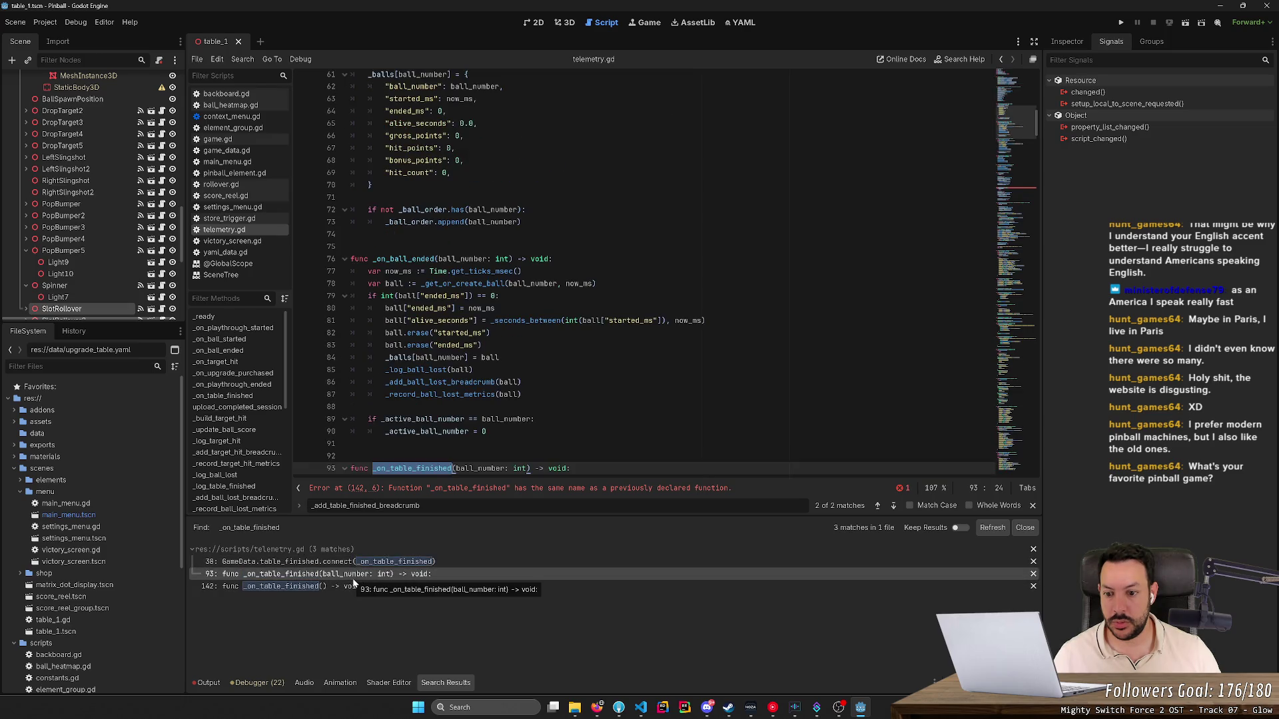
scroll(639, 266, "down", 2)
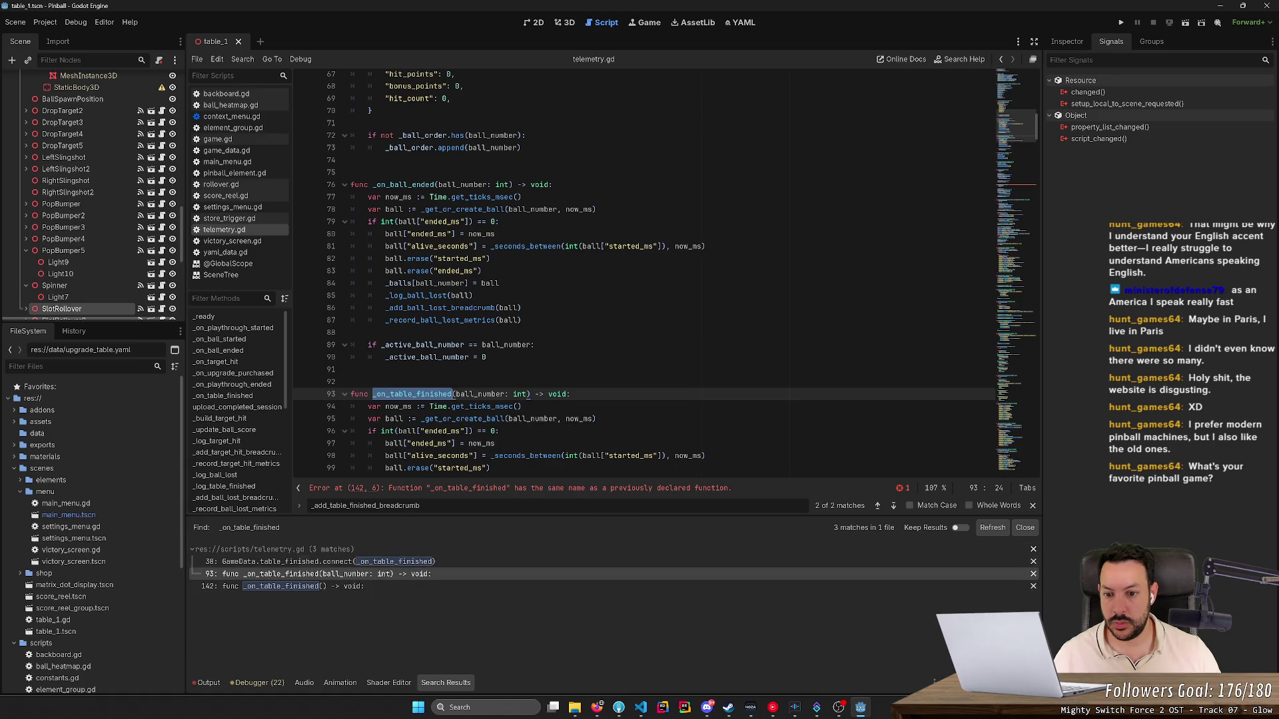
scroll(639, 266, "down", 4)
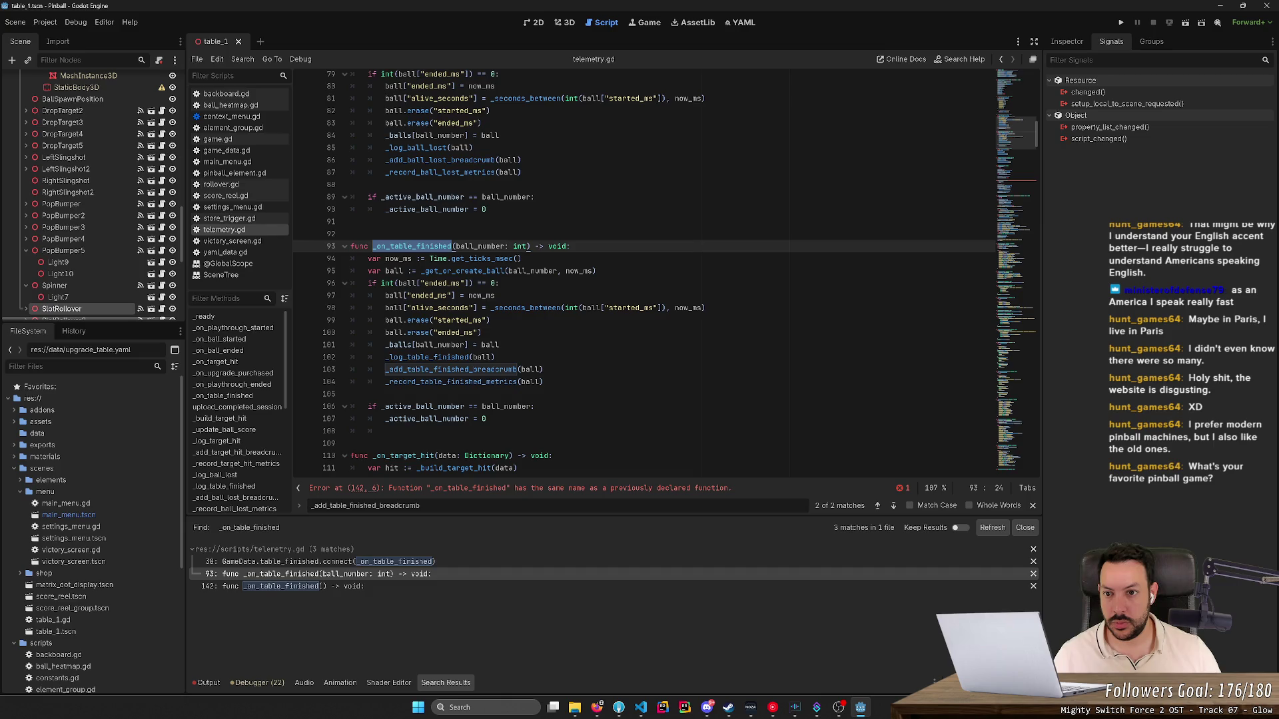
scroll(640, 266, "up", 3)
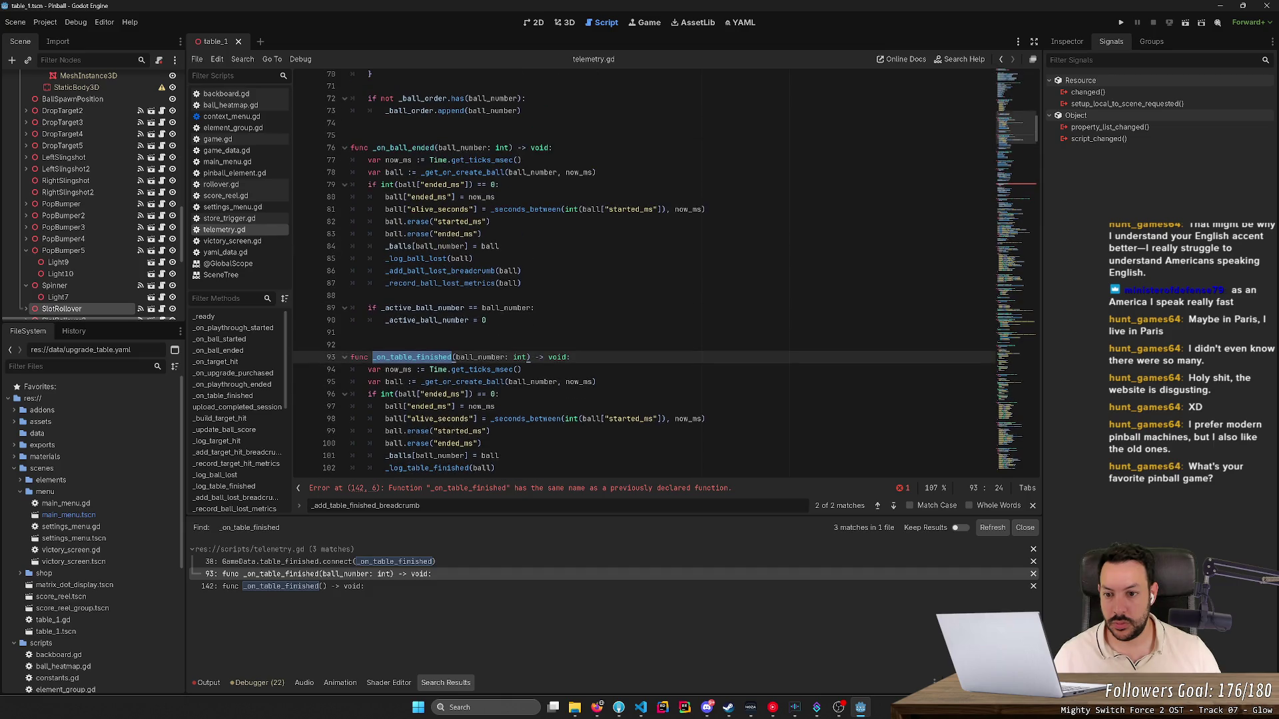
Step: Compare the line 142 duplicate with the line 93 definition and its connection, ending on line 142
left_click(355, 586)
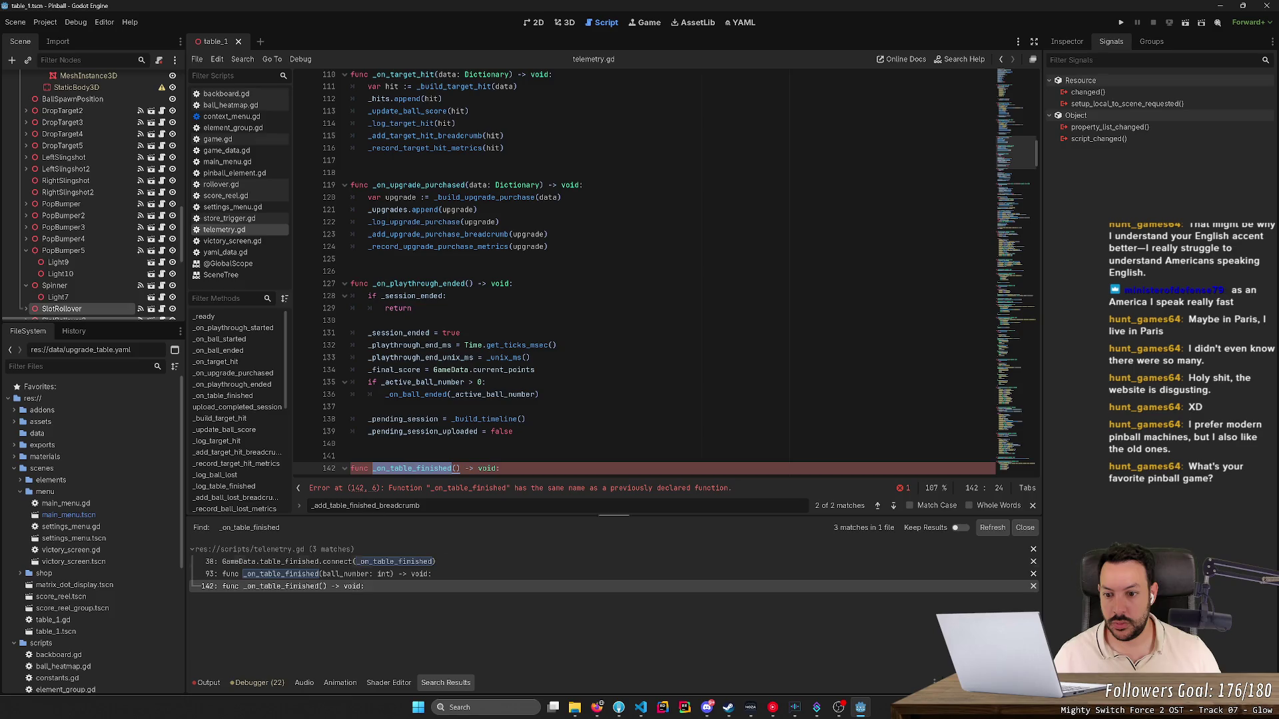
scroll(380, 400, "down", 4)
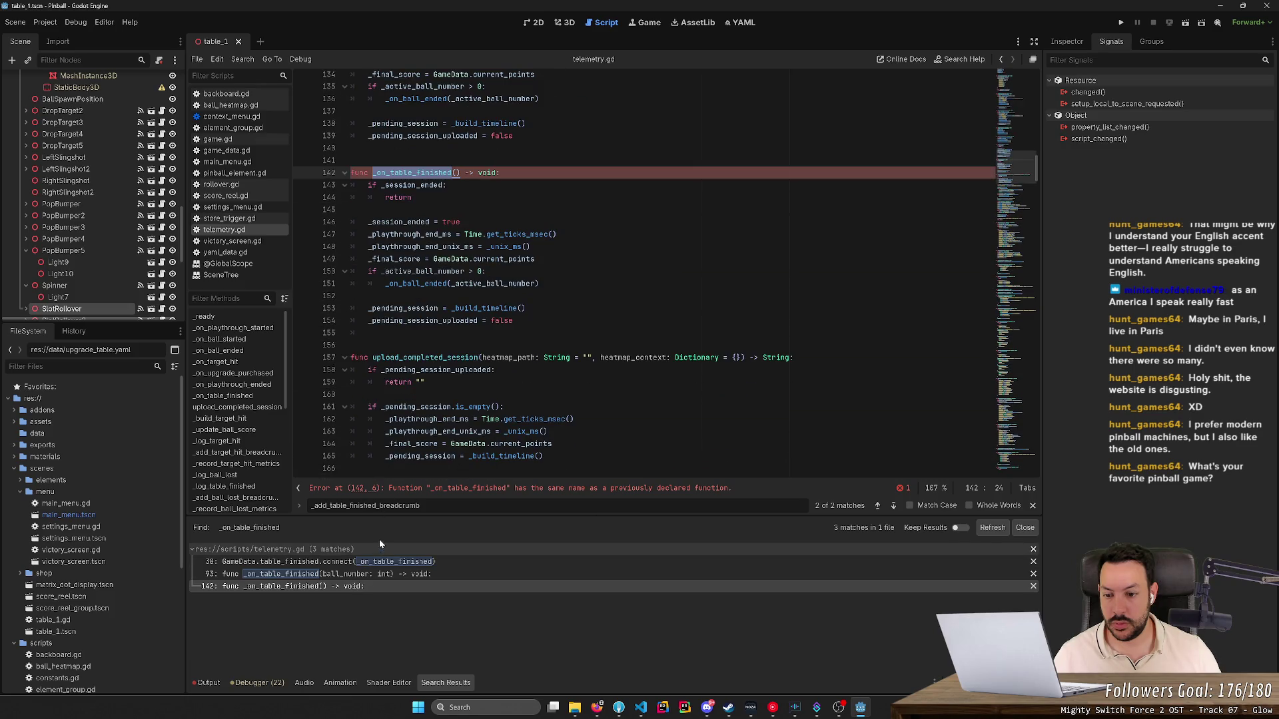
left_click(373, 573)
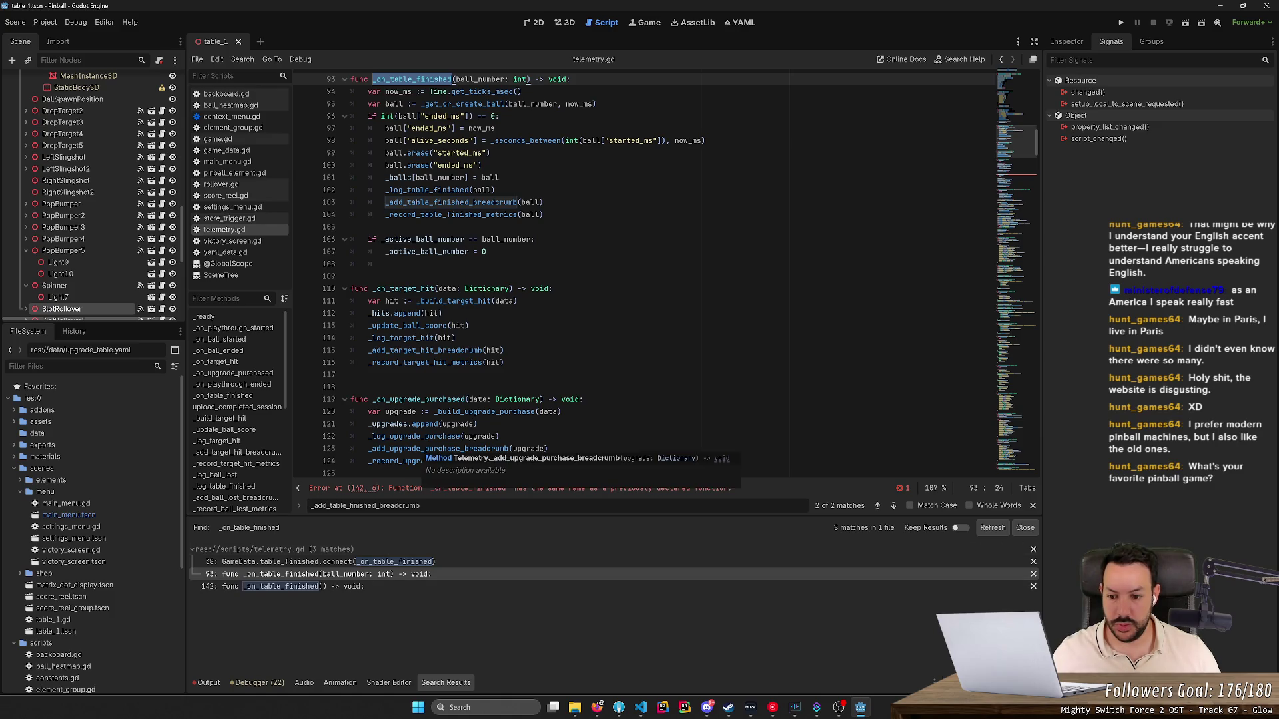
left_click(373, 586)
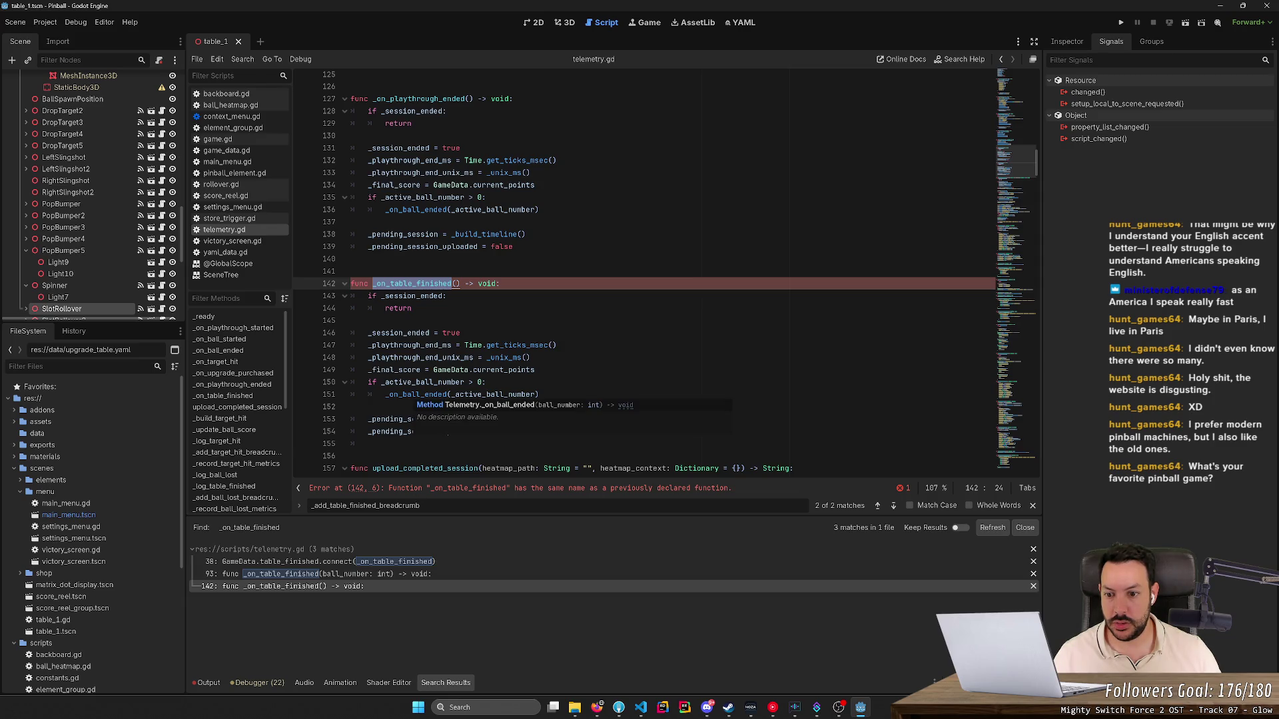
left_click_drag(433, 442, 352, 259)
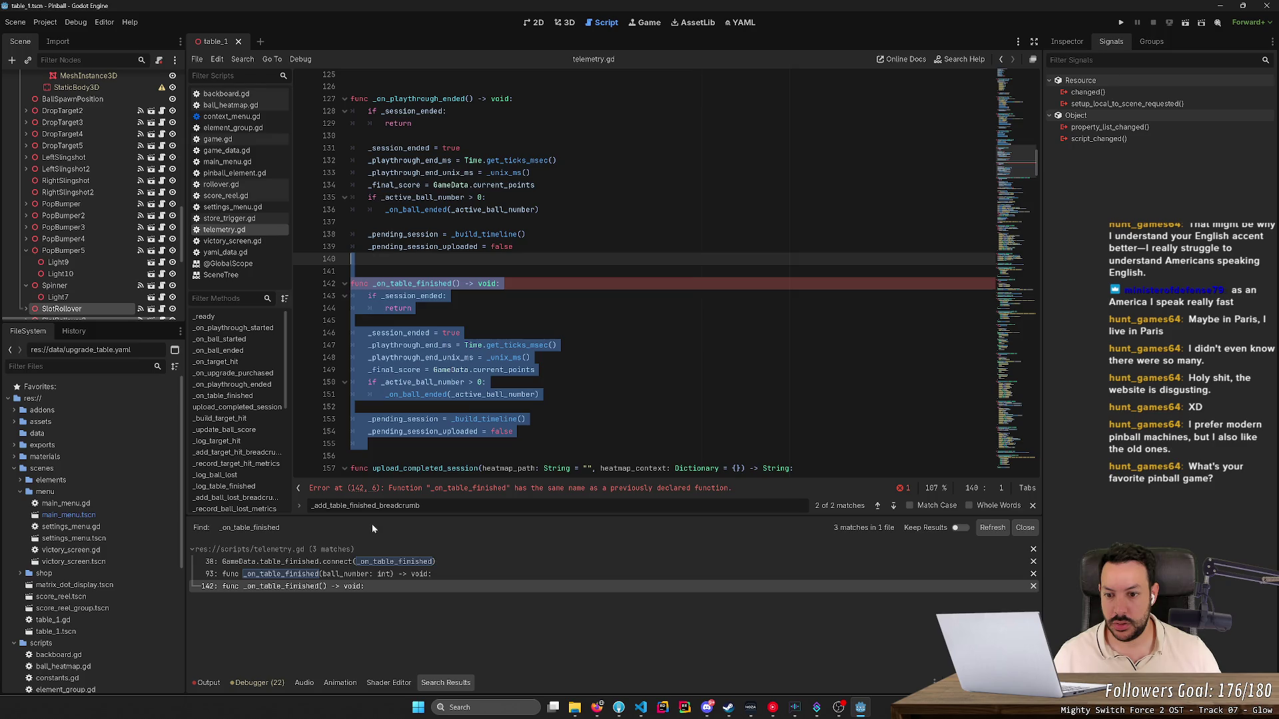
left_click(369, 574)
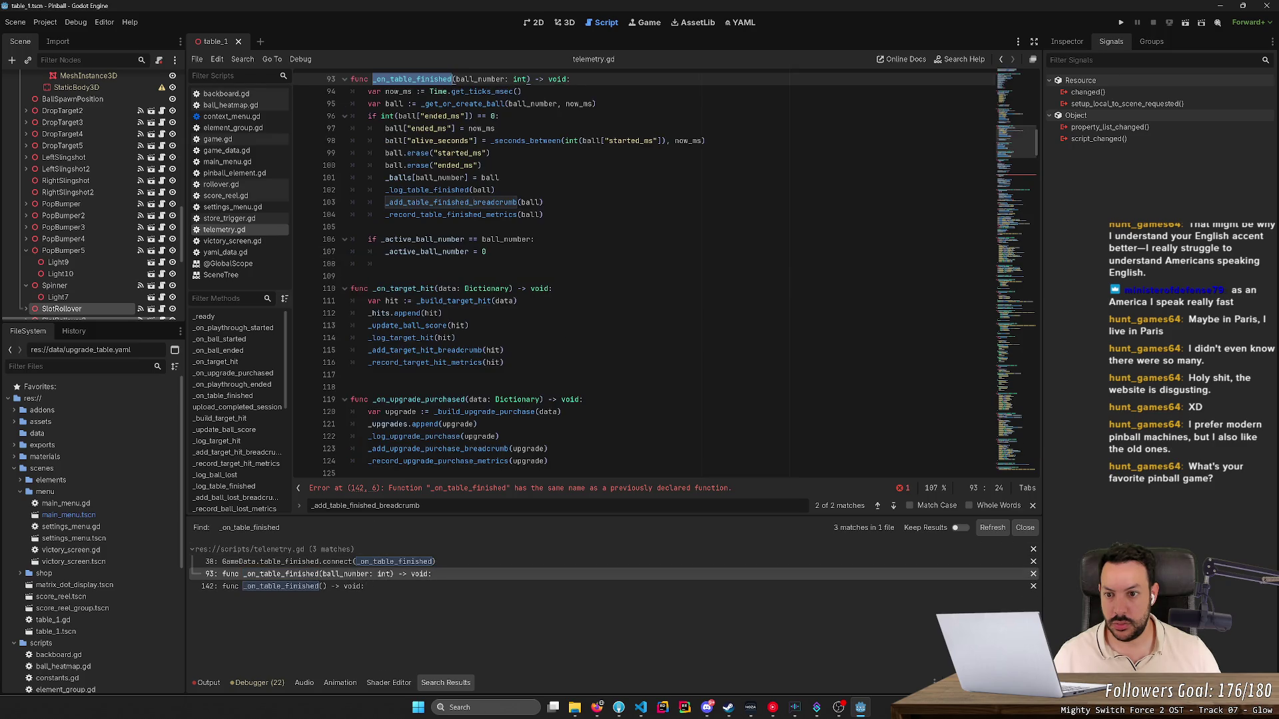
scroll(433, 399, "up", 2)
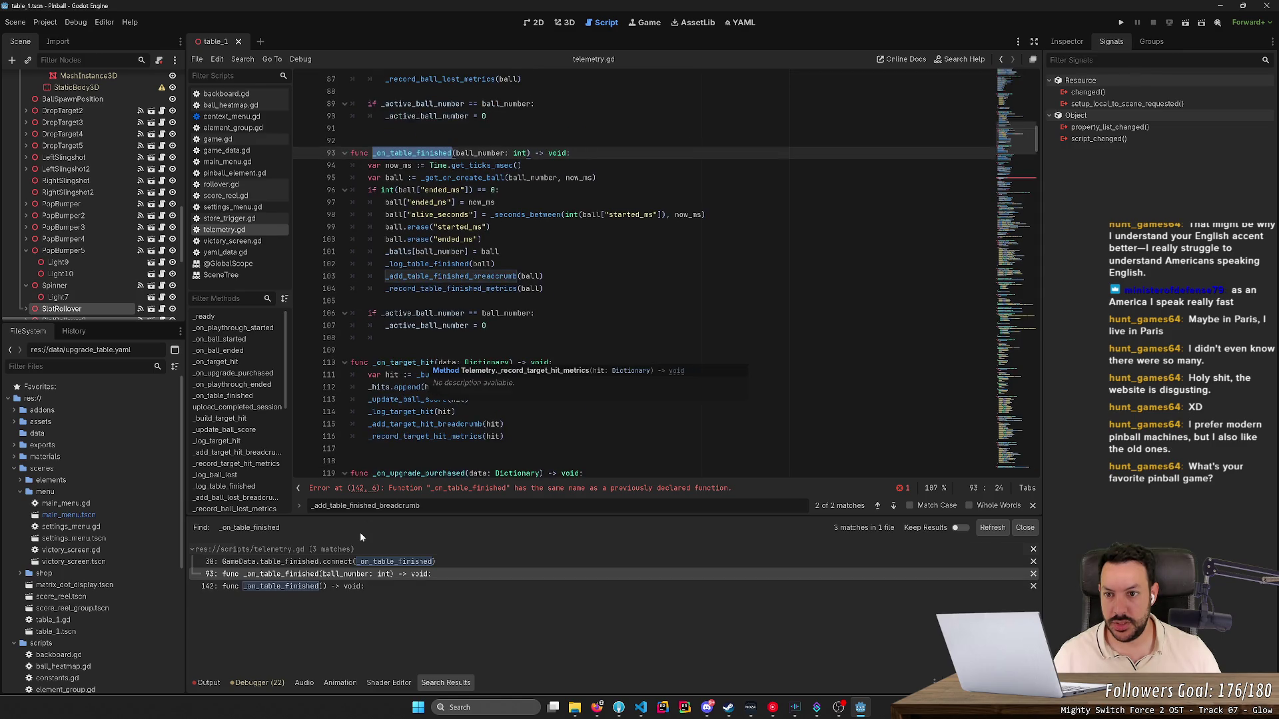
left_click(336, 586)
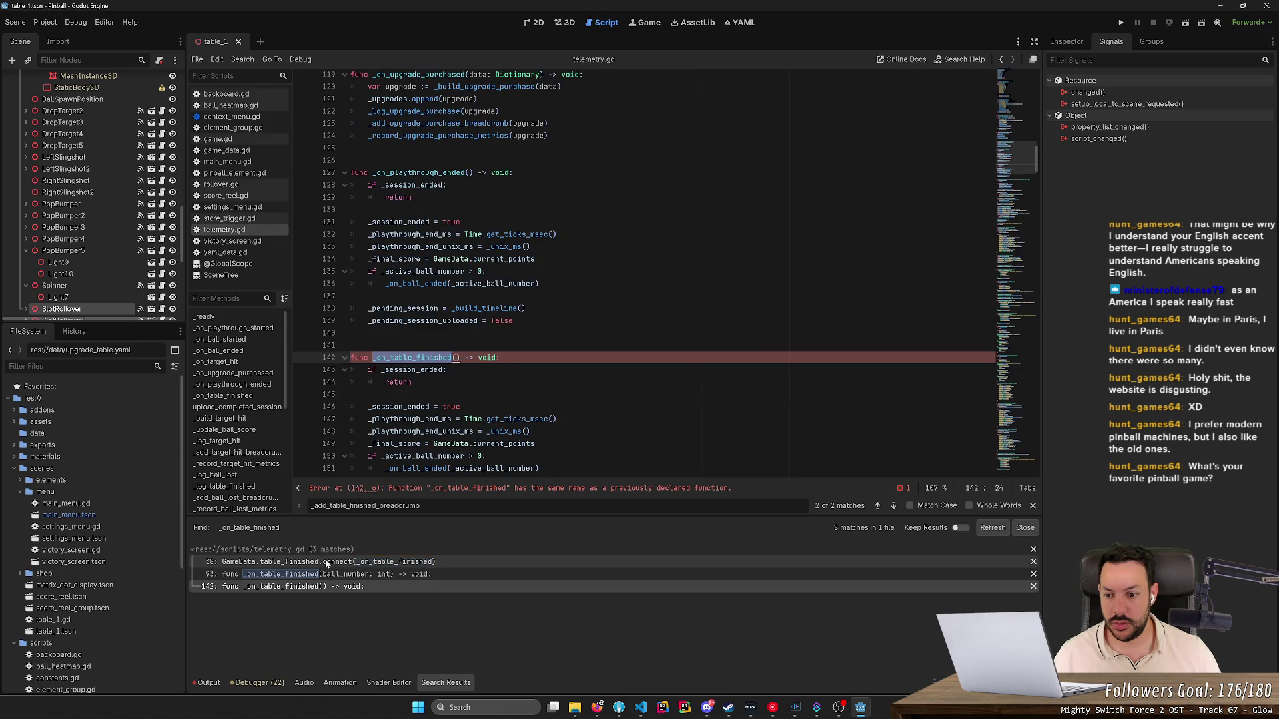
left_click(326, 563)
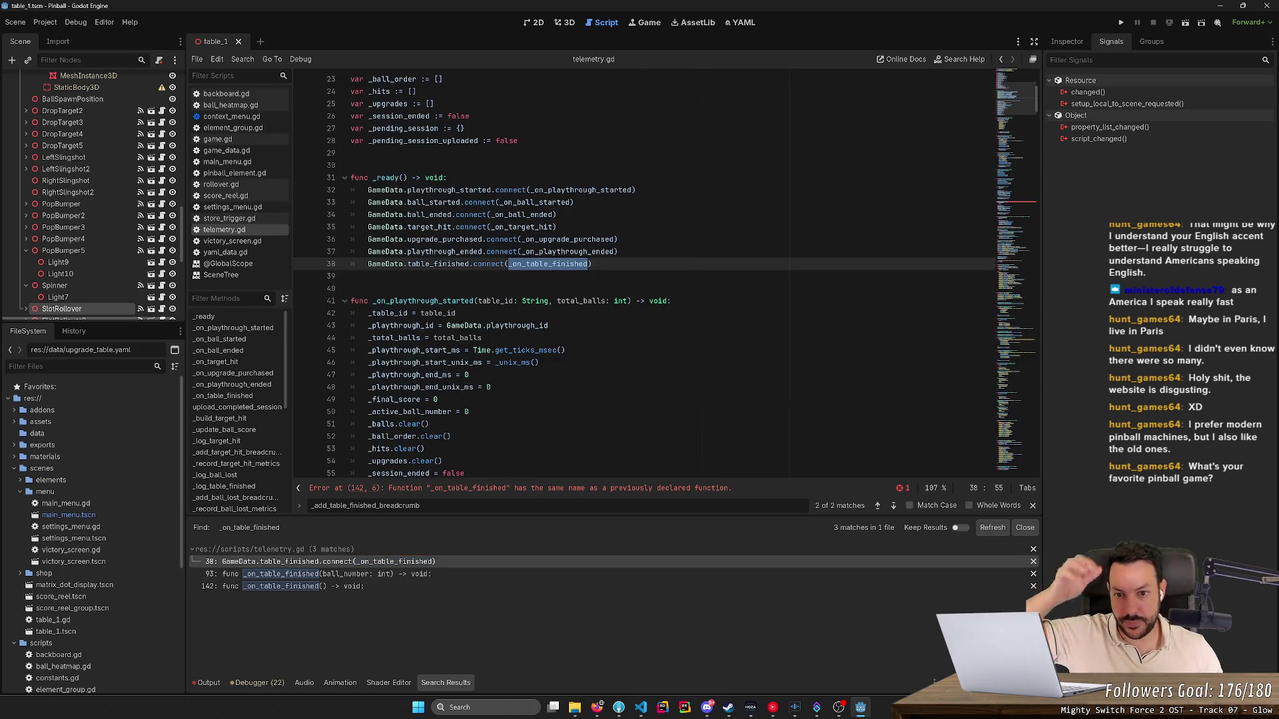
left_click(537, 214, "ctrl")
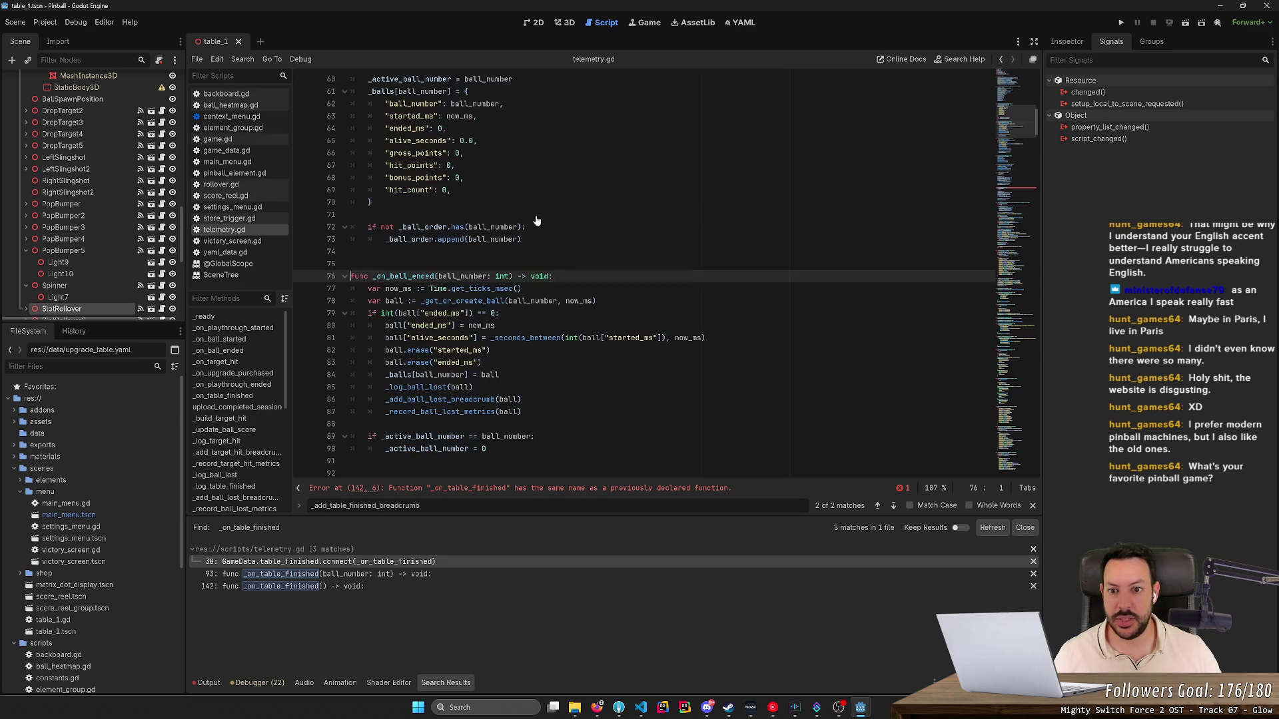
scroll(666, 275, "down", 2)
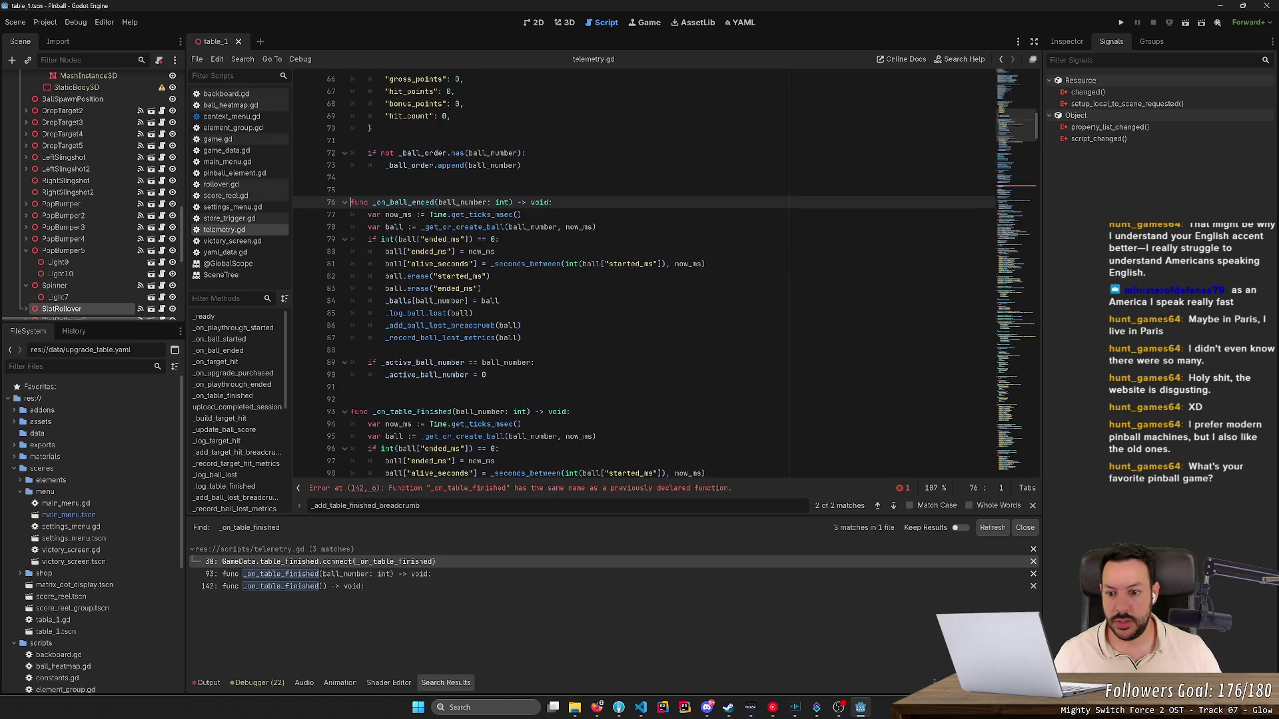
left_click(336, 585)
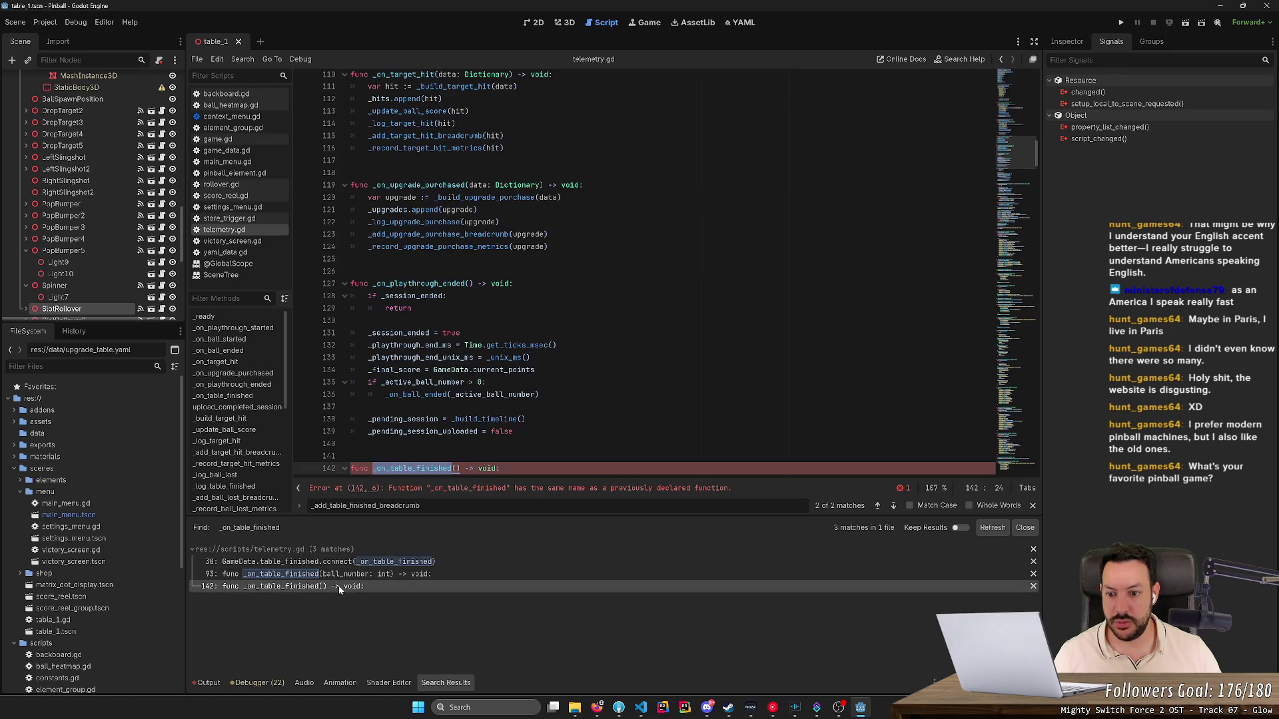
left_click(366, 576)
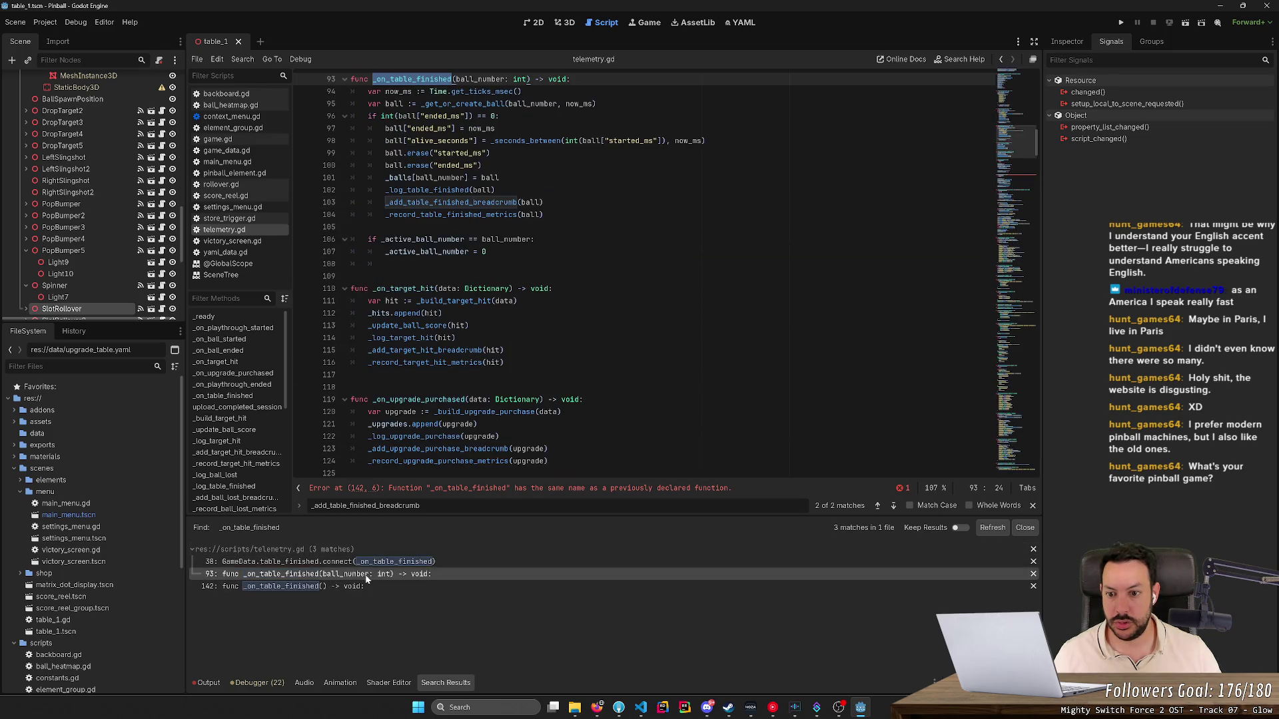
left_click(365, 584)
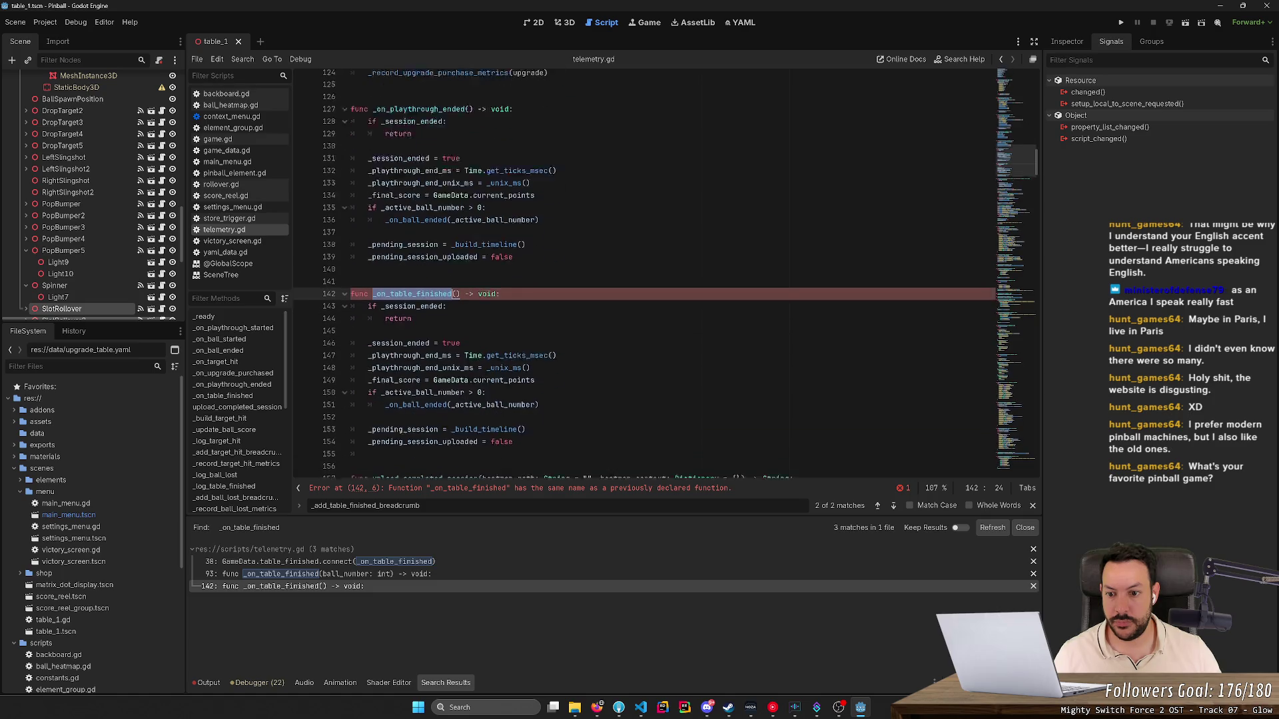
Step: Delete the duplicate _on_table_finished function (lines 141–156) and check the remaining definition
mouse_move(363, 382)
left_mouse_down()
mouse_move(373, 208)
mouse_move(360, 185)
left_mouse_up()
key("BackSpace")
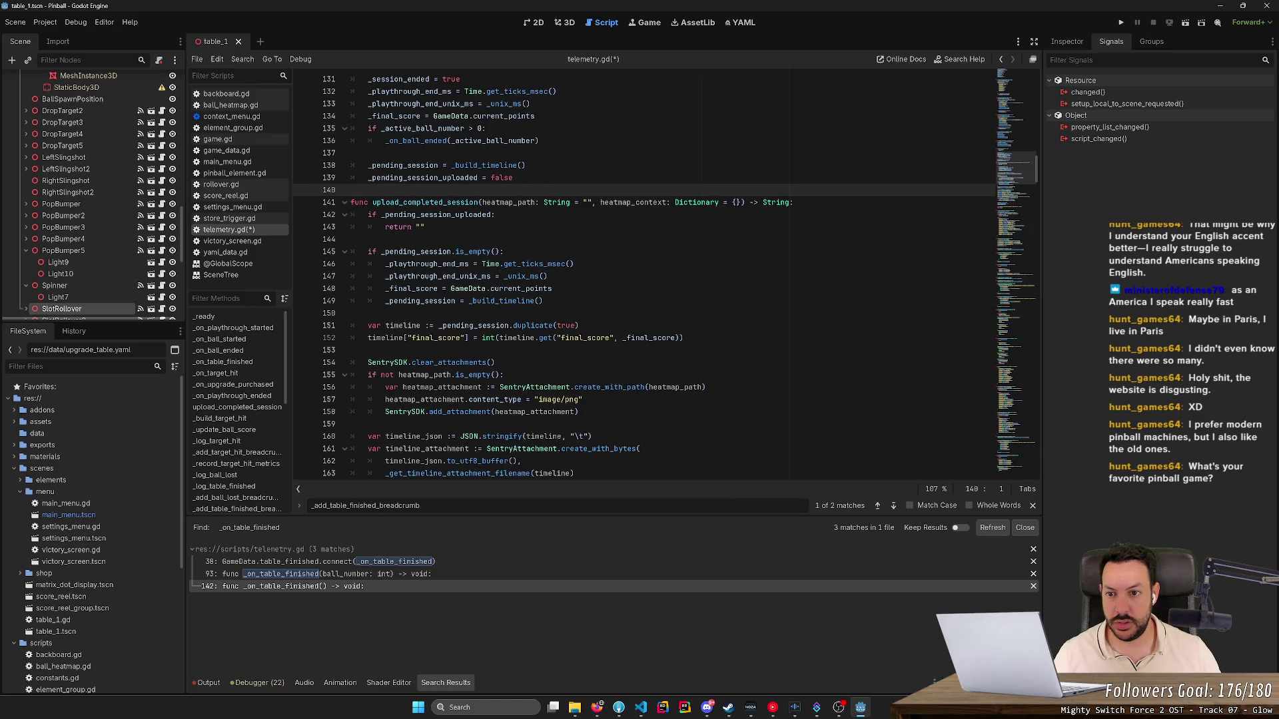
left_click(326, 574)
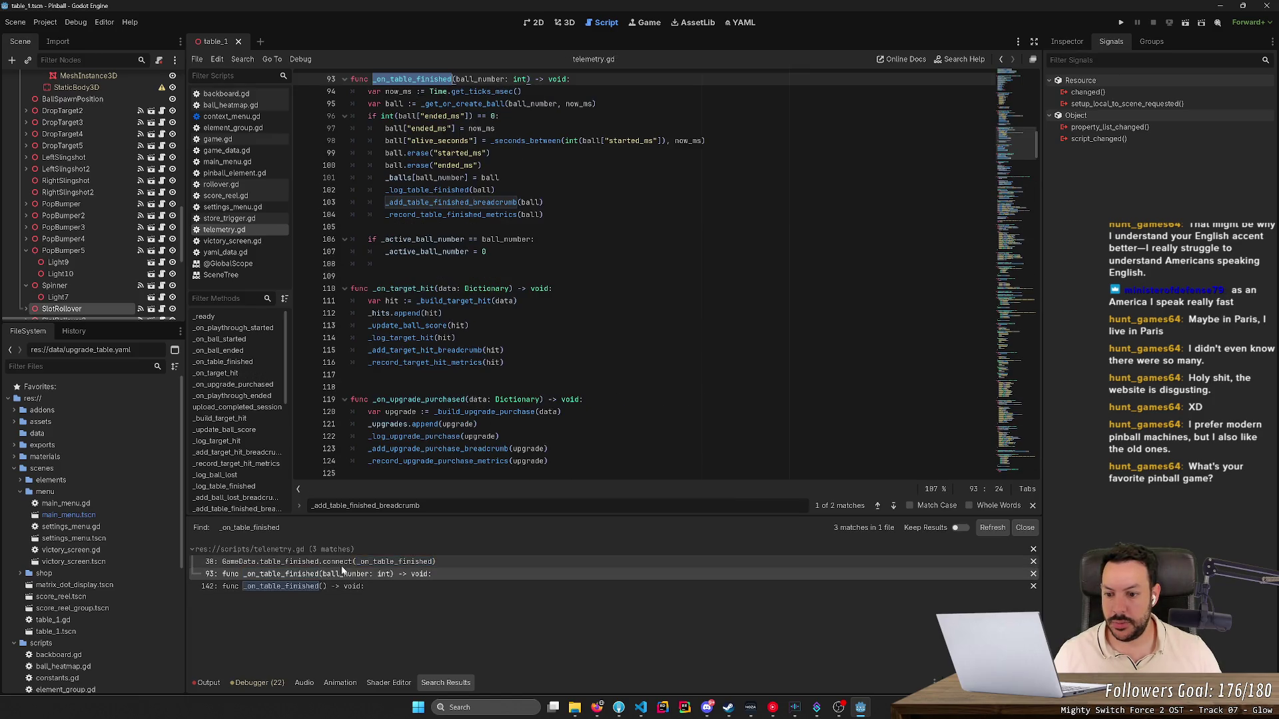
left_click(341, 563)
Step: Search the project for GameData.ball_ended.connect( and review the table_finished connection on line 38
scroll(599, 267, "up", 3)
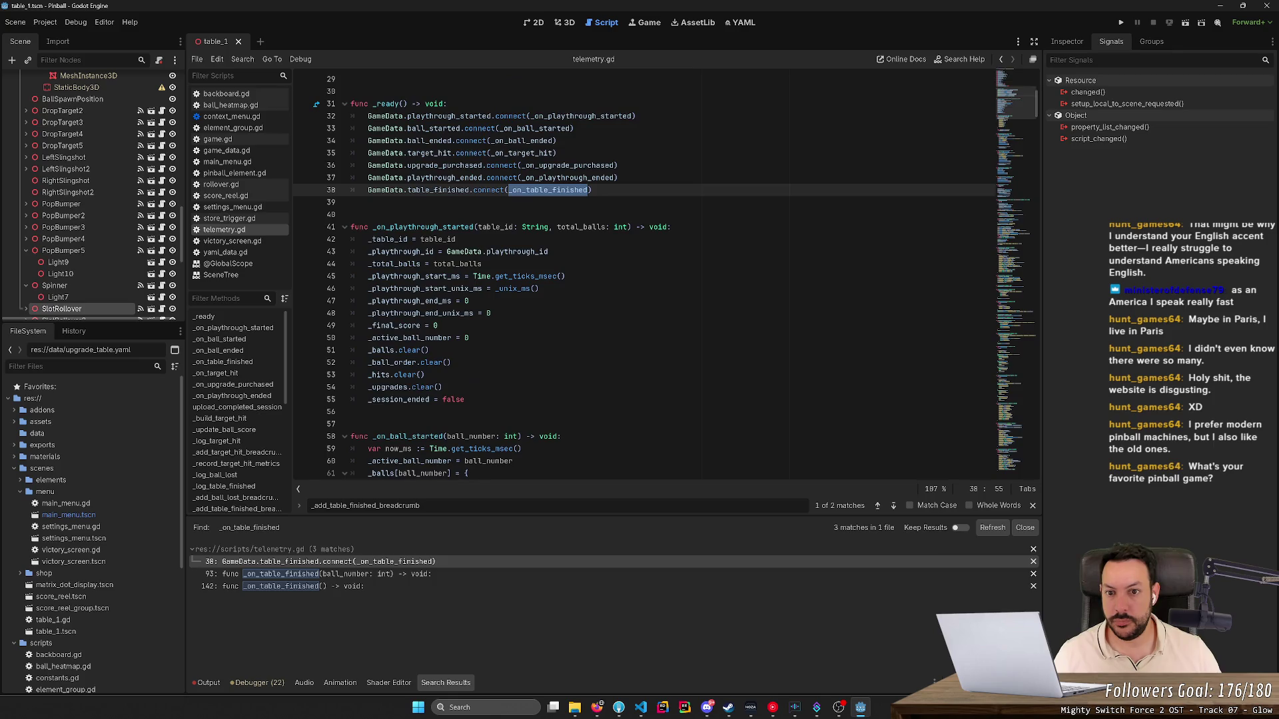
left_click_drag(592, 190, 623, 178)
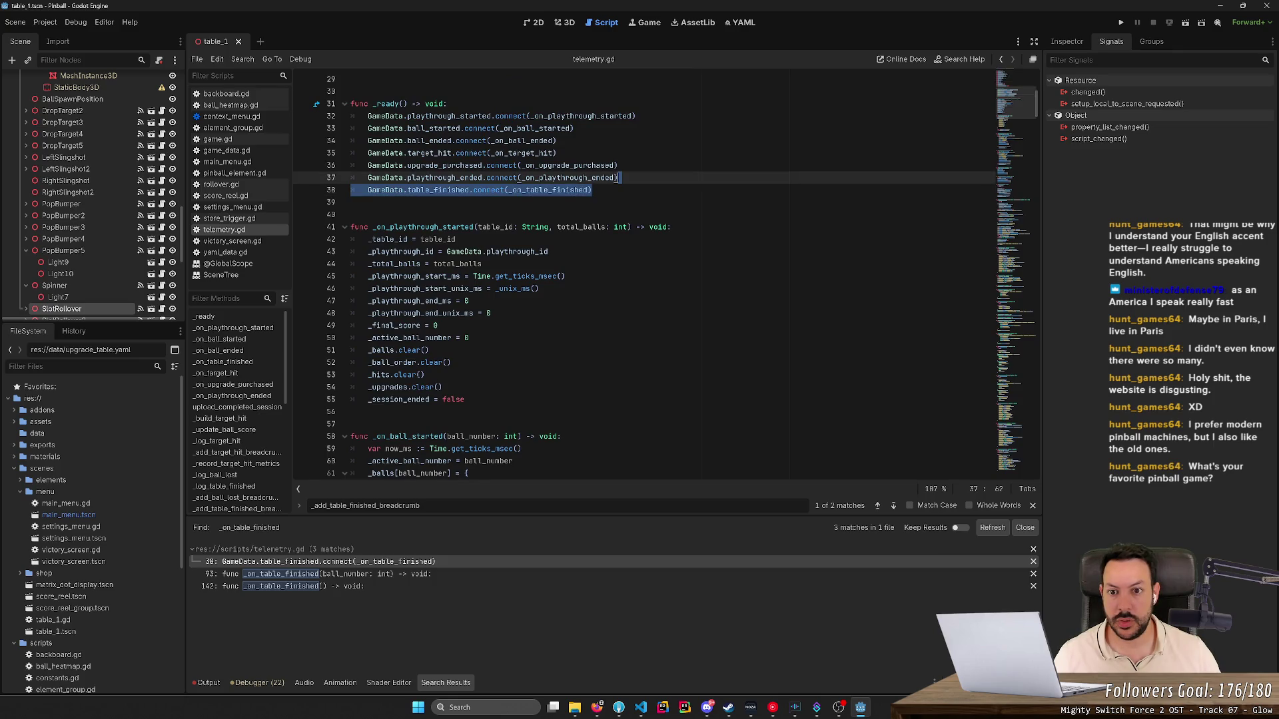
left_click(532, 141, "ctrl")
key("alt+Left")
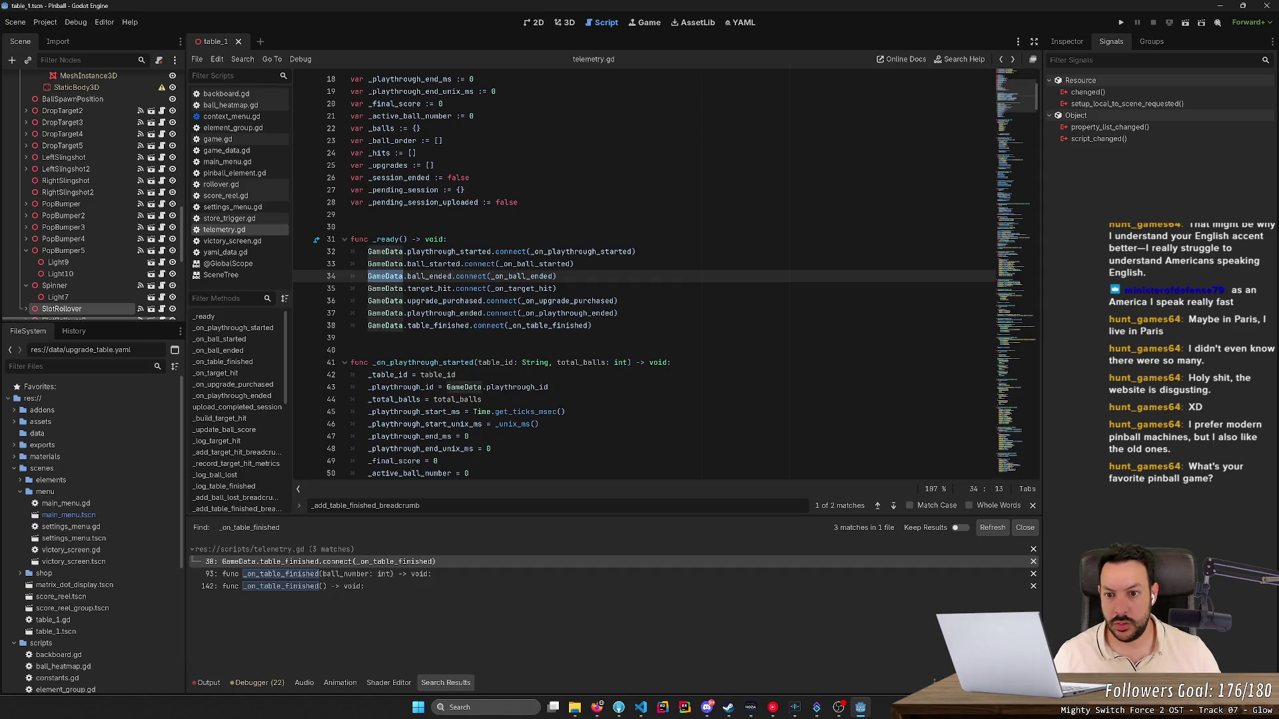
left_click_drag(368, 275, 491, 276)
key("ctrl+shift+f")
key("Return")
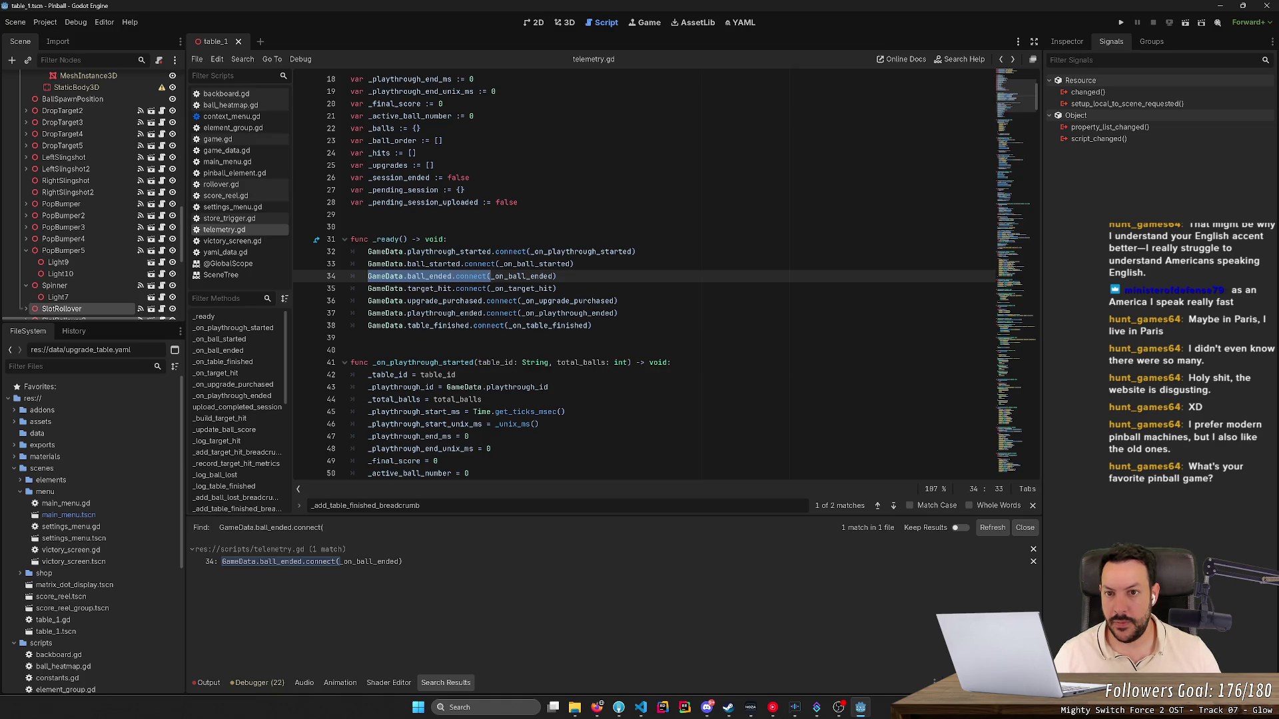
double_click(547, 326)
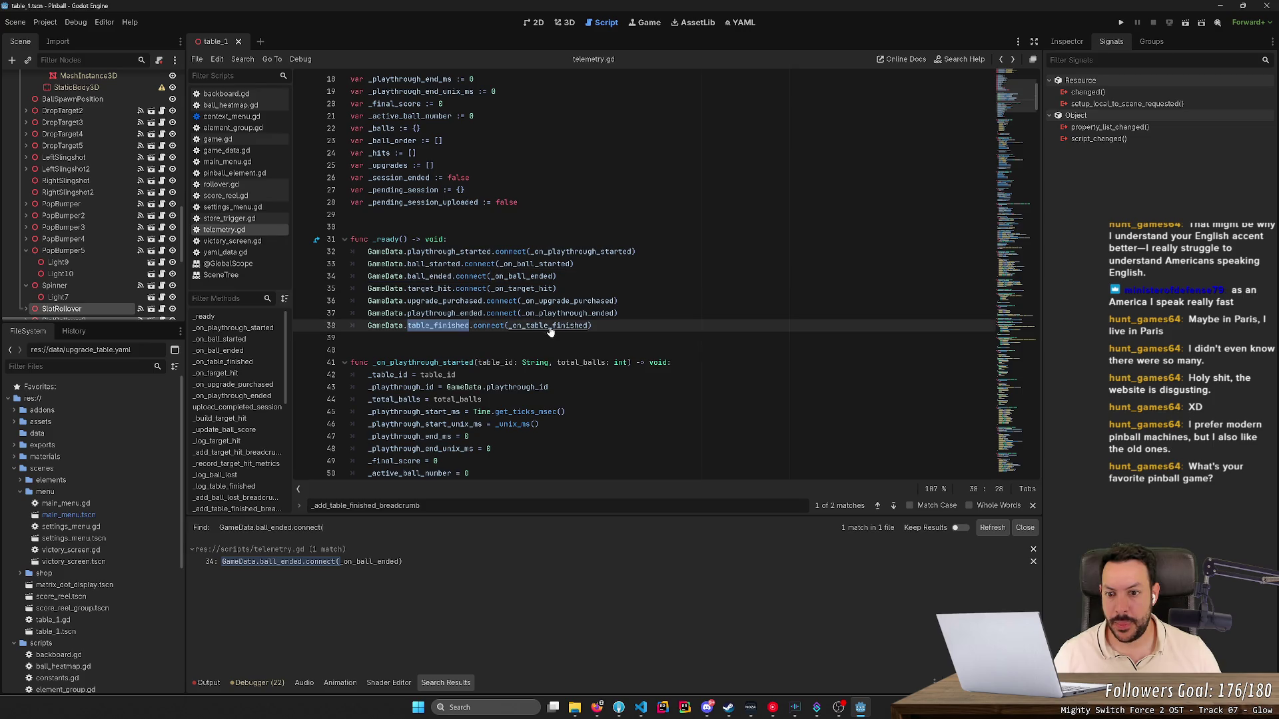
double_click(447, 326)
left_click(546, 326, "ctrl")
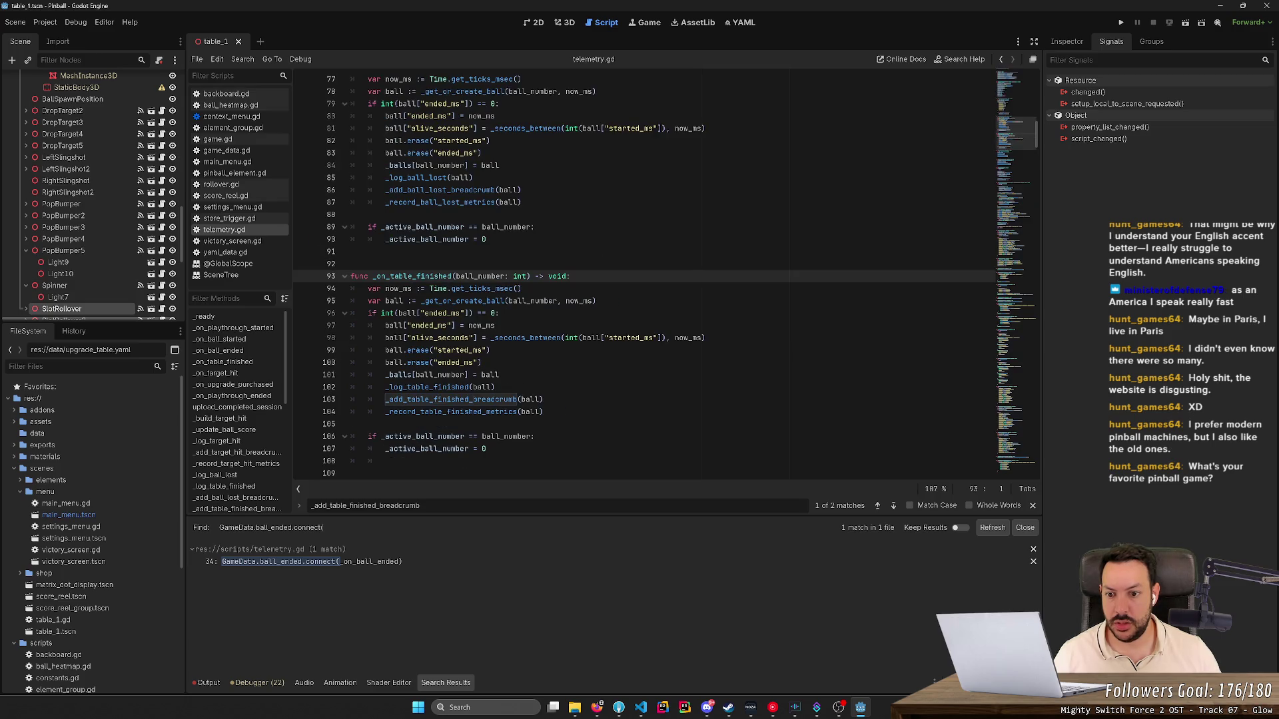
left_click(426, 403, "ctrl")
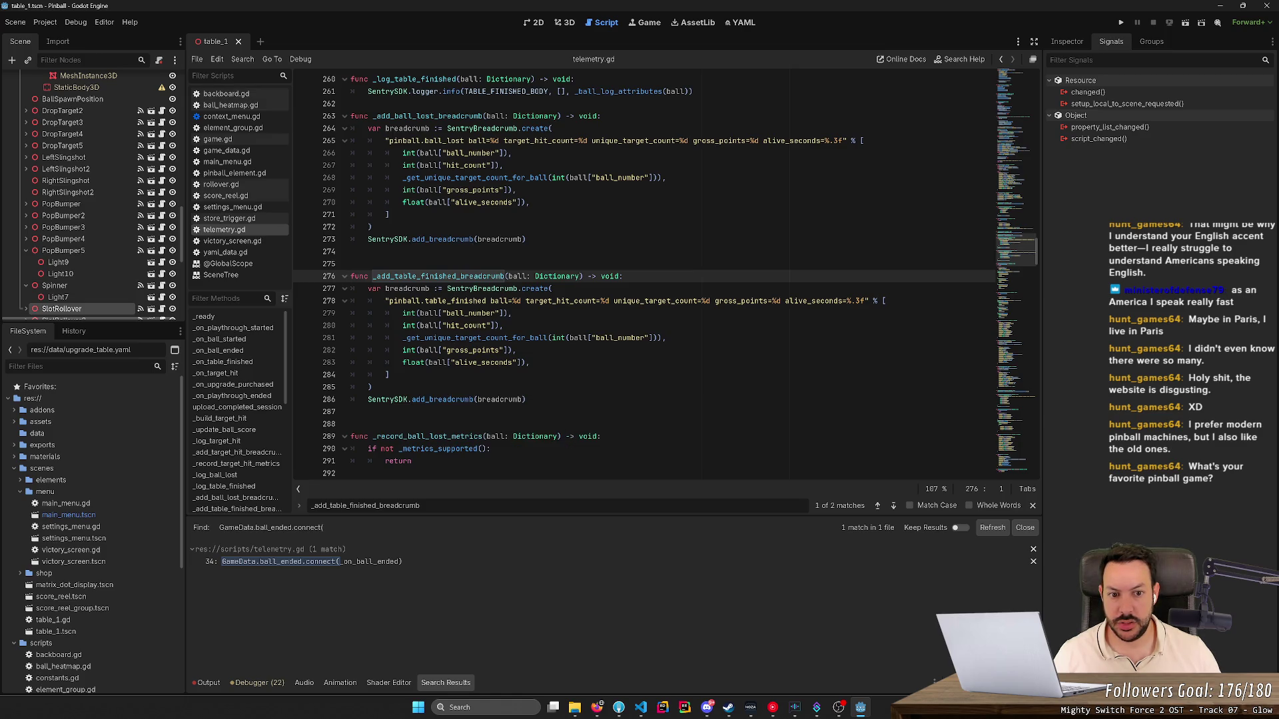
key("alt+Left")
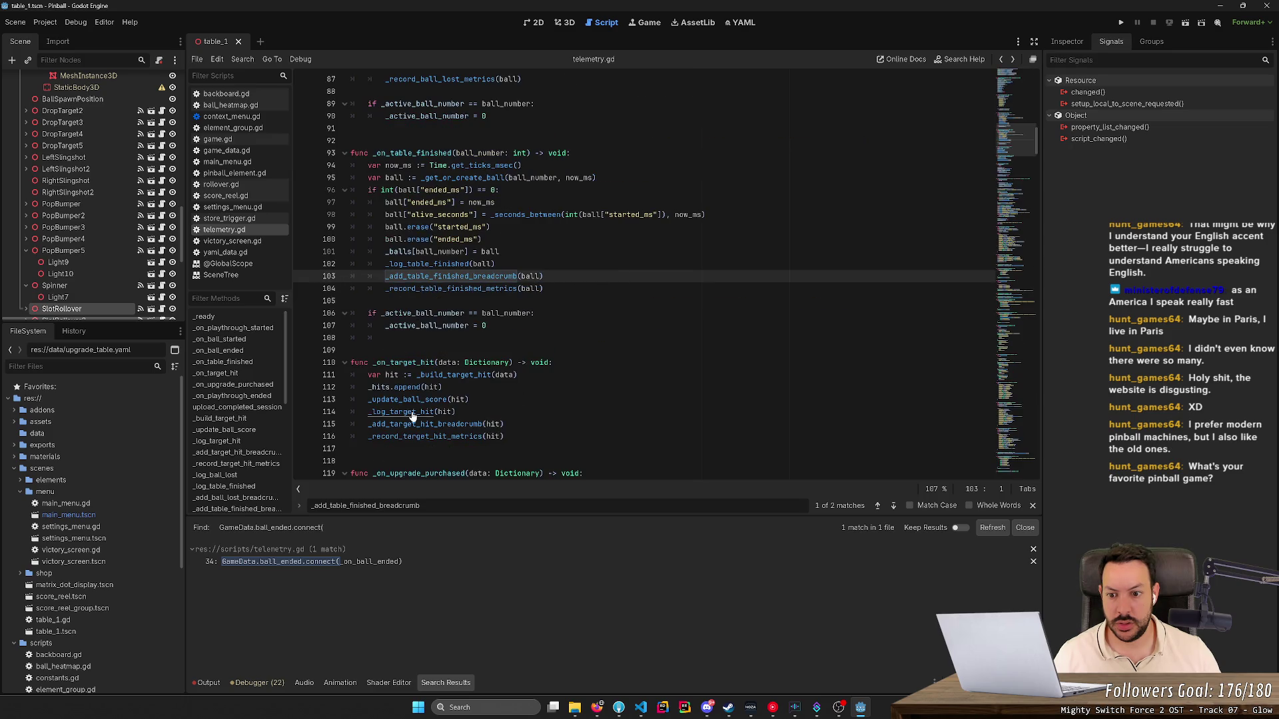
left_click(427, 267, "ctrl")
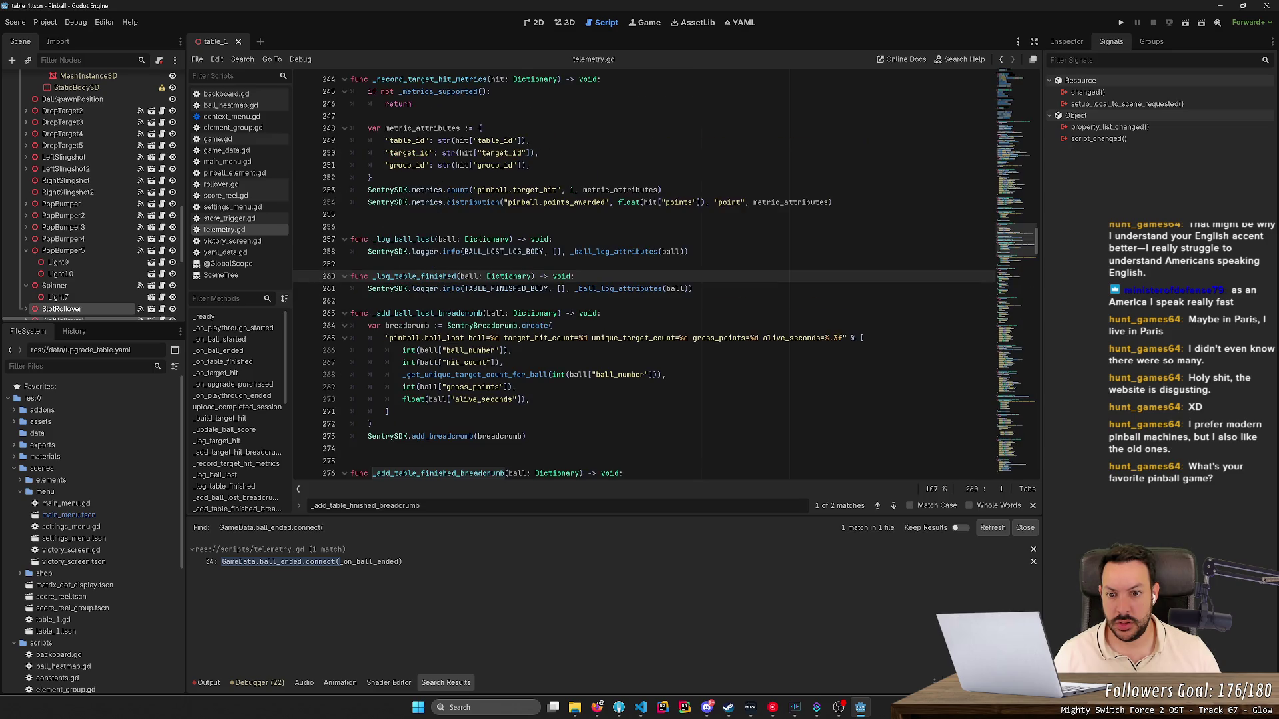
key("alt+Left")
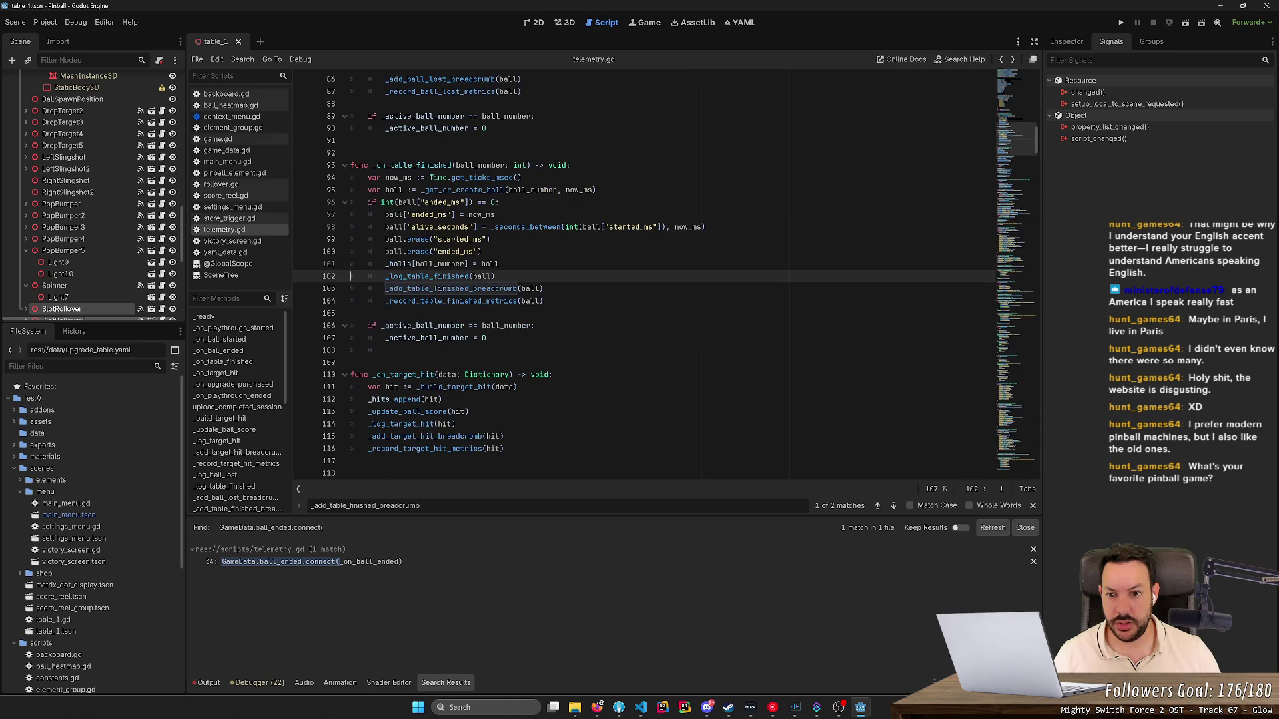
left_click(456, 301, "ctrl")
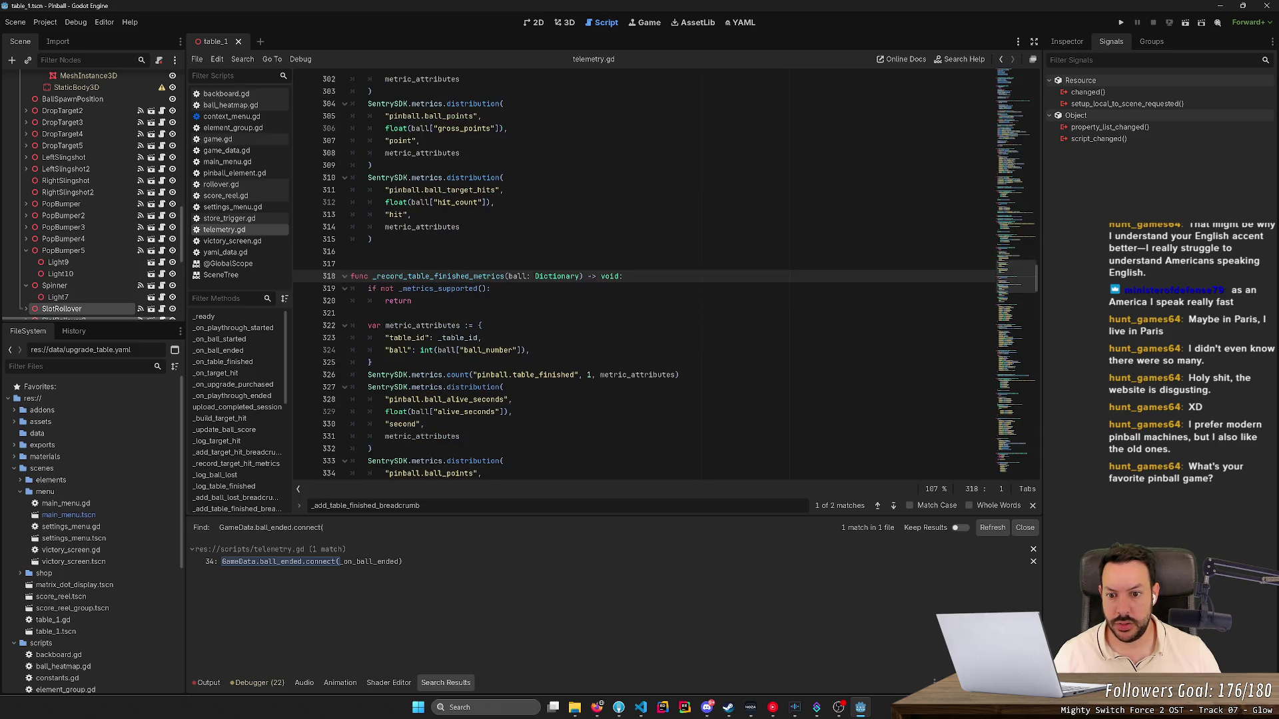
scroll(660, 276, "down", 7)
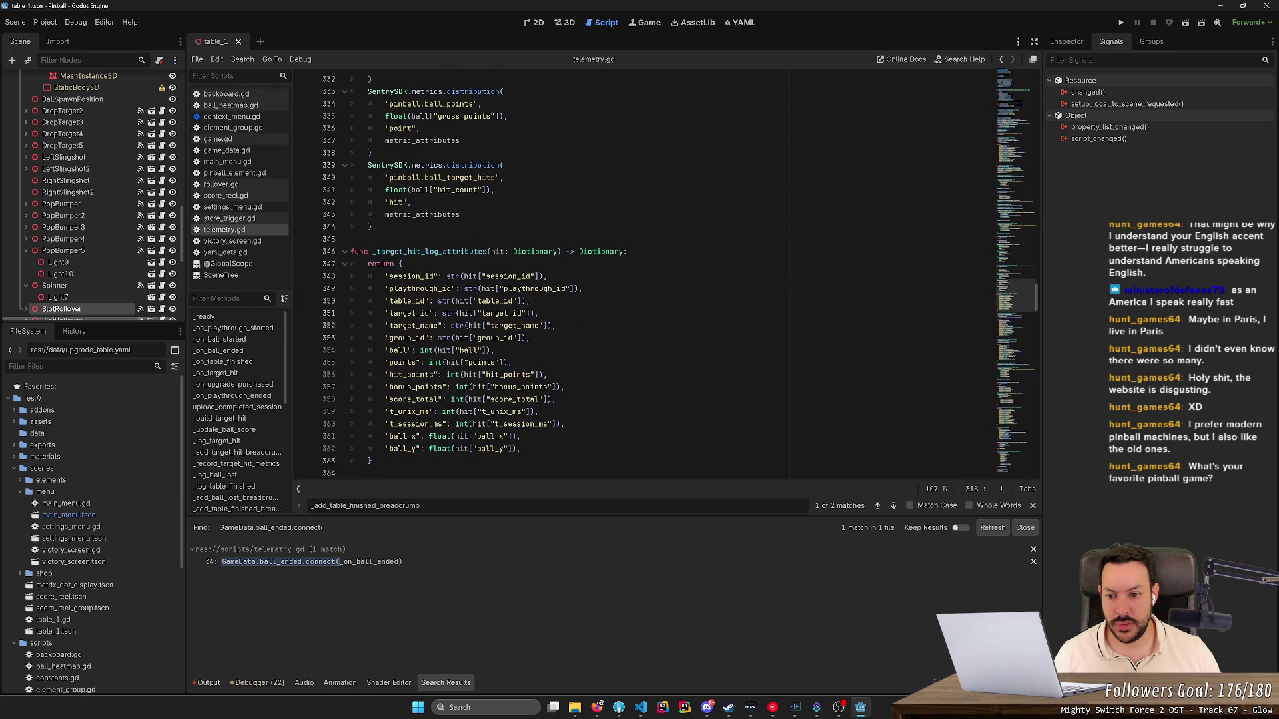
key("alt+Left")
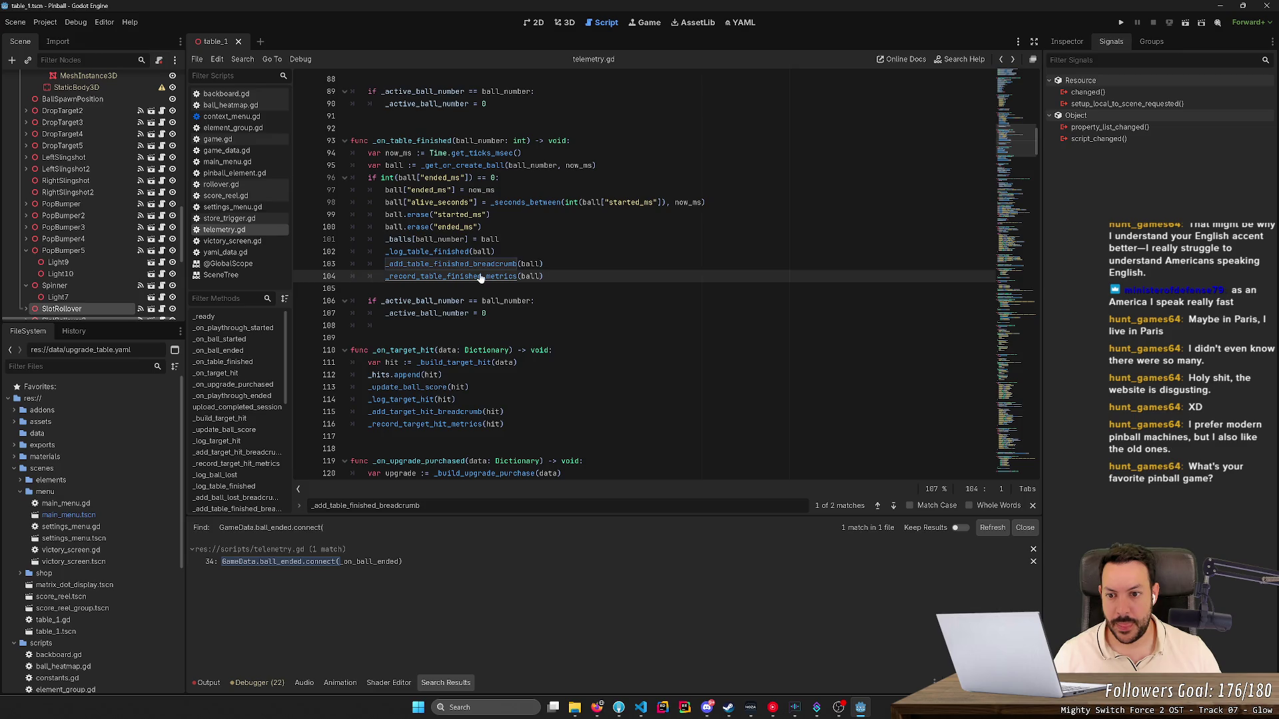
scroll(666, 273, "up", 1)
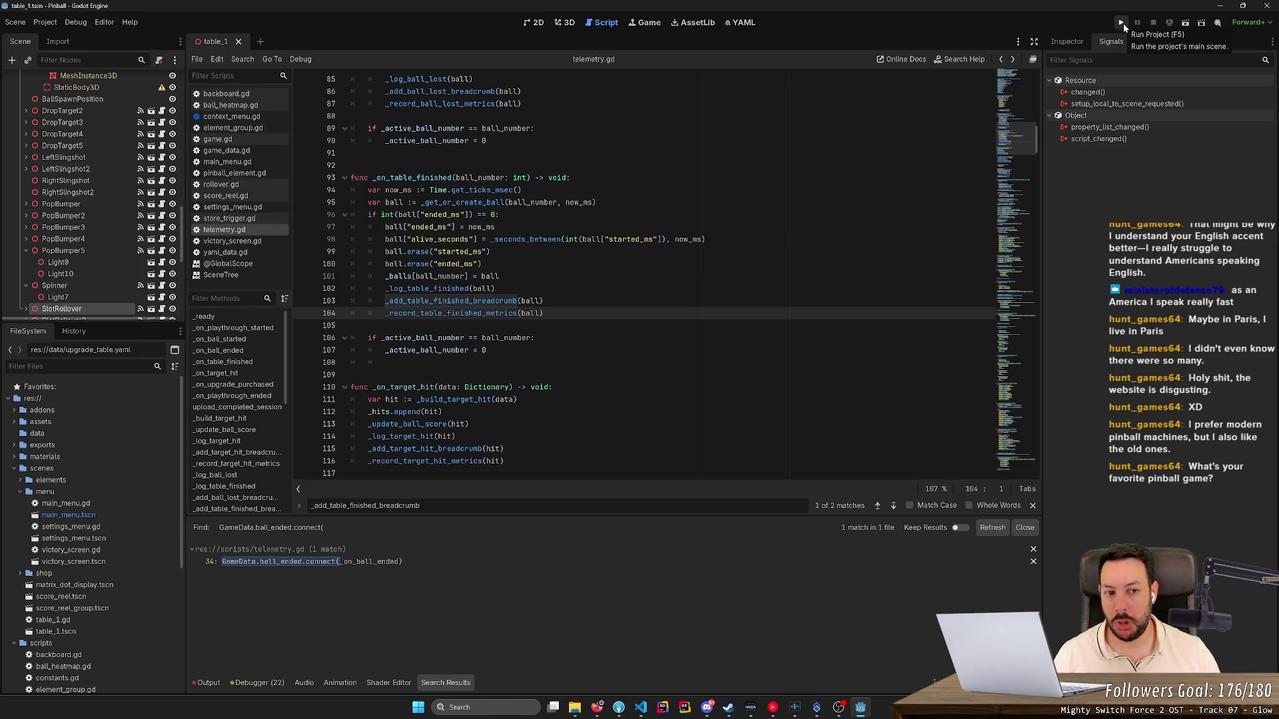
Step: Test-run the pinball project to its main menu, then quit the game
left_click_drag(1038, 144, 1040, 73)
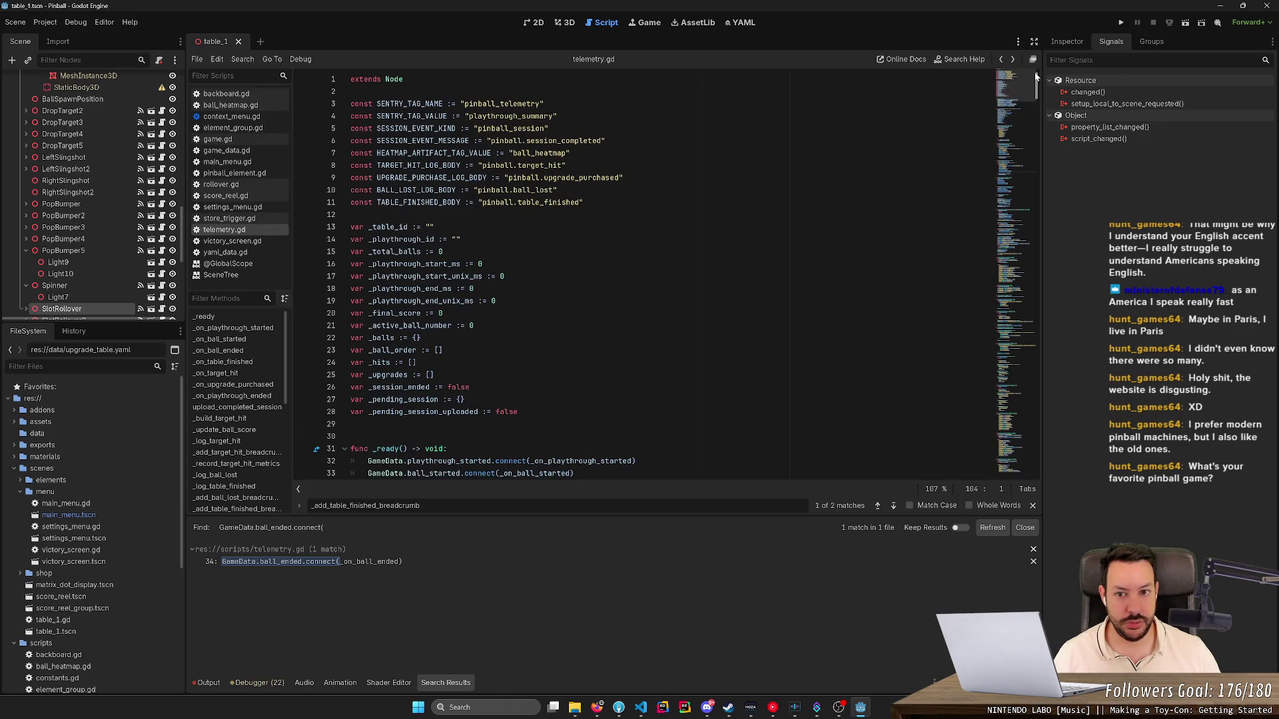
left_click(1124, 23)
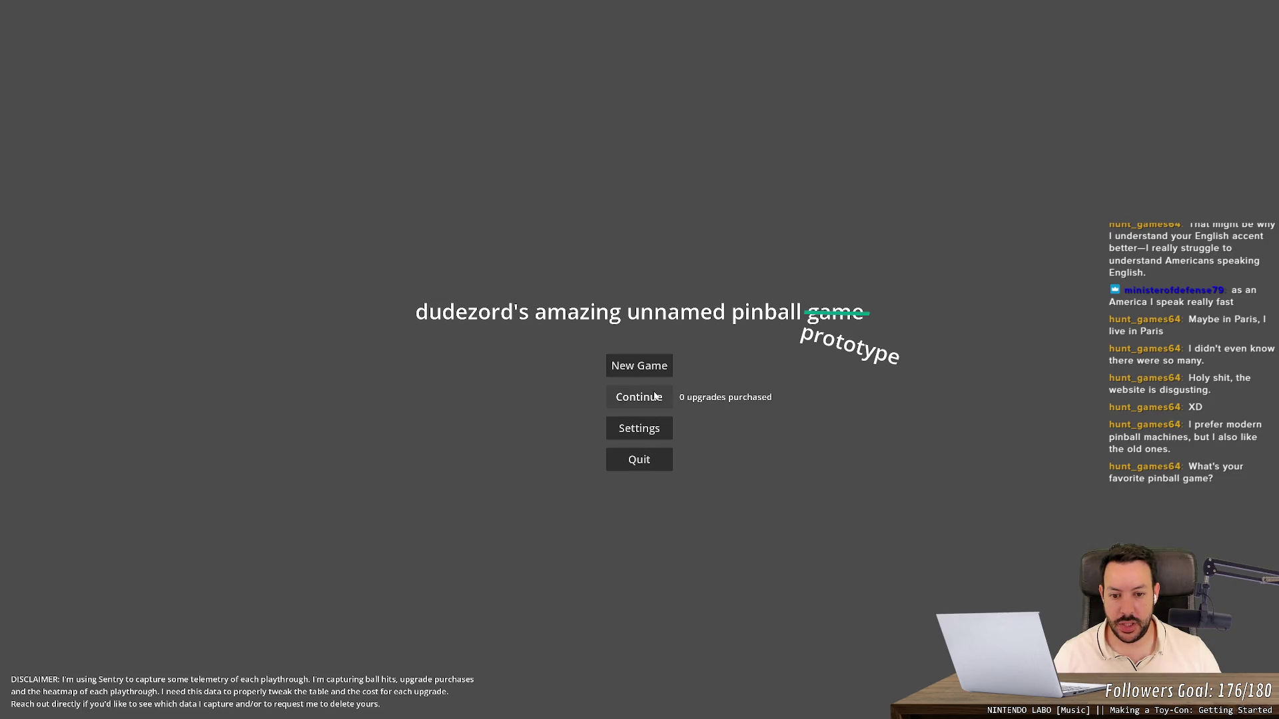
left_click(653, 460)
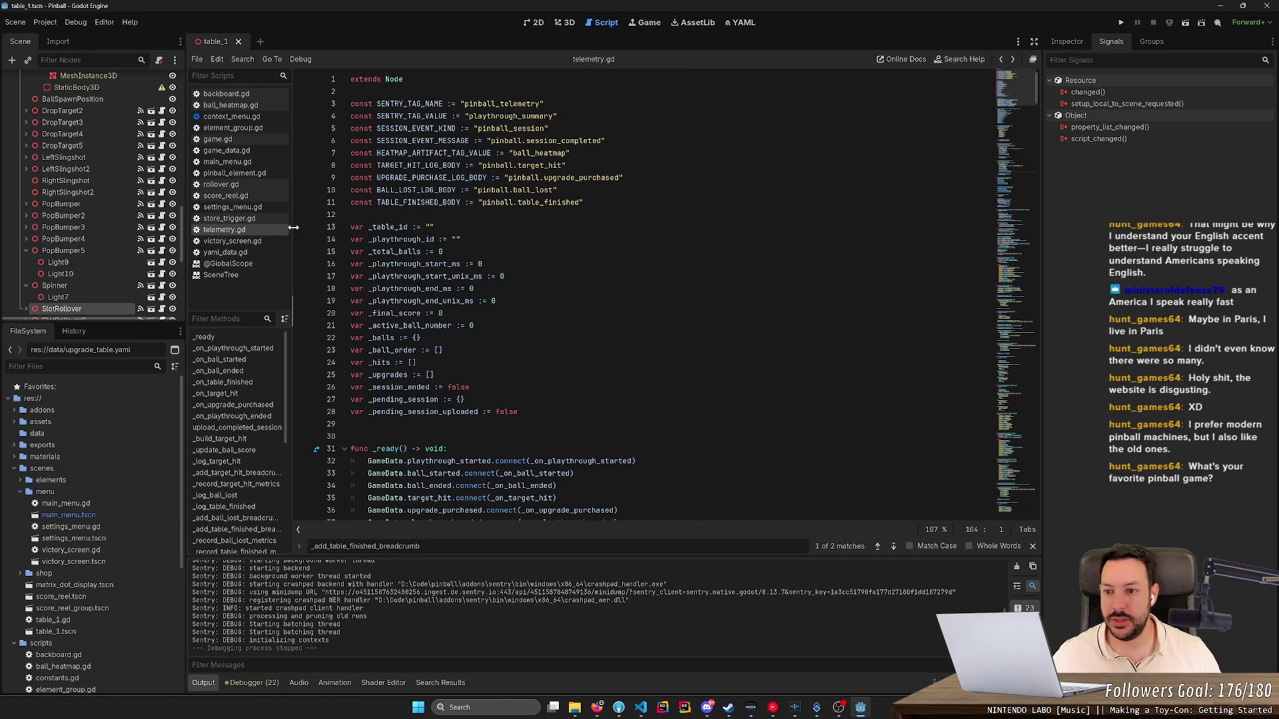
Step: Create a new Node script named debug.gd in res://scripts, then rename it to developer.gd
left_click_drag(292, 311, 319, 312)
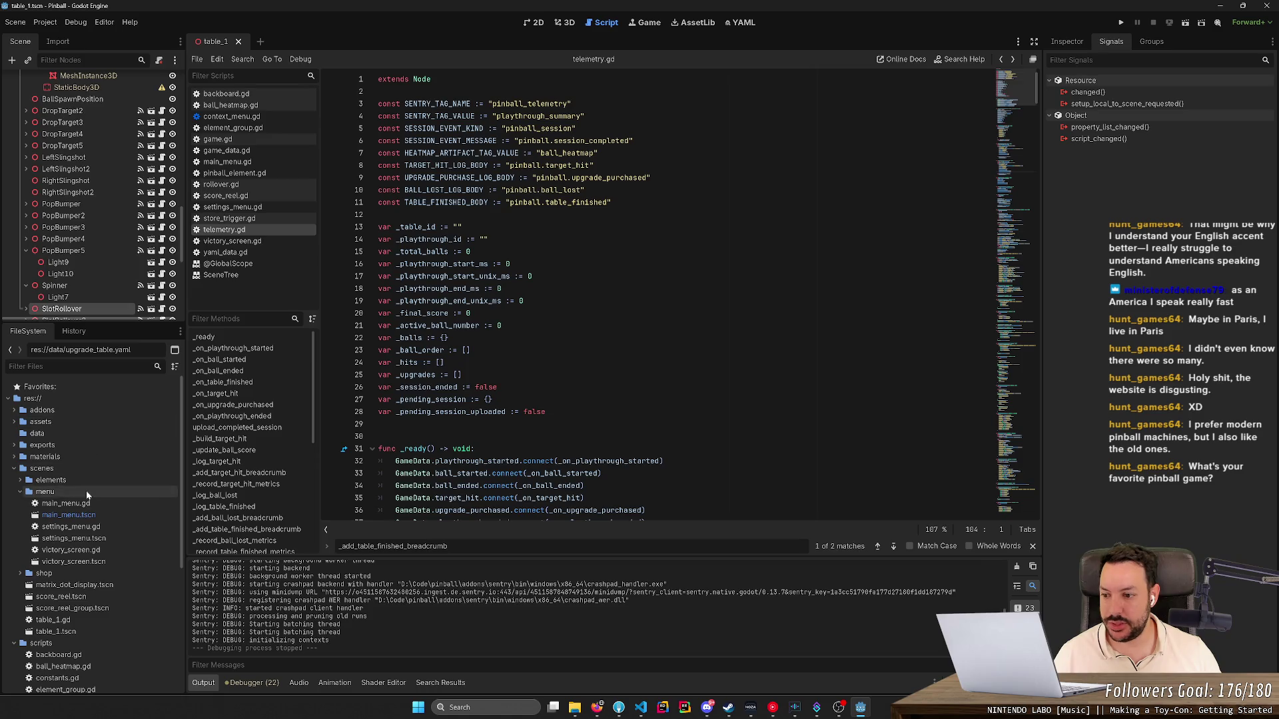
left_click(14, 469)
right_click(50, 480)
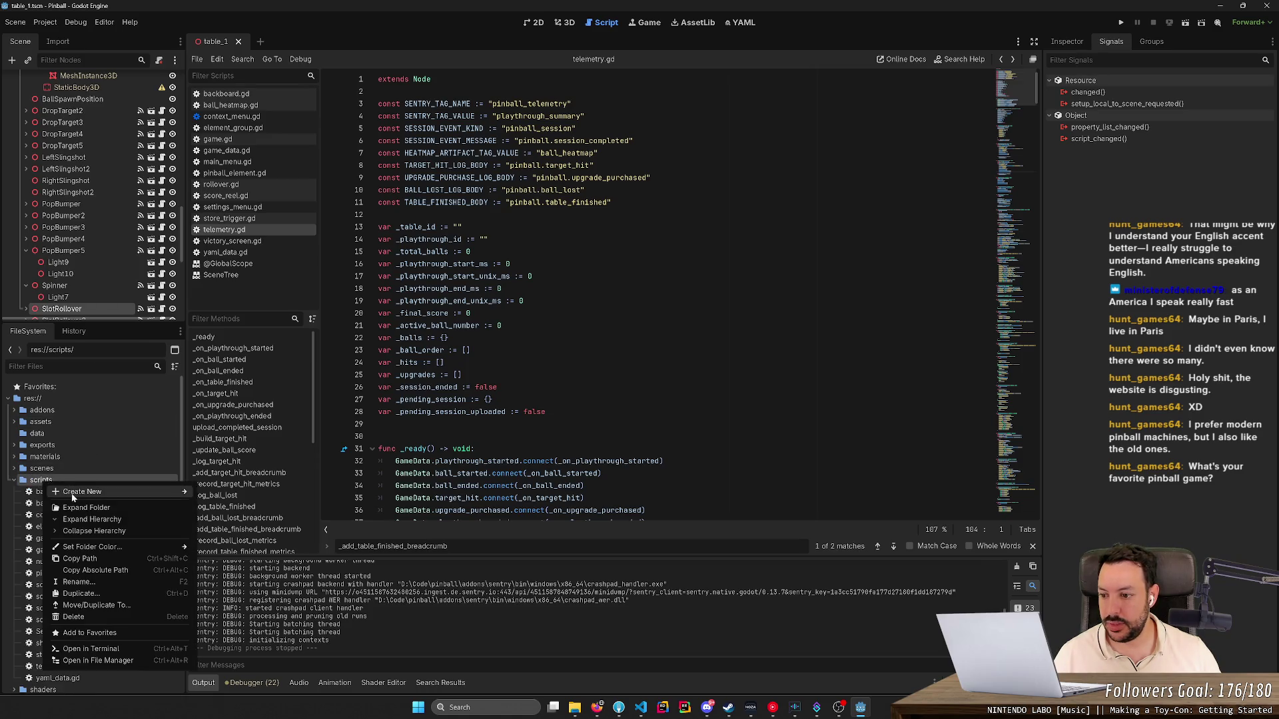
mouse_move(74, 497)
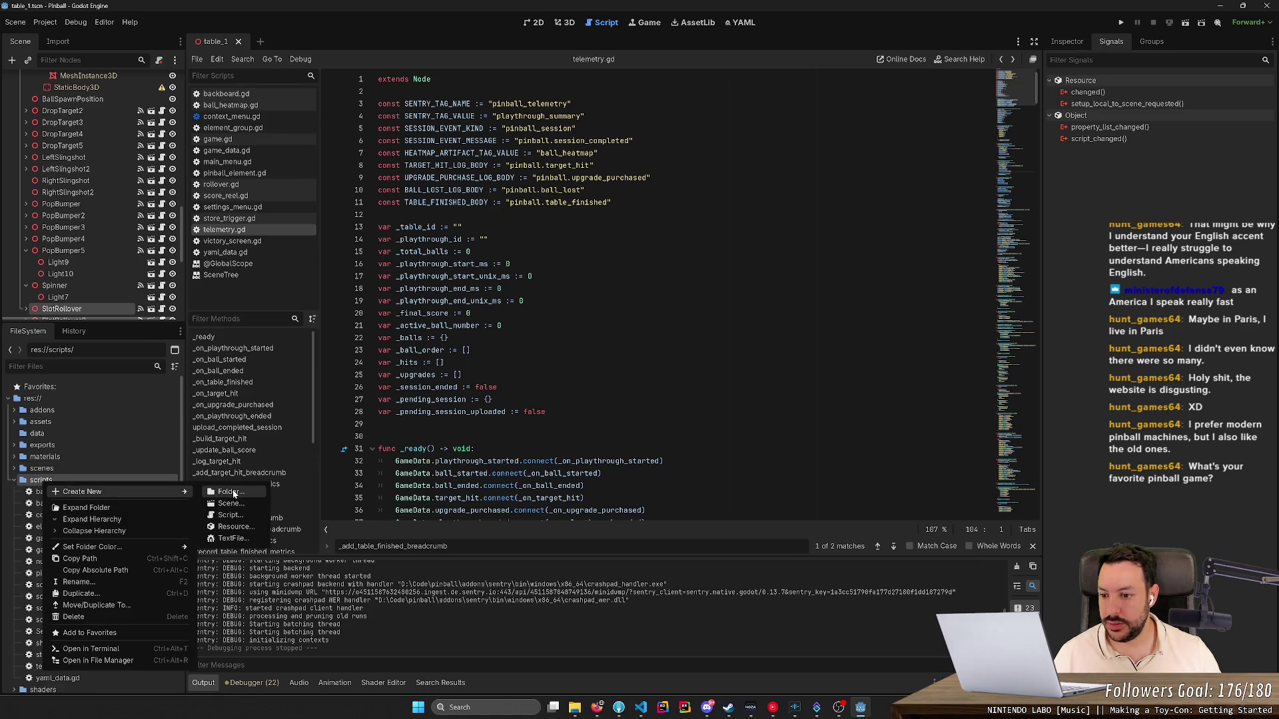
left_click(234, 515)
type("debug")
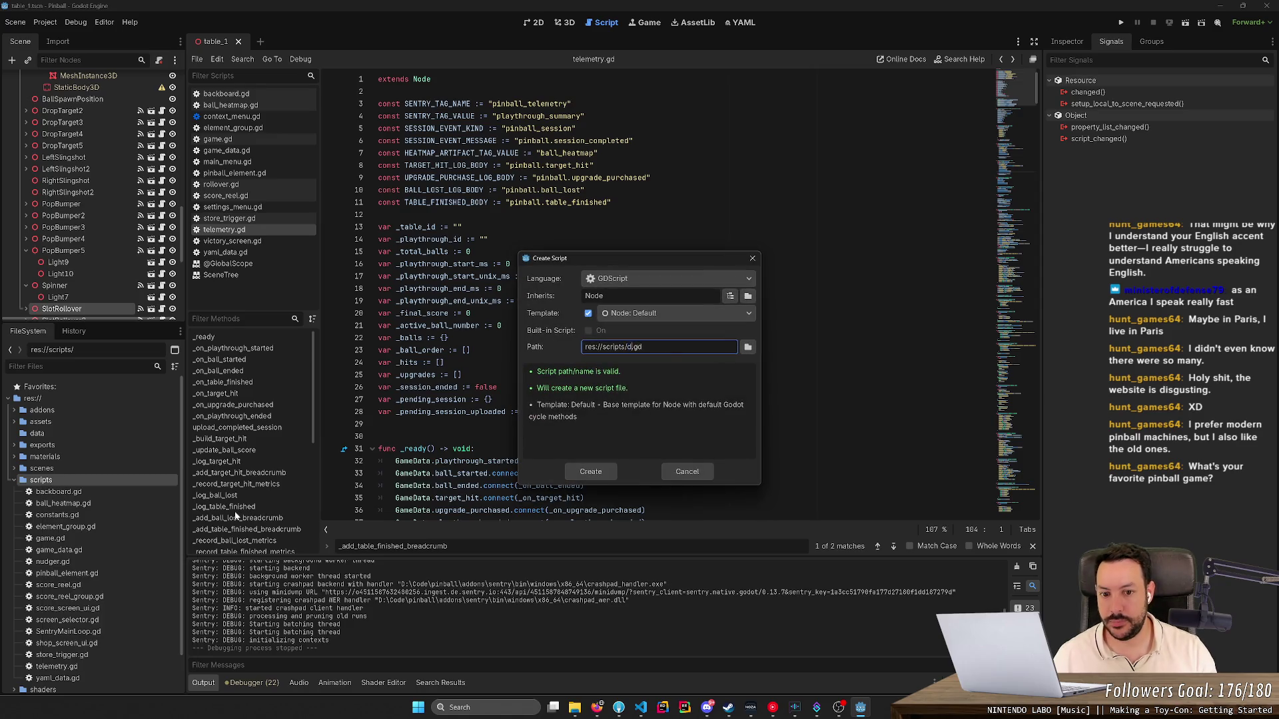
key("Return")
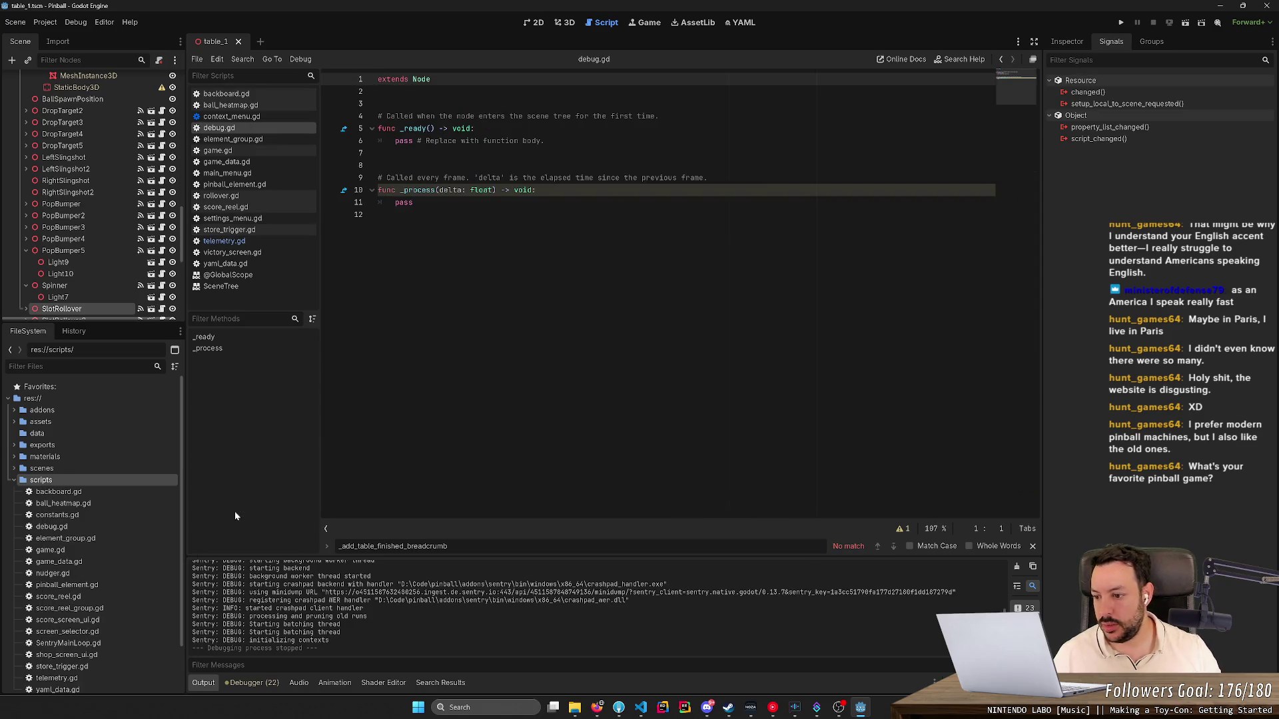
type("developer")
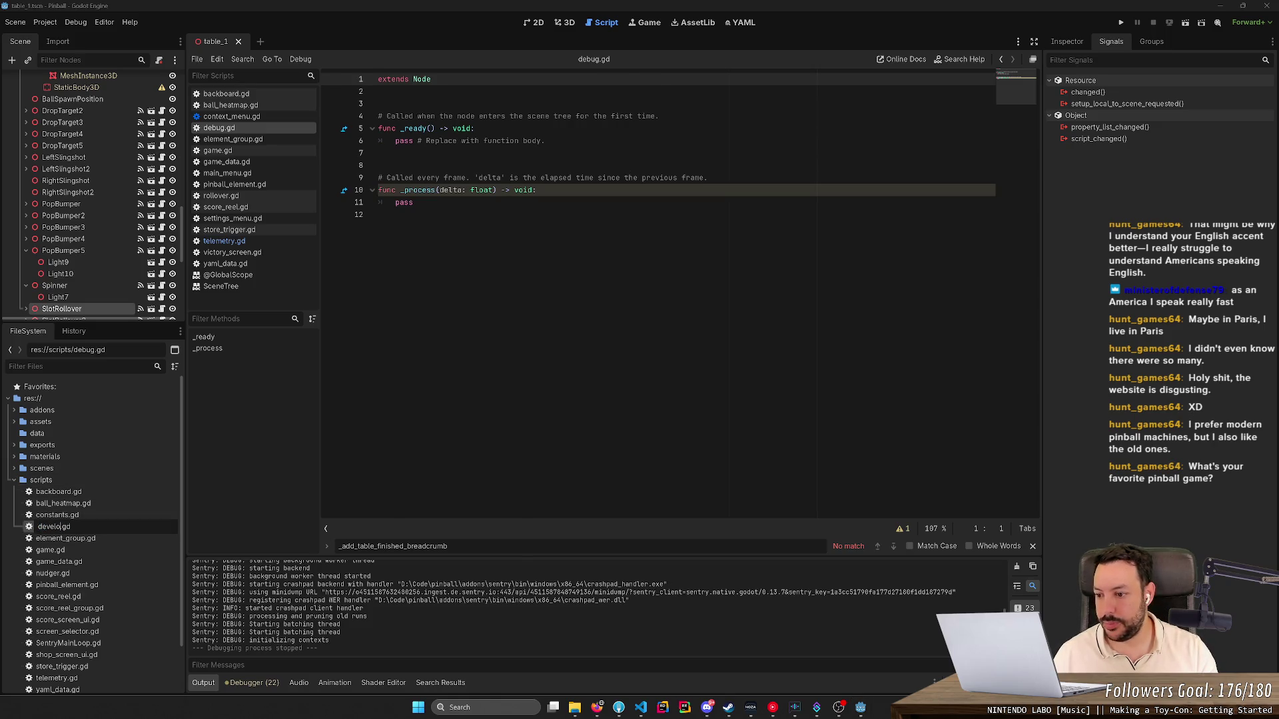
key("Return")
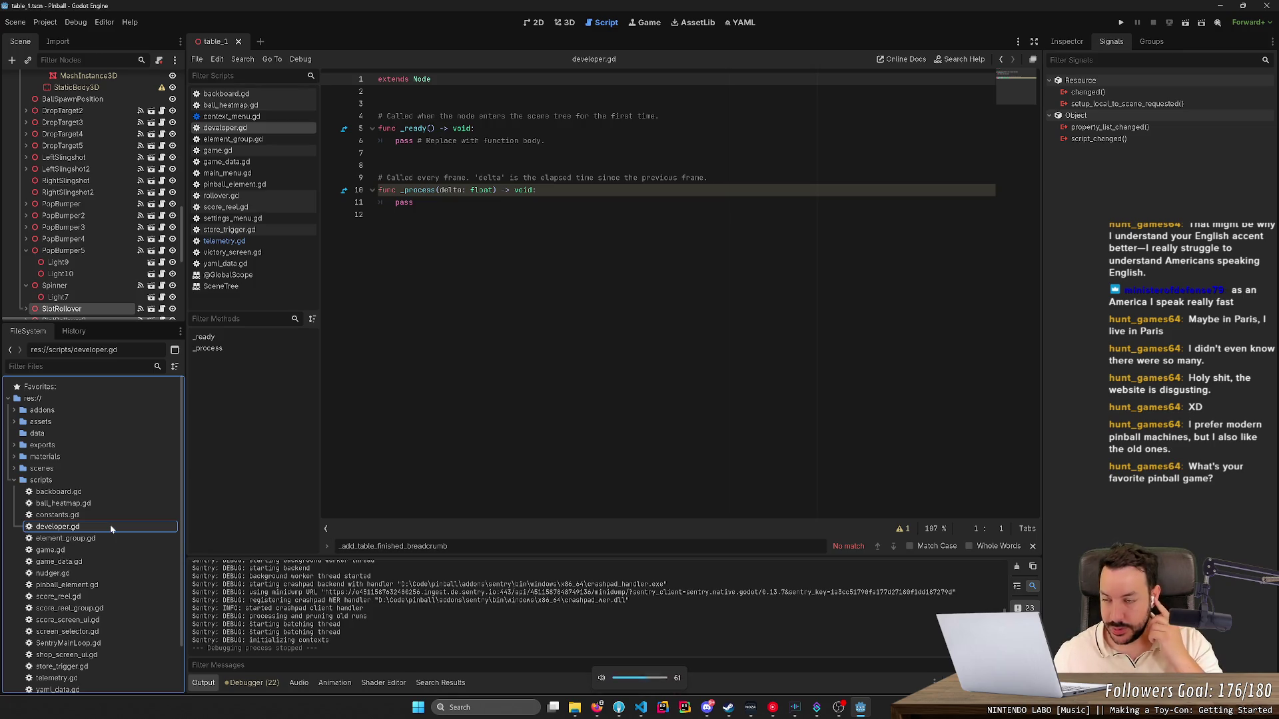
scroll(73, 187, "up", 5)
scroll(71, 184, "up", 10)
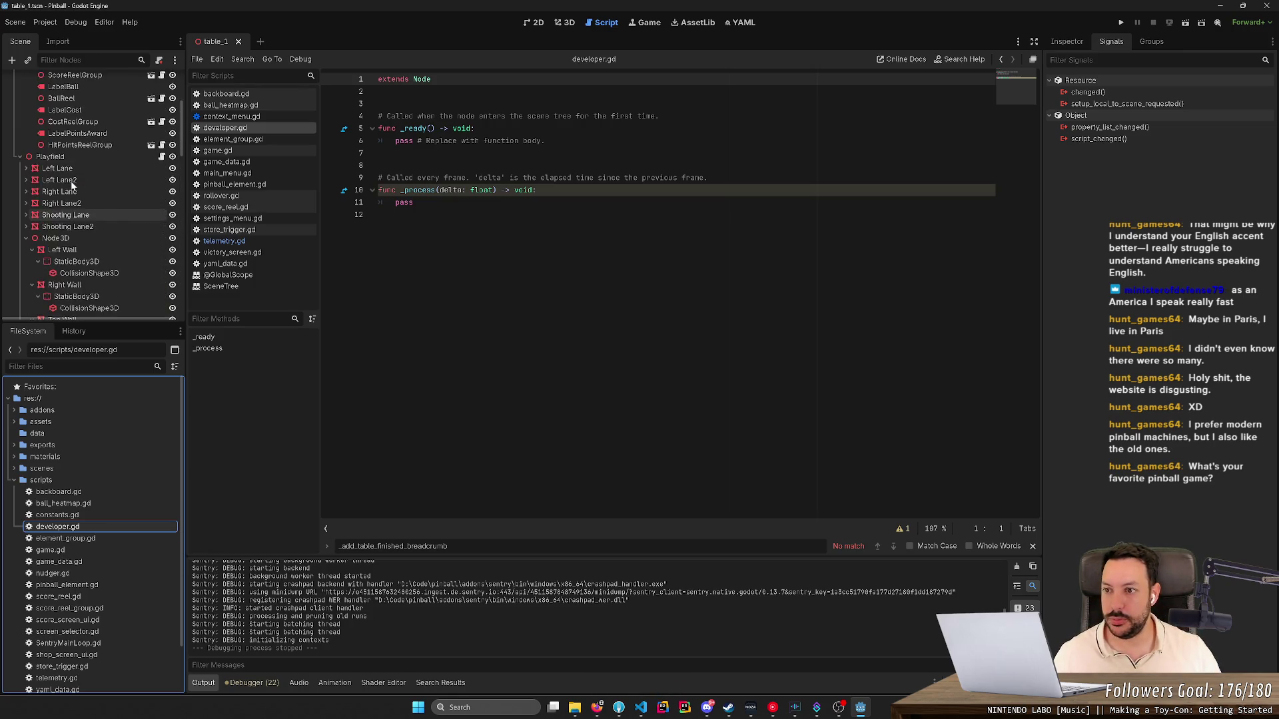
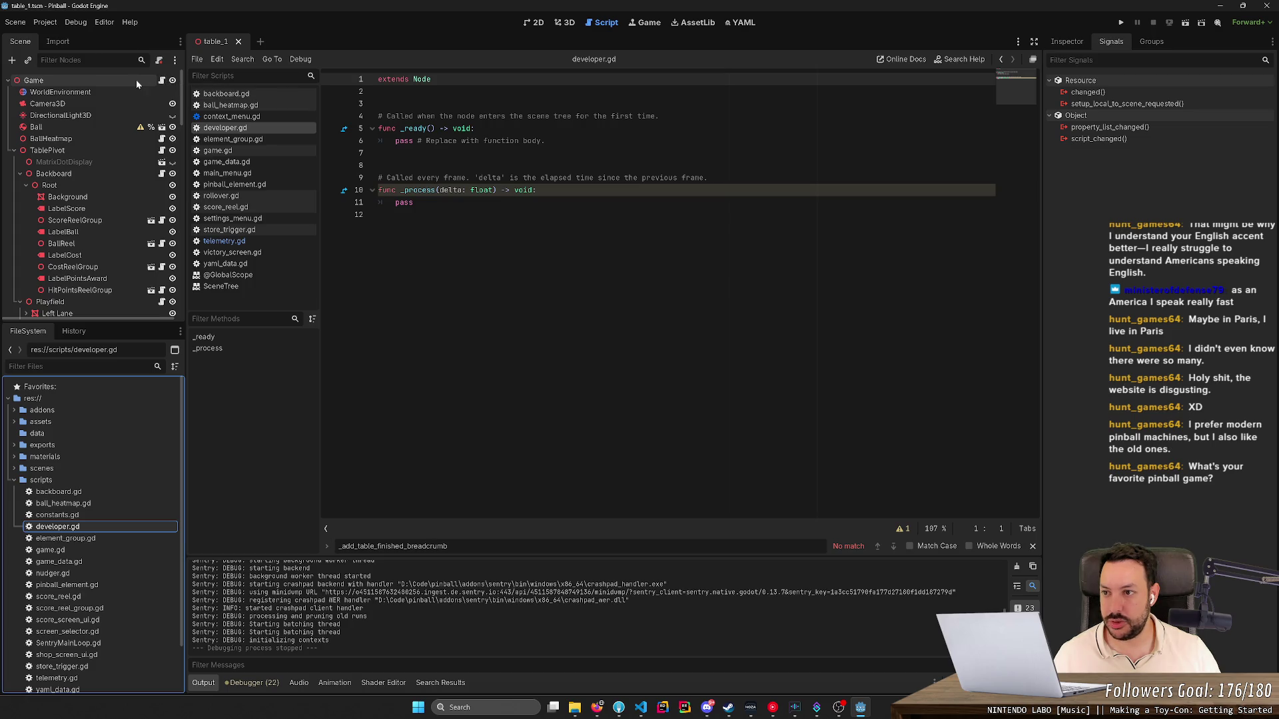
Step: Attach game.gd to the Game root node by dropping it from the FileSystem
left_click(137, 81)
right_click(136, 82)
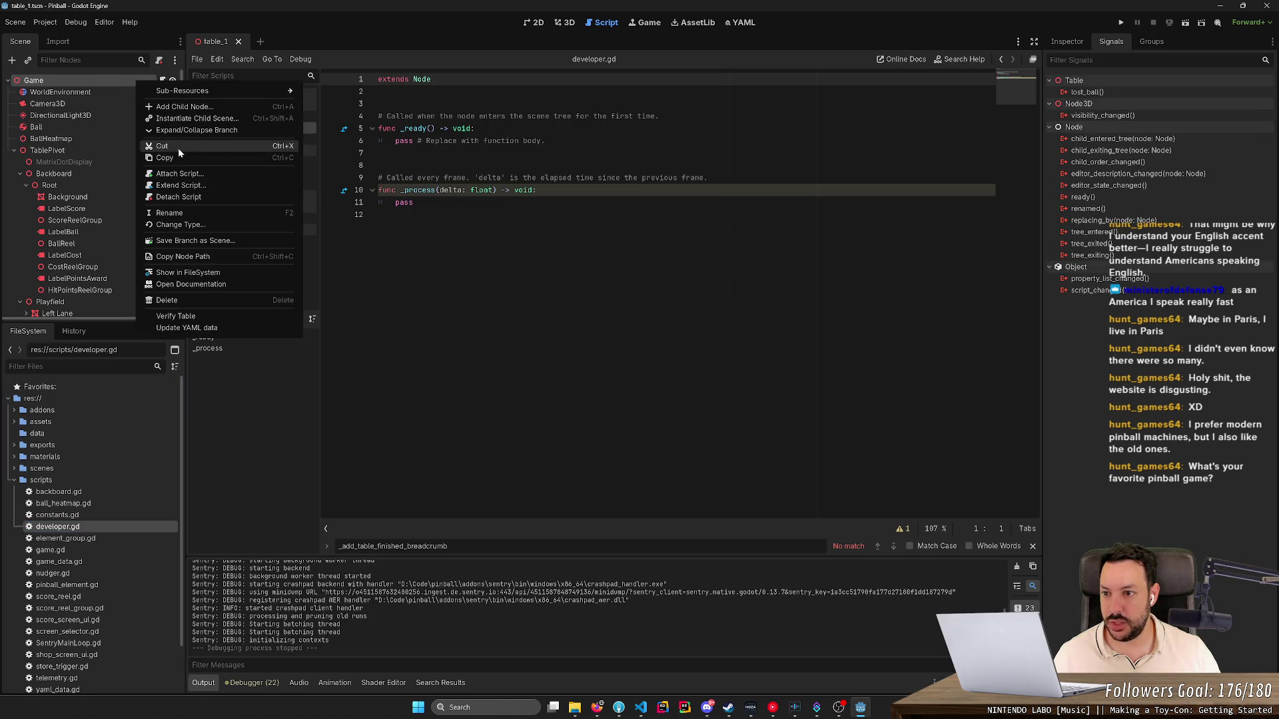
left_click(179, 174)
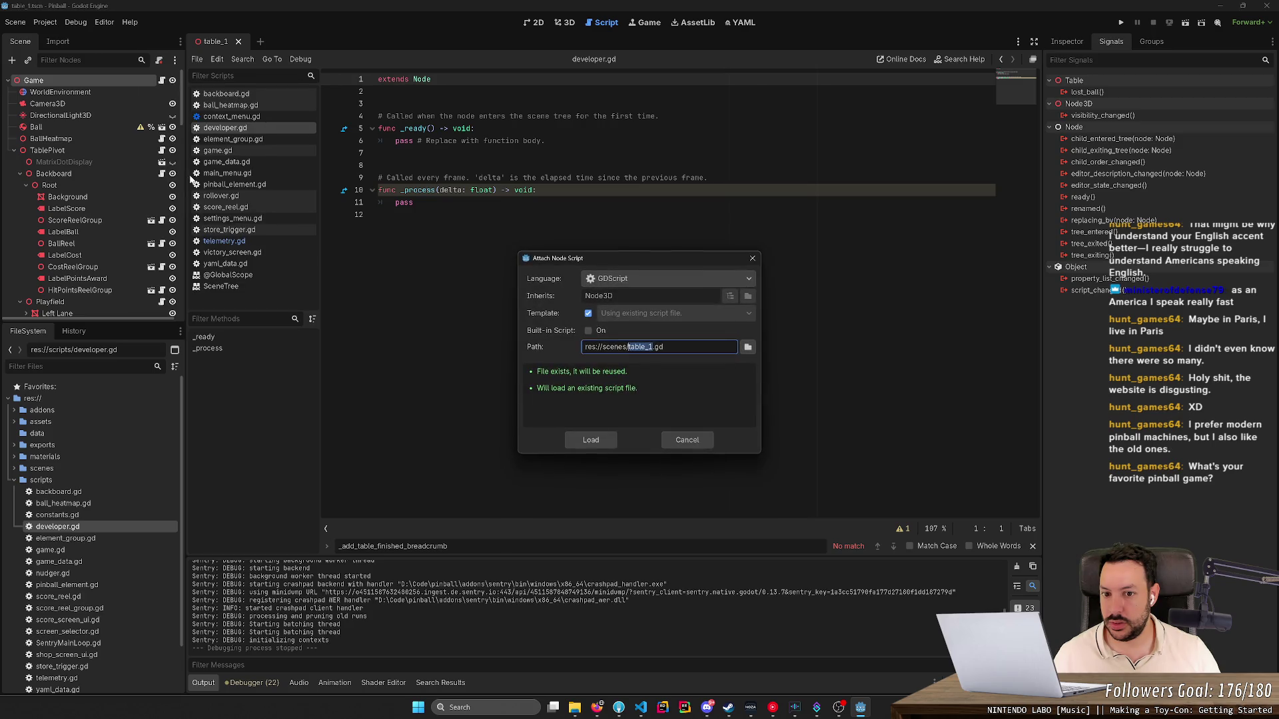
left_click(685, 440)
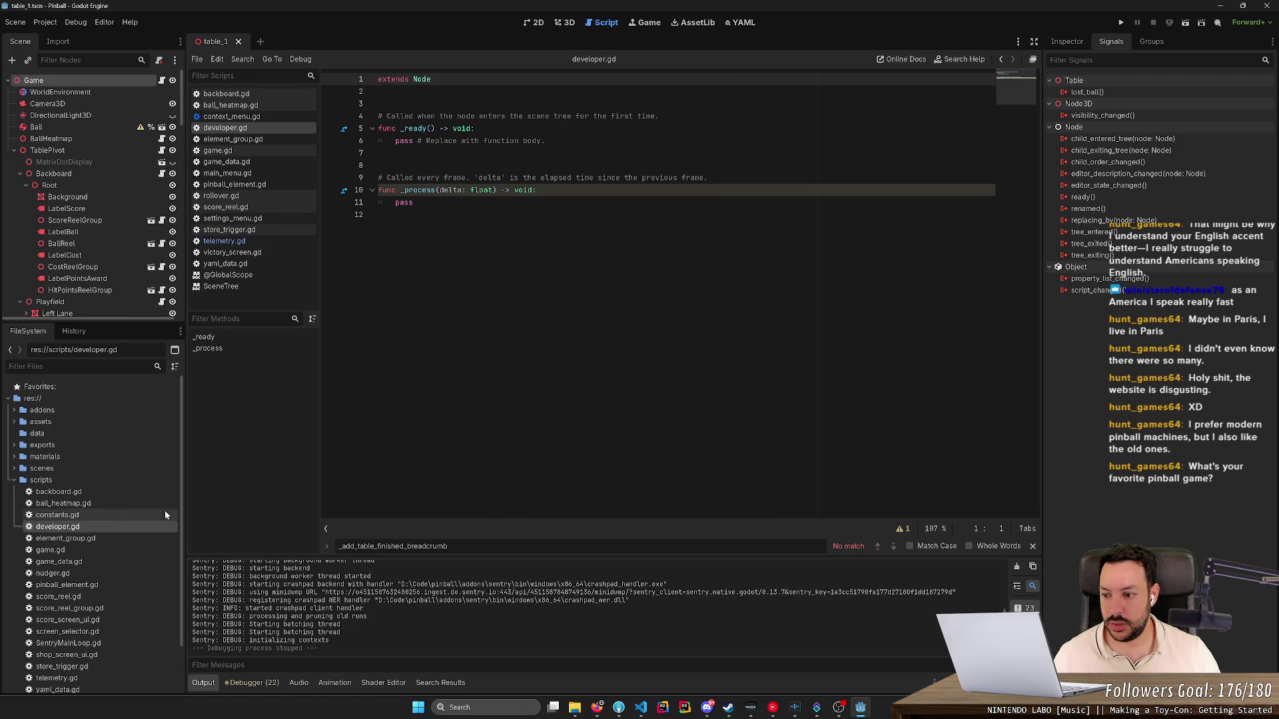
left_click_drag(118, 526, 118, 126)
scroll(118, 131, "up", 1)
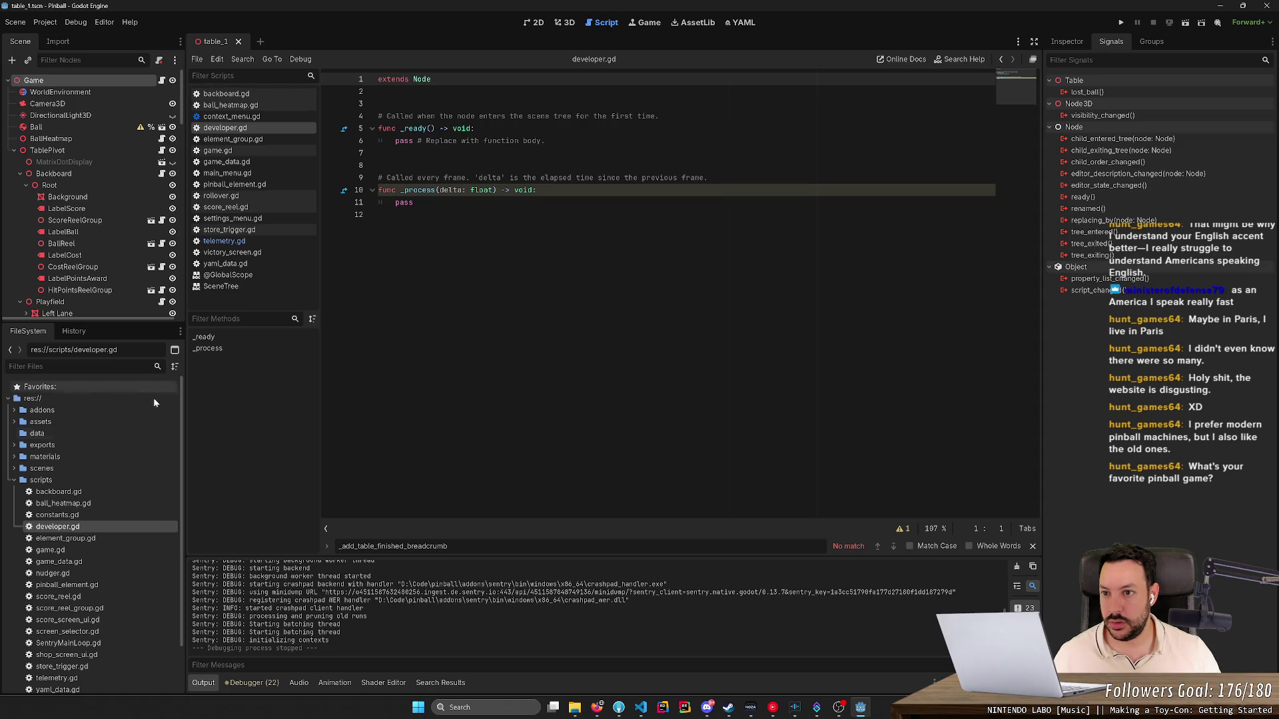
left_click_drag(145, 526, 133, 80)
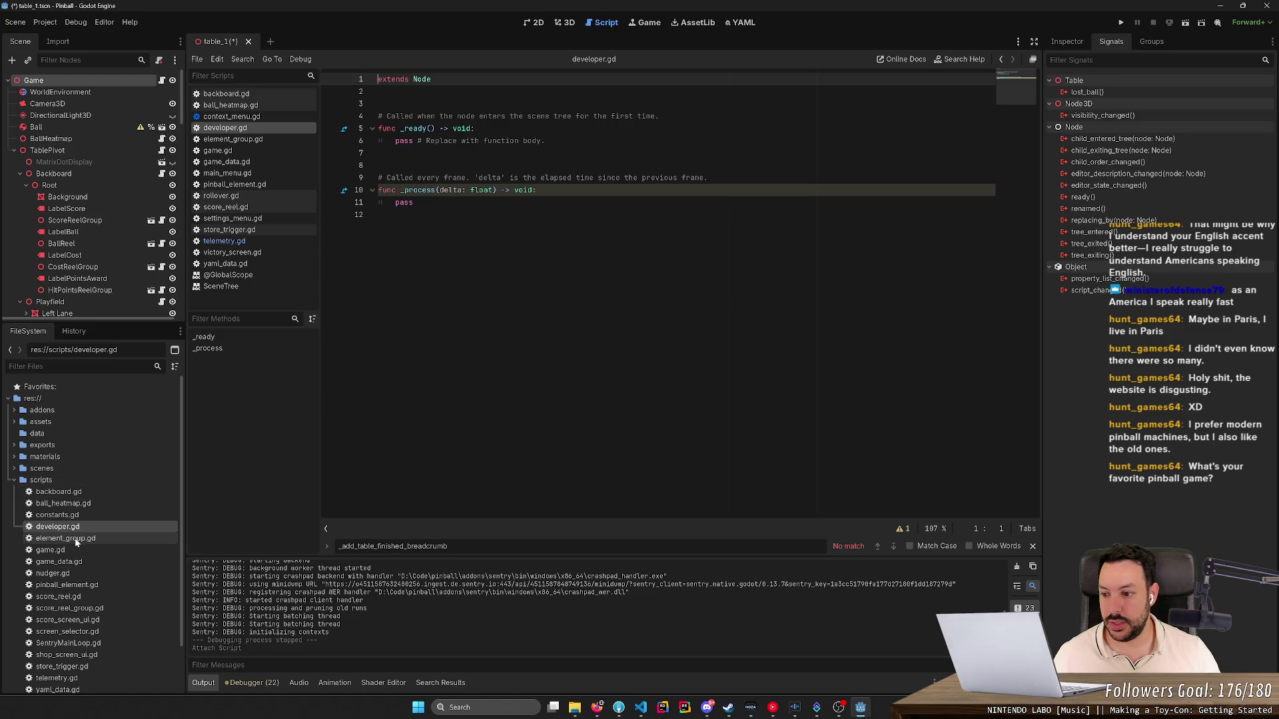
left_click_drag(70, 553, 127, 81)
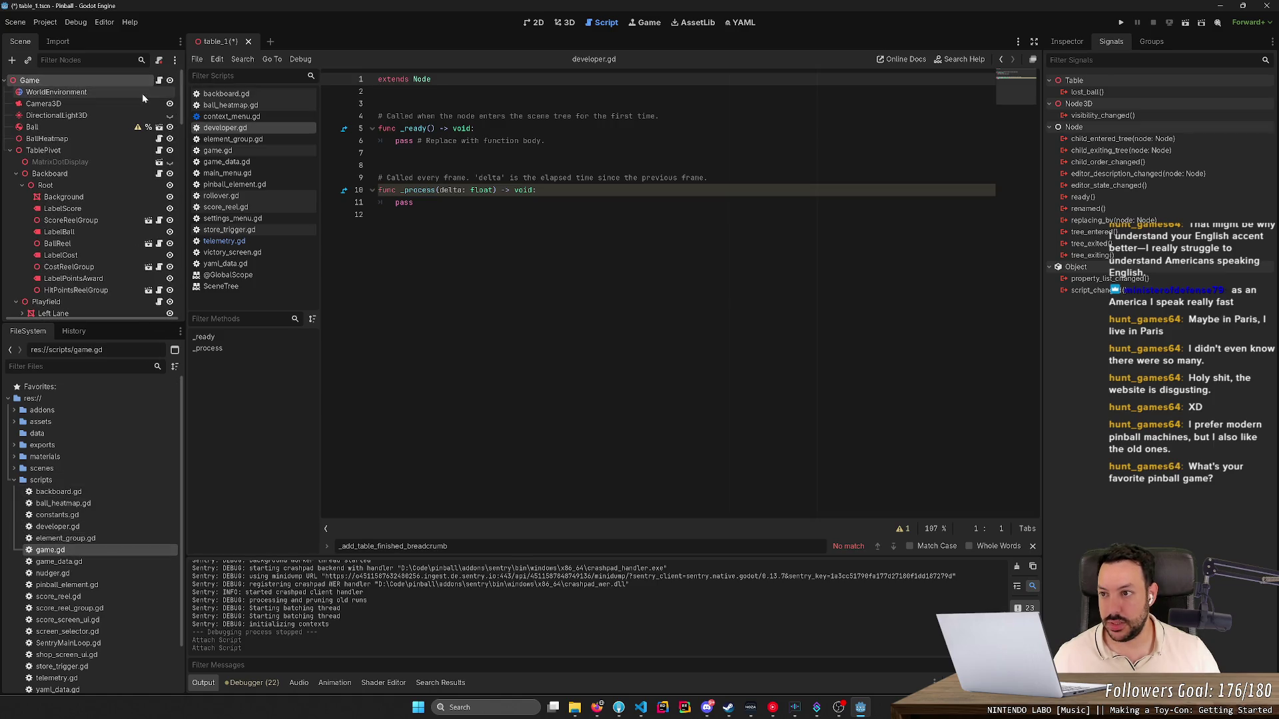
Step: Save the table_1 scene
key("ctrl+a")
left_click(706, 577)
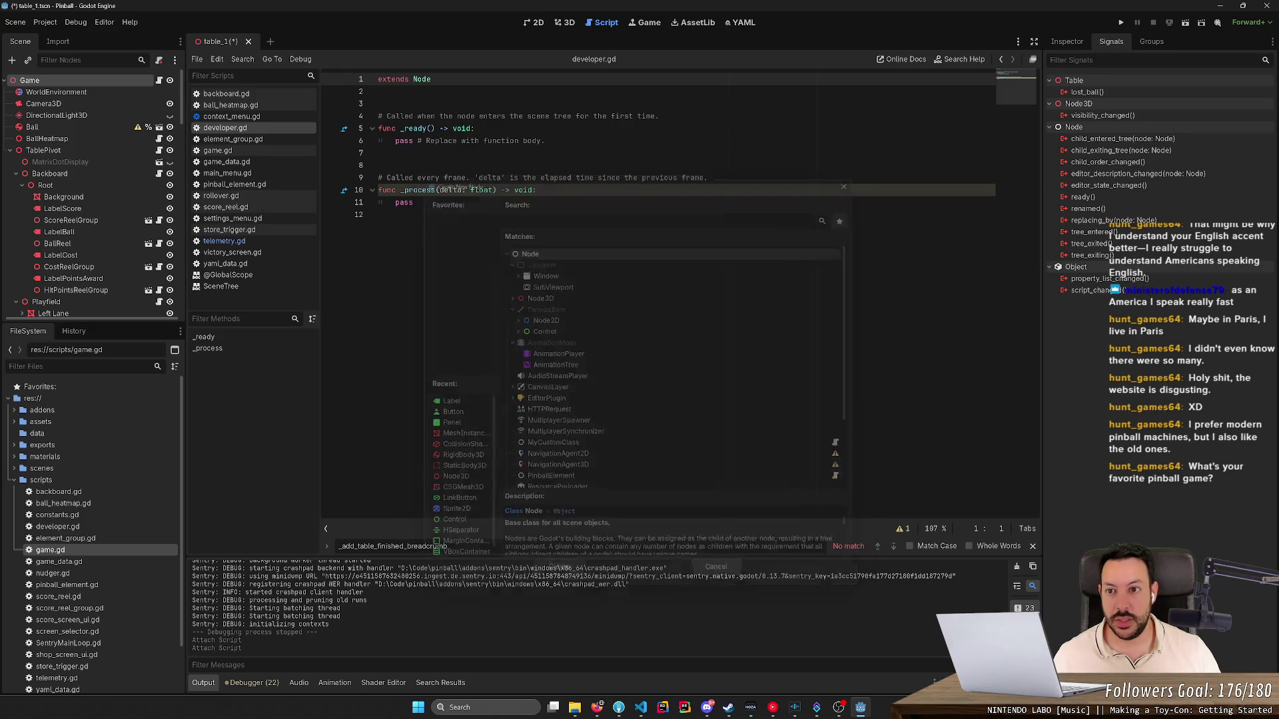
key("ctrl+s")
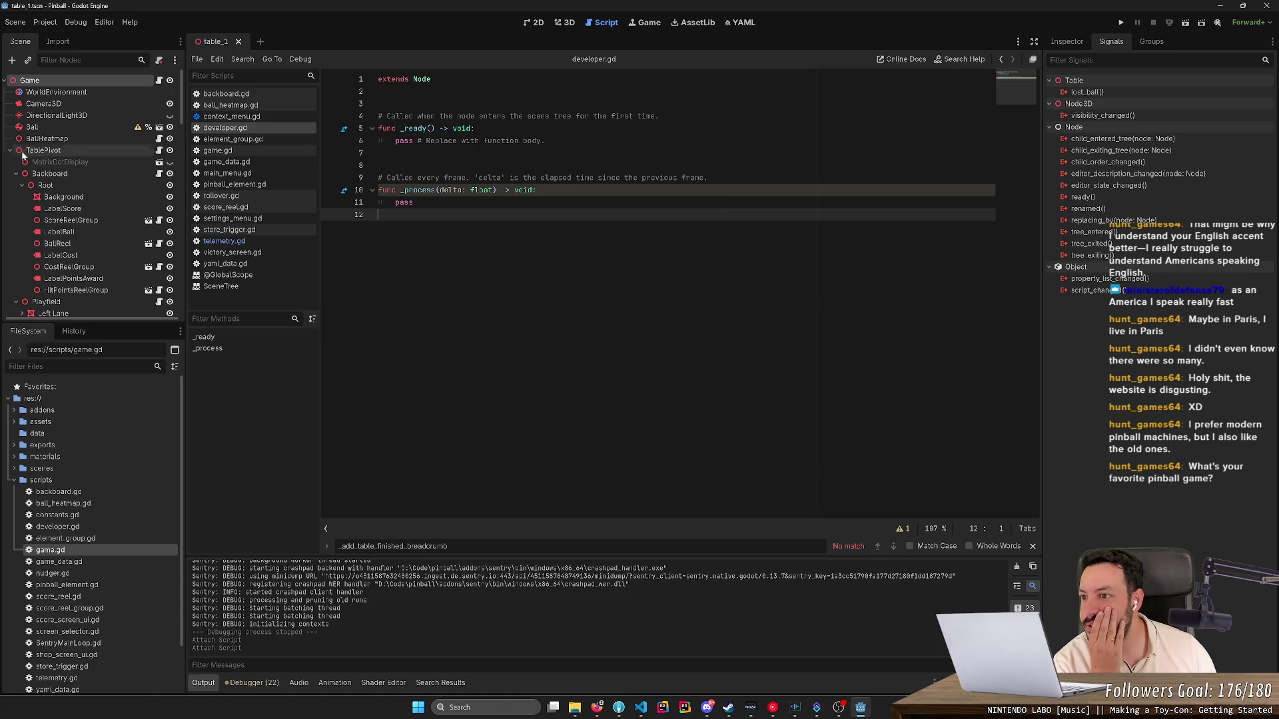
Step: Add a plain Node as a child of Game
right_click(120, 84)
left_click(148, 111)
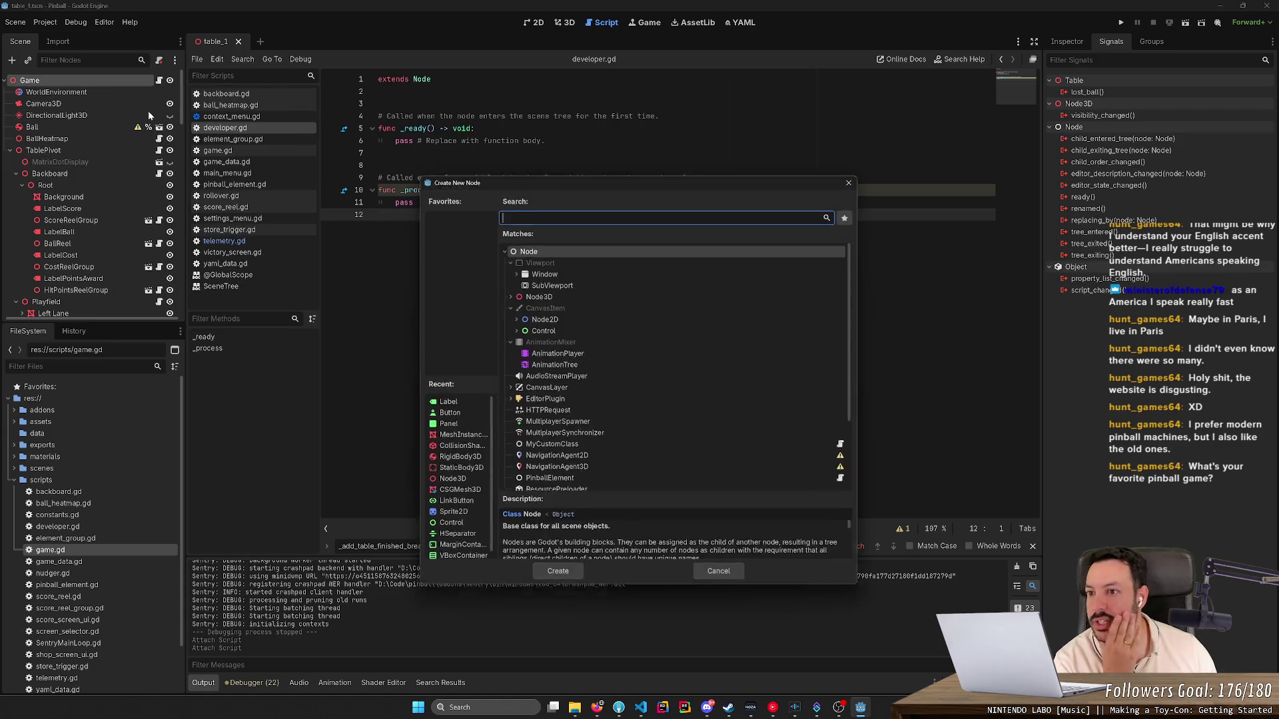
key("Down")
key("Down")
key("Down")
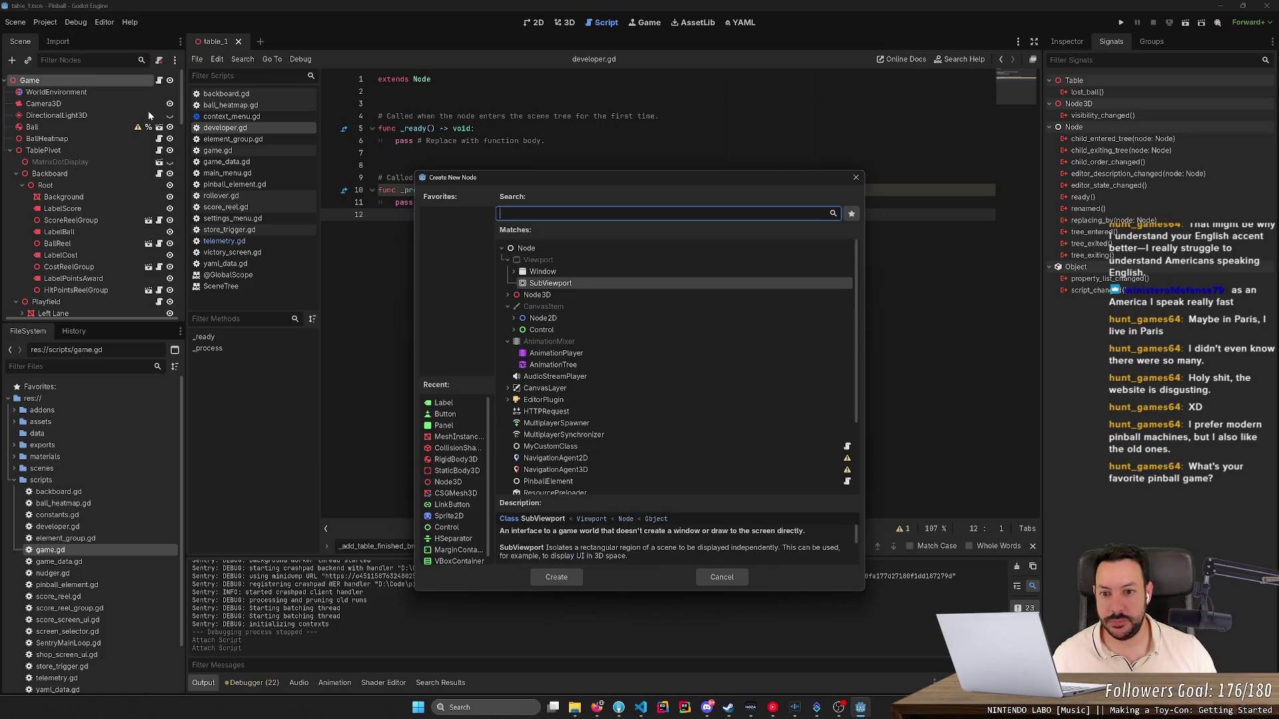
key("Up")
key("Up")
key("Up")
key("Return")
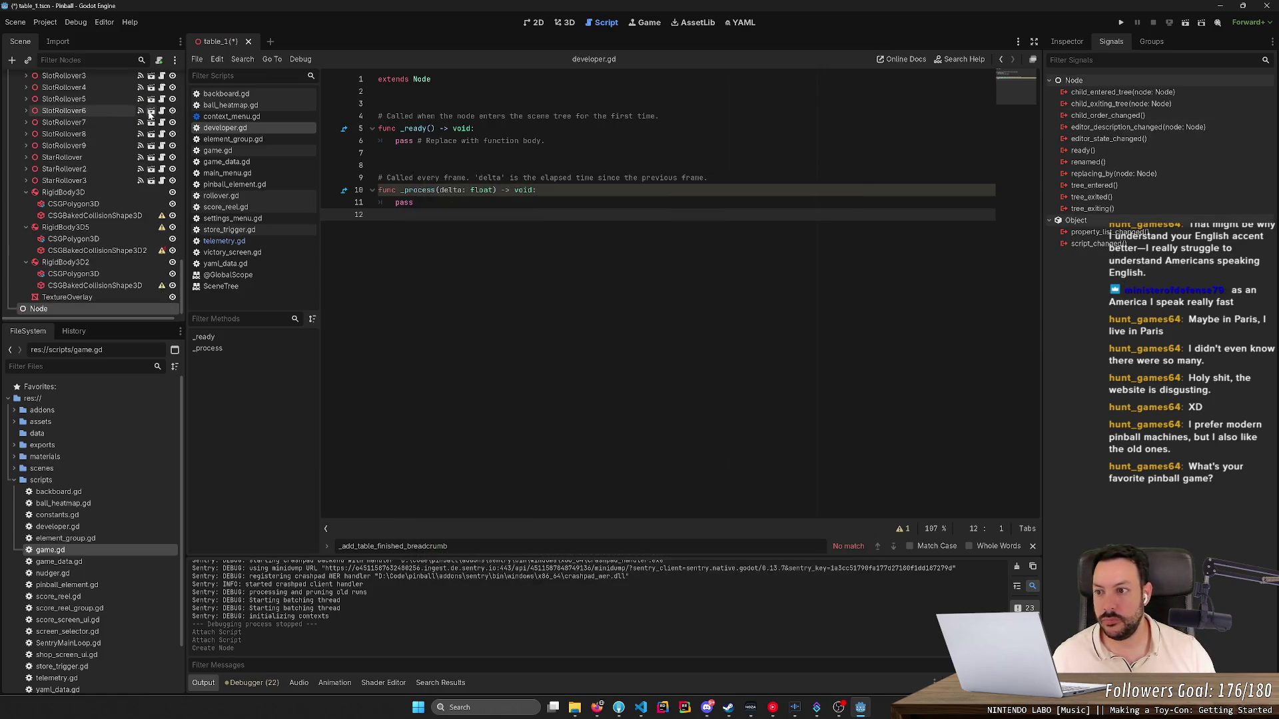
Step: Rename the node to Developer, place it directly under Game, and attach developer.gd
key("F2")
type("Developer")
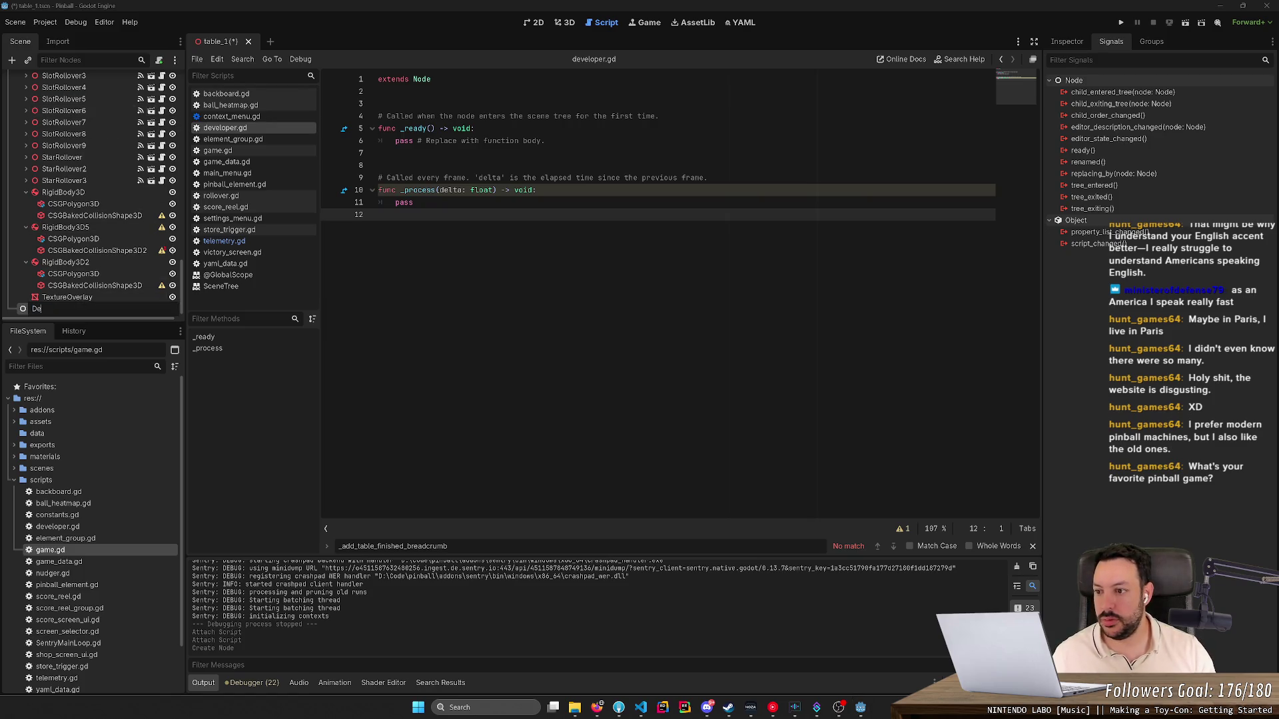
key("Return")
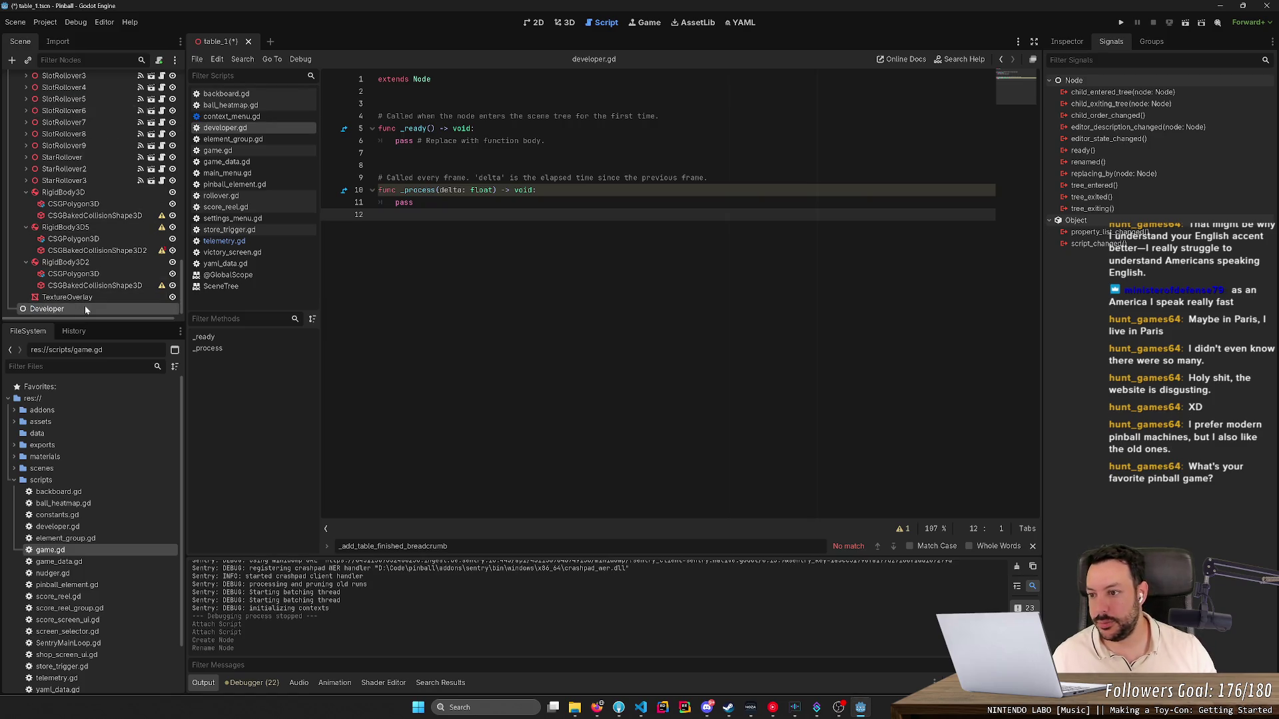
mouse_move(50, 308)
left_mouse_down()
mouse_move(87, 318)
mouse_move(100, 230)
mouse_move(65, 80)
mouse_move(61, 93)
left_mouse_up()
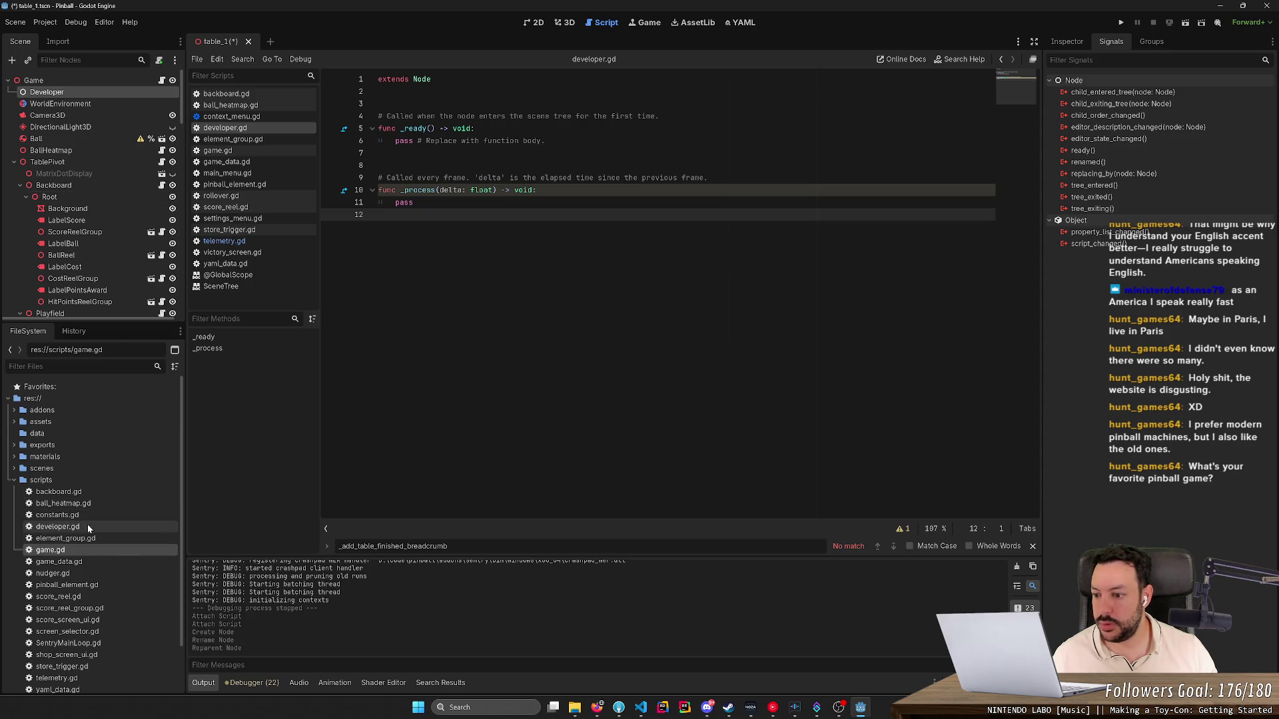
mouse_move(86, 526)
left_mouse_down()
mouse_move(67, 99)
mouse_move(48, 89)
left_mouse_up()
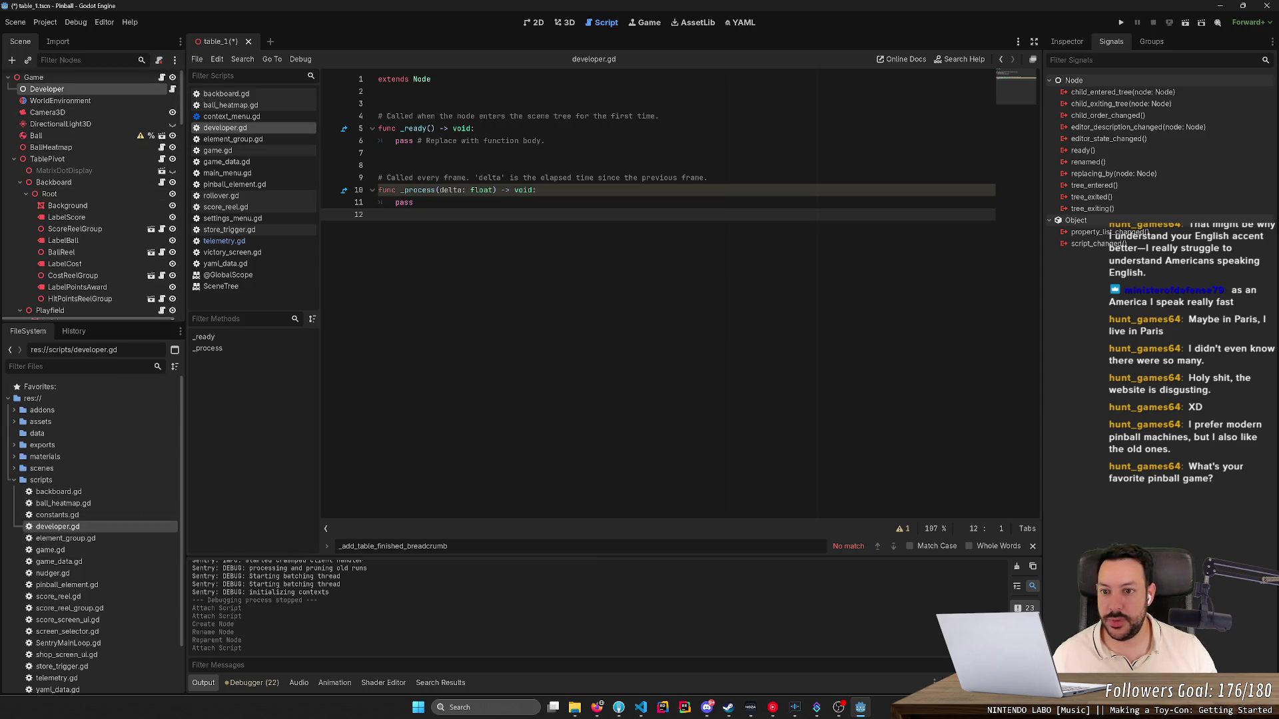
Step: Replace the template _ready/_process functions with an _input(event: InputEvent) function
key("shift+Up")
key("shift+Up")
key("shift+Up")
key("BackSpace")
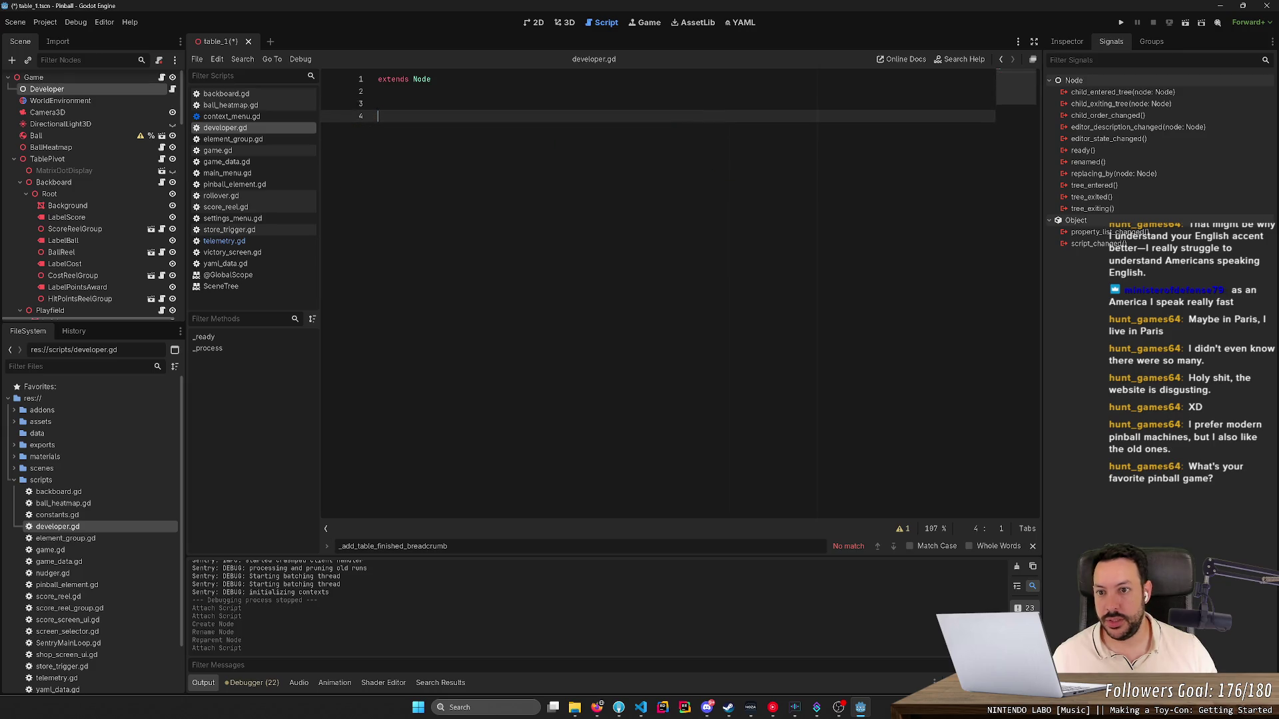
left_click(378, 103)
type("func _inp")
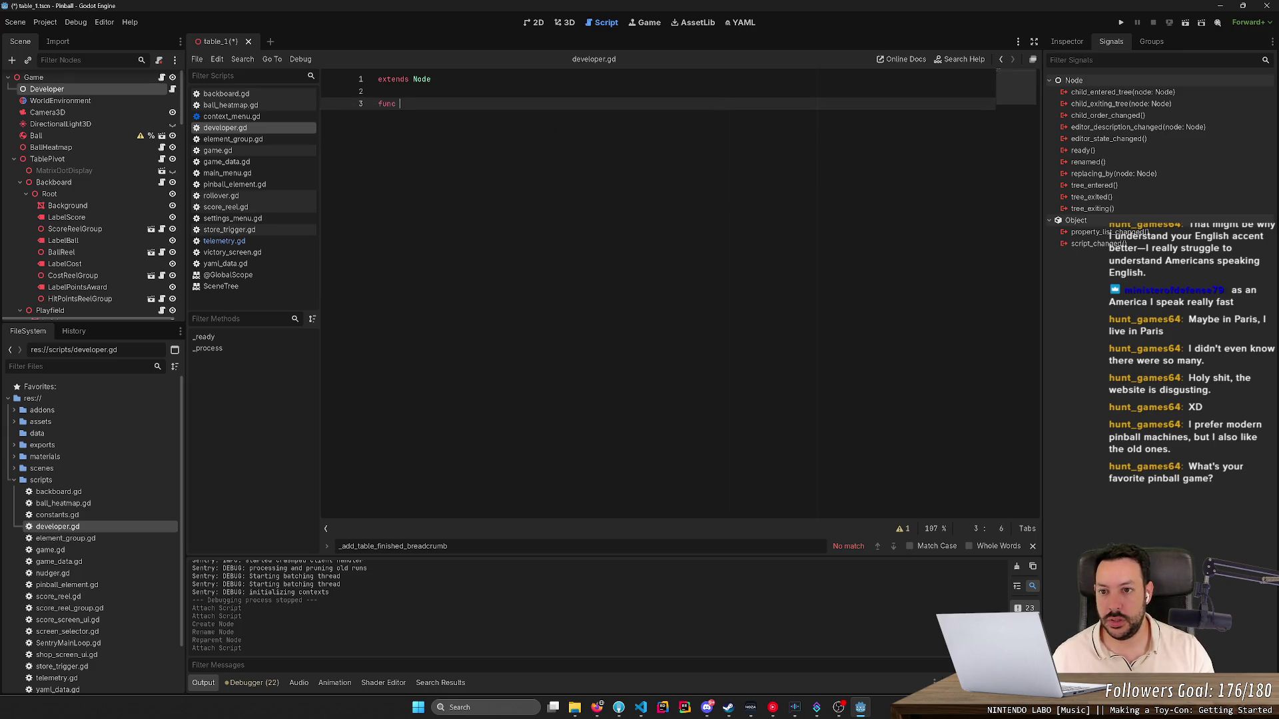
key("Return")
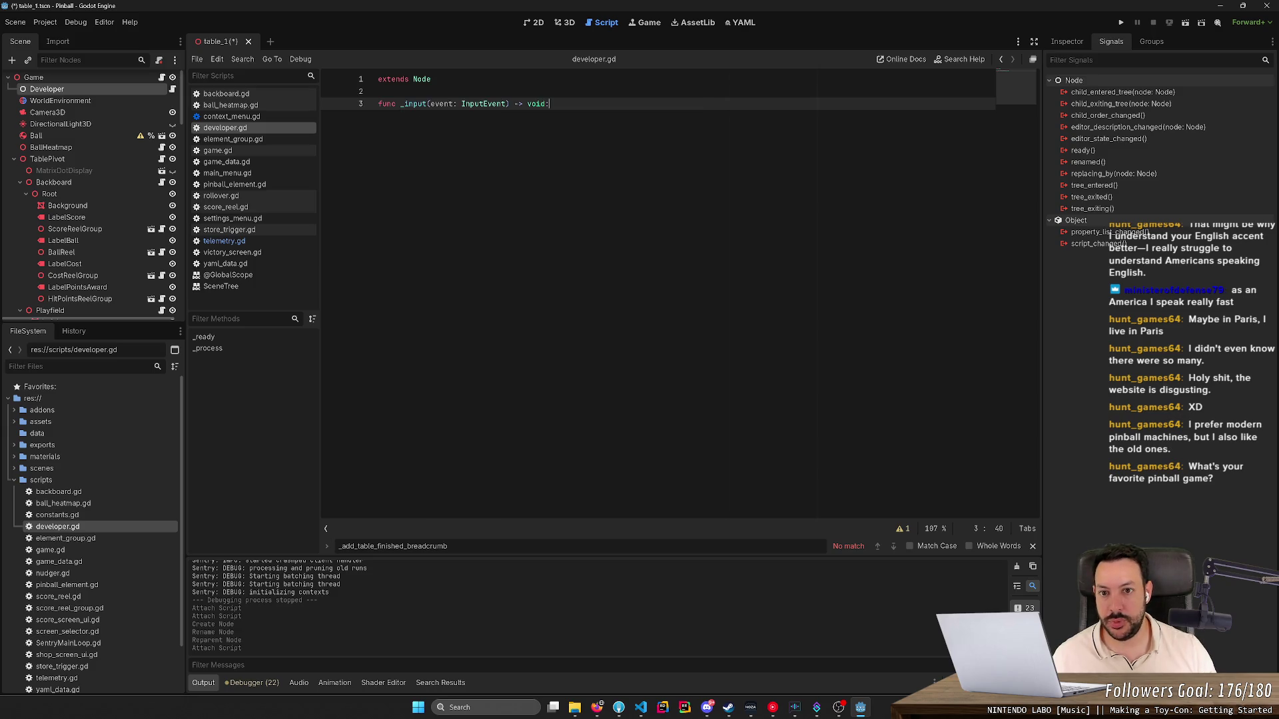
key("Return")
type("if")
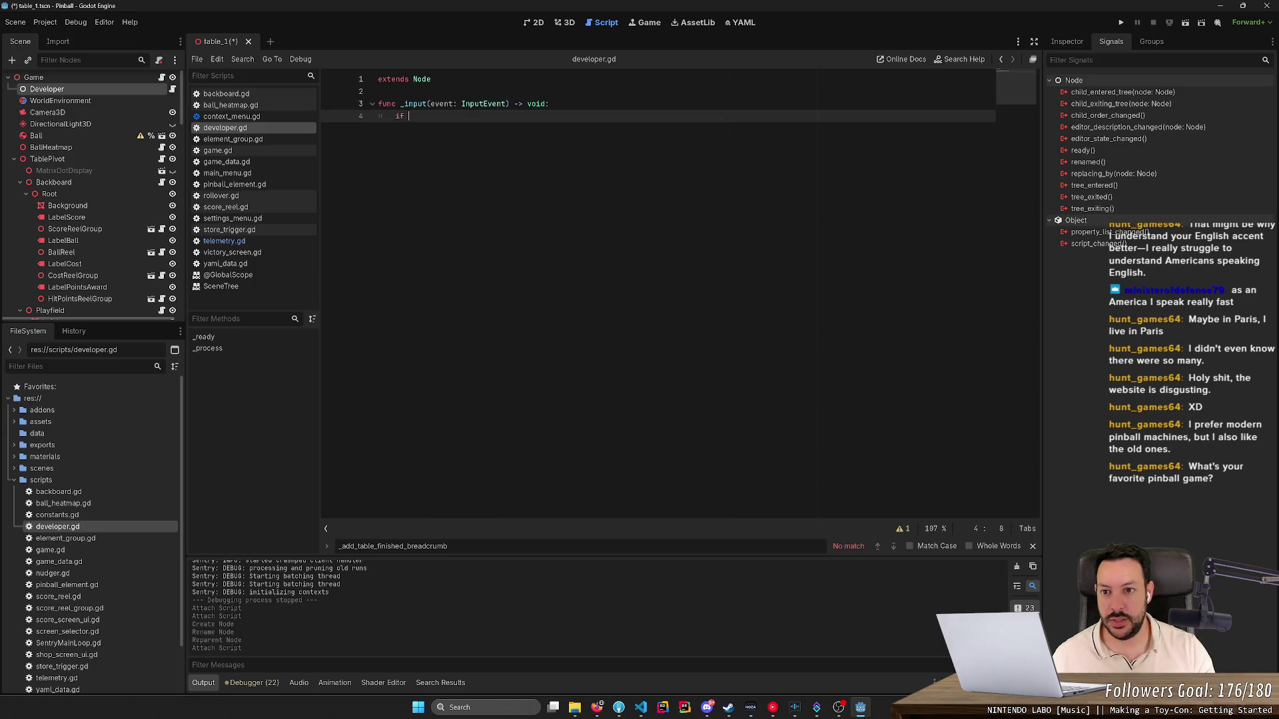
Step: Begin an event.is_action_pressed() check, then open Project Settings' Input Map
type("event.")
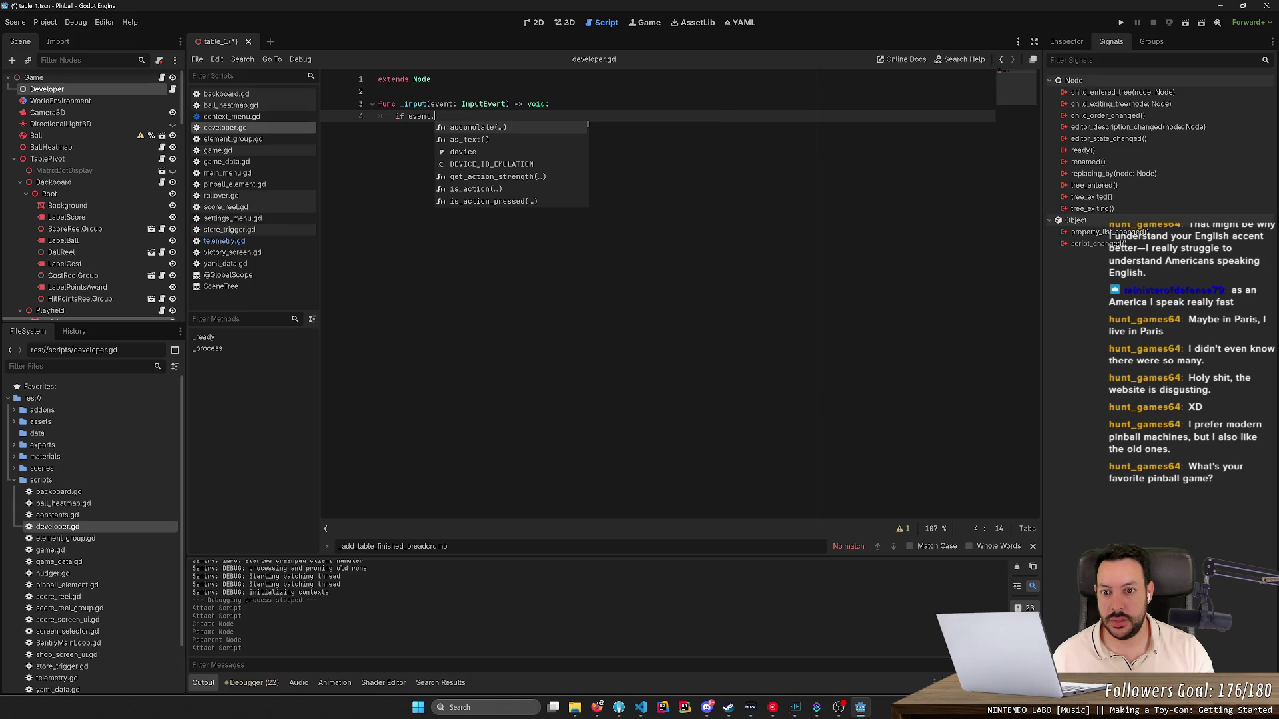
key("Down")
key("Down")
key("Down")
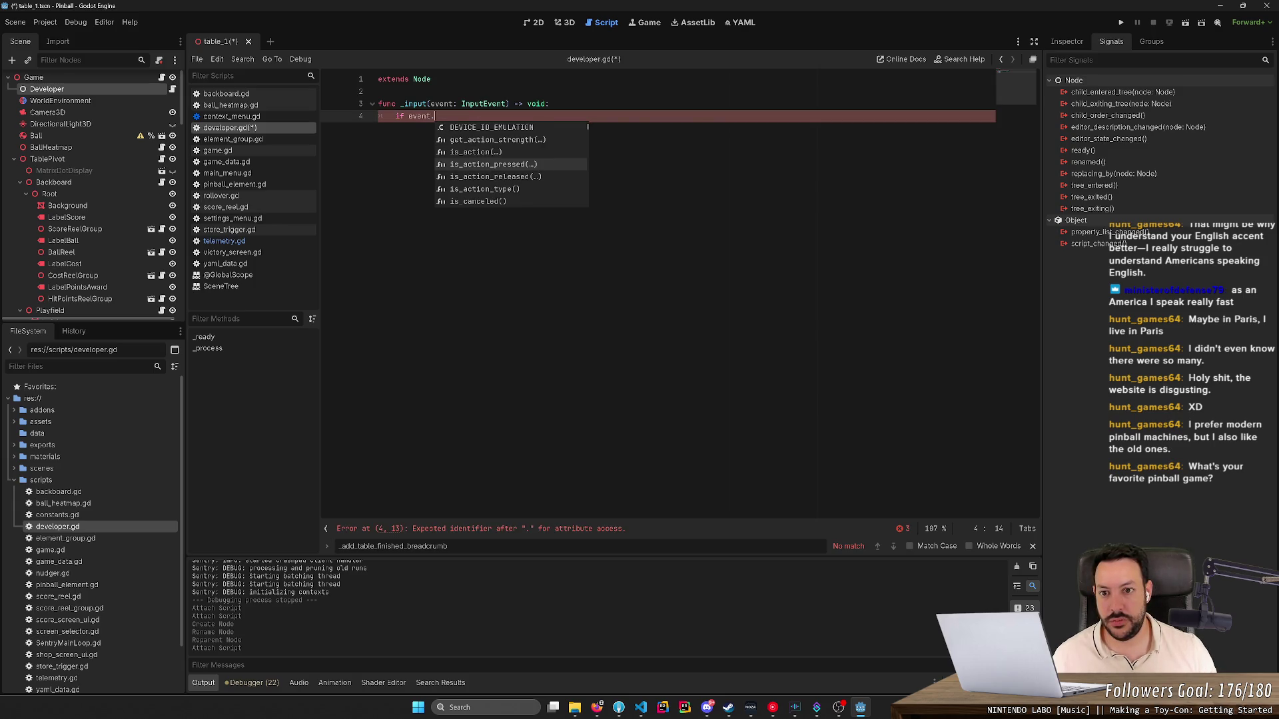
key("Return")
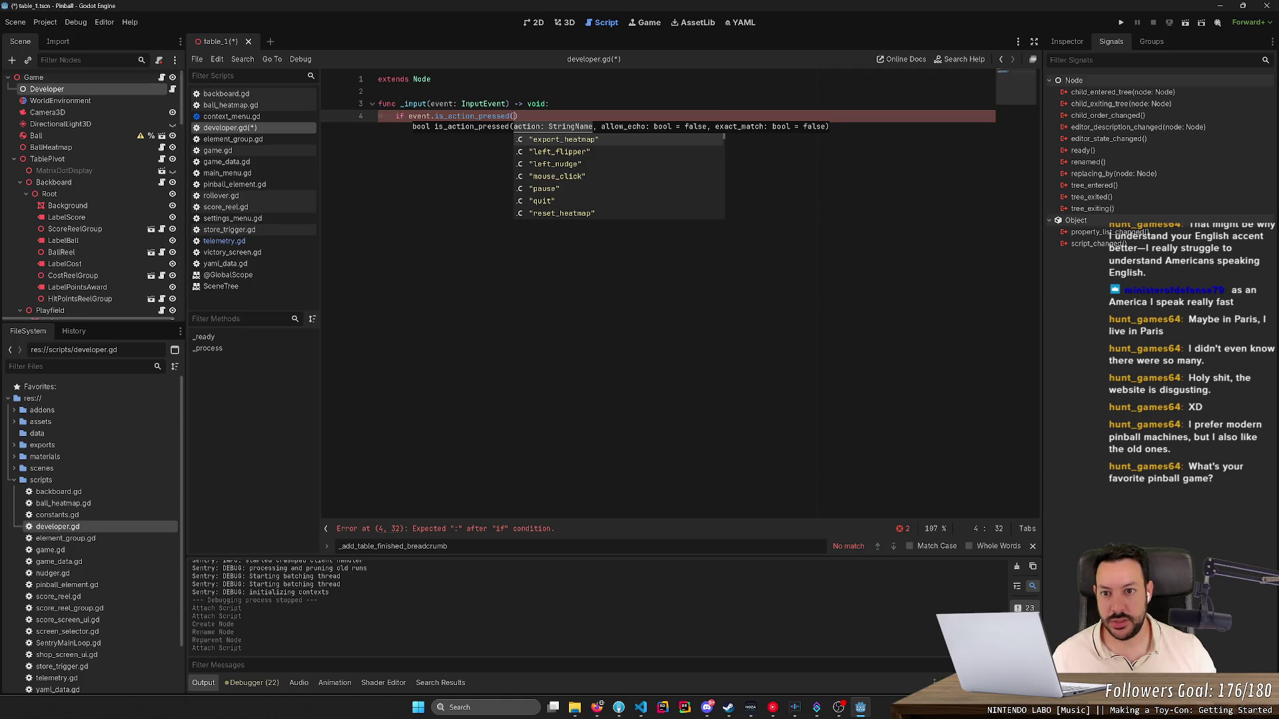
left_click(45, 22)
left_click(66, 39)
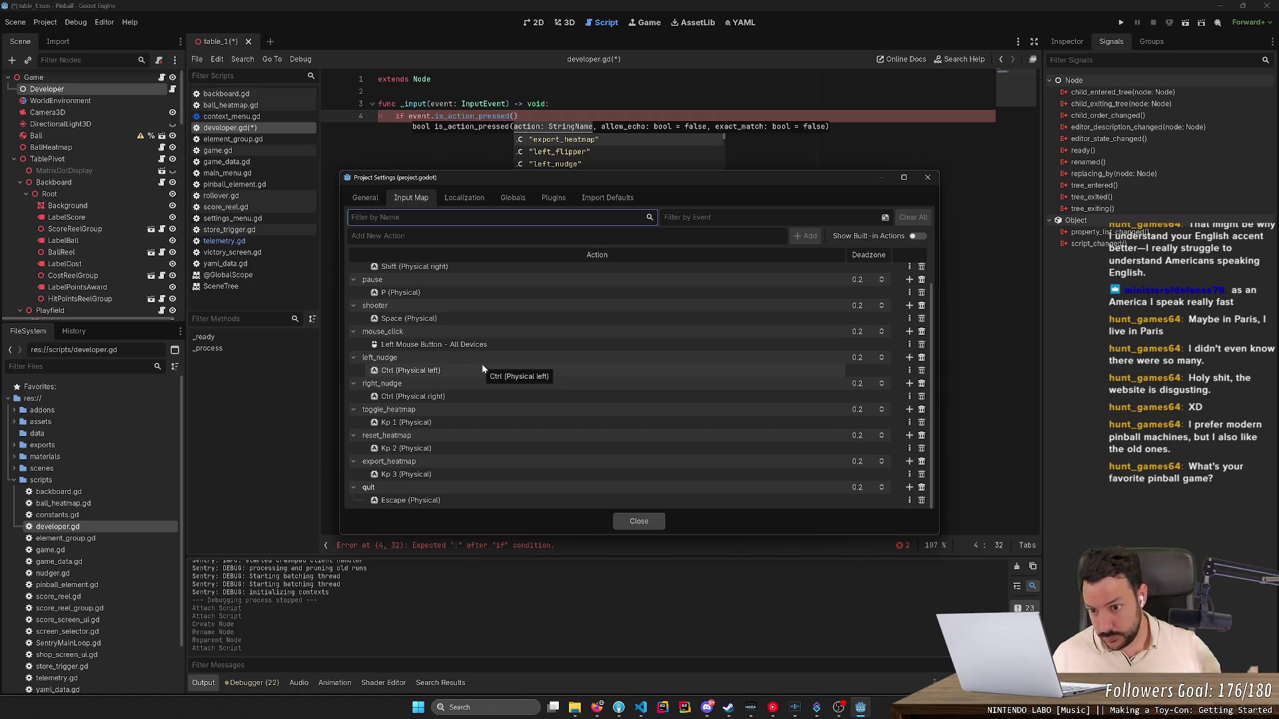
Step: Collapse all eleven Input Map actions, left_flipper through quit, to review their names
scroll(482, 363, "up", 2)
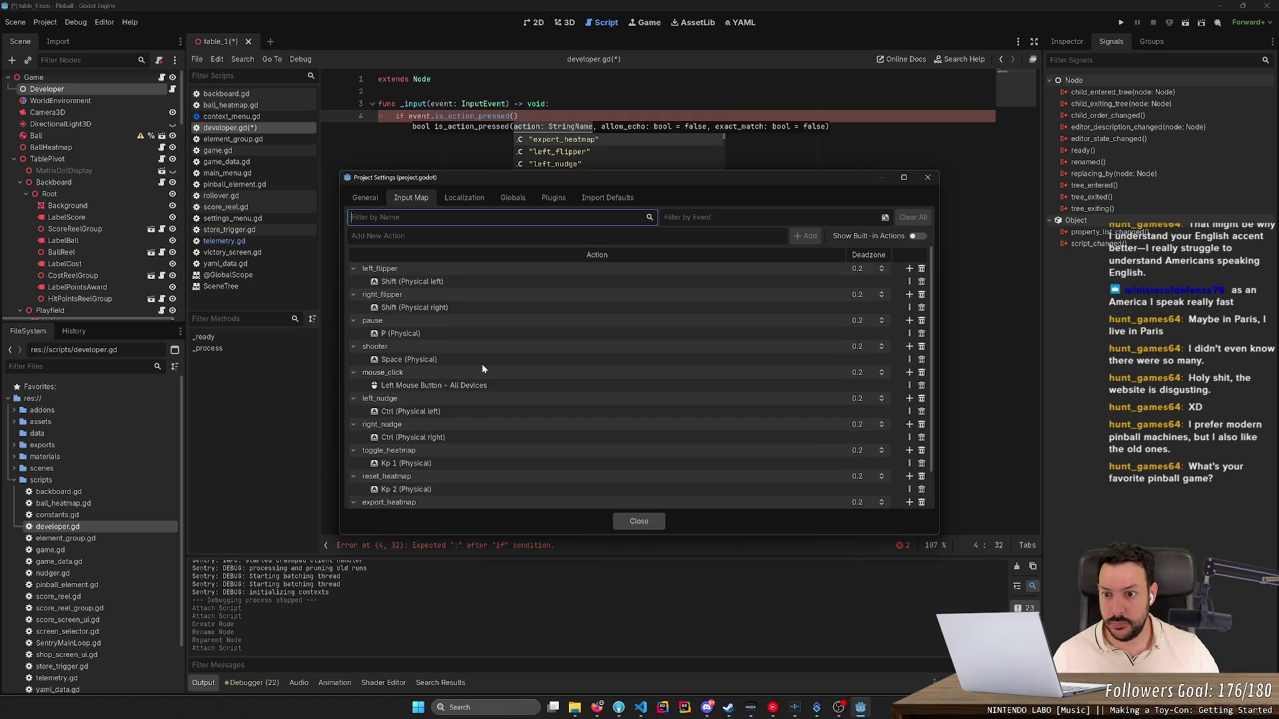
left_click(356, 272)
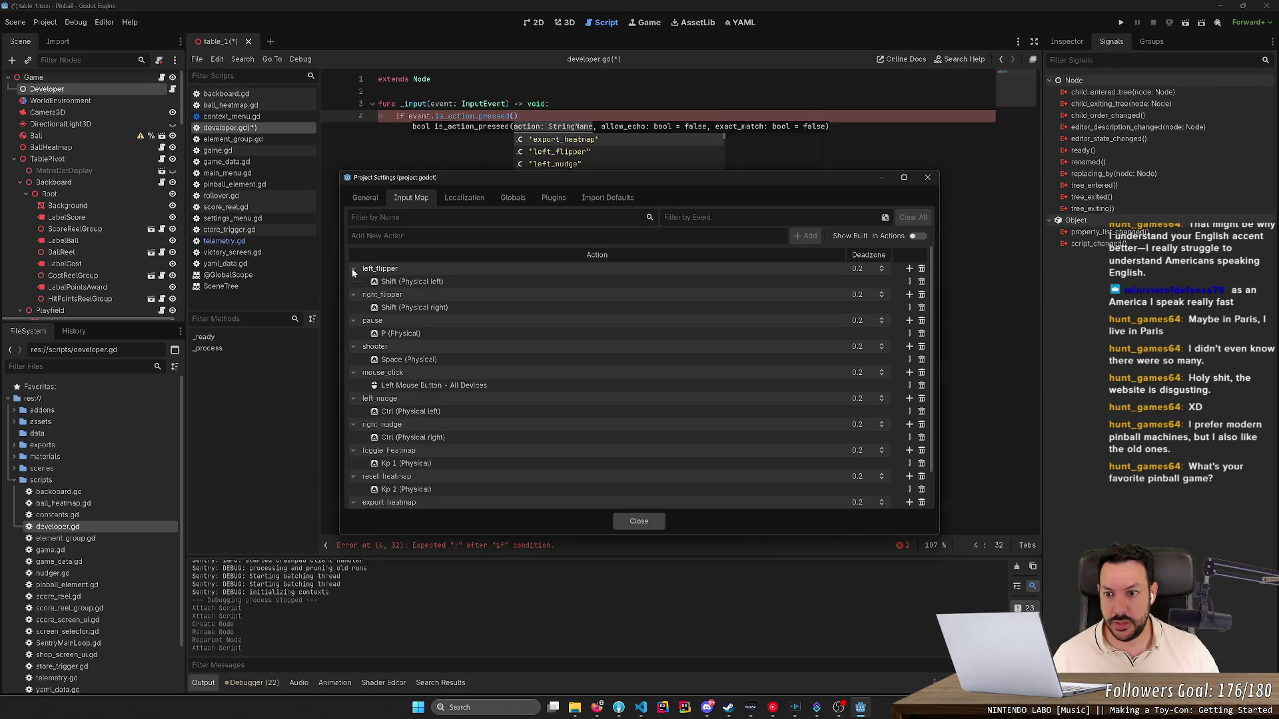
left_click(352, 269)
left_click(351, 282)
left_click(350, 294)
left_click(350, 307)
left_click(349, 320)
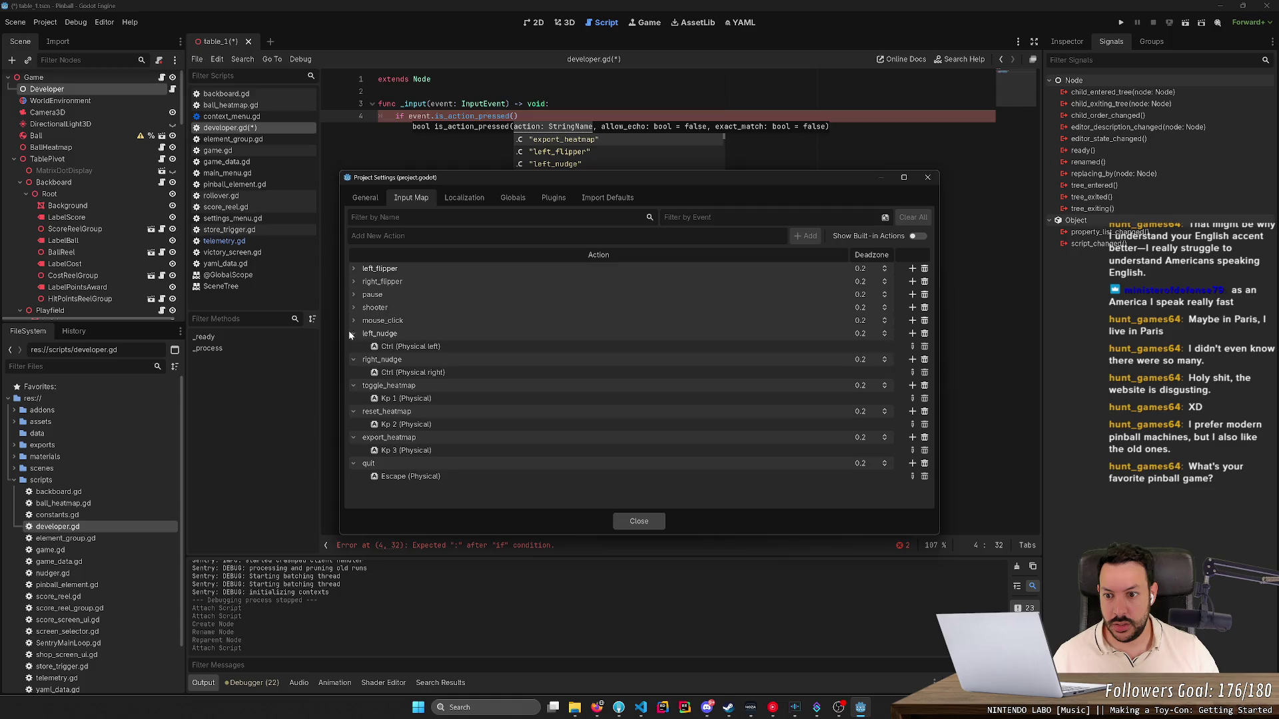
left_click(349, 333)
left_click(350, 346)
left_click(350, 359)
left_click(351, 372)
left_click(352, 385)
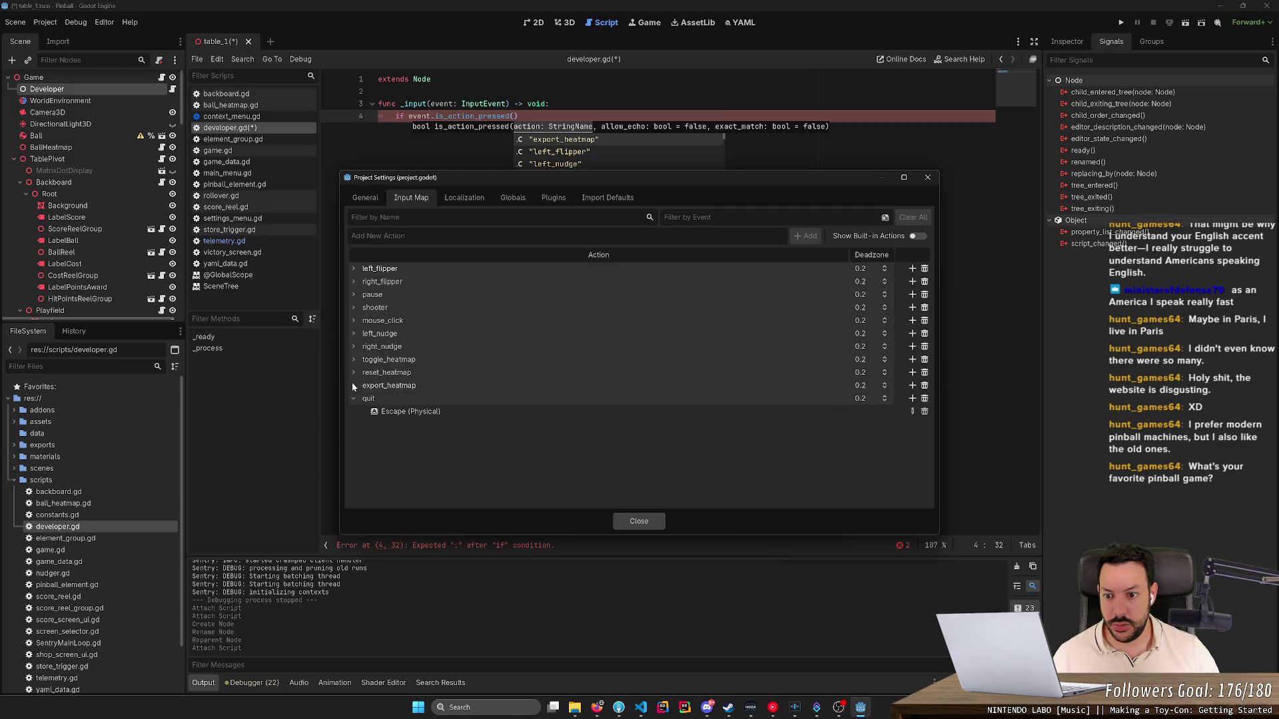
left_click(351, 397)
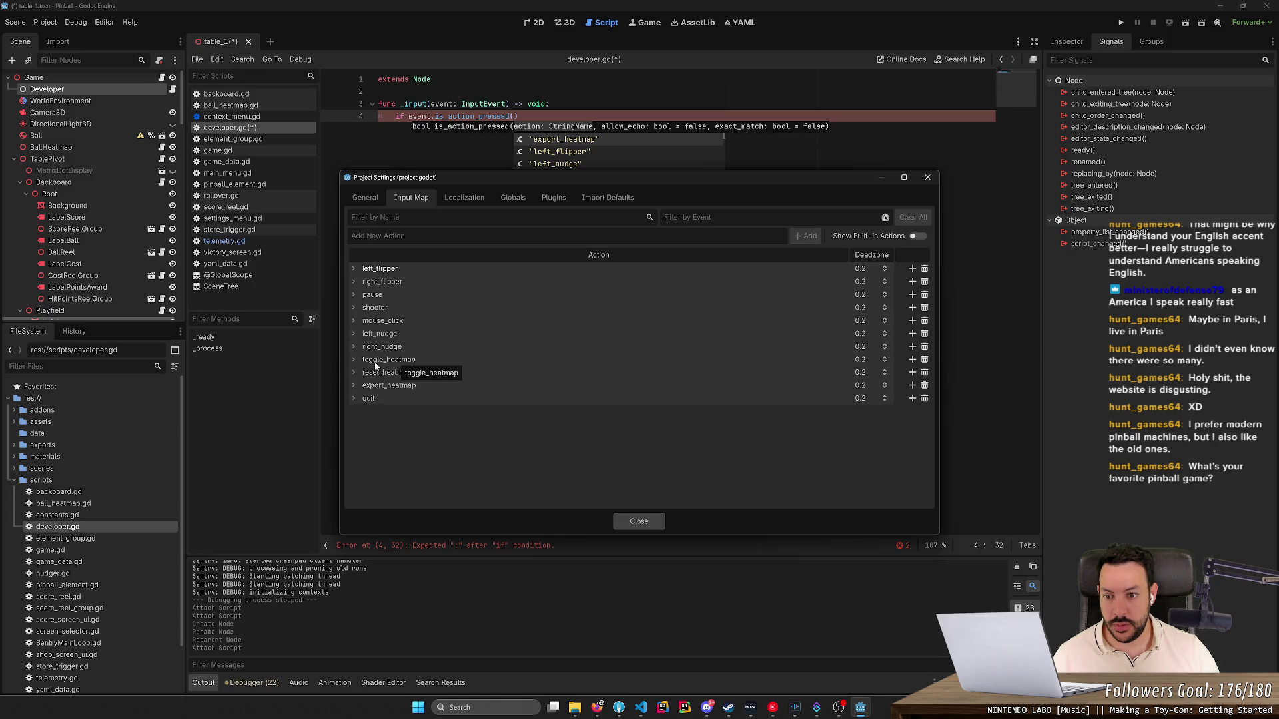
Step: Close Project Settings and search all project files for toggle_heatmap
key("Escape")
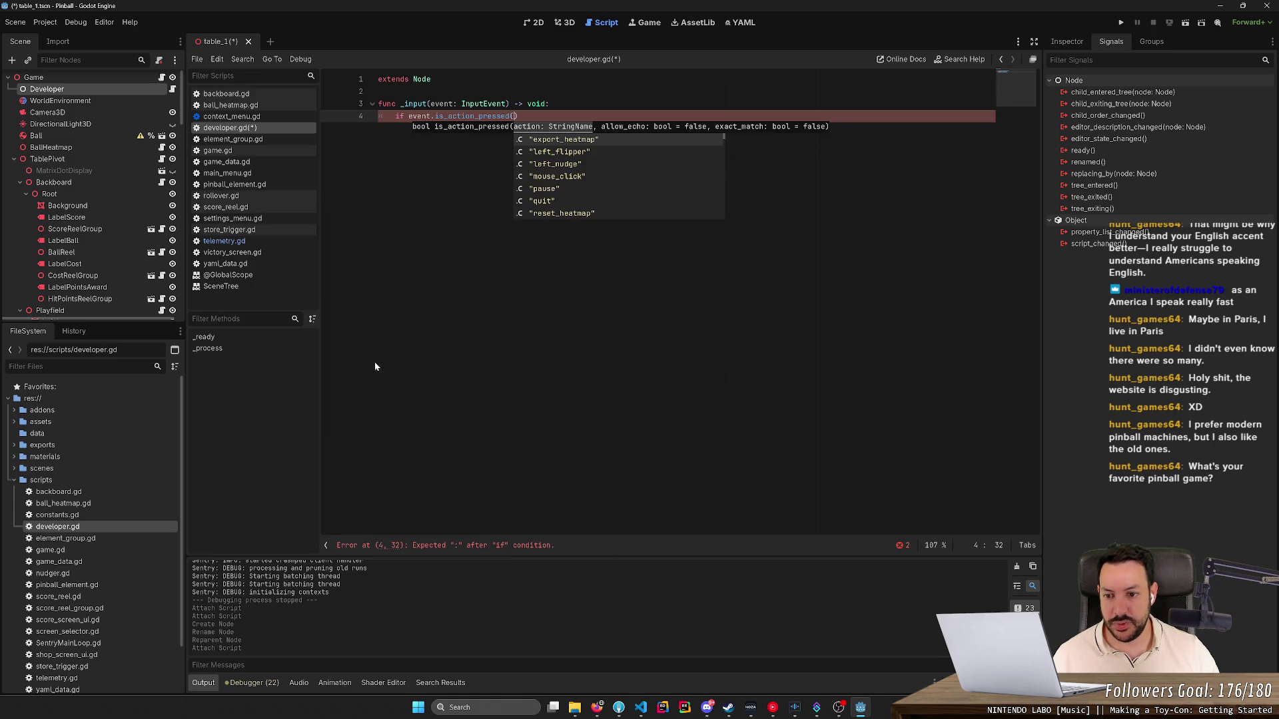
left_click(375, 361)
key("ctrl+shift+f")
type("toog")
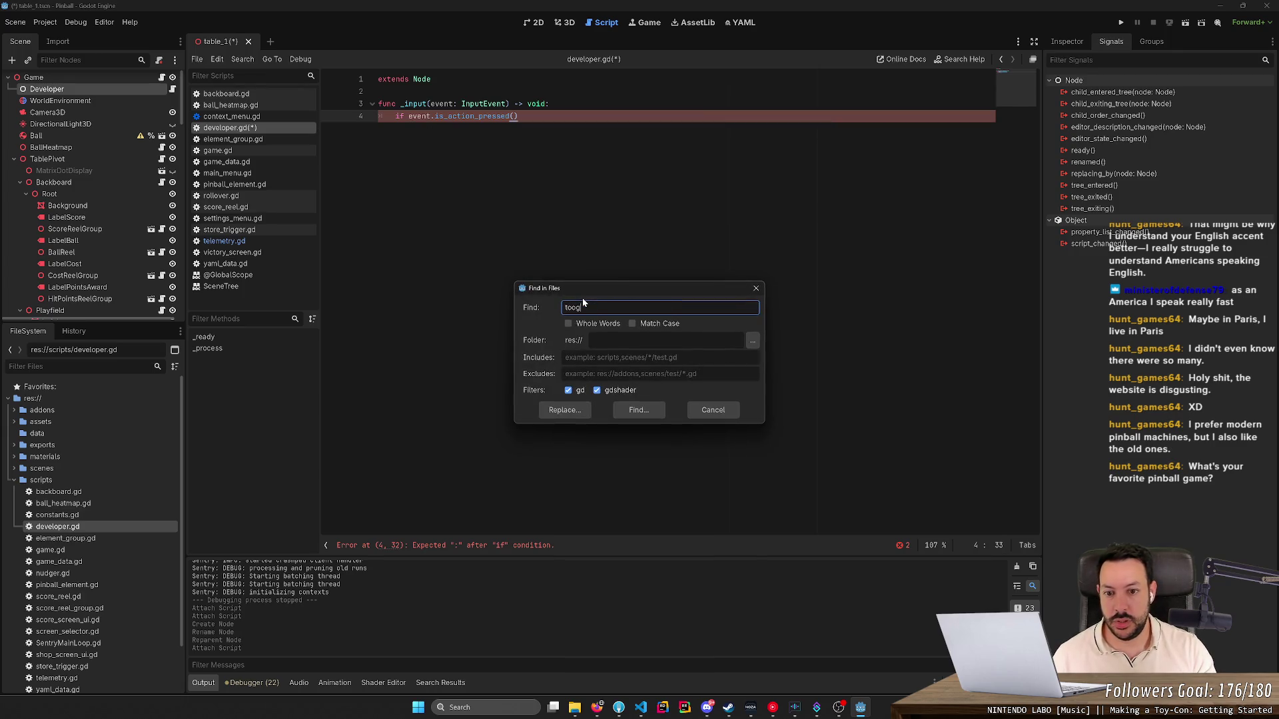
key("BackSpace")
key("BackSpace")
type("ggle_heatmap")
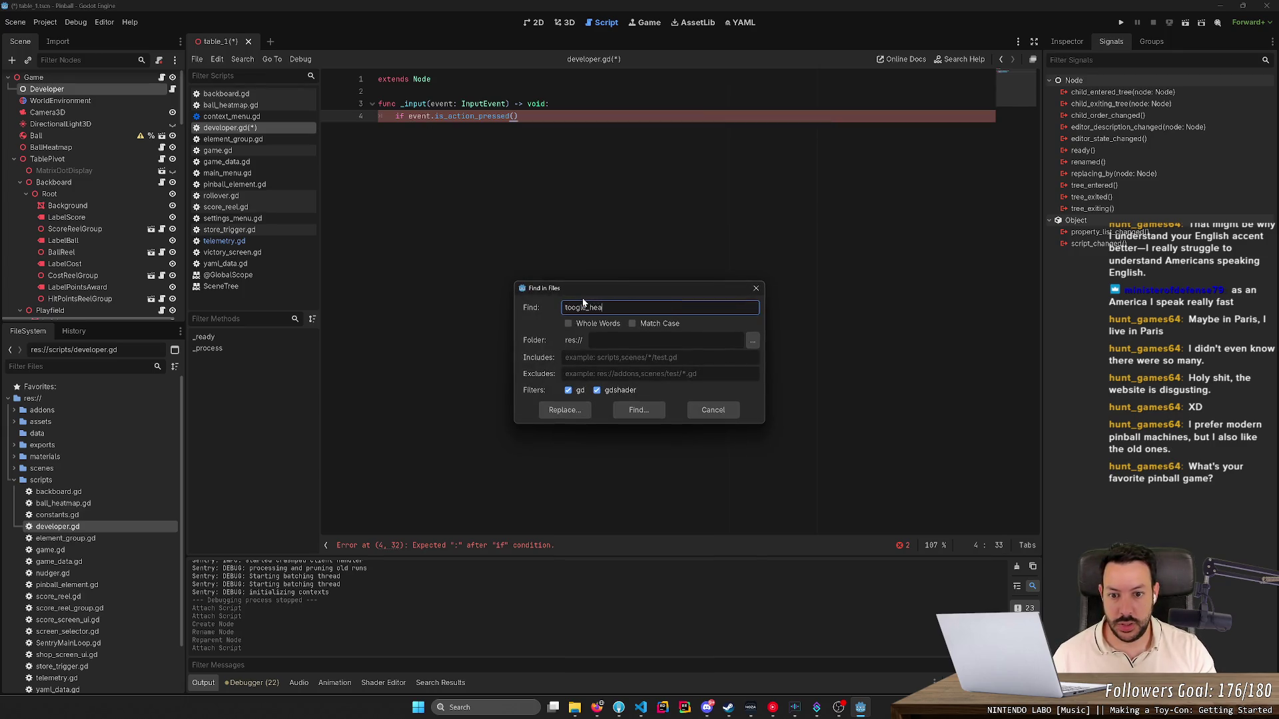
key("Return")
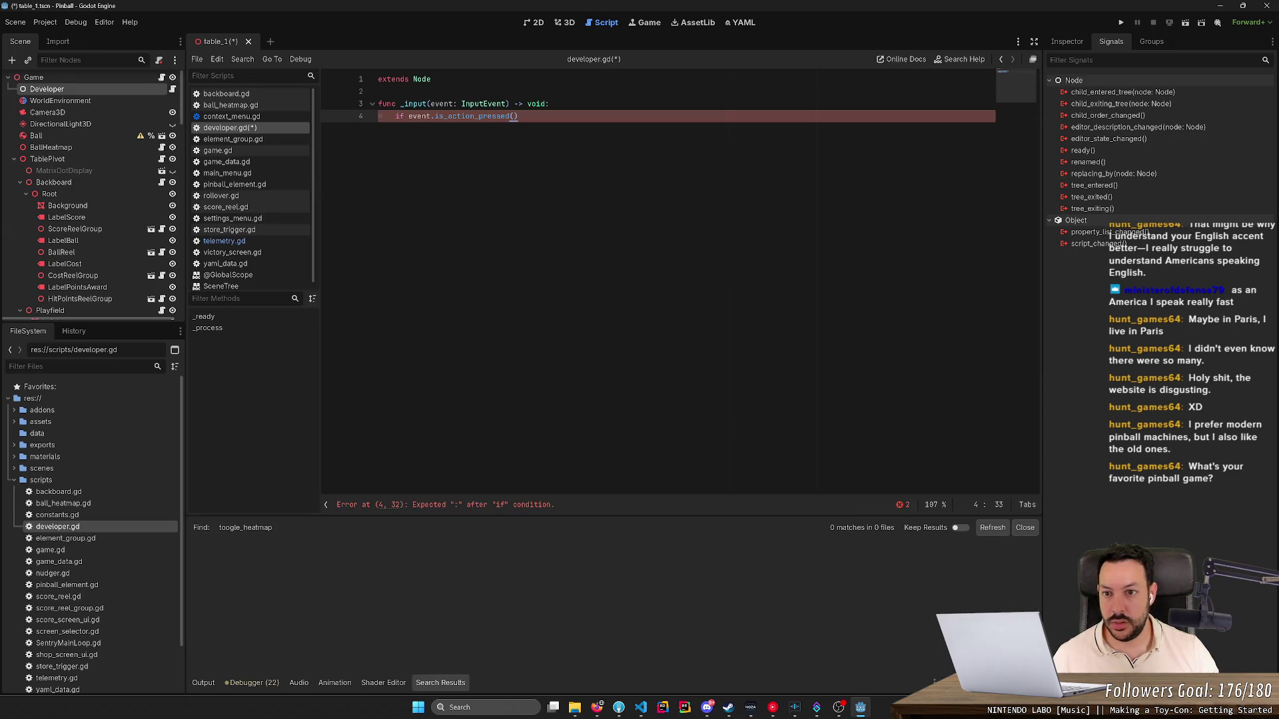
Step: Search the project for 'heatmap' and check the Input Map actions
key("ctrl+shift+f")
type("heatmap")
key("Return")
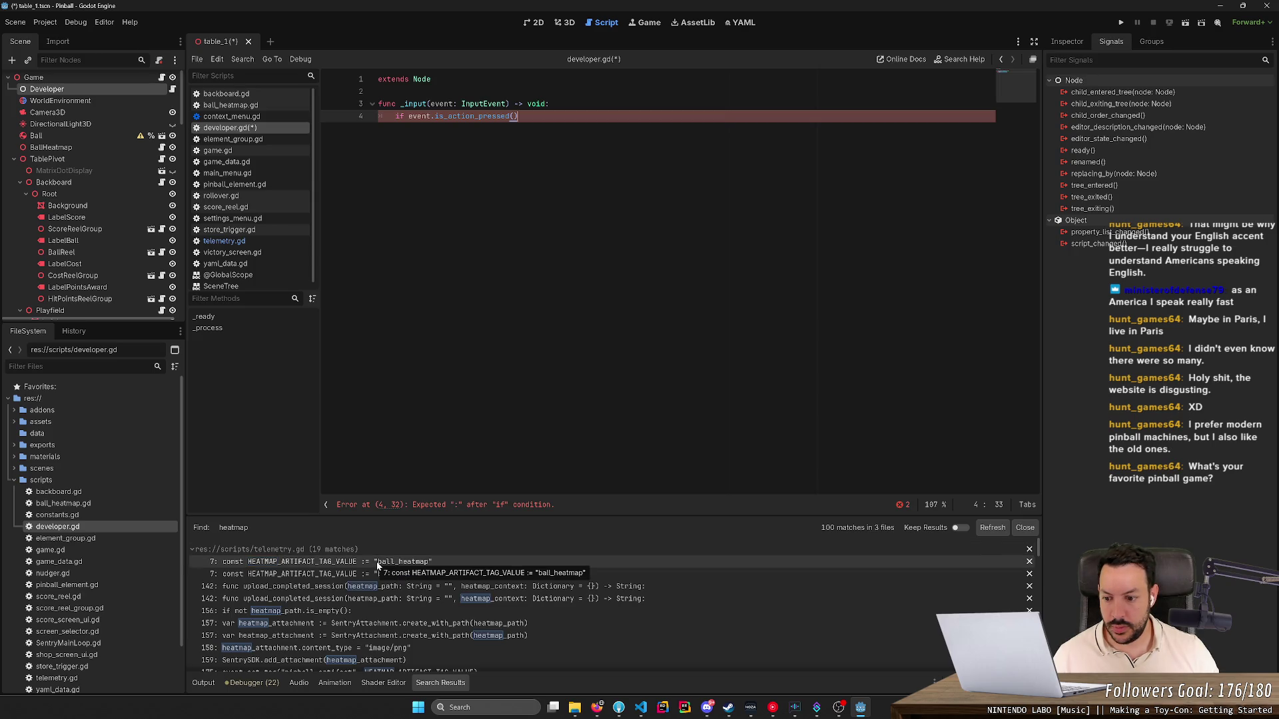
scroll(377, 567, "down", 1)
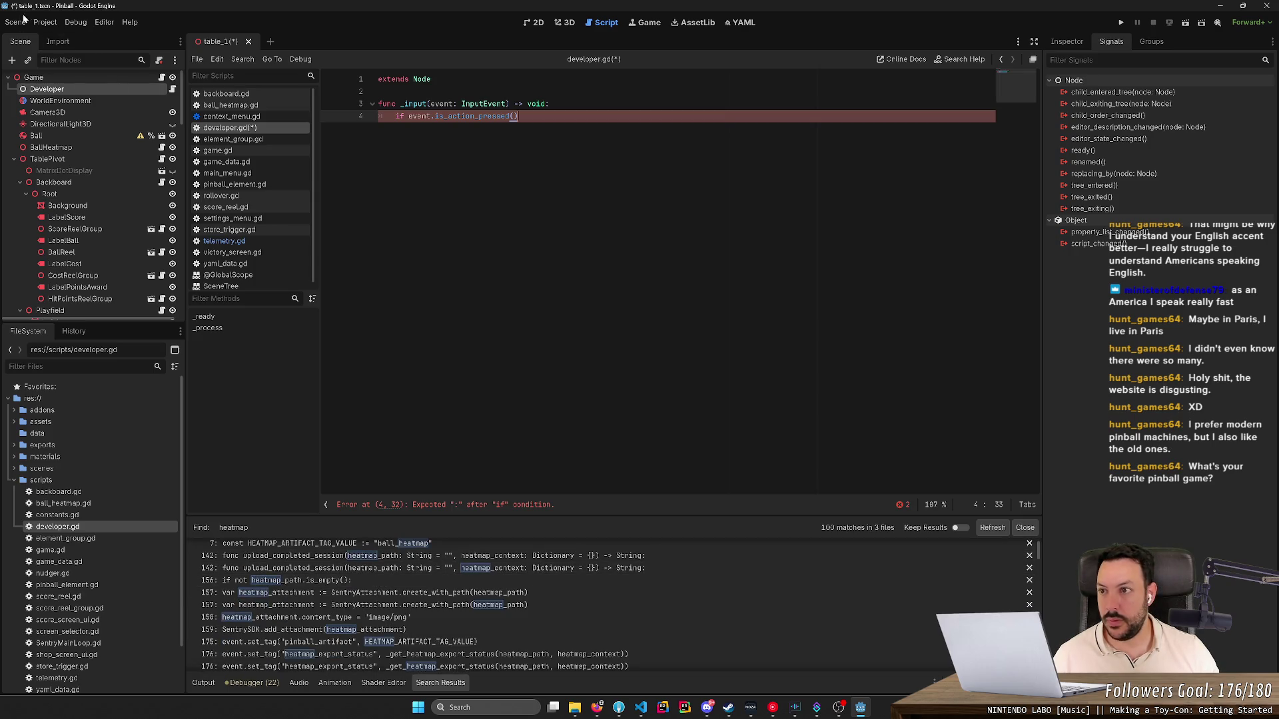
left_click(44, 22)
left_click(47, 38)
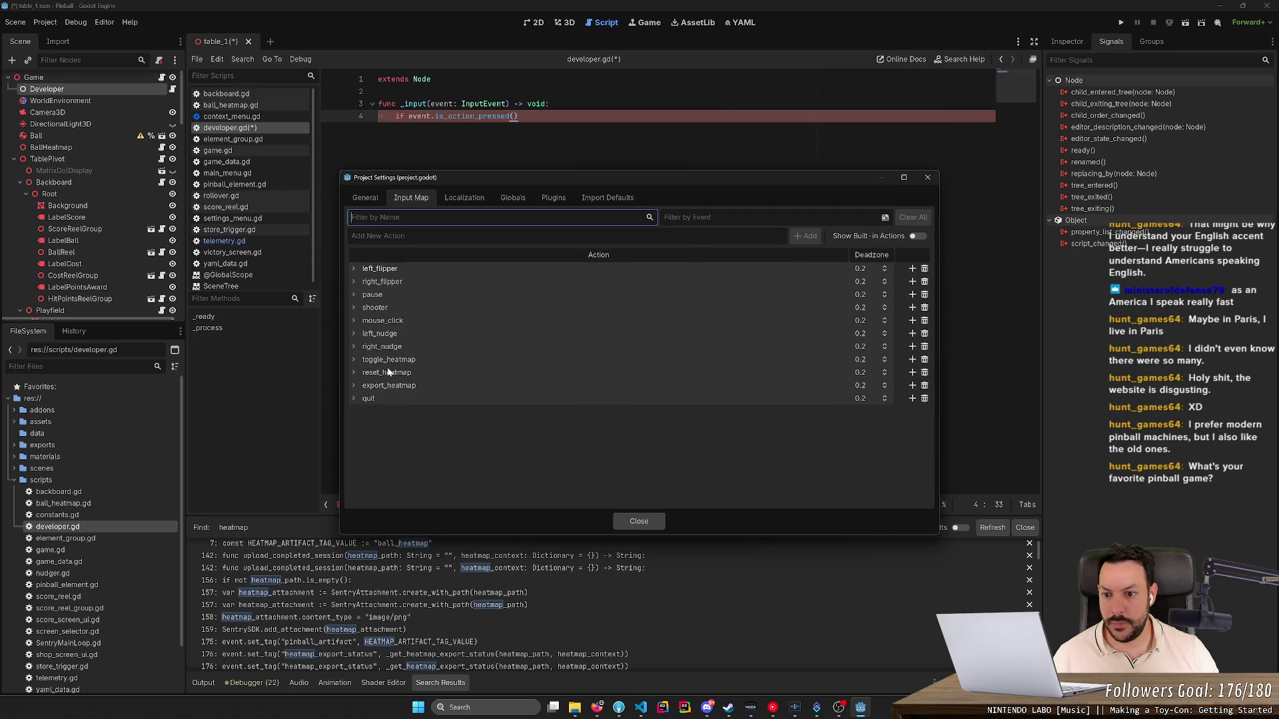
key("Escape")
Step: Search the project for '_heatmap', listing 44 matches across 3 files
key("ctrl+shift+f")
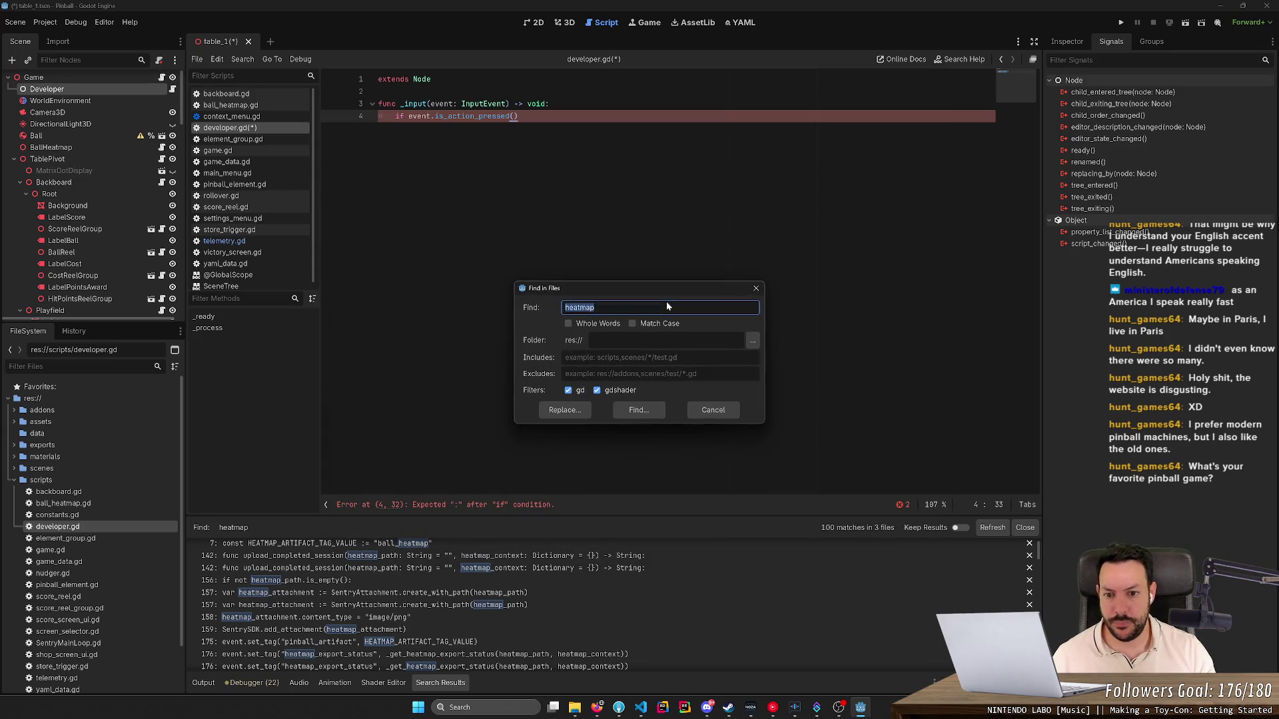
type("_heatmap")
key("Return")
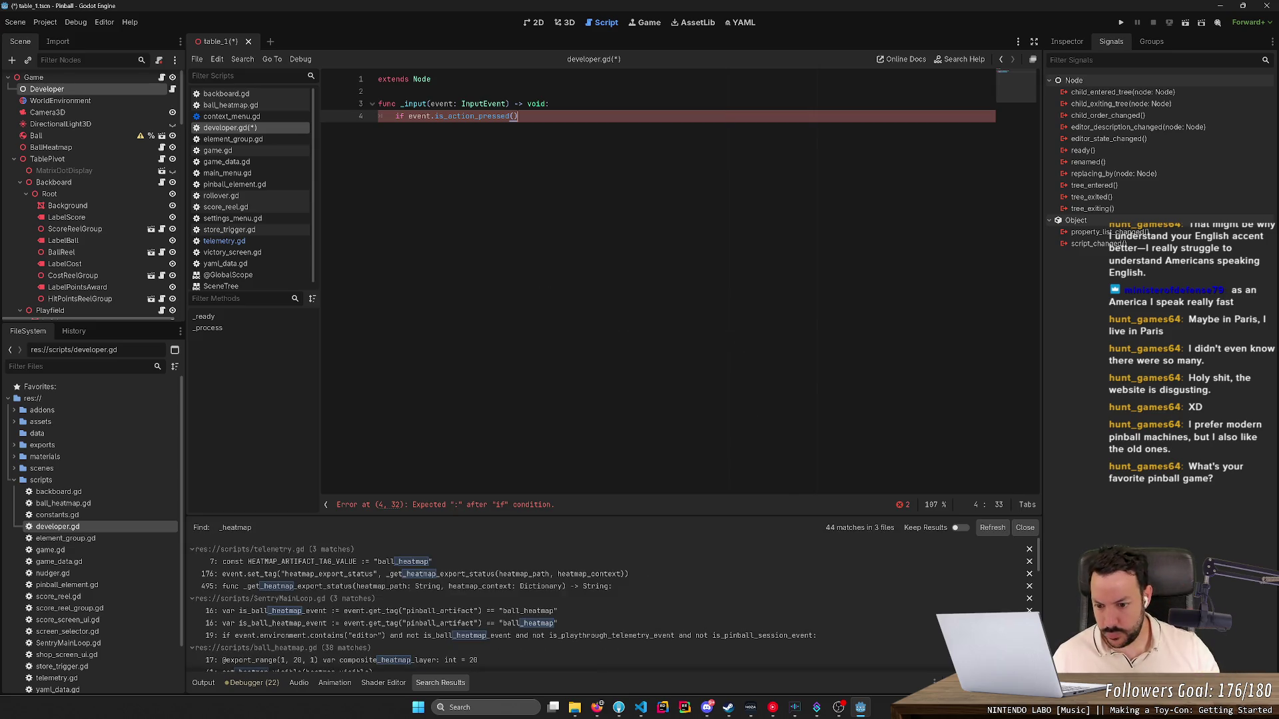
scroll(497, 619, "down", 2)
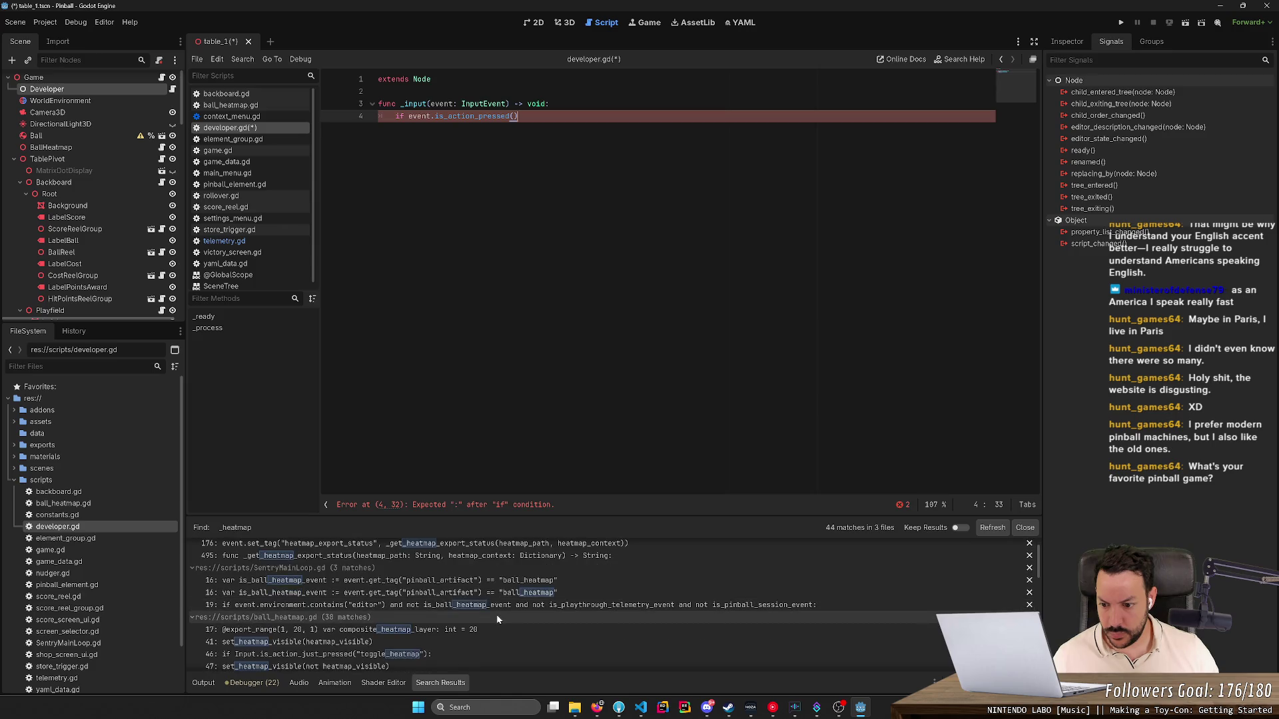
Step: Open the toggle_heatmap match in ball_heatmap.gd and review its export_heatmap input block
left_click(505, 652)
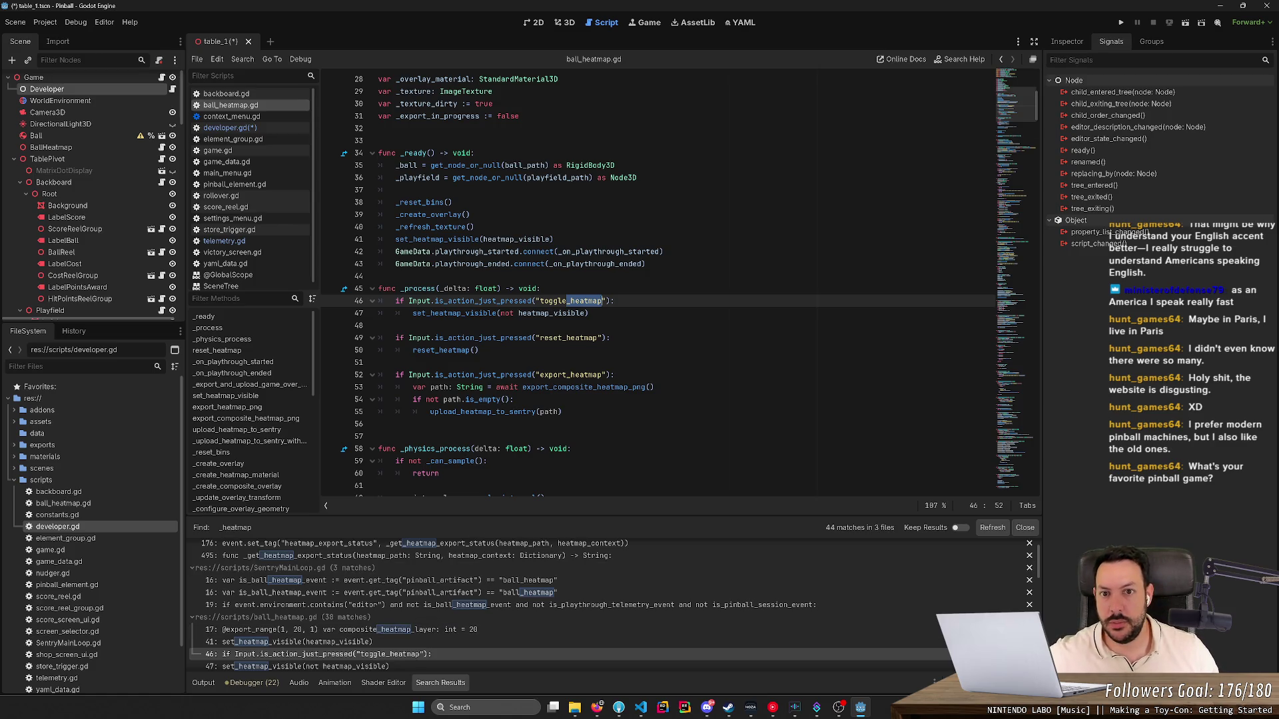
scroll(665, 287, "up", 2)
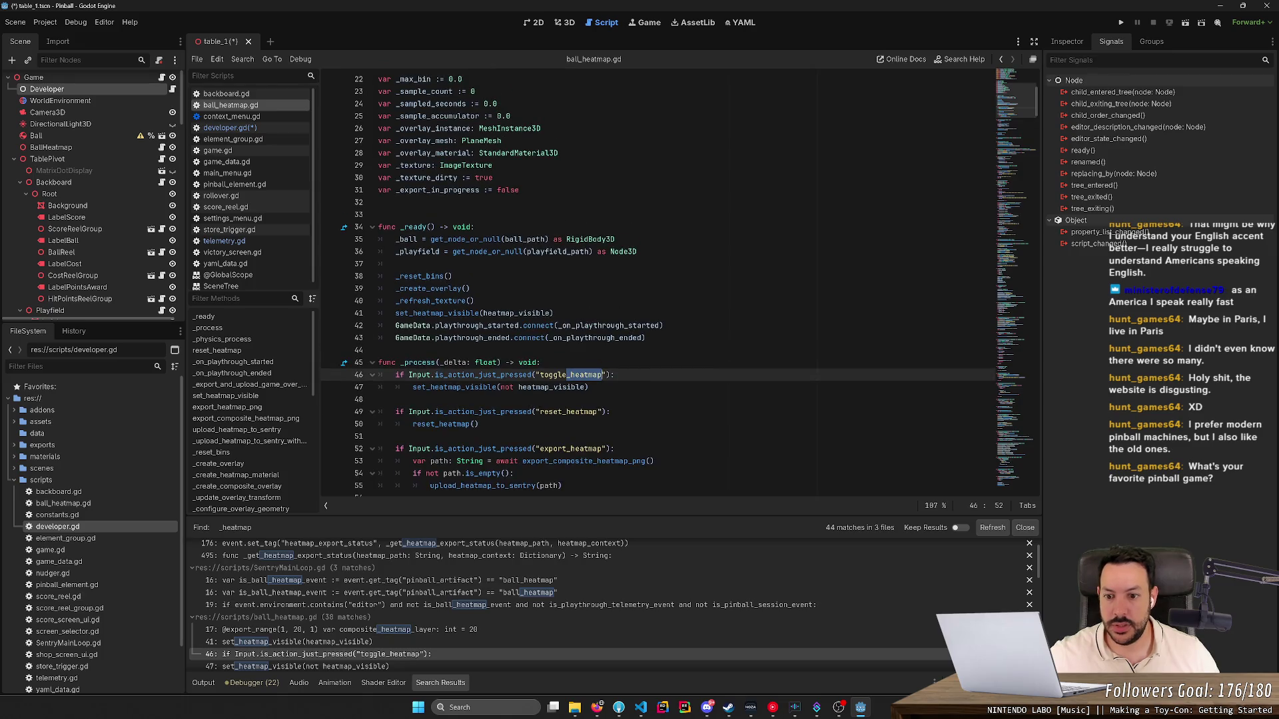
mouse_move(529, 337)
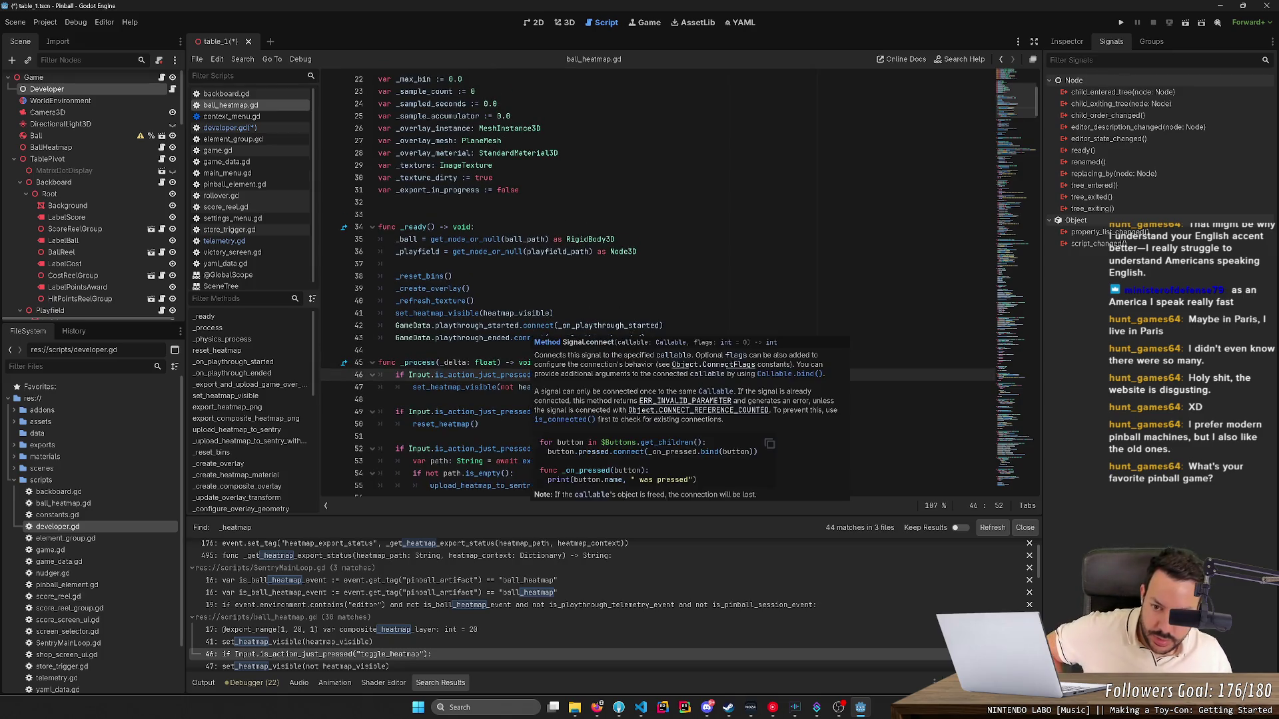
mouse_move(532, 312)
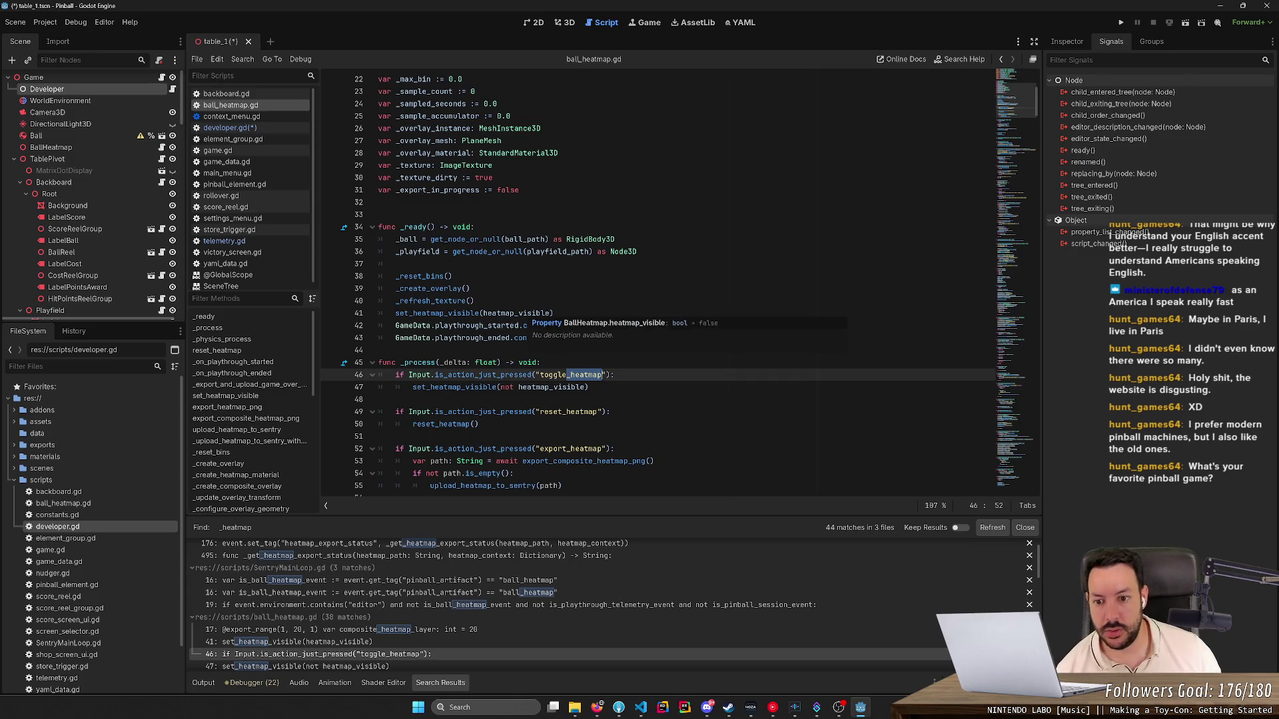
scroll(666, 286, "down", 2)
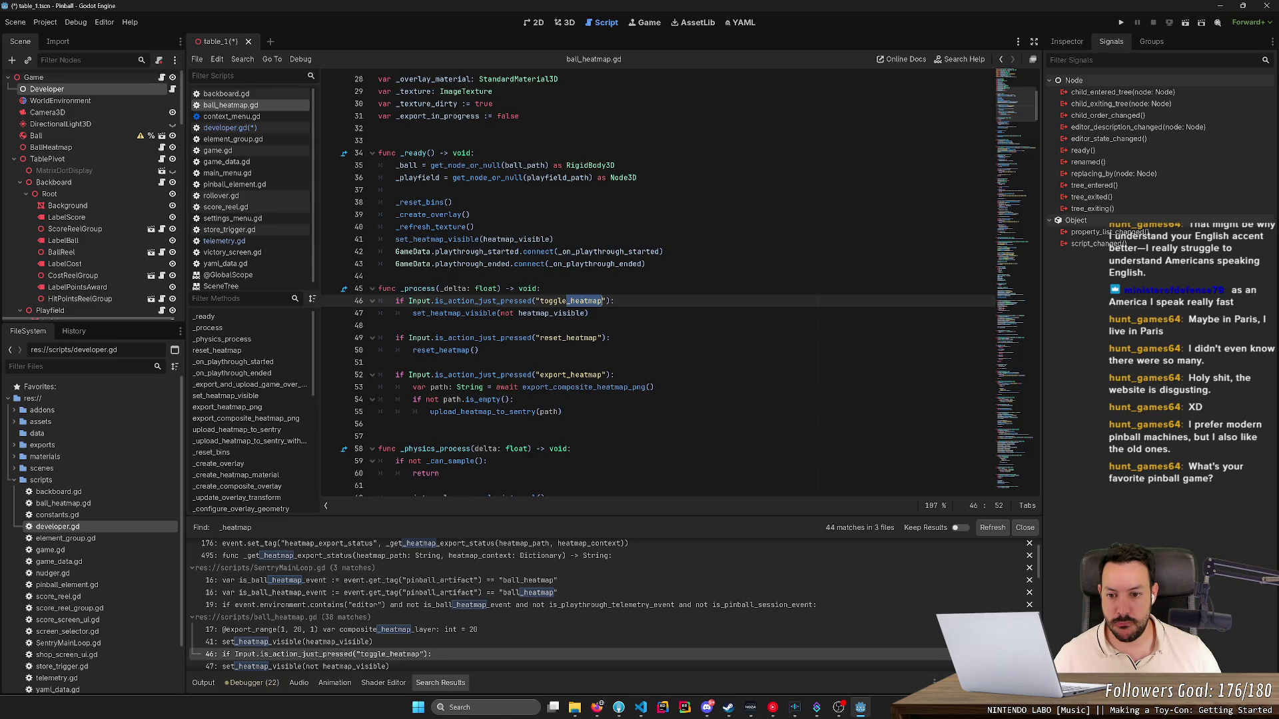
left_click_drag(562, 412, 378, 363)
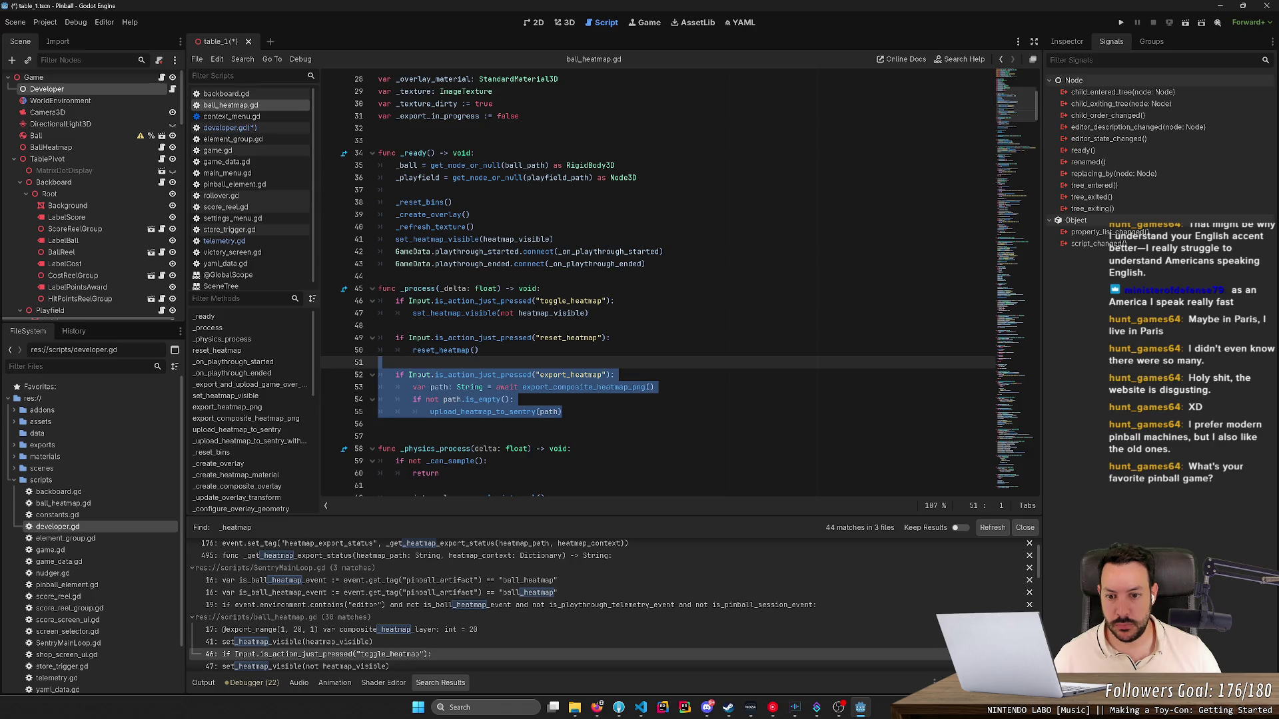
Step: Find usages of export_composite_heatmap_png and jump to the line 88 usage
double_click(579, 387)
key("ctrl+shift+f")
key("Return")
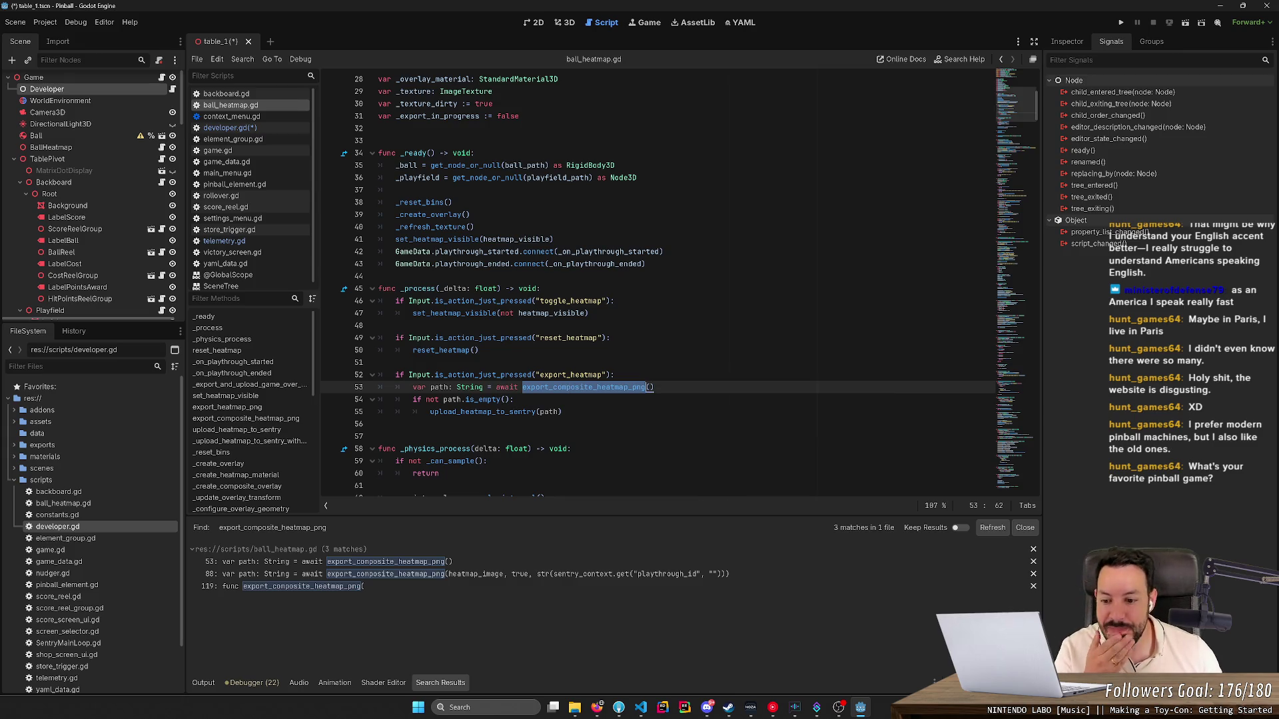
left_click(478, 574)
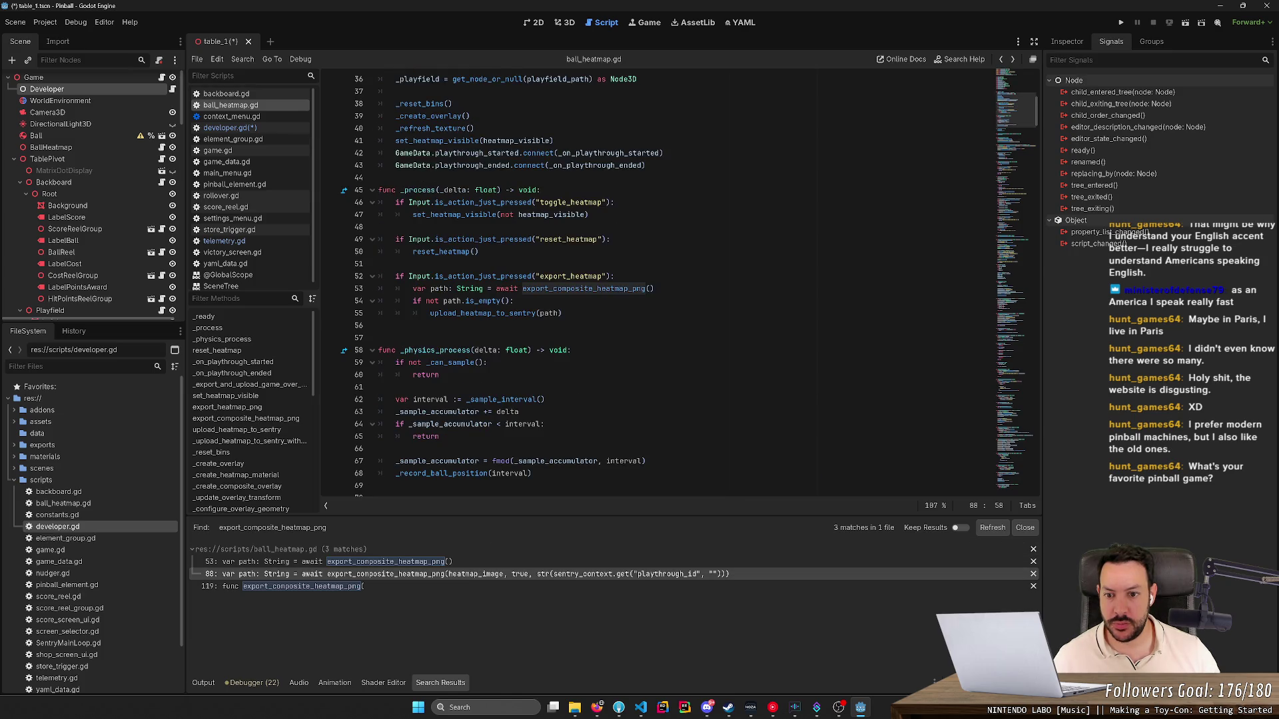
Step: Find the 4 upload_heatmap_to_sentry usages, then return to developer.gd via the Developer node
double_click(482, 313)
key("ctrl+shift+f")
key("Return")
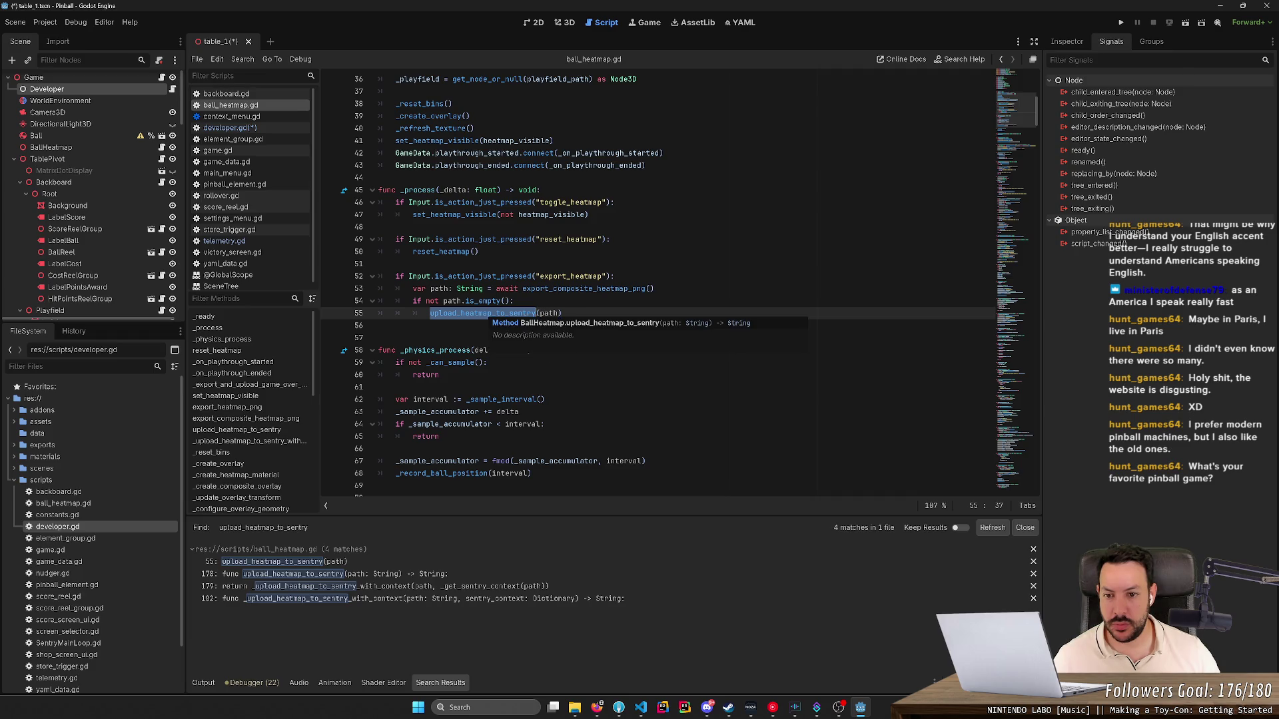
left_click(497, 288)
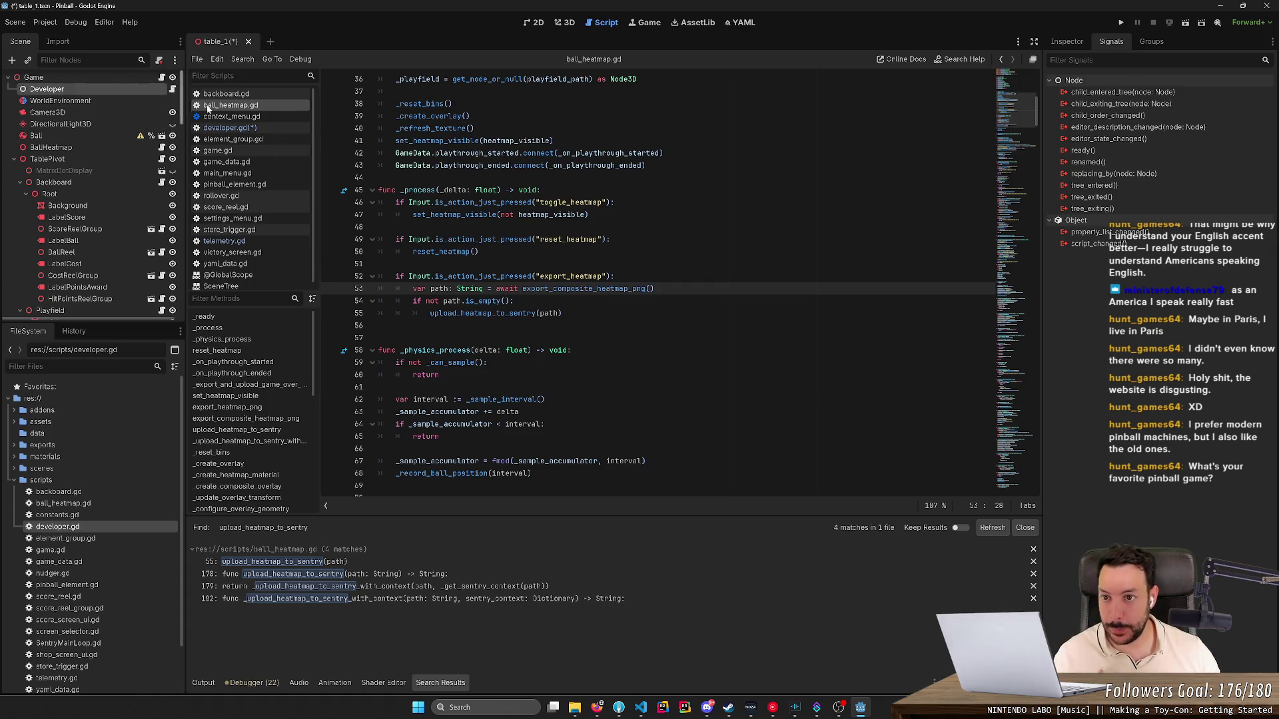
key("ctrl+Up")
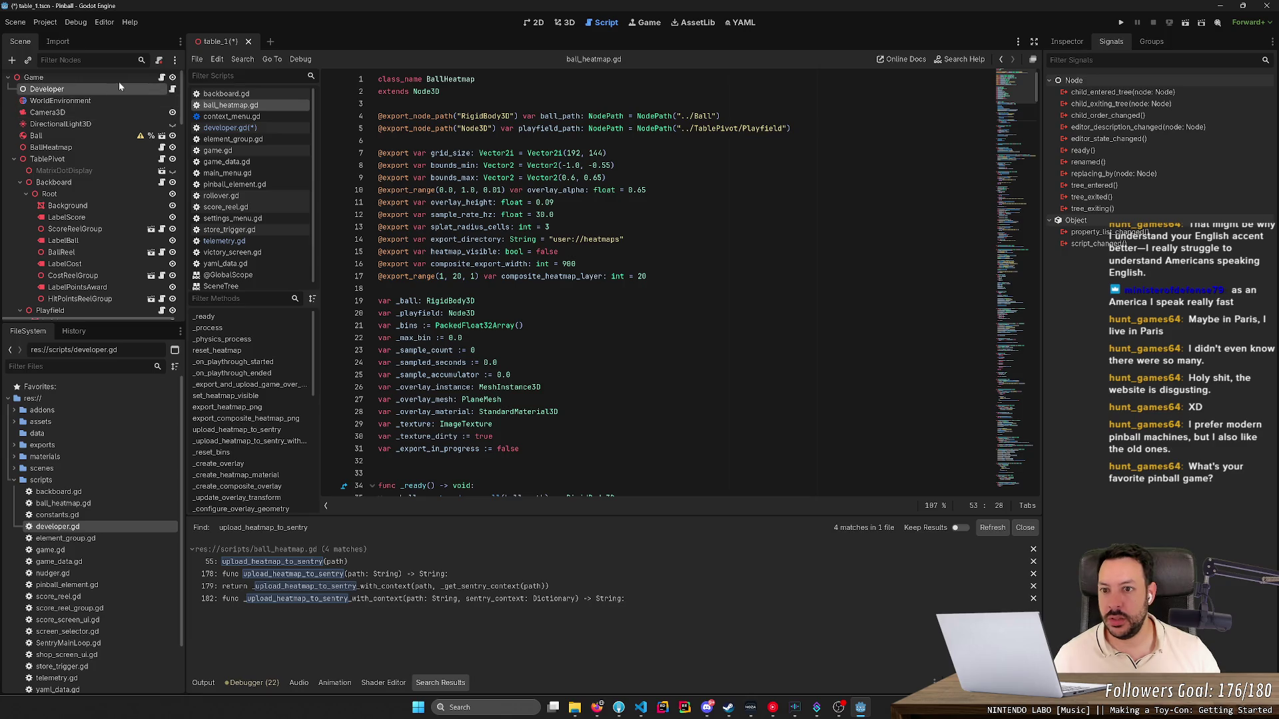
left_click(117, 86)
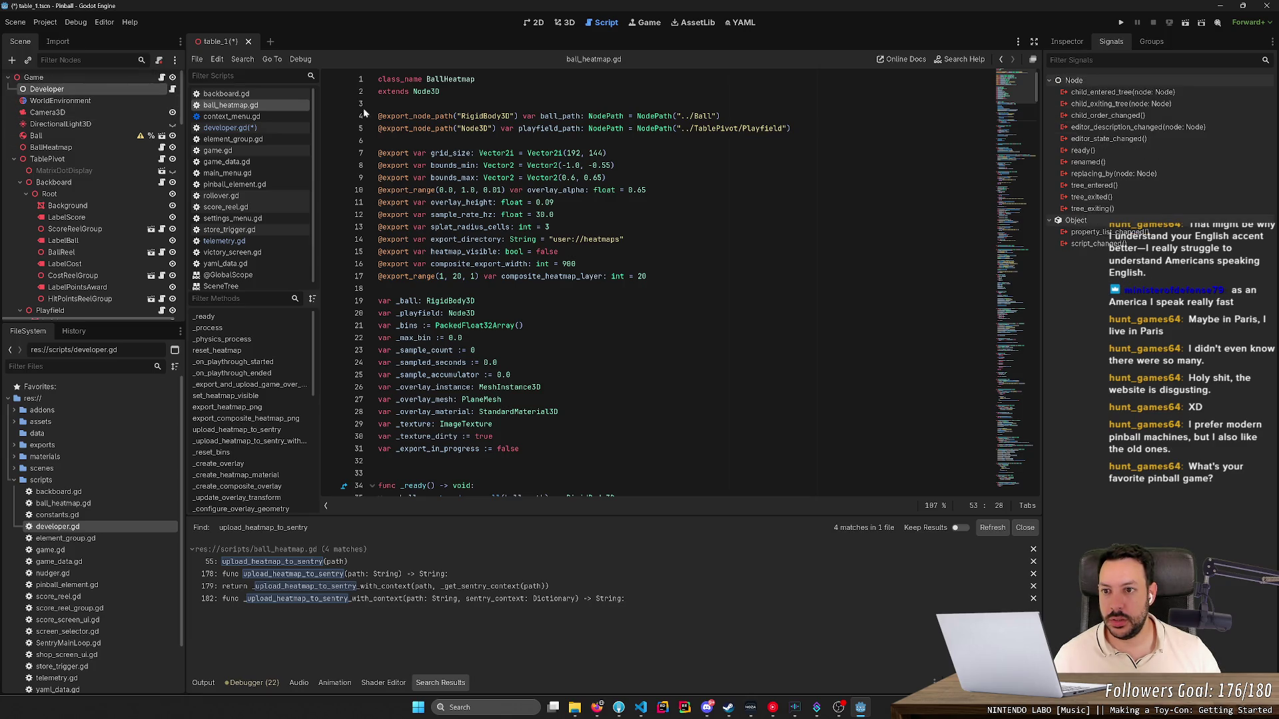
left_click(173, 89)
Step: Add 'class_name Developer' on the line under extends Node in developer.gd
left_click(431, 79)
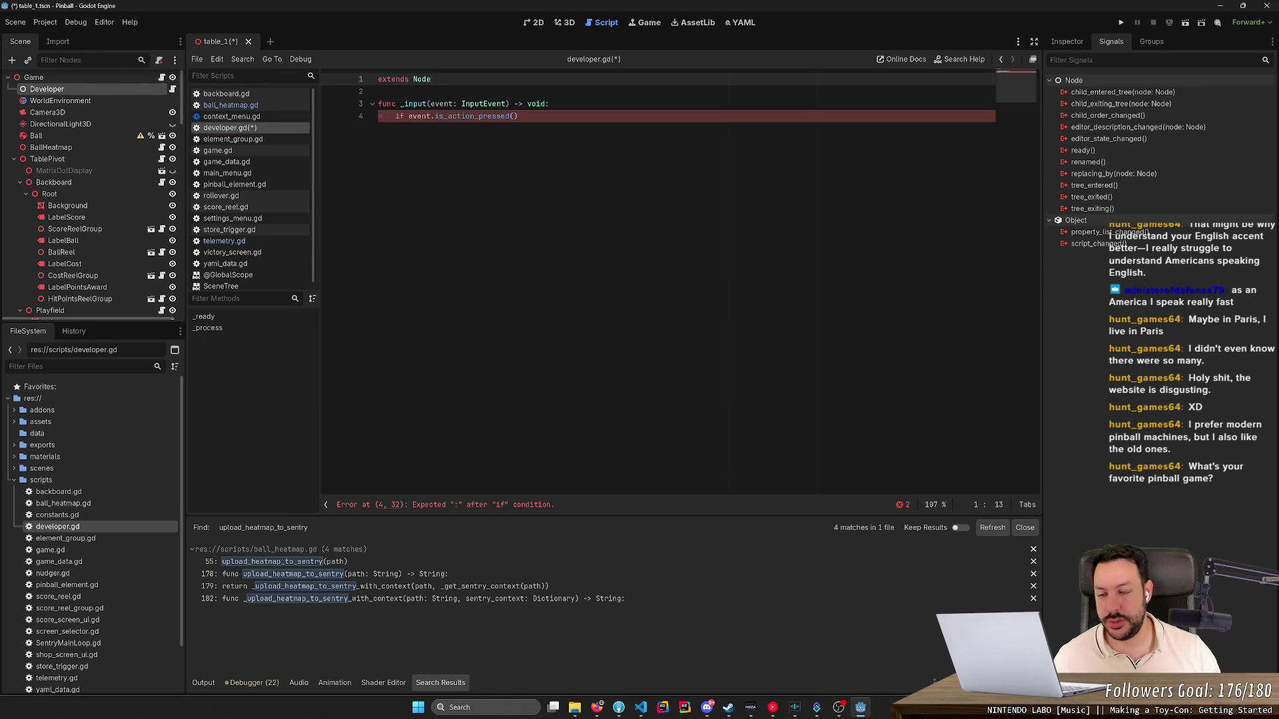
key("Return")
key("Up")
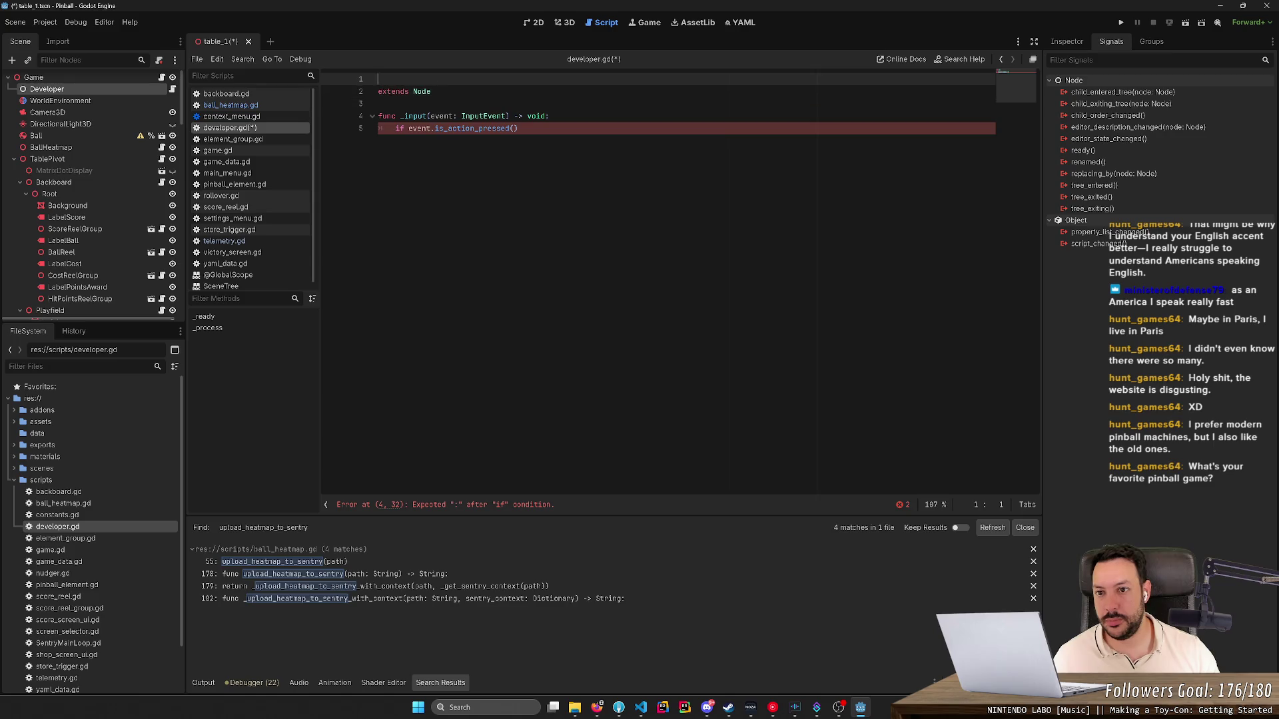
type("cla")
key("BackSpace")
key("BackSpace")
key("BackSpace")
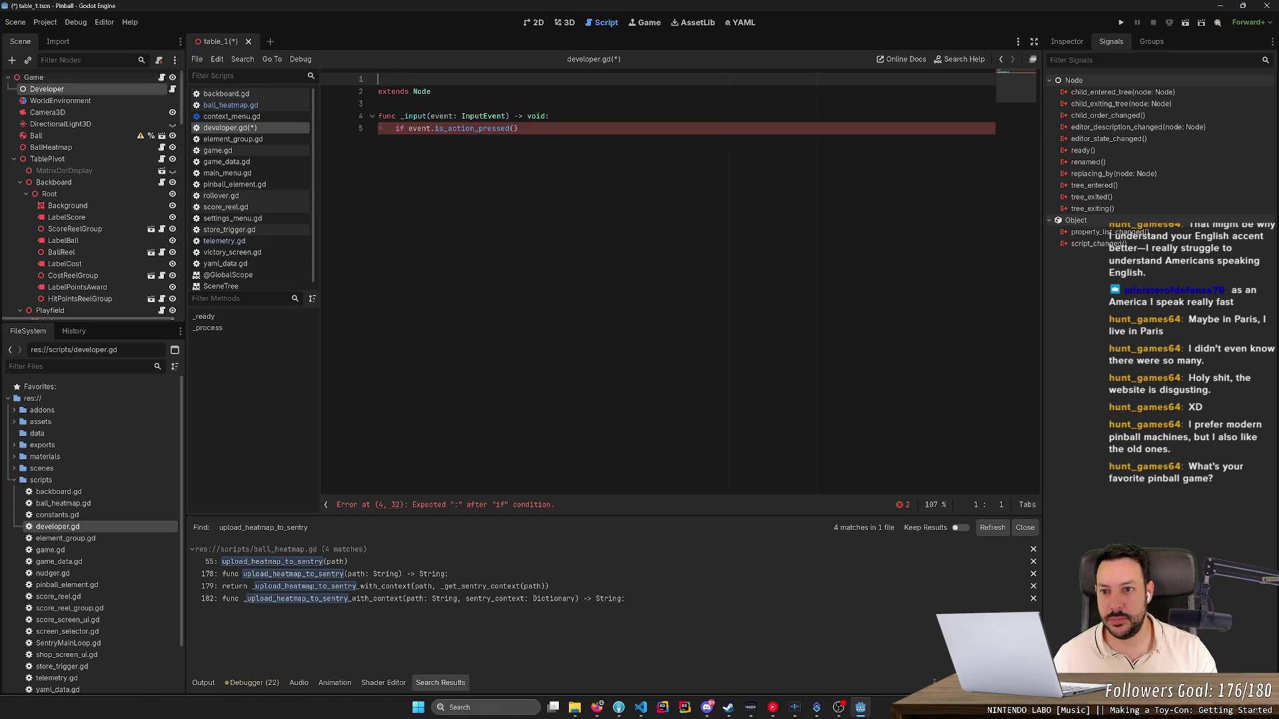
key("Delete")
key("Down")
type("c")
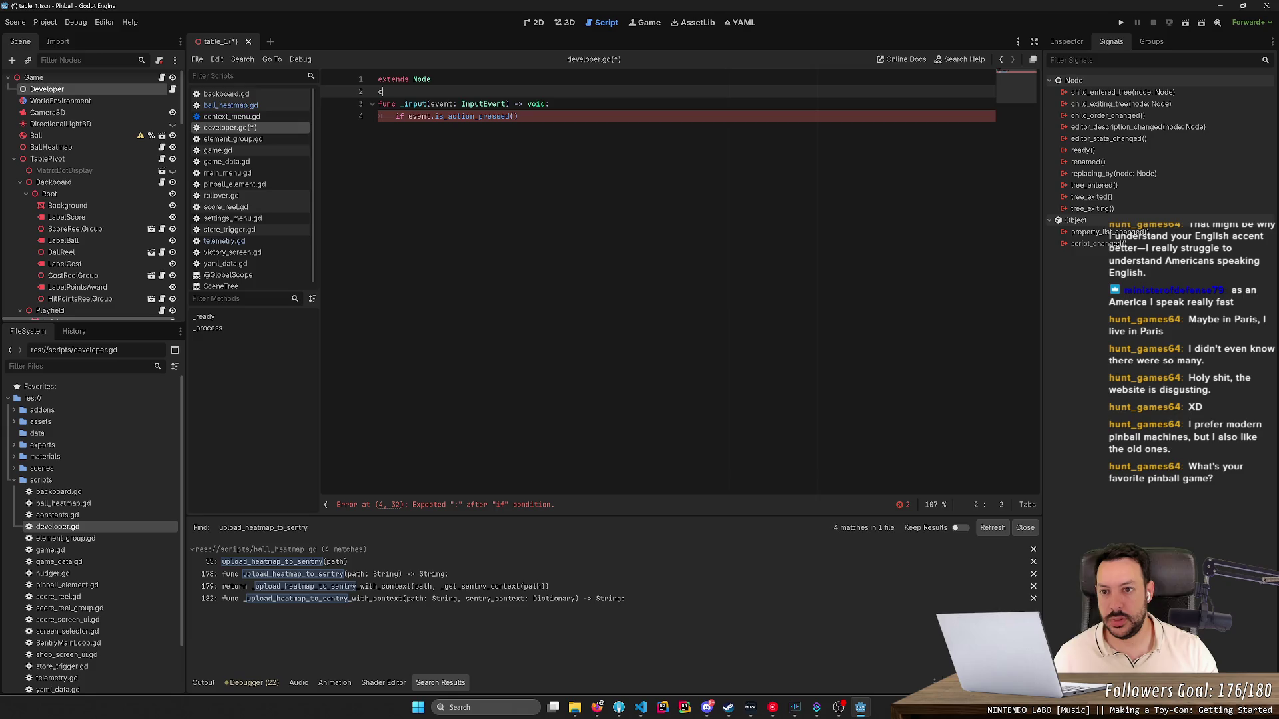
type("lass_name ")
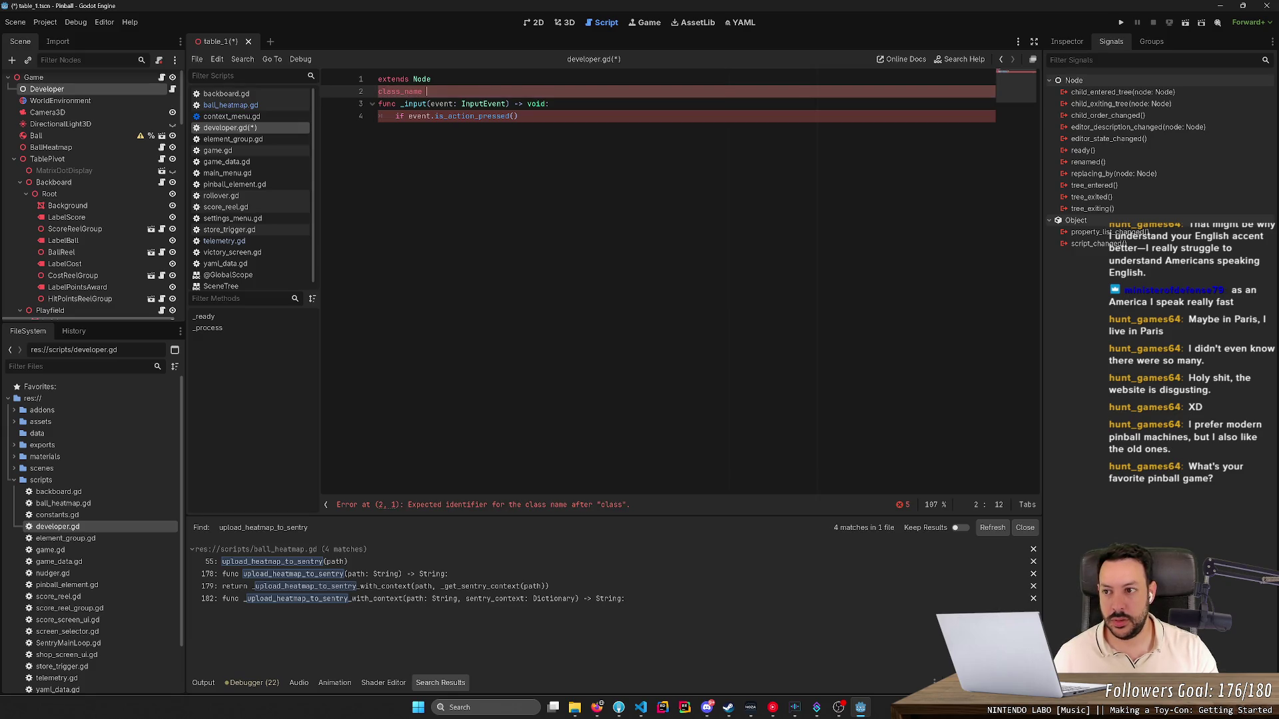
type("Develope")
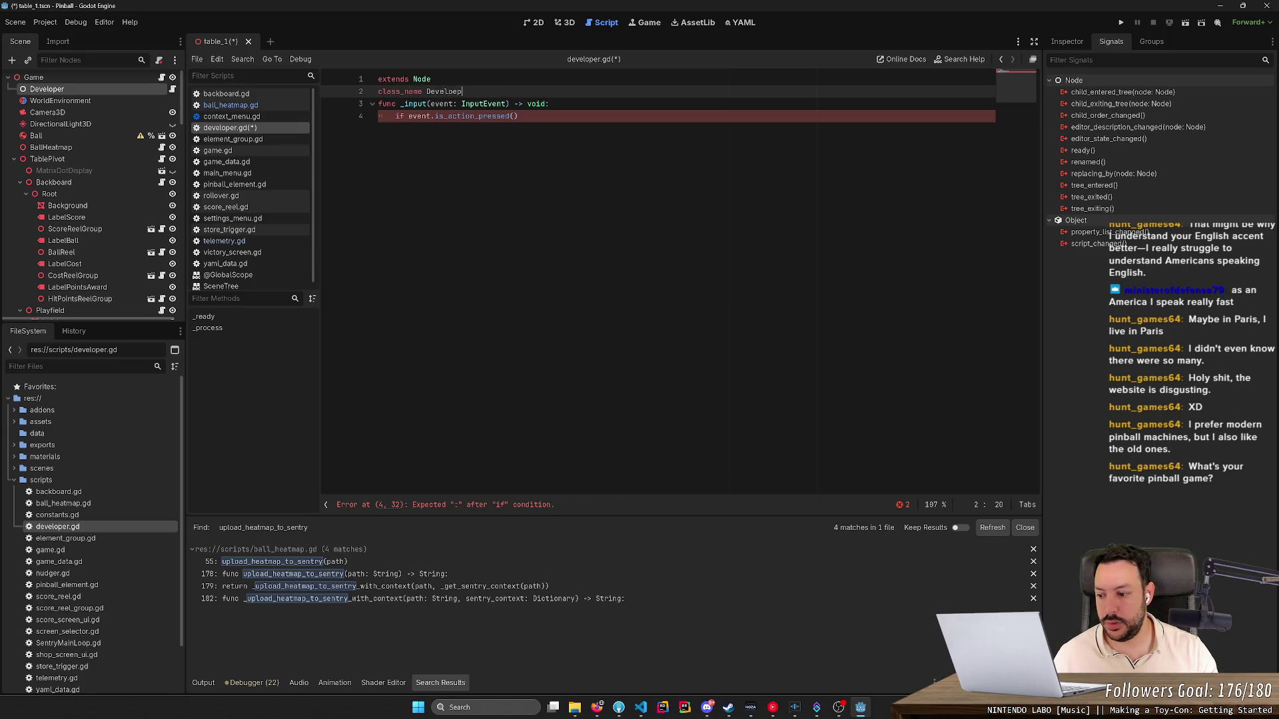
type("r")
key("Return")
key("Return")
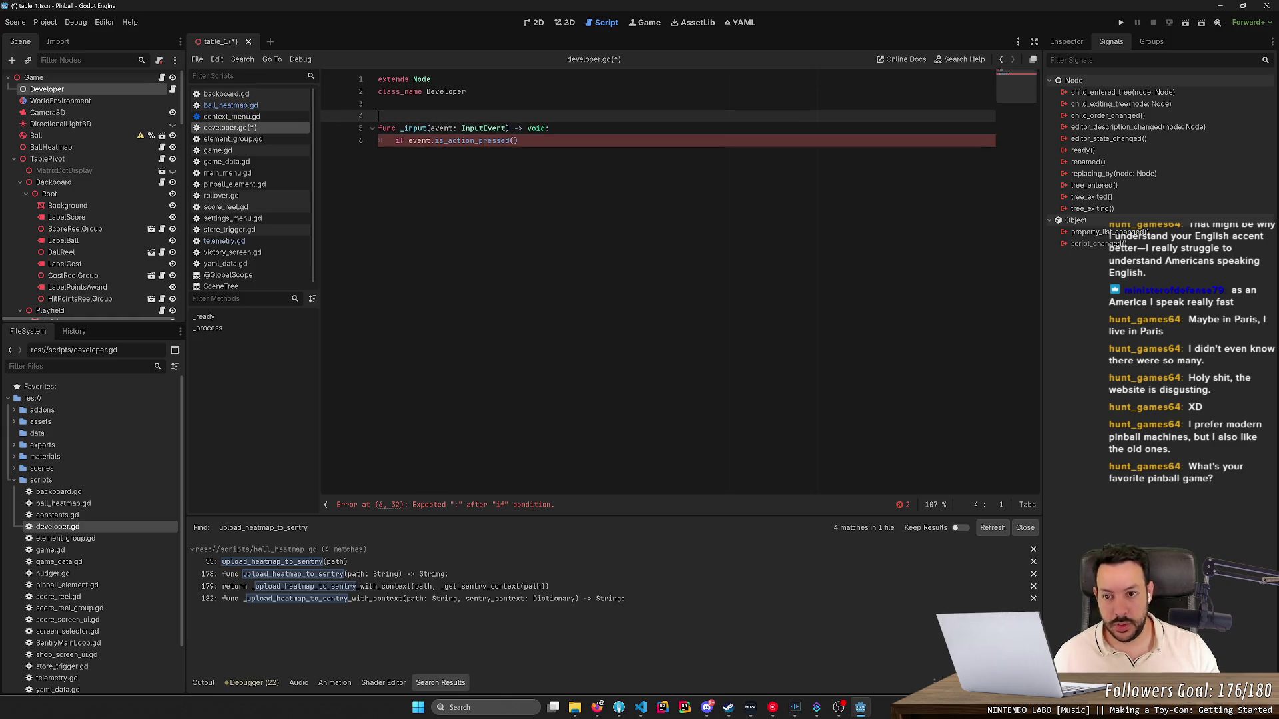
Step: Place the cursor in the is_action_pressed parentheses and open Project Settings' Input Map
left_click(514, 140)
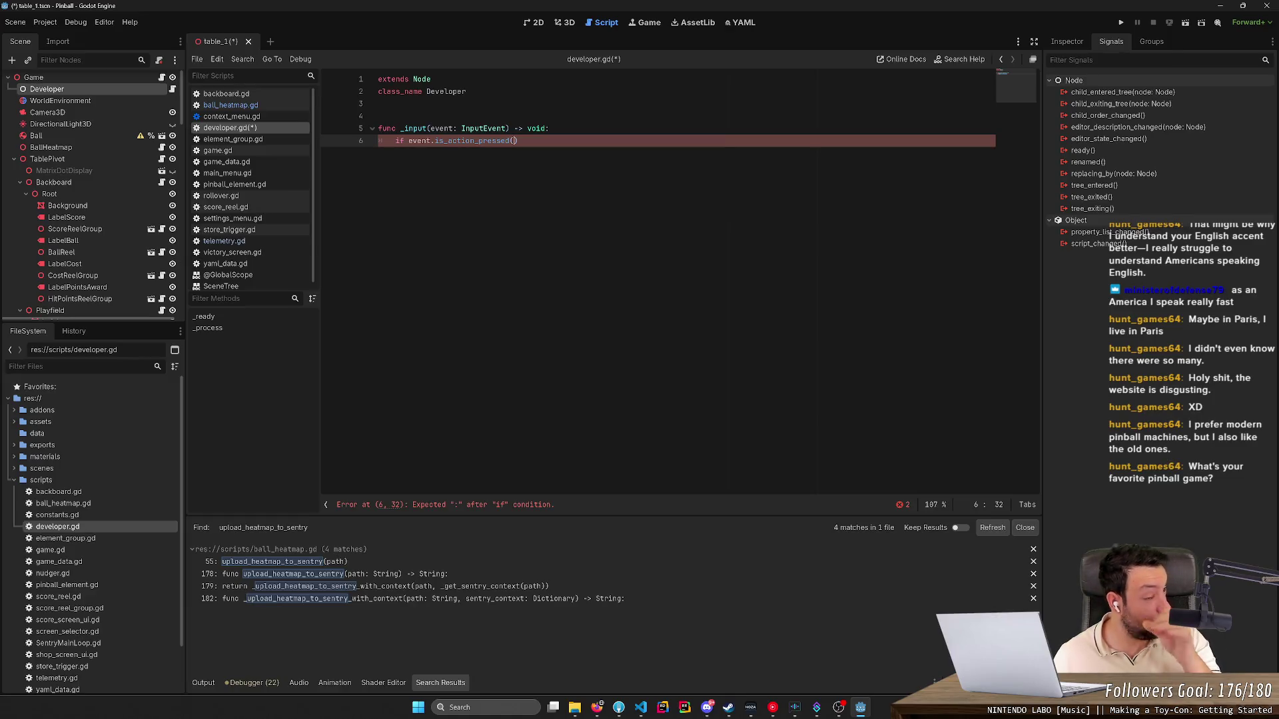
left_click(45, 22)
left_click(47, 35)
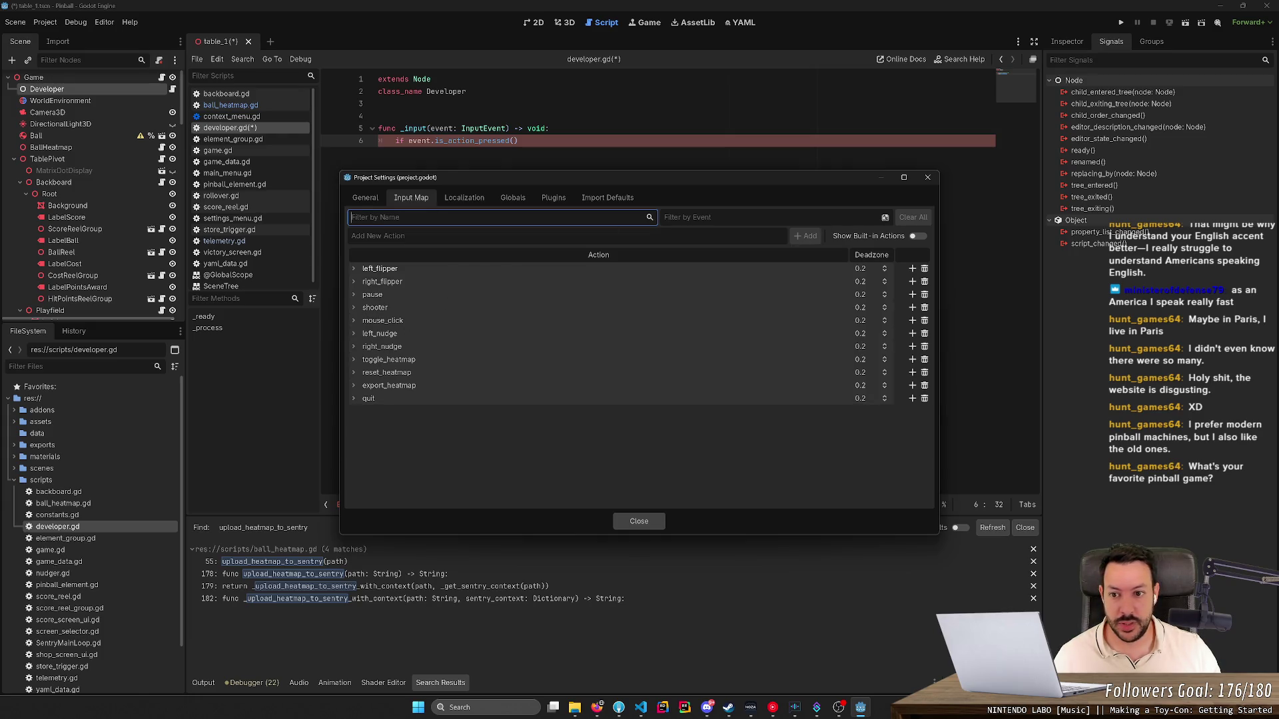
Step: Add a developer_add_1000_points input action bound to numpad 7
left_click(796, 235)
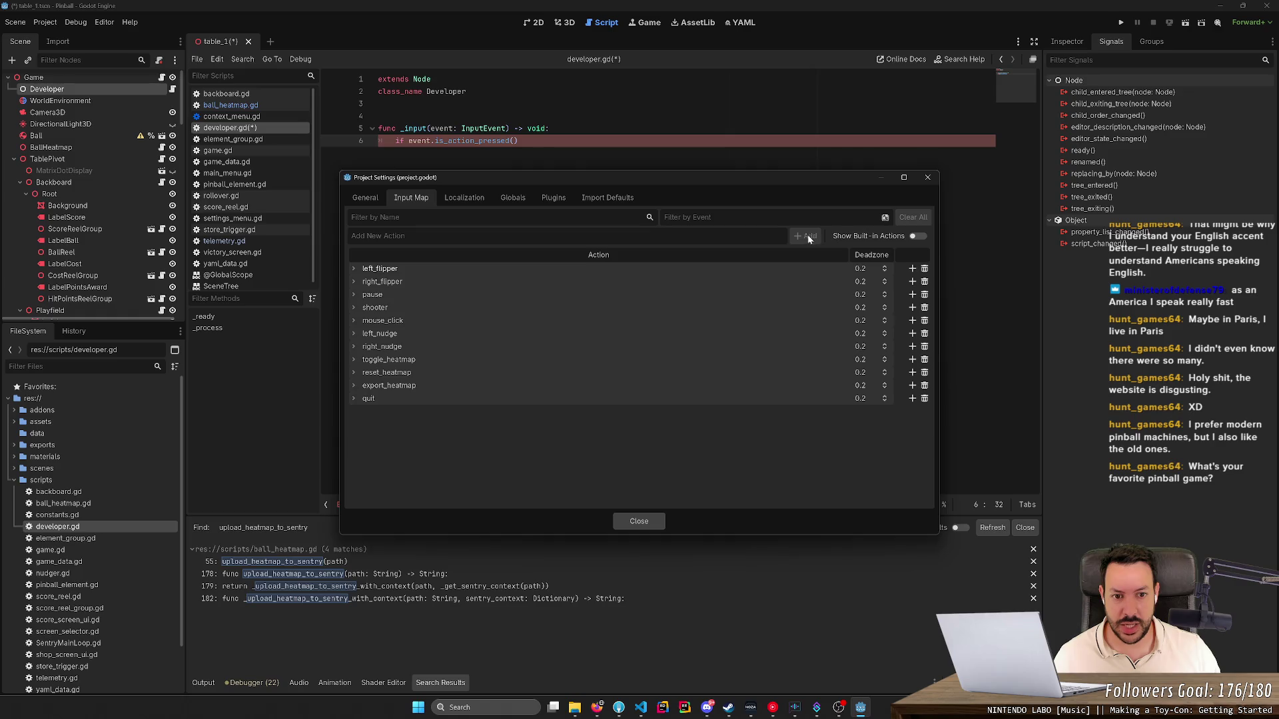
type("developr_")
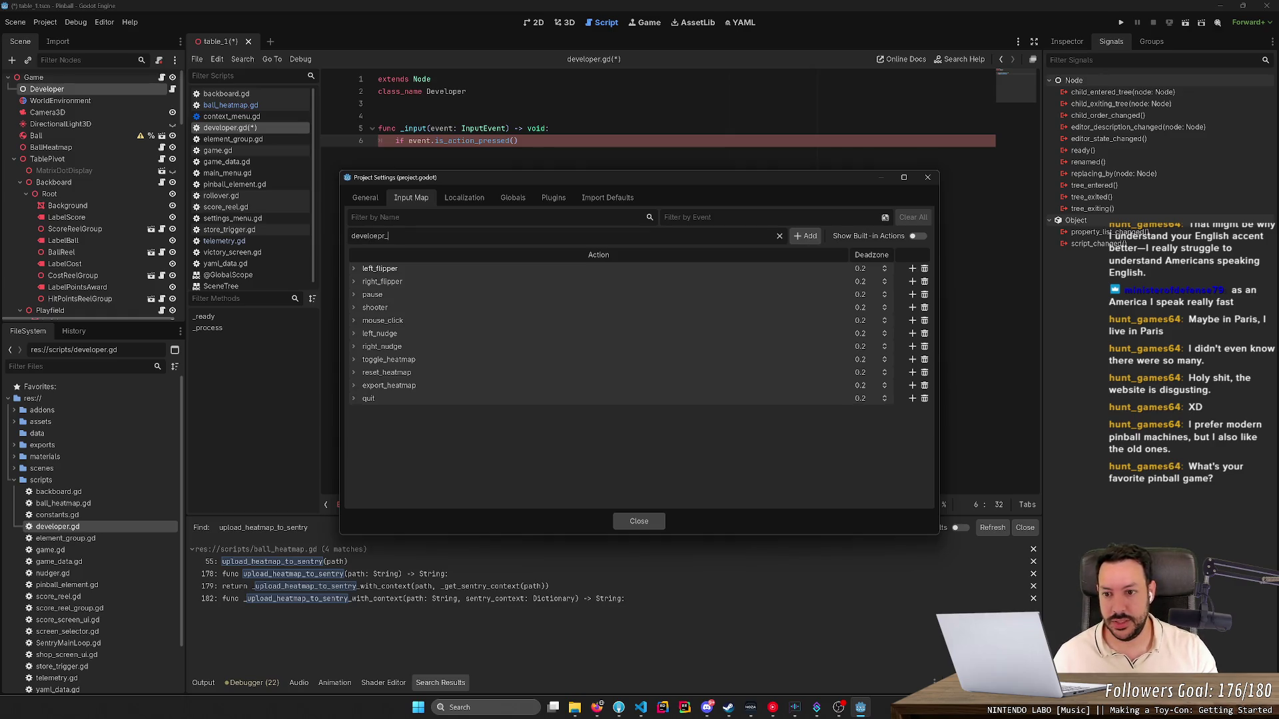
type("r")
type("add_")
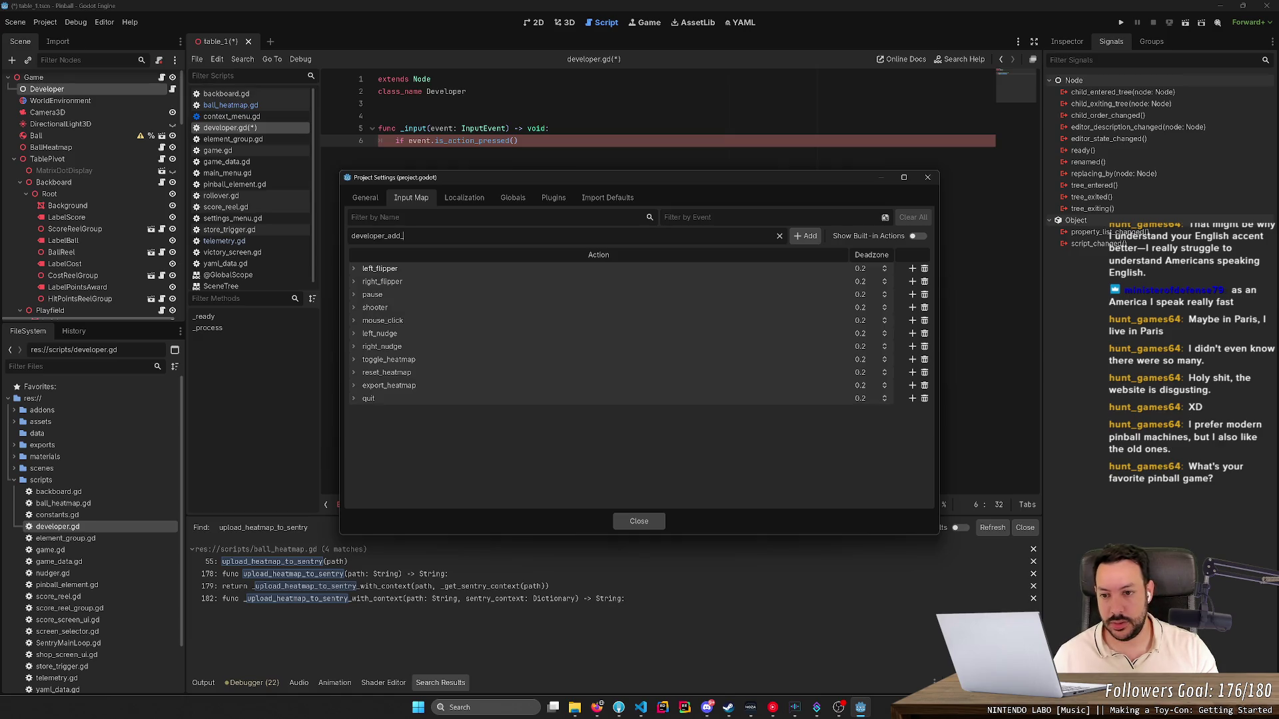
type("10")
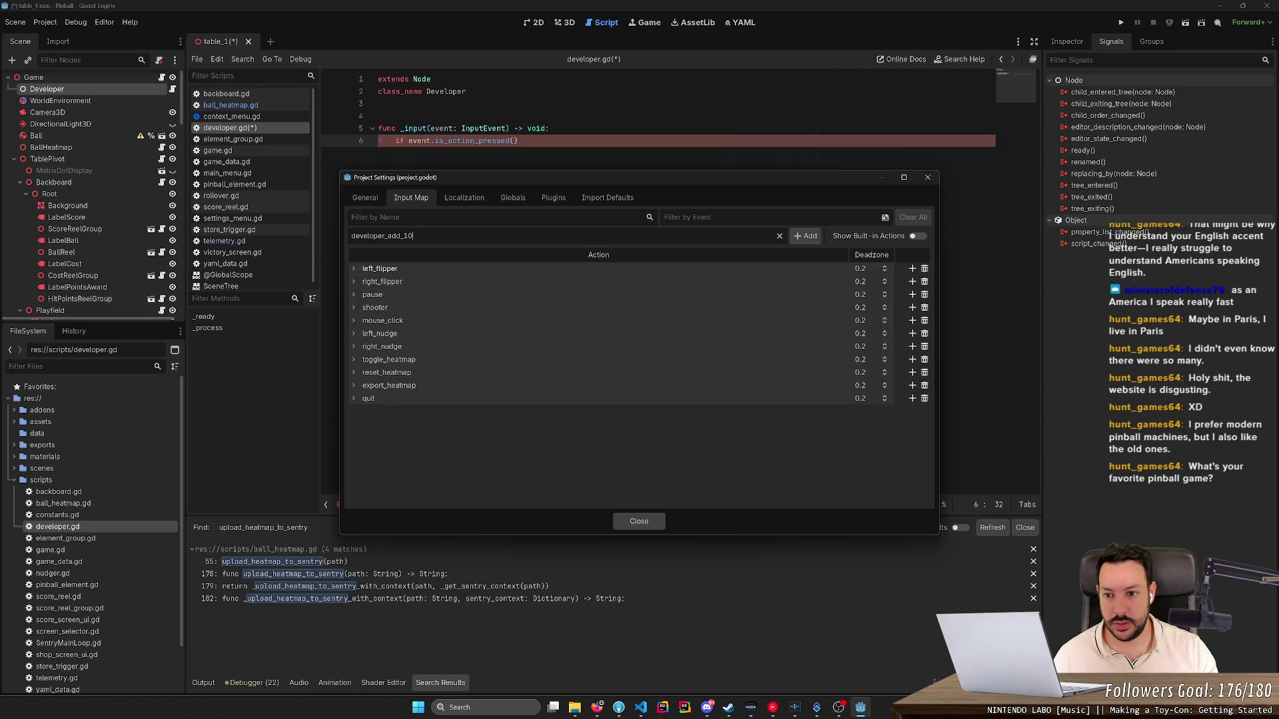
type("000_points")
left_click(804, 237)
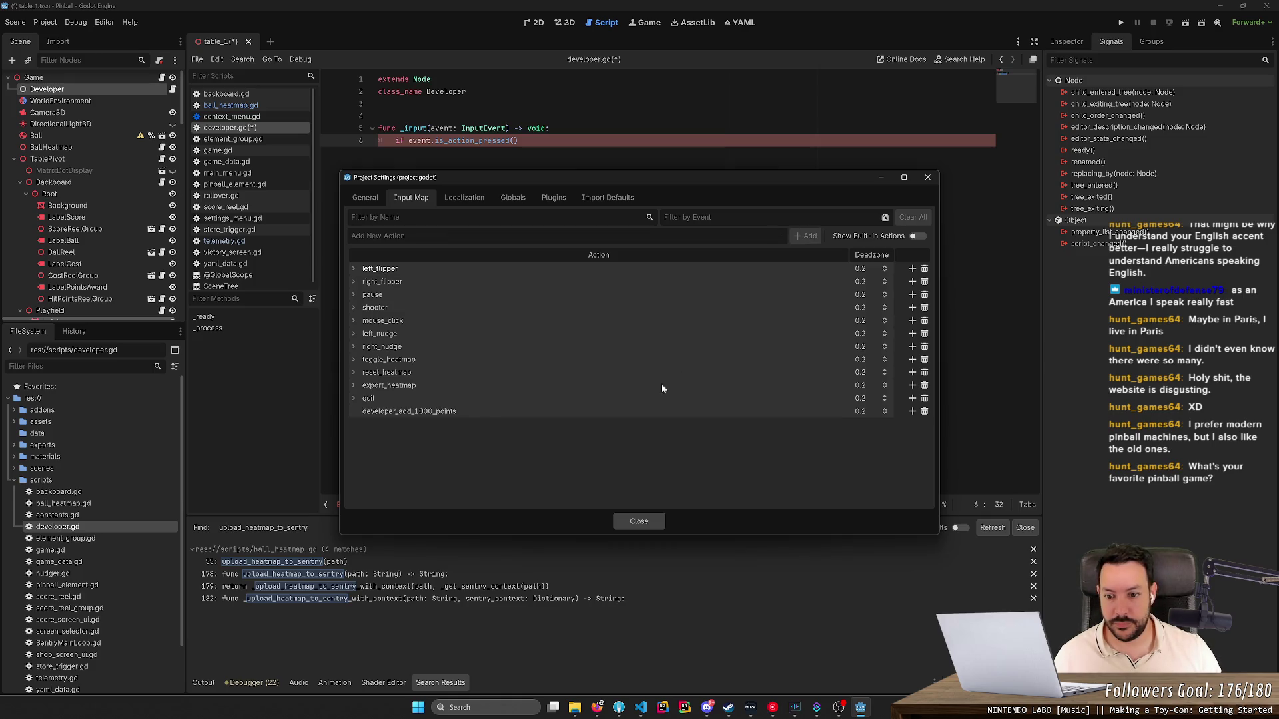
left_click(911, 412)
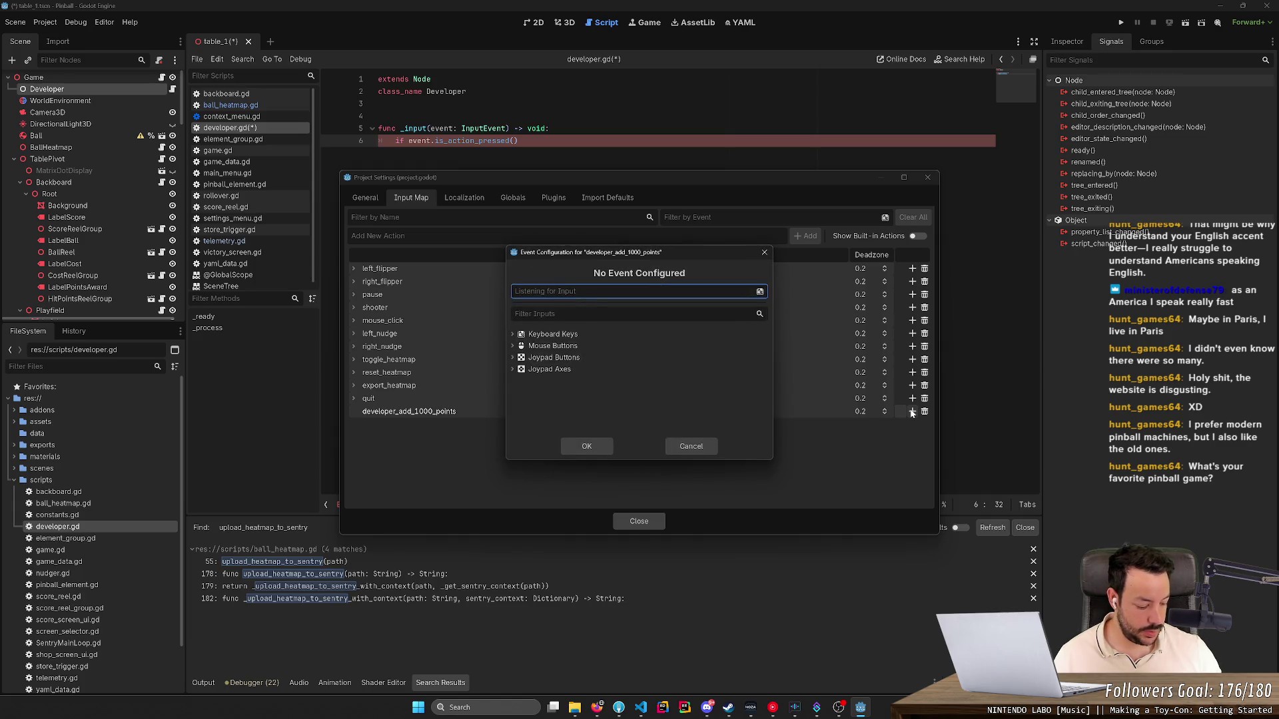
key("KP_7")
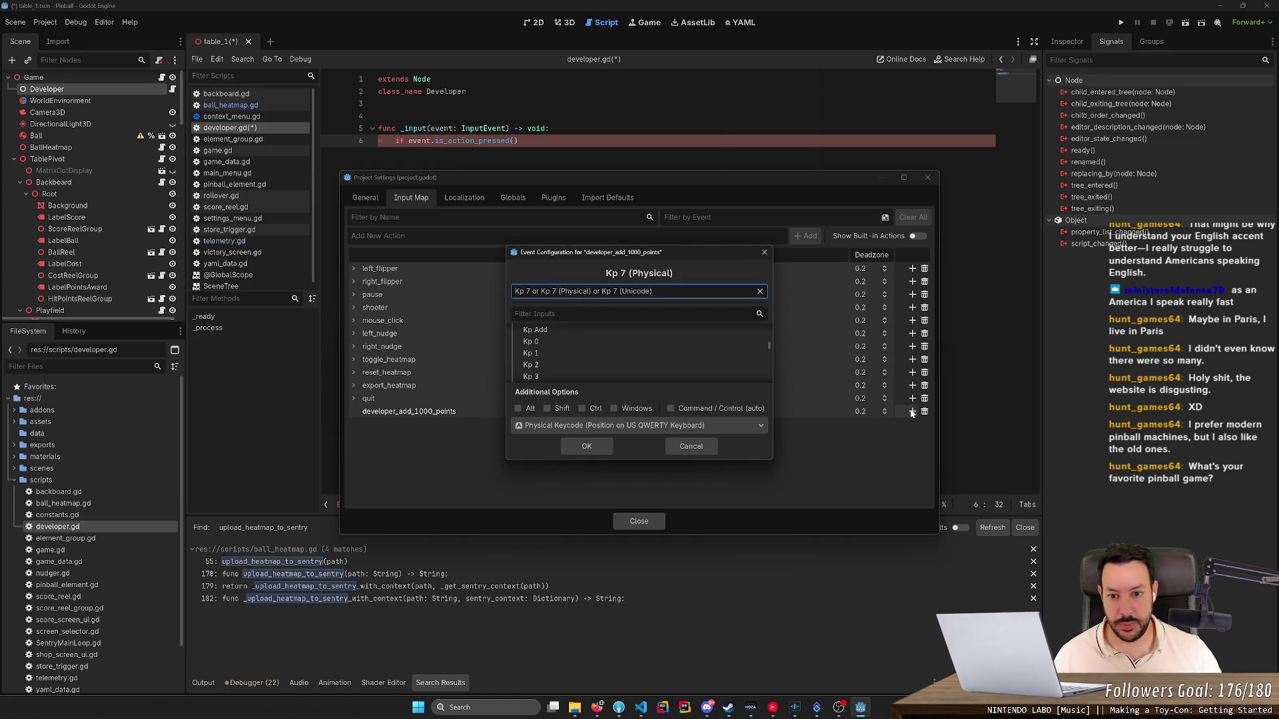
left_click(585, 444)
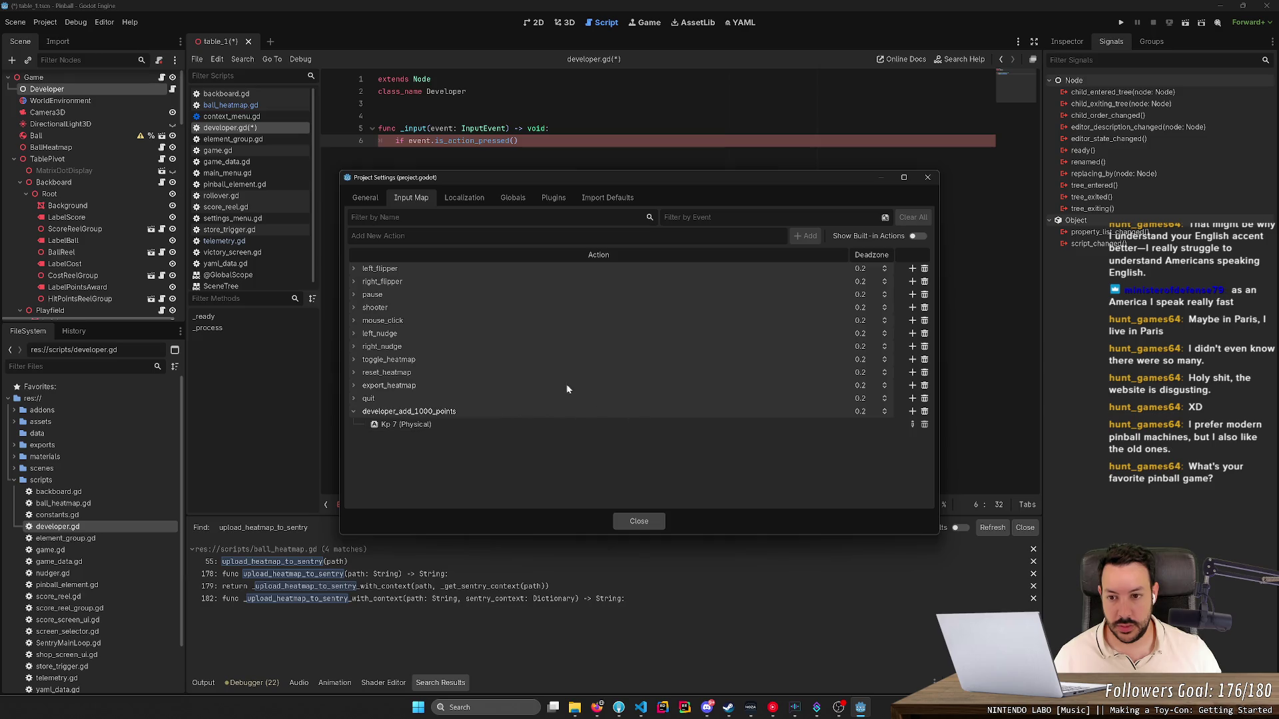
Step: Copy the action name into the new action field and close Project Settings
double_click(443, 411)
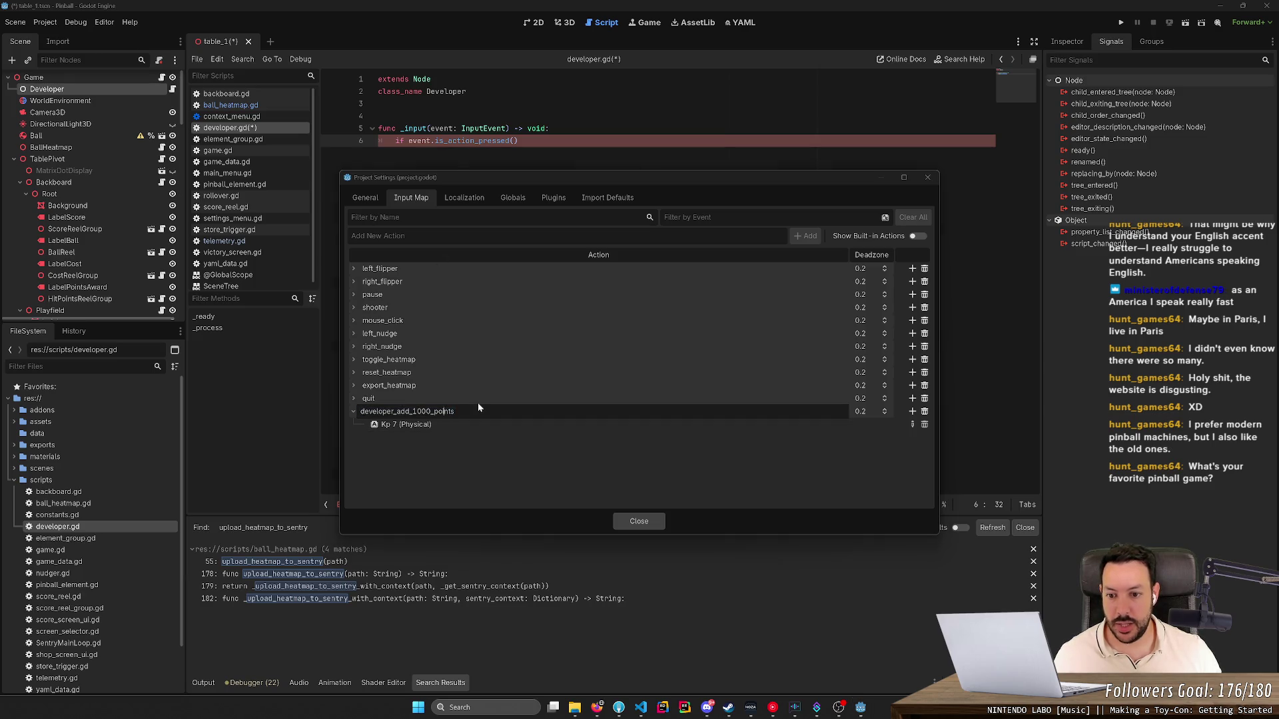
key("ctrl+c")
left_click(413, 236)
key("ctrl+v")
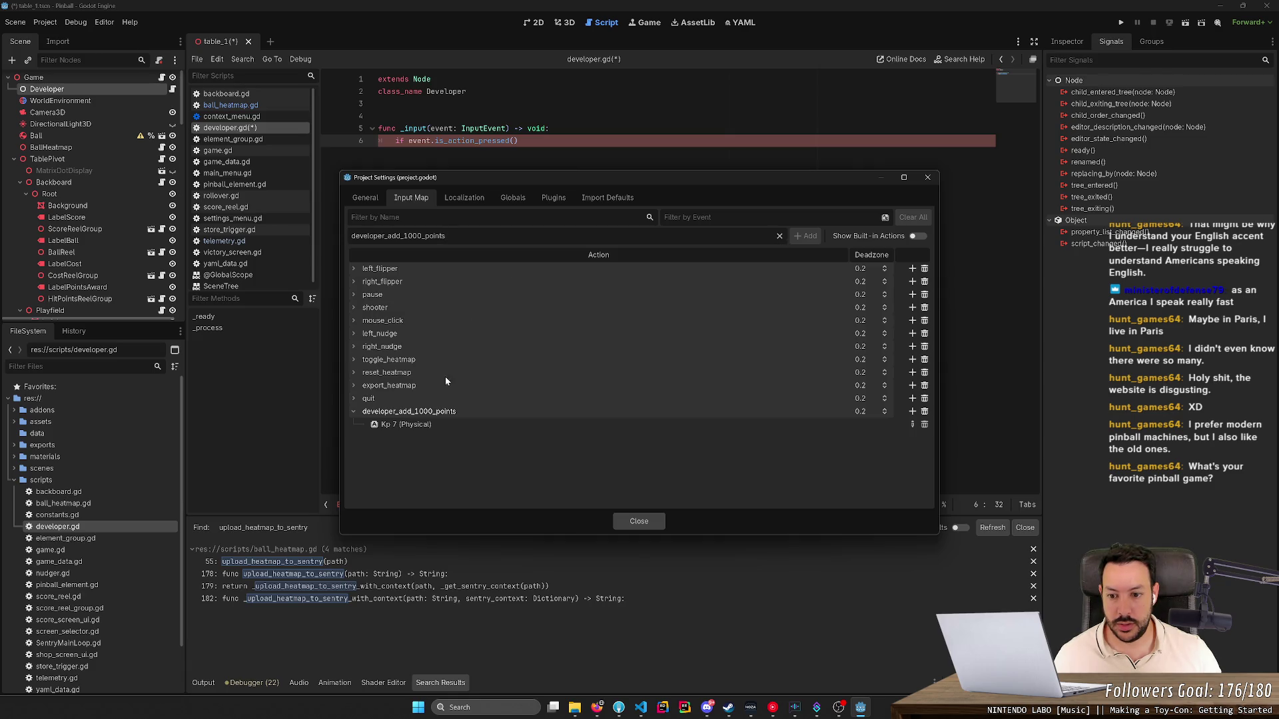
key("Escape")
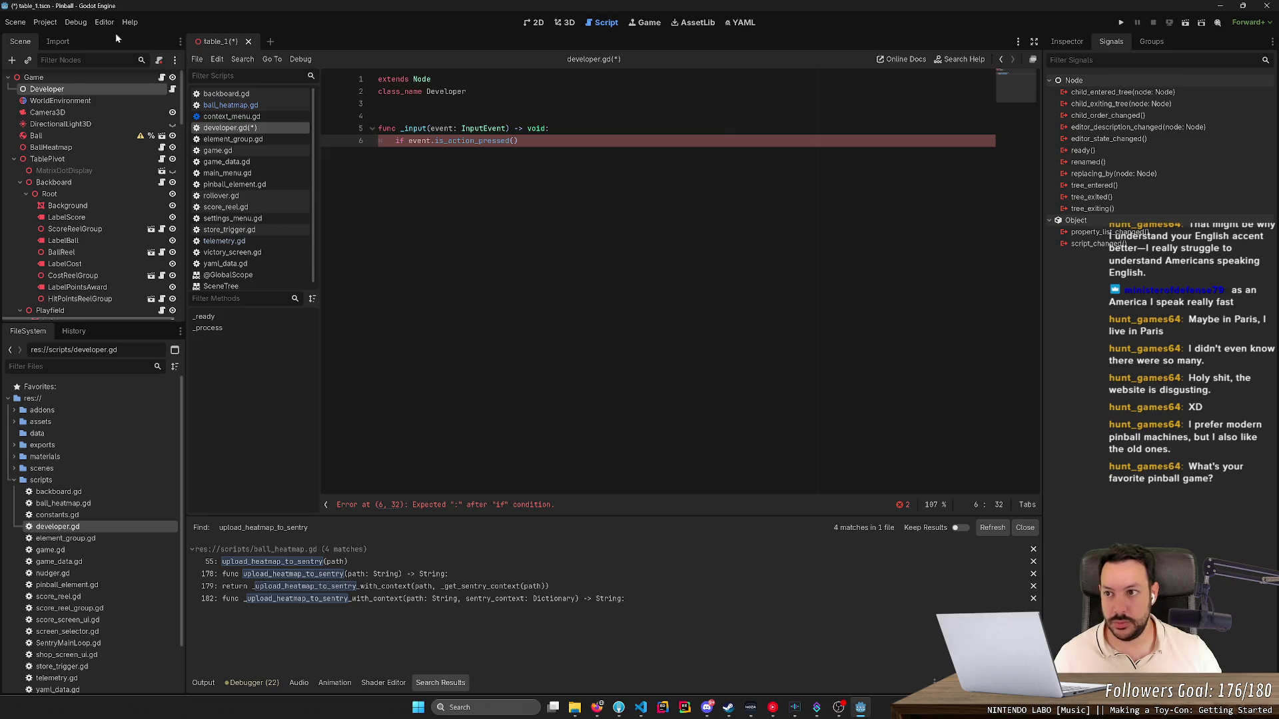
Step: Reopen the Input Map and rename the action to developer_add_100_points
left_click(45, 22)
left_click(99, 40)
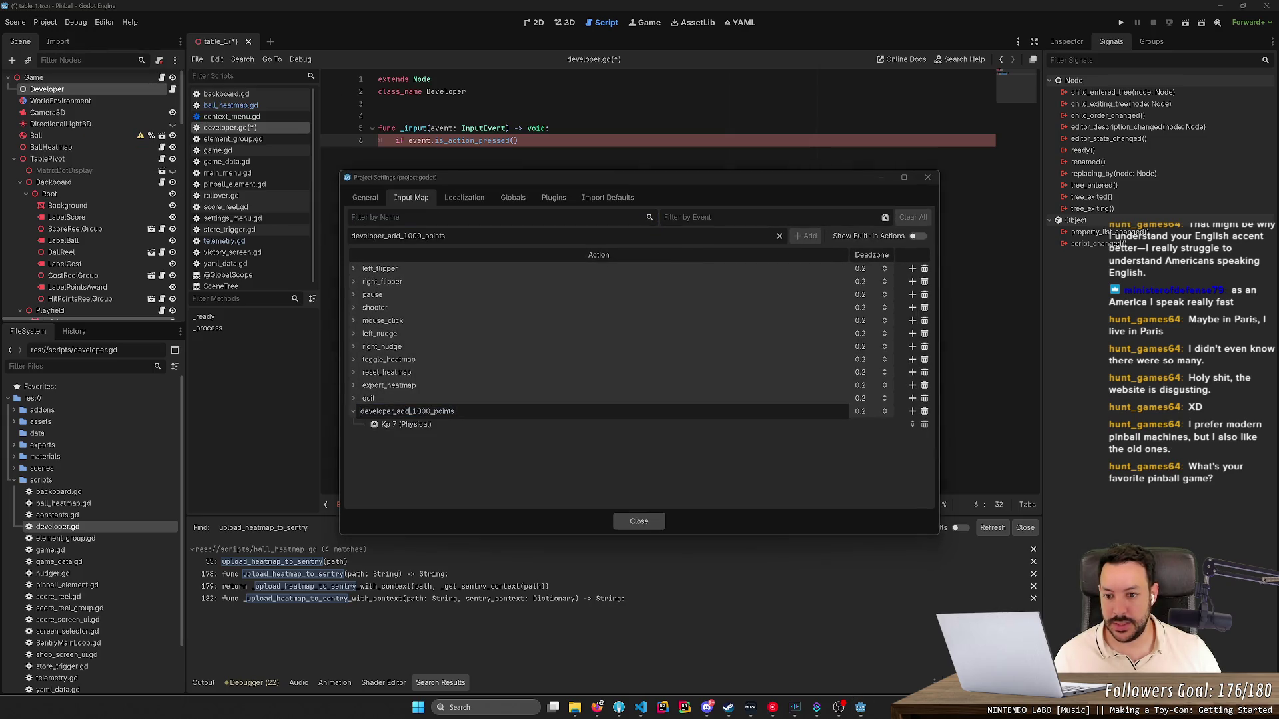
key("Right")
key("Right")
key("Delete")
key("Return")
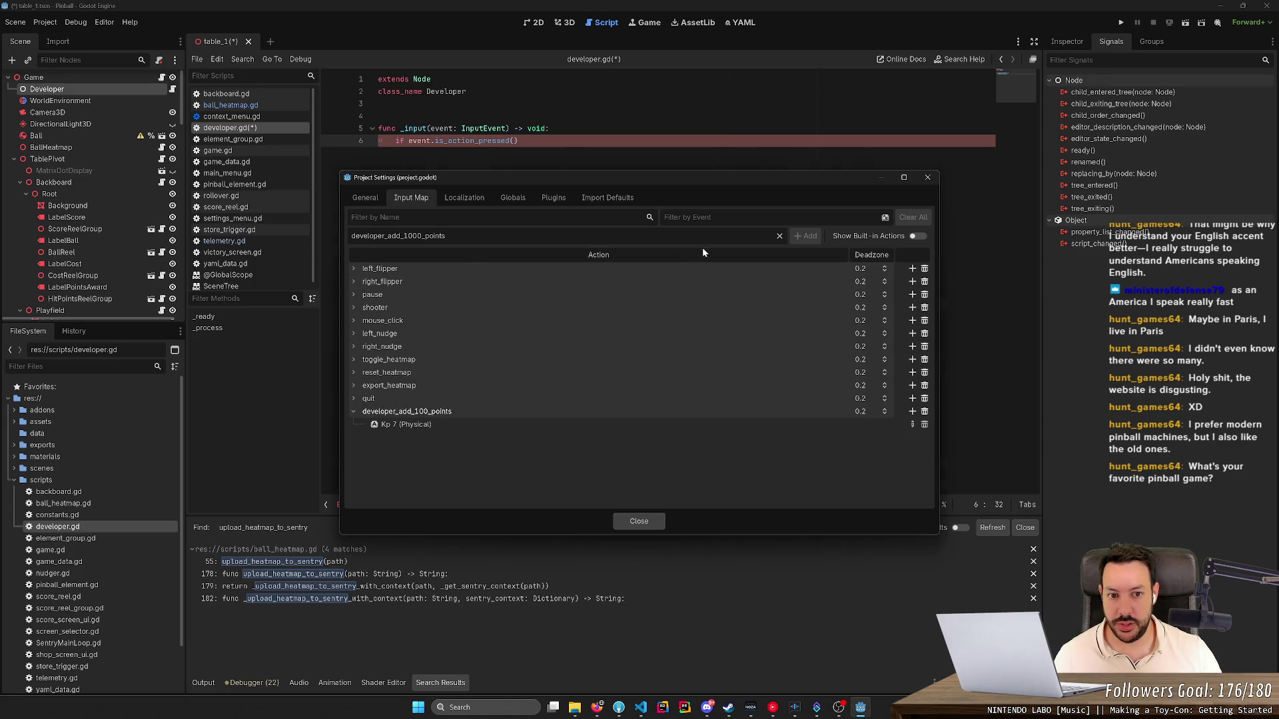
Step: Edit the pasted name to add a developer_add_99999_points action
left_click(424, 235)
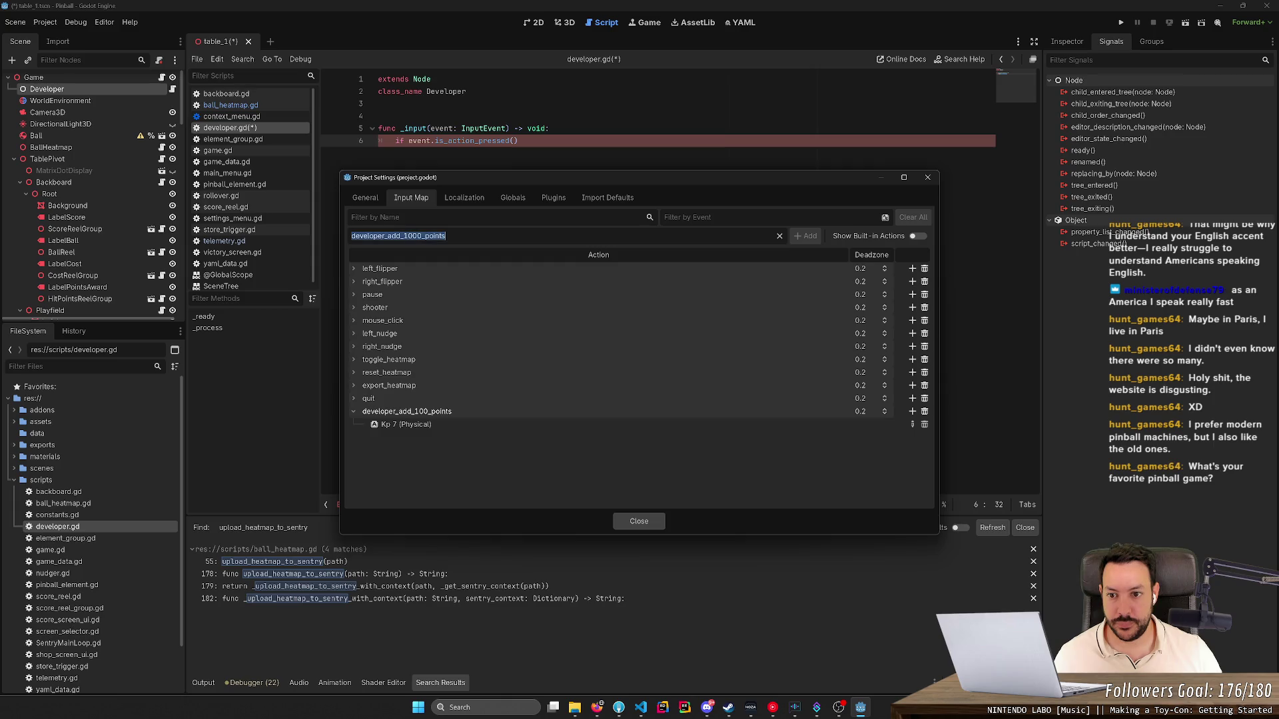
left_click(406, 236)
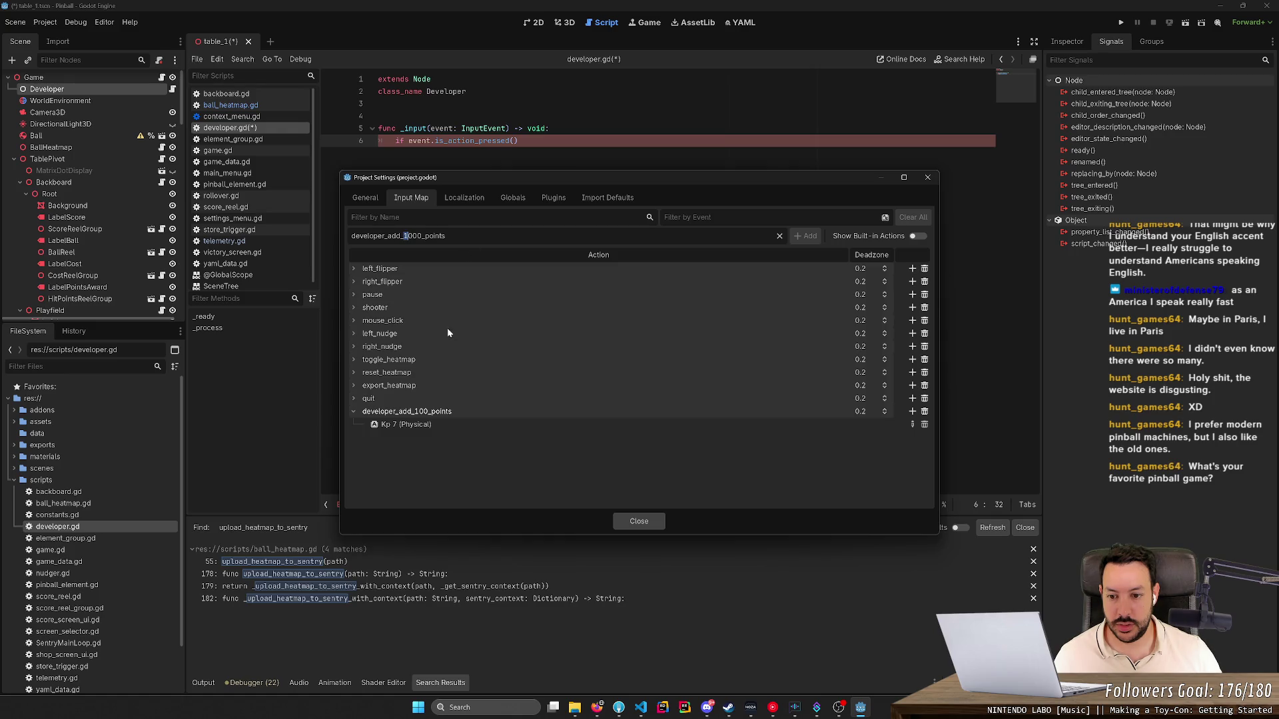
key("Right")
key("Right")
key("Right")
key("shift+Left")
key("shift+Left")
key("shift+Left")
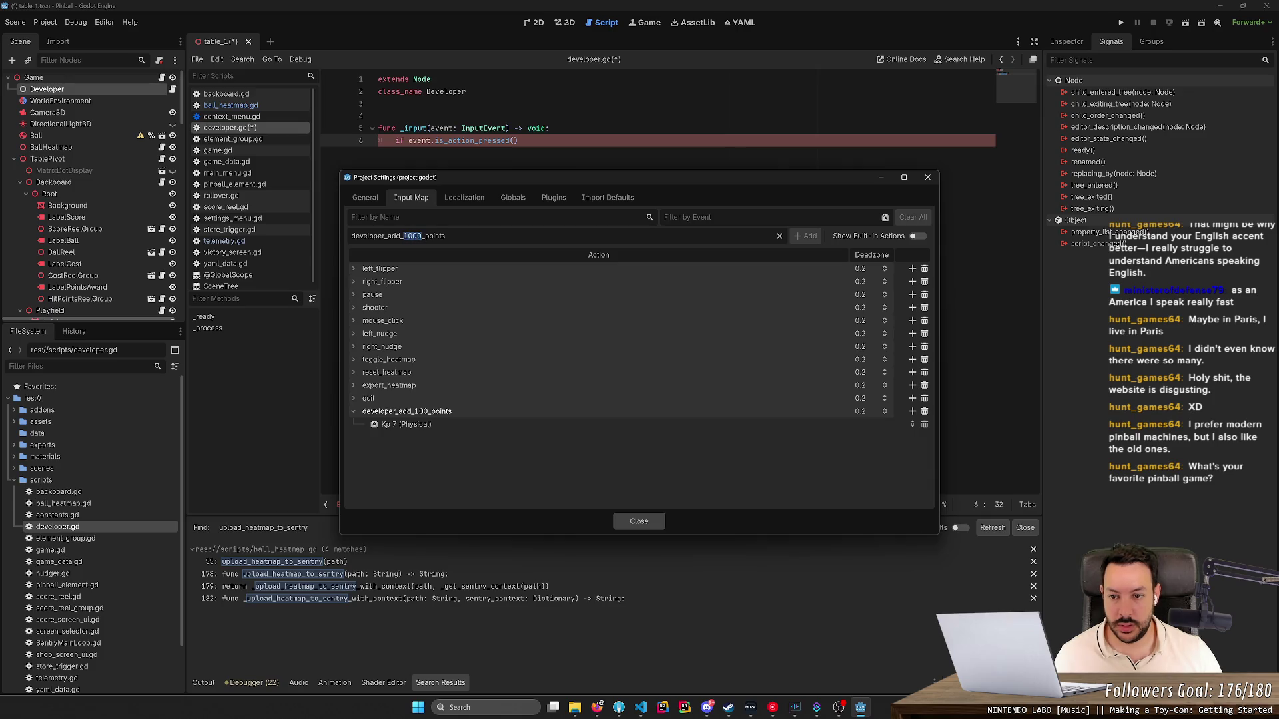
type("99999")
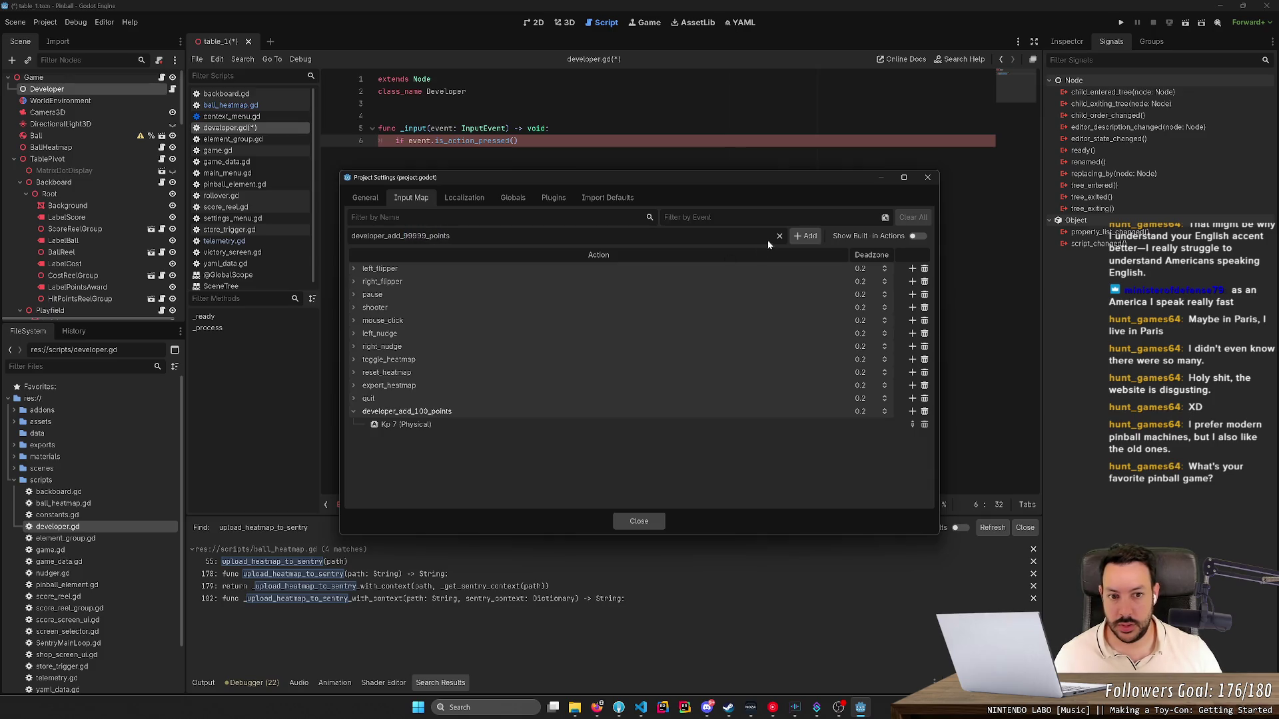
left_click(805, 235)
double_click(482, 439)
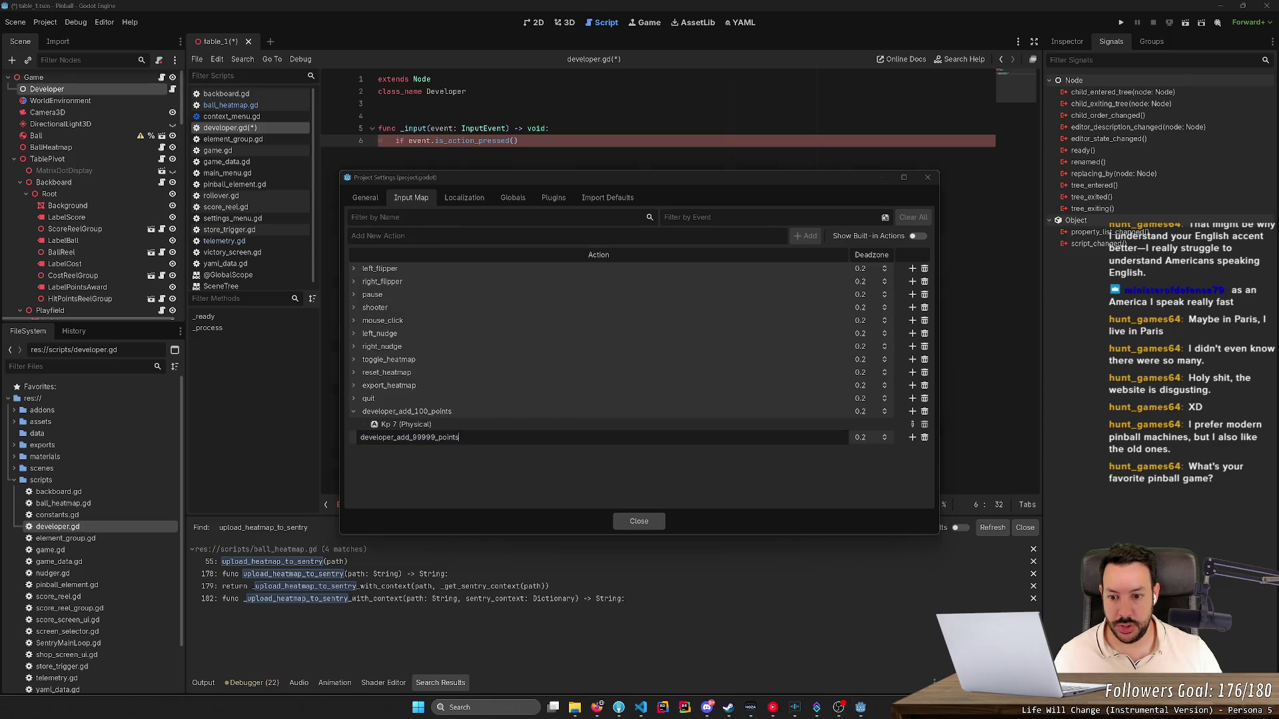
key("Return")
Step: Bind numpad 9 to developer_add_99999_points, keeping developer_add_100_points unchanged
left_click(912, 437)
key("KP_9")
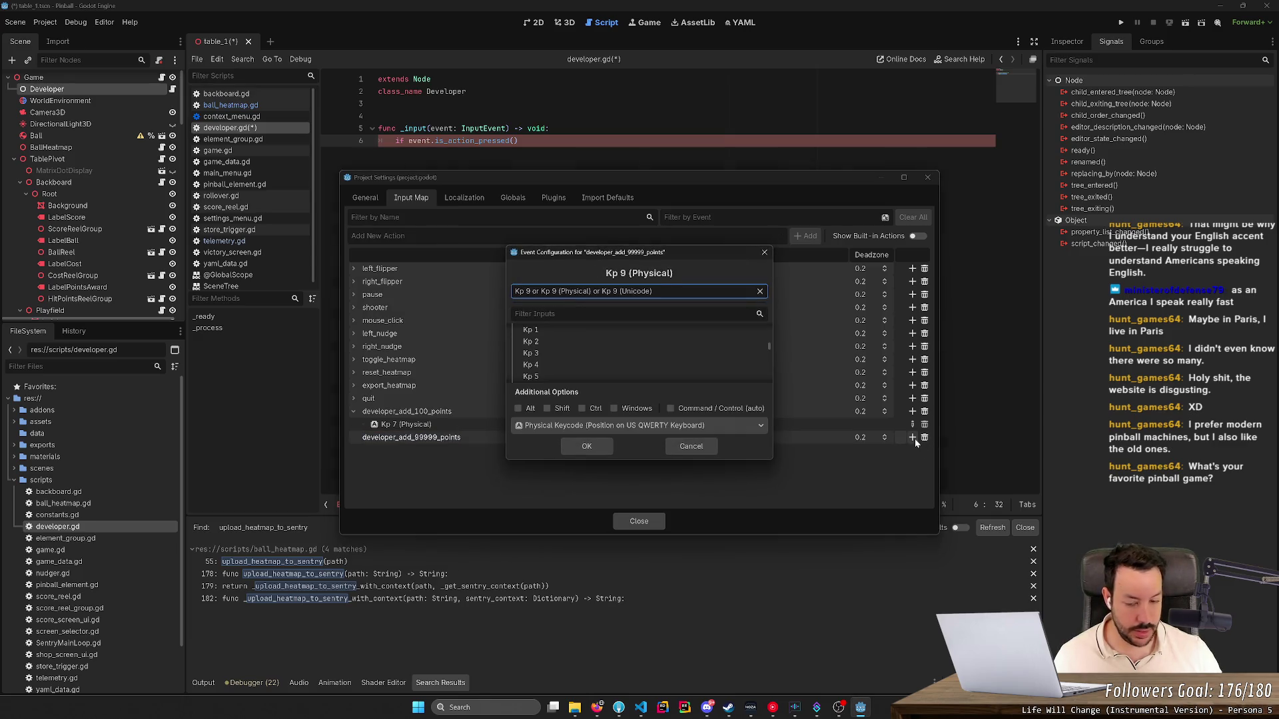
left_click(586, 446)
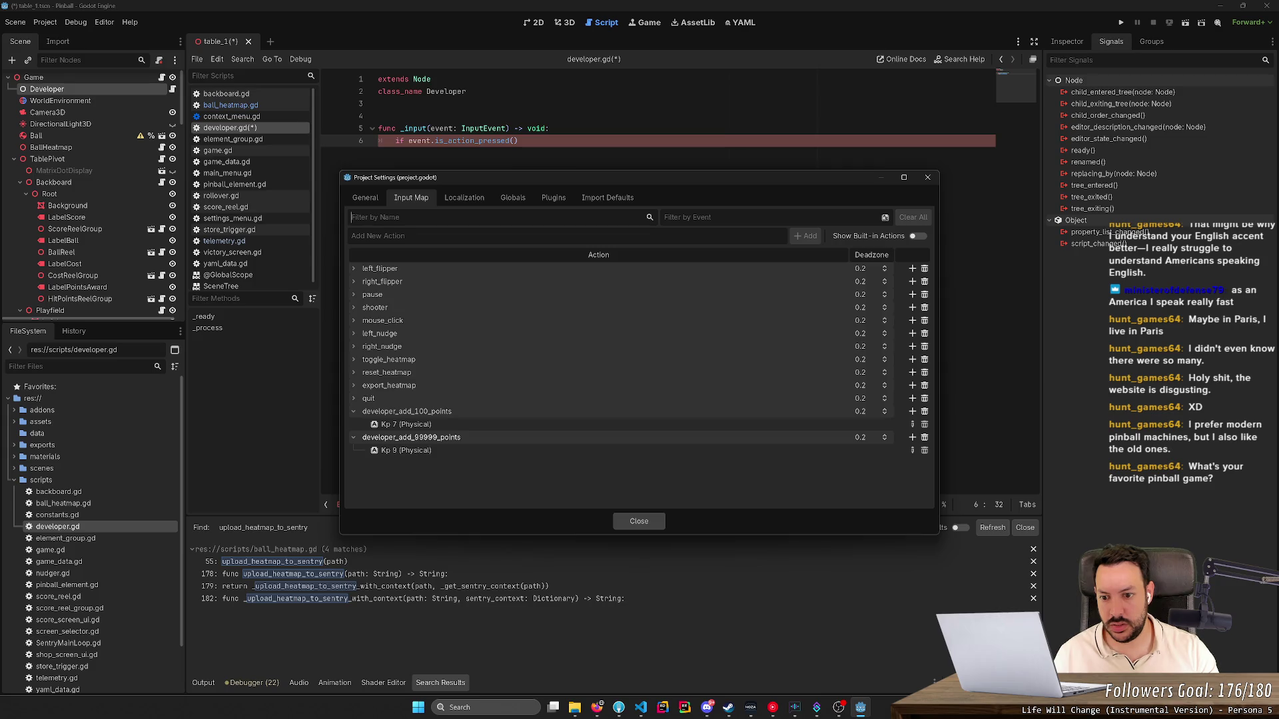
double_click(406, 411)
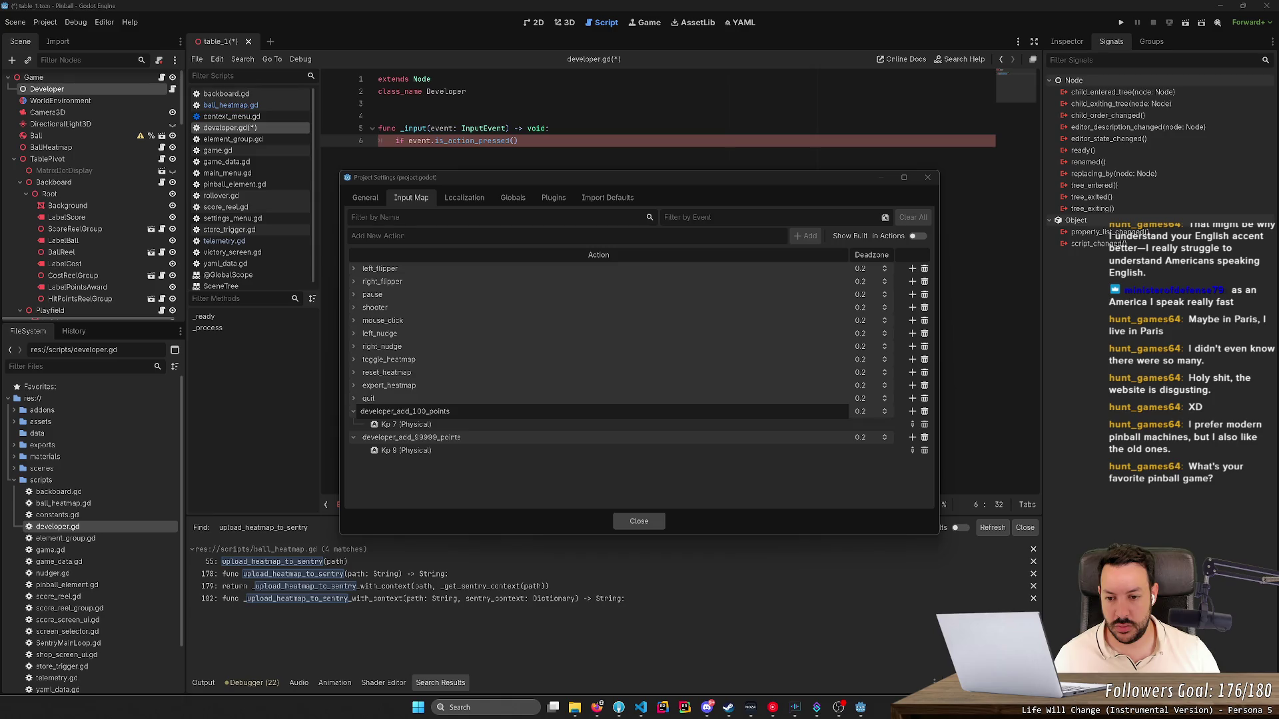
key("Return")
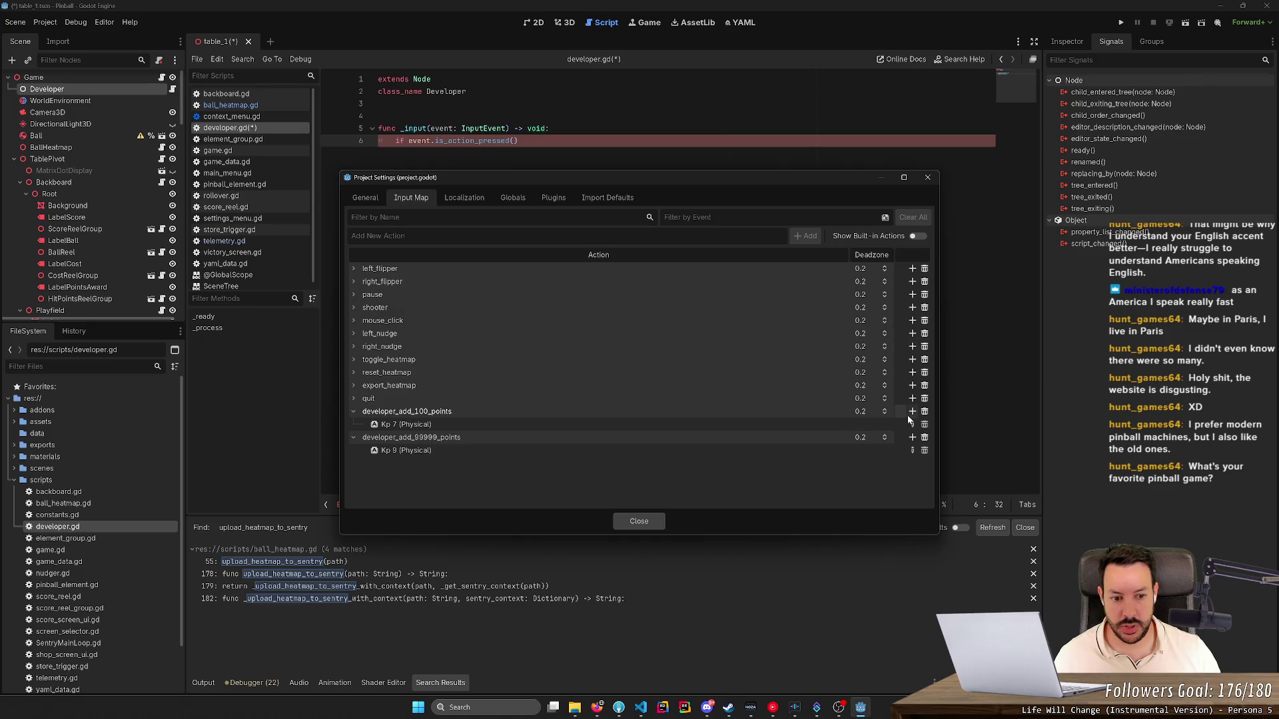
Step: Add a developer_remove_points action and move it between the add-points actions
type("de")
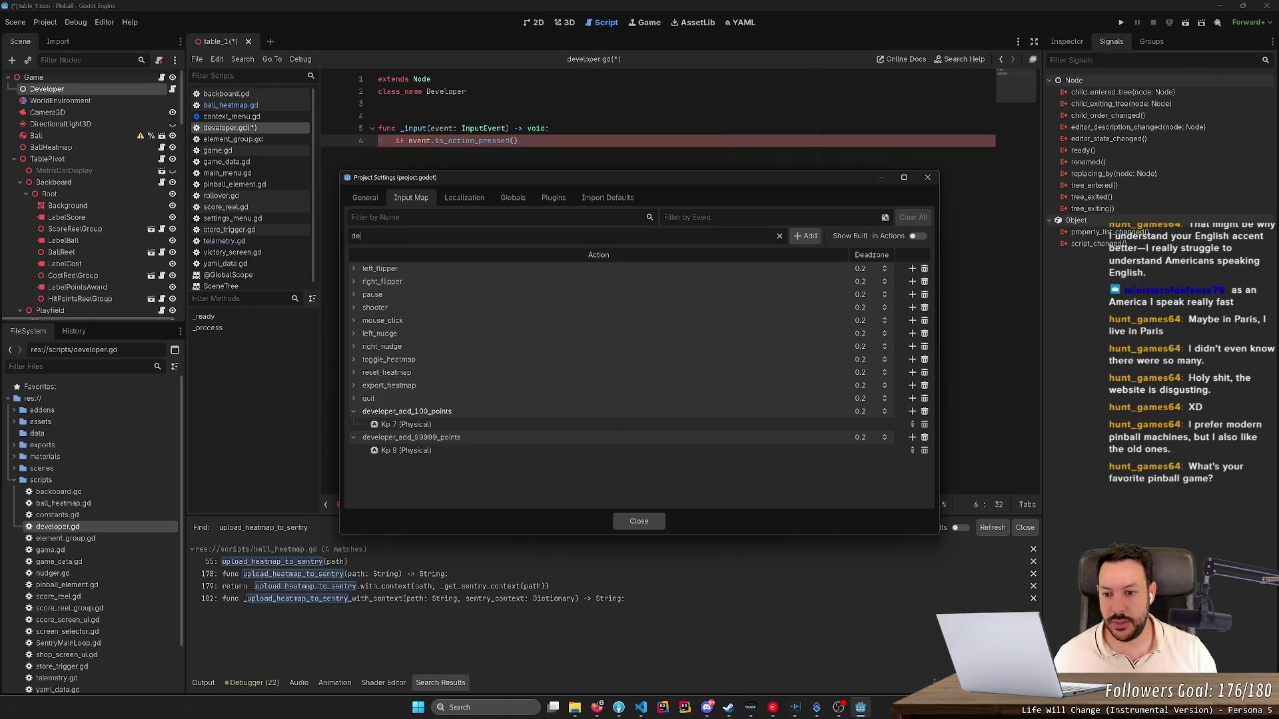
type("veloper_")
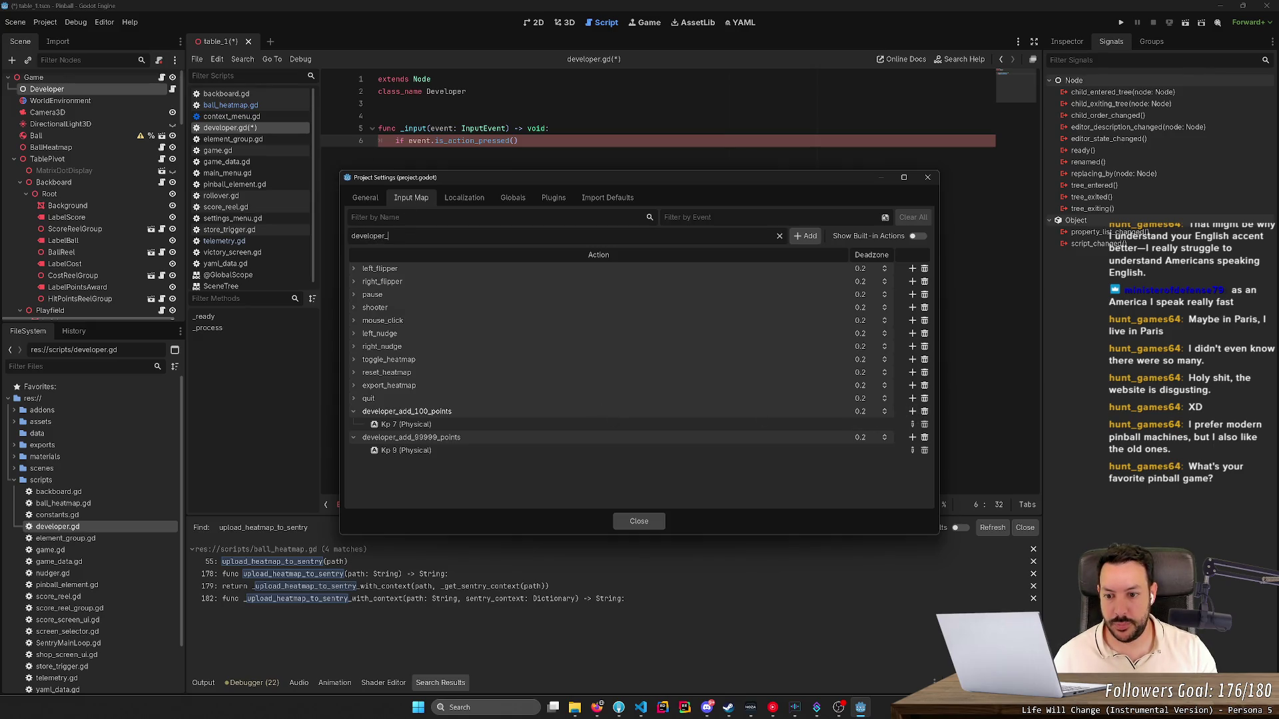
type("remove_points")
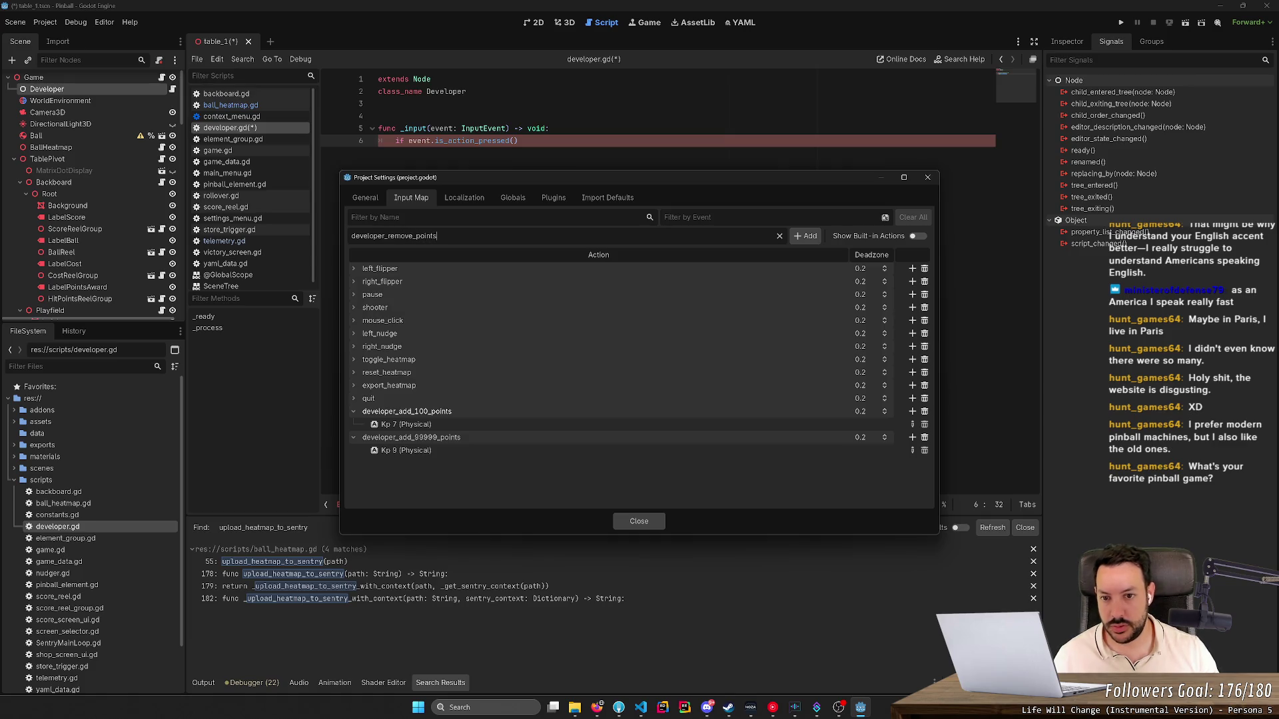
left_click(806, 237)
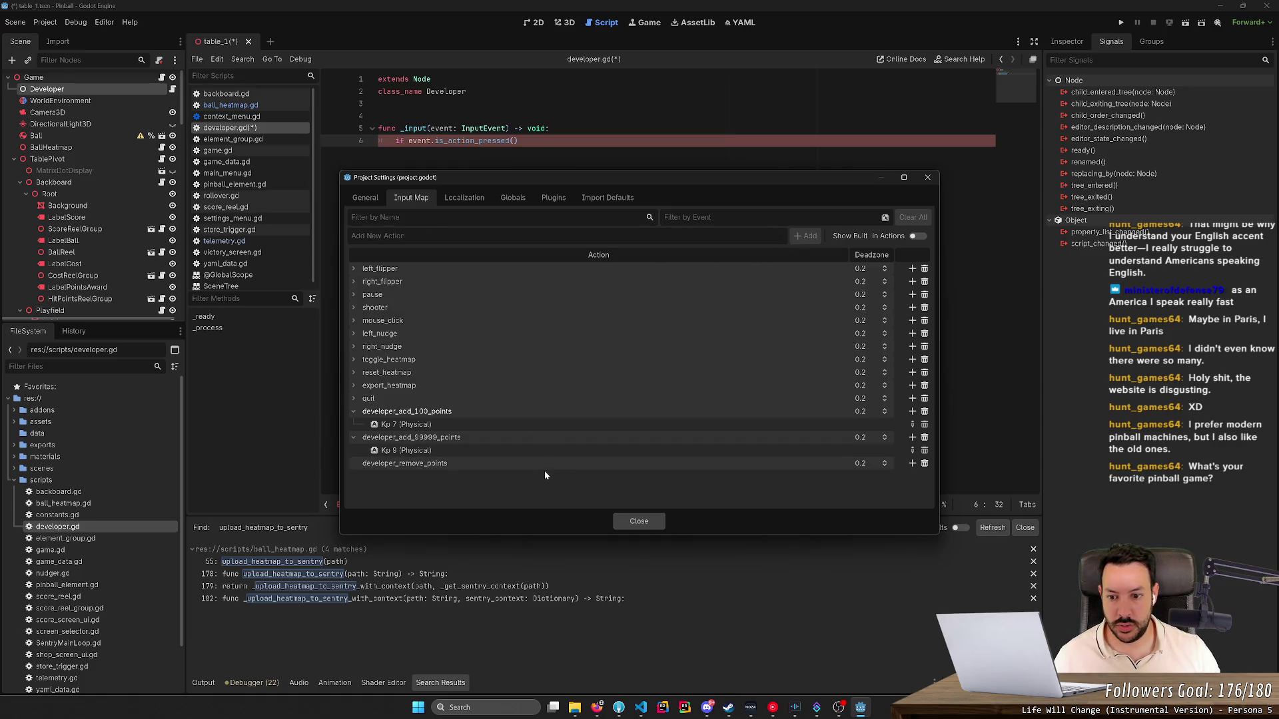
mouse_move(545, 470)
left_mouse_down()
mouse_move(526, 440)
mouse_move(461, 442)
left_mouse_up()
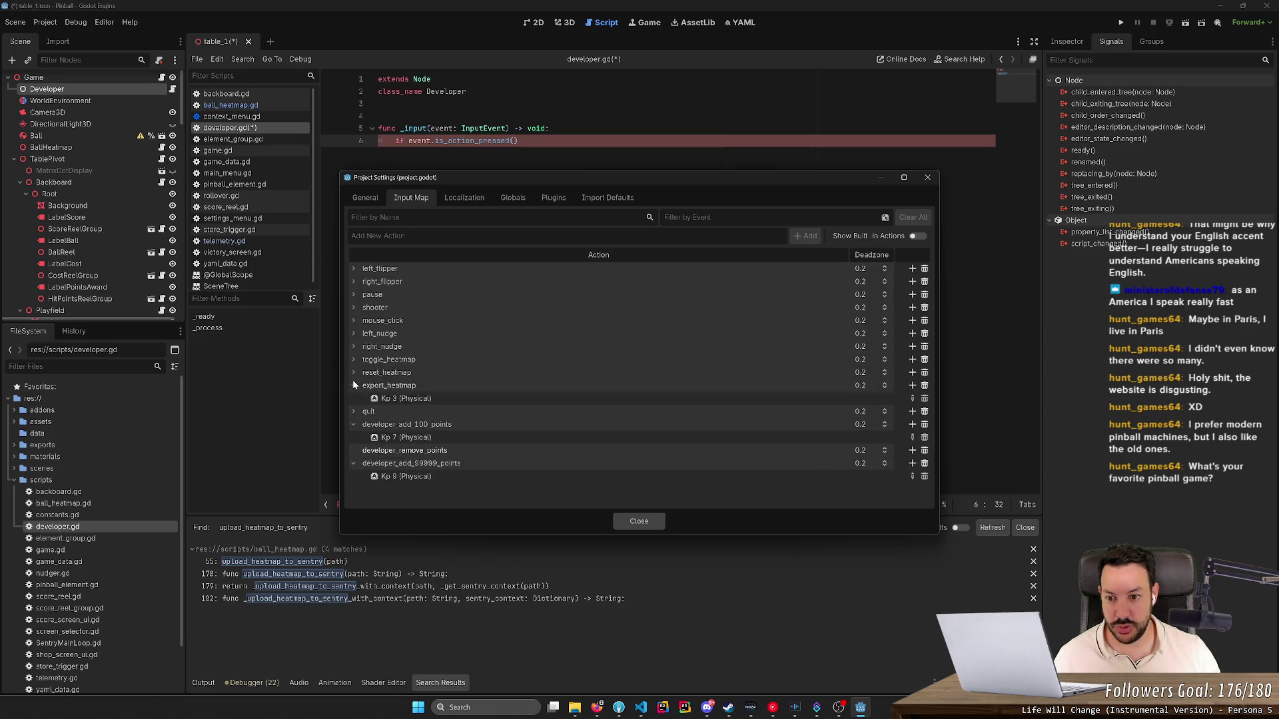
double_click(403, 438)
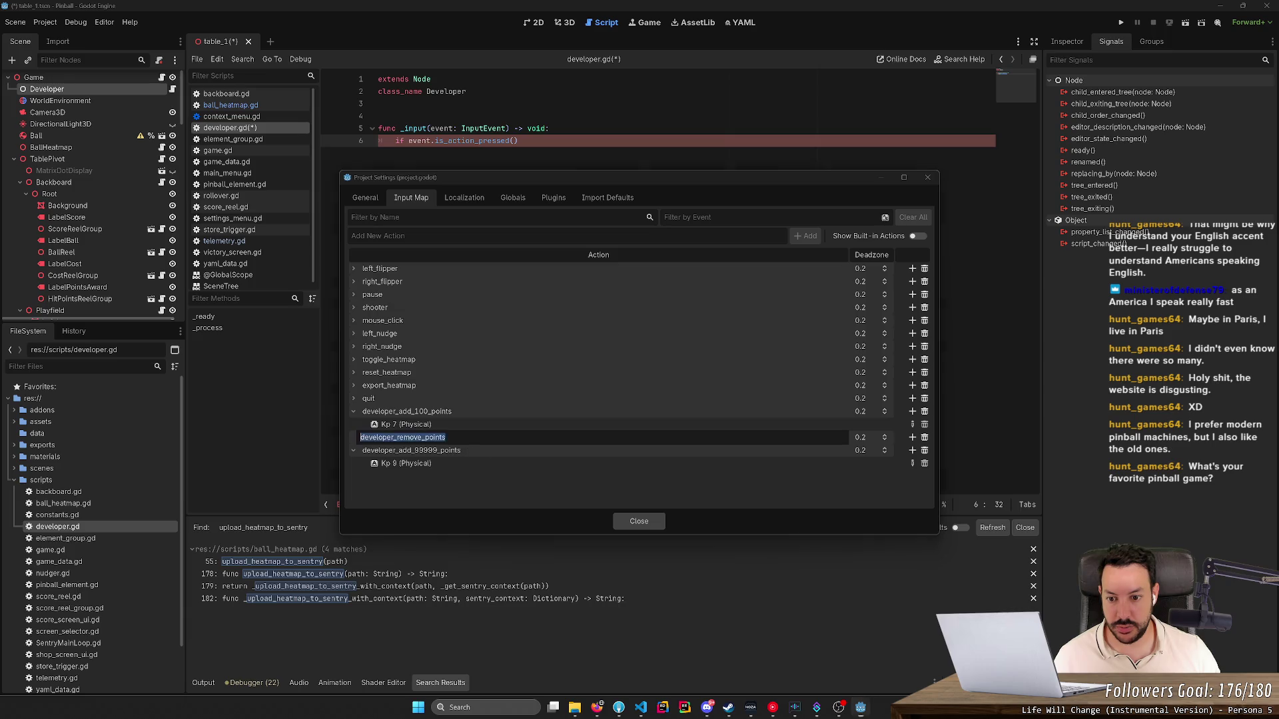
Step: Bind numpad 0 to developer_remove_points and move it above developer_add_100_points
left_click(911, 438)
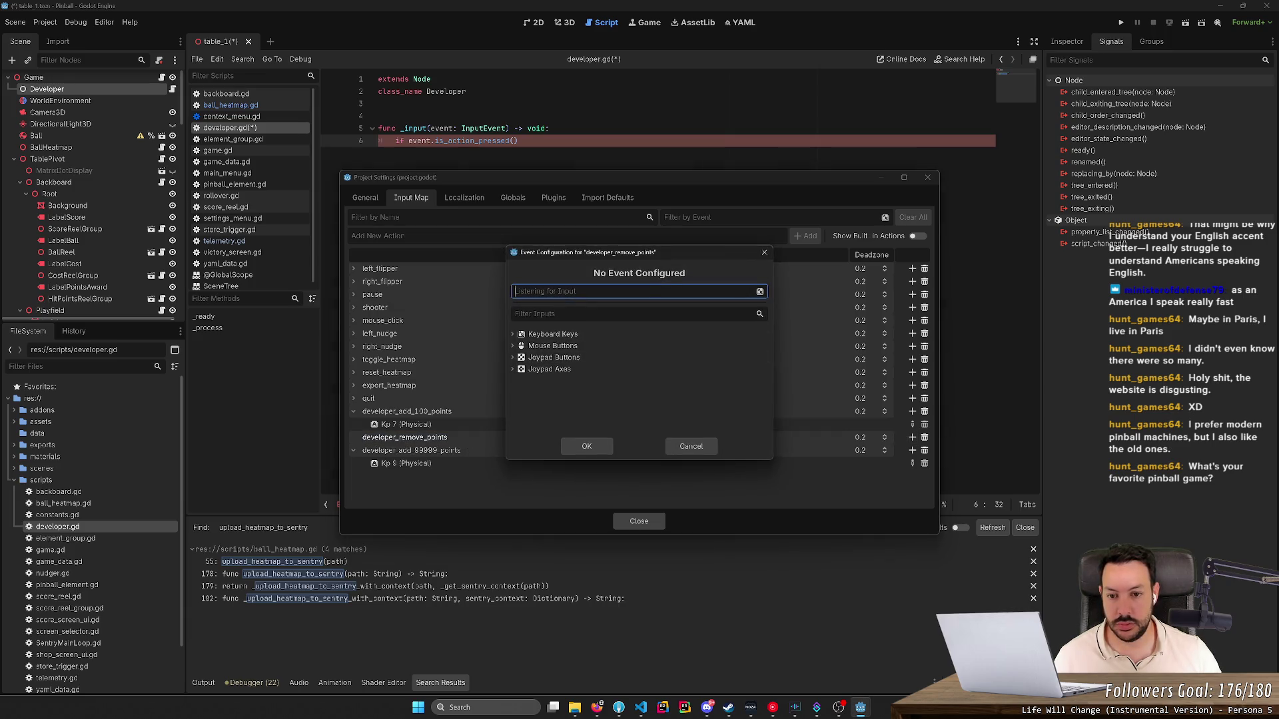
key("KP_0")
left_click(576, 445)
mouse_move(473, 437)
left_mouse_down()
mouse_move(469, 410)
mouse_move(394, 414)
left_mouse_up()
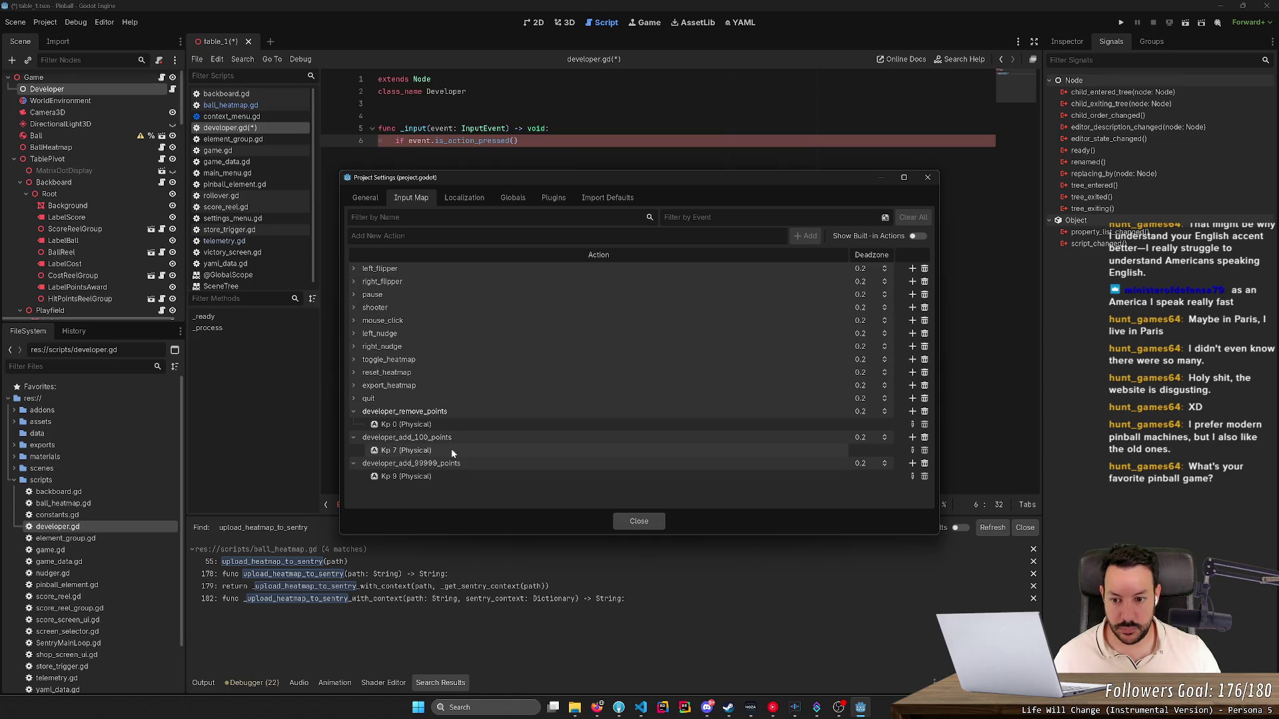
Step: Complete the developer_remove_points check and start a GameData.points_subtracted line beneath it
left_click(633, 524)
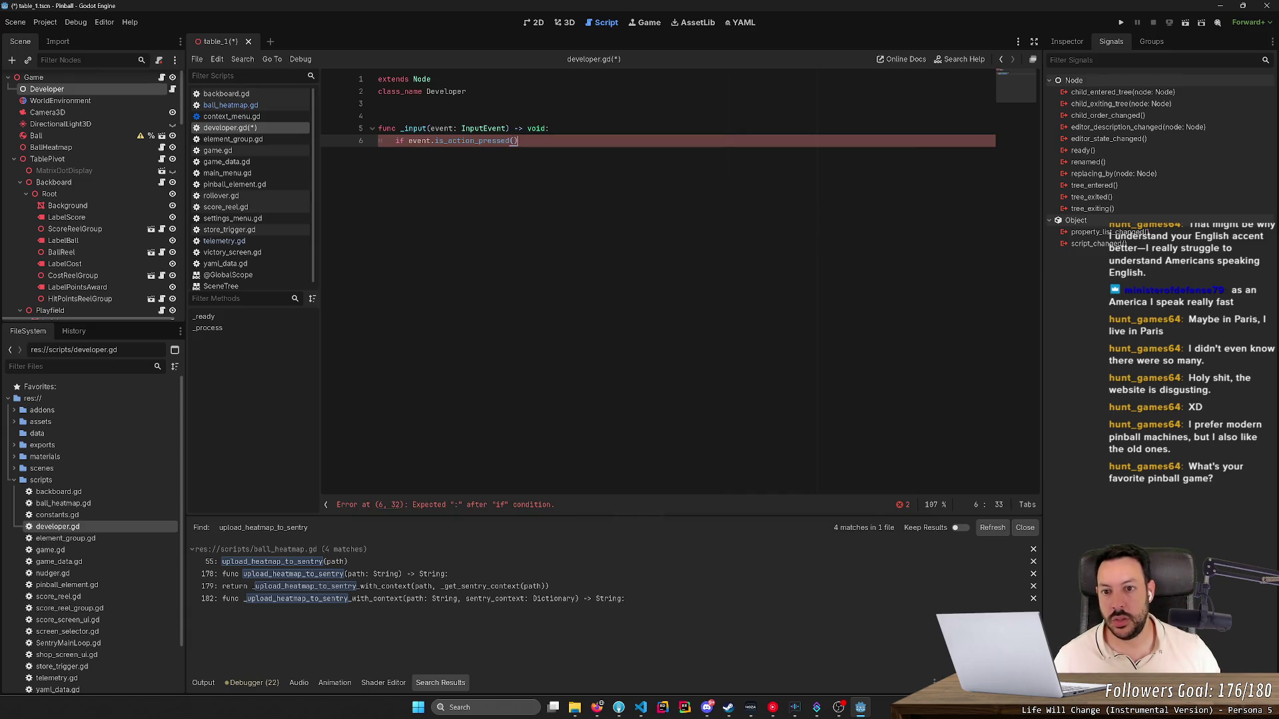
type("\"developer")
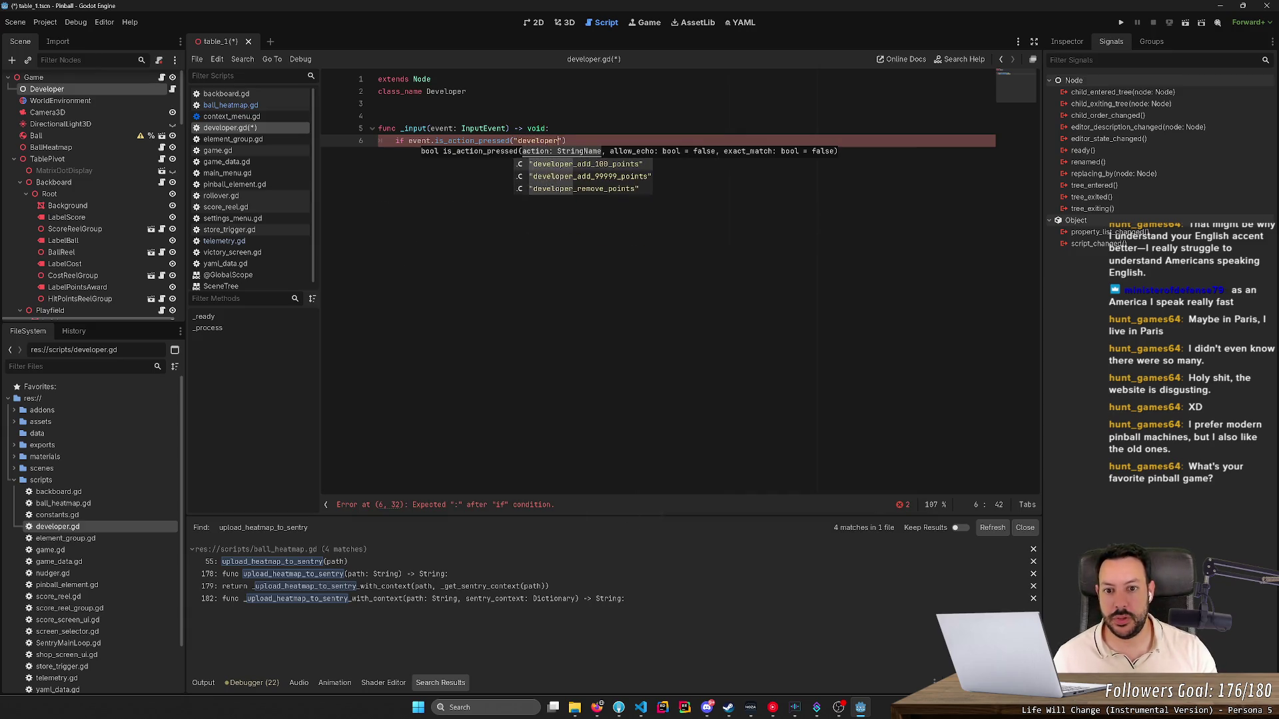
key("Down")
key("Down")
key("Return")
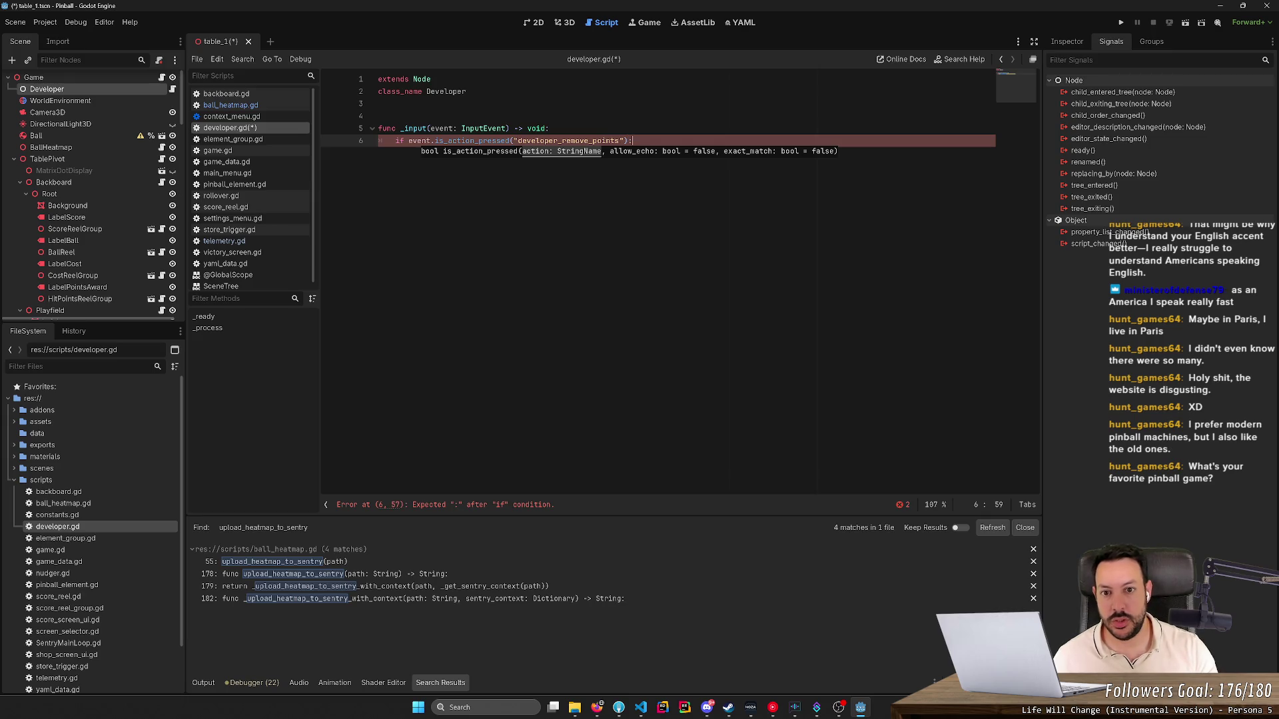
key("Return")
type("GameData.")
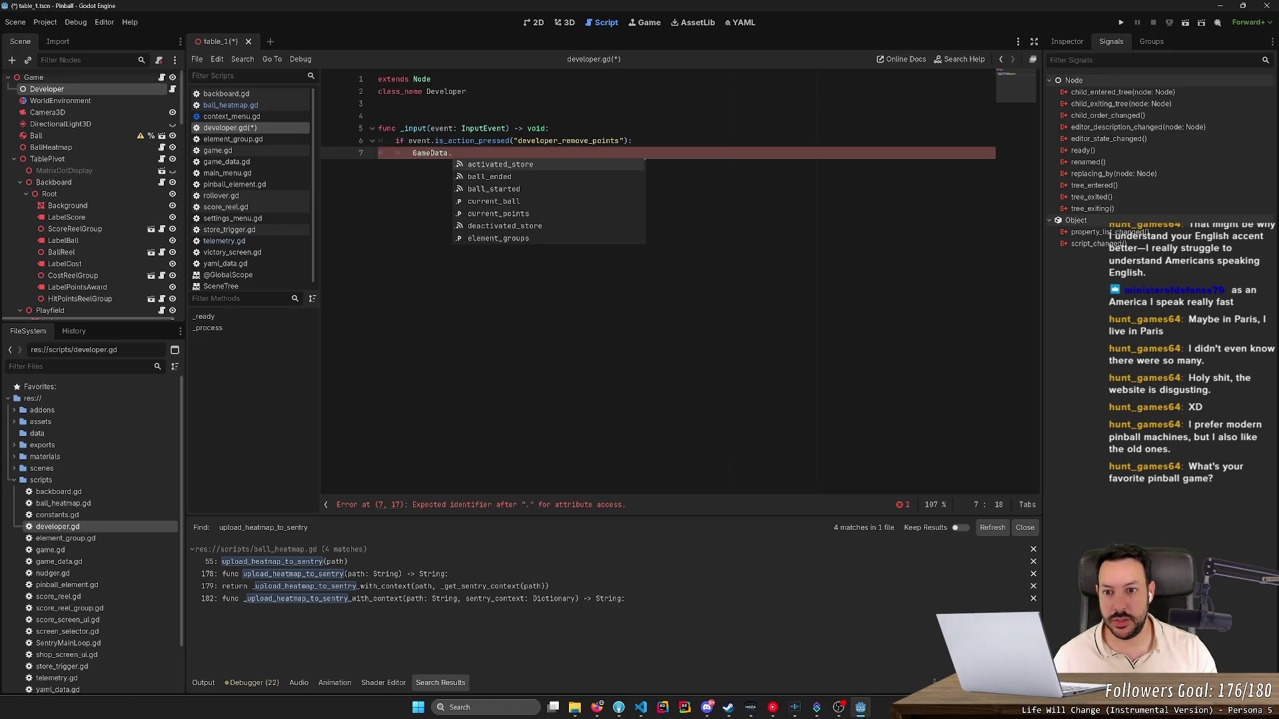
key("Down")
key("Down")
key("Down")
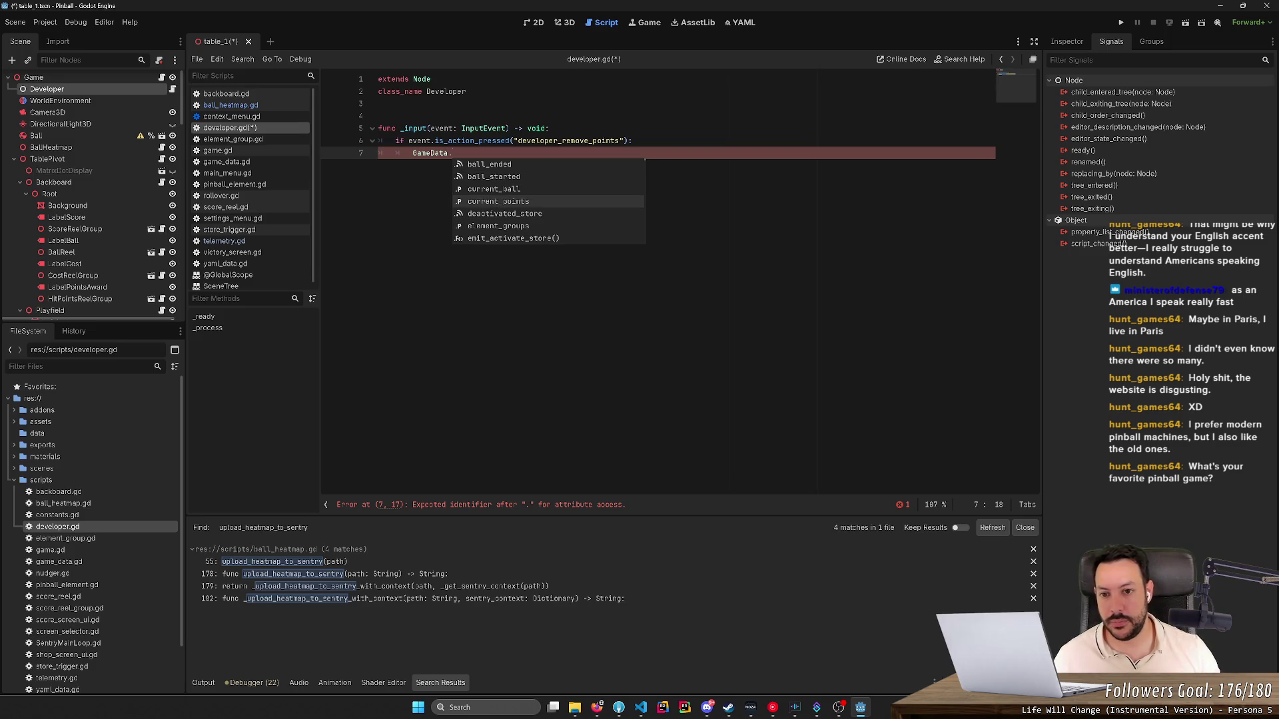
type("sub")
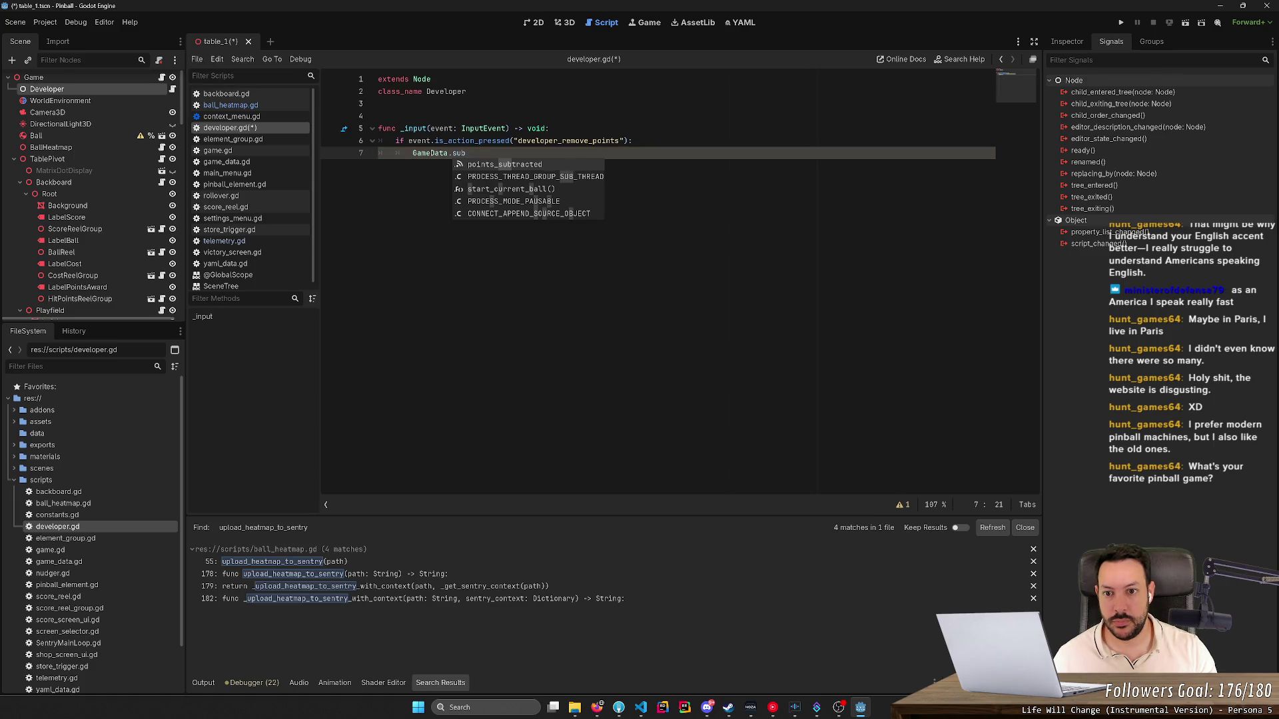
key("Return")
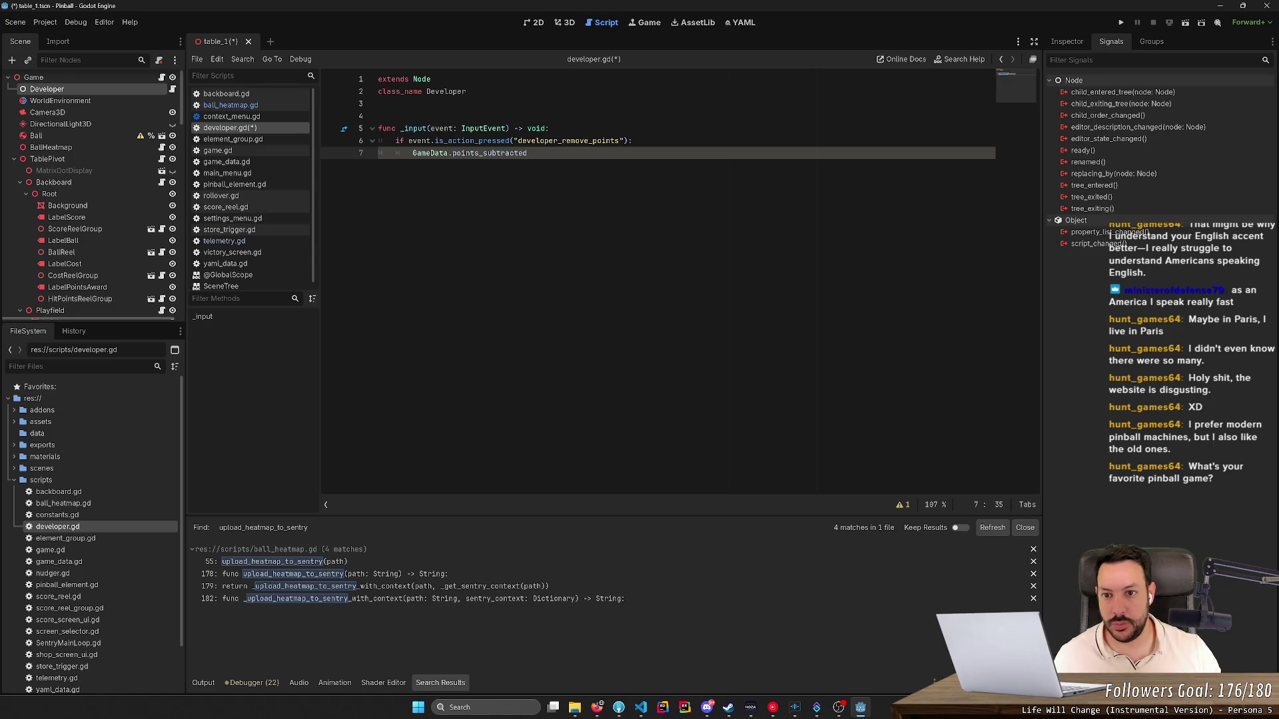
Step: Search the project for points_subtracted and locate the spend_points function in game_data.gd
key("ctrl+shift+f")
key("Return")
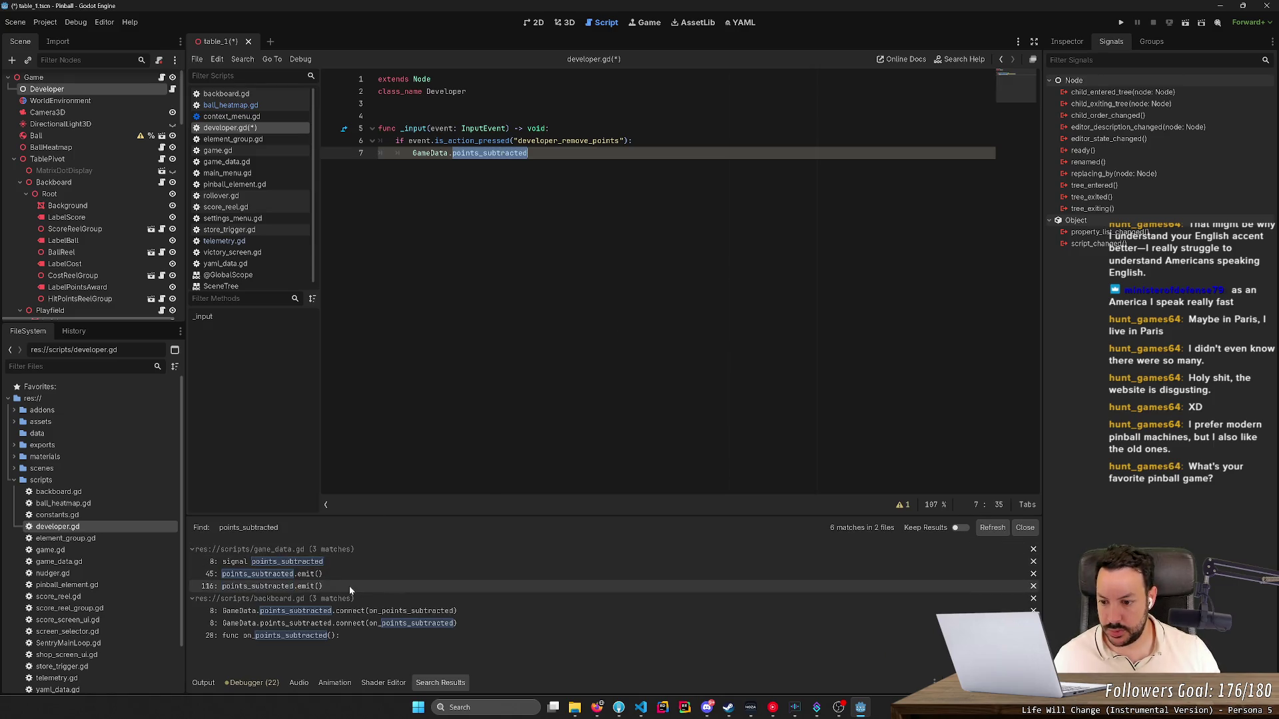
left_click(353, 573)
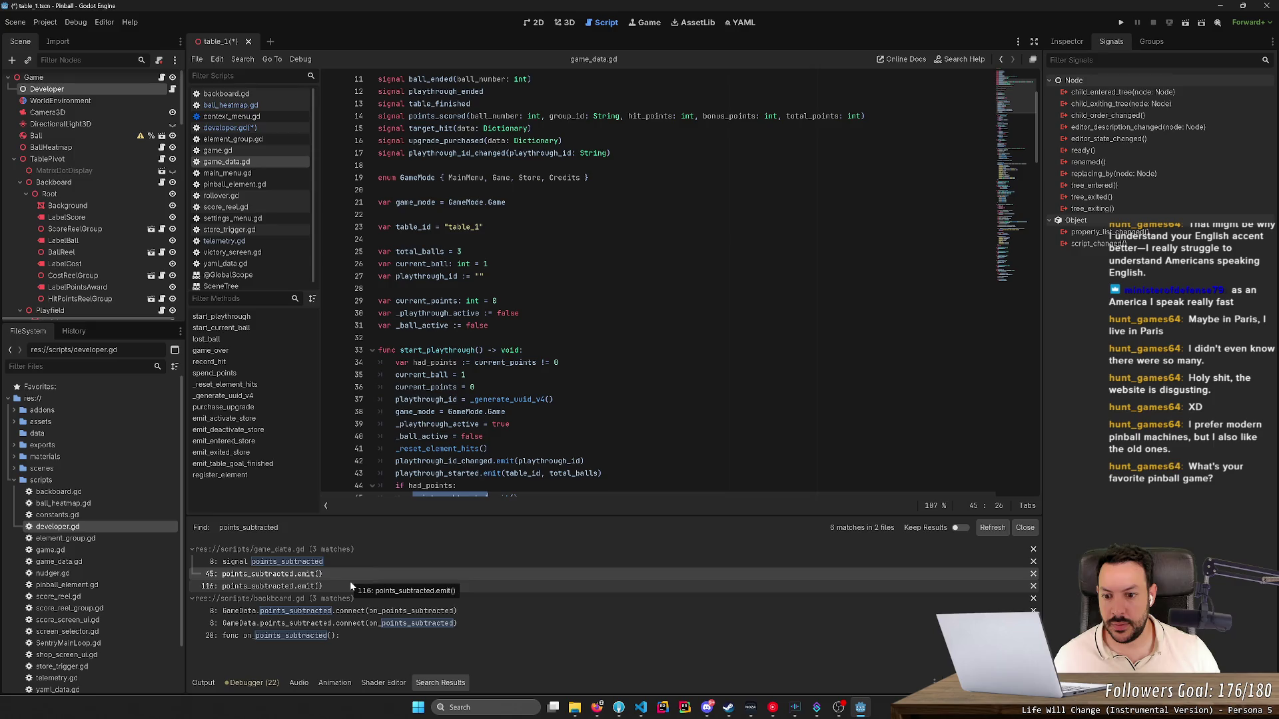
scroll(373, 466, "down", 1)
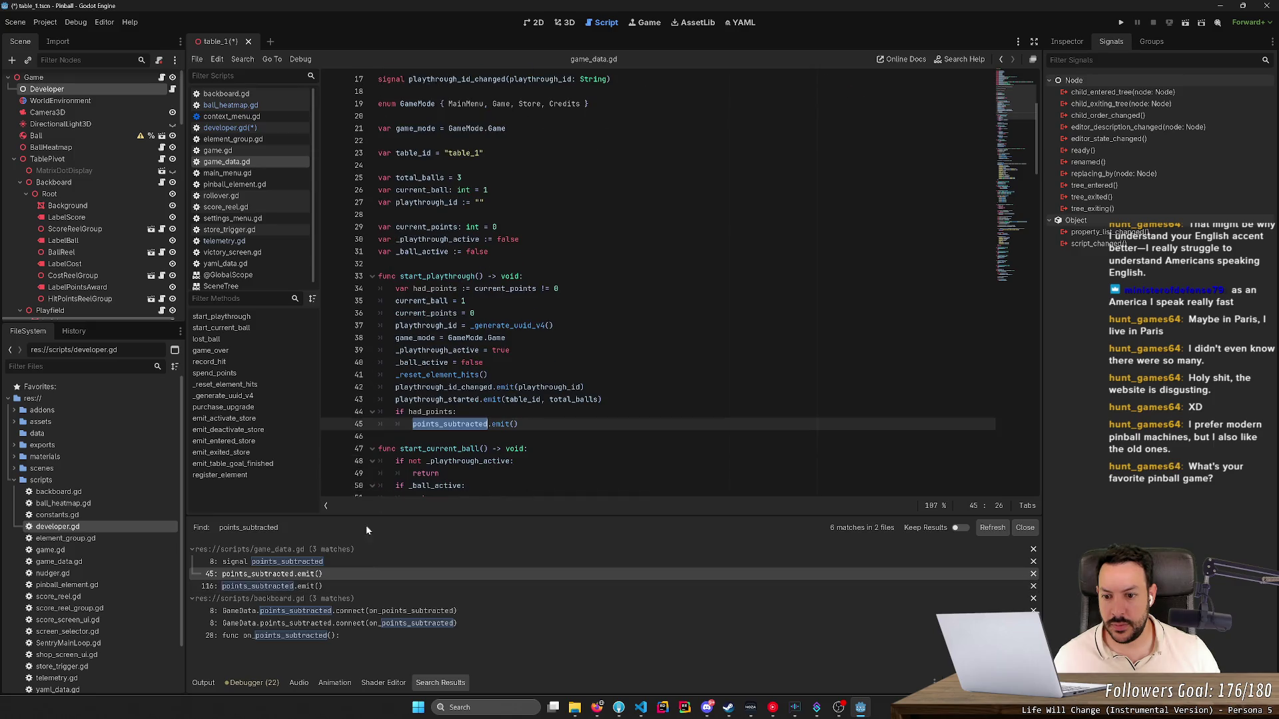
left_click(331, 585)
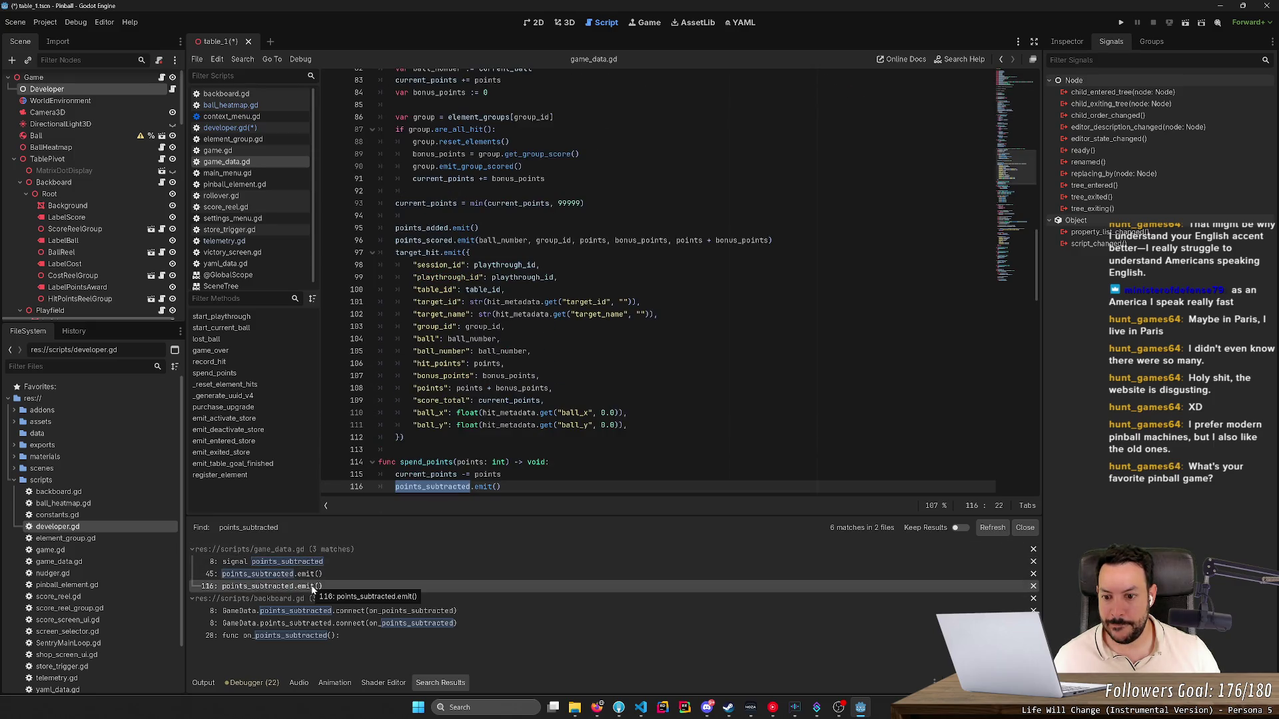
double_click(426, 462)
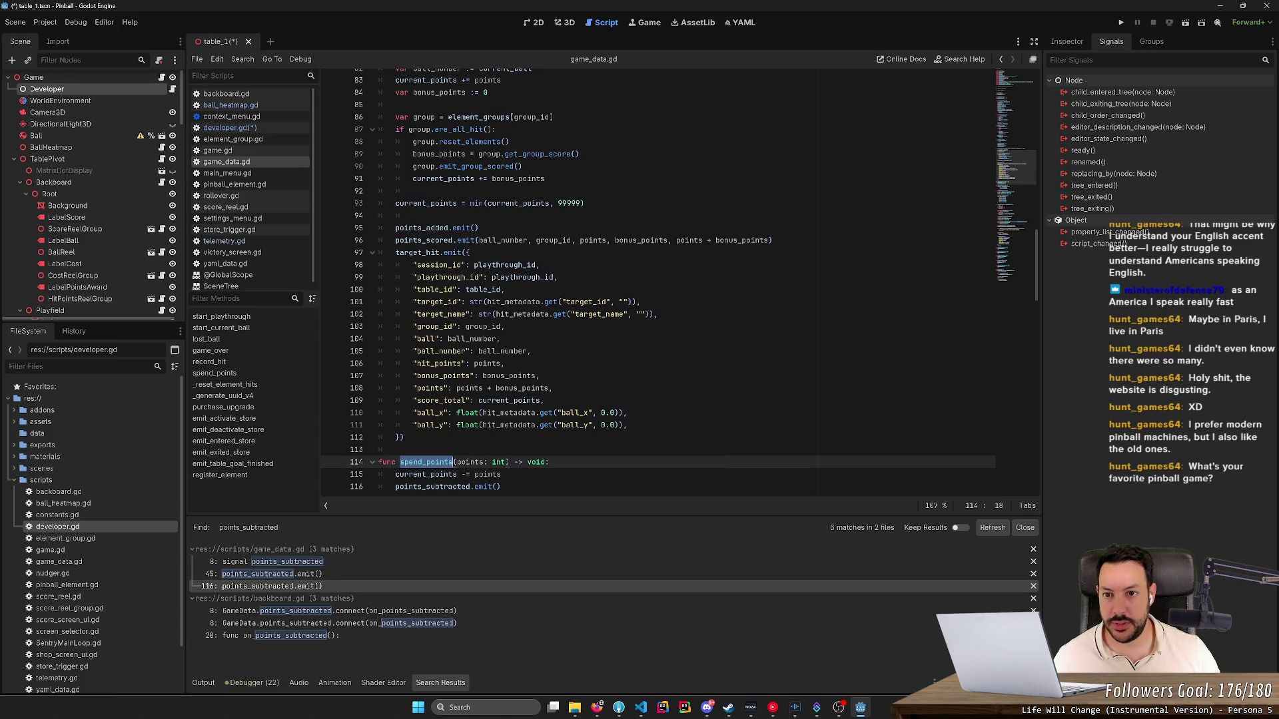
Step: Back in developer.gd, make the body call GameData.spend_points(GameData.current_points)
key("alt+Left")
key("ctrl+v")
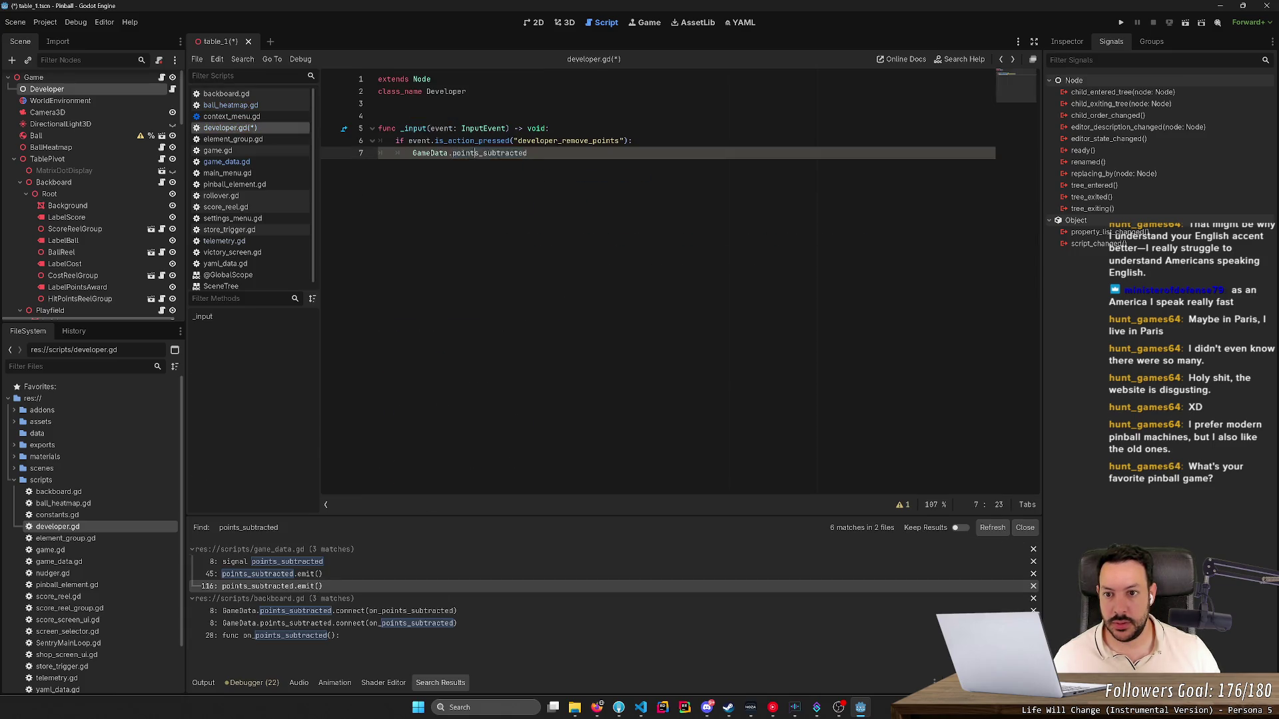
type("(Game")
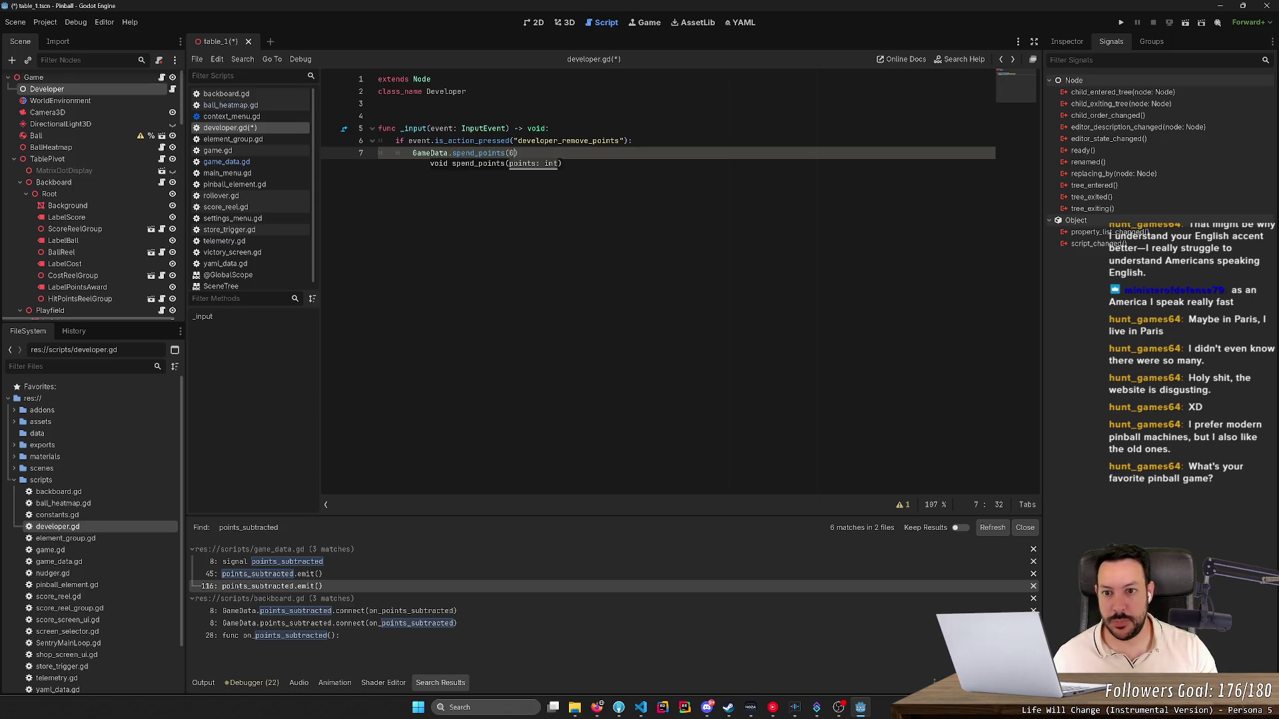
type("Data.")
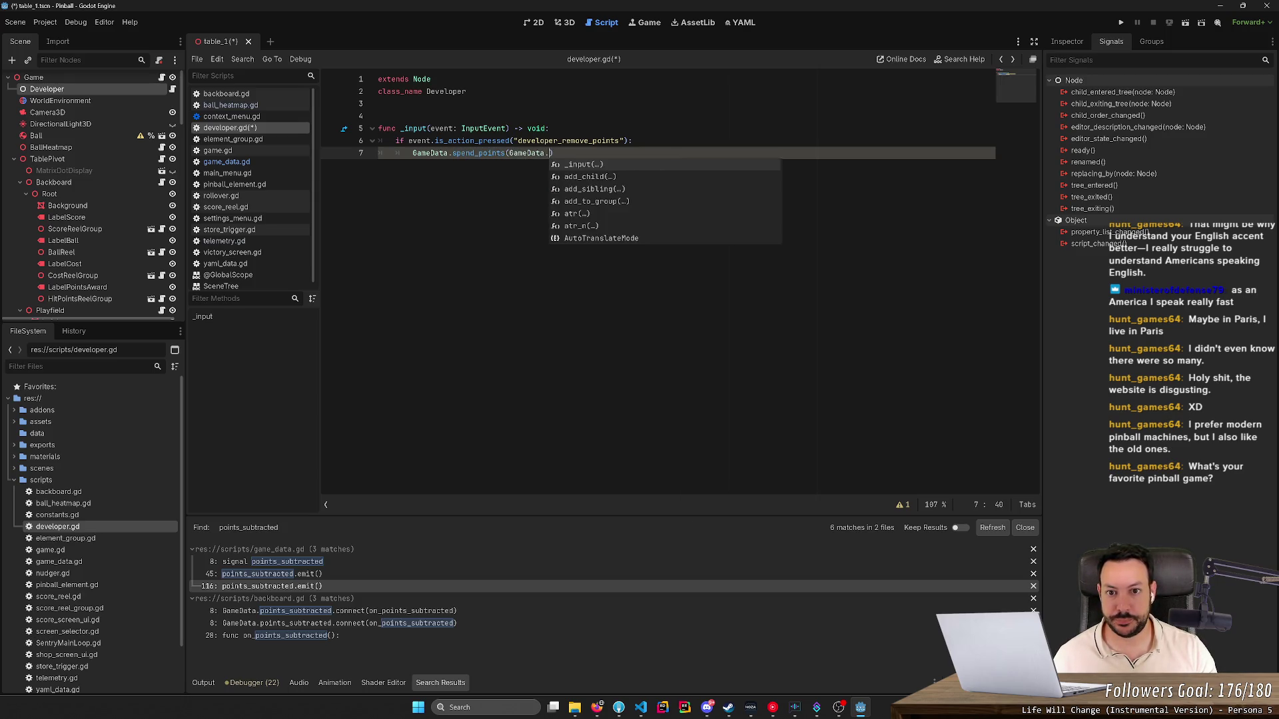
type("cu")
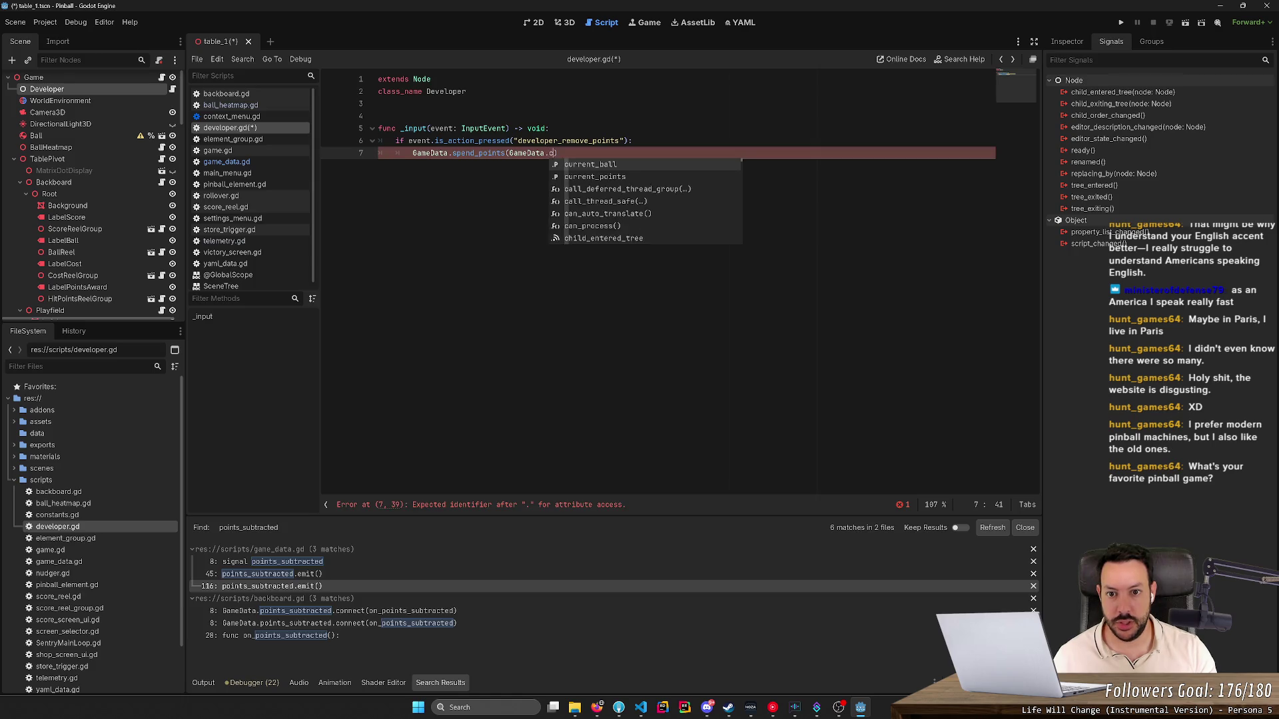
key("Down")
key("Return")
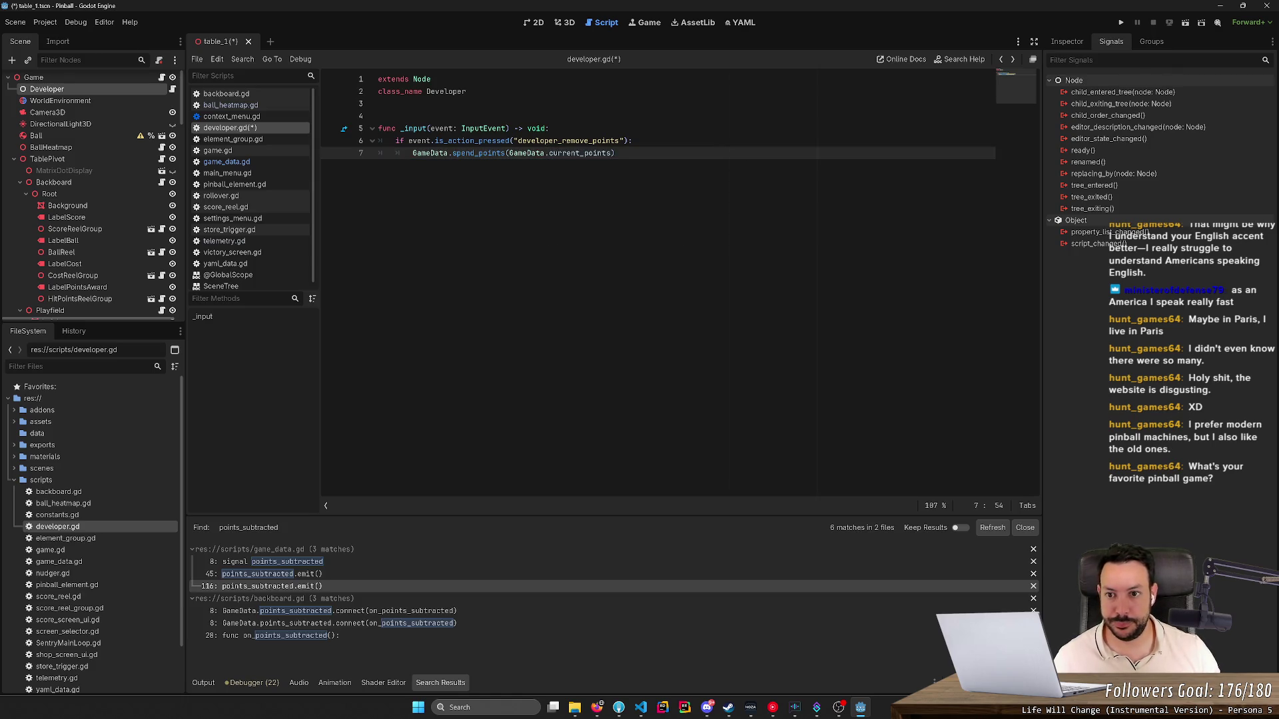
Step: Paste a copy of the remove-points block below the original
left_click(632, 140)
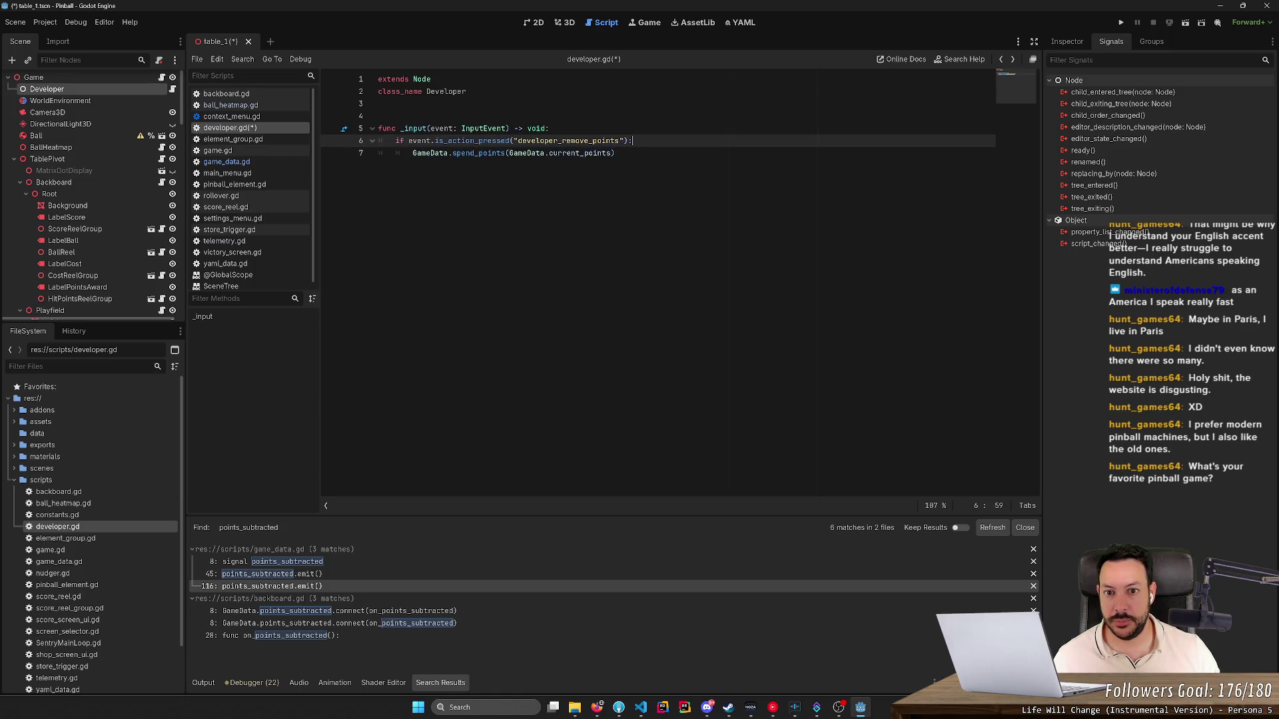
key("Down")
key("Return")
key("Return")
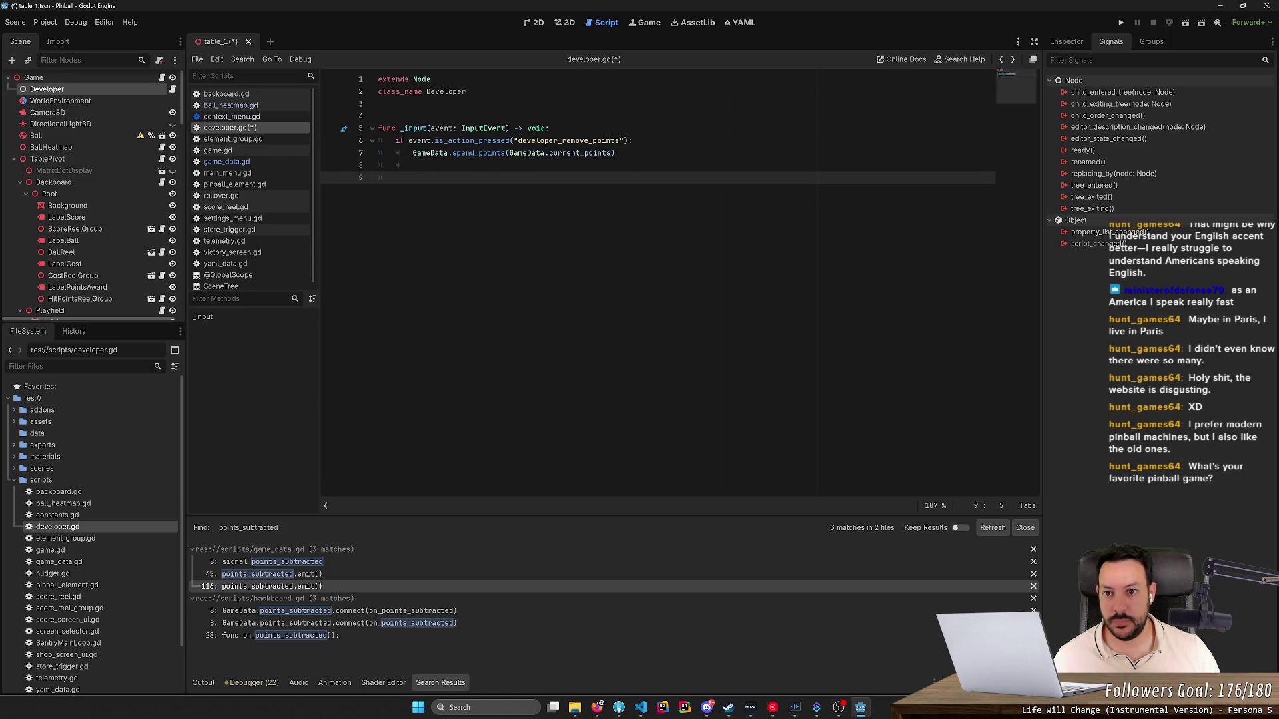
type("if event.is_action_pressed(\"developer_remove_points\"): \t\tGameData.spend_points(GameData.current_points)")
Step: Dedent the copied check and rename its action to developer_add_100_points
key("Up")
key("shift+Tab")
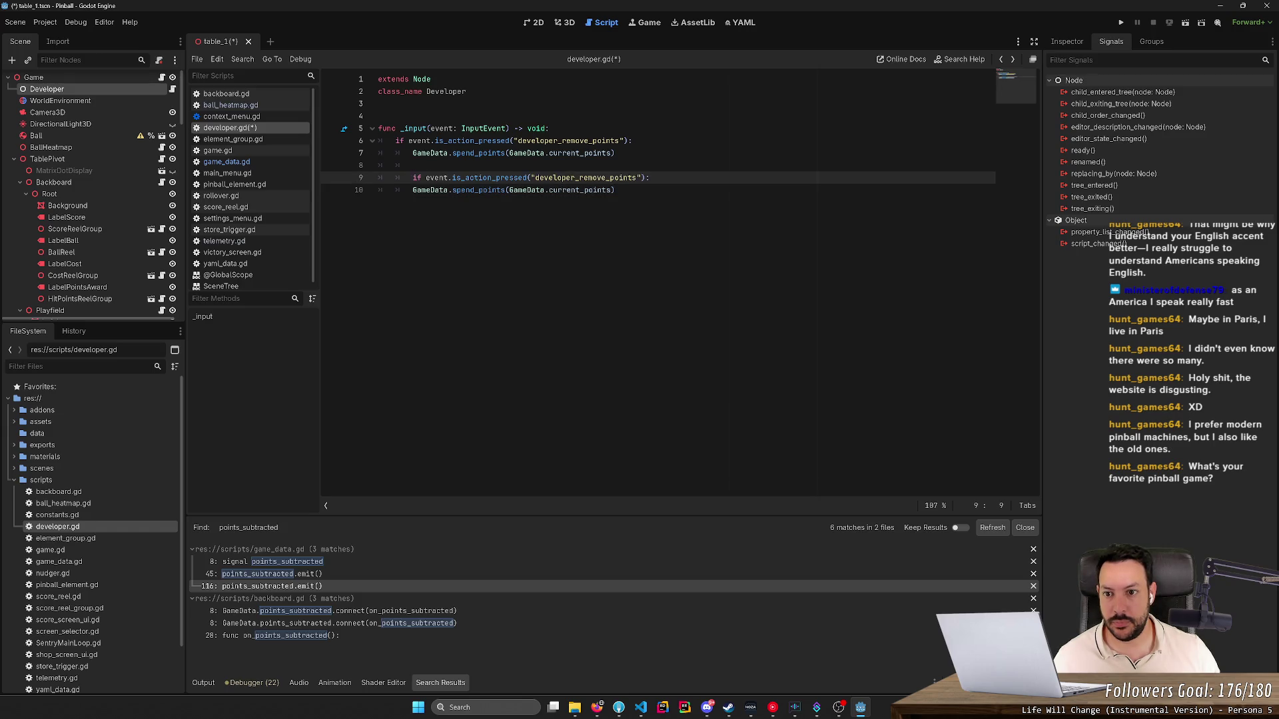
double_click(568, 177)
key("Right")
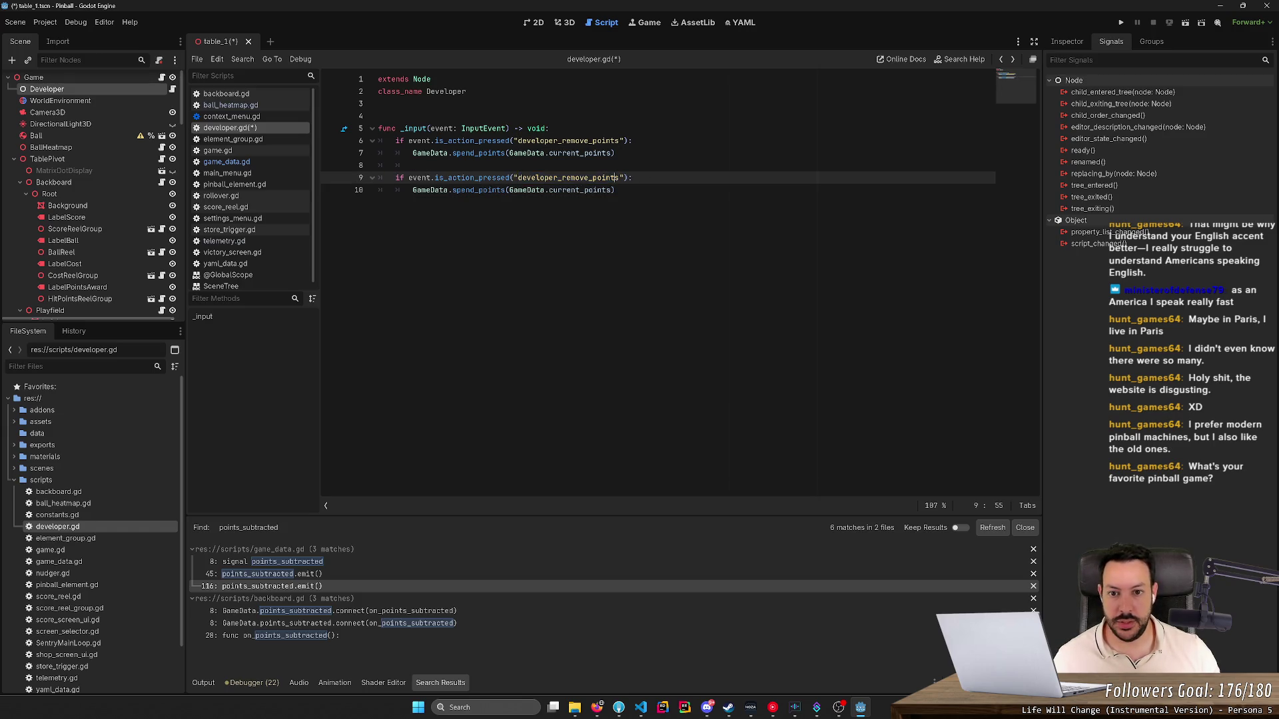
key("ctrl+shift+Right")
type("add_1")
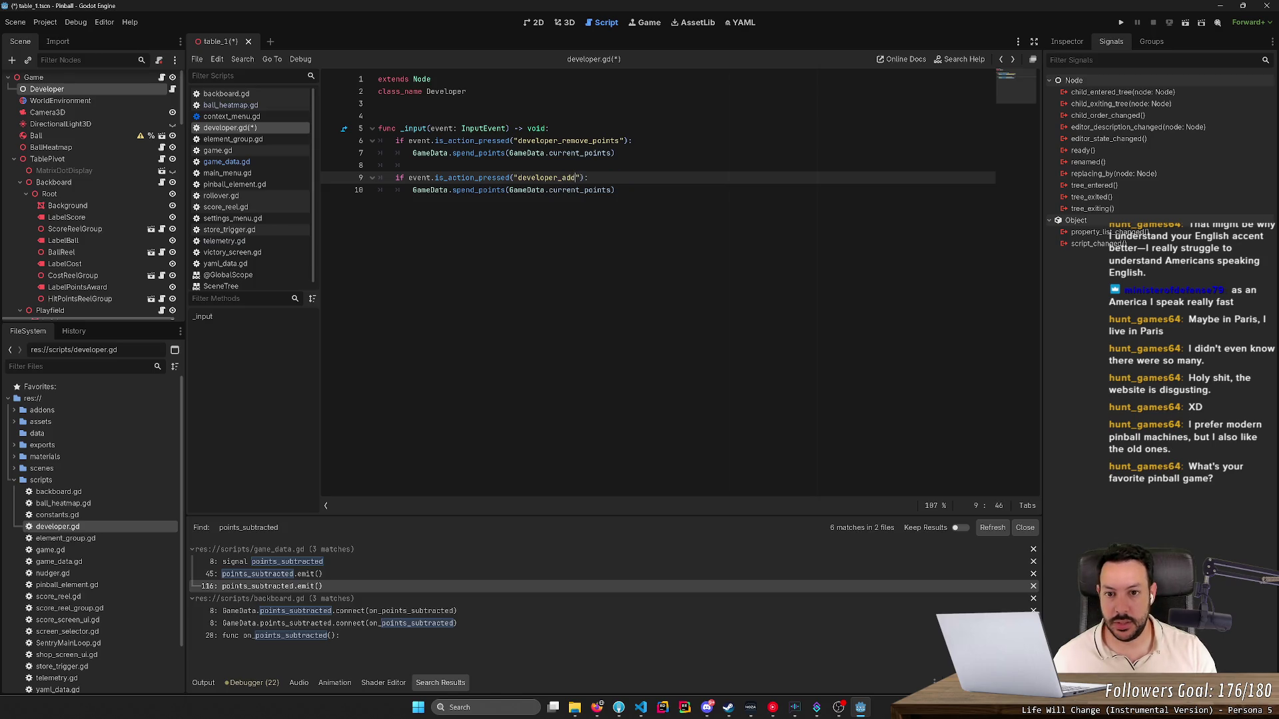
key("Return")
Step: Delete the copied spend_points call and start typing GameData.award in its place
key("Down")
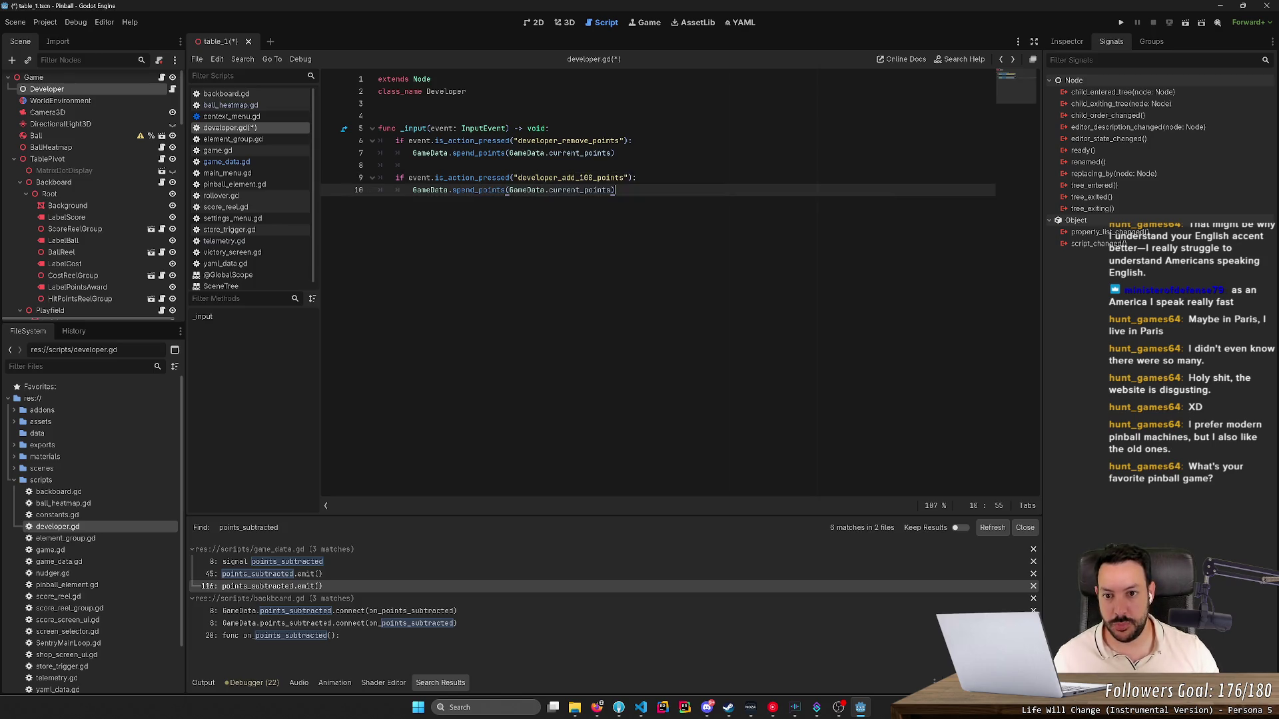
key("shift+End")
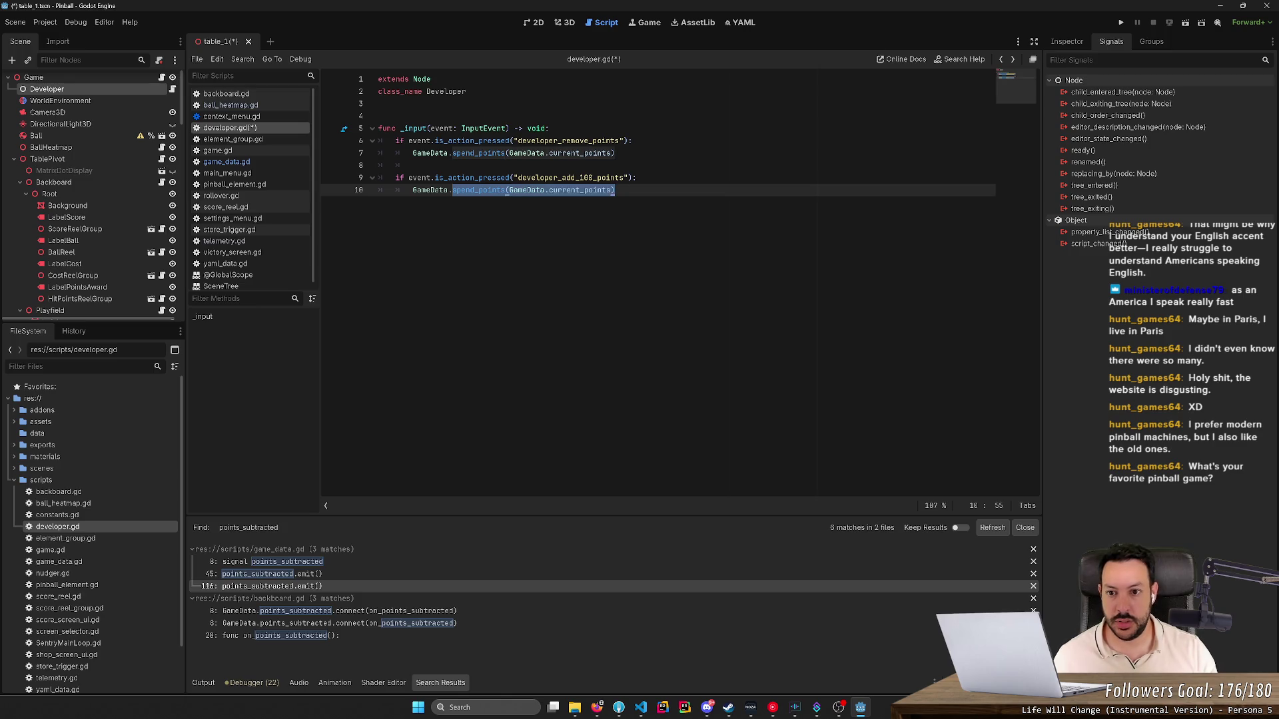
key("BackSpace")
type("ear")
key("BackSpace")
key("BackSpace")
key("BackSpace")
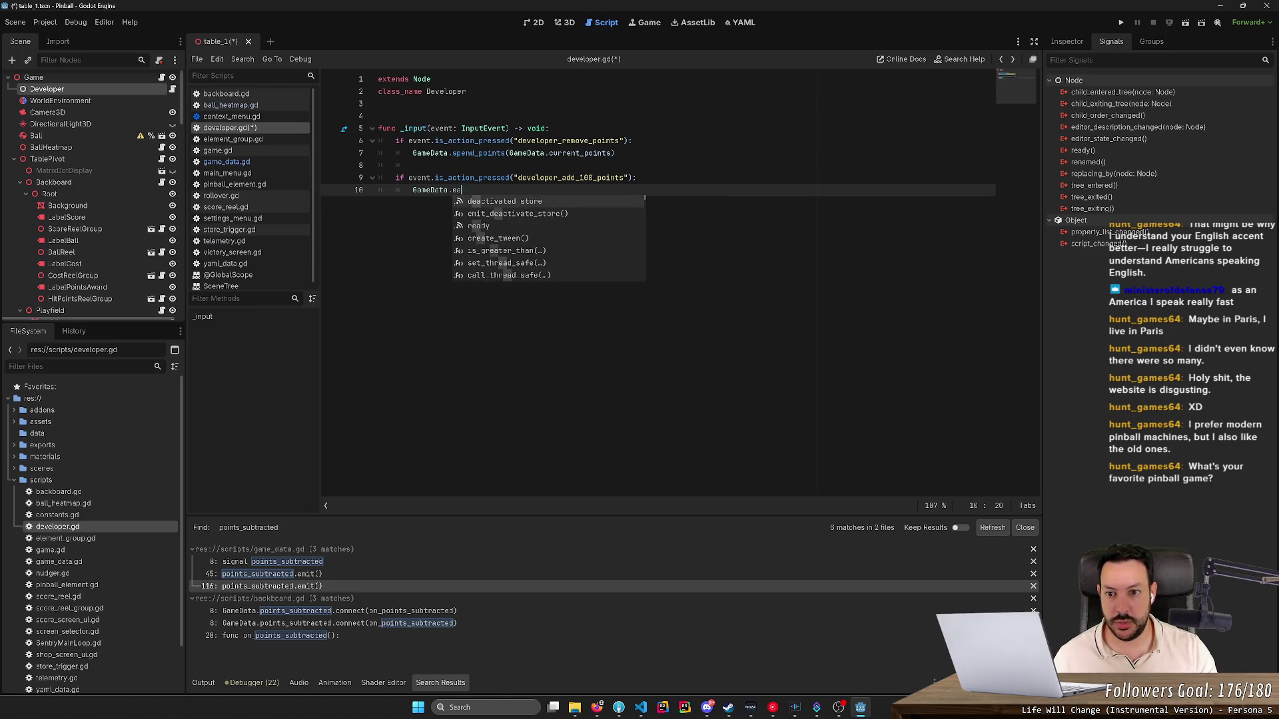
type("point")
key("Down")
key("Down")
key("Down")
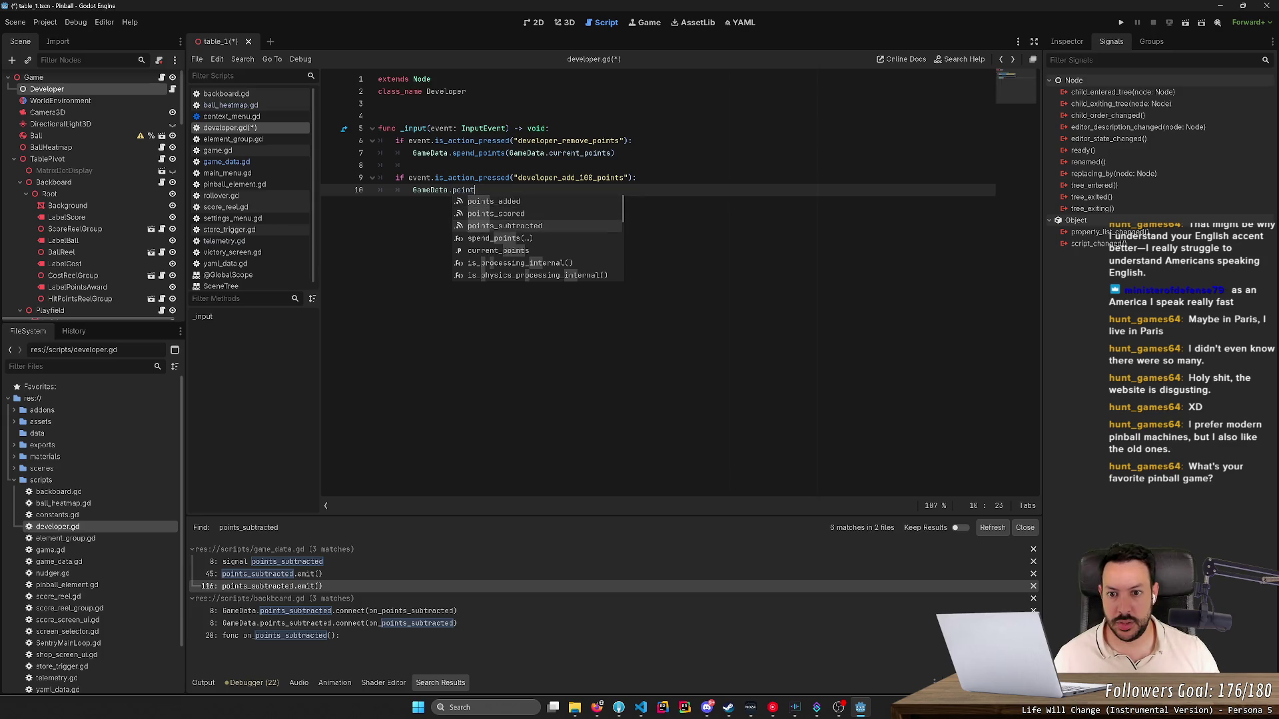
key("Down")
key("Down")
key("Down")
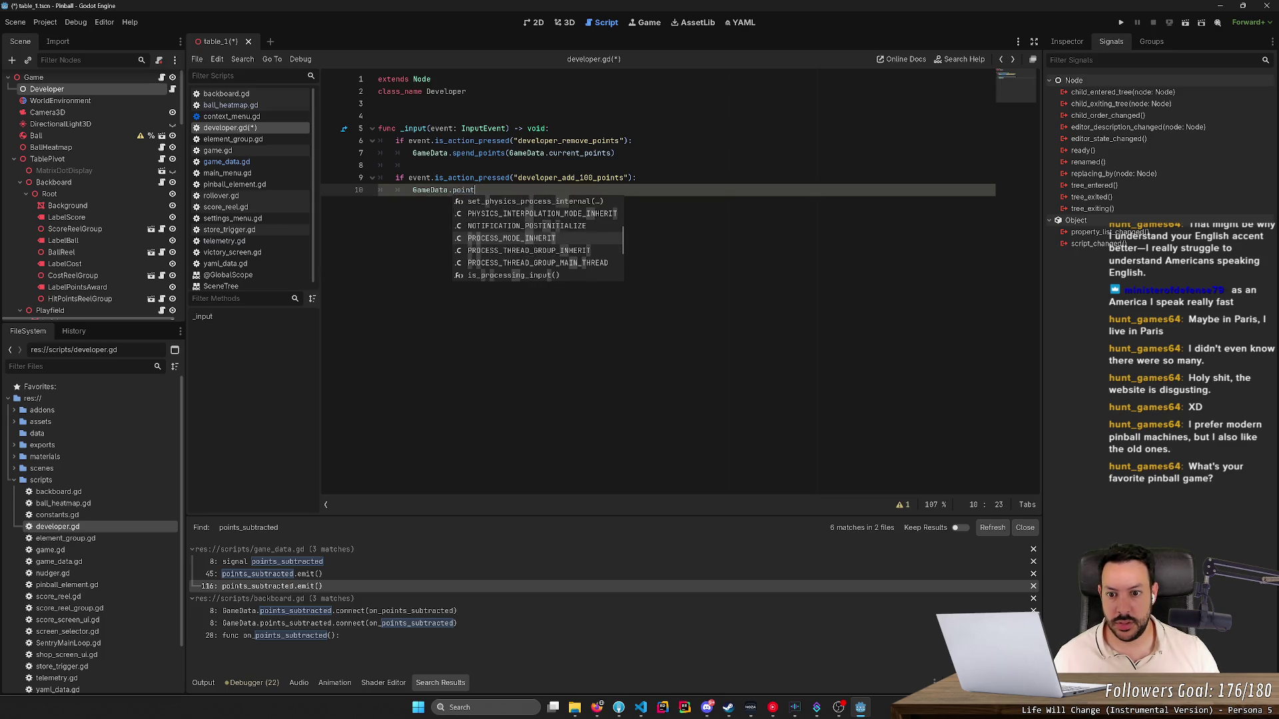
key("Up")
key("Up")
key("Up")
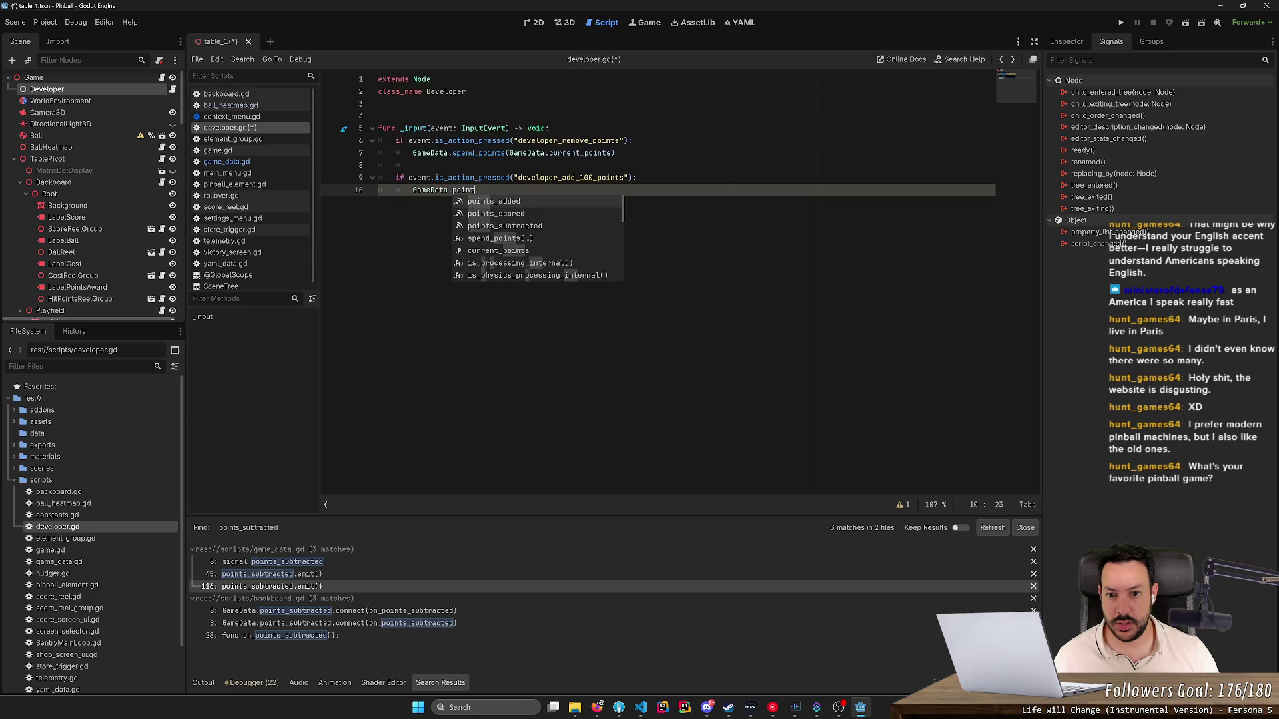
key("Down")
key("Down")
key("Down")
type("awaw")
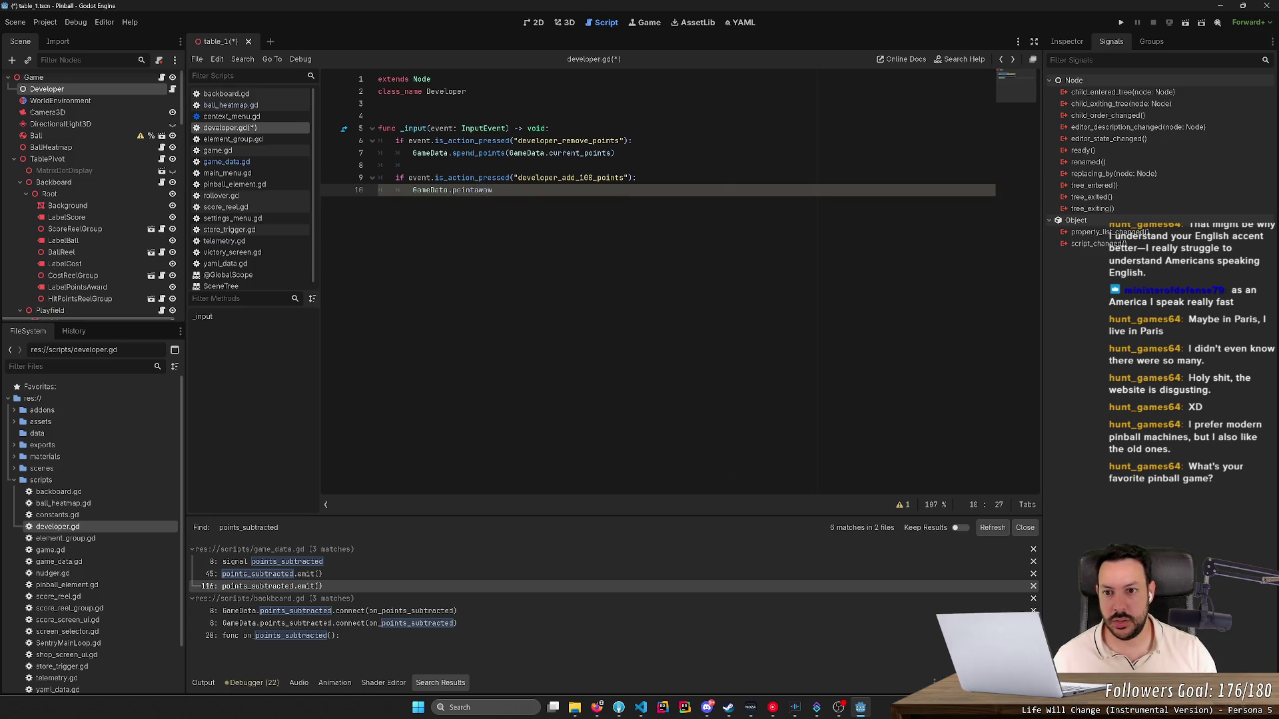
key("BackSpace")
key("BackSpace")
key("BackSpace")
type("award")
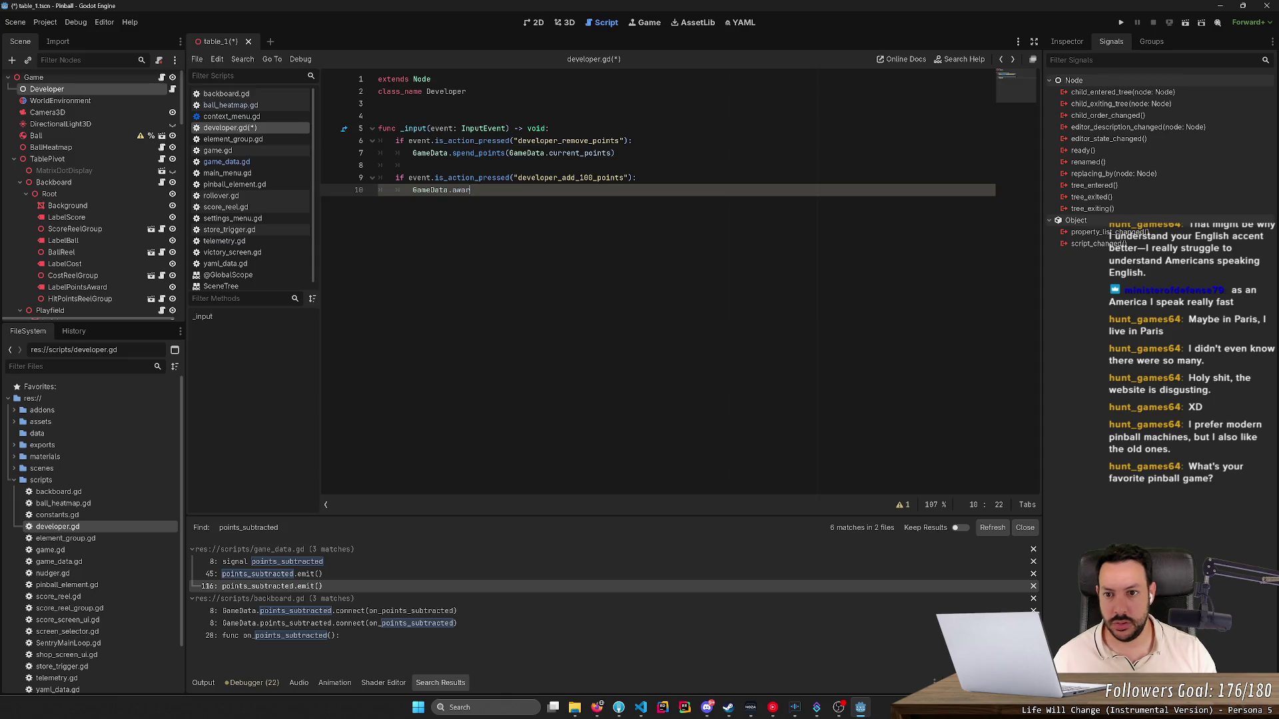
Step: Jump to spend_points in game_data.gd and inspect record_hit's current_points cap and points_added
left_click(478, 153, "ctrl")
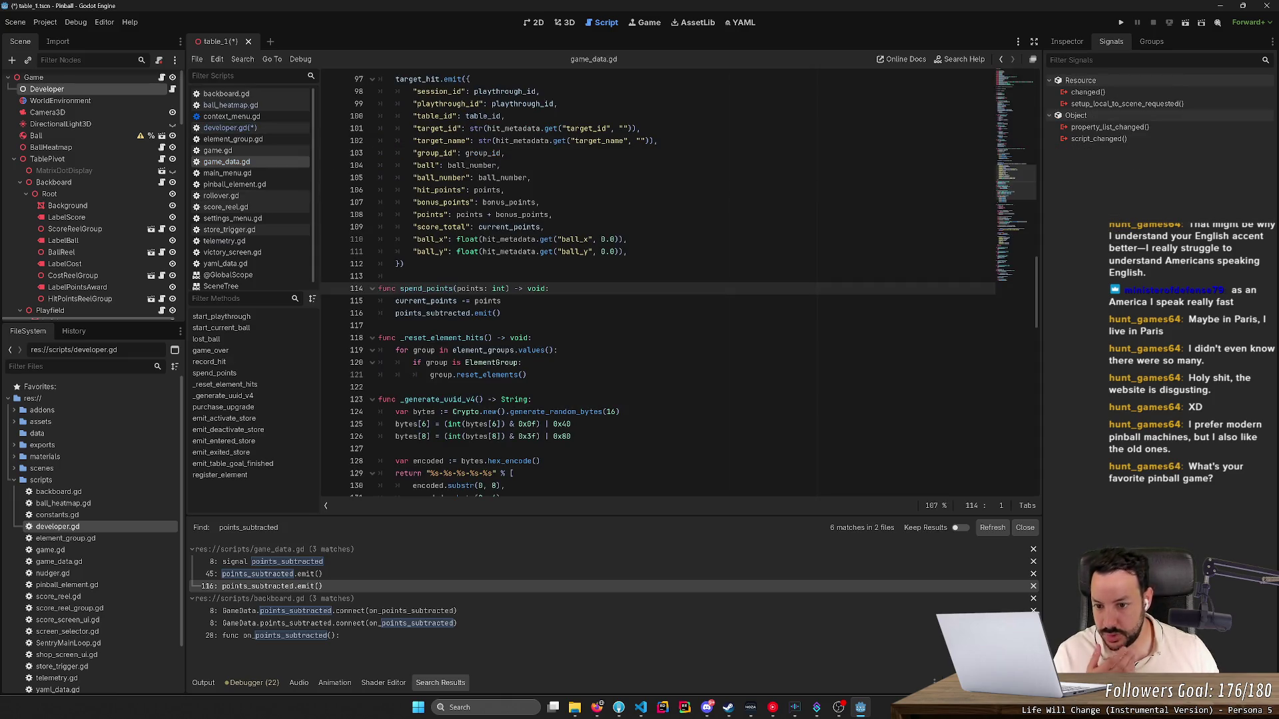
scroll(666, 280, "up", 7)
scroll(666, 280, "up", 5)
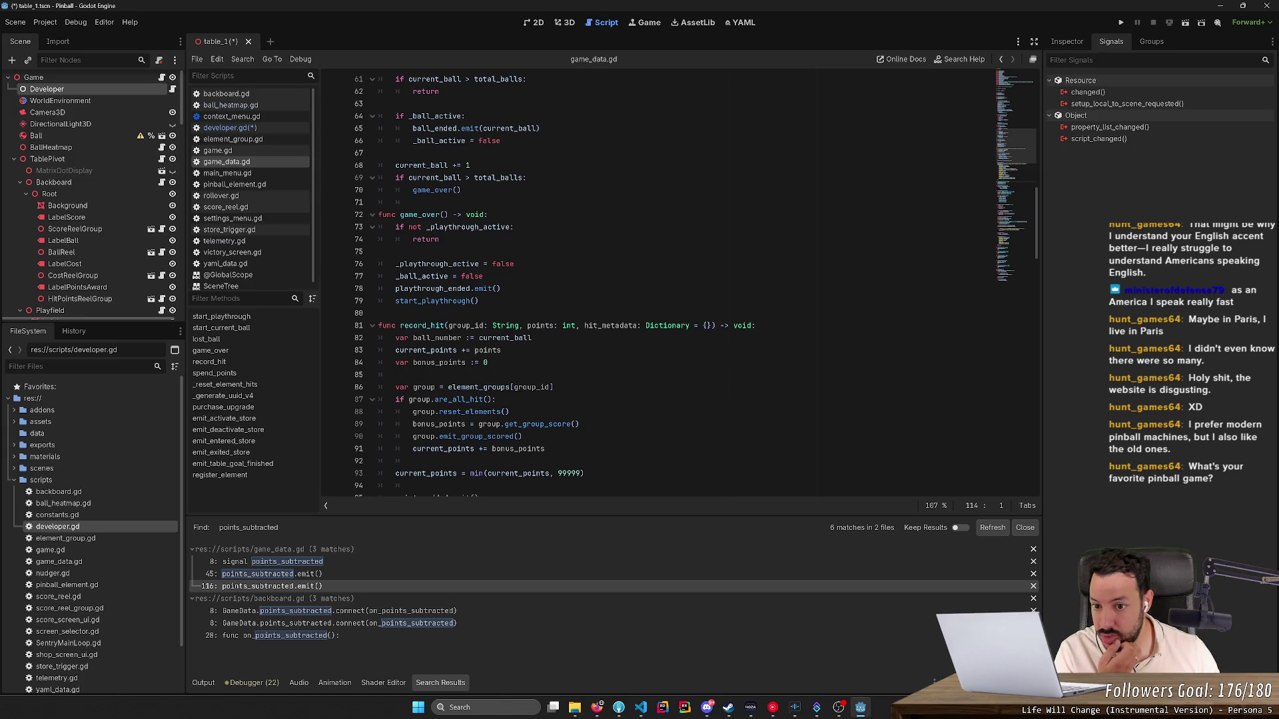
double_click(422, 325)
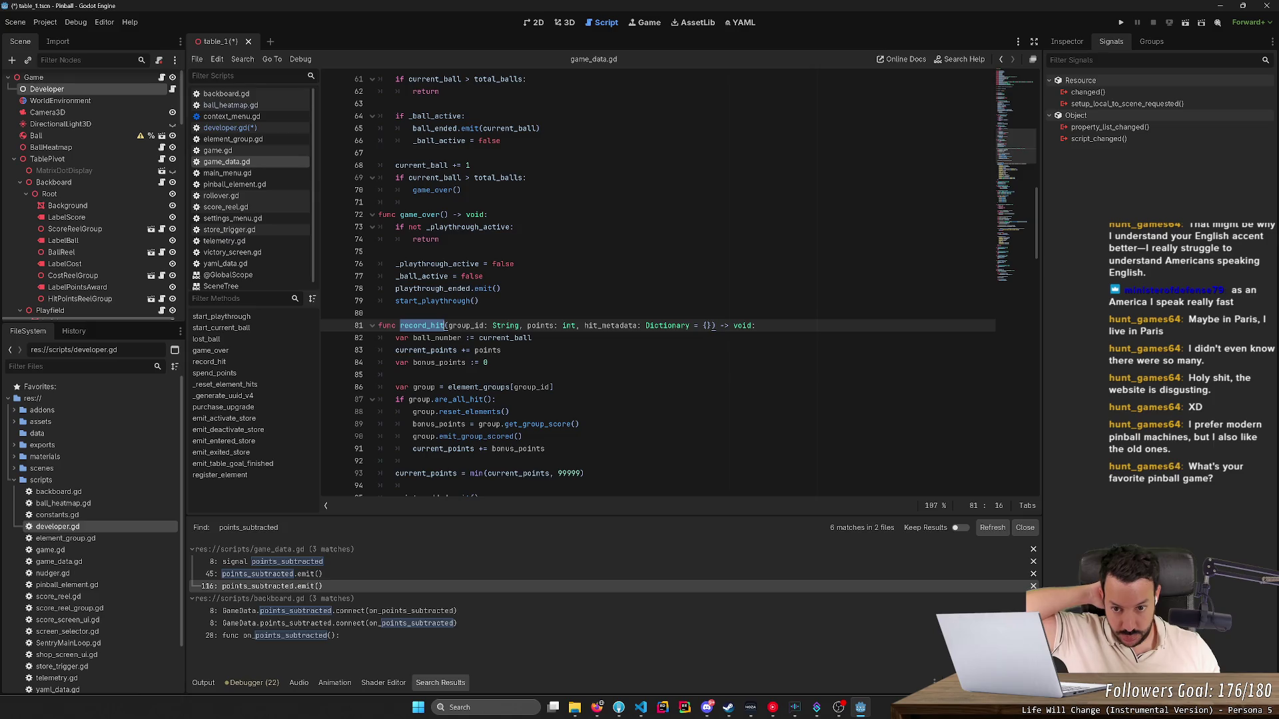
scroll(439, 349, "down", 2)
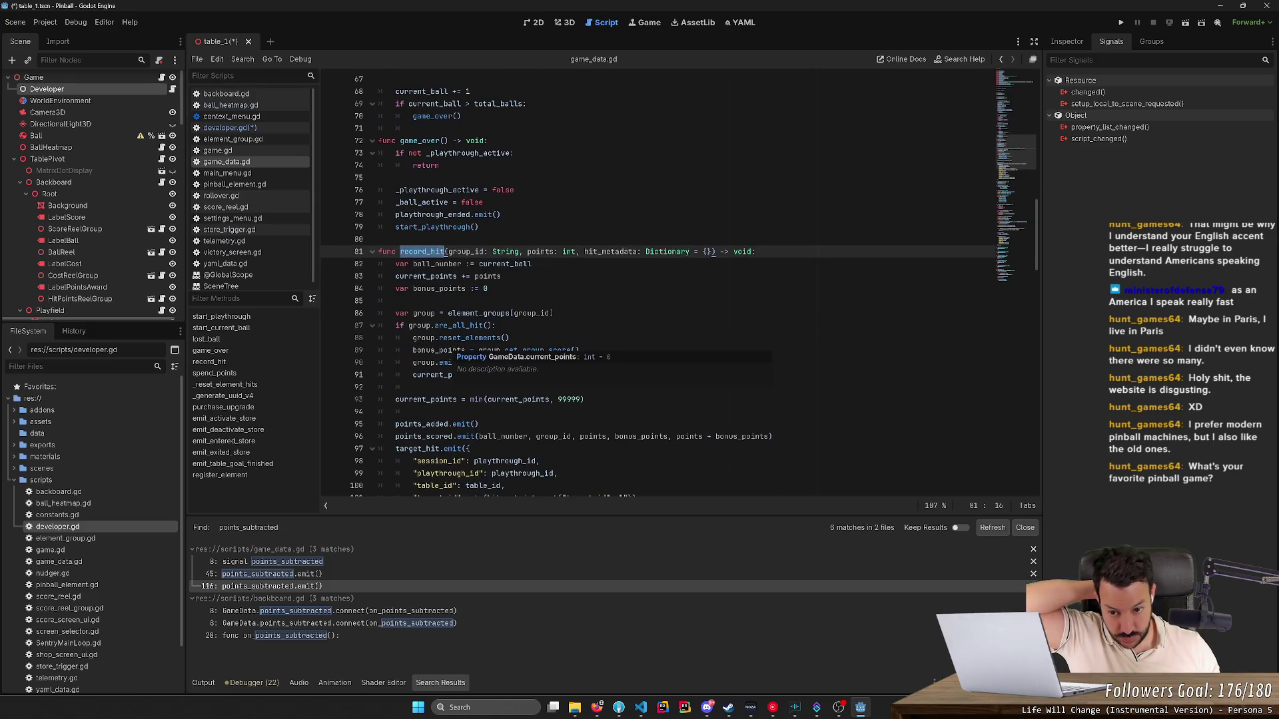
double_click(426, 399)
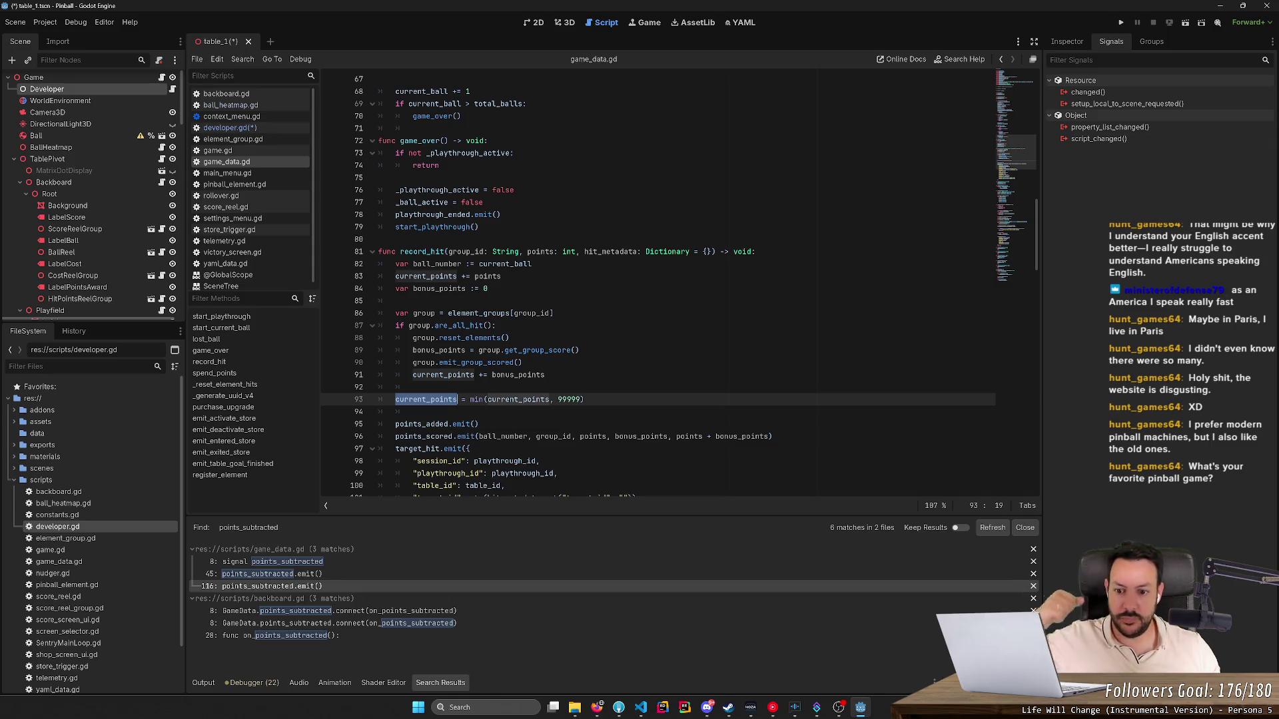
scroll(666, 287, "down", 2)
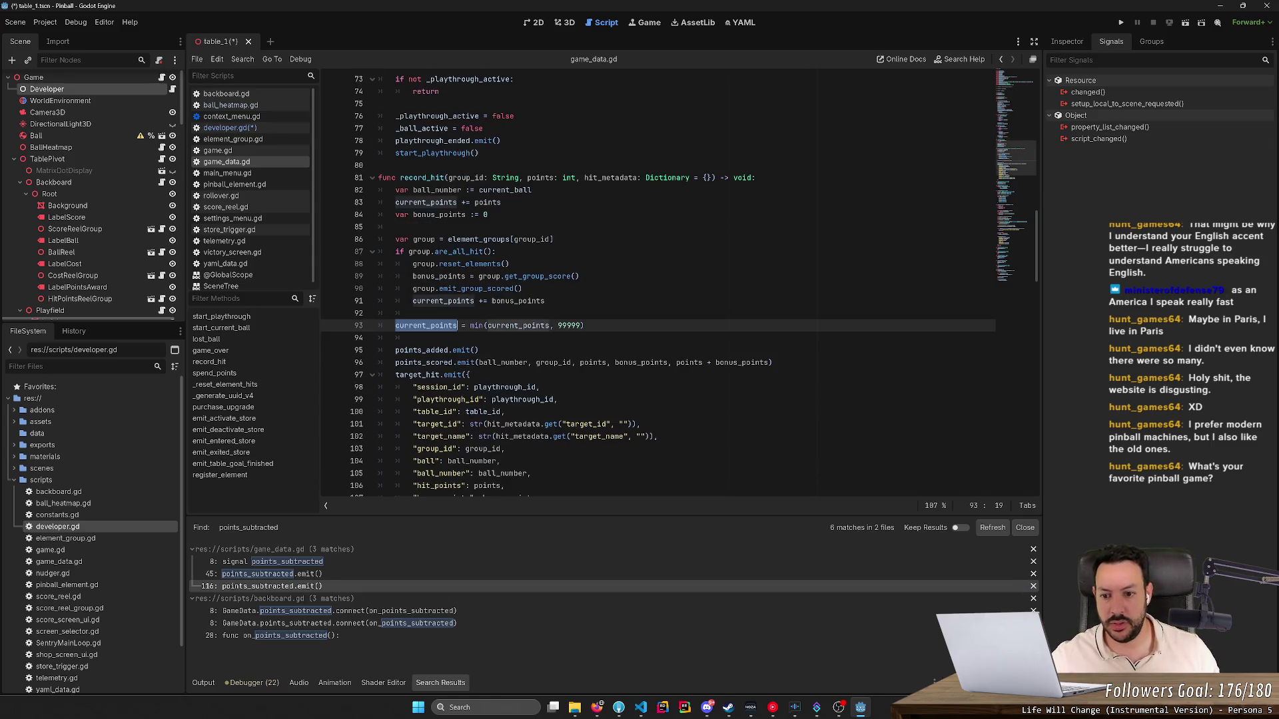
double_click(421, 349)
scroll(427, 349, "down", 7)
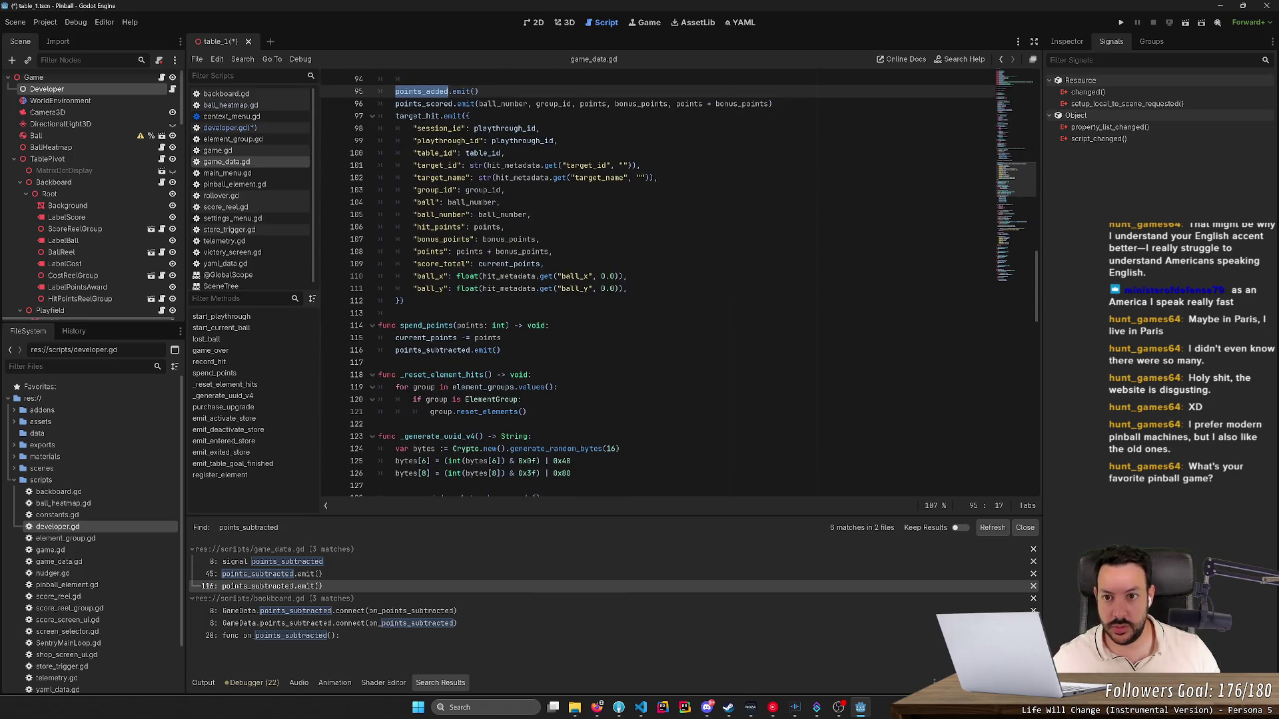
scroll(666, 286, "up", 2)
Step: Find points_added.emit() in all files and open its single match
key("shift+End")
key("ctrl+shift+f")
key("Return")
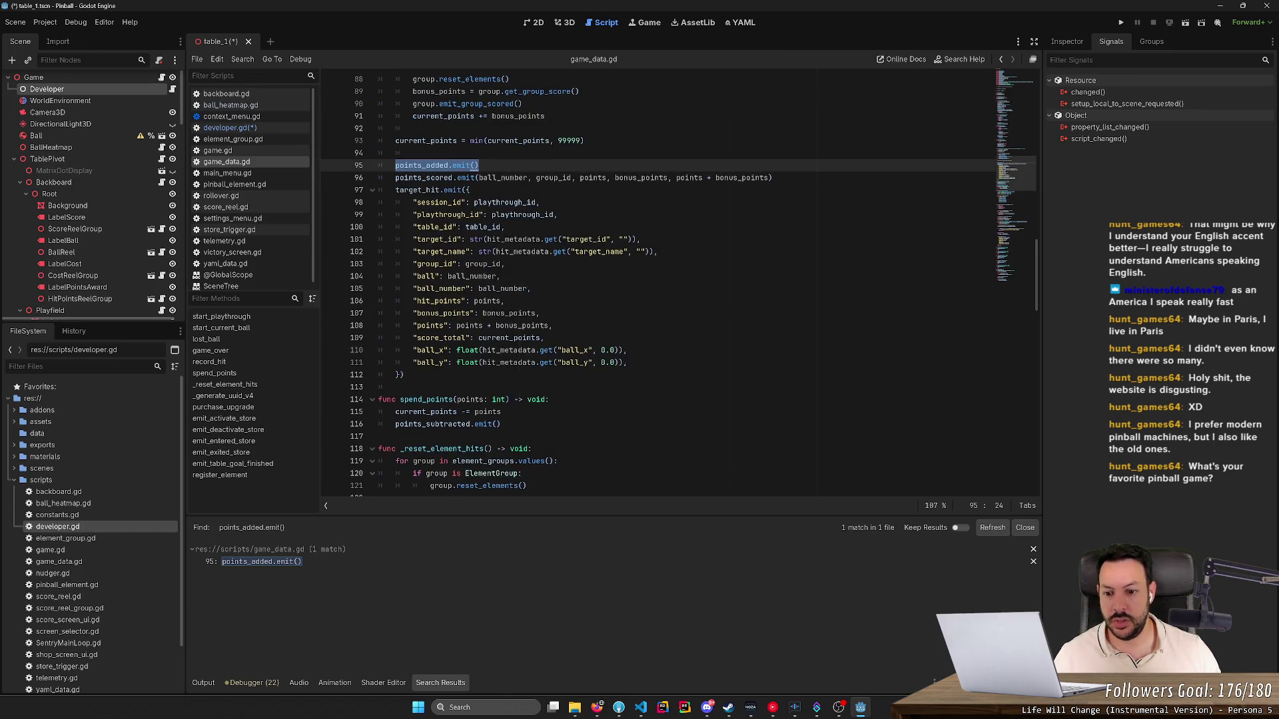
left_click(263, 562)
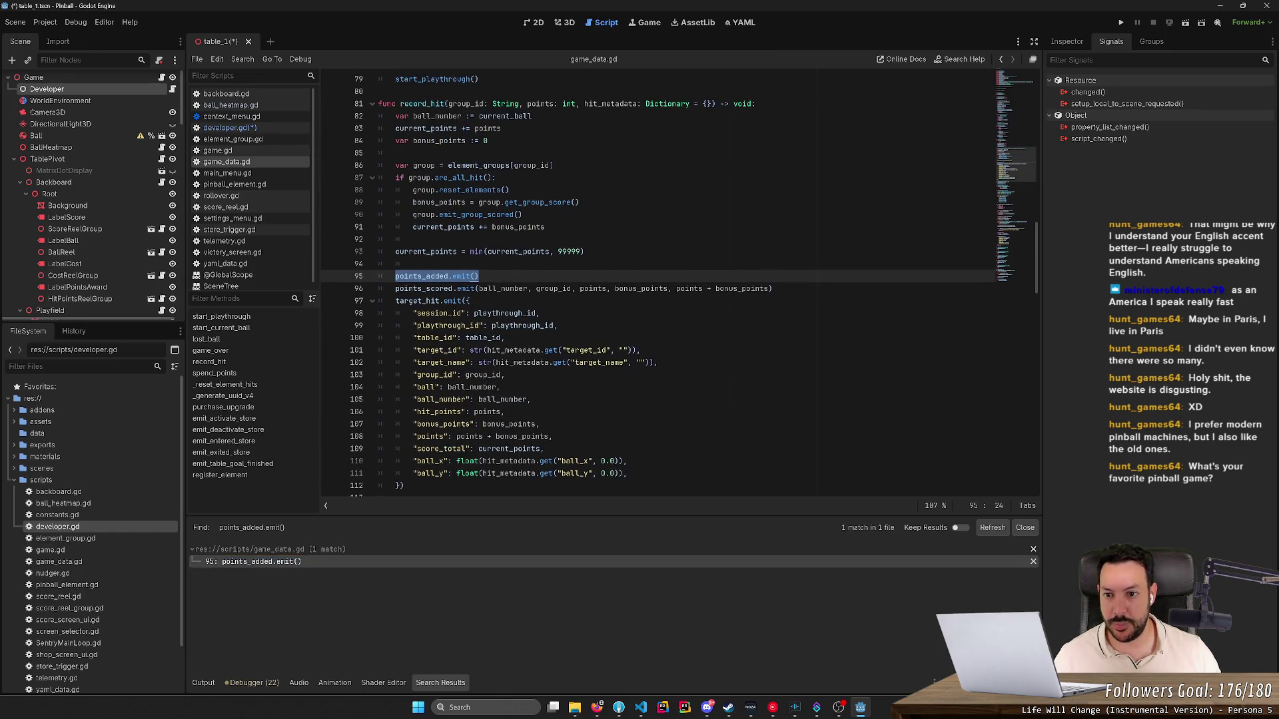
Step: Open a blank line just above the spend_points function
key("shift+Home")
key("shift+Up")
key("shift+Up")
key("shift+Up")
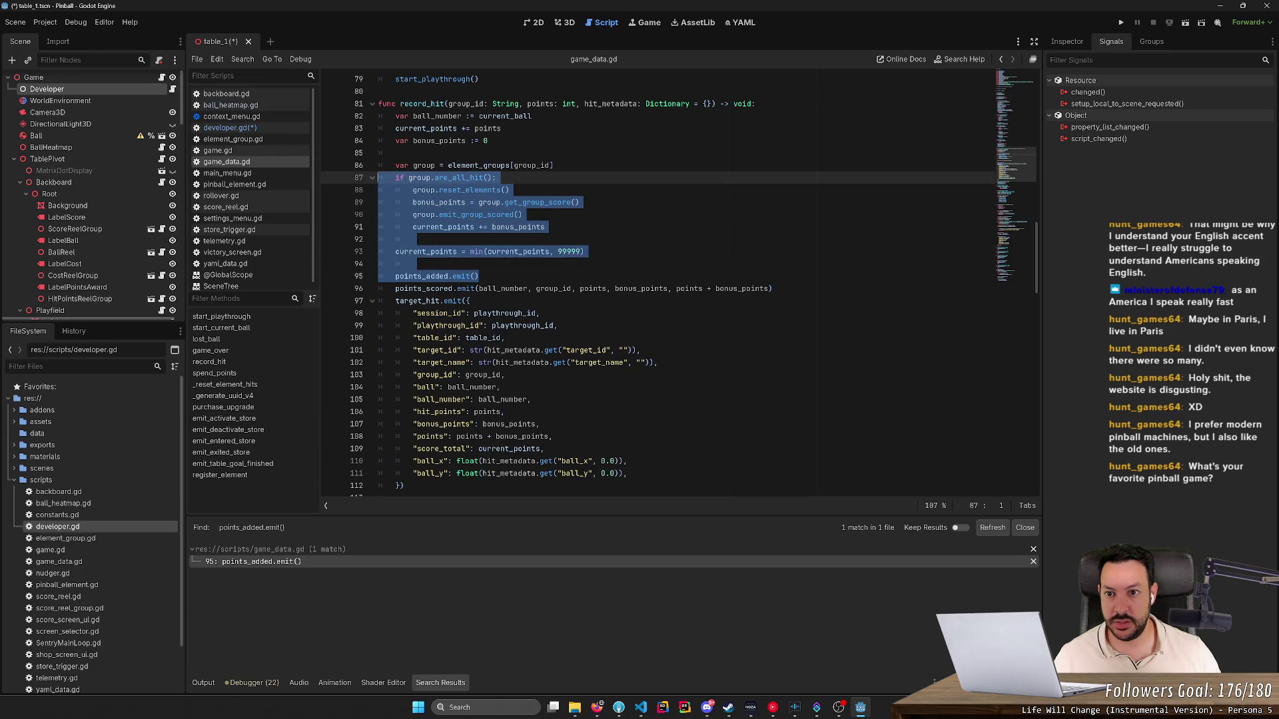
key("shift+Up")
key("shift+Up")
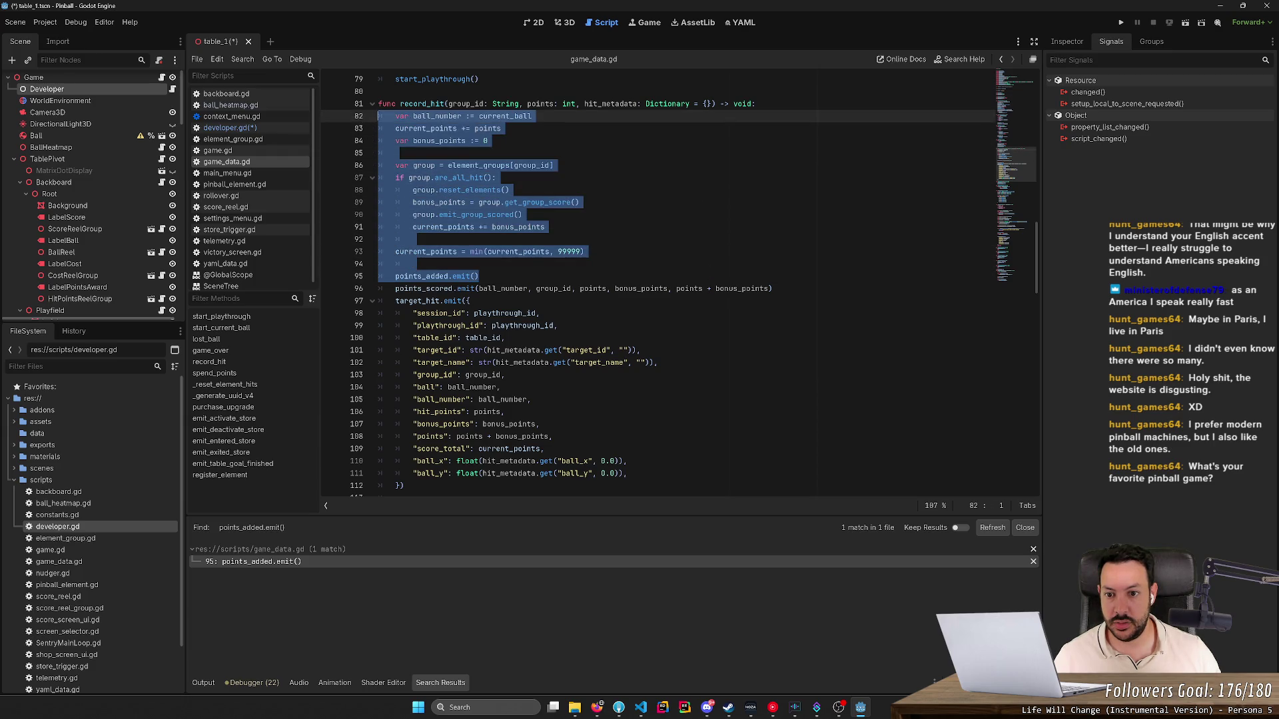
key("Down")
key("Down")
key("Down")
key("End")
key("shift+Home")
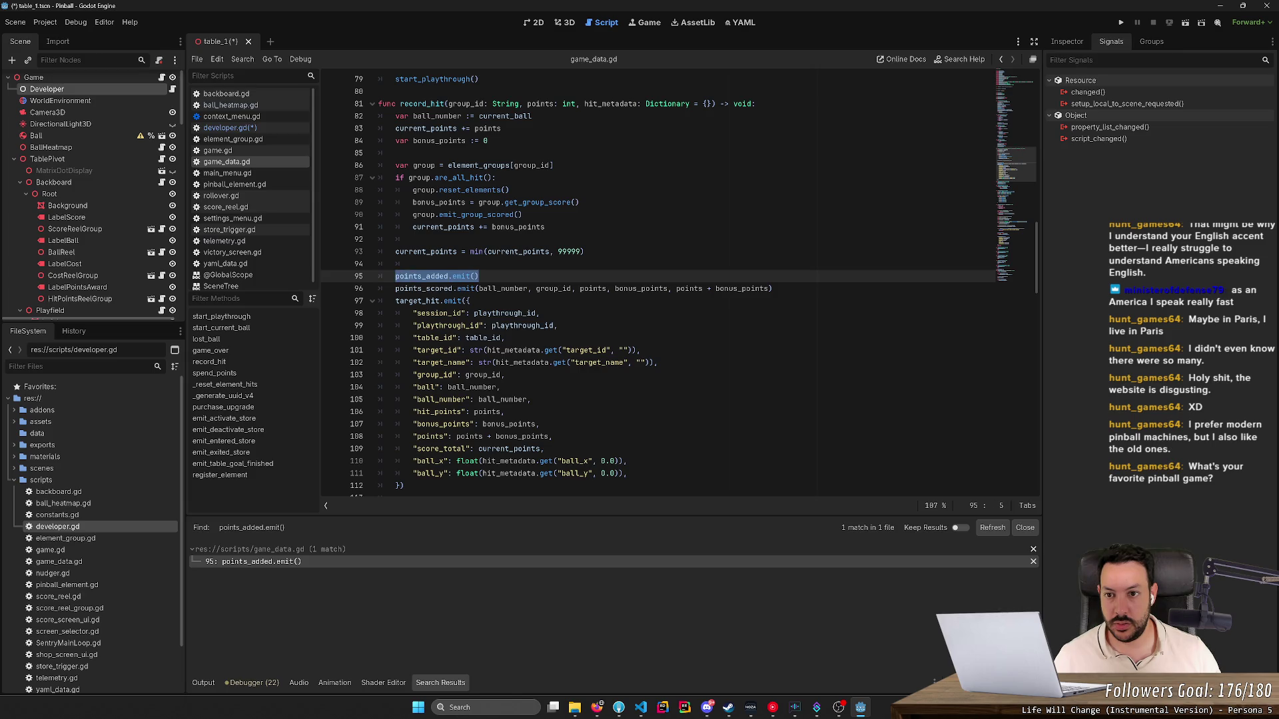
key("Down")
key("Down")
key("Down")
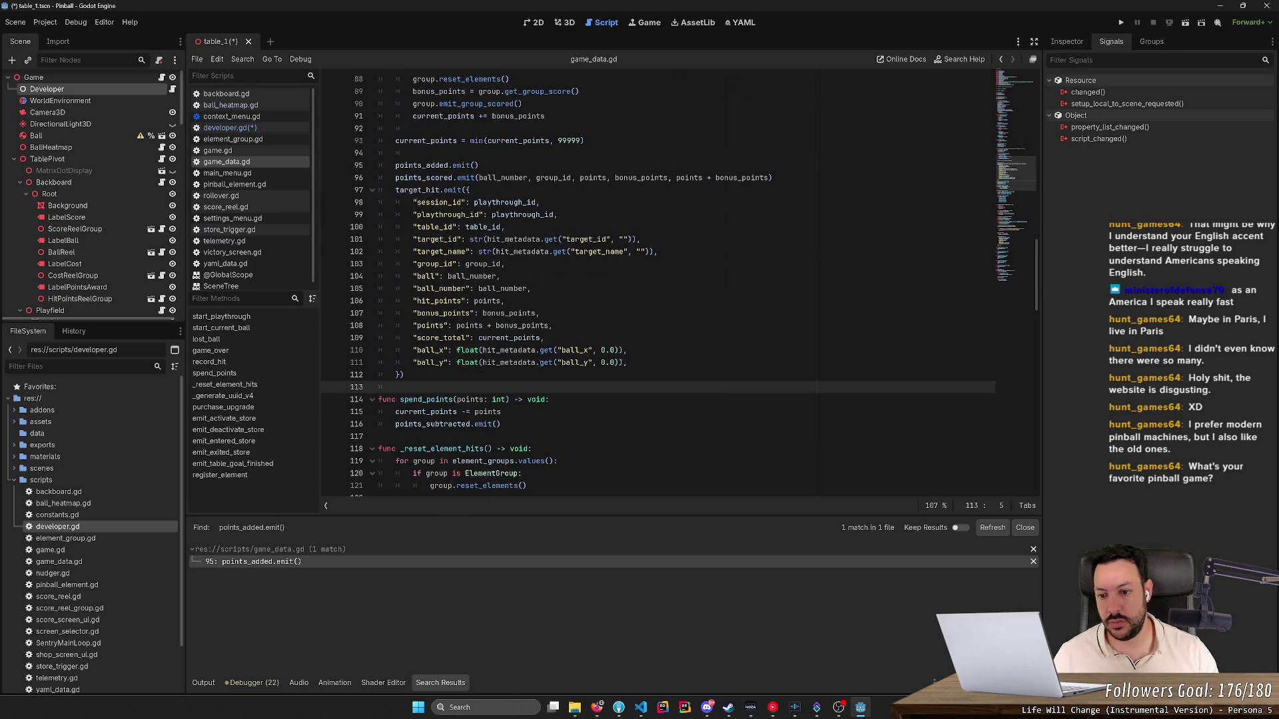
key("Return")
Step: Declare func award_points(points: int) -> void: with a points_added.emit() line
key("BackSpace")
type("func ")
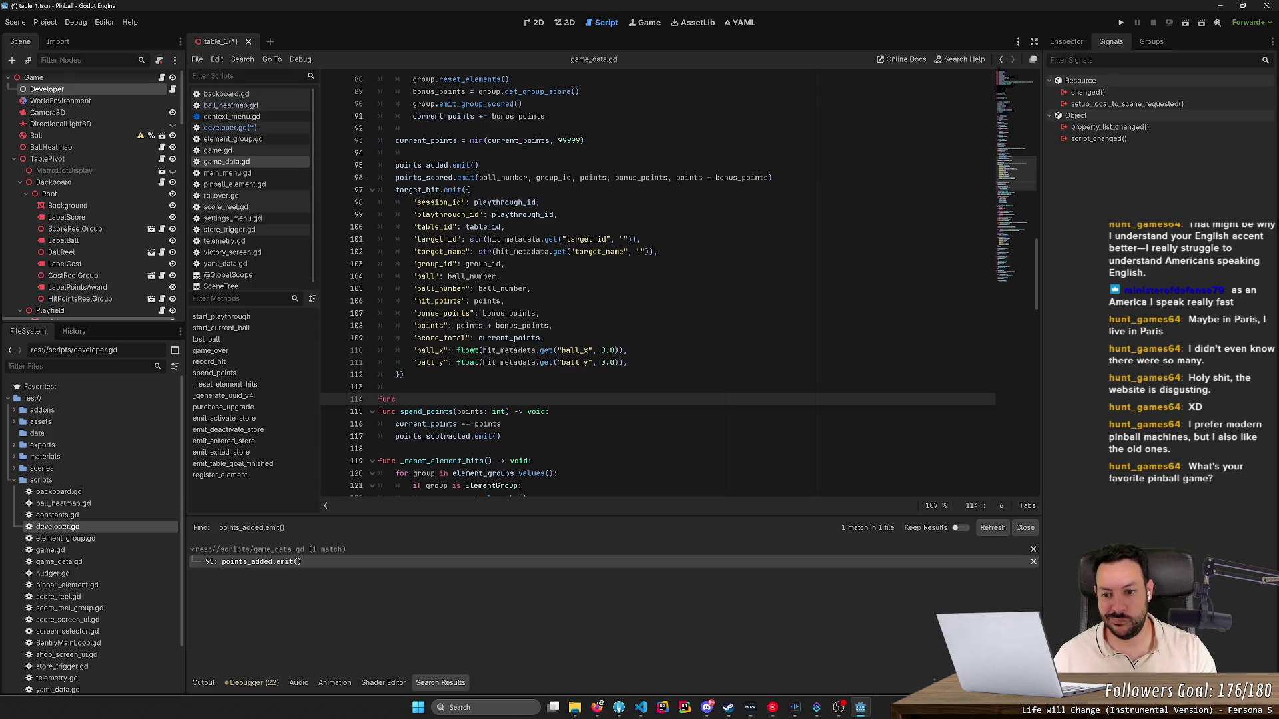
type("award_points(")
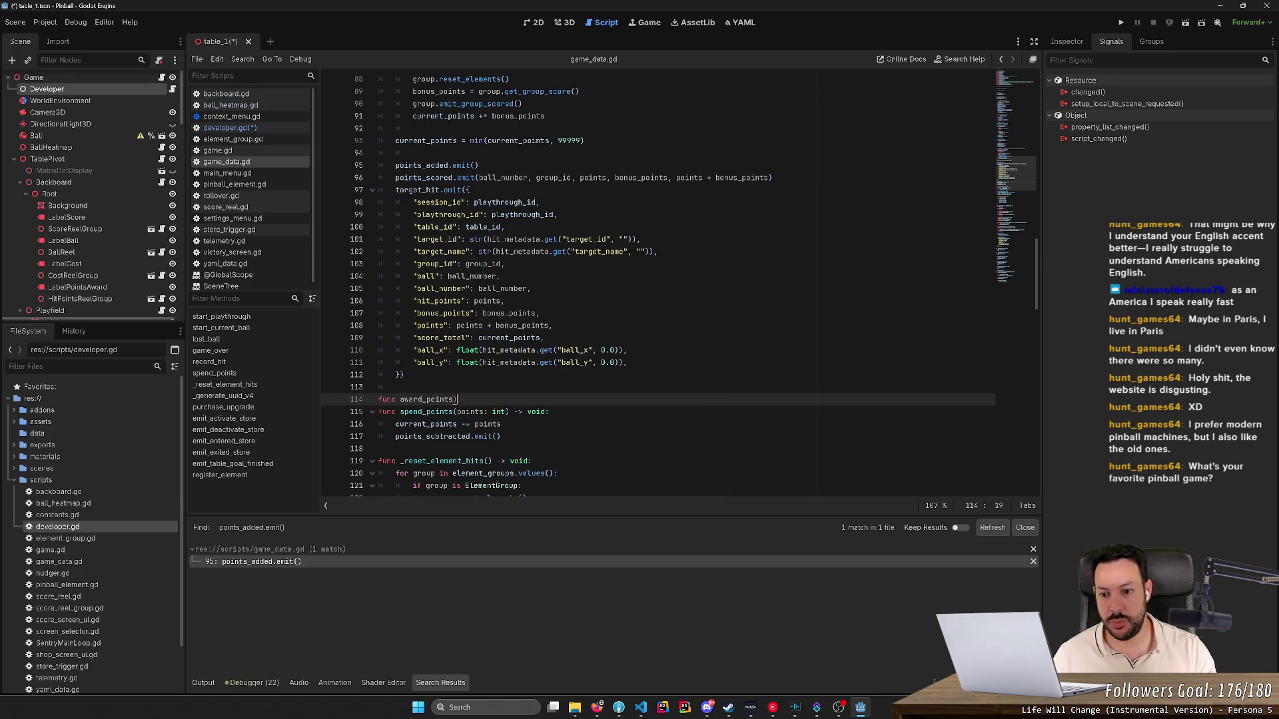
type("poin")
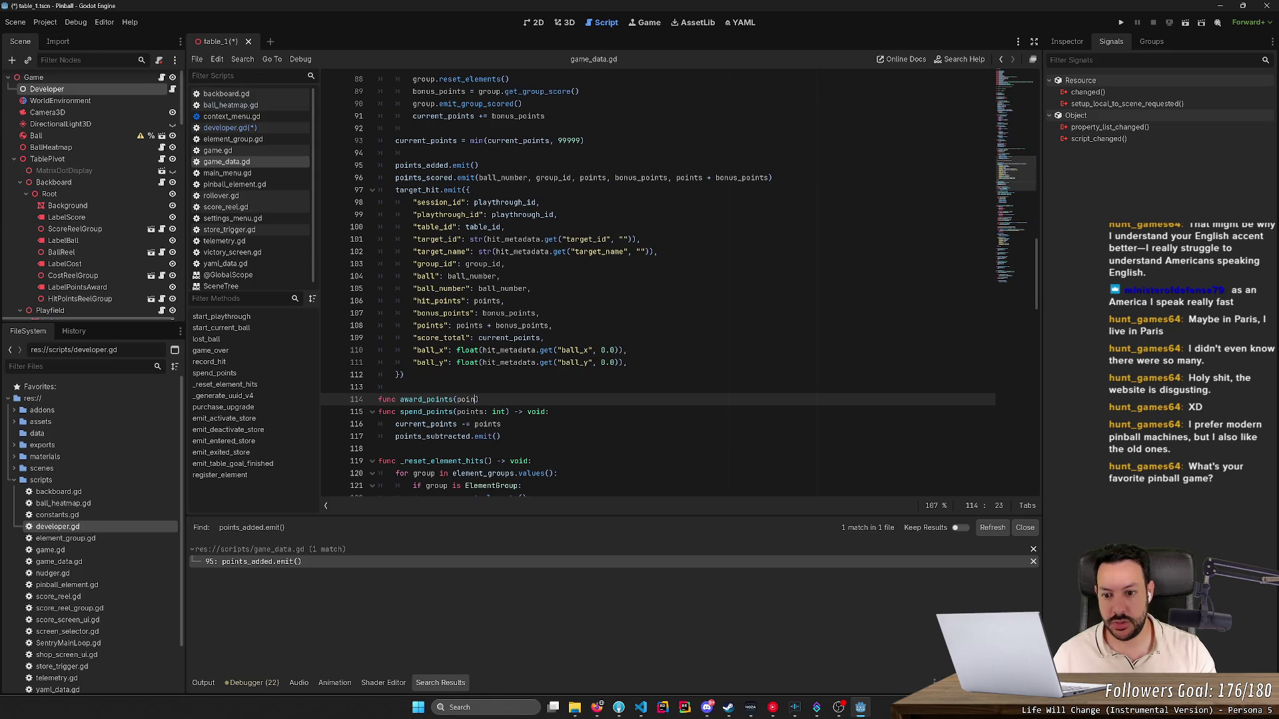
type("ts: int) ->")
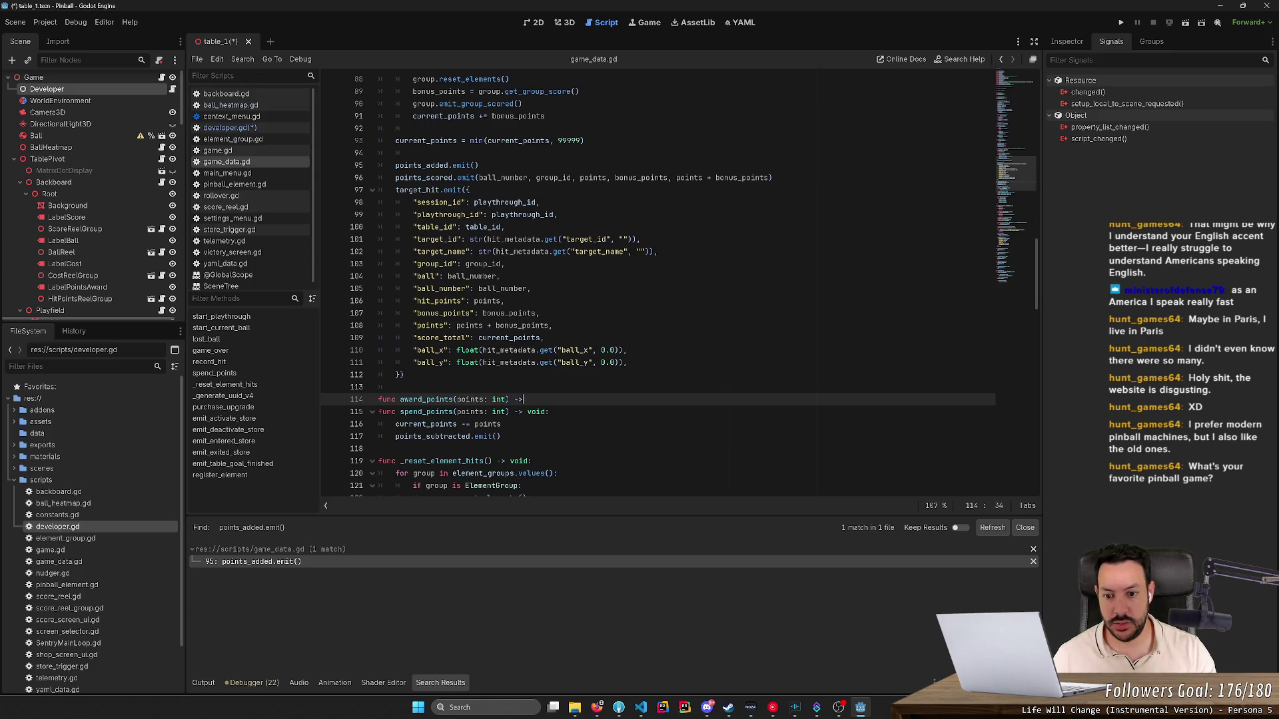
type(" void:")
key("Return")
type("points_added.emit()")
key("Return")
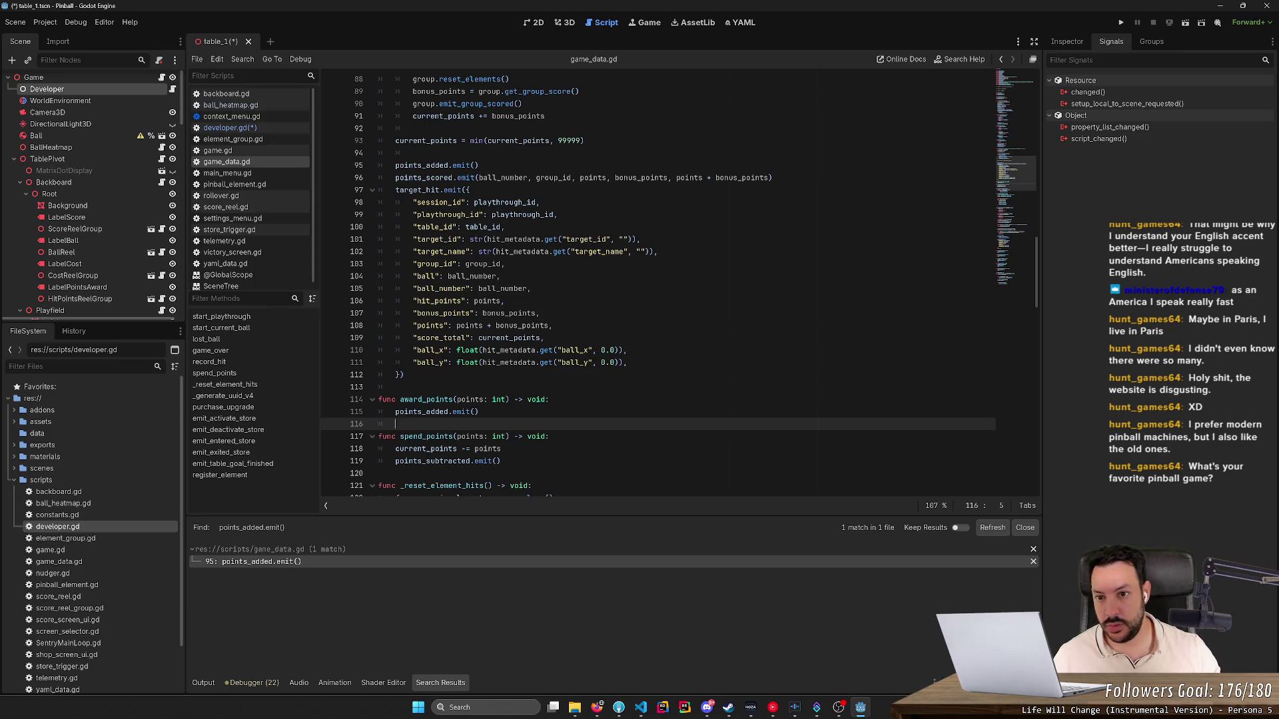
Step: Copy record_hit's 99999 score cap line into award_points
left_click(414, 91)
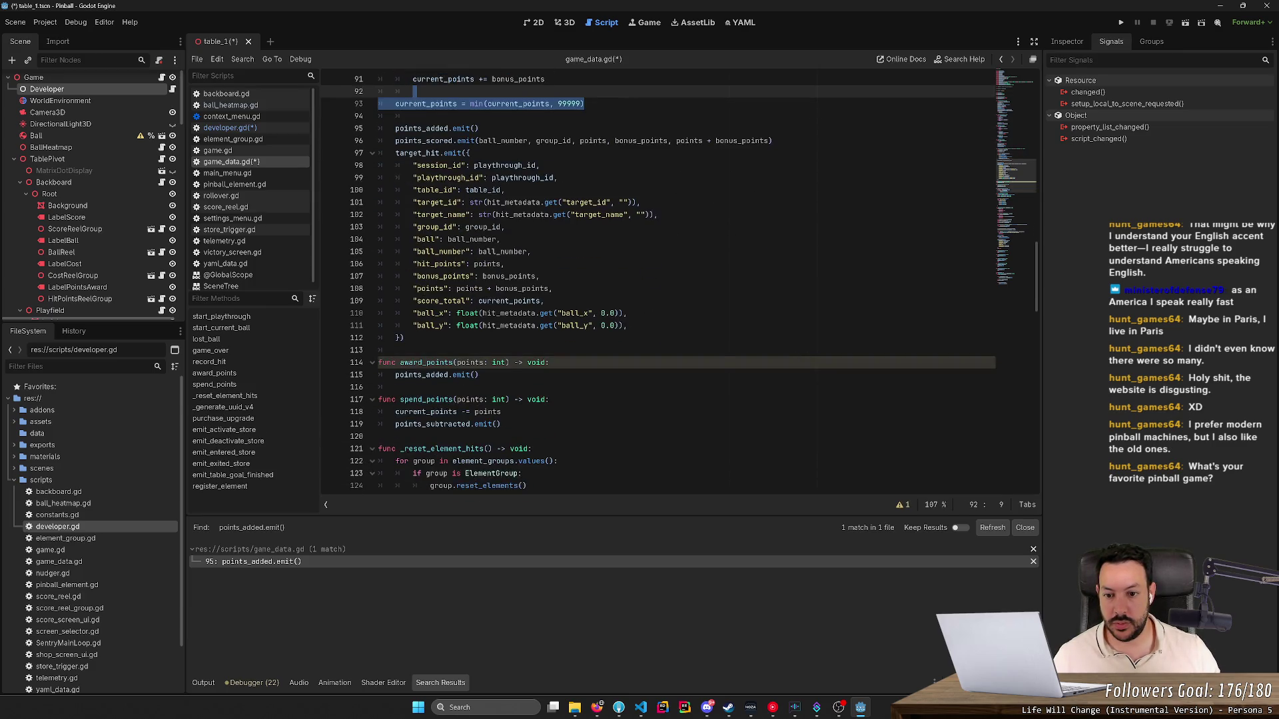
key("ctrl+c")
left_click(395, 387)
key("ctrl+v")
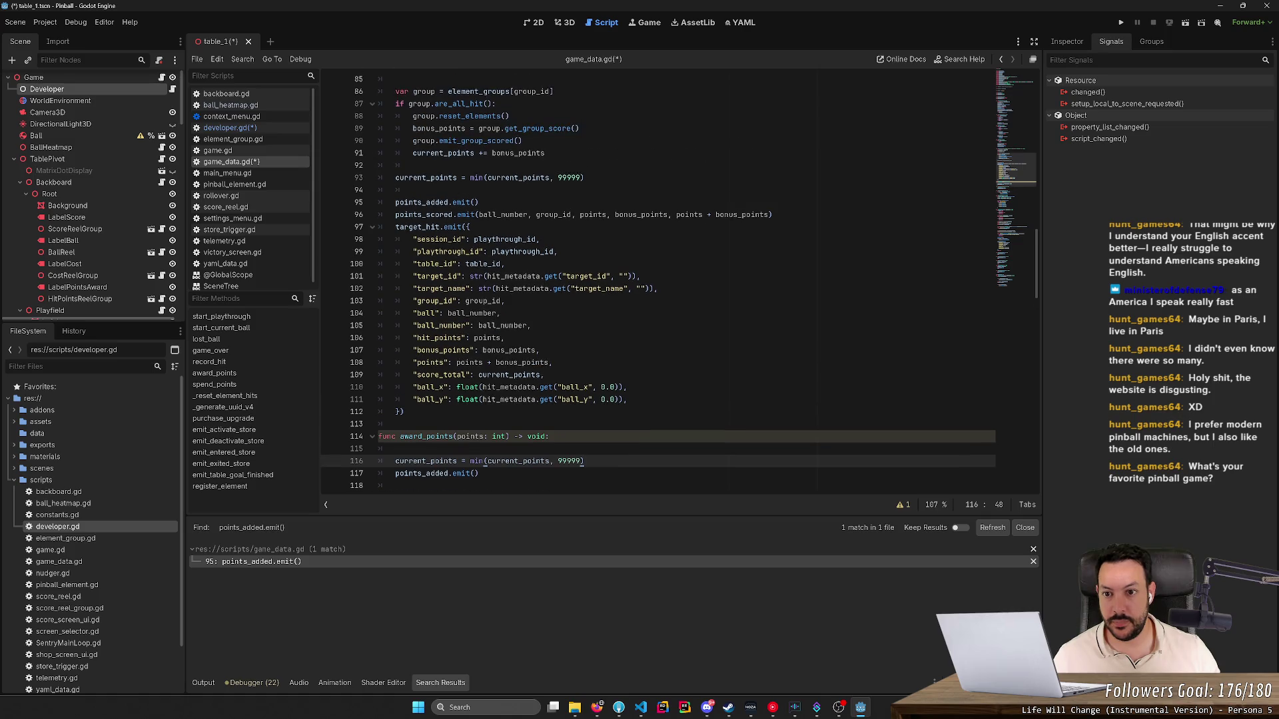
Step: Add the current_points += points increment to award_points
scroll(666, 279, "up", 2)
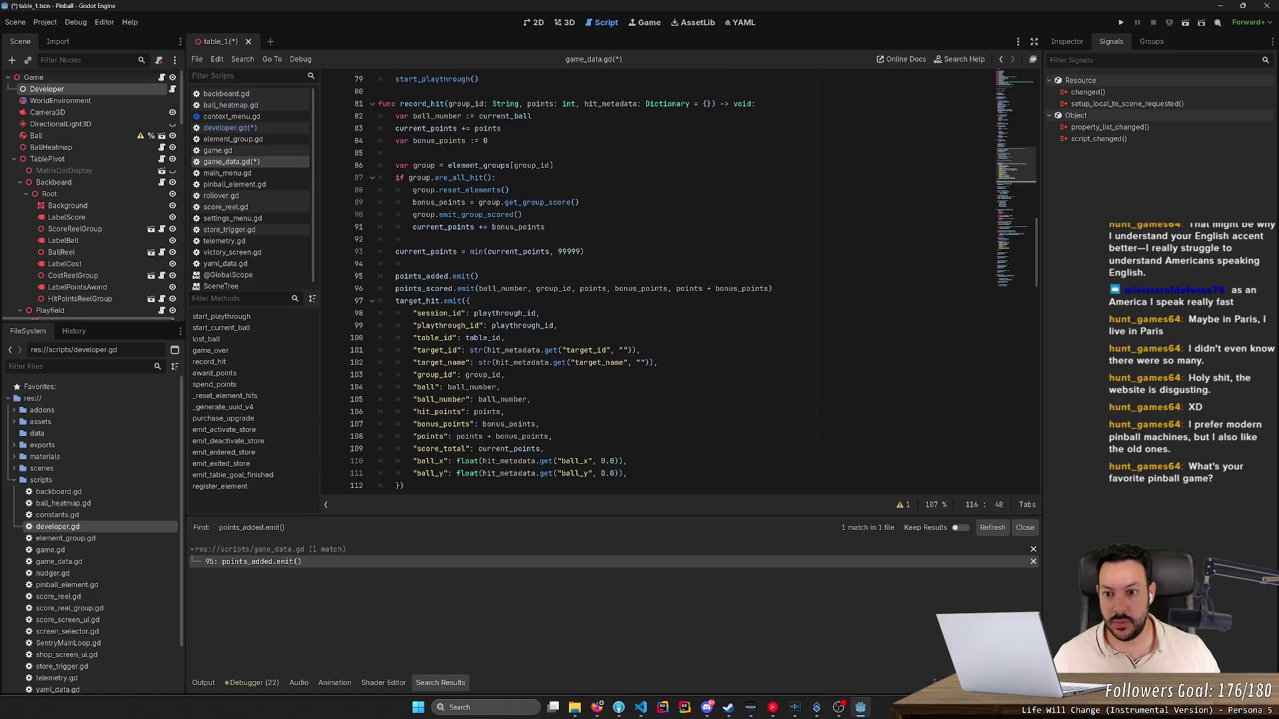
left_click_drag(488, 140, 377, 117)
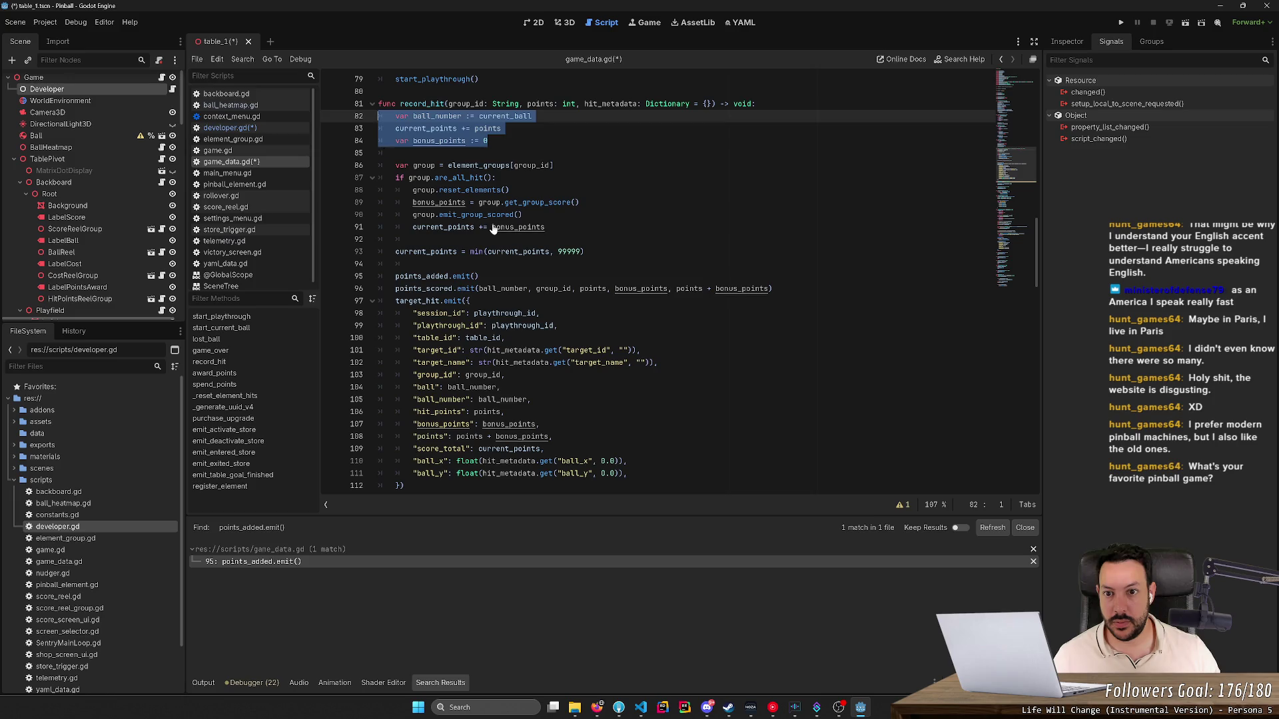
left_click(396, 152)
double_click(439, 140)
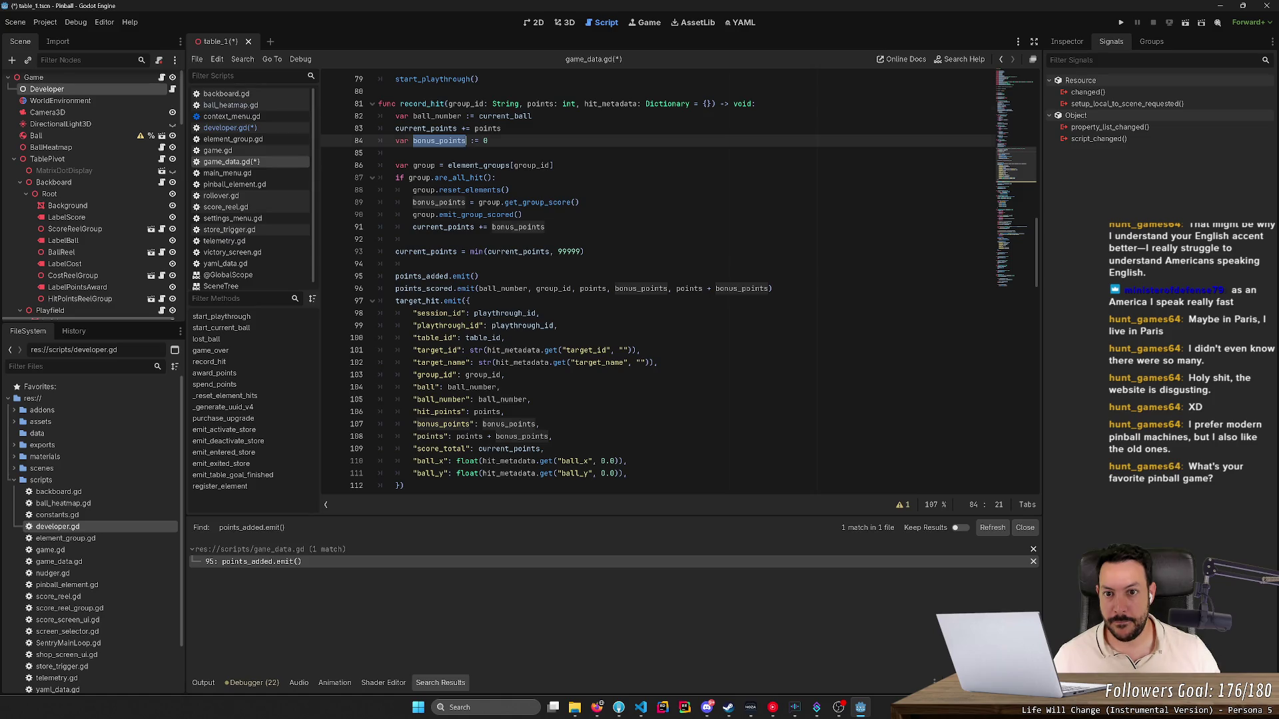
double_click(540, 103)
double_click(426, 129)
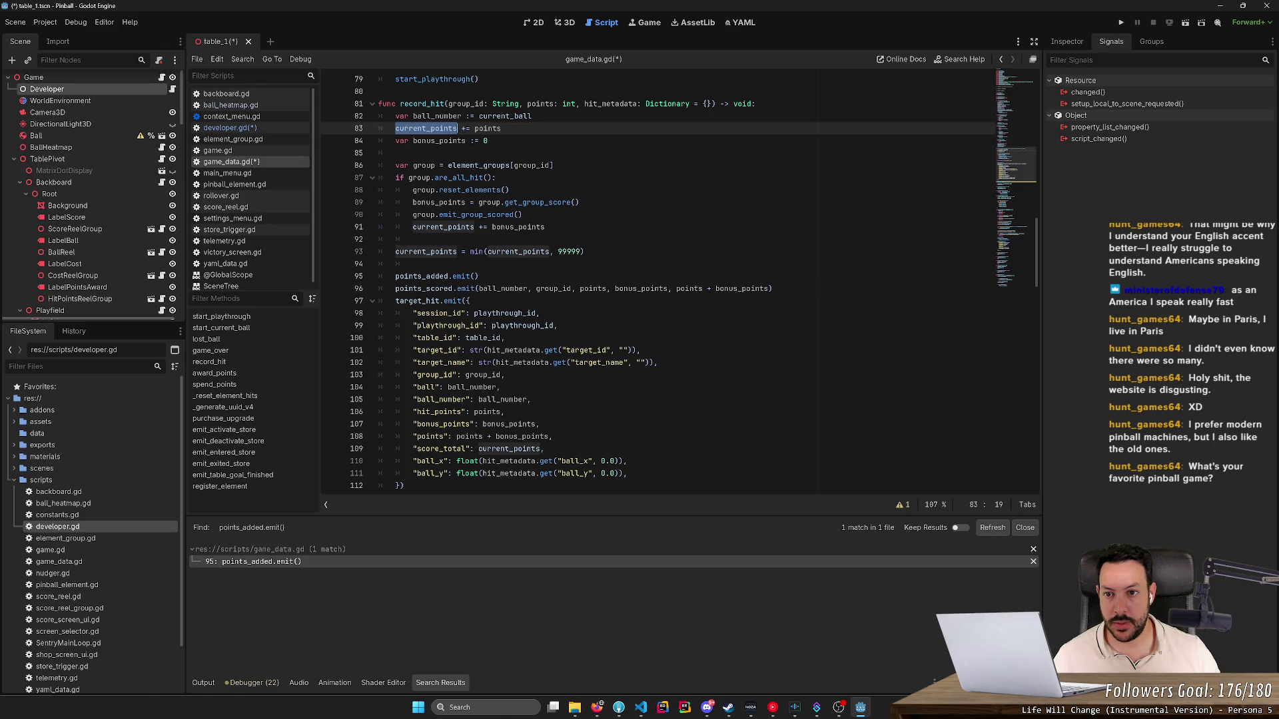
left_click(533, 115)
scroll(666, 287, "down", 5)
left_click(396, 338)
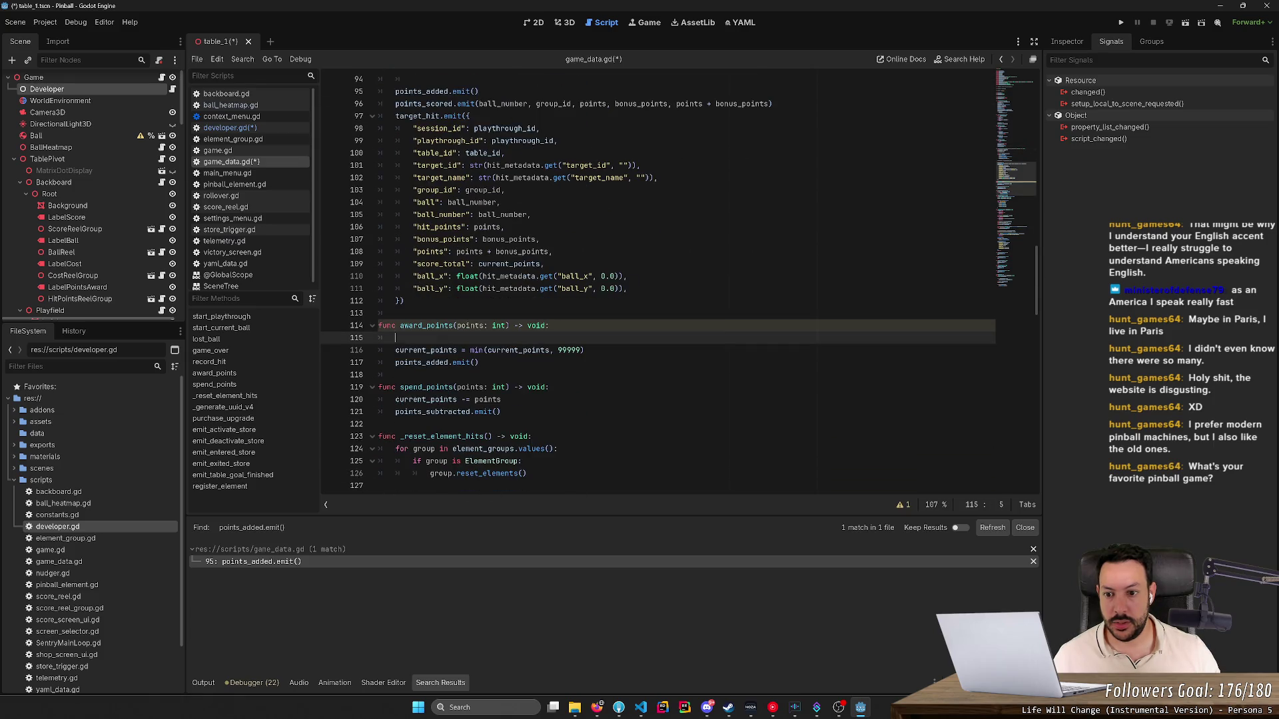
key("ctrl+z")
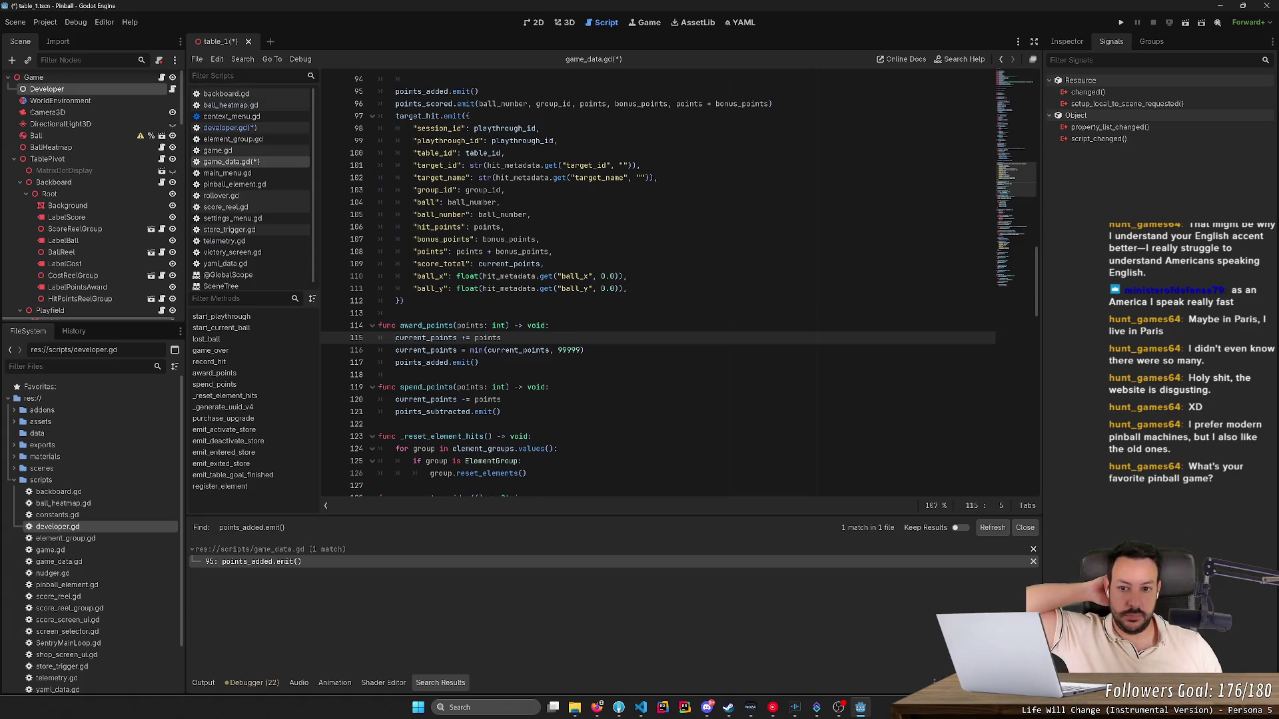
scroll(659, 287, "up", 2)
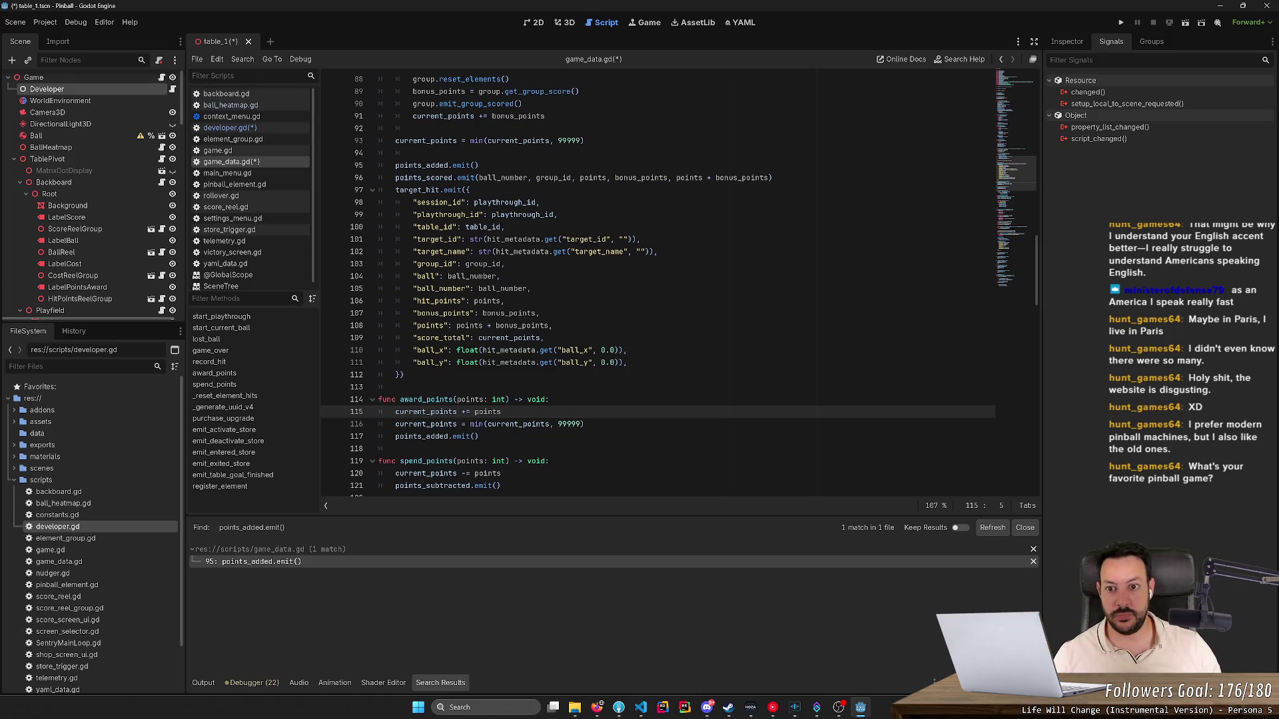
Step: Replace record_hit's duplicated cap and emit lines with an award_points(points) call
left_click_drag(479, 165, 378, 141)
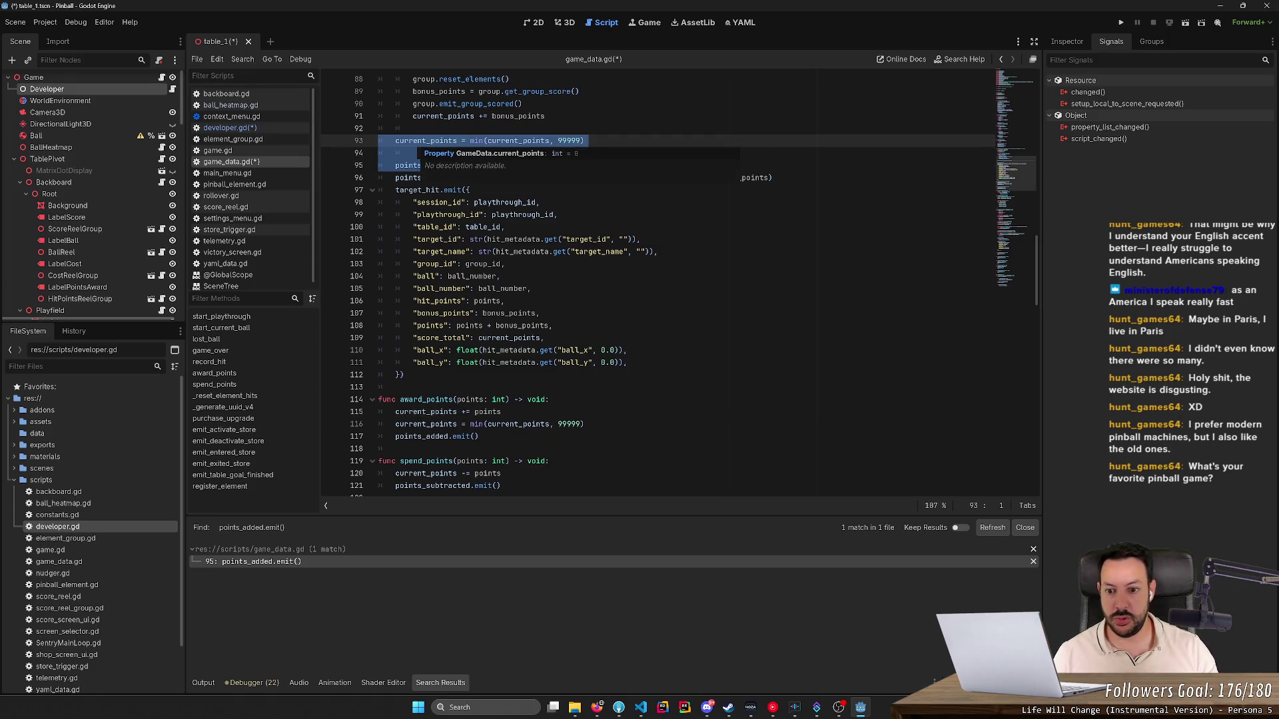
key("Return")
left_click(378, 141)
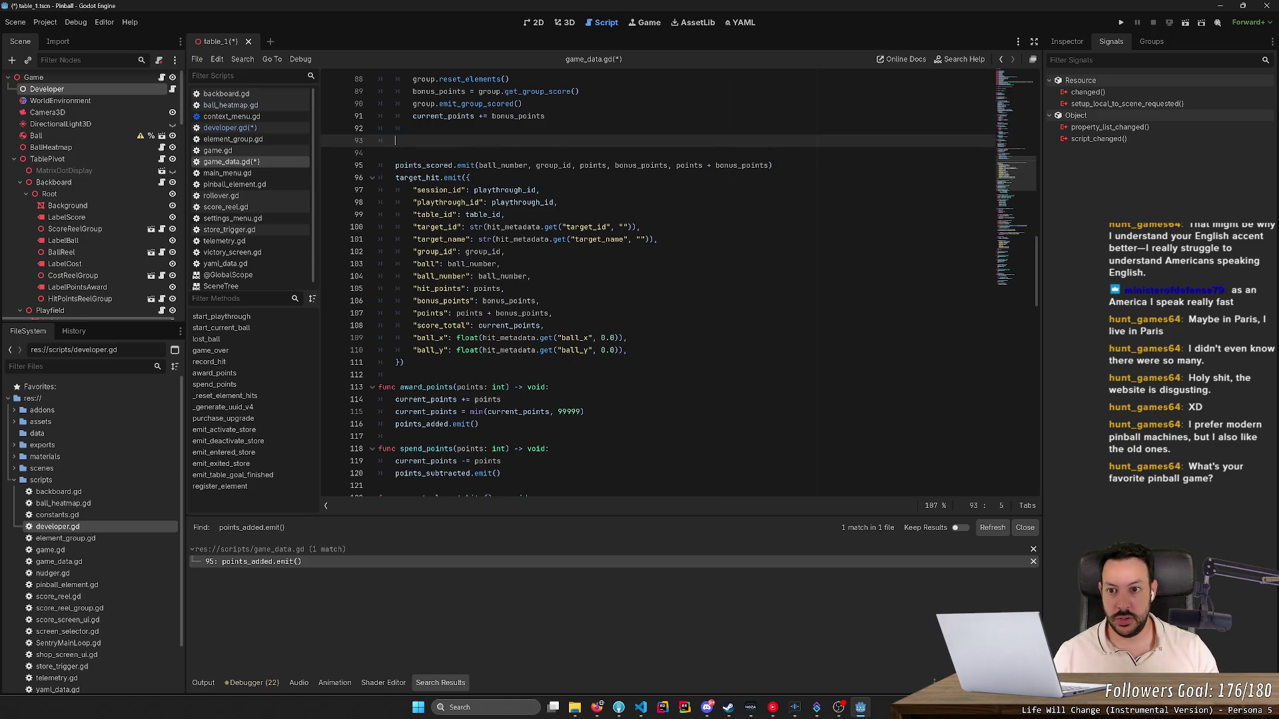
key("Tab")
type("award_points")
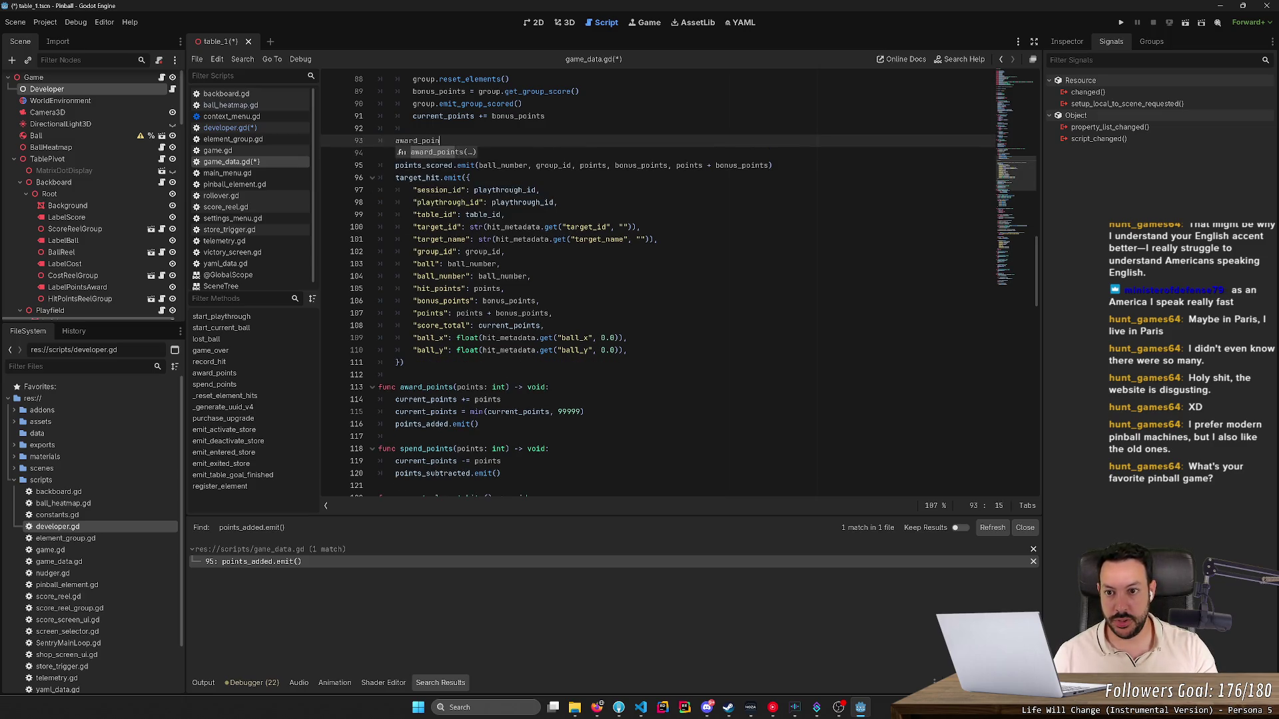
key("Return")
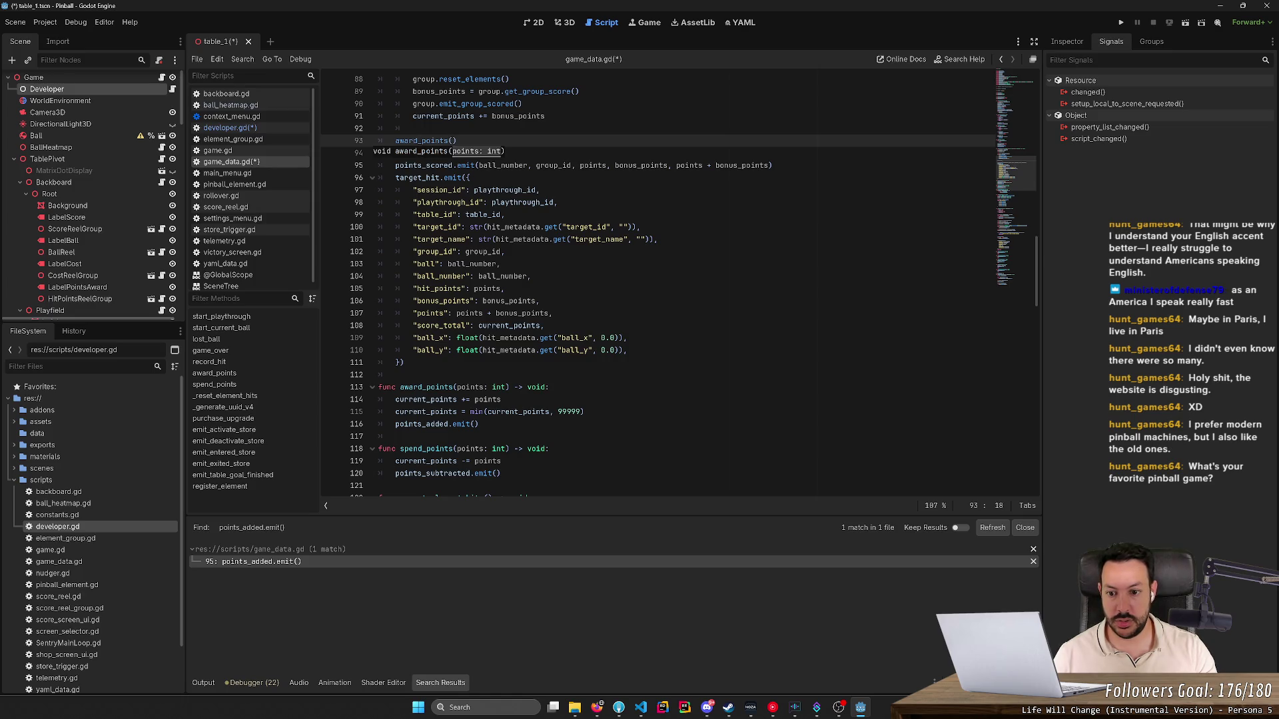
type("t")
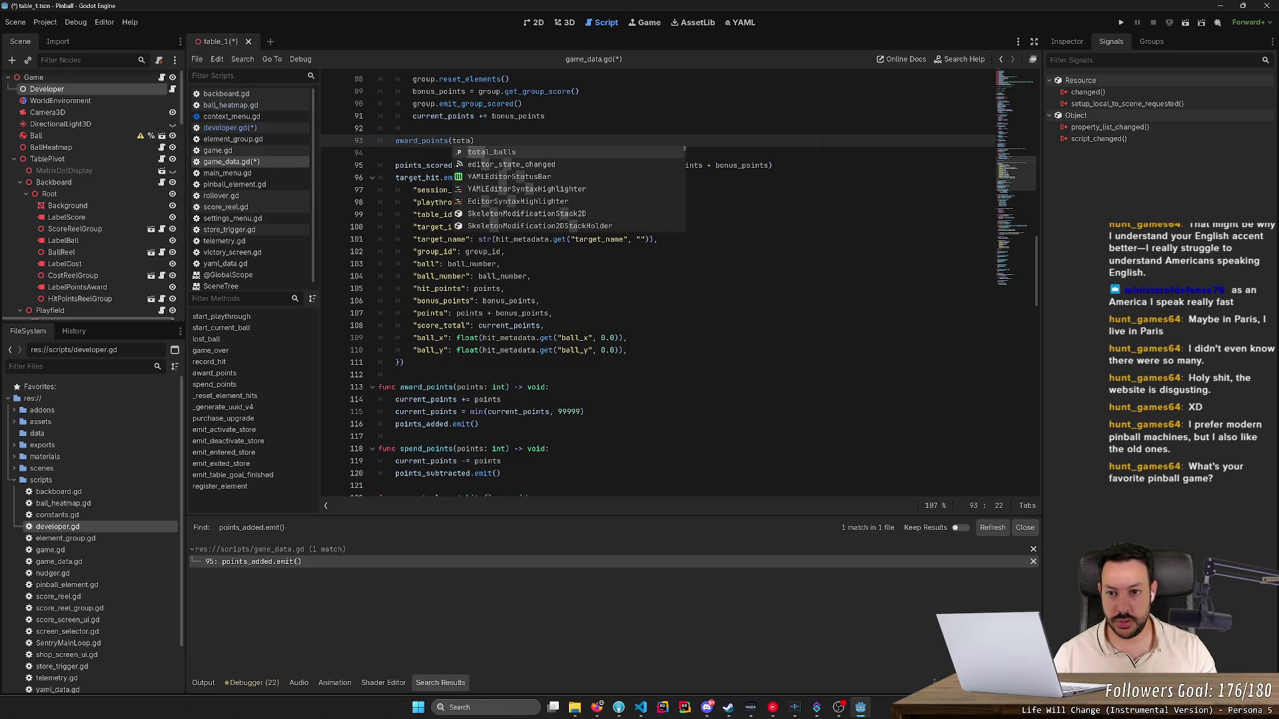
key("BackSpace")
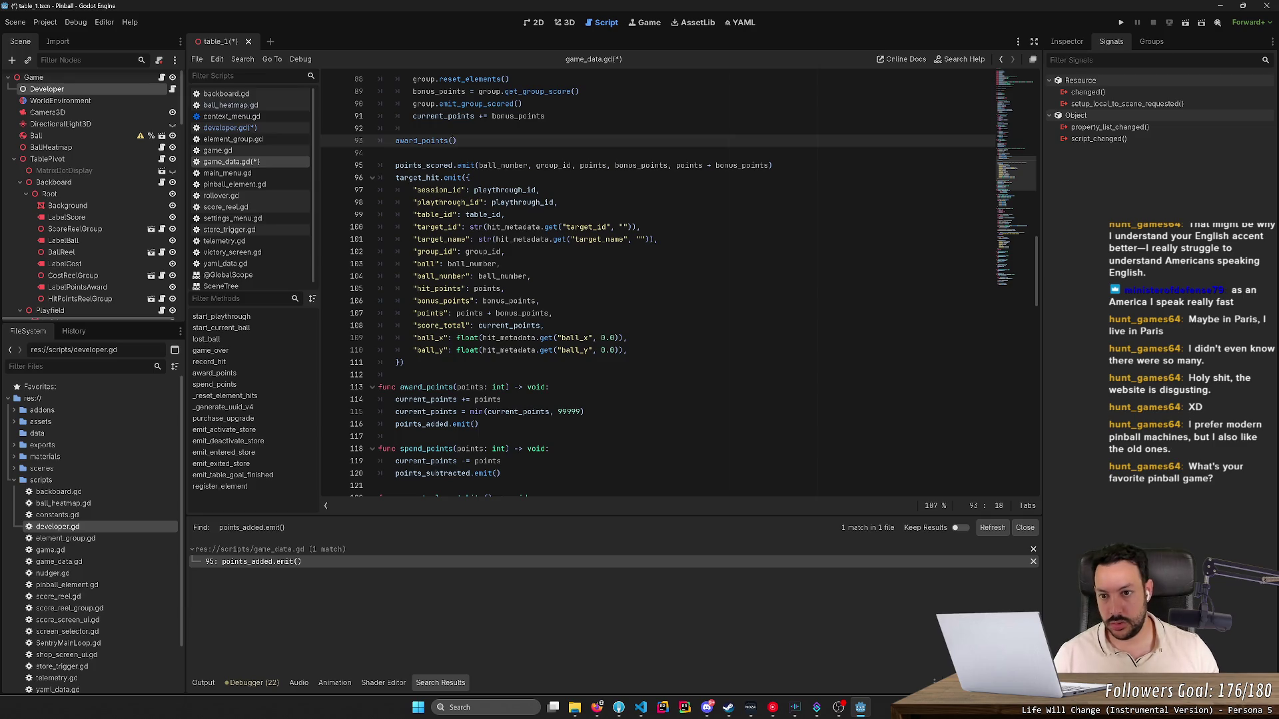
scroll(666, 287, "up", 4)
type("points")
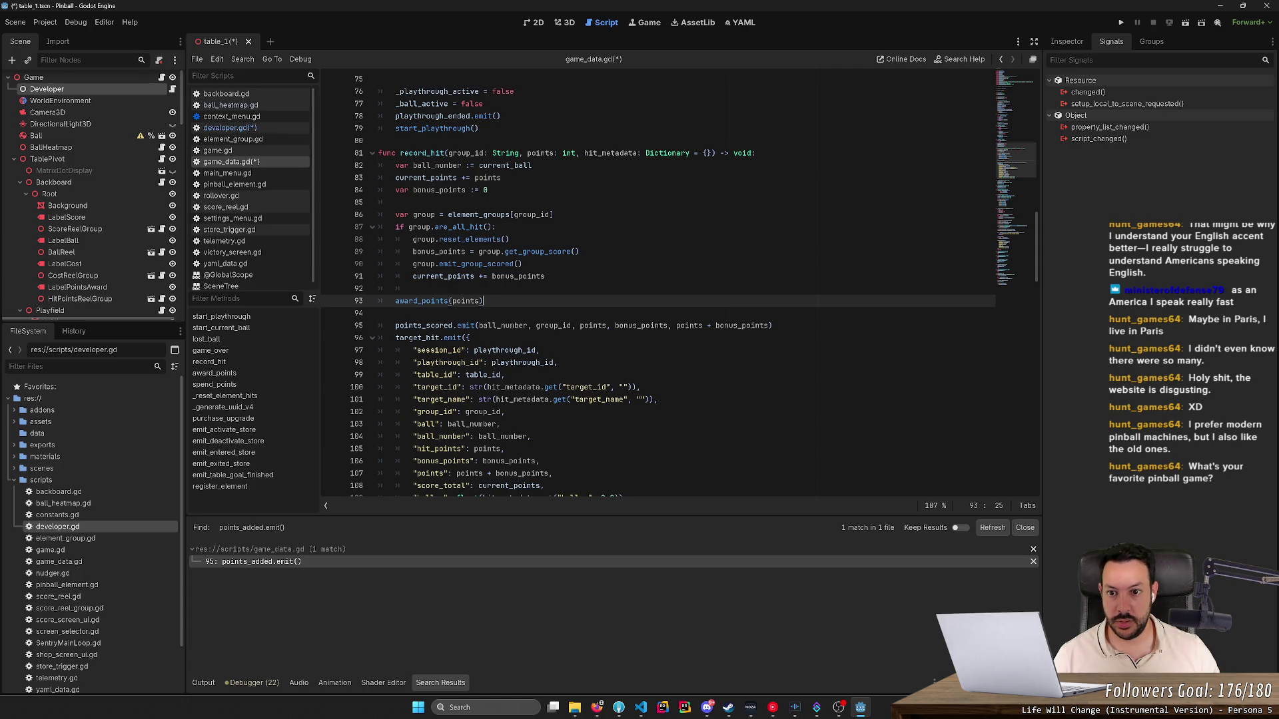
Step: Try cutting and replacing the current_points lines, then undo back to the original
double_click(426, 177)
left_click(501, 177)
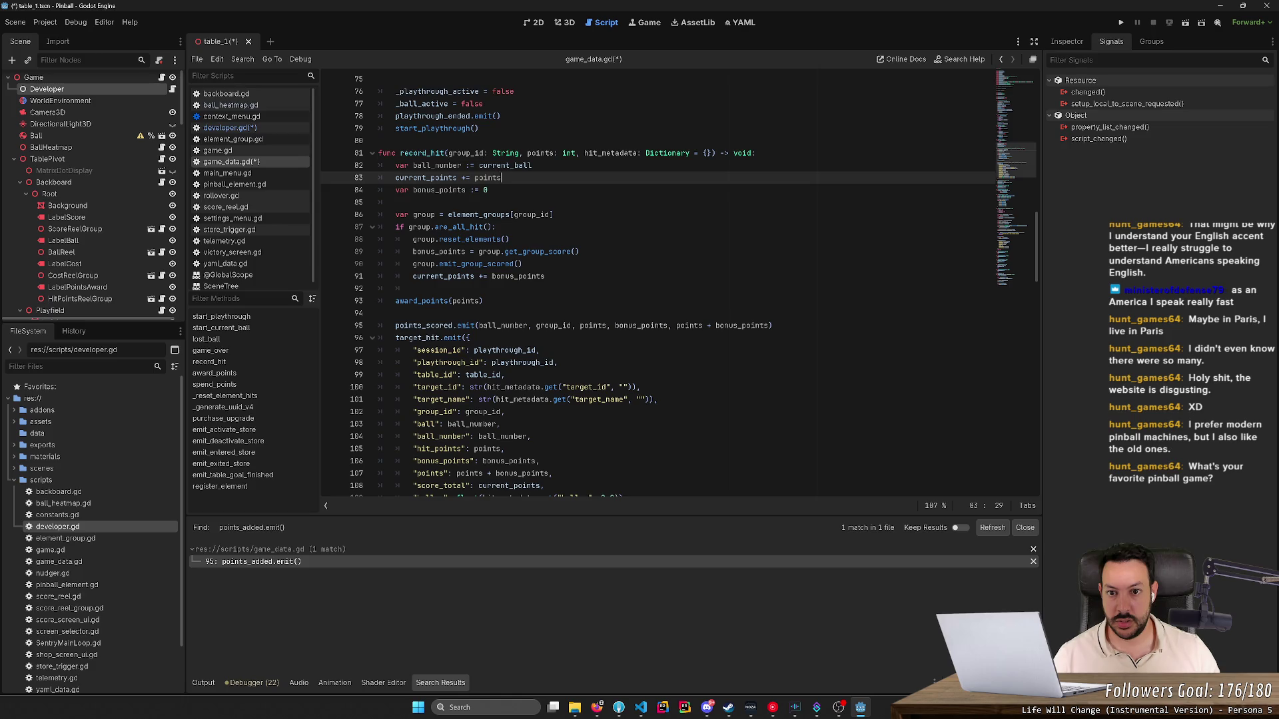
key("ctrl+shift+k")
double_click(541, 152)
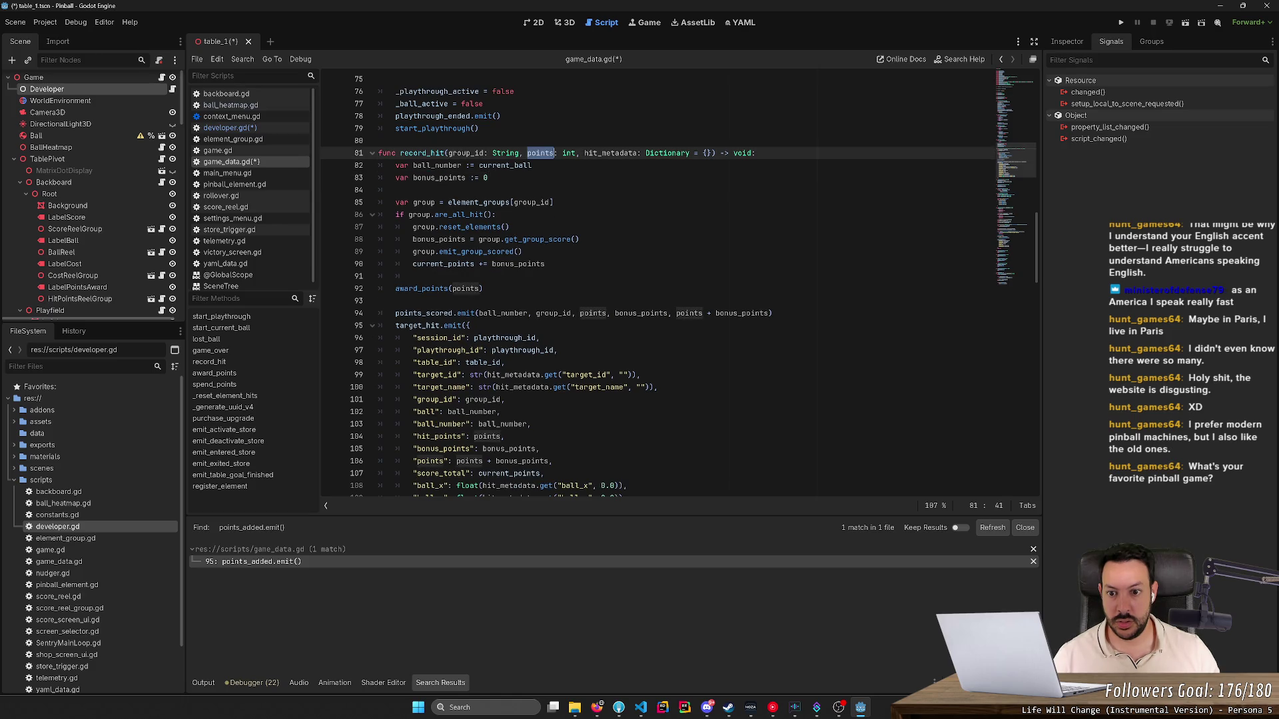
key("ctrl+c")
double_click(440, 264)
key("ctrl+v")
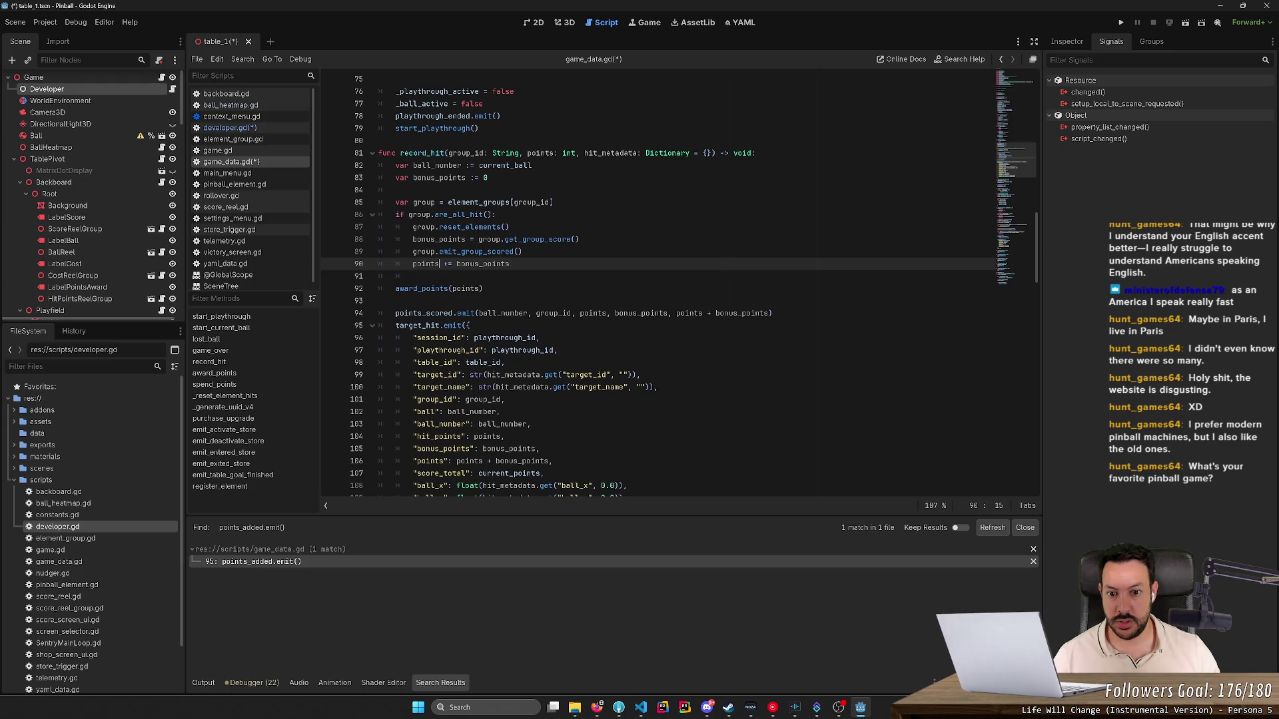
key("ctrl+z")
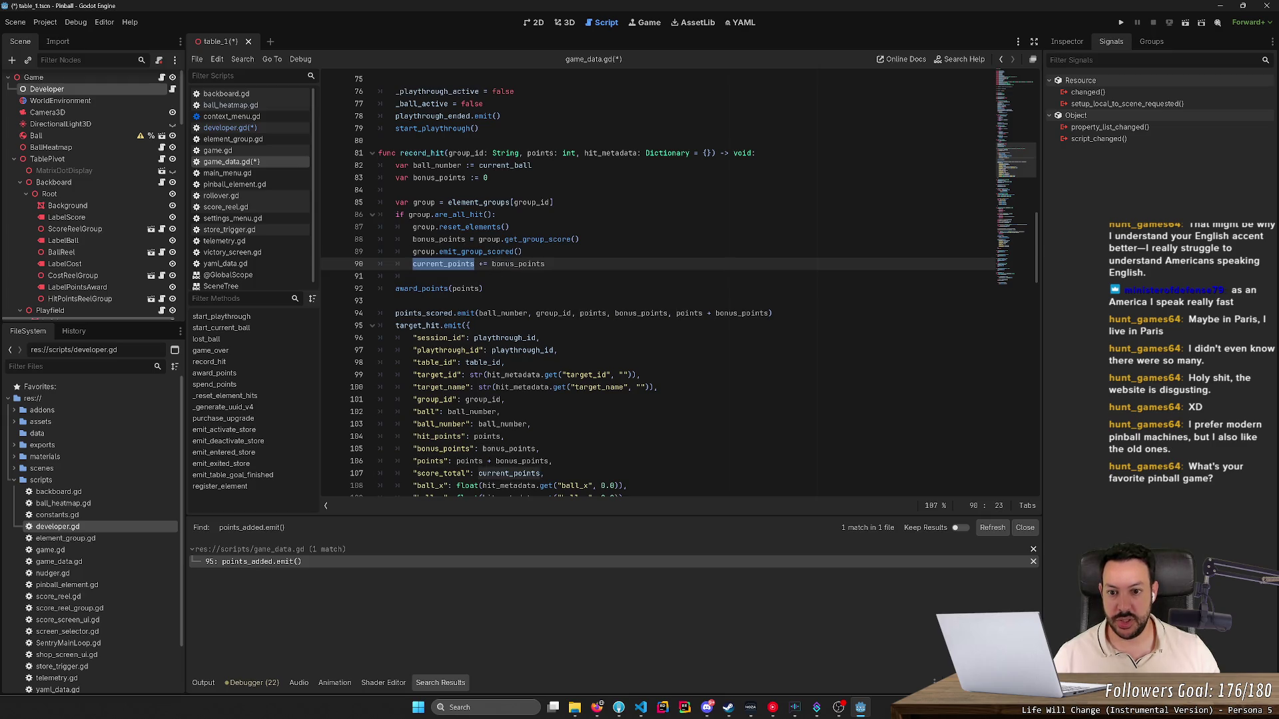
key("ctrl+z")
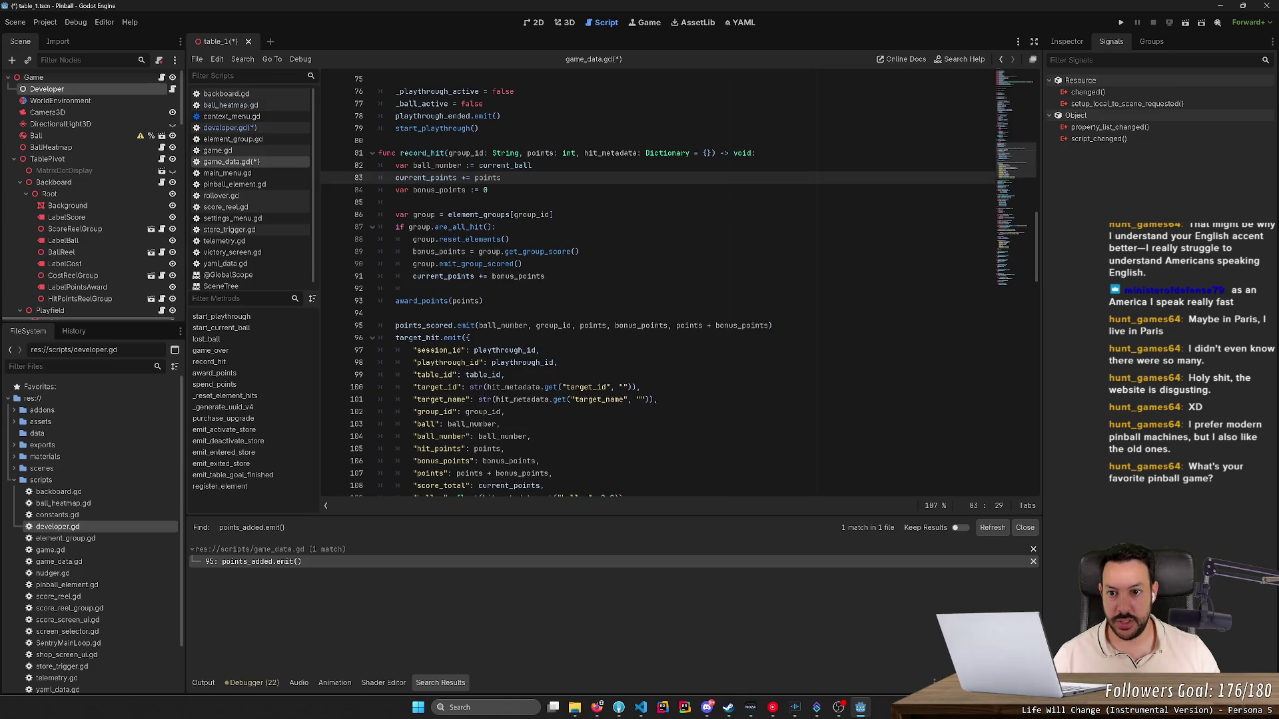
Step: Change line 83 to var new_points = points
left_click(532, 165)
left_click(396, 177)
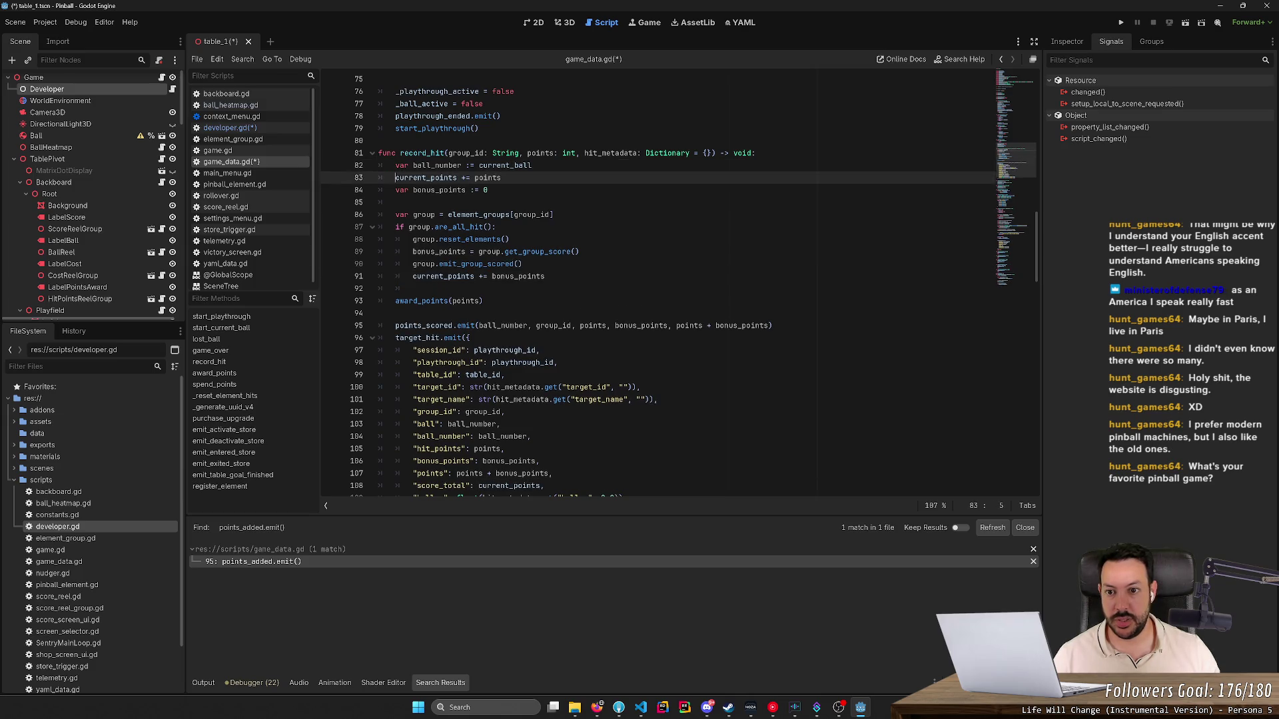
type("var")
key("shift+Right")
key("shift+Right")
key("shift+Right")
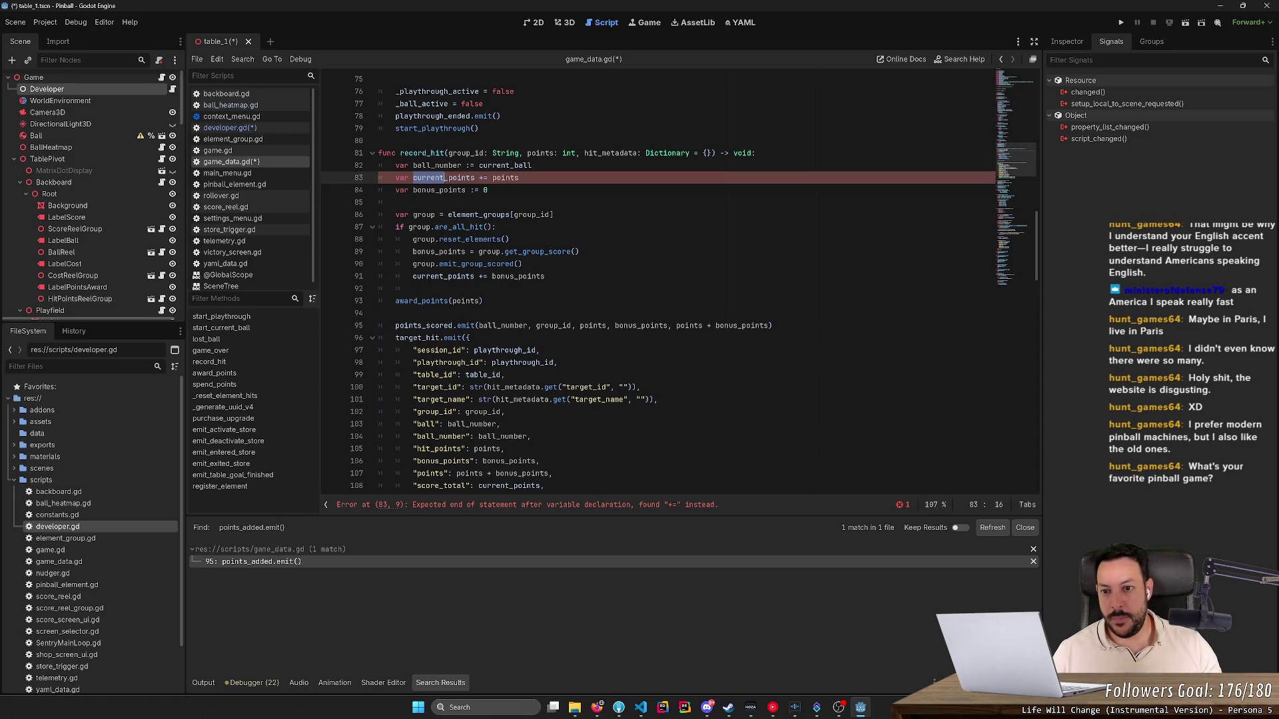
type("new")
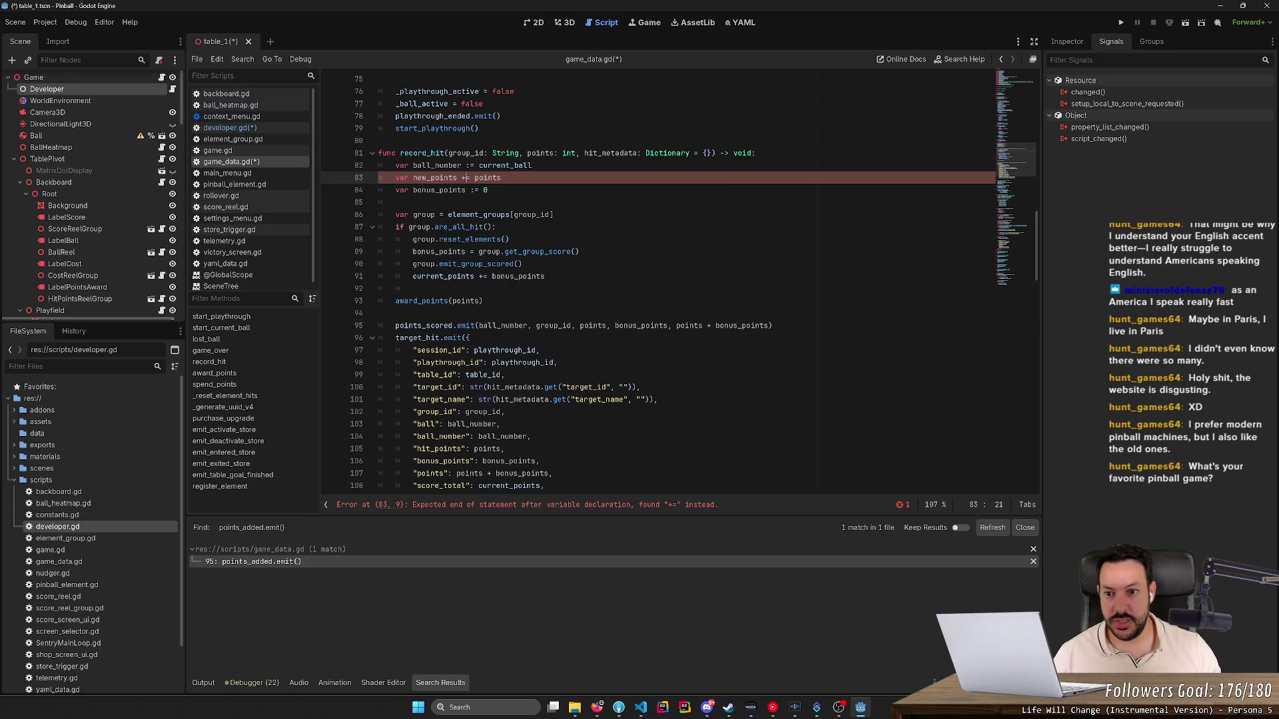
key("ctrl+Right")
key("Right")
key("Delete")
key("Left")
Step: Use new_points on line 91 and in award_points(new_points), then save game_data.gd
double_click(437, 276)
key("ctrl+v")
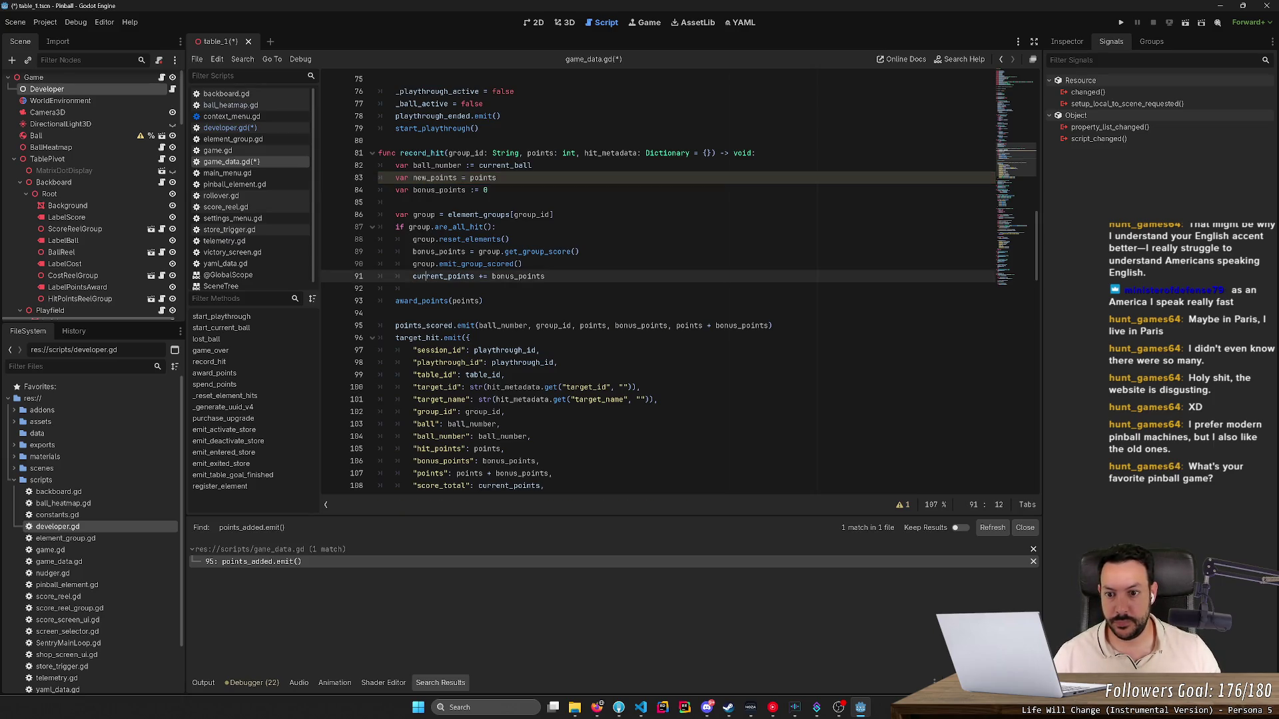
double_click(434, 276)
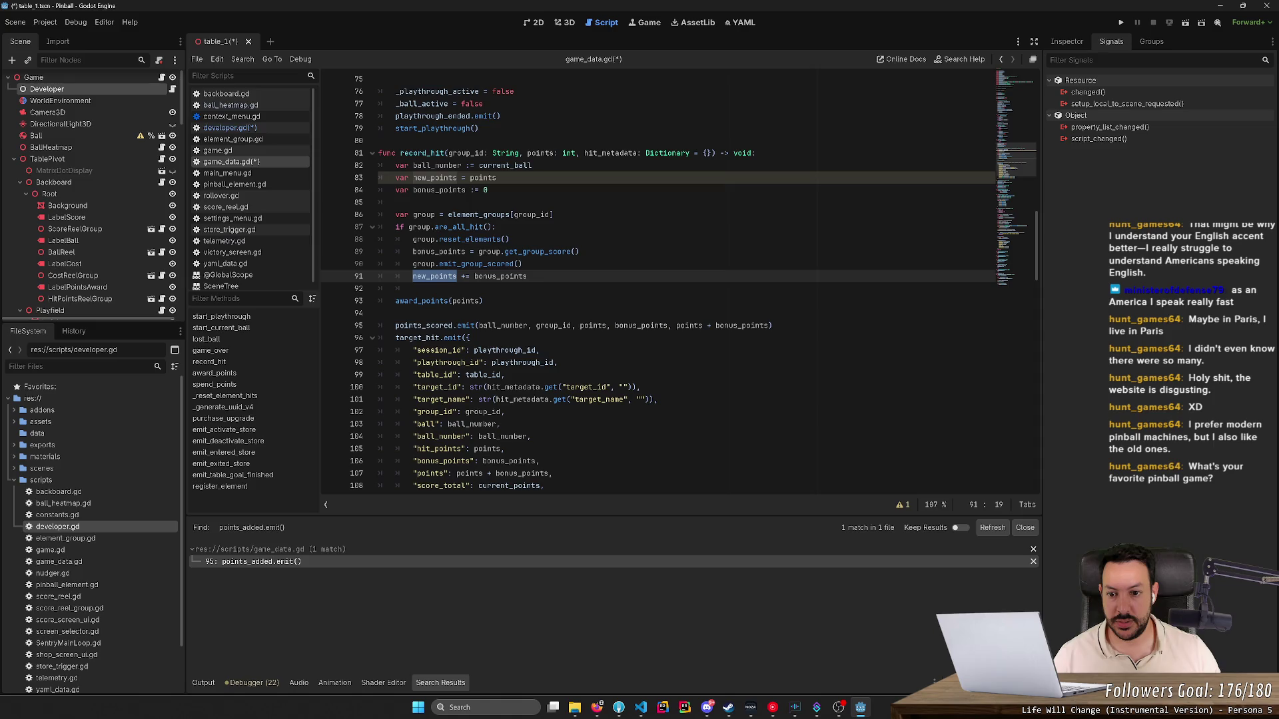
double_click(466, 301)
key("ctrl+v")
key("ctrl+s")
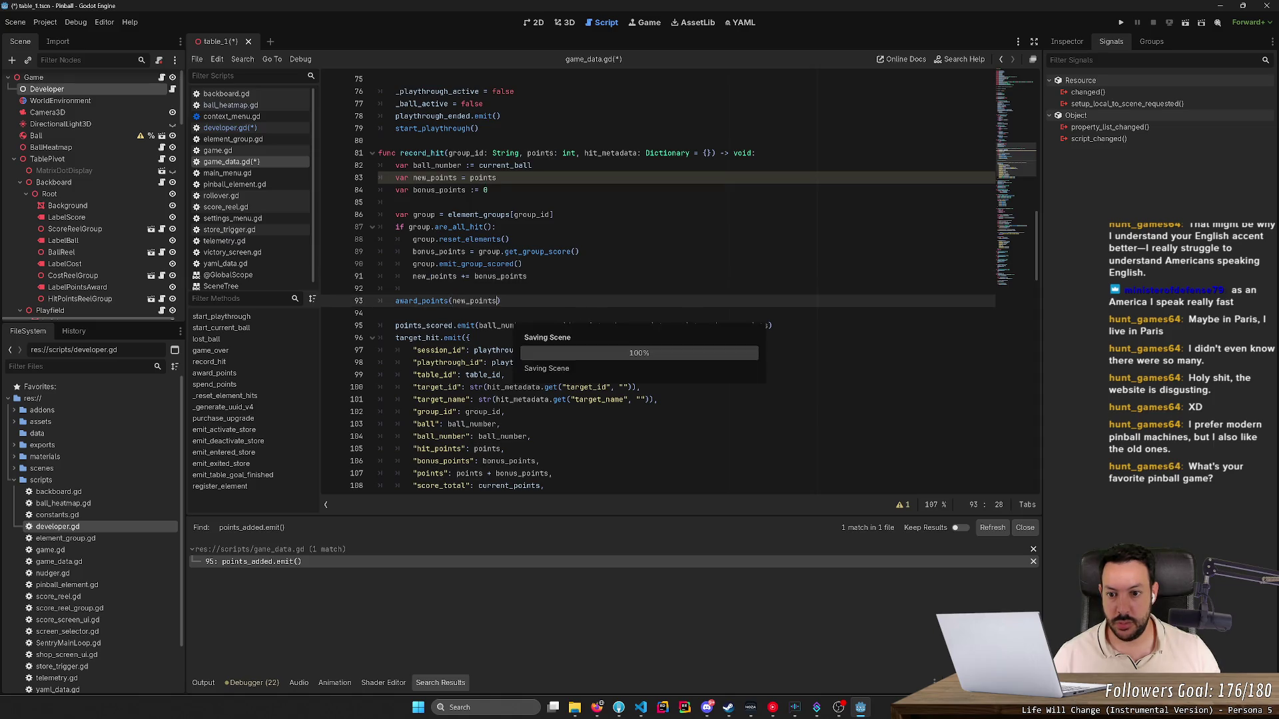
double_click(593, 325)
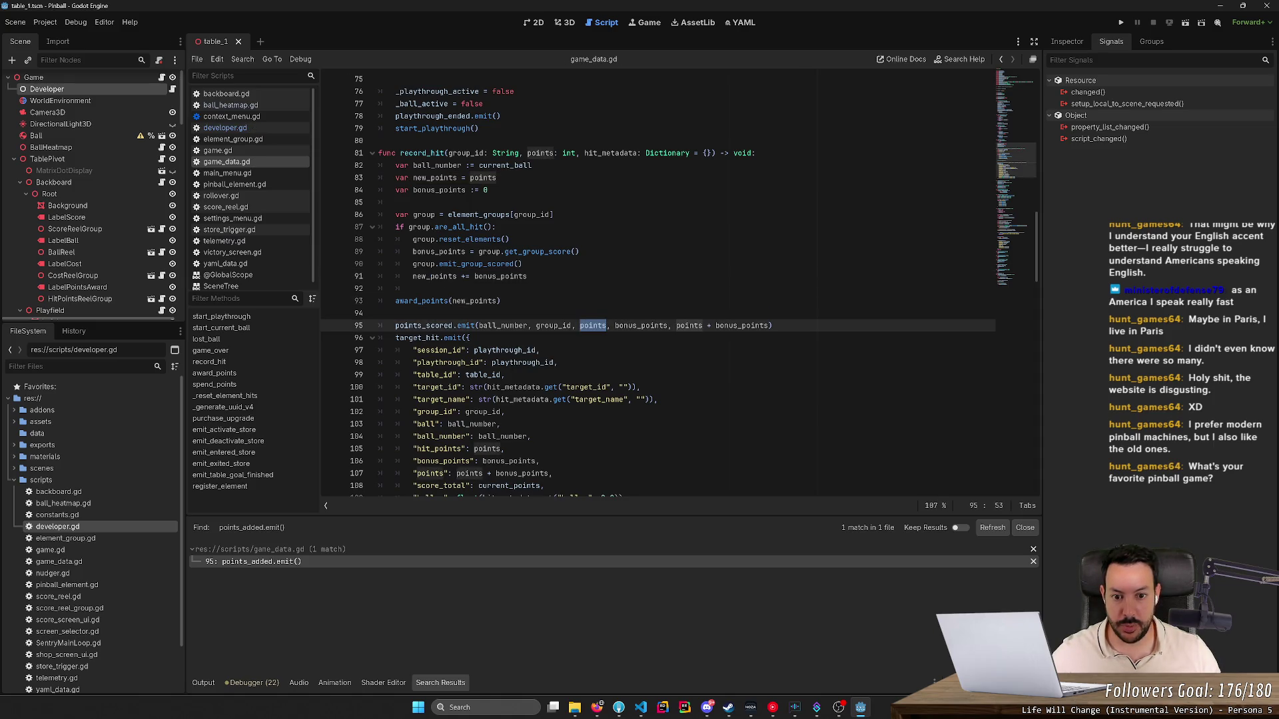
Step: Inspect how bonus_points, new_points and points are used in game_data.gd's record_hit
double_click(640, 325)
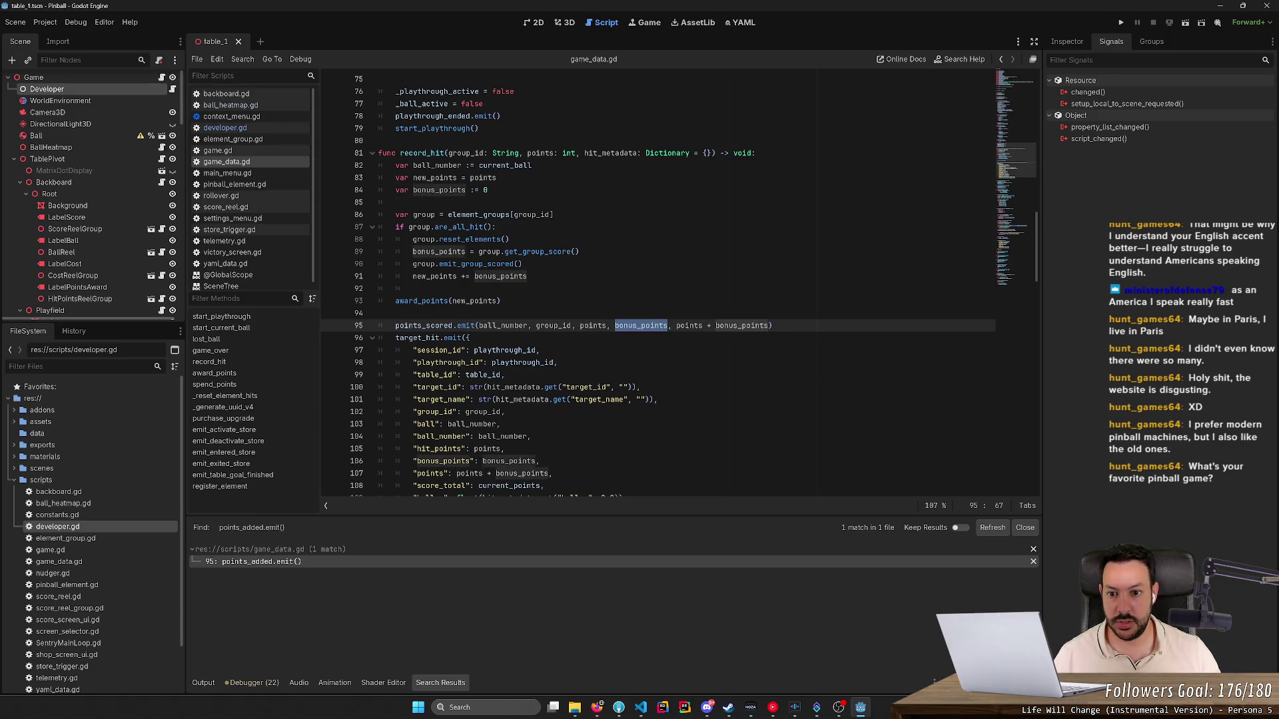
double_click(435, 276)
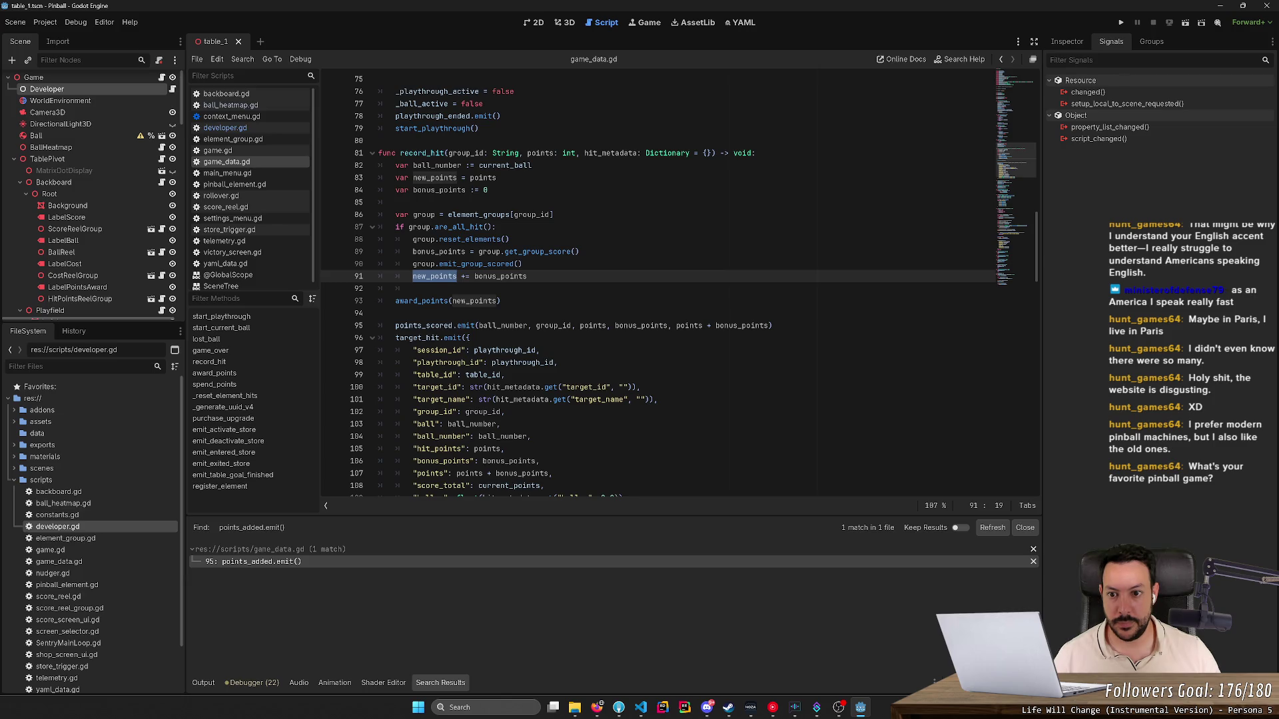
double_click(500, 276)
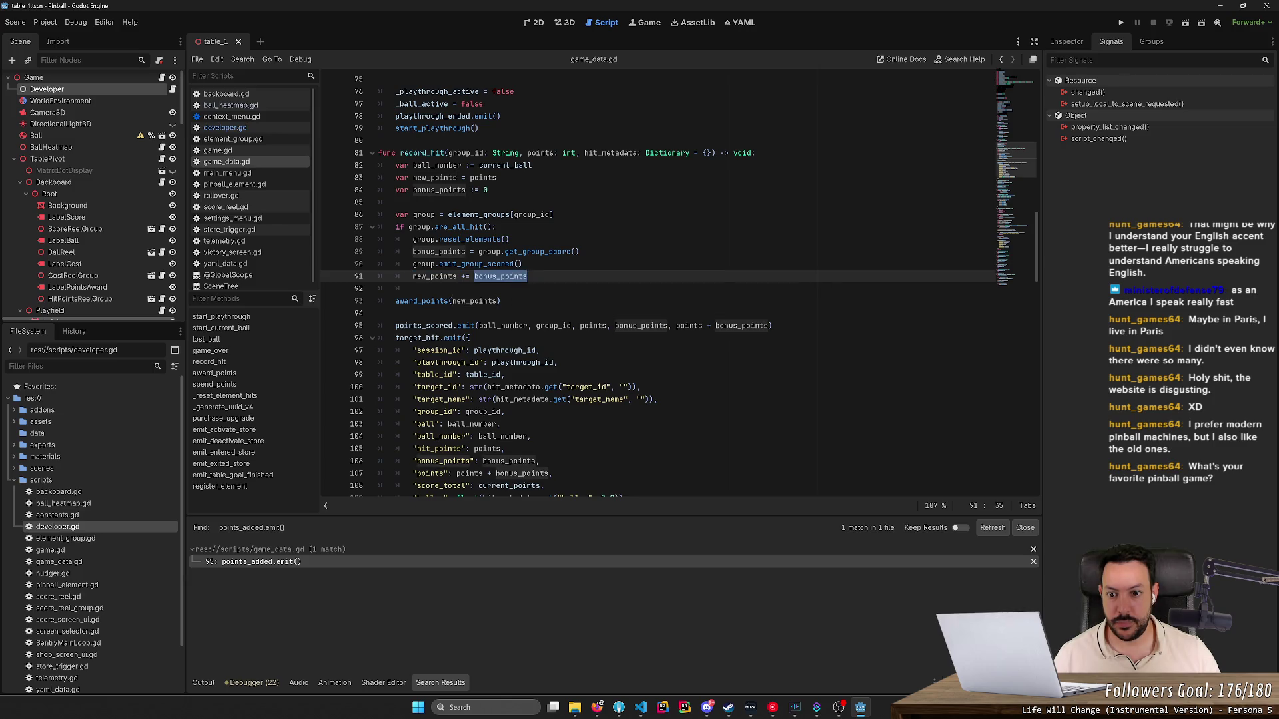
double_click(439, 251)
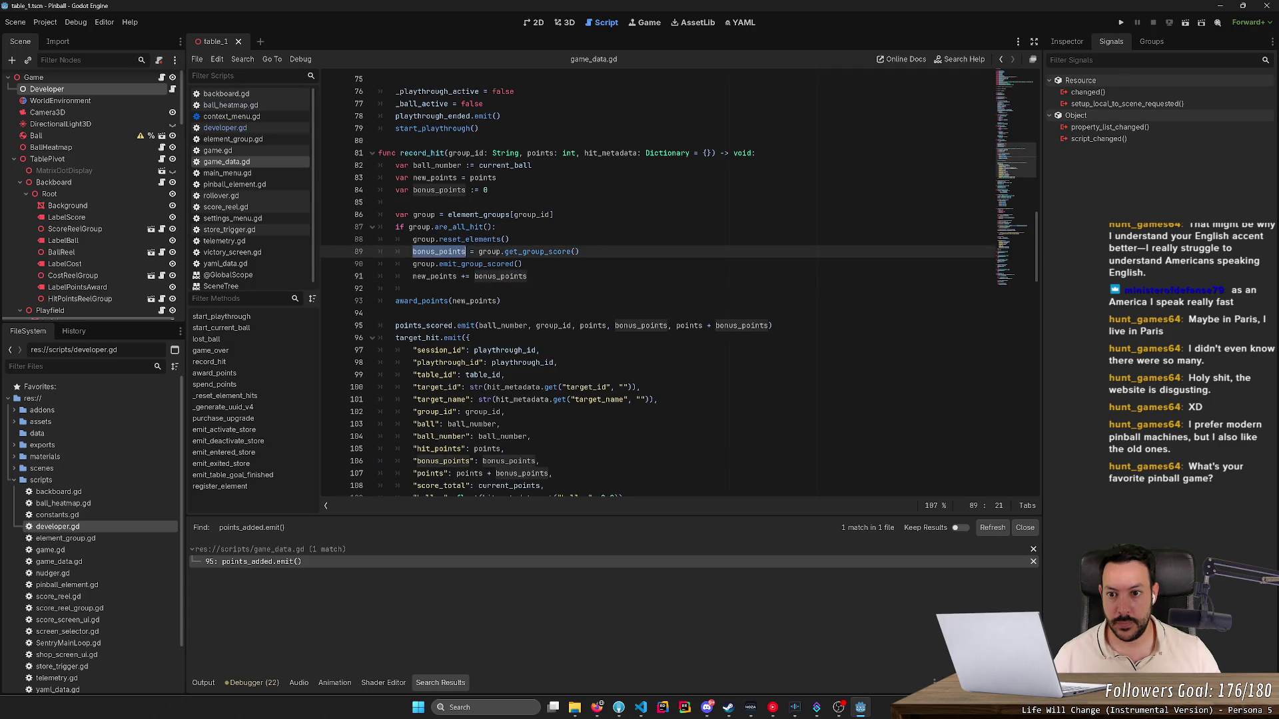
double_click(483, 177)
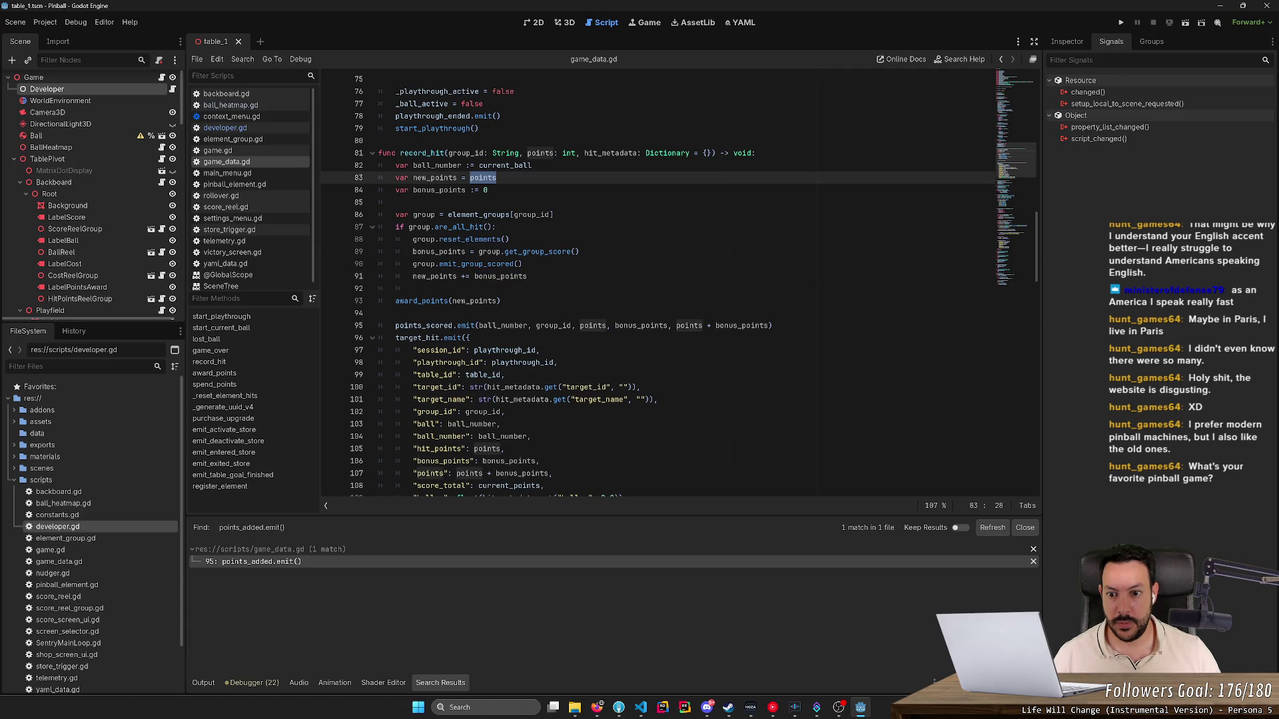
double_click(474, 300)
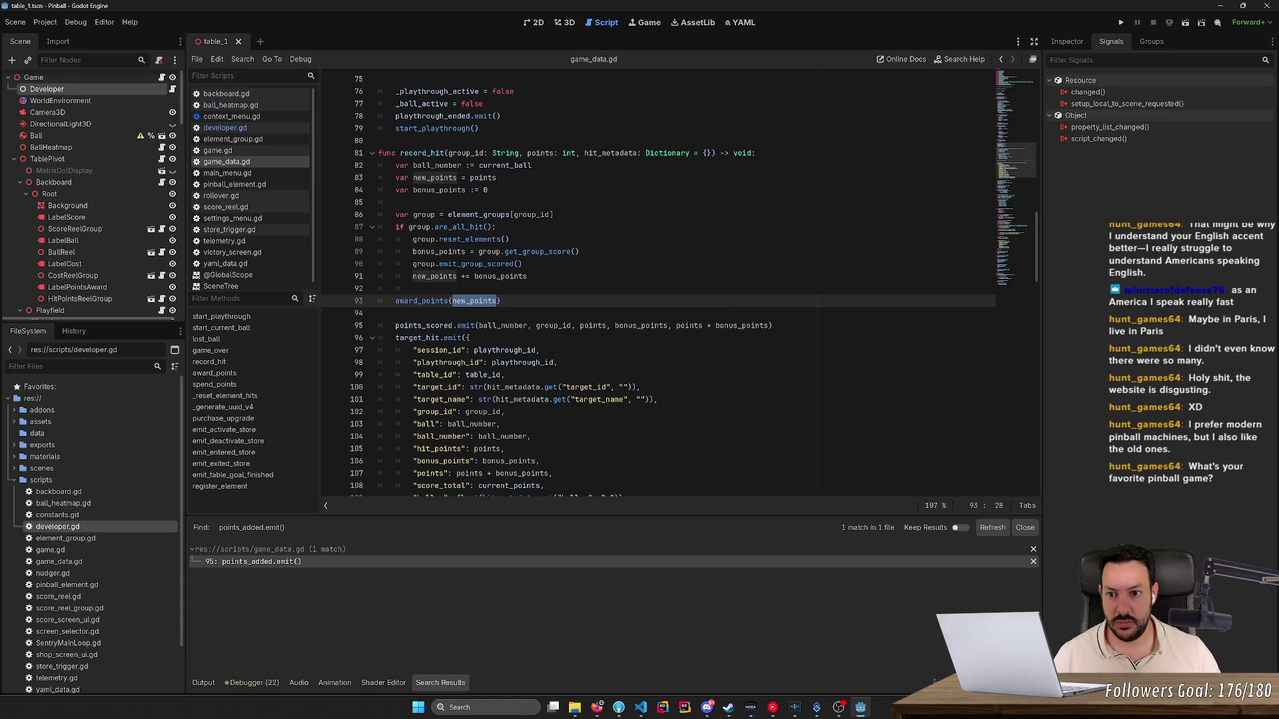
double_click(434, 275)
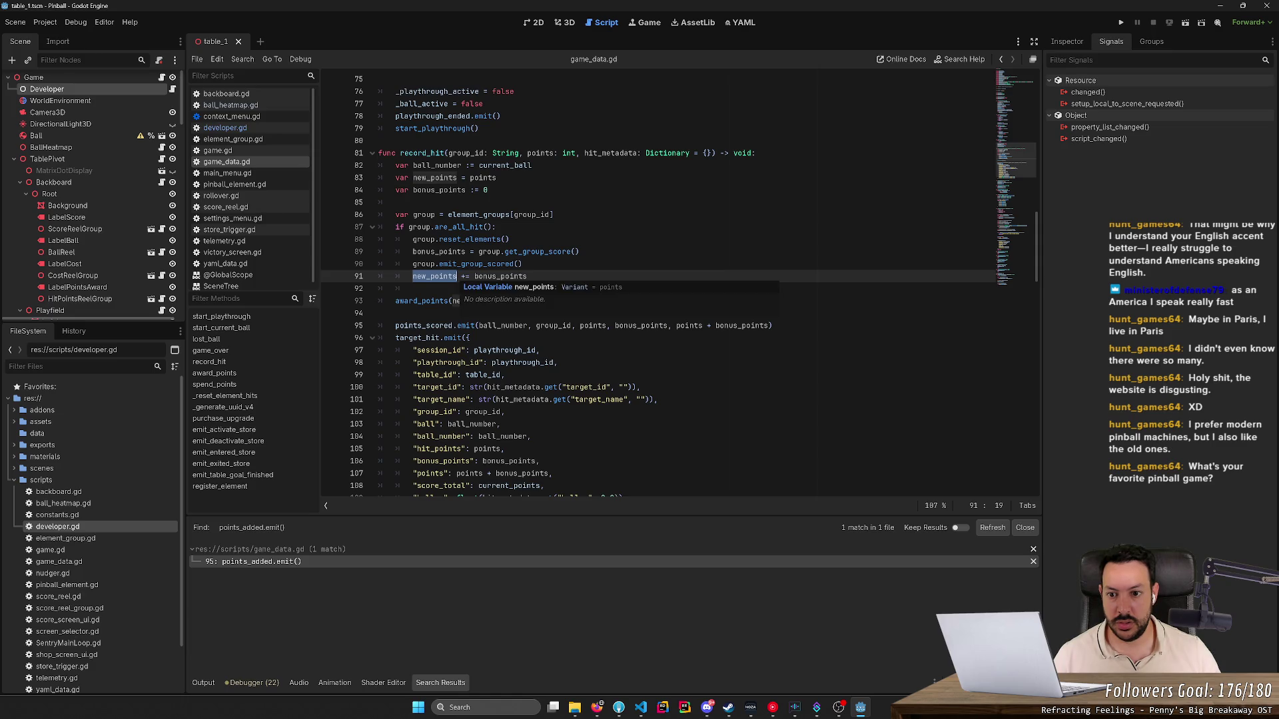
left_click(430, 276)
Step: Undo the new_points edits and change the call to award_points(points + bonus_points), then save game_data.gd
key("ctrl+z")
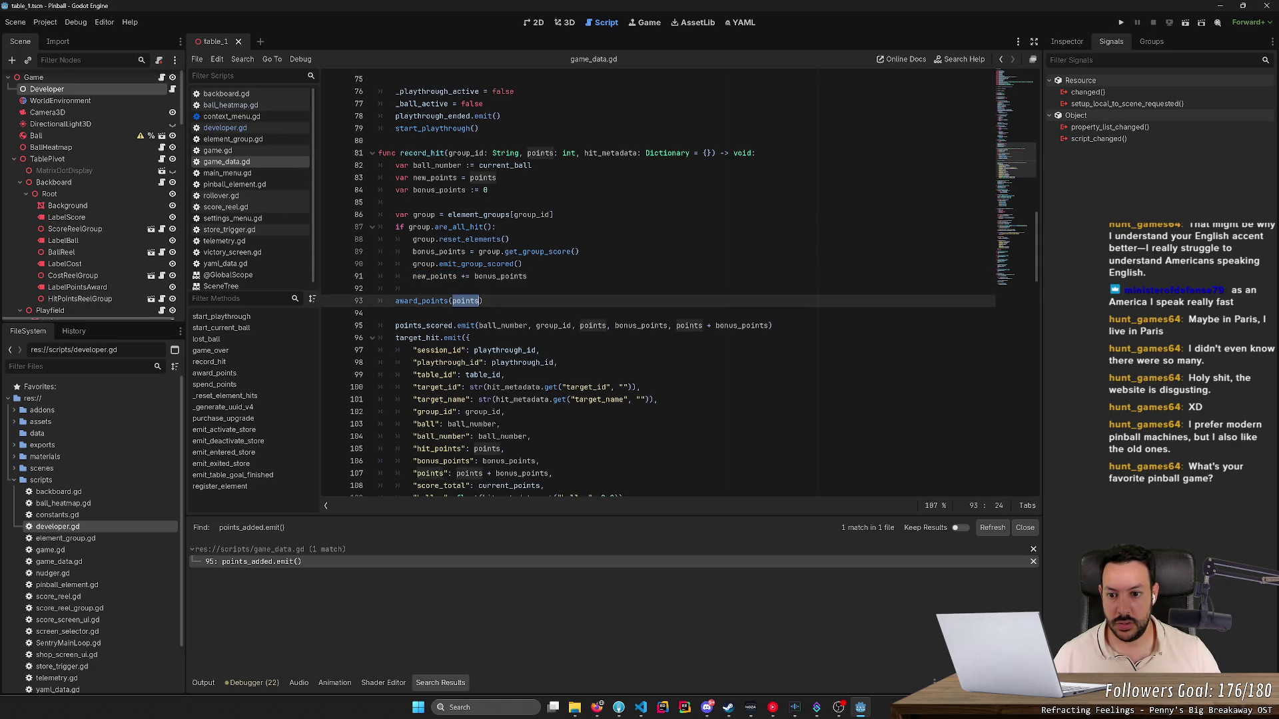
key("ctrl+z")
key("ctrl+z")
key("ctrl+z")
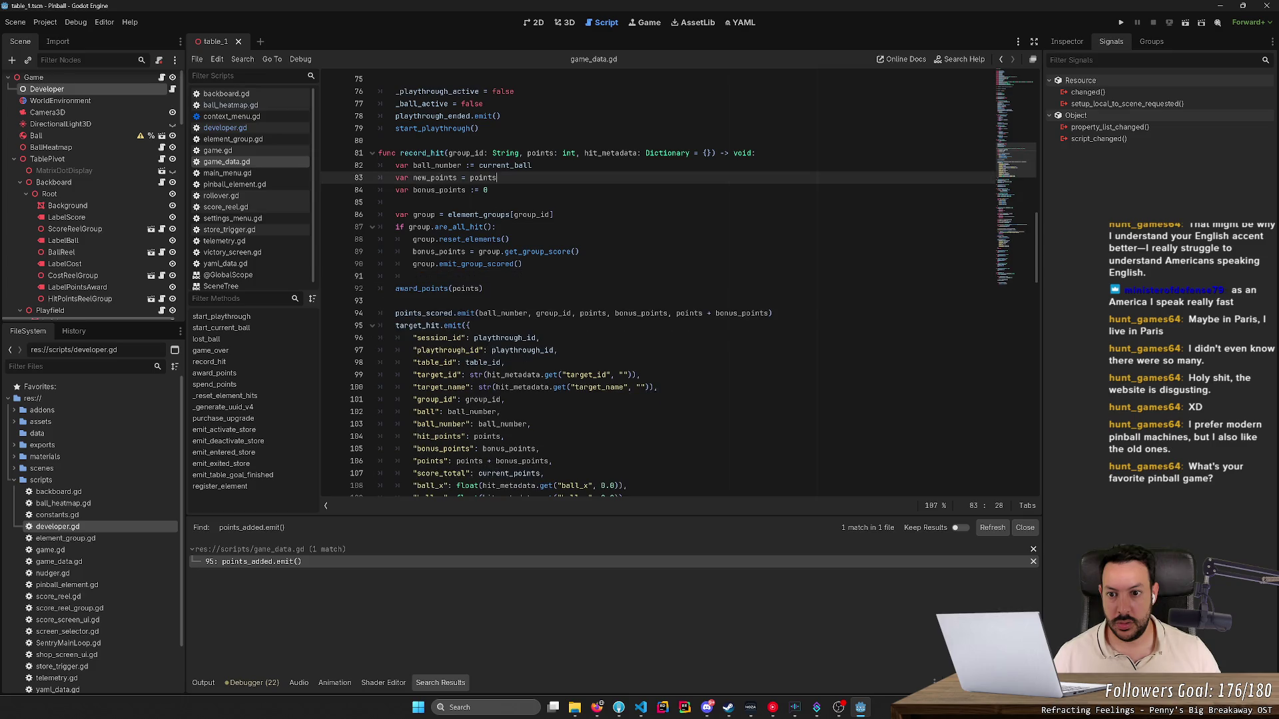
key("ctrl+z")
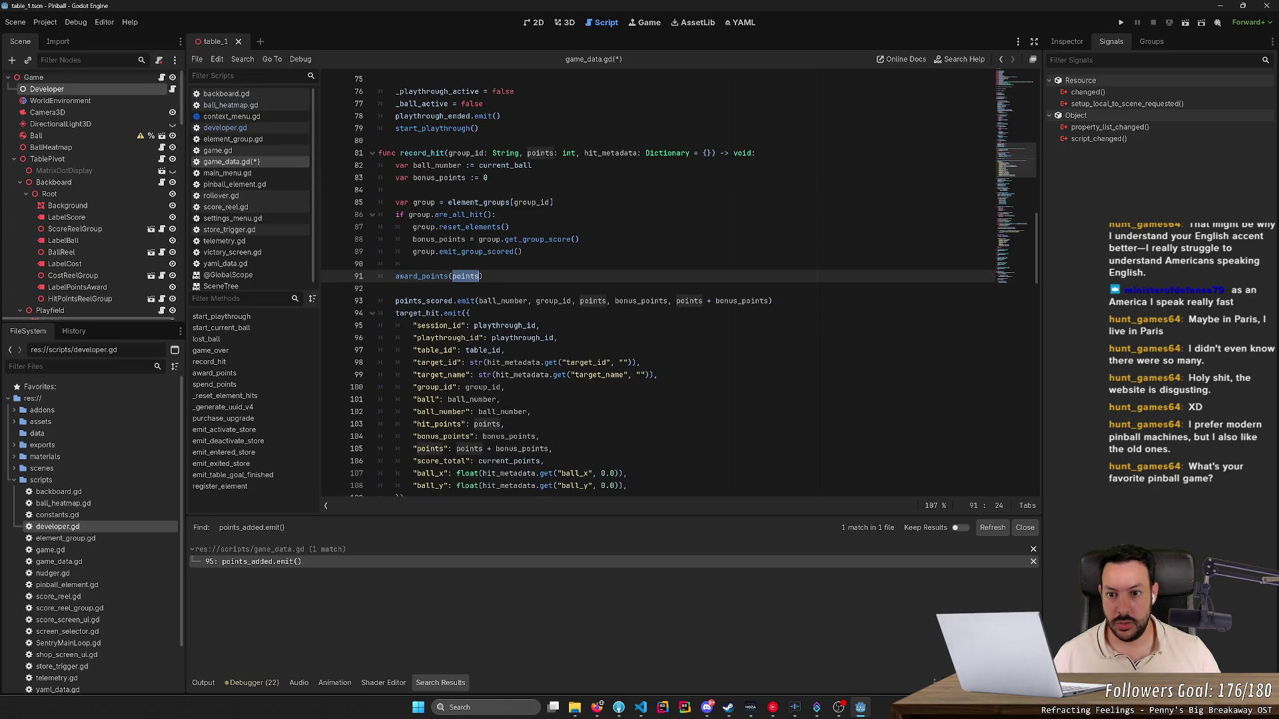
key("Right")
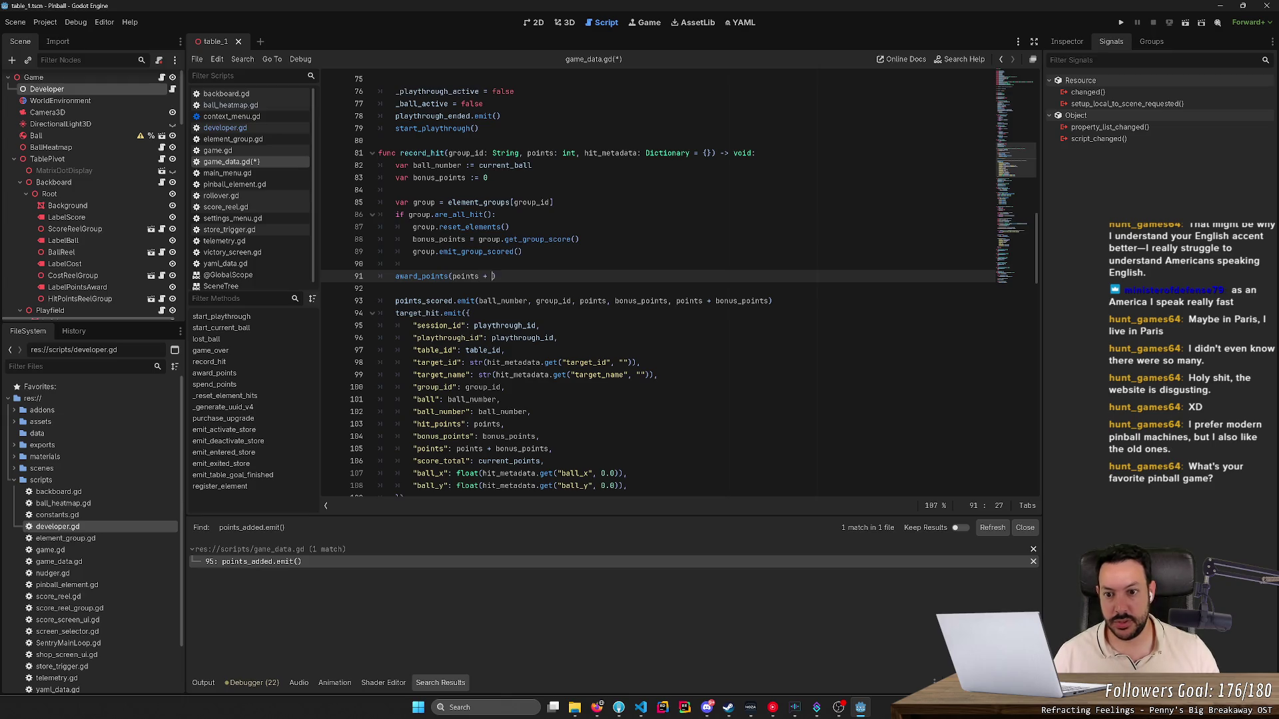
type("+ bon")
type("us_points")
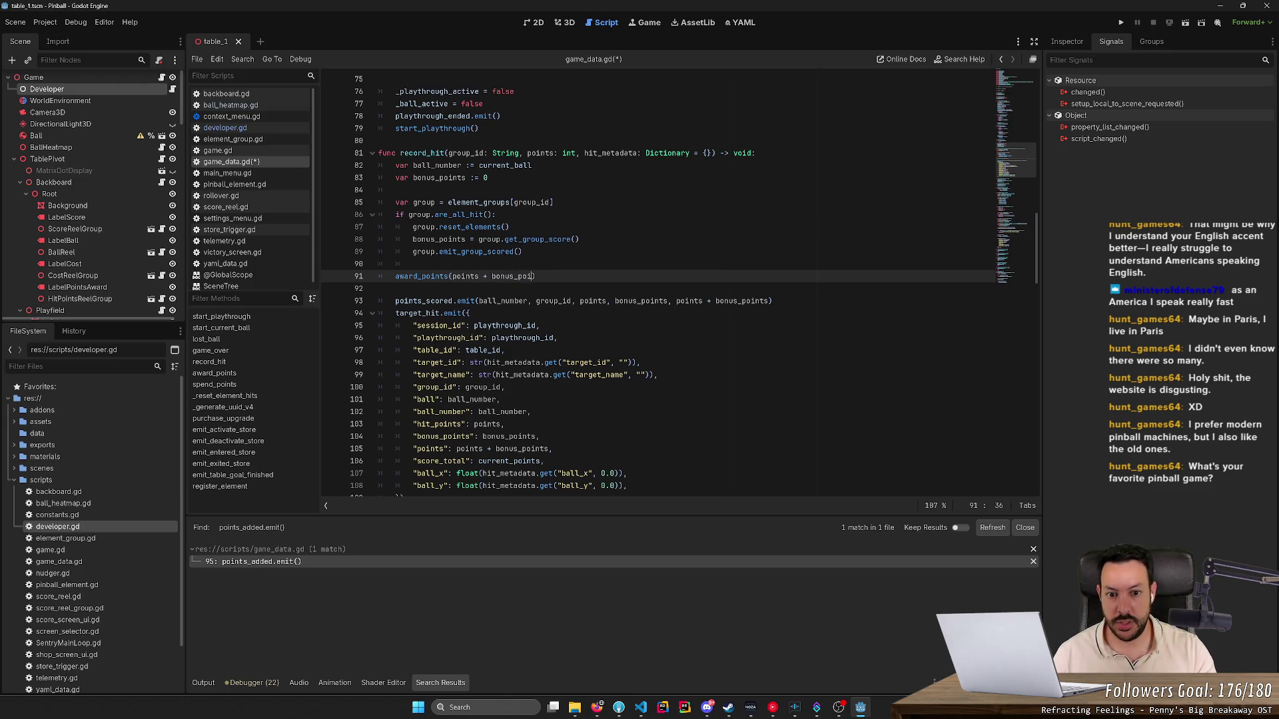
key("ctrl+s")
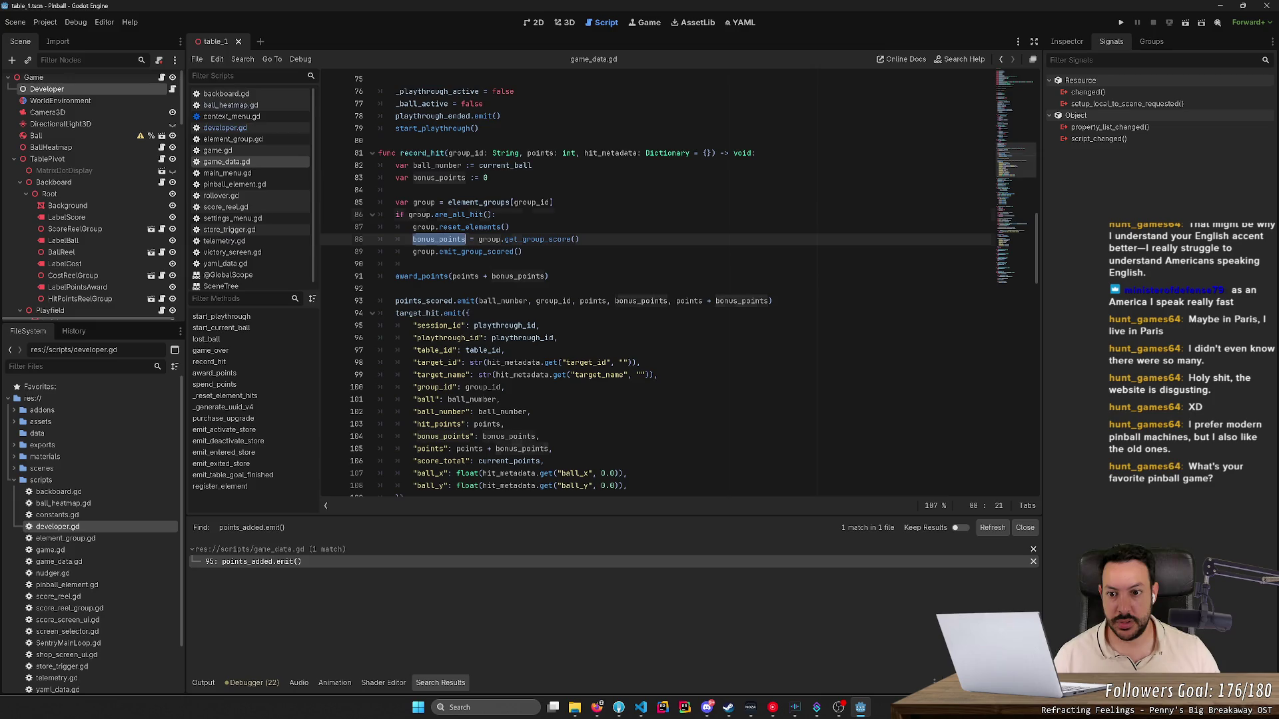
Step: Review the group and bonus_points usages, scroll through award_points, and bring up developer.gd
left_click(413, 202)
double_click(424, 202)
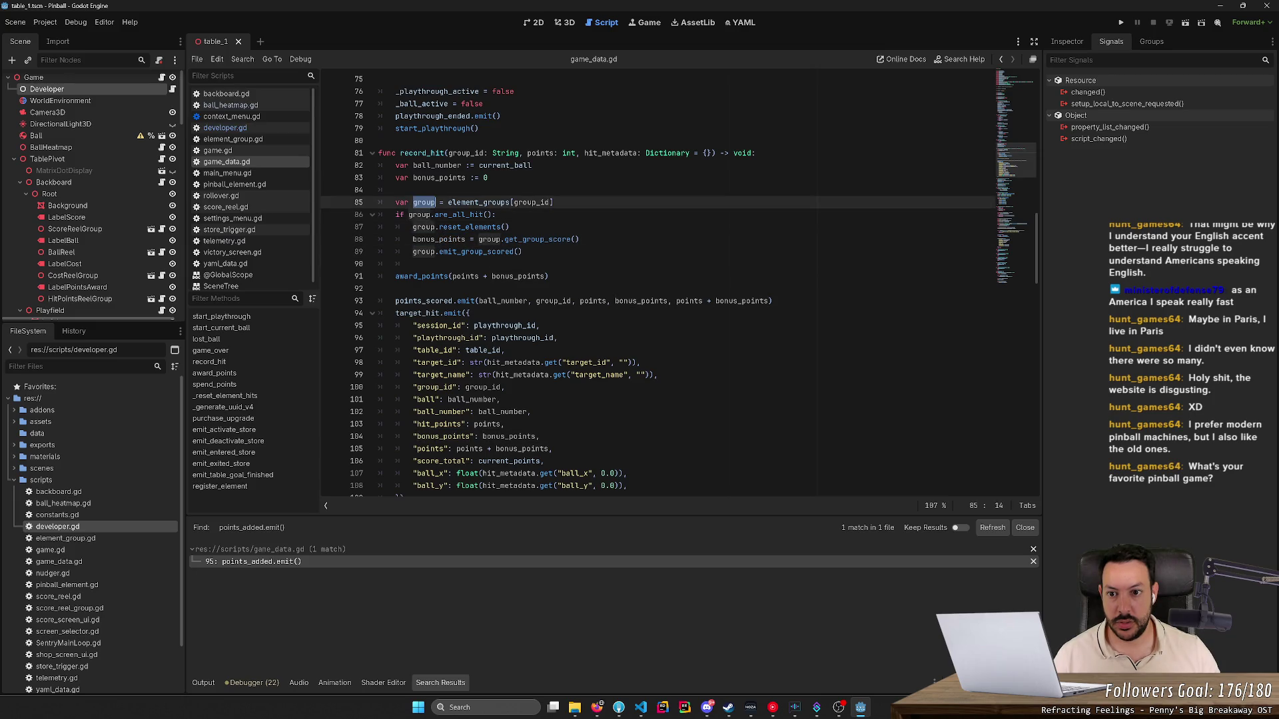
double_click(518, 276)
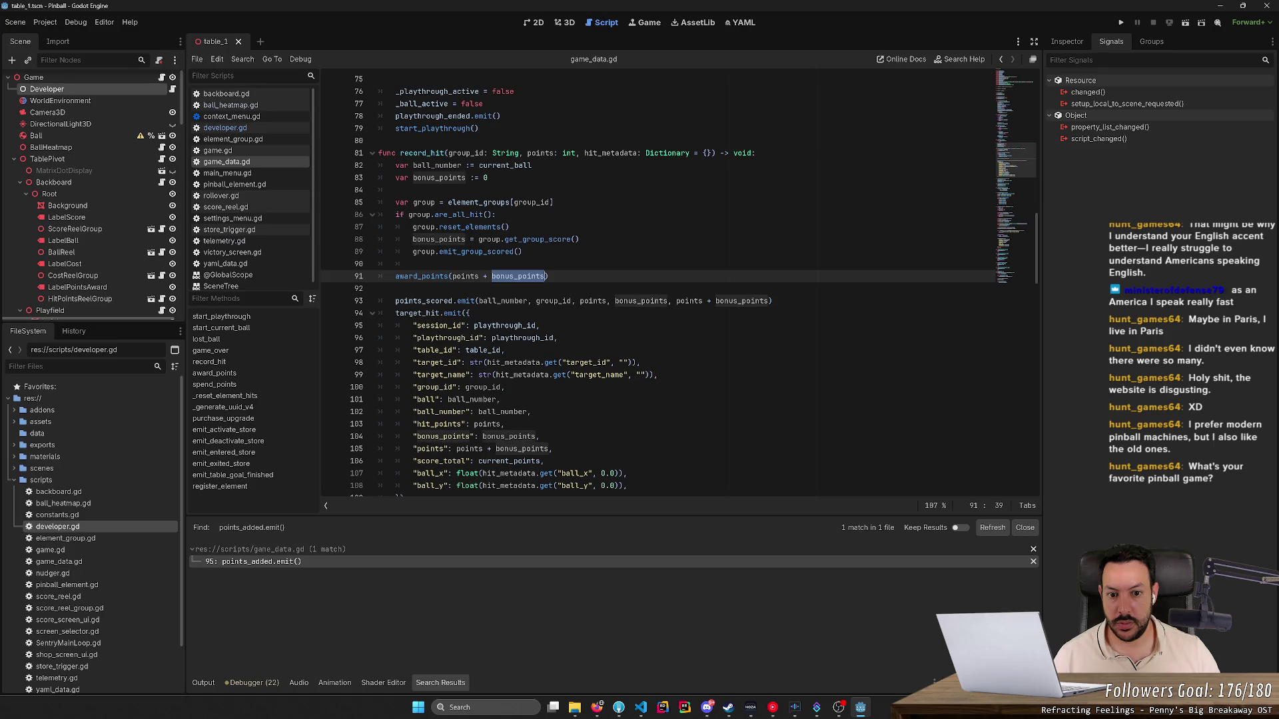
scroll(678, 284, "down", 4)
scroll(678, 283, "up", 1)
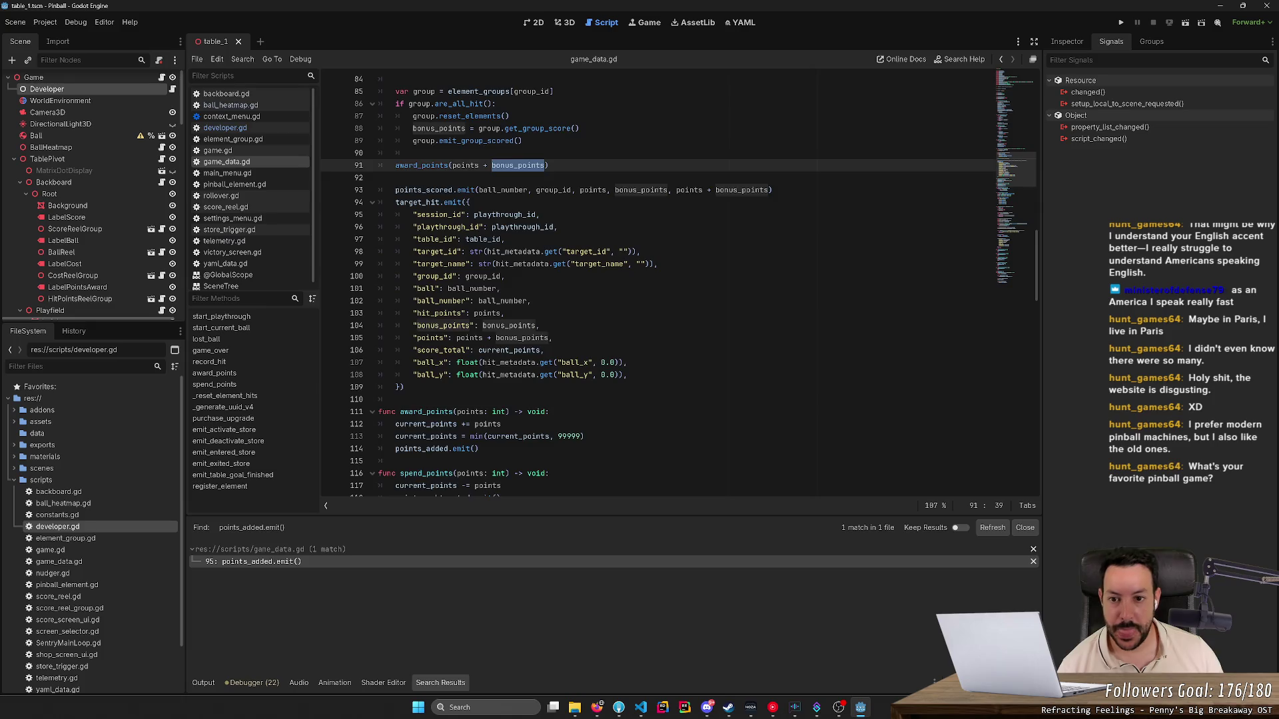
scroll(678, 284, "down", 3)
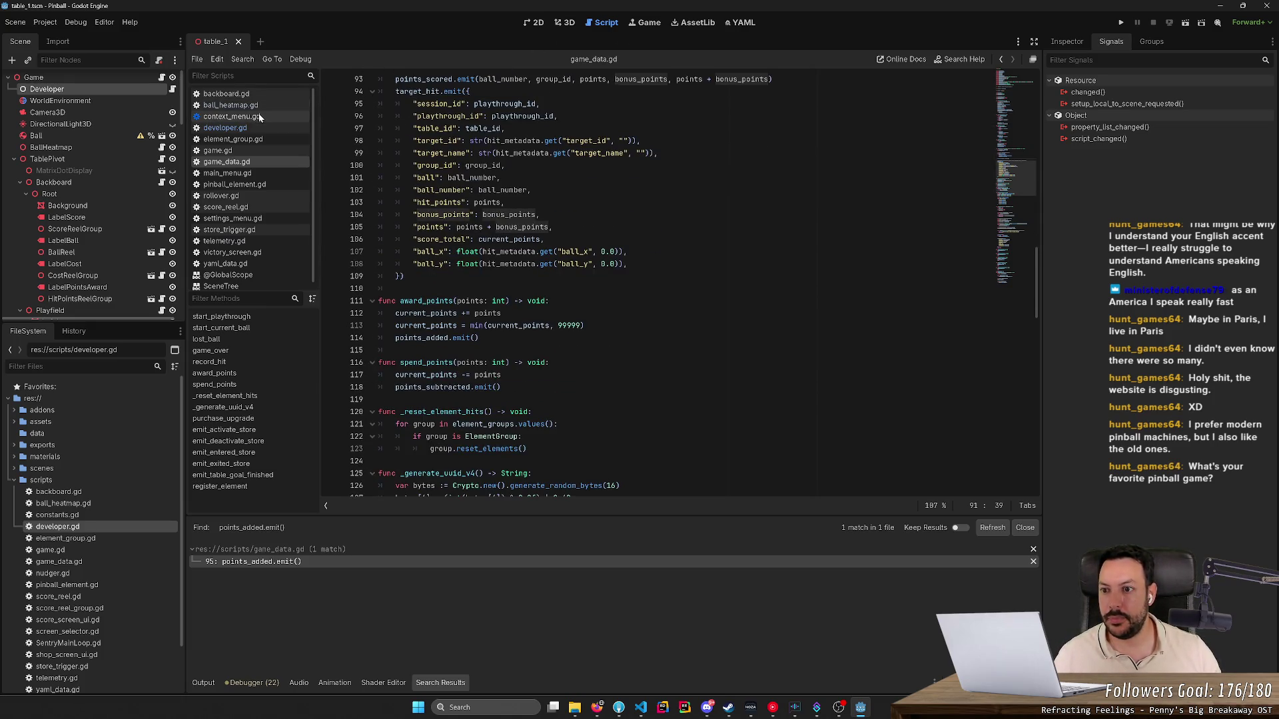
right_click(249, 126)
Step: Close the other scripts and complete the call as GameData.award_points(100) in developer.gd
left_click(273, 175)
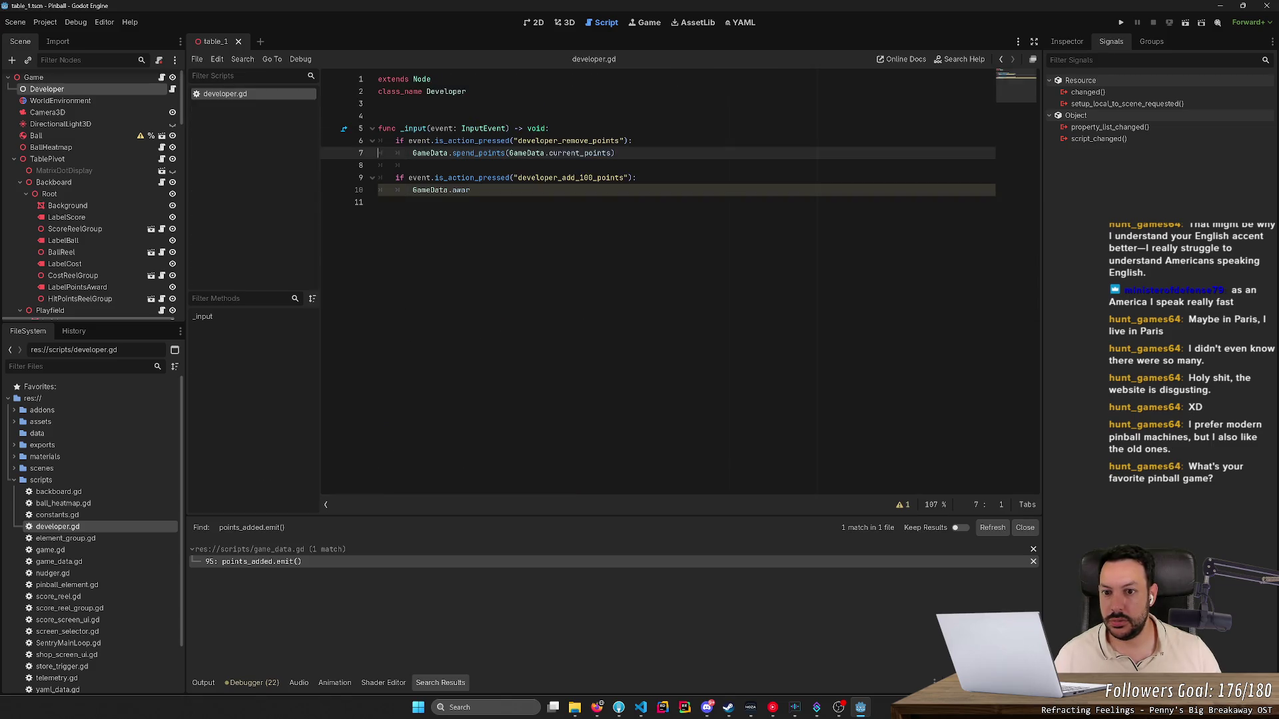
key("BackSpace")
key("BackSpace")
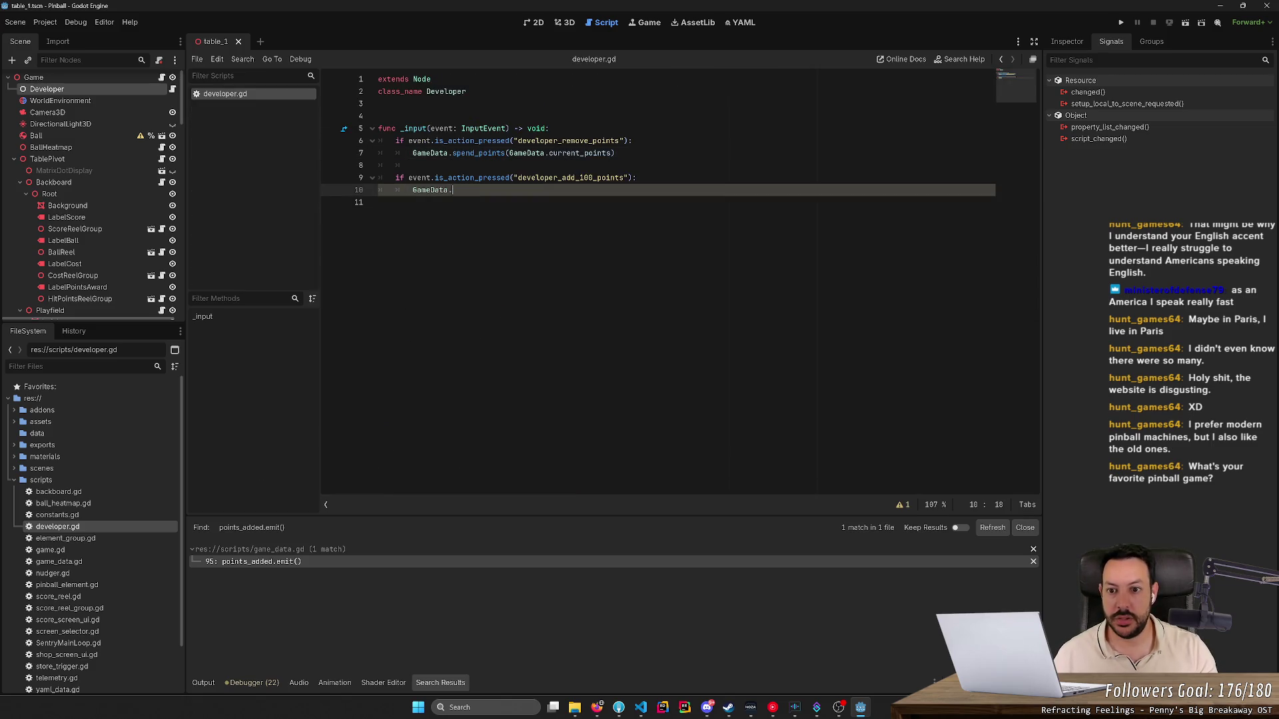
key("Return")
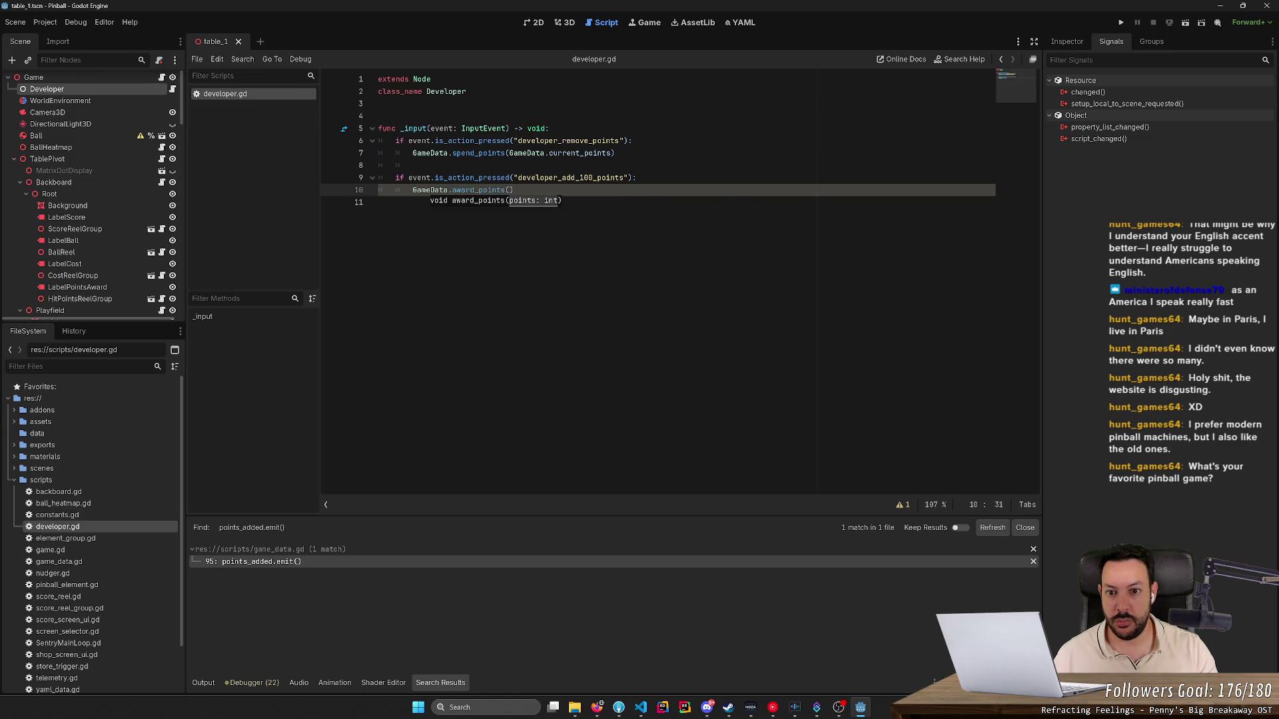
type("100)")
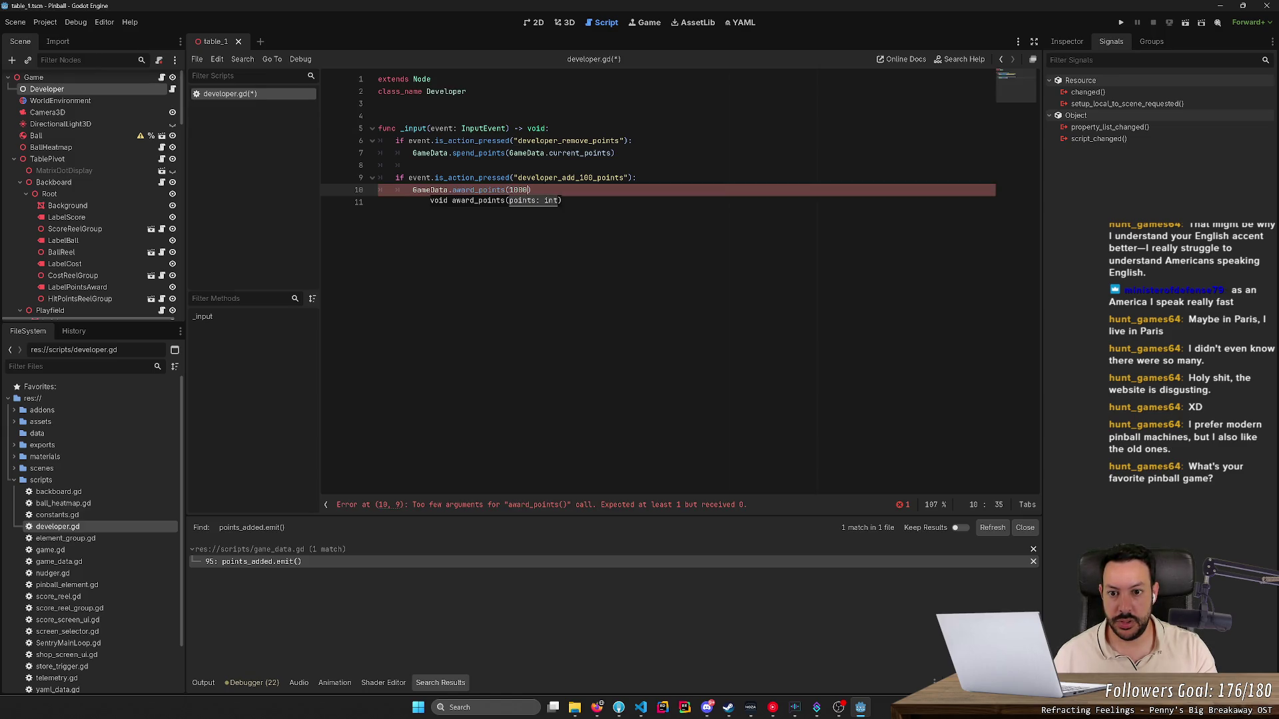
Step: Duplicate the developer_add_100_points block directly below itself
left_click_drag(527, 189, 339, 171)
key("ctrl+c")
key("ctrl+End")
key("Return")
key("ctrl+v")
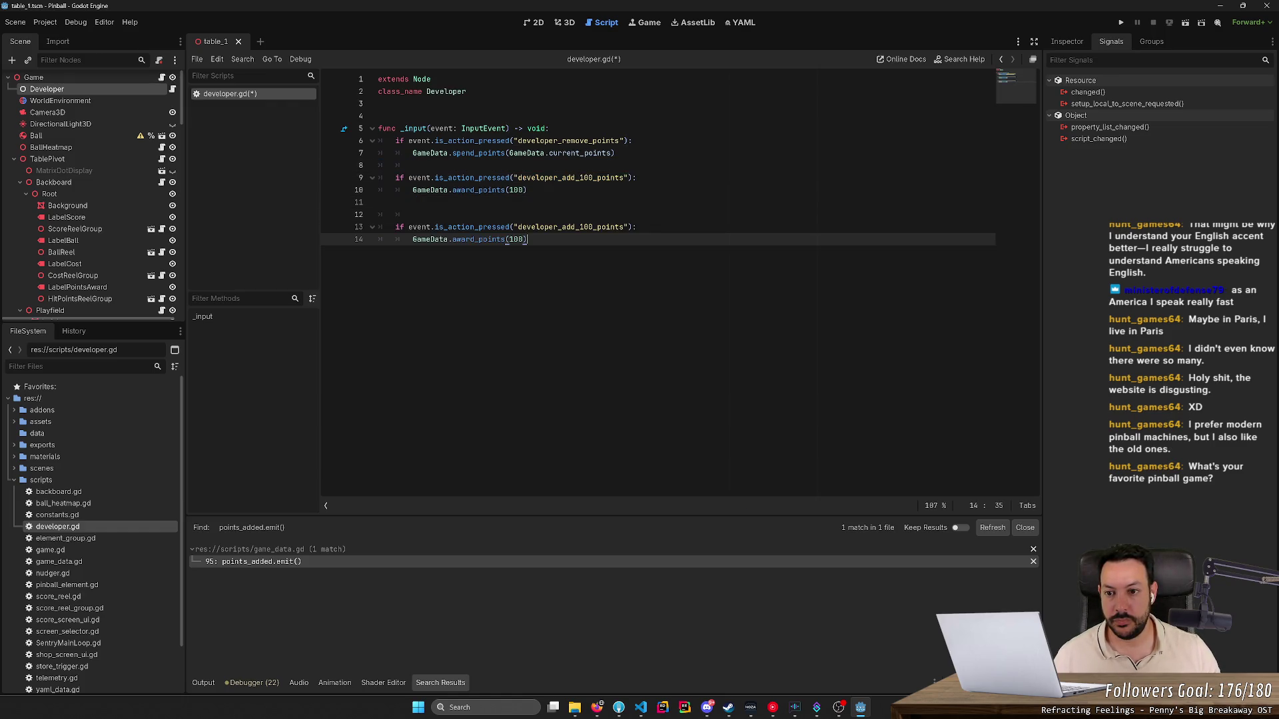
key("Up")
key("Up")
key("ctrl+shift+k")
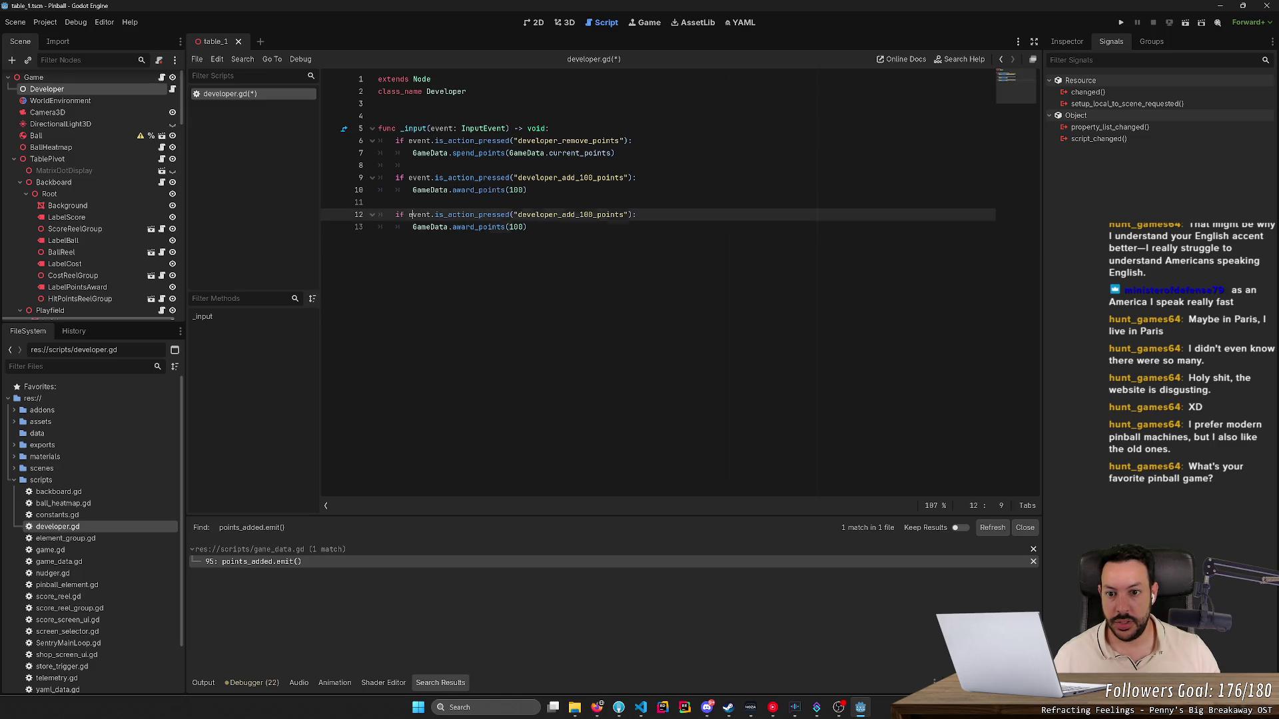
Step: Change the copy to check developer_add_99999_points and award 99999 points
left_click(518, 227)
key("ctrl+shift+Right")
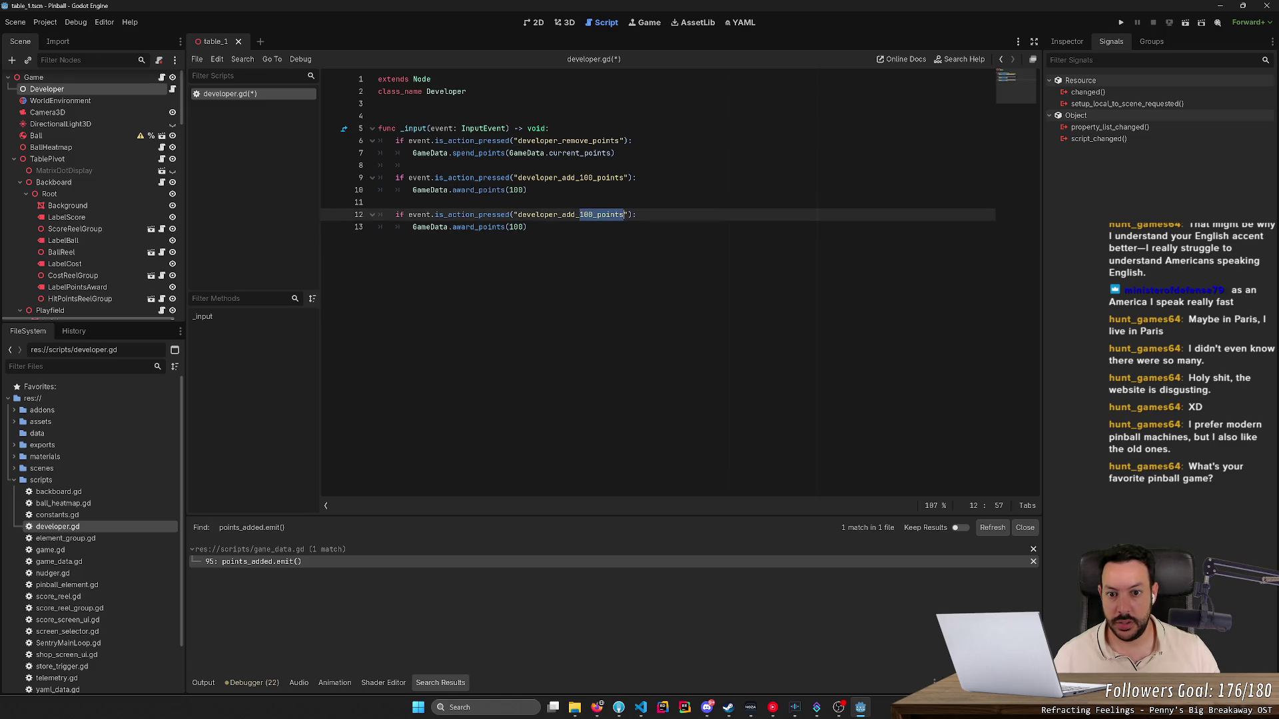
type("99999_points")
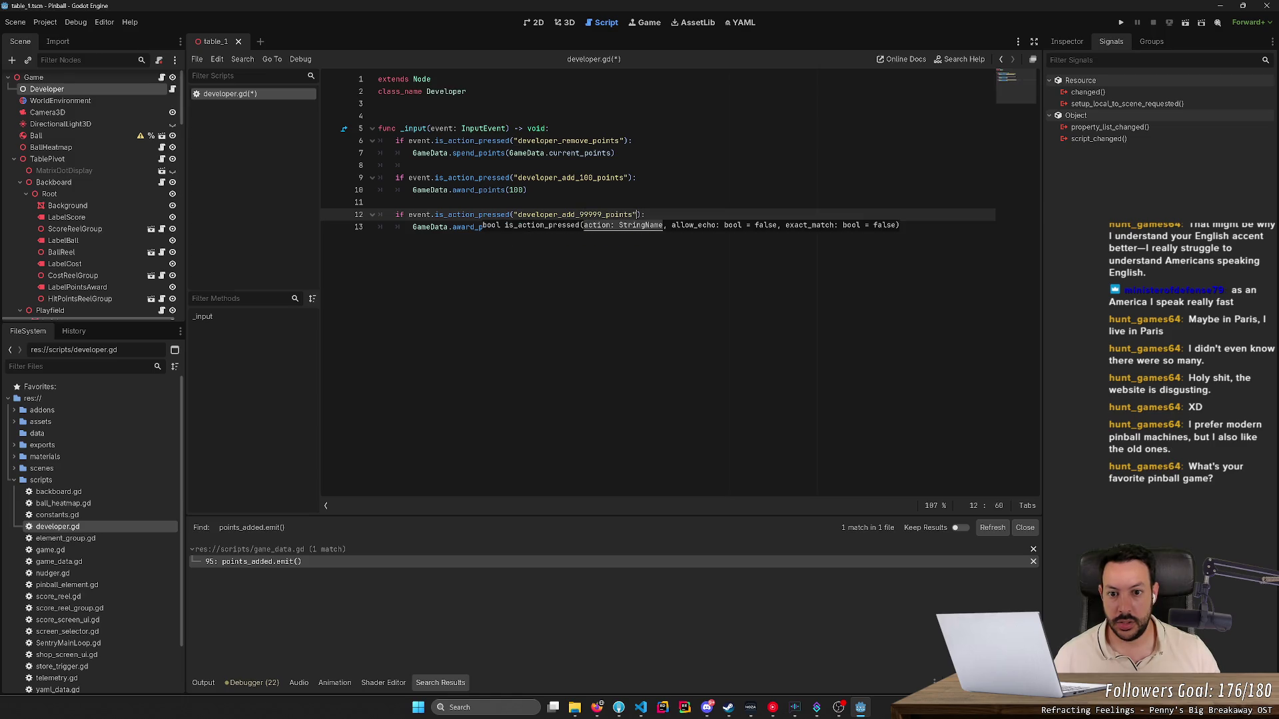
left_click(527, 227)
key("Left")
key("ctrl+shift+Left")
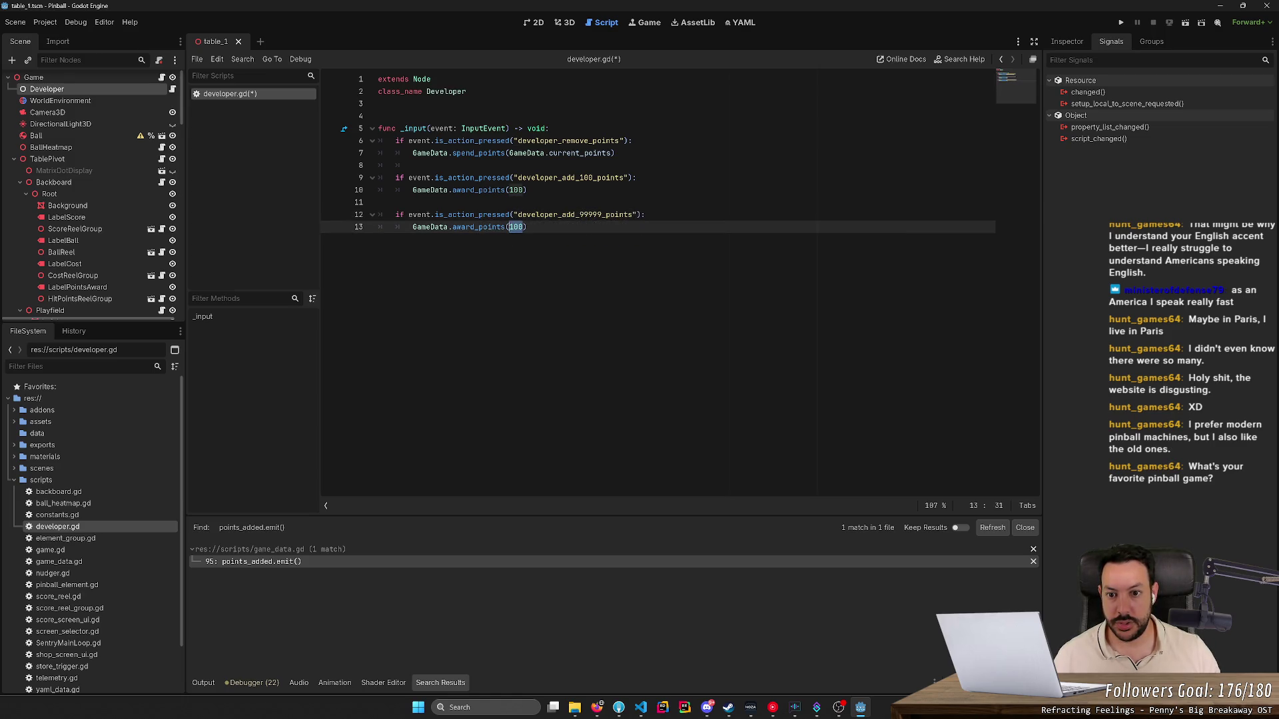
type("99999")
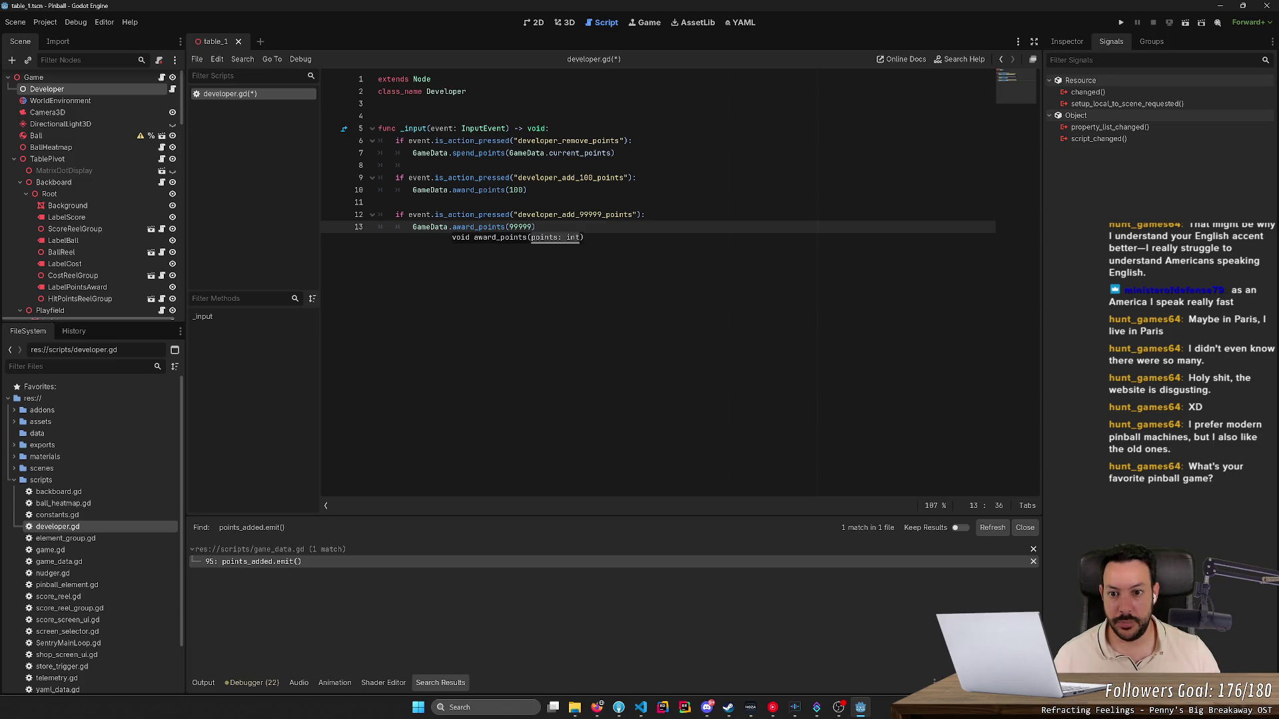
Step: Save developer.gd, remove the blank line above func _input, and run the game
key("ctrl+s")
left_click(378, 239)
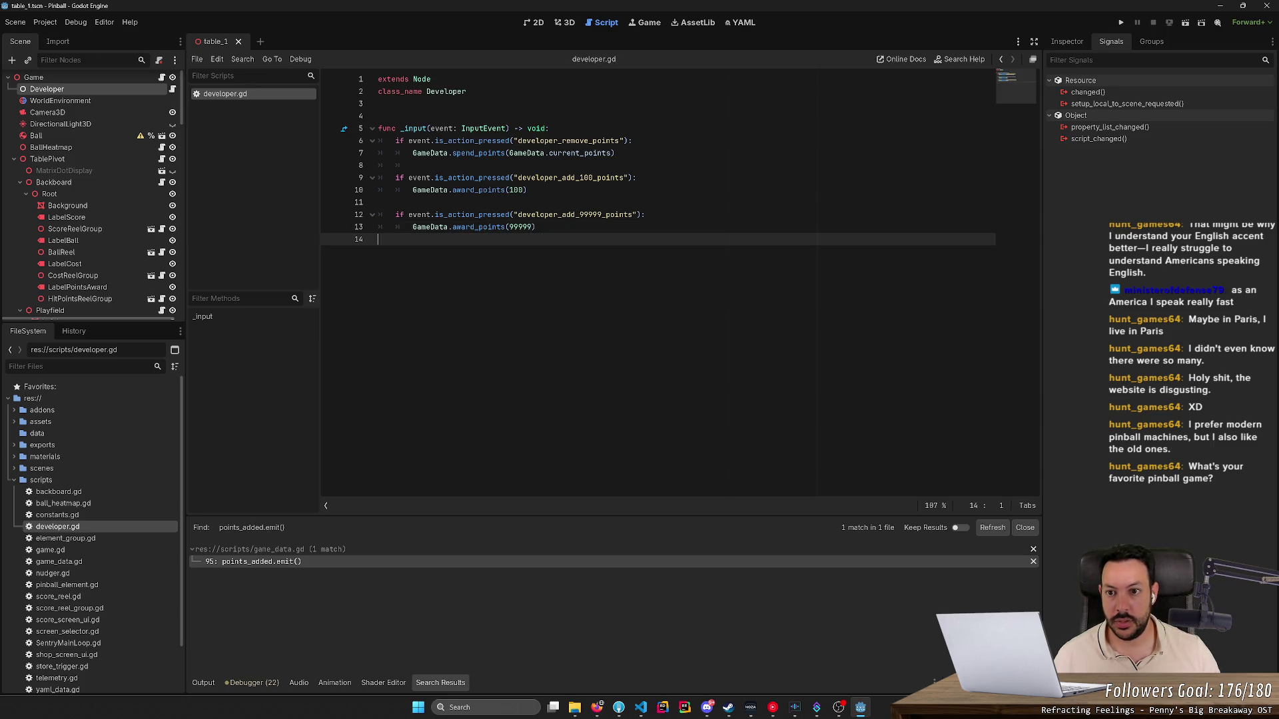
left_click(377, 116)
key("Delete")
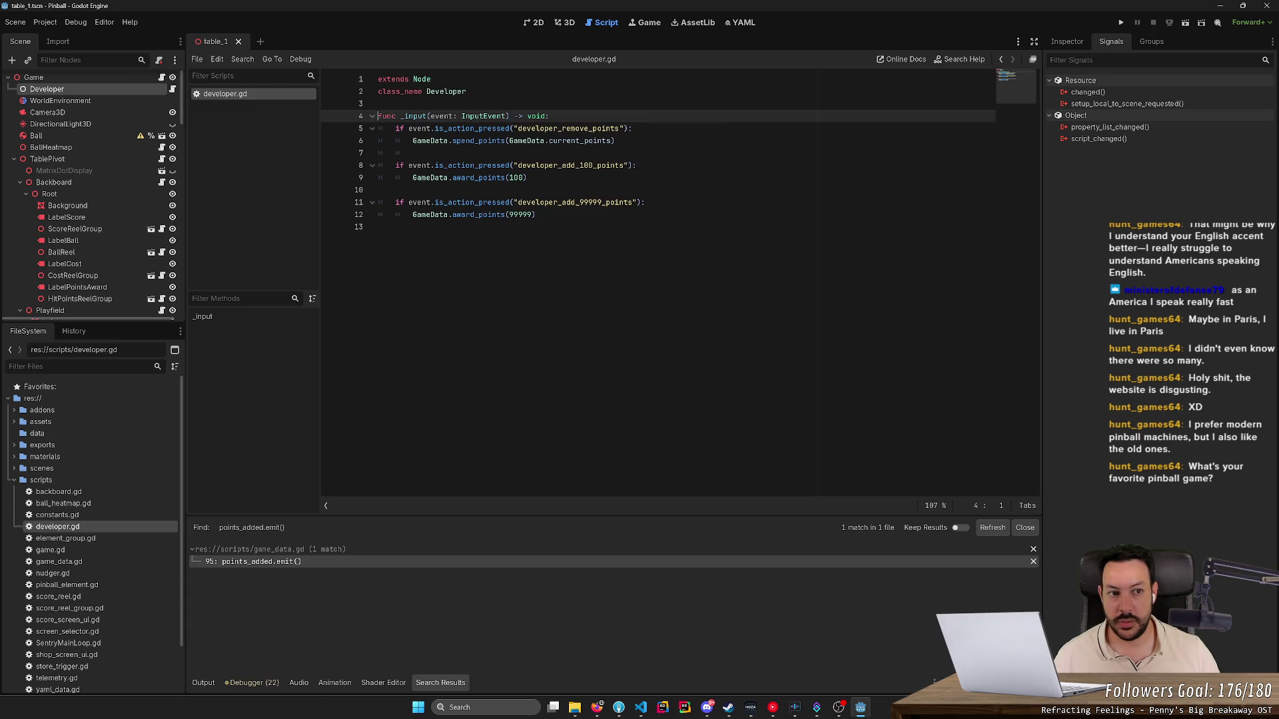
key("F5")
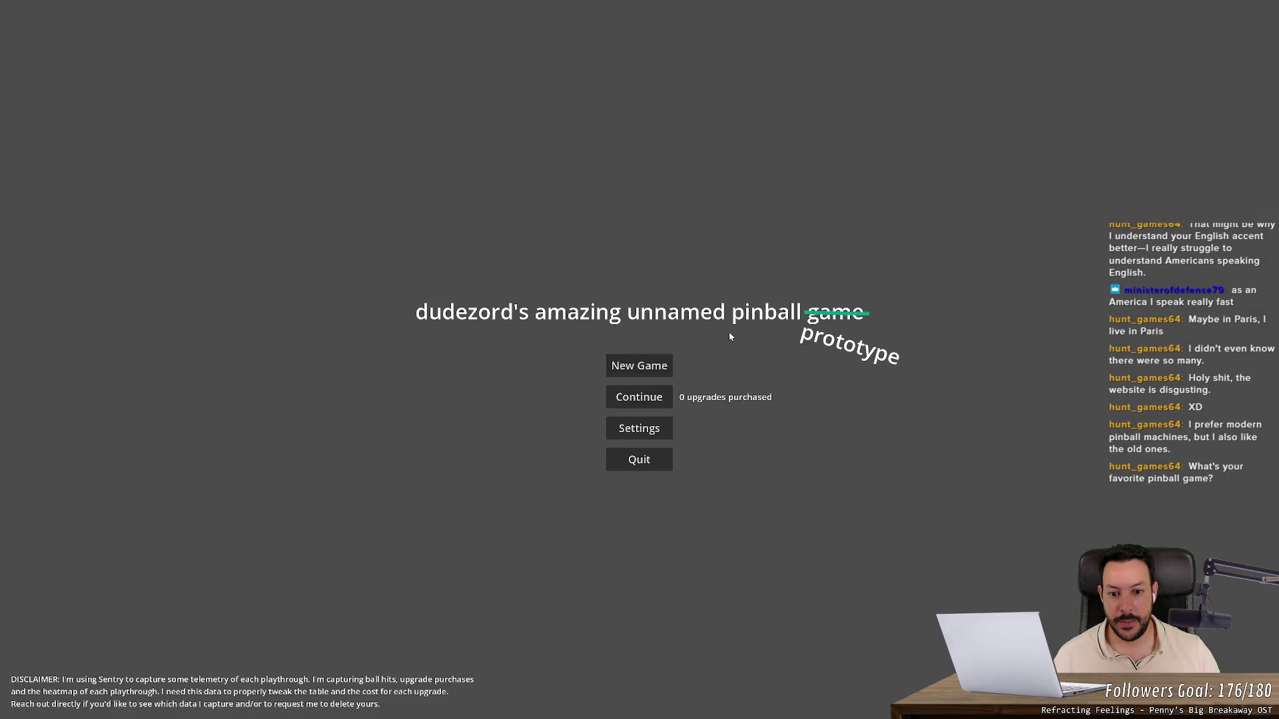
Step: Start a New Game, inspect the 'table_unknown' key error in pinball_element.gd, and stop debugging with F8
left_click(638, 365)
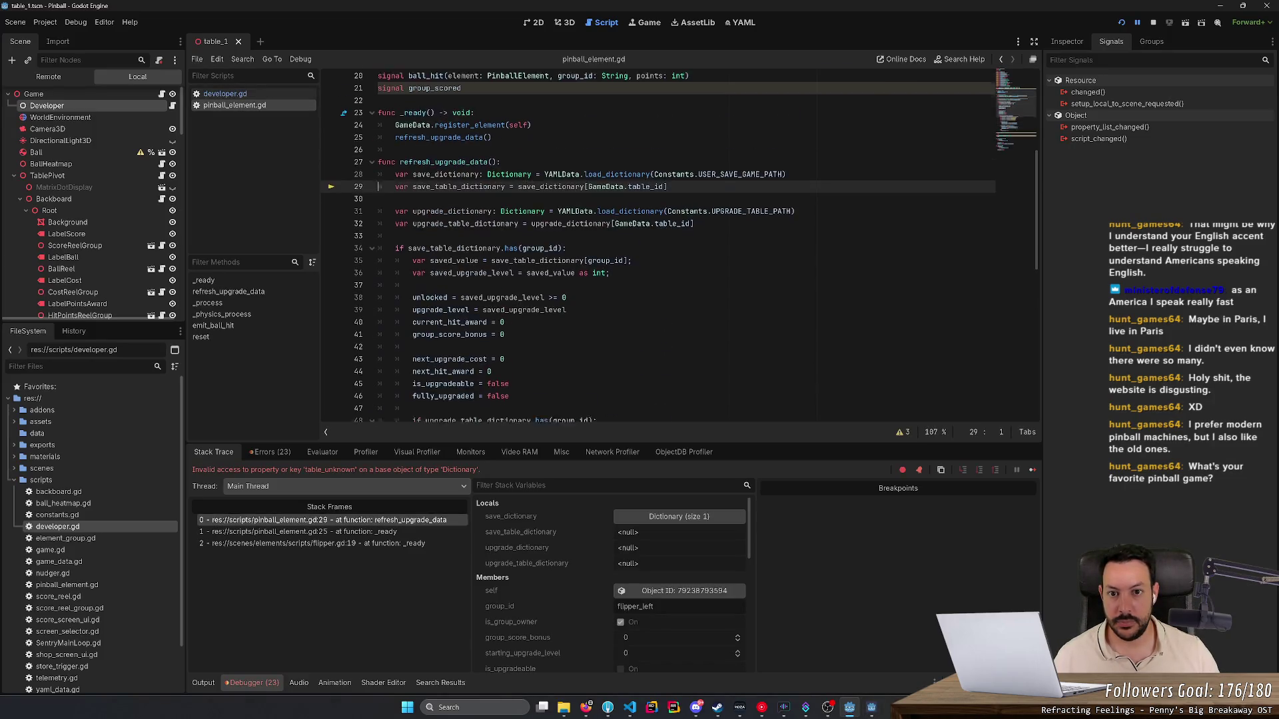
mouse_move(470, 227)
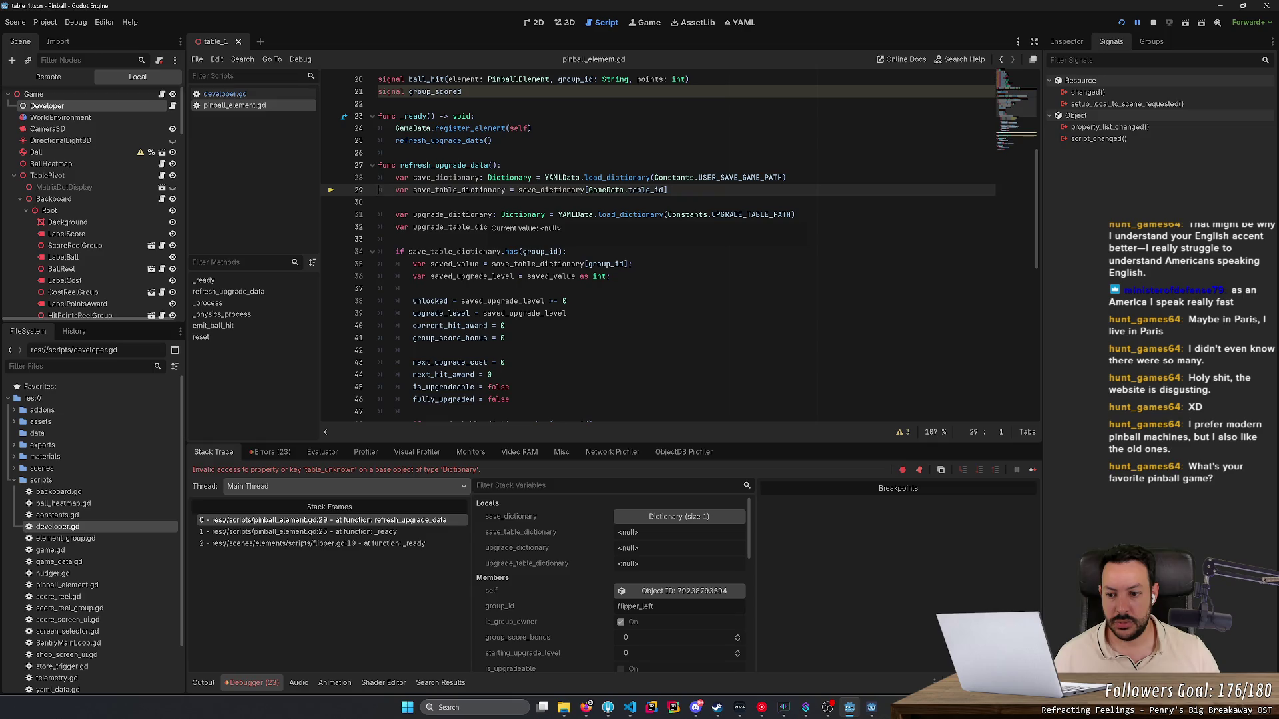
left_click(505, 252)
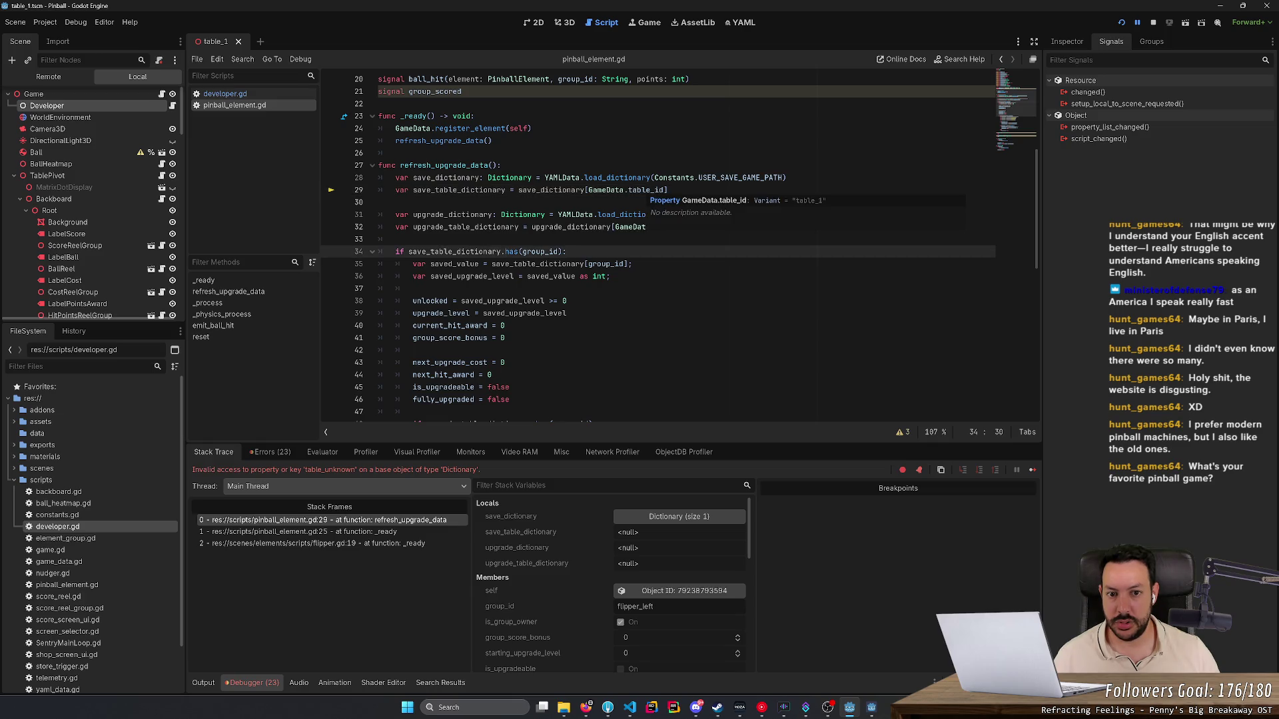
key("F8")
Step: Discard the removal of table_id, active_store_duration and exit_store_duration from table_1.tscn in Fork's unified diff
left_click(617, 707)
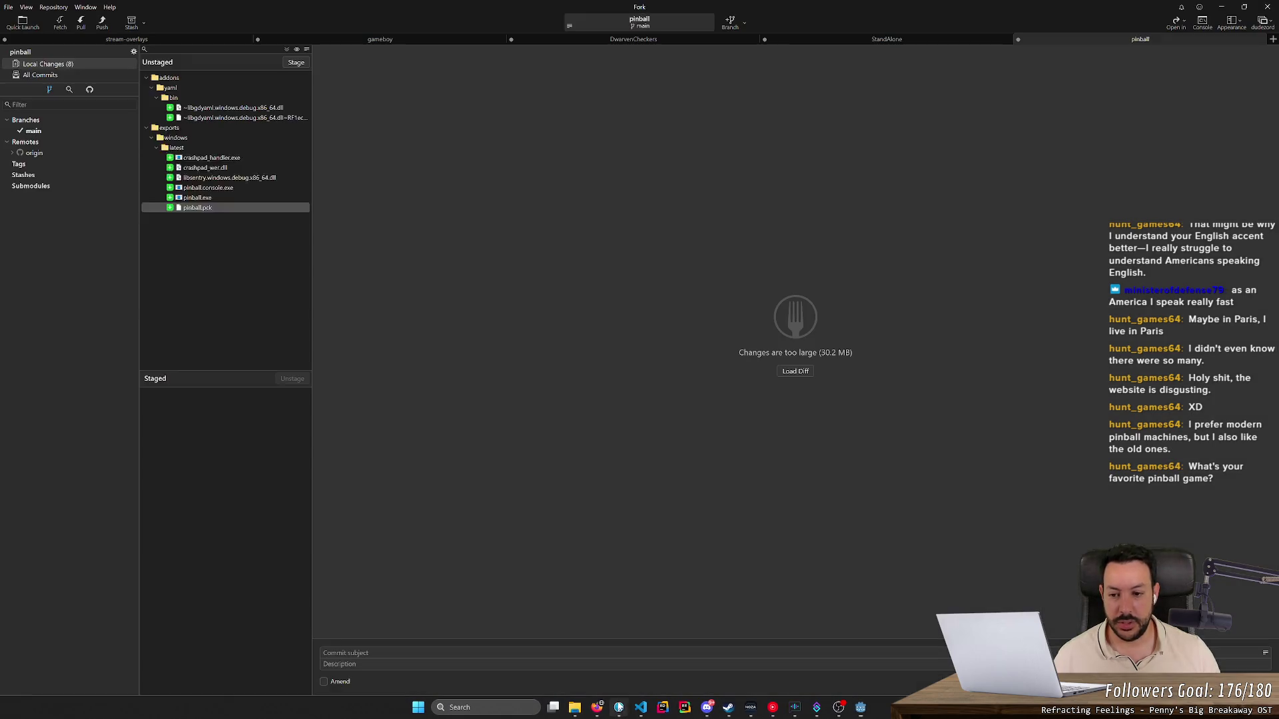
left_click(205, 259)
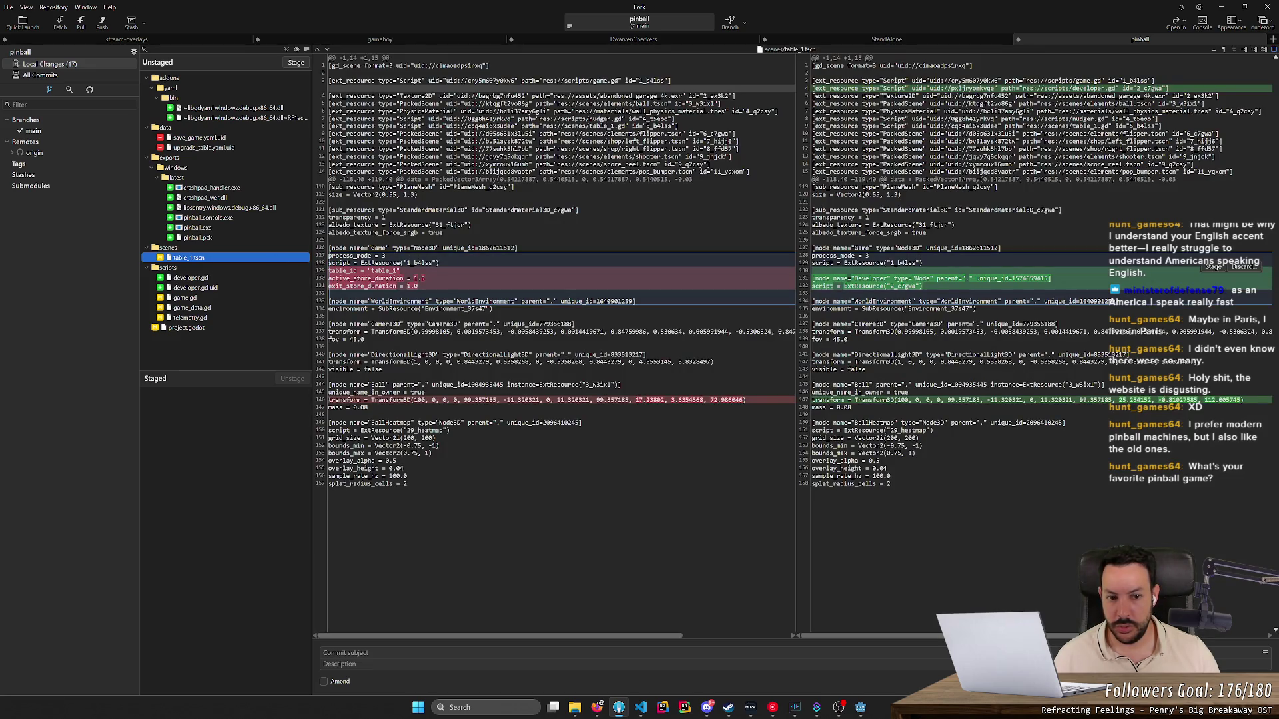
left_click_drag(329, 247, 472, 303)
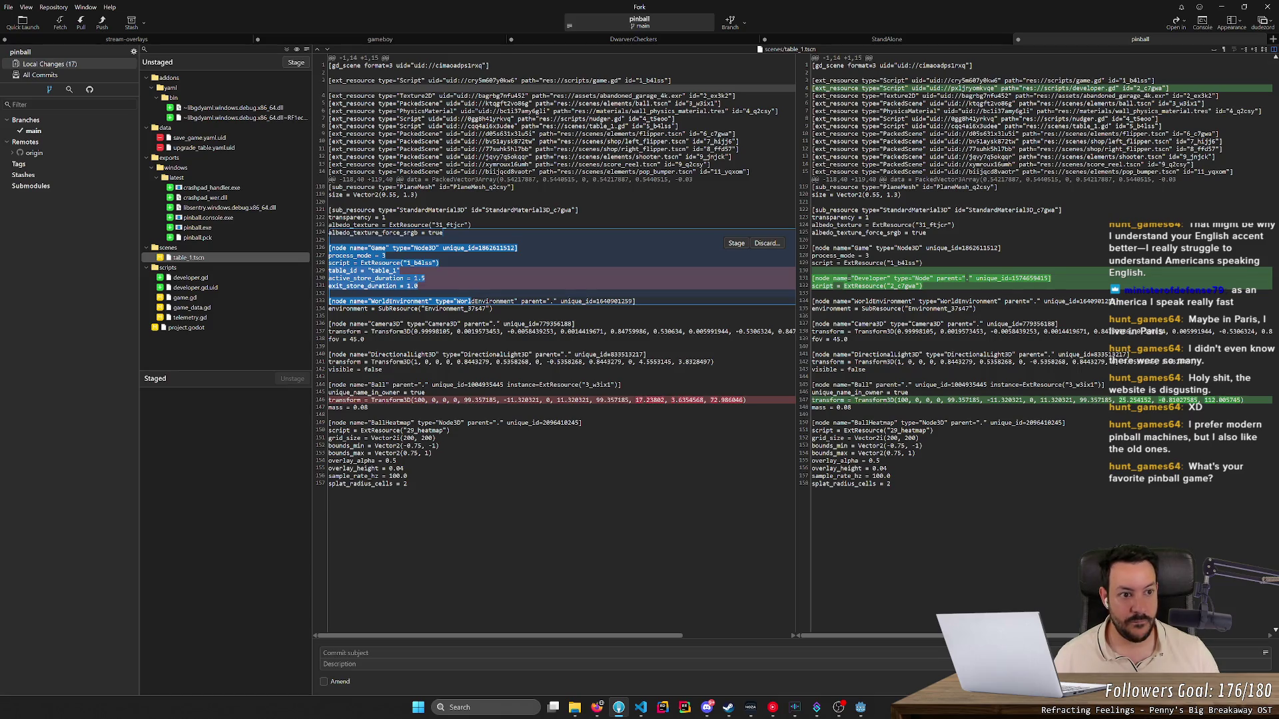
left_click(1264, 50)
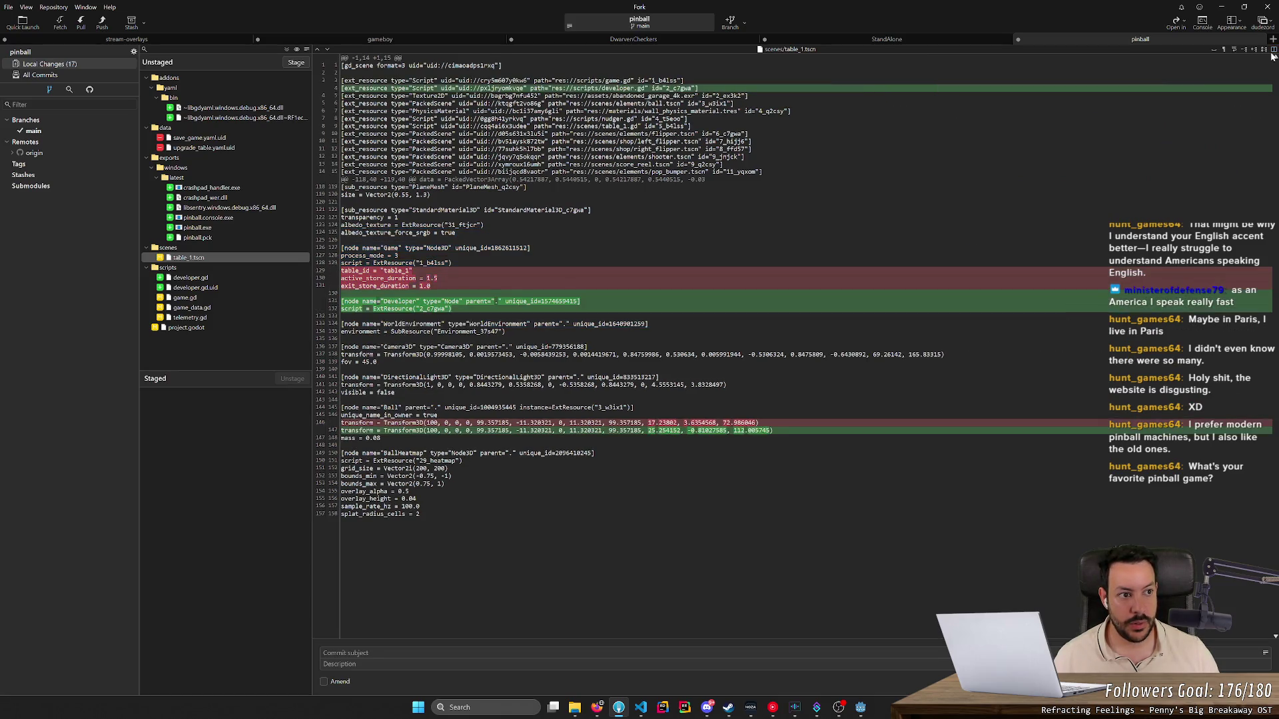
left_click_drag(431, 286, 548, 256)
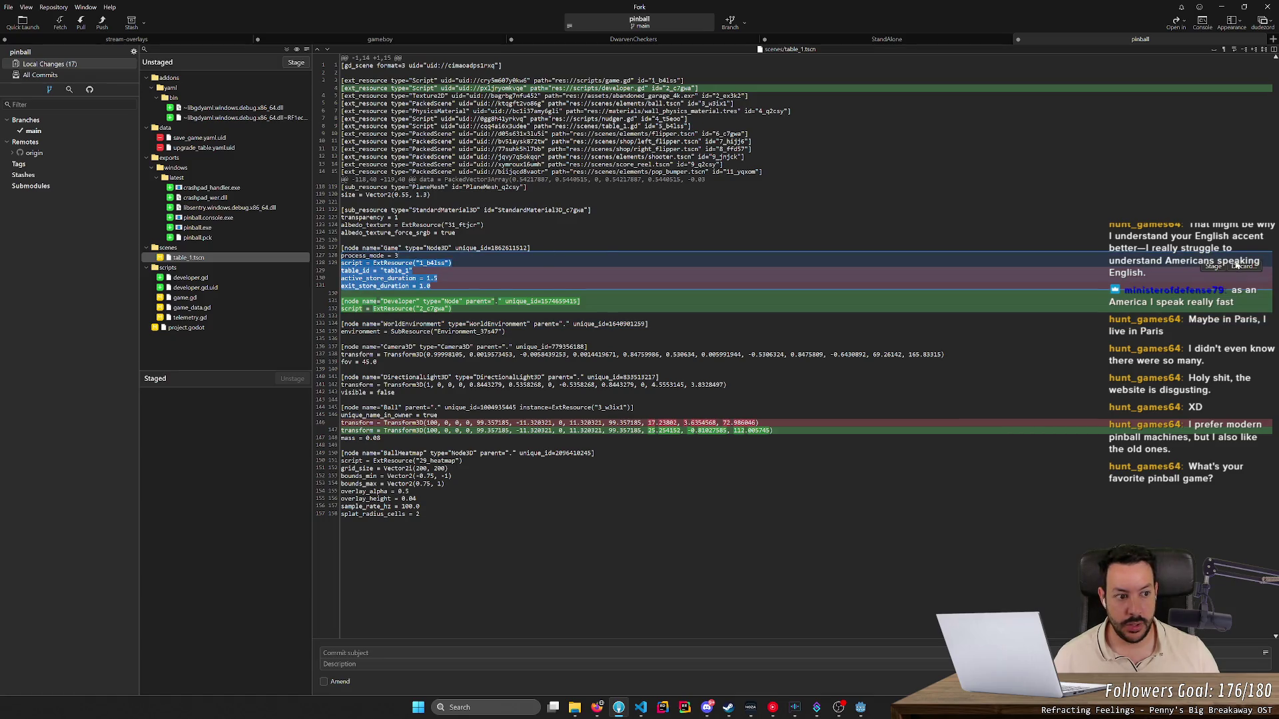
left_click(1240, 266)
key("Return")
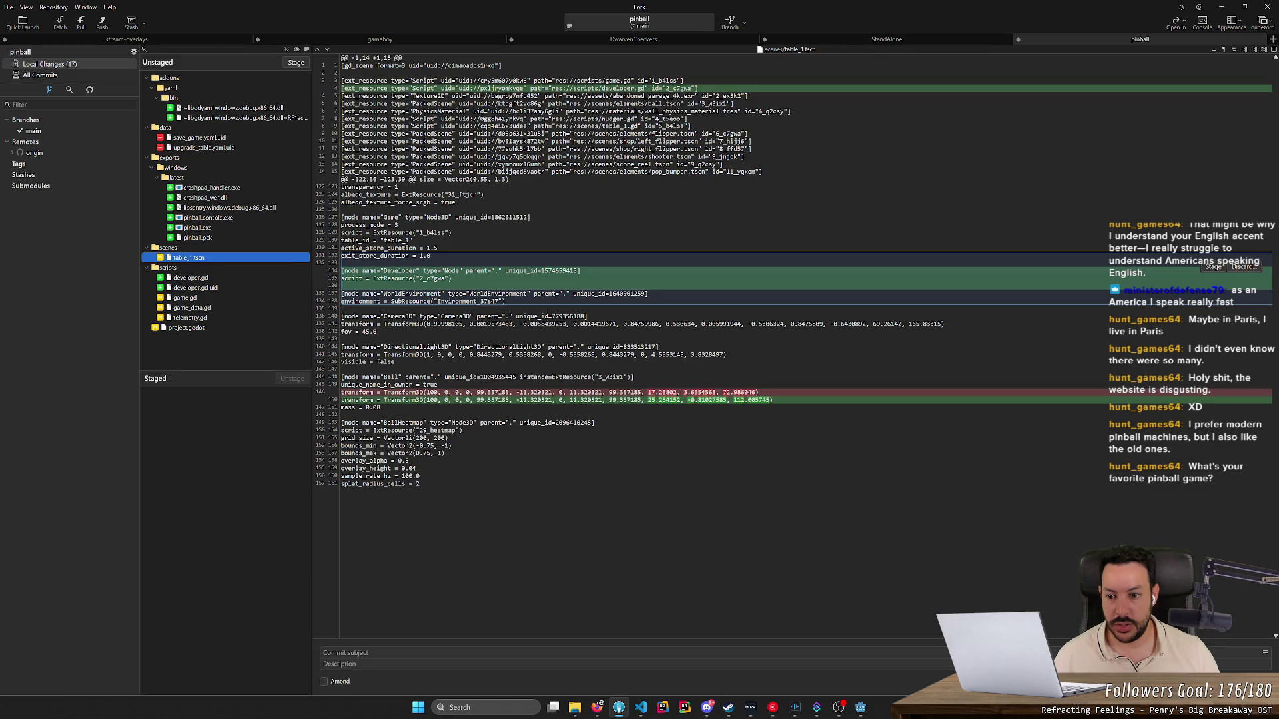
key("alt+Tab")
left_click(636, 453)
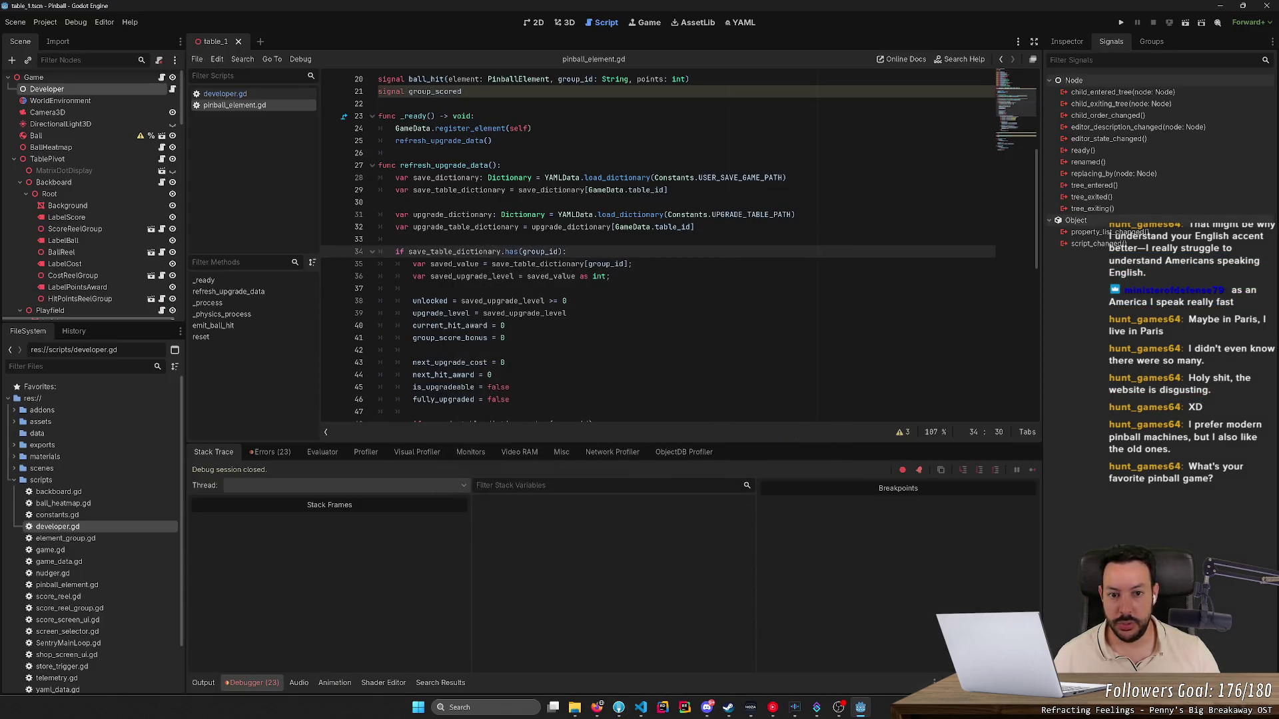
left_click(1121, 23)
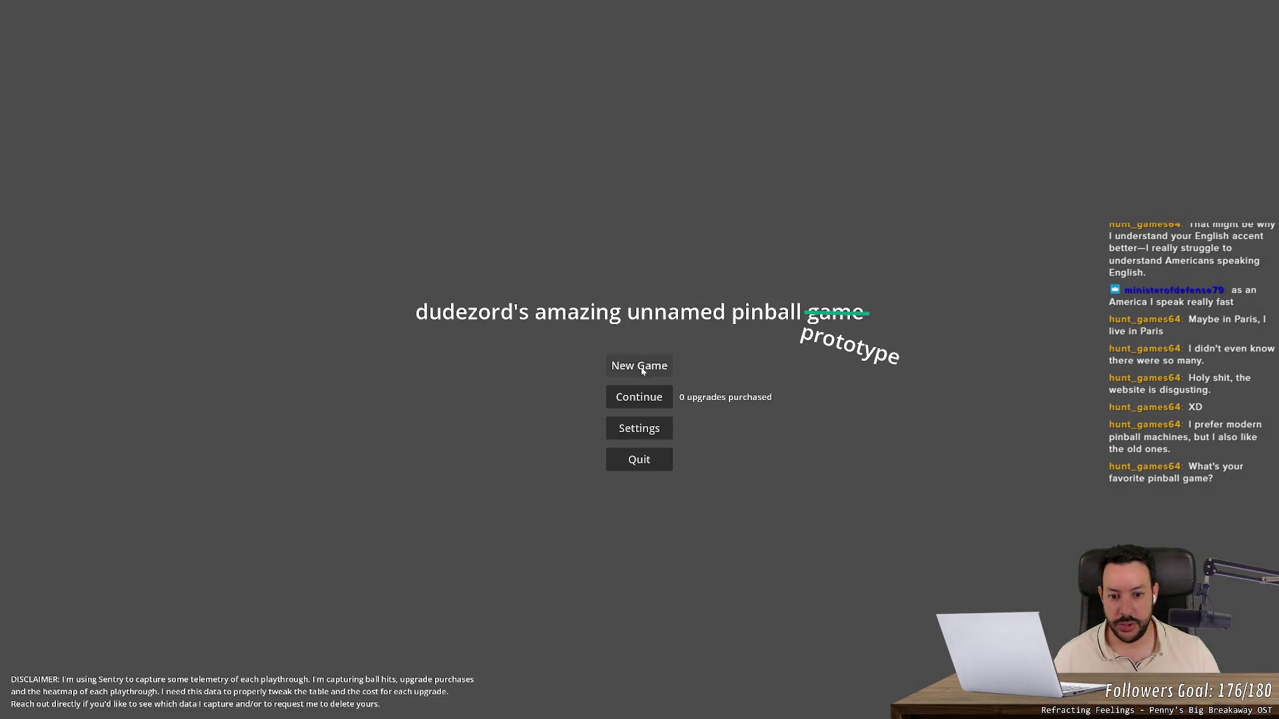
left_click(642, 365)
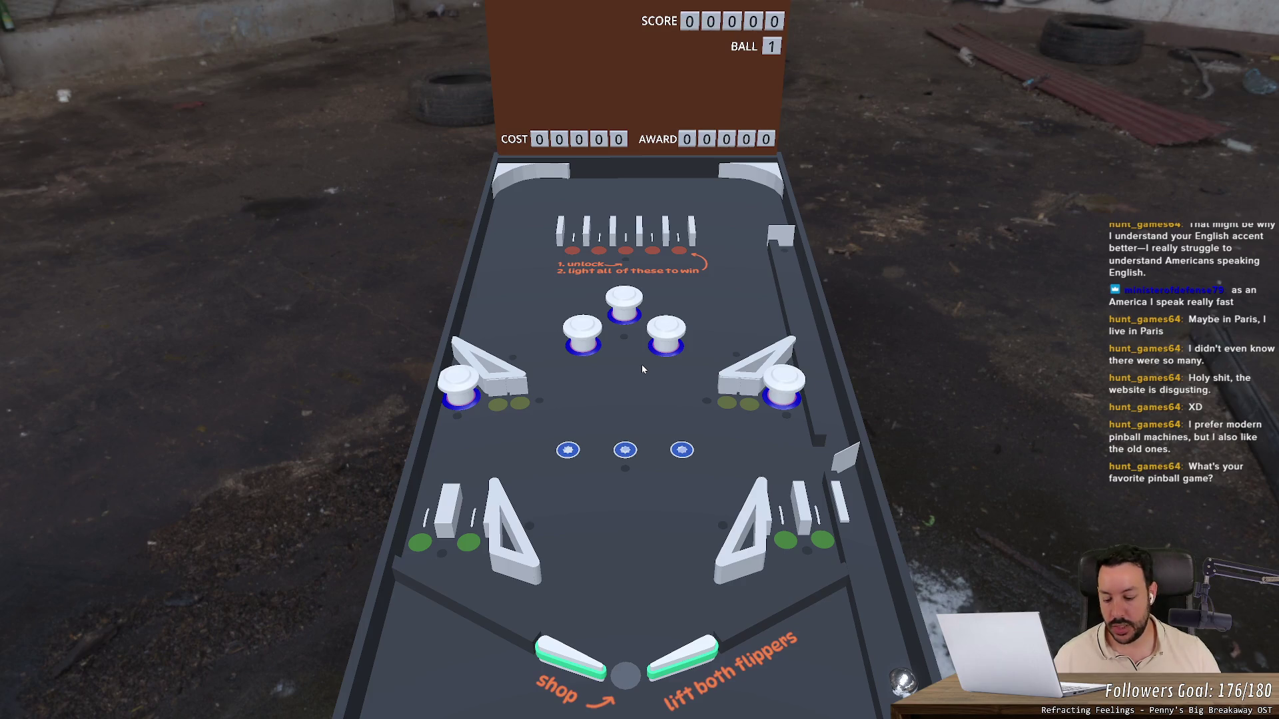
key("Escape")
key("F8")
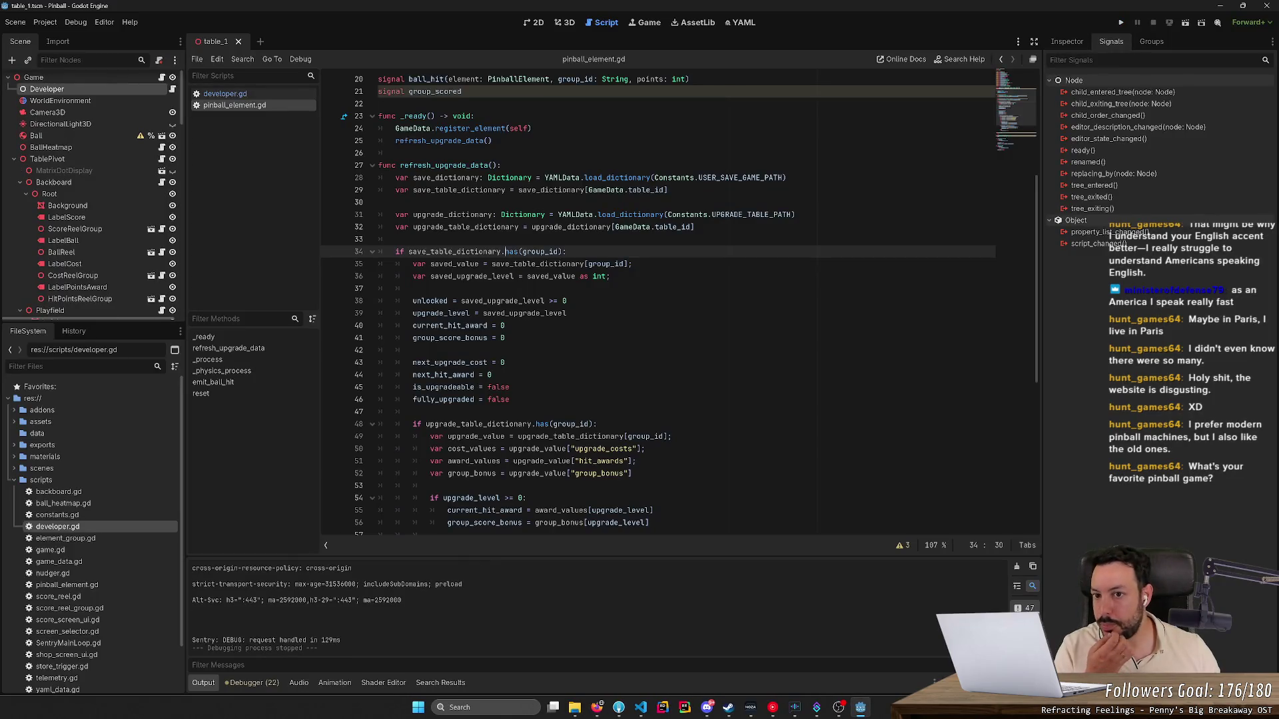
Step: Open Project Settings' Input Map and inspect developer_remove_points' Kp 0 event and name without changing them
scroll(666, 300, "up", 6)
left_click(40, 24)
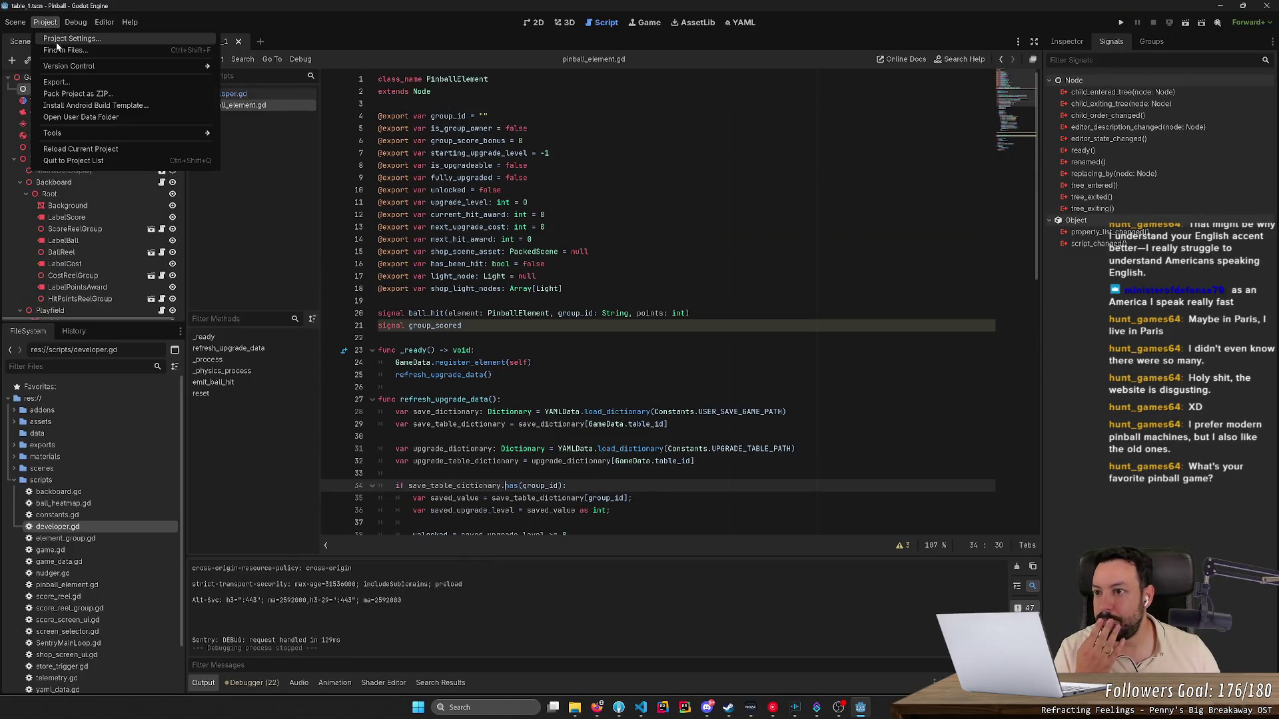
left_click(63, 39)
left_click(911, 424)
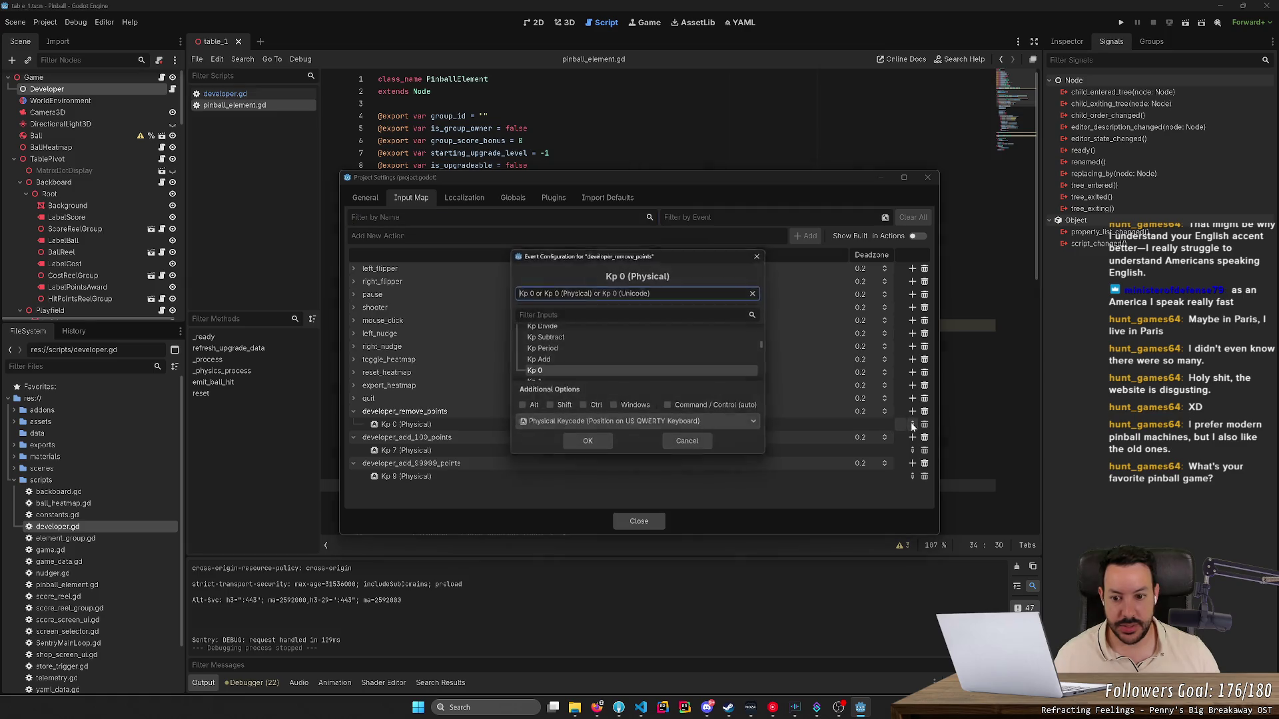
left_click(692, 447)
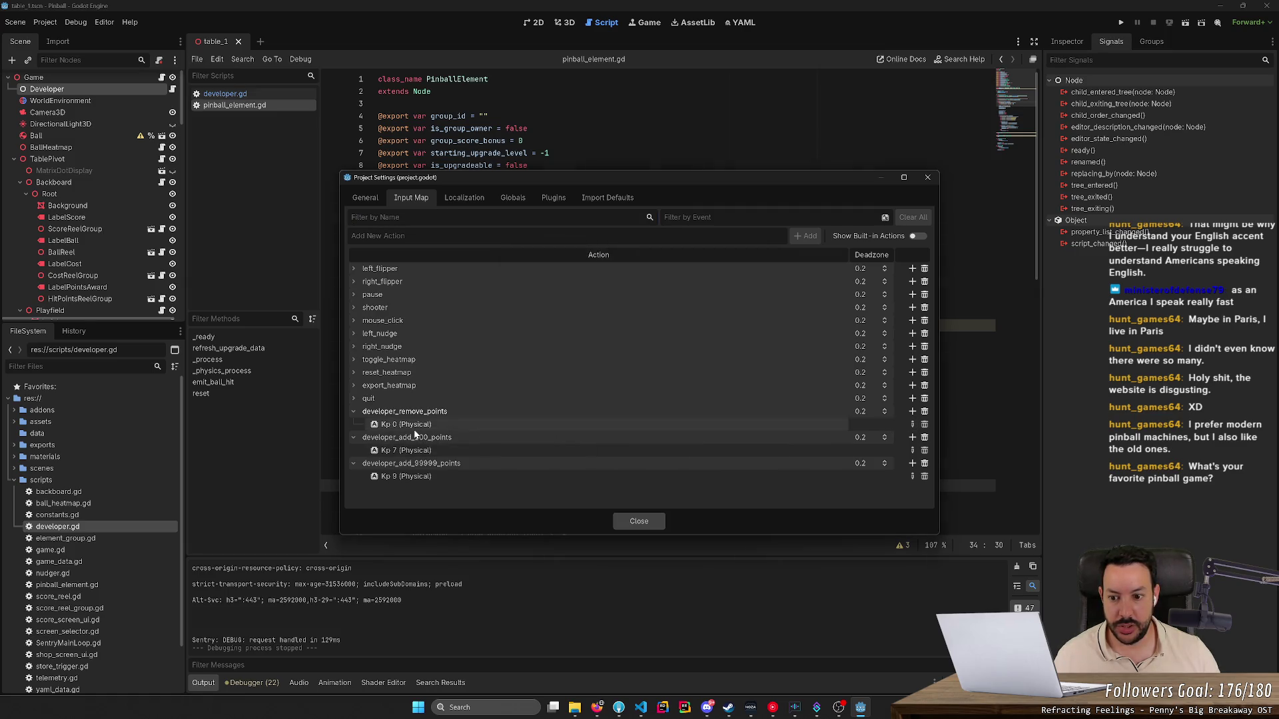
double_click(416, 426)
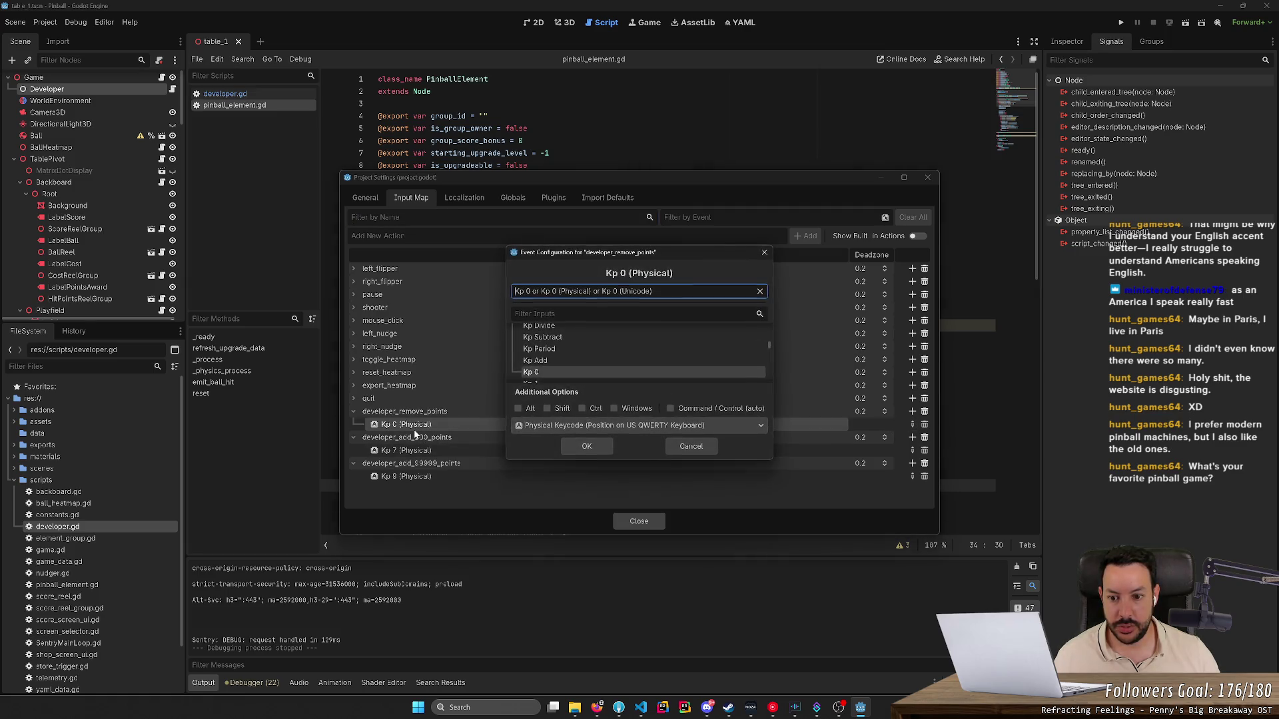
left_click(691, 446)
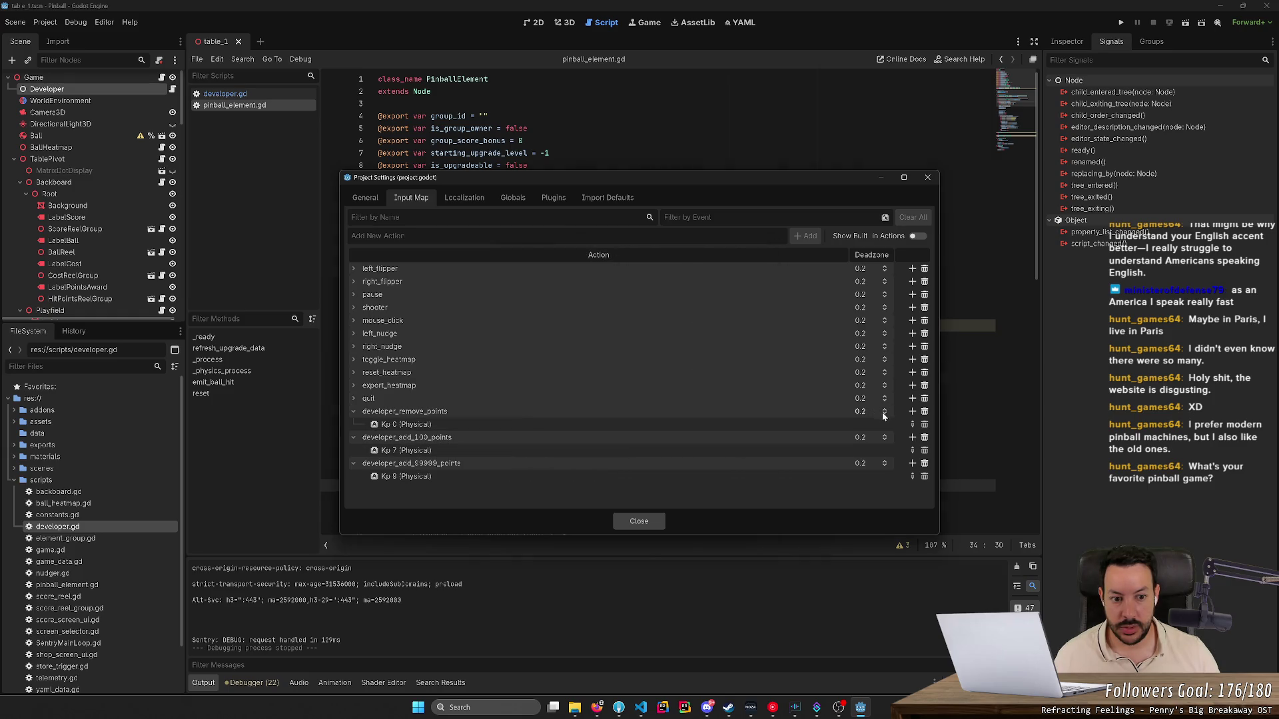
right_click(747, 412)
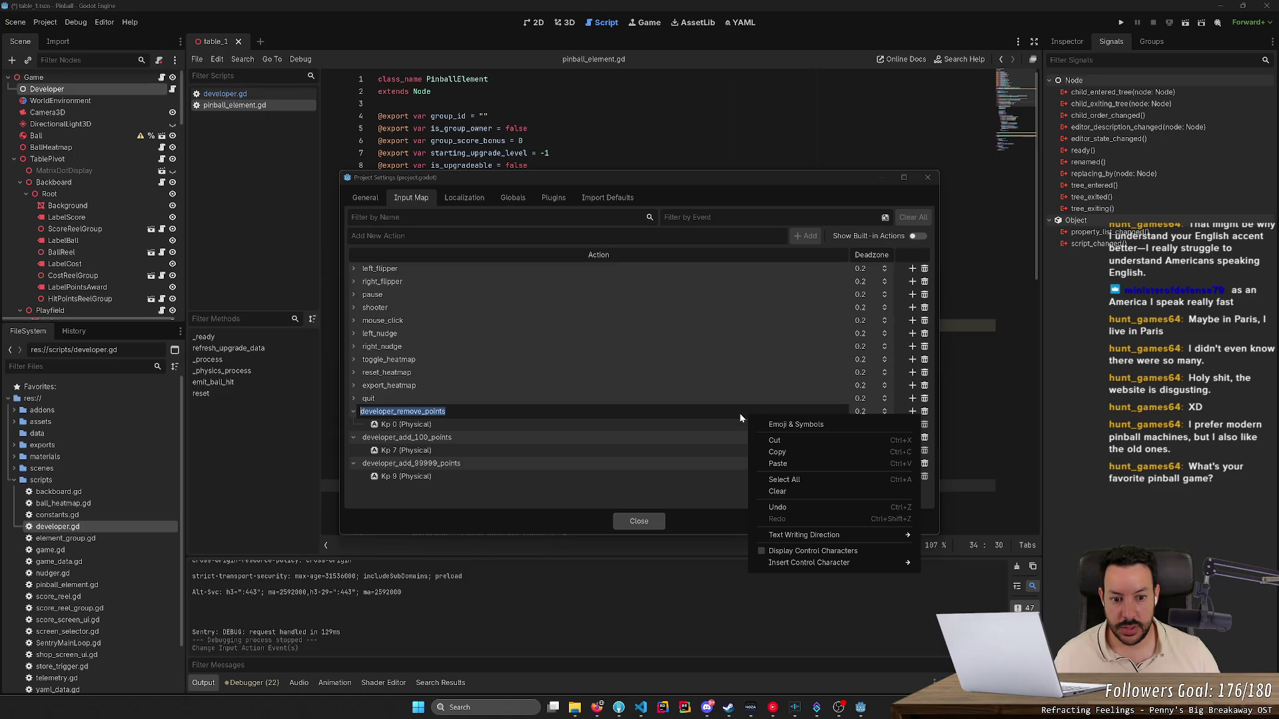
left_click(719, 420)
right_click(421, 413)
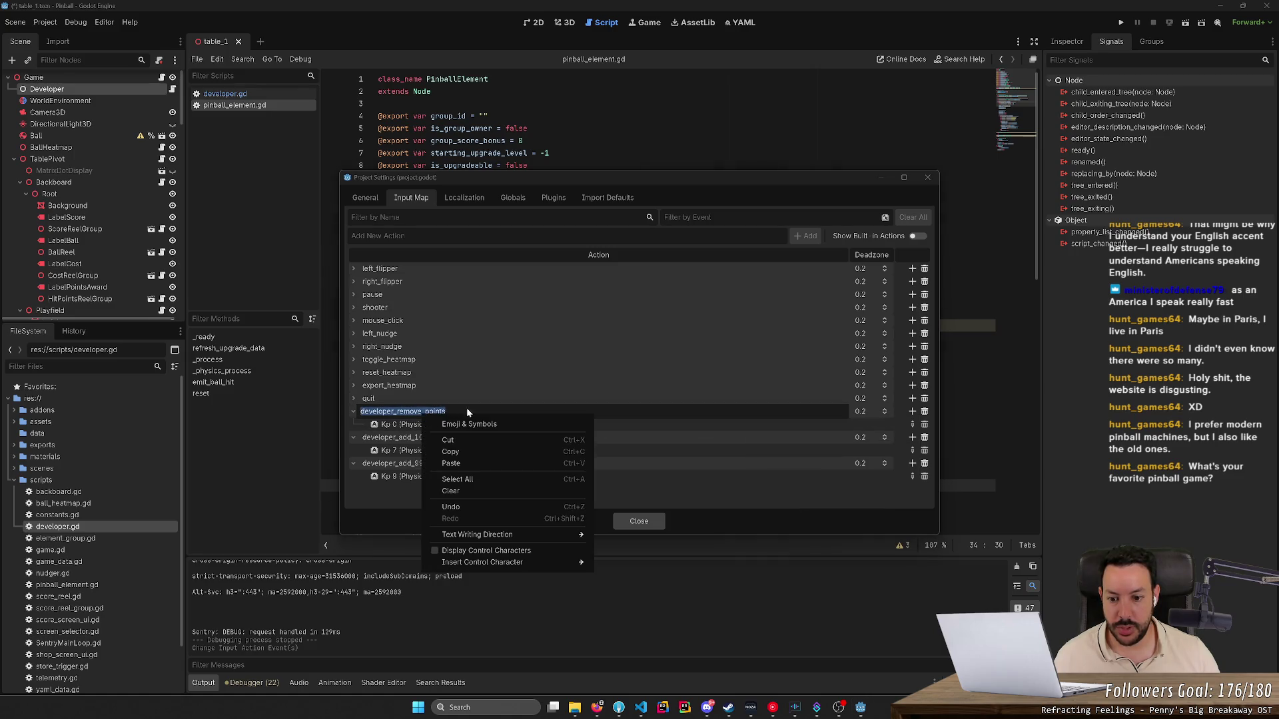
left_click(688, 412)
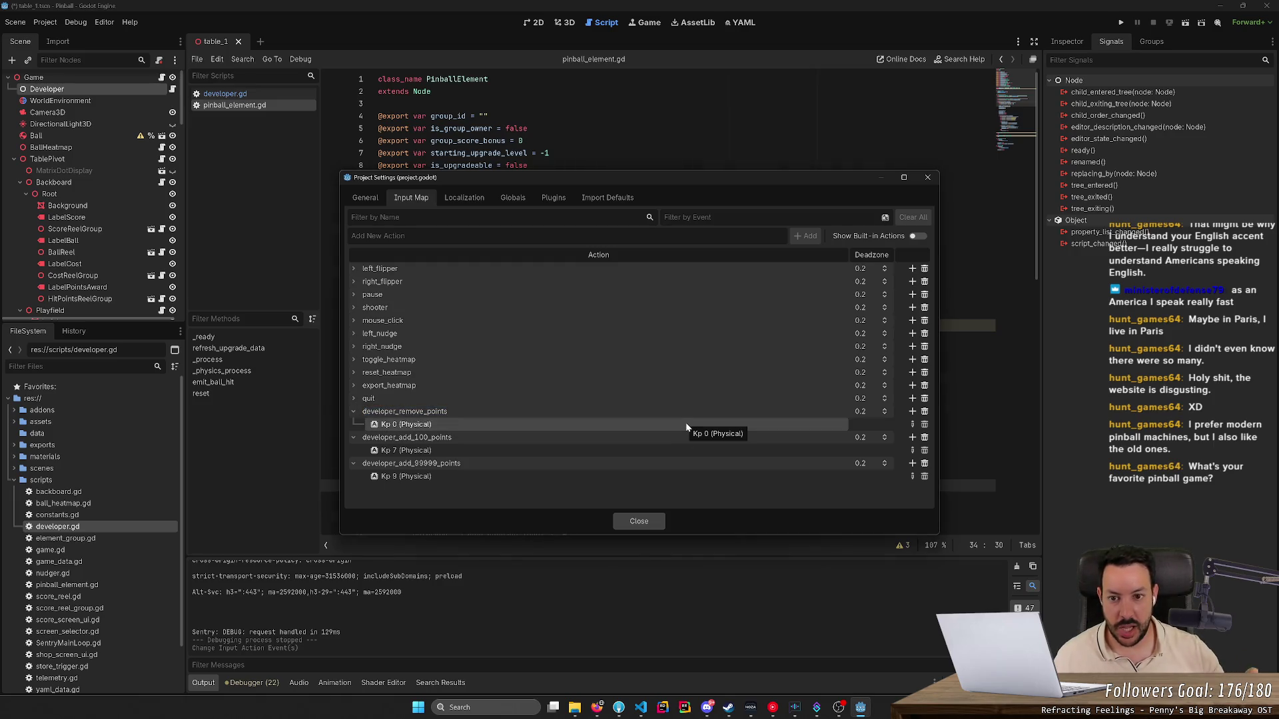
Step: Browse the joypad button, joypad axis and keyboard key lists for a new event, then cancel
left_click(912, 412)
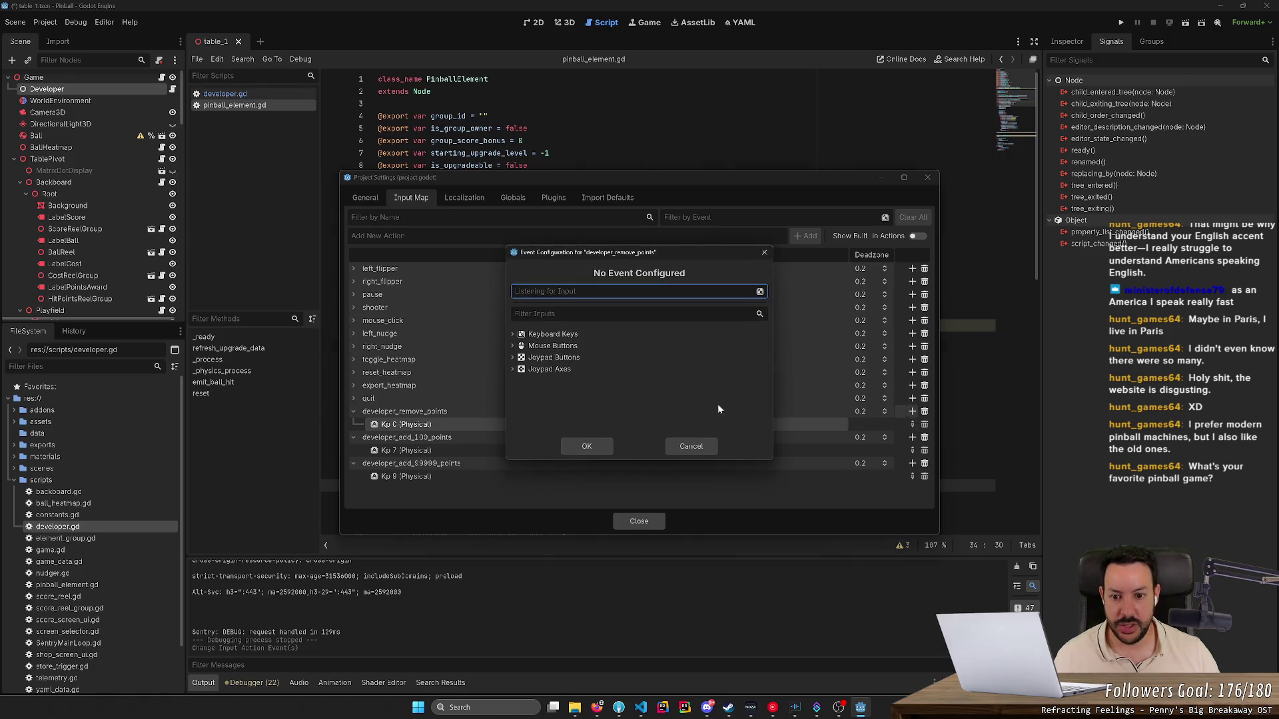
left_click(514, 369)
left_click(512, 370)
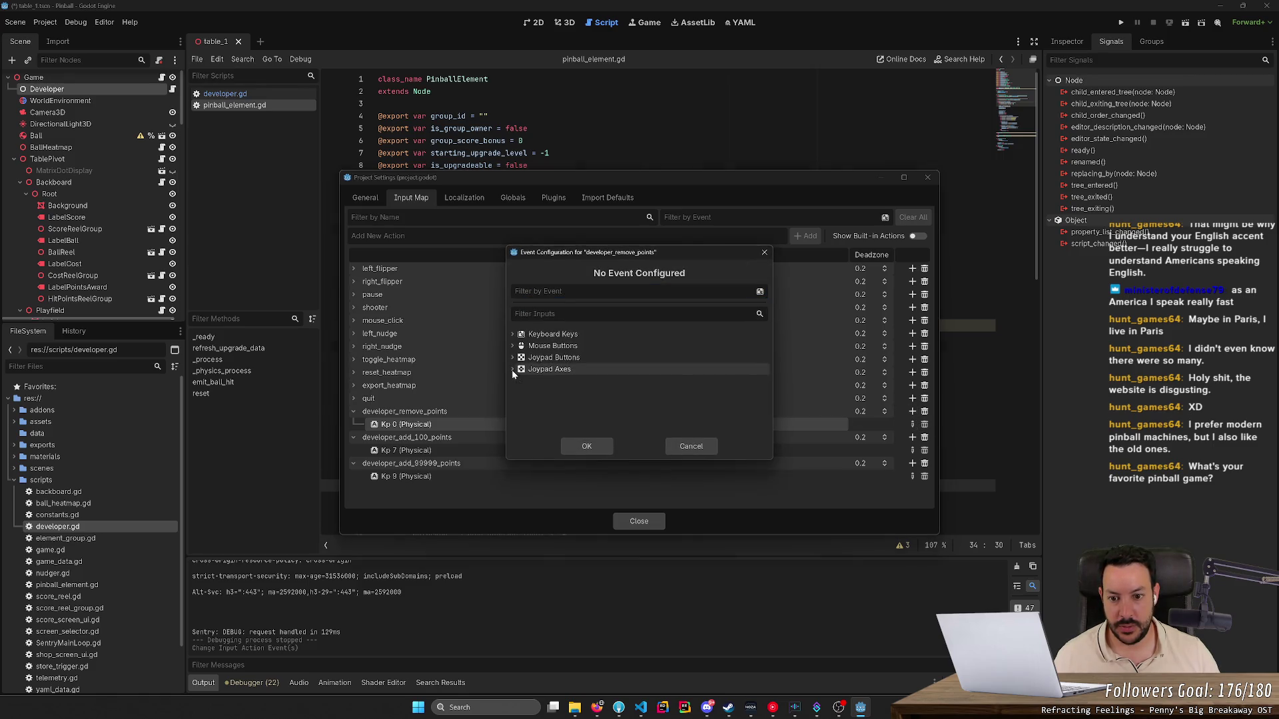
left_click(512, 361)
left_click(512, 361)
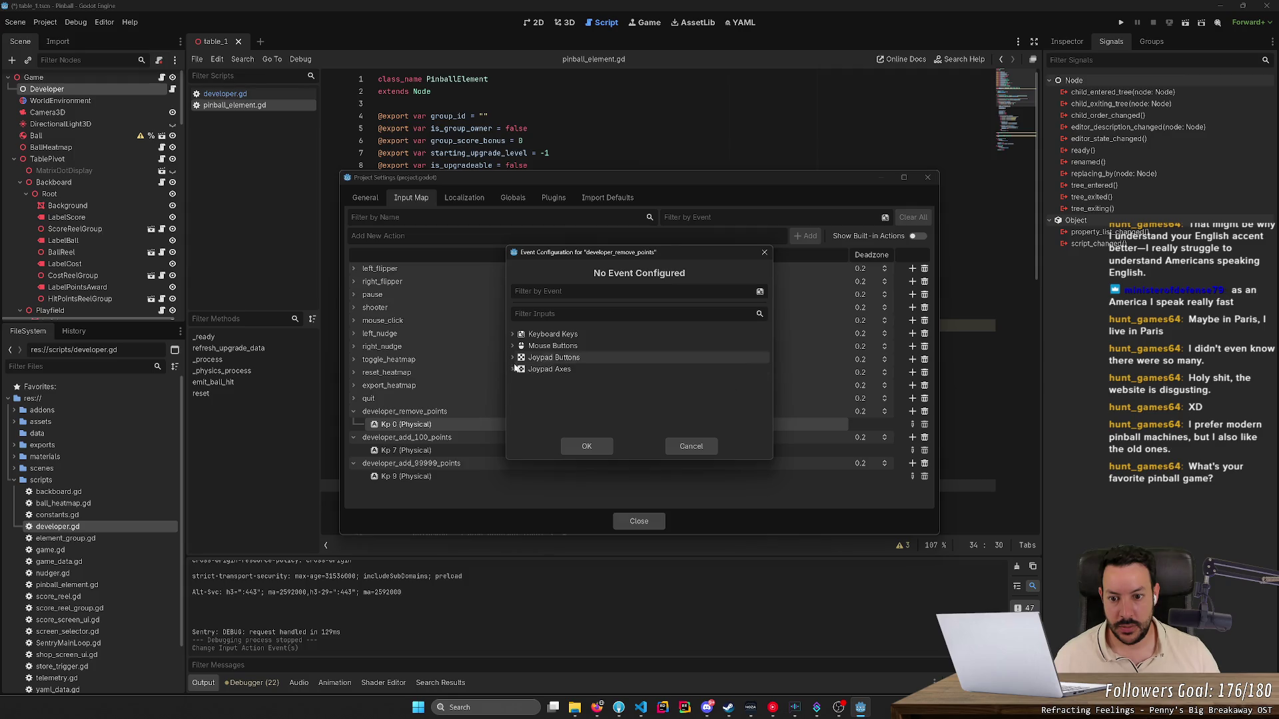
left_click(513, 371)
left_click(513, 370)
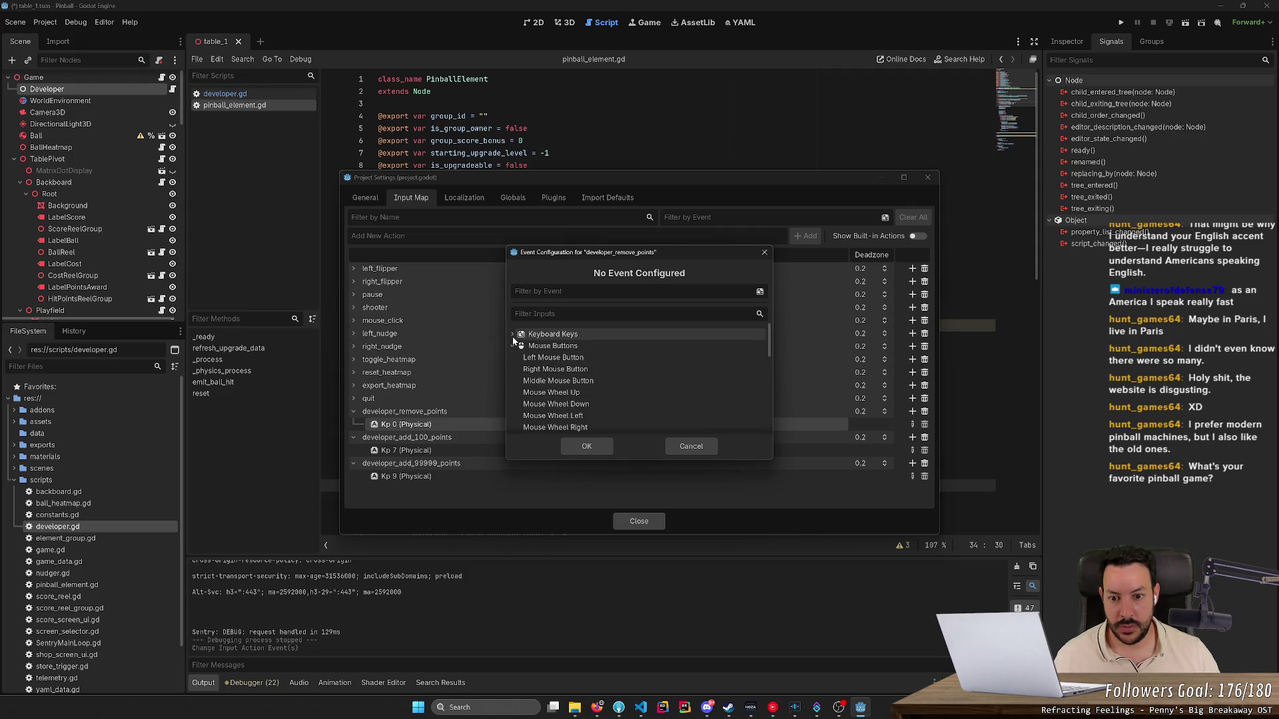
left_click(513, 334)
scroll(553, 355, "down", 1)
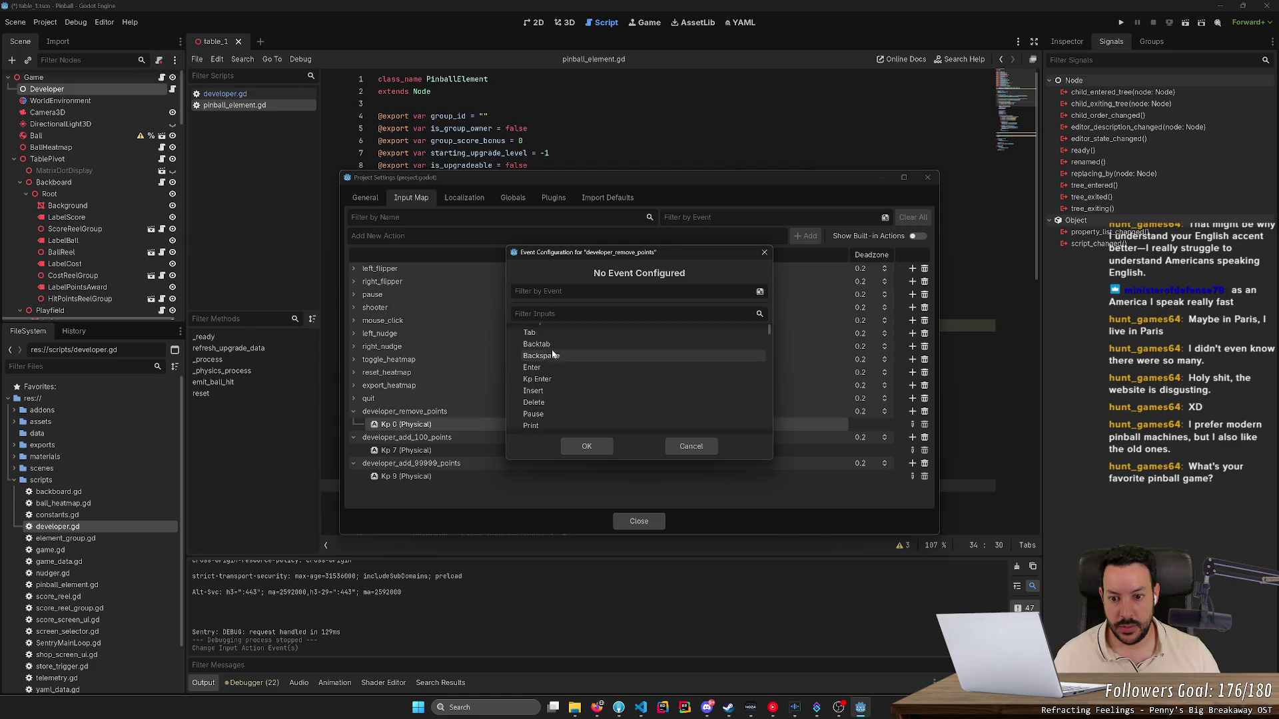
left_click(689, 447)
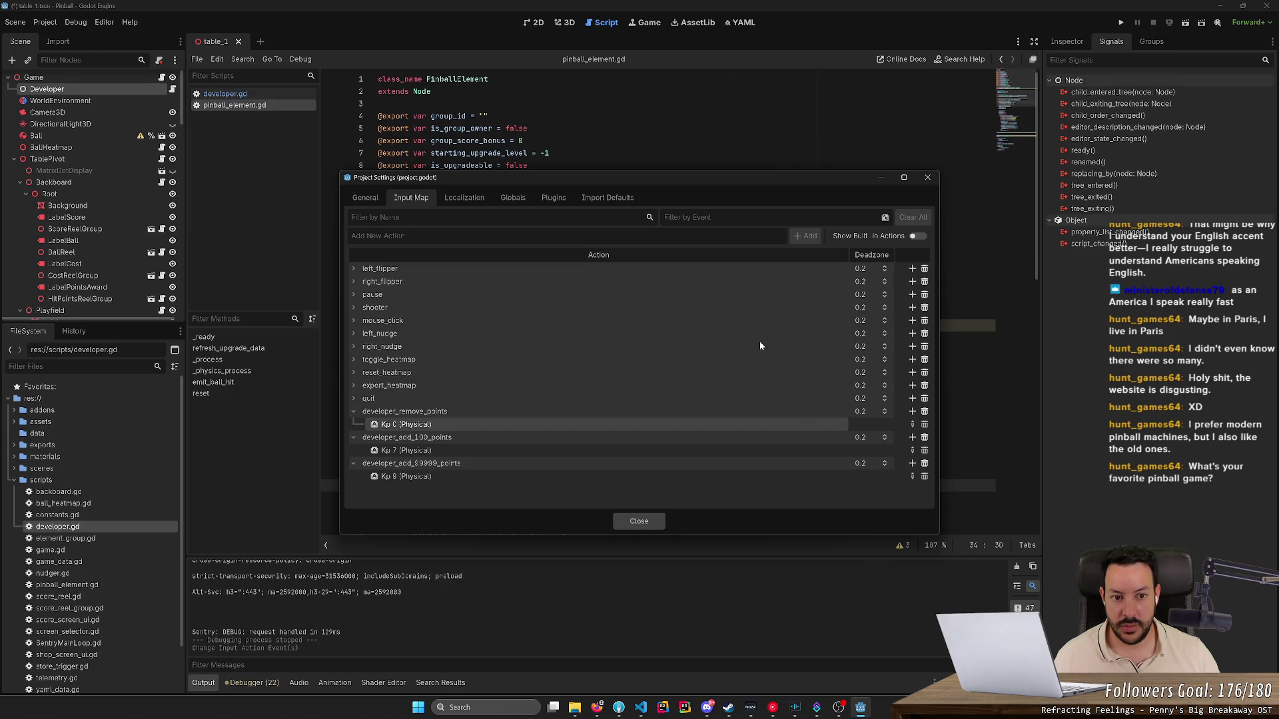
Step: Enable Show Built-in Actions and scroll through the ui_ actions list
left_click(918, 236)
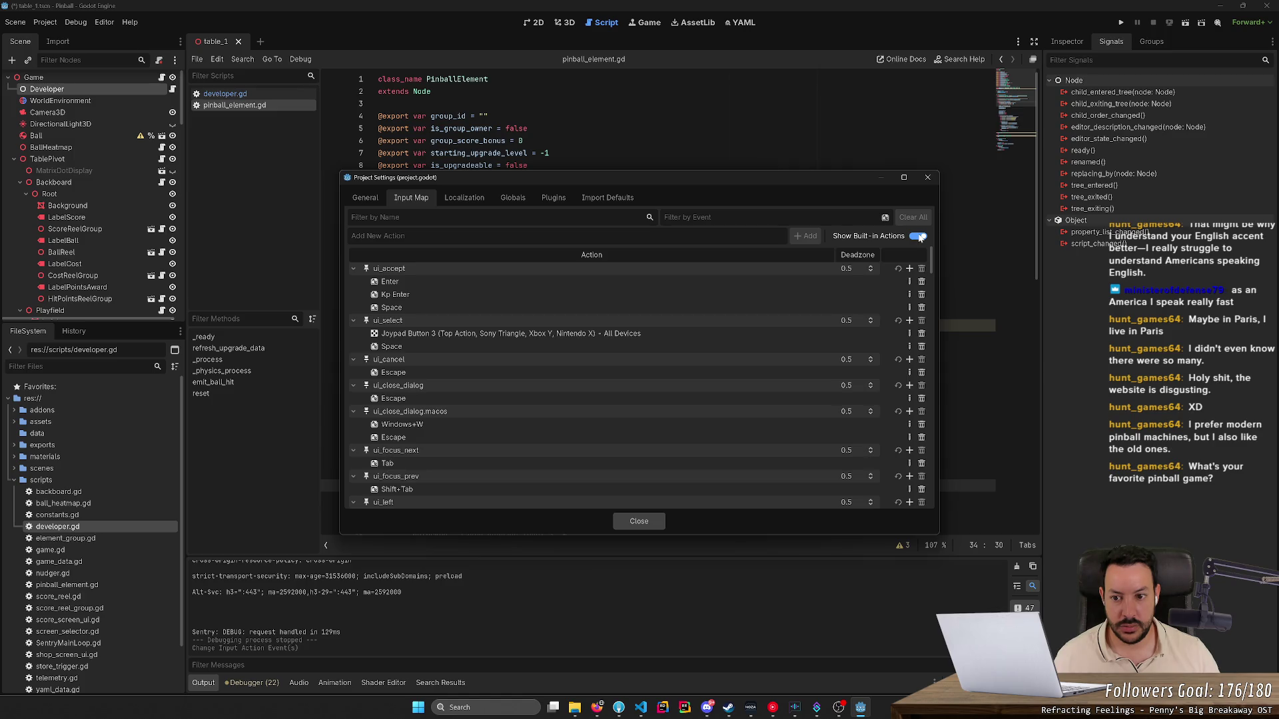
left_click(919, 236)
left_click(919, 236)
scroll(825, 366, "down", 6)
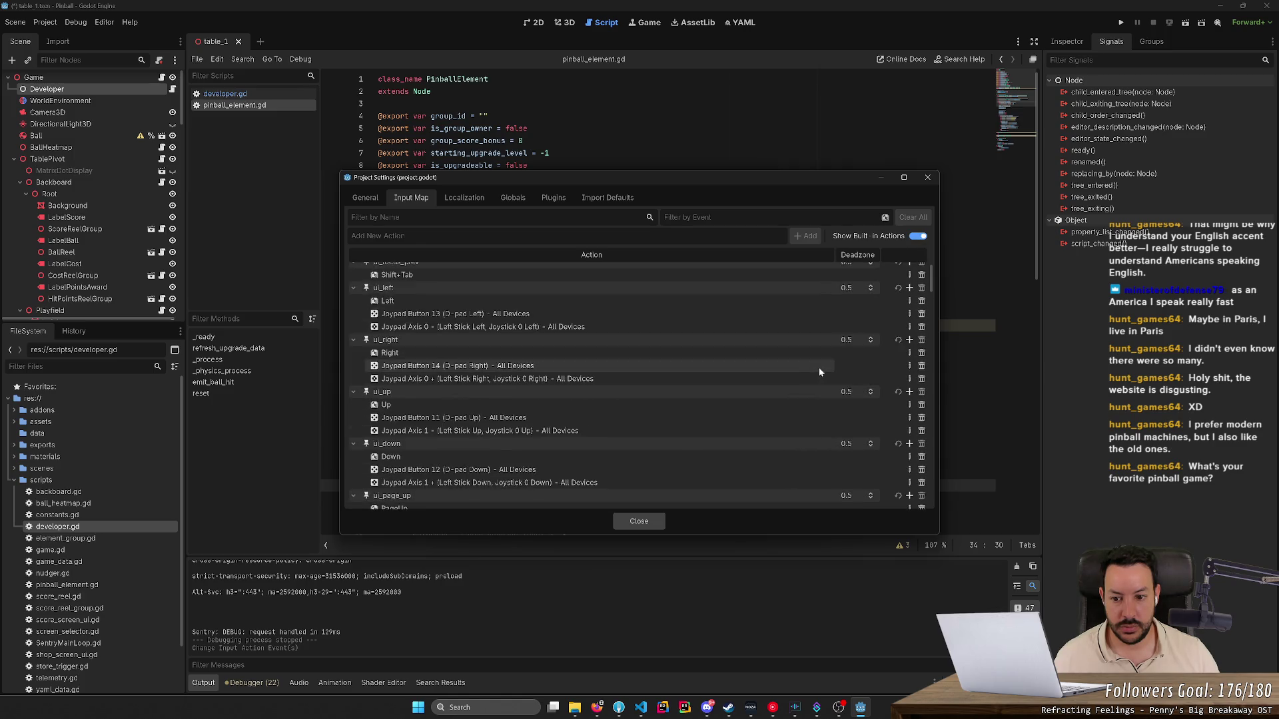
scroll(794, 406, "down", 10)
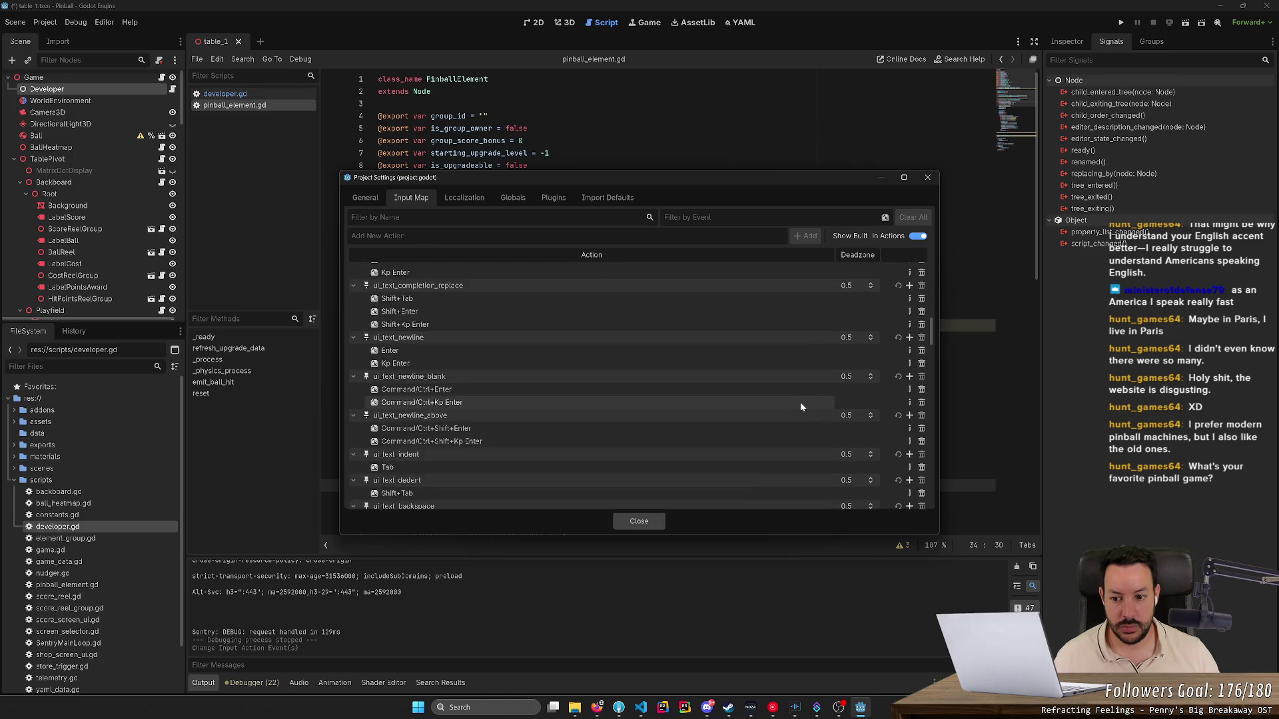
scroll(808, 402, "down", 10)
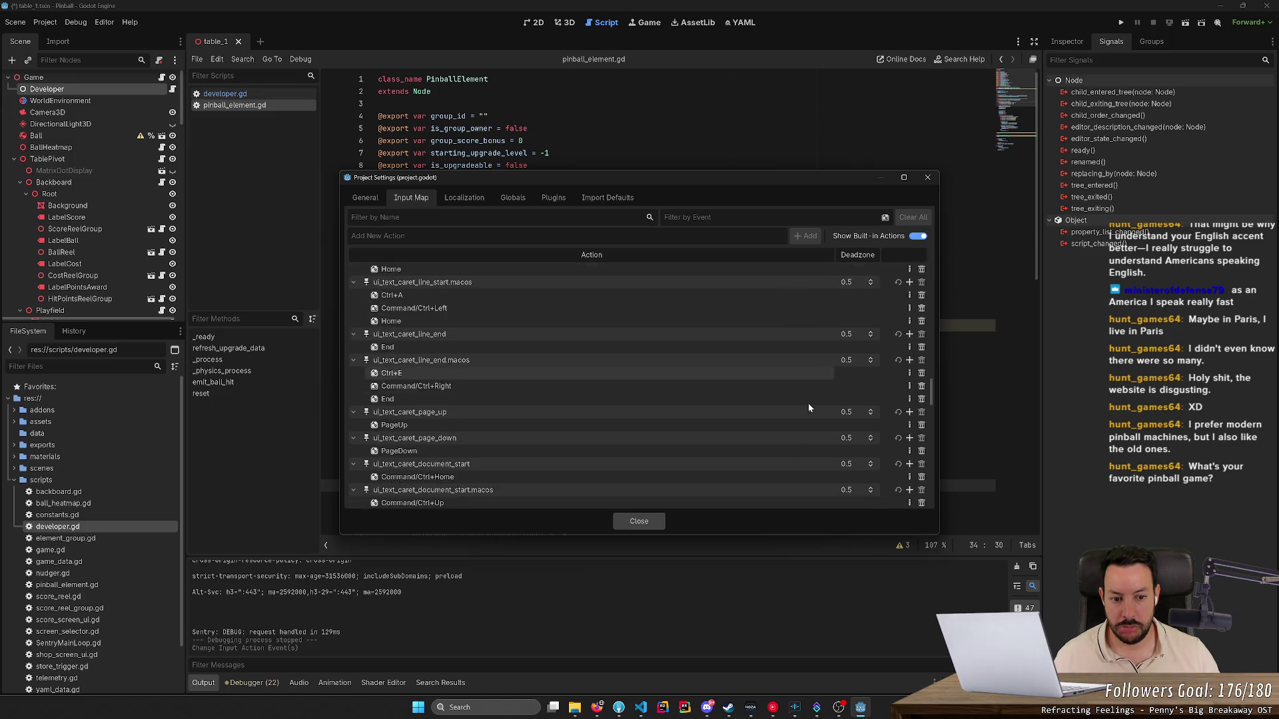
Step: Close Project Settings and replace is_action_pressed with is_action on developer.gd line 8
left_click(927, 178)
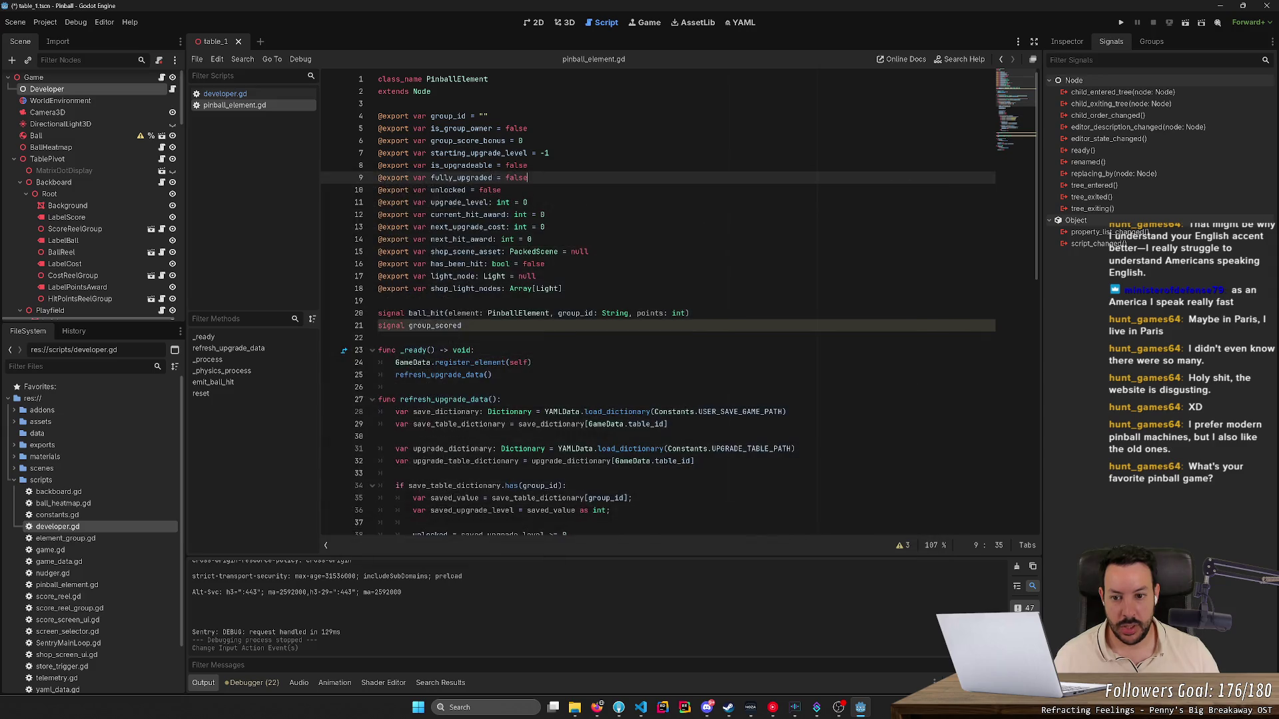
left_click(540, 300)
key("alt+Left")
key("alt+Left")
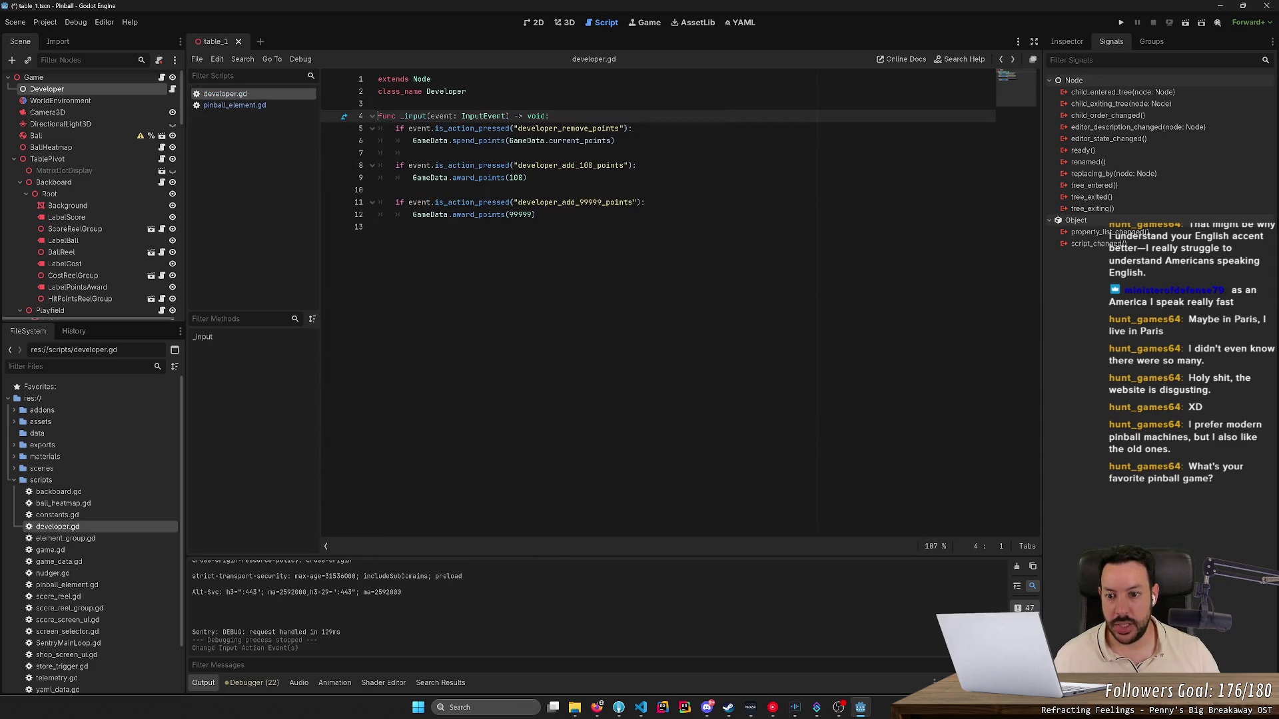
double_click(475, 165)
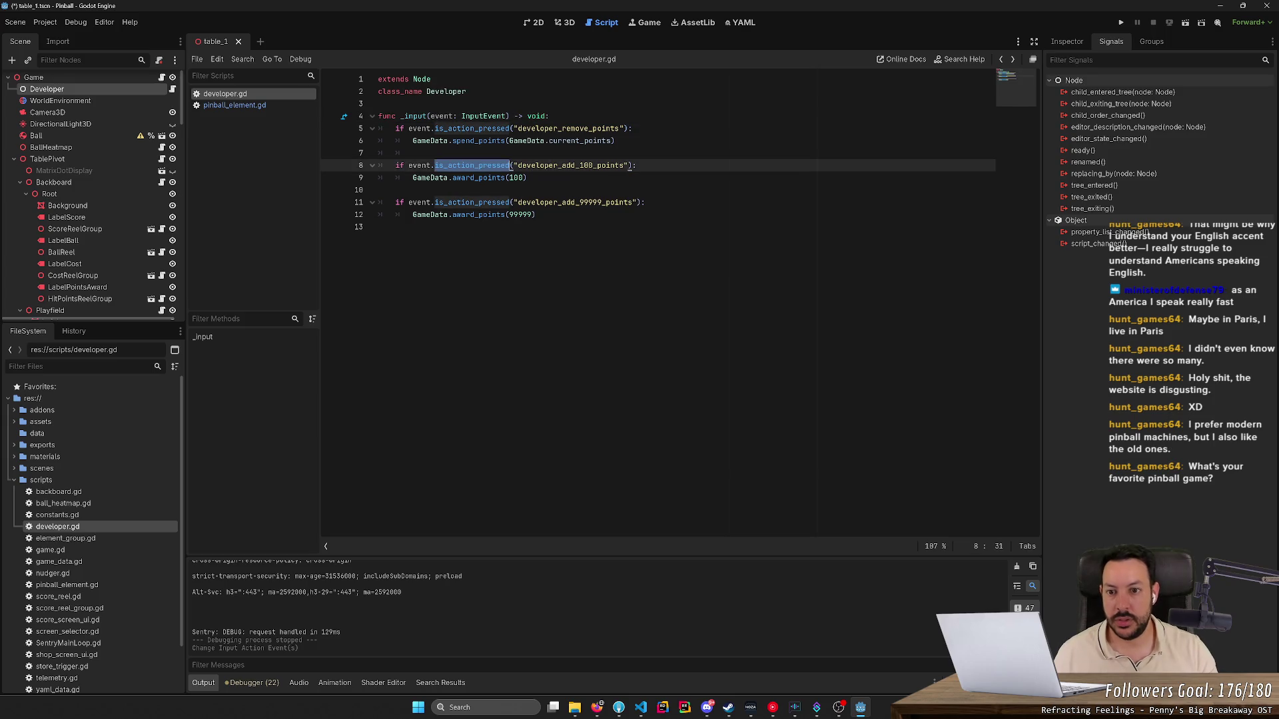
type("is_action")
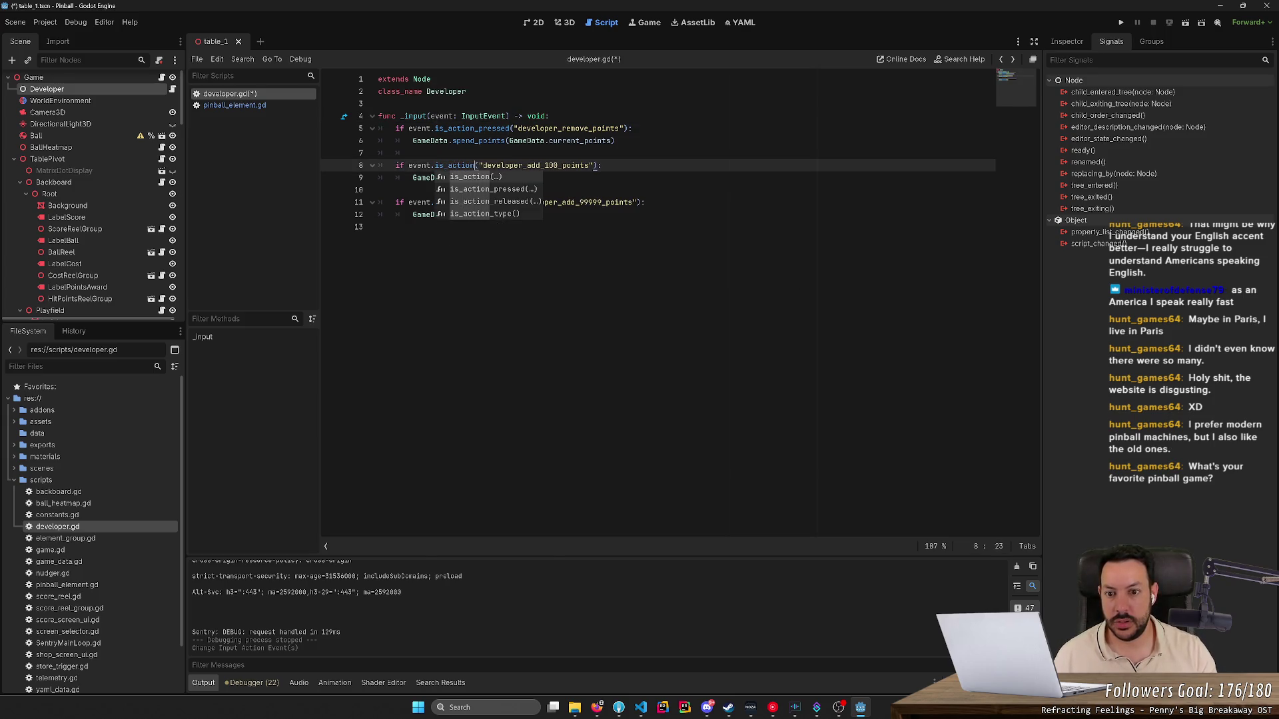
key("Up")
key("Up")
key("Up")
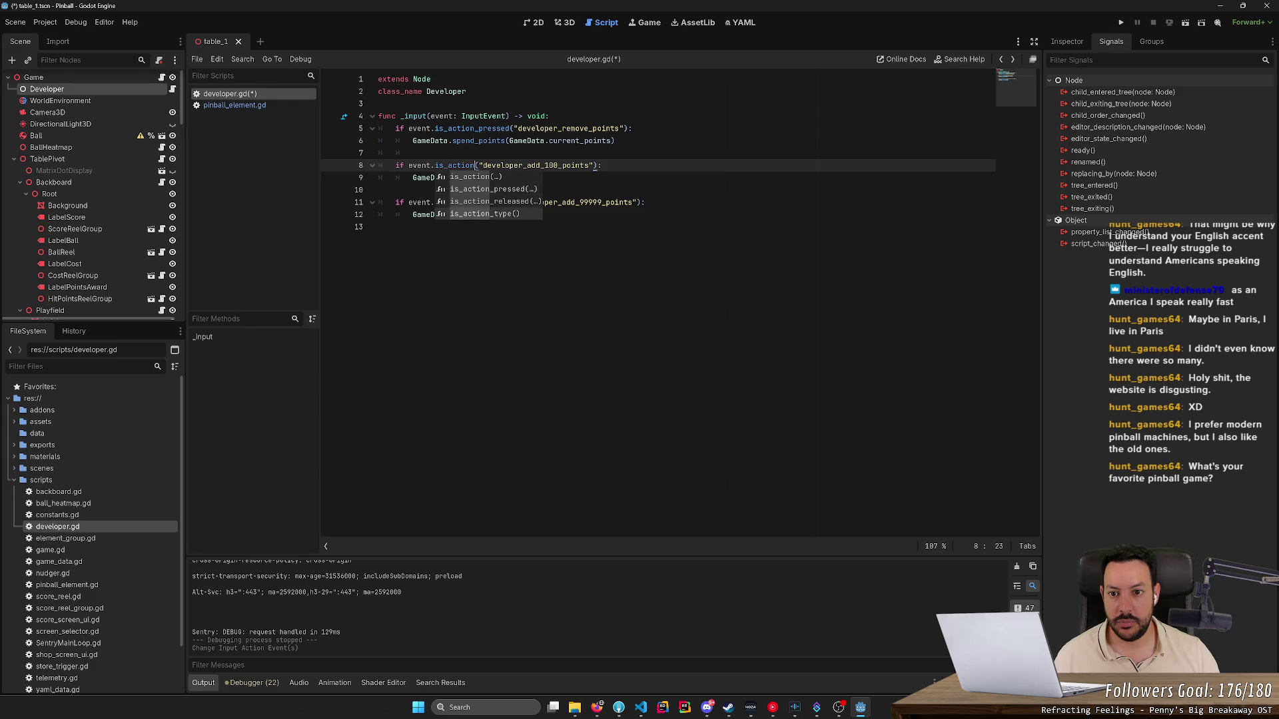
key("Down")
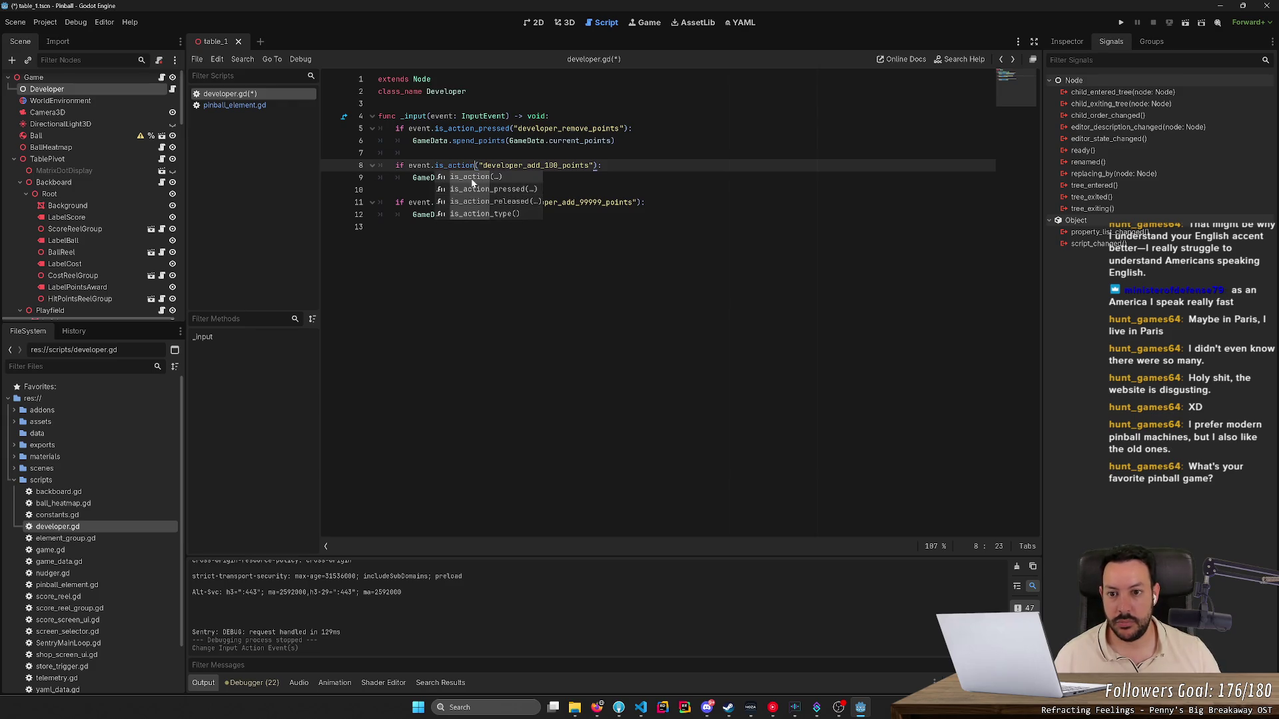
mouse_move(473, 182)
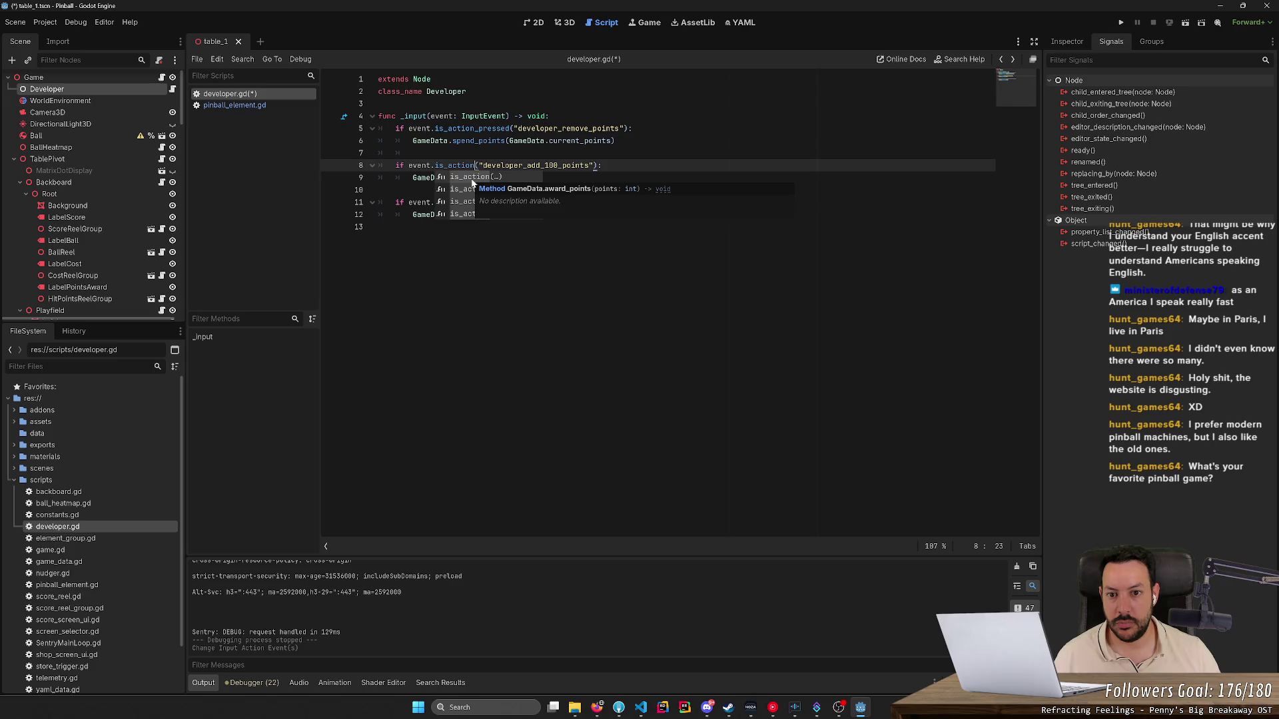
left_click(471, 179)
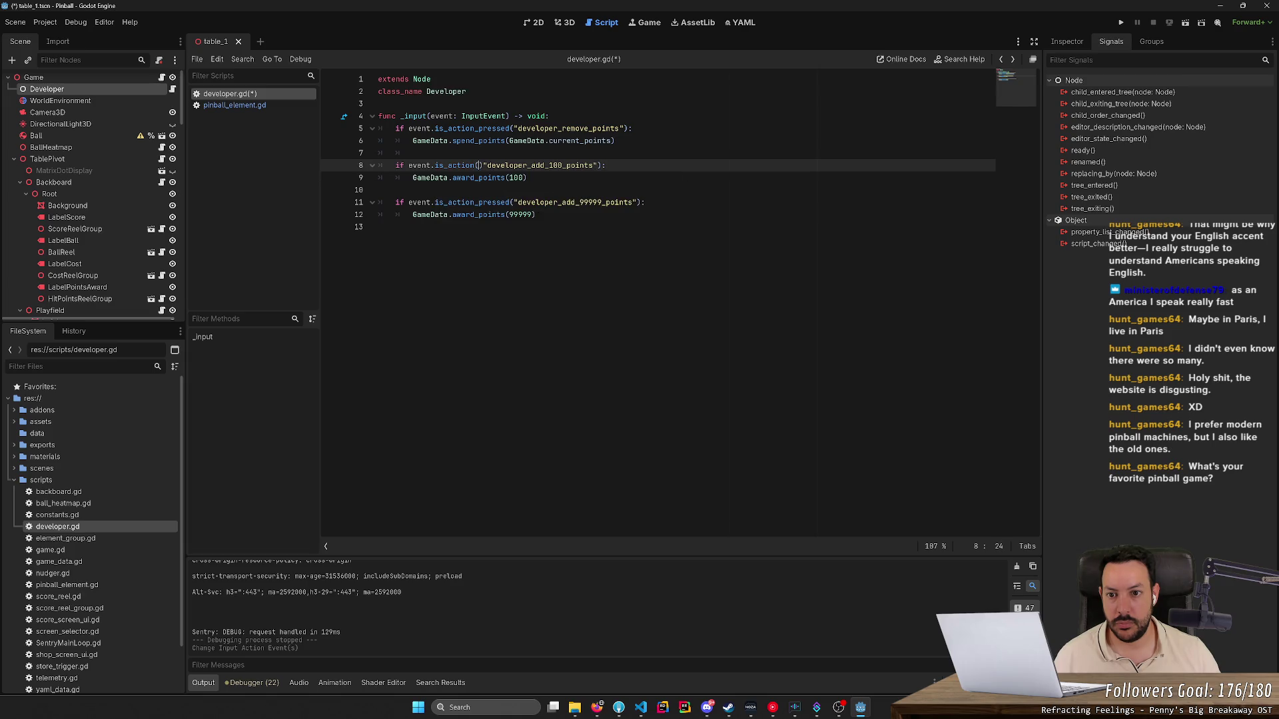
Step: Check the is_action documentation, then save, run the game and start a New Game
left_click(459, 165, "ctrl")
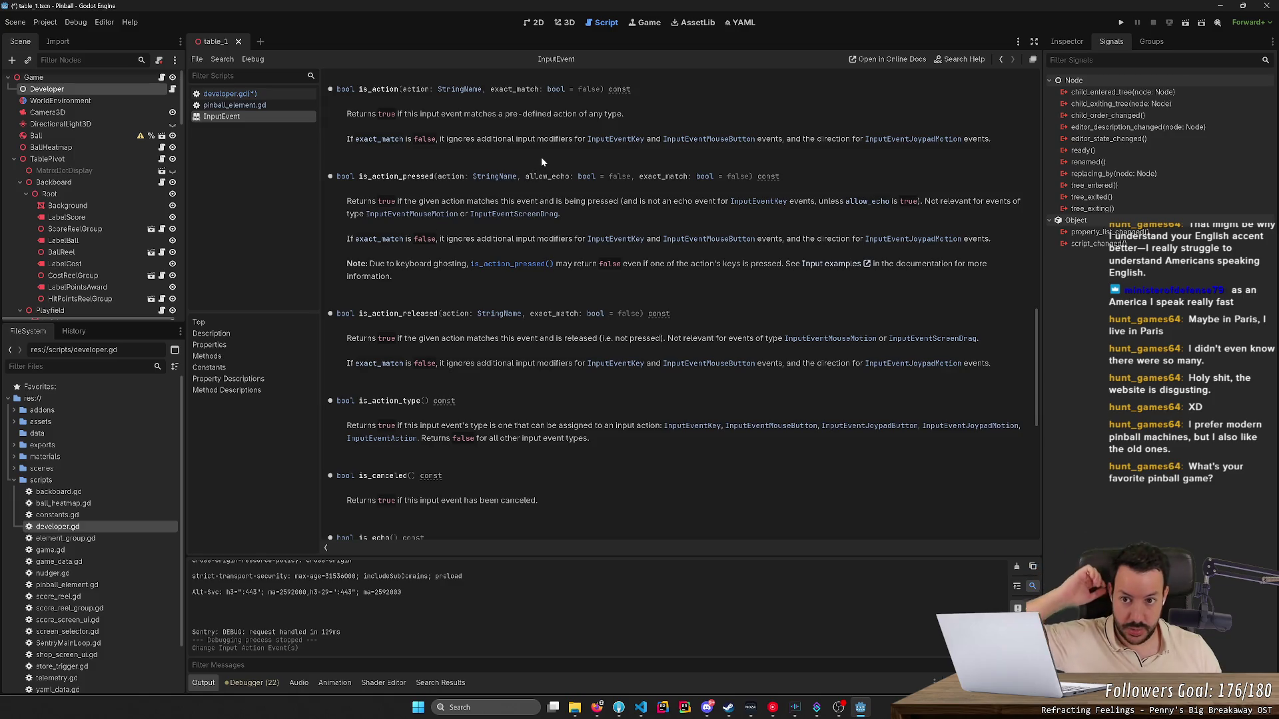
key("alt+Left")
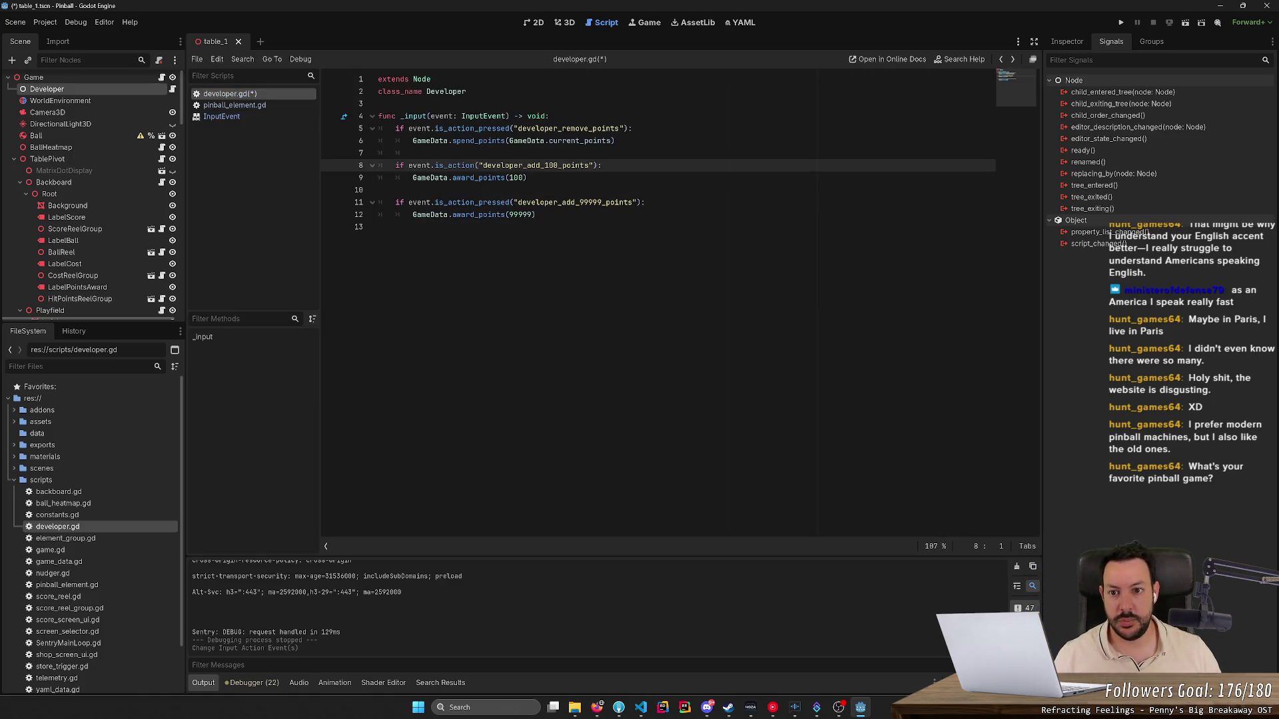
left_click(1121, 23)
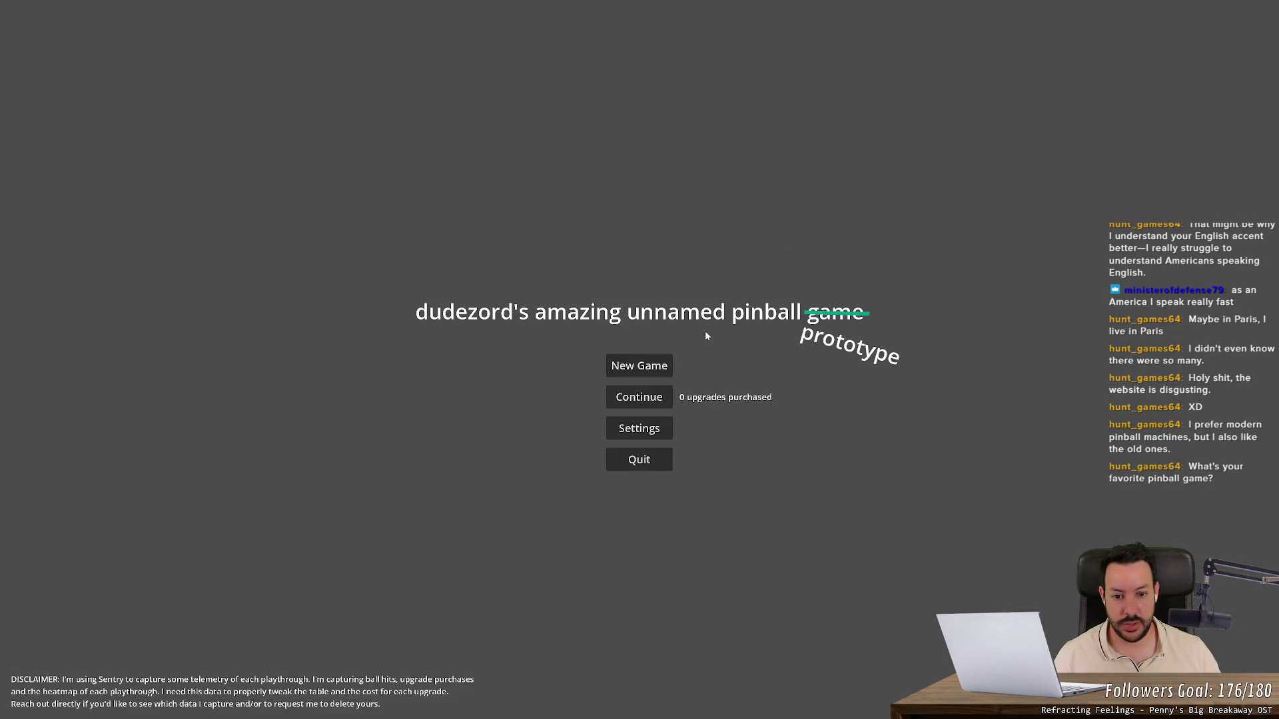
left_click(647, 370)
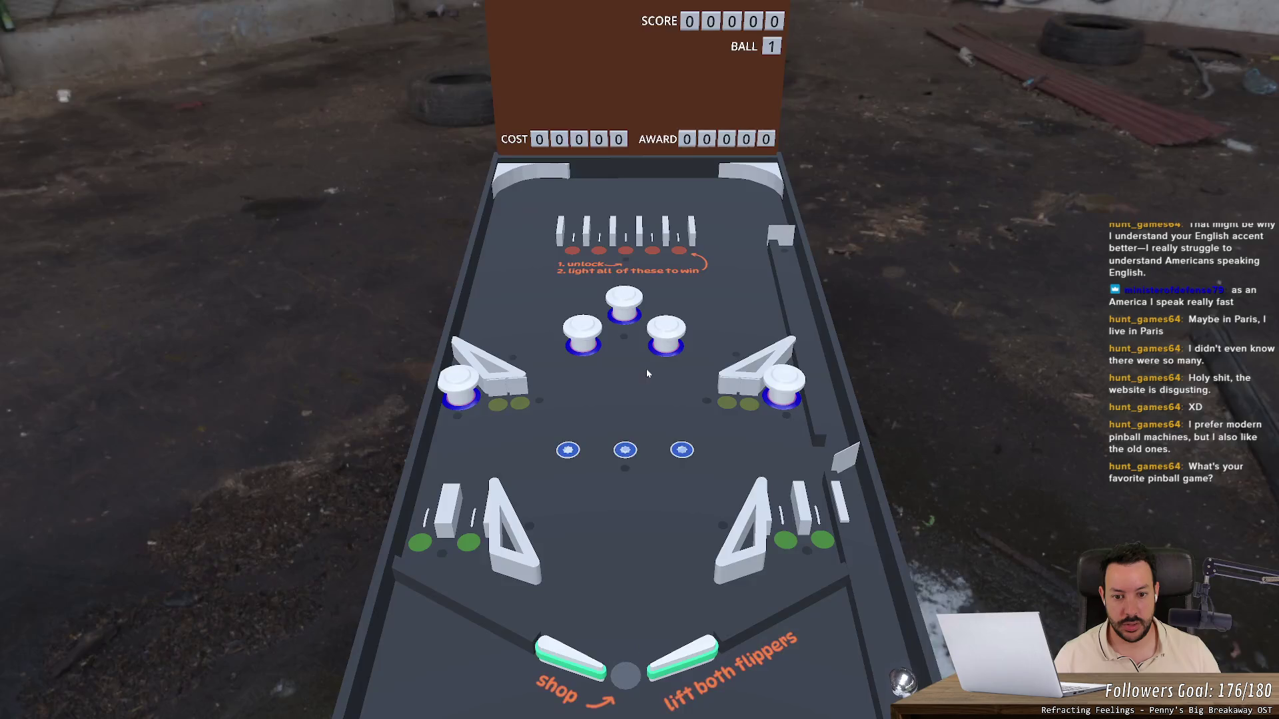
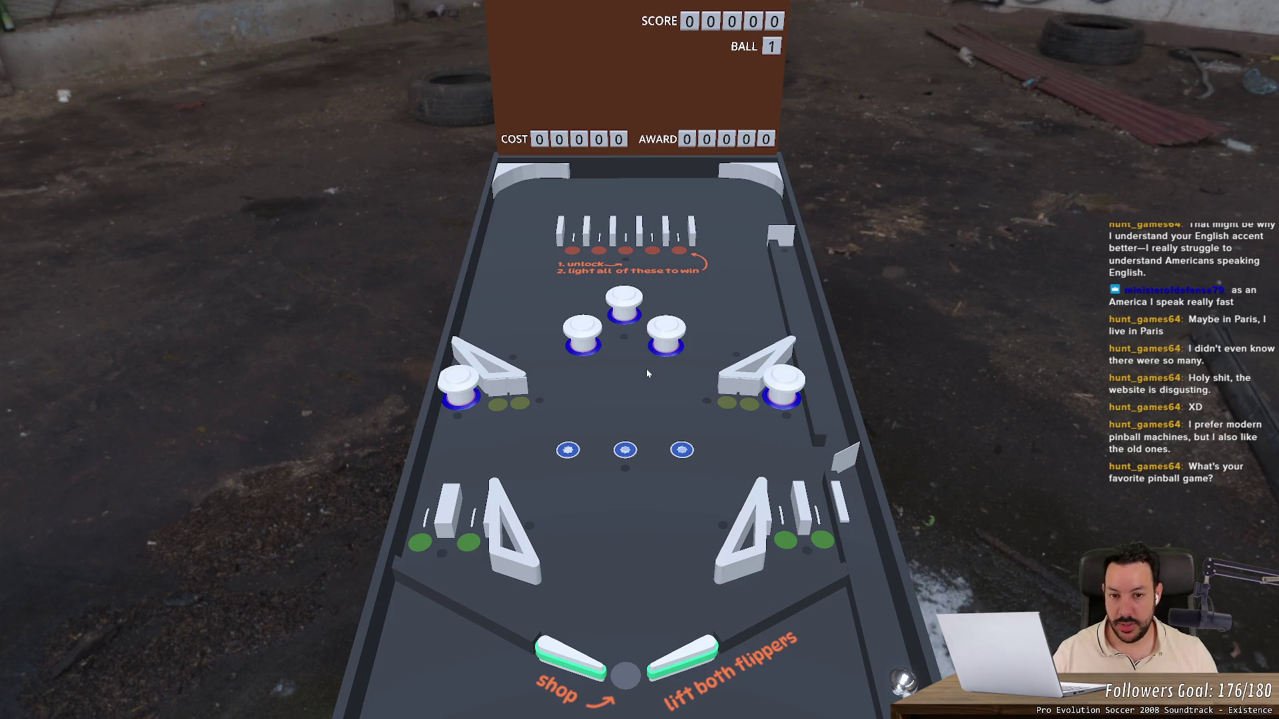
Step: Stop the game and replace line 8's is_action call in developer.gd with is_action_pressed copied from line 5
key("F8")
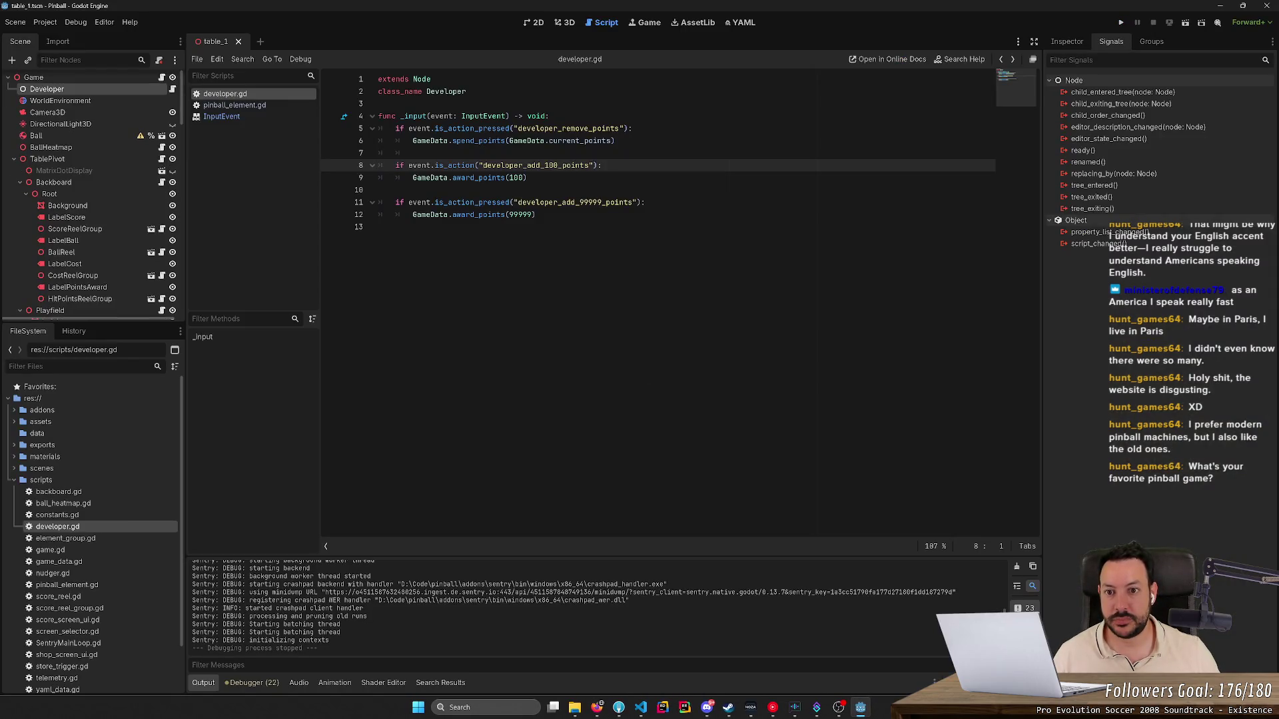
double_click(469, 128)
key("ctrl+c")
double_click(454, 165)
key("ctrl+v")
Step: Run the game, play a new game through to the win screen, then quit from the main menu
left_click(1120, 22)
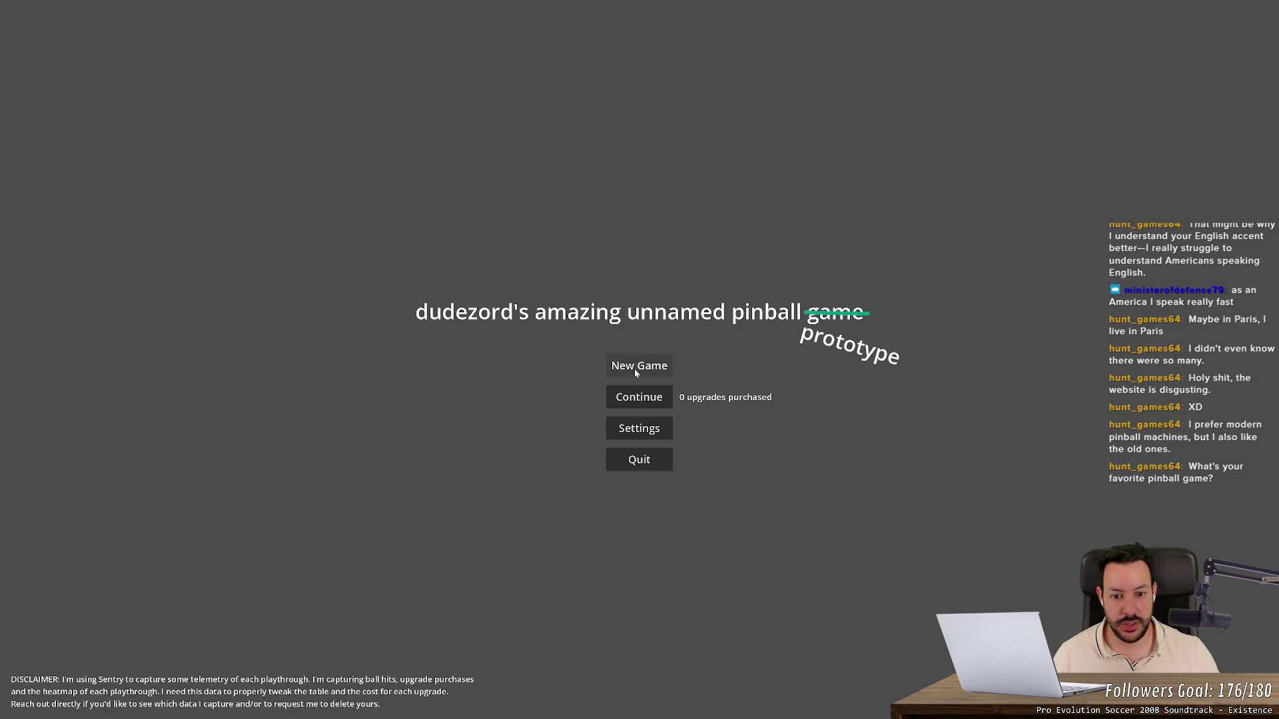
left_click(634, 373)
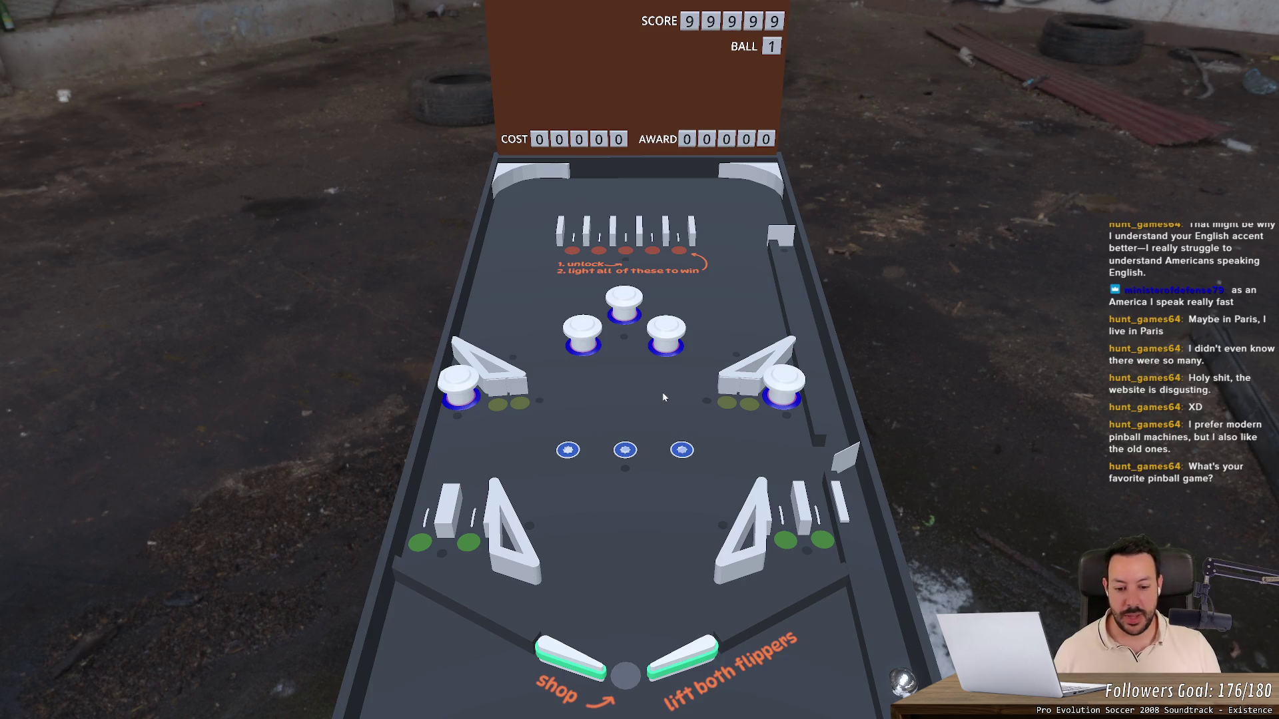
key("Left")
key("Right")
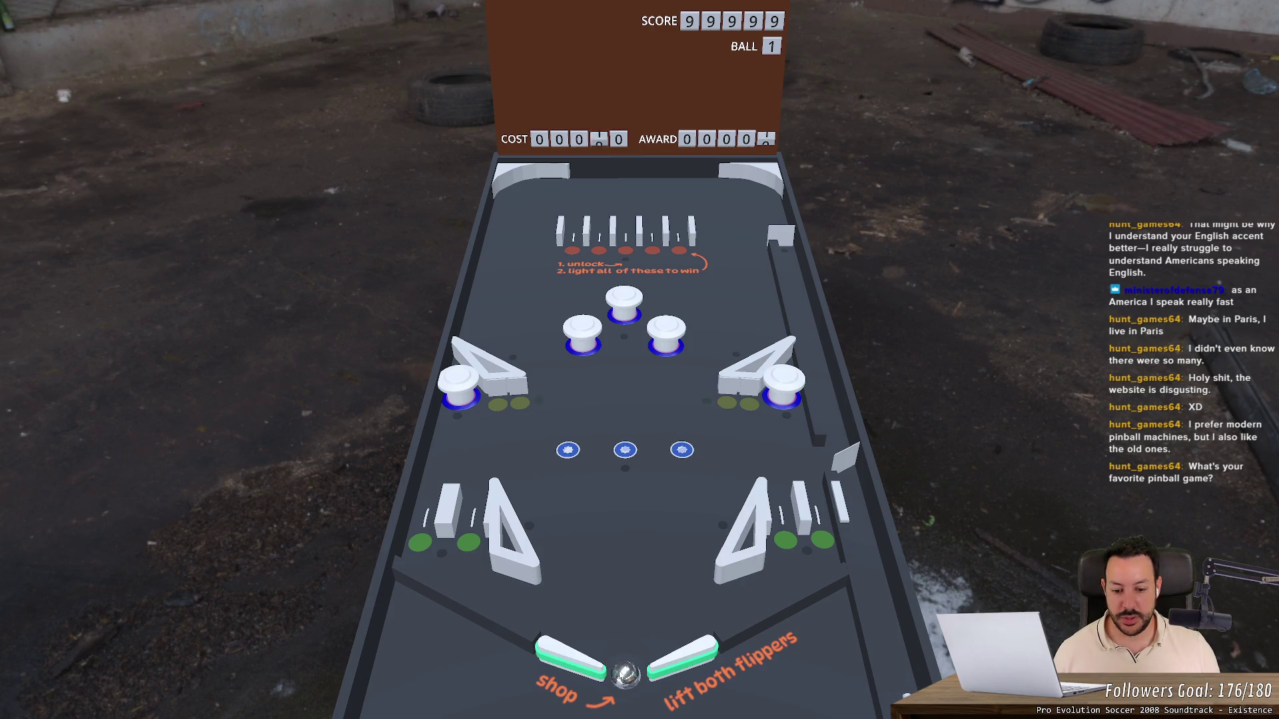
key("Left")
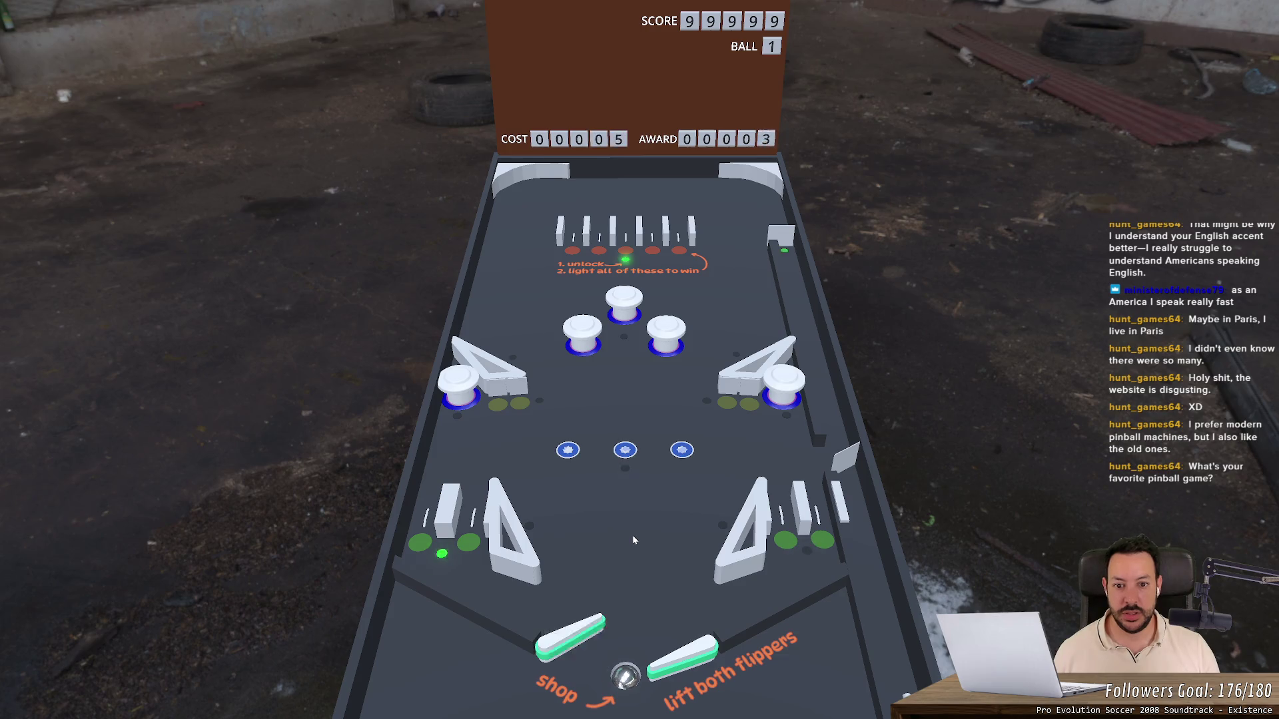
key("Right")
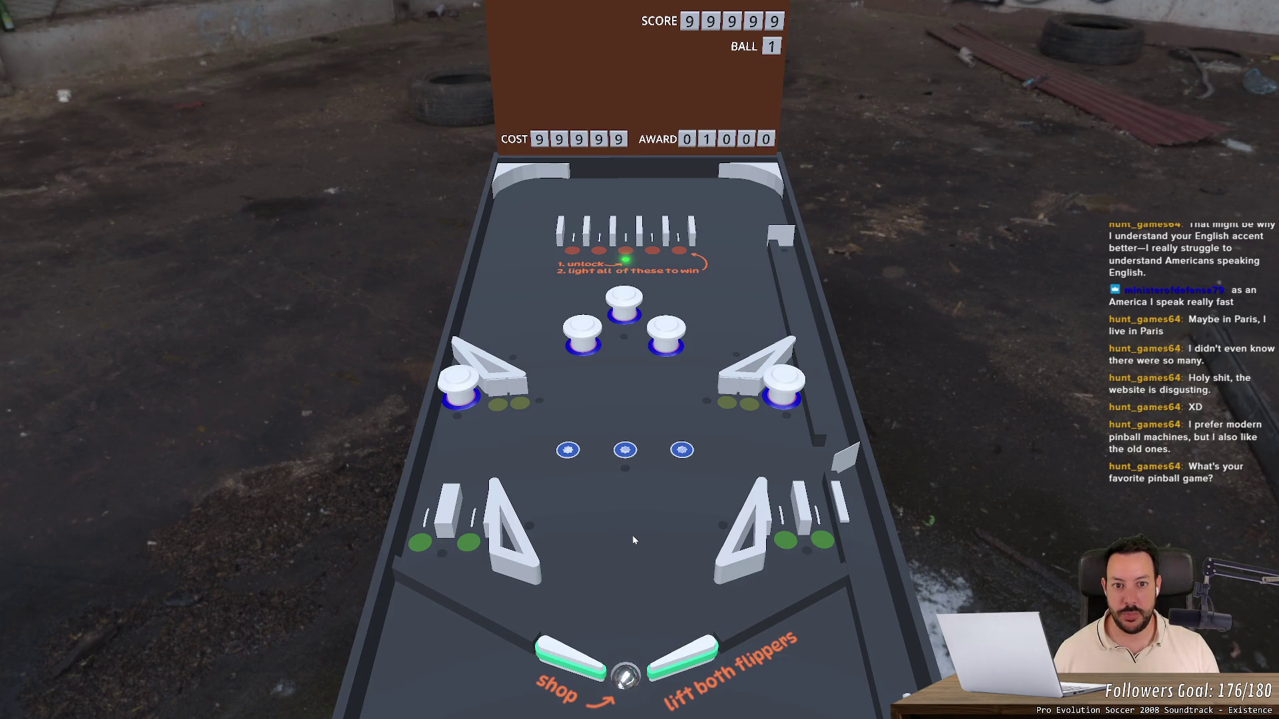
left_click(598, 227)
left_click_drag(598, 226, 681, 227)
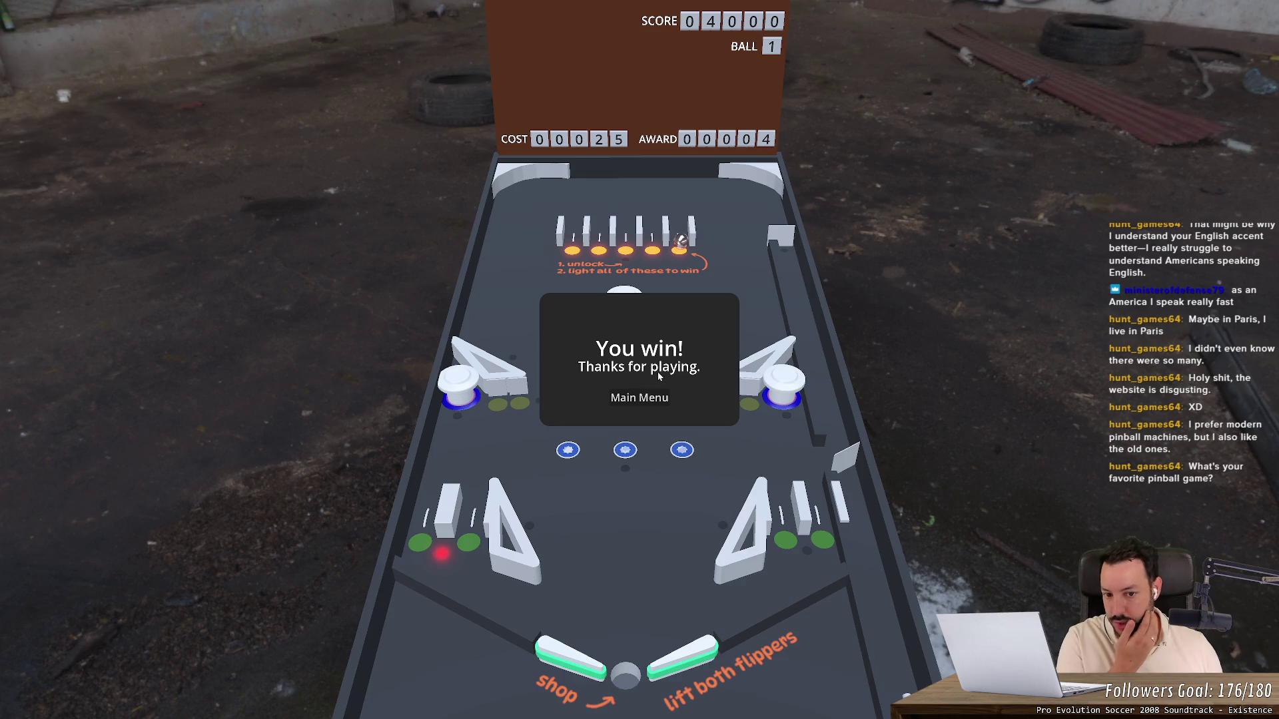
left_click(650, 397)
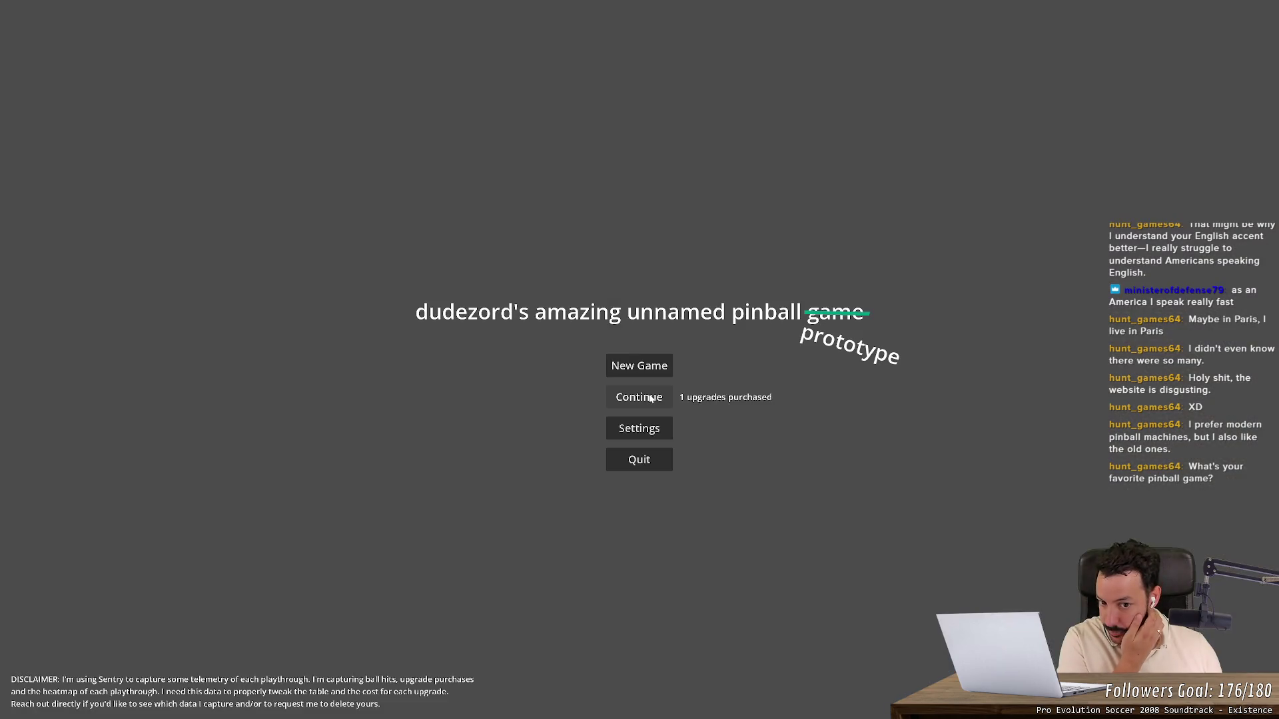
left_click(660, 459)
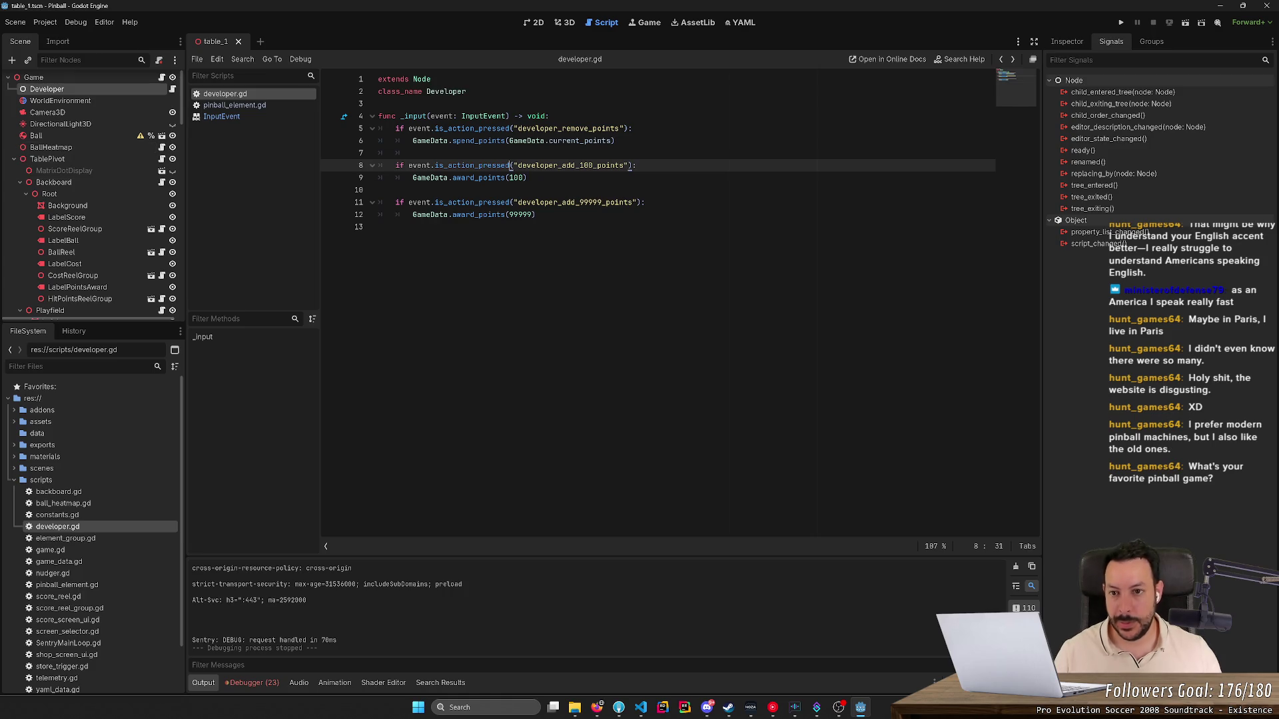
Step: Switch to the 3D view, then zoom and fly the camera over the pinball table toward the flippers
left_click(565, 22)
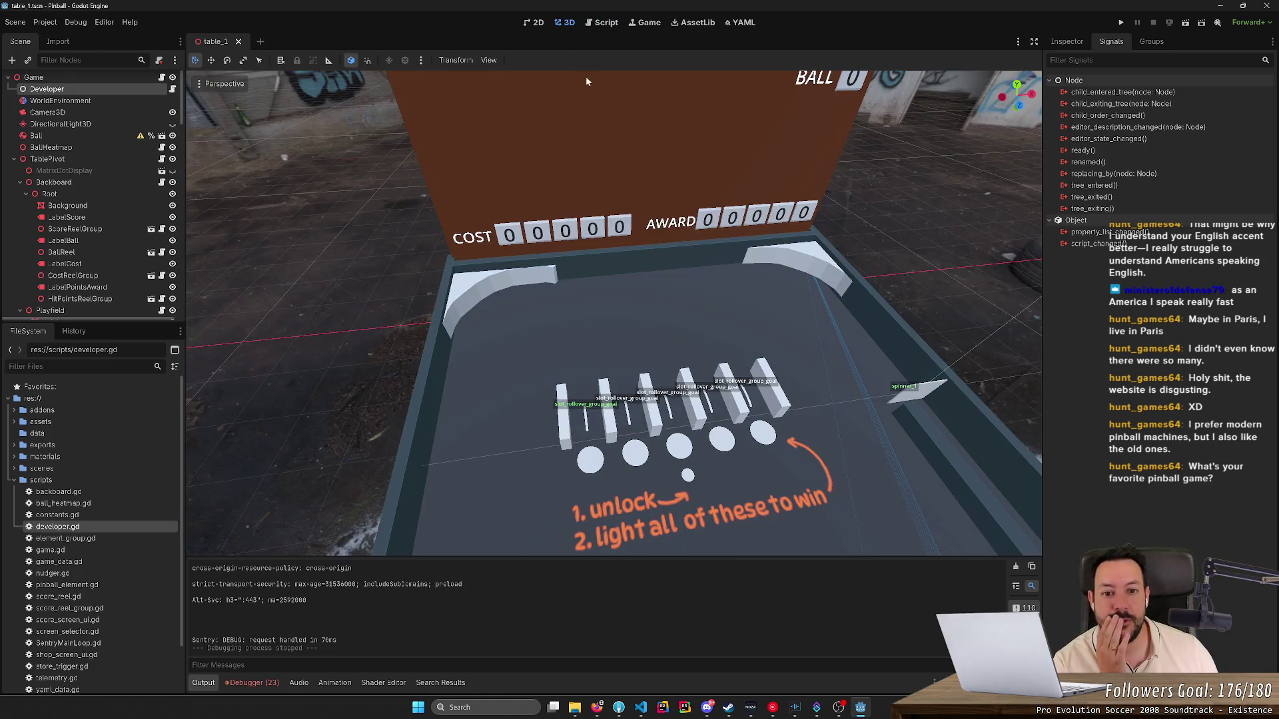
scroll(617, 129, "down", 3)
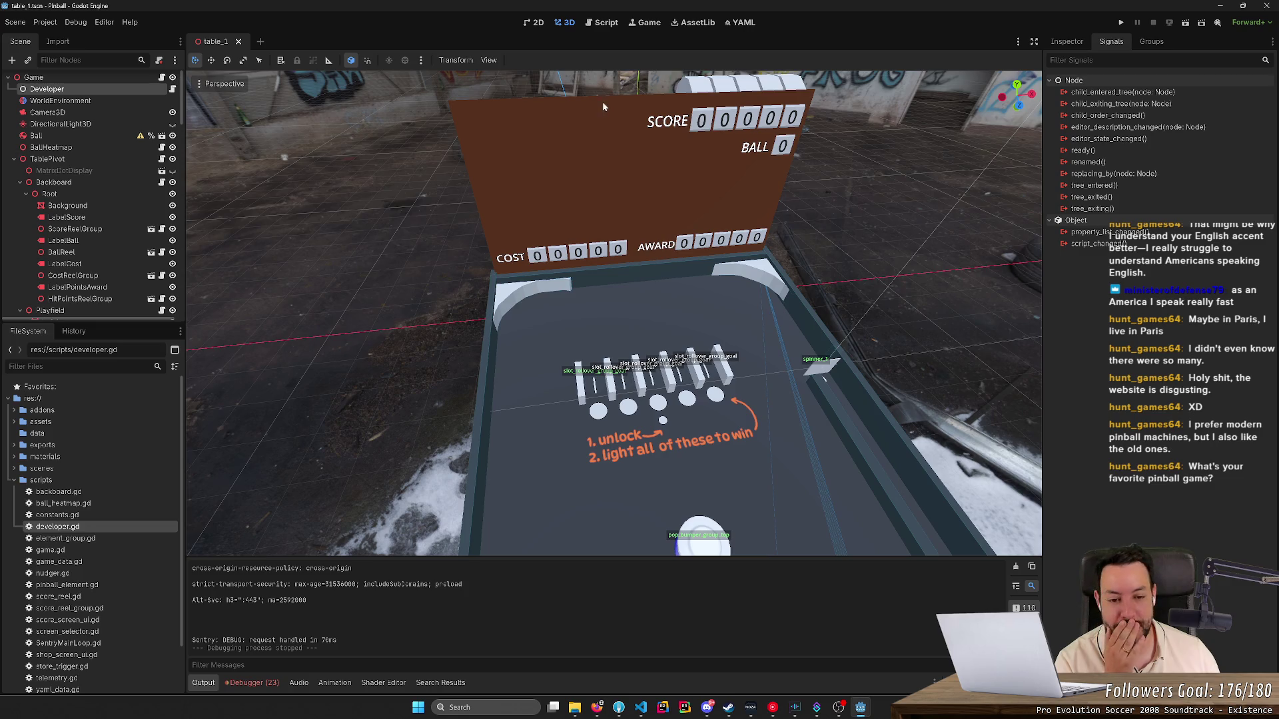
left_click_drag(691, 210, 689, 212)
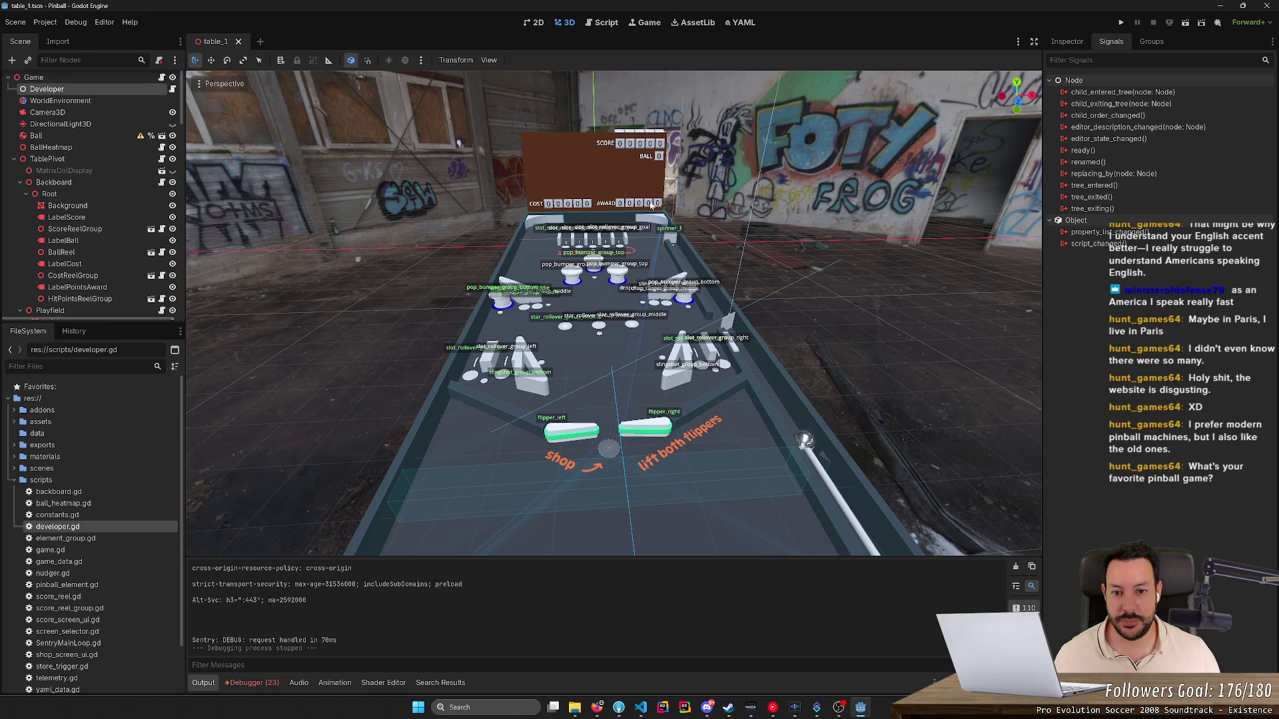
Step: Bring the Sentry issue page forward and load its latest event
mouse_move(597, 707)
left_click(542, 656)
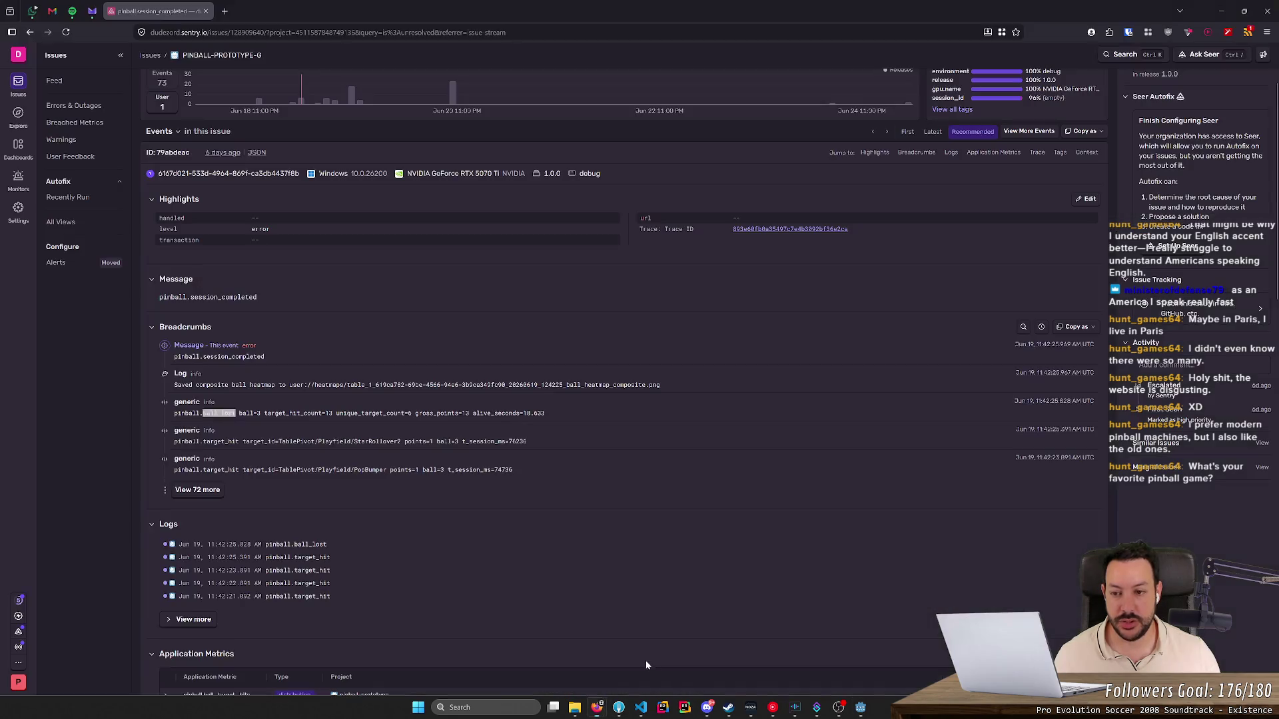
scroll(151, 177, "up", 2)
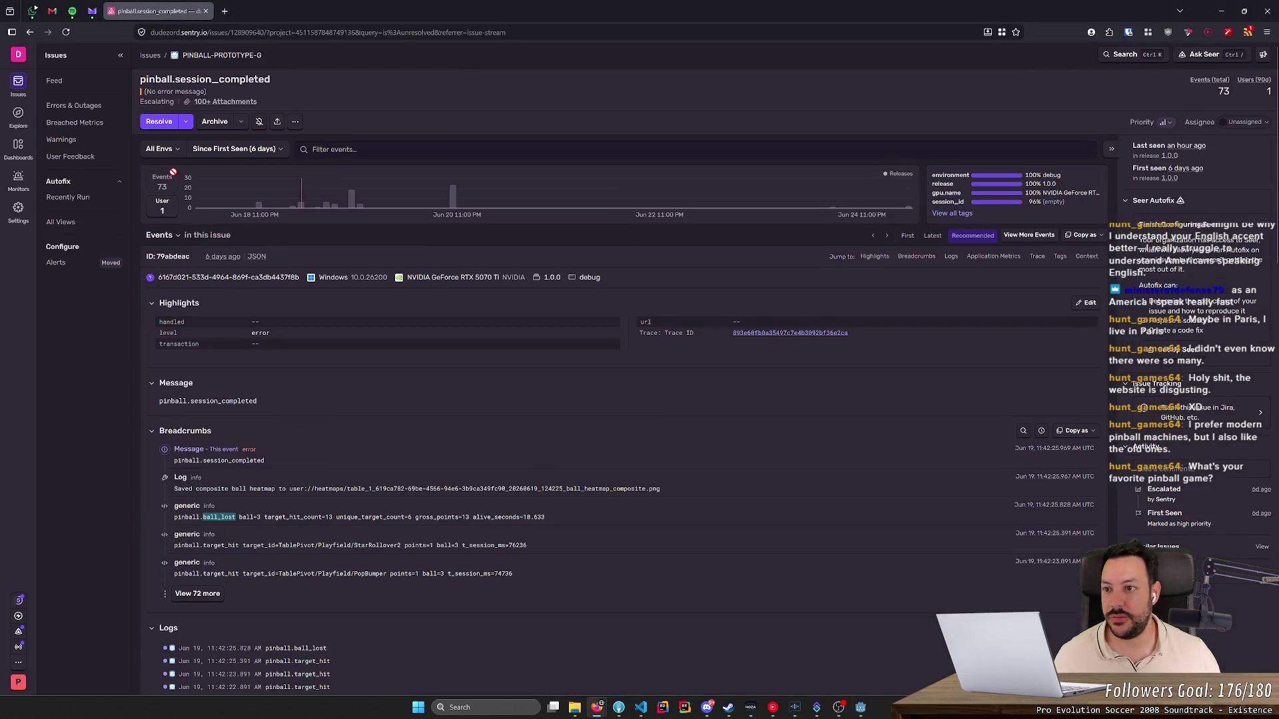
left_click(932, 236)
left_click(932, 237)
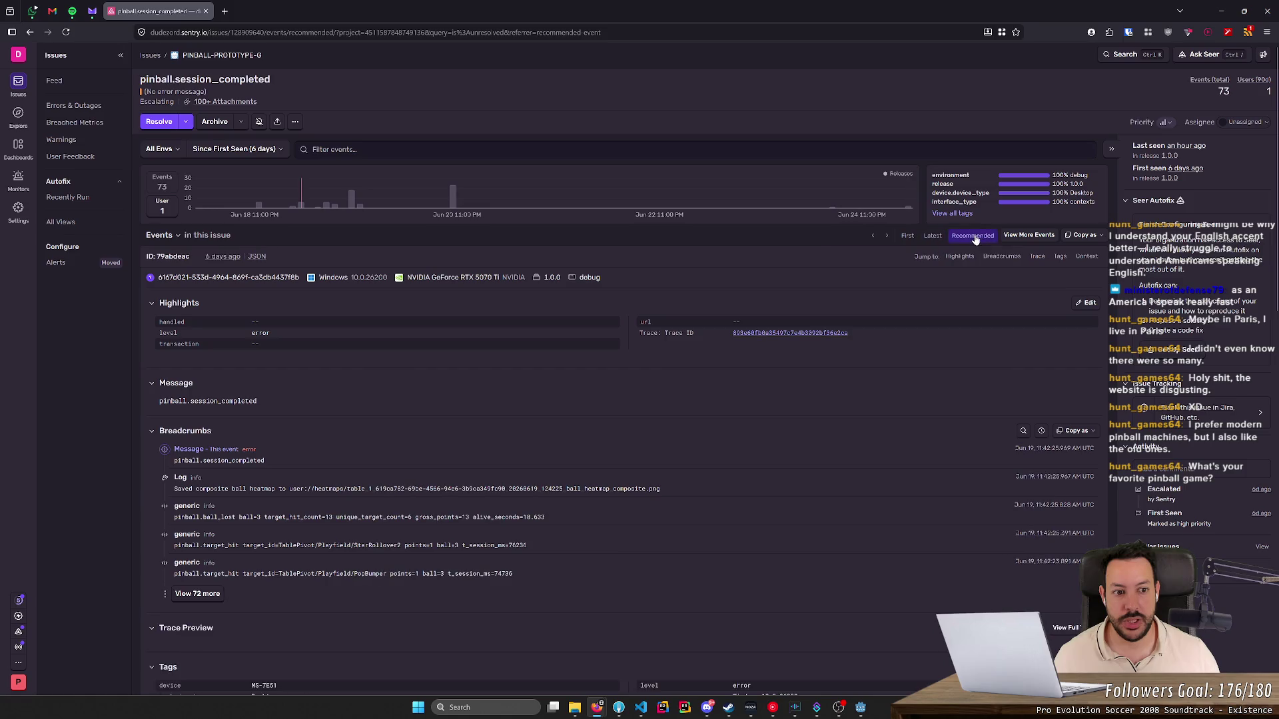
Step: Delete the SCRIPT ERROR issue from the issues feed
left_click(151, 55)
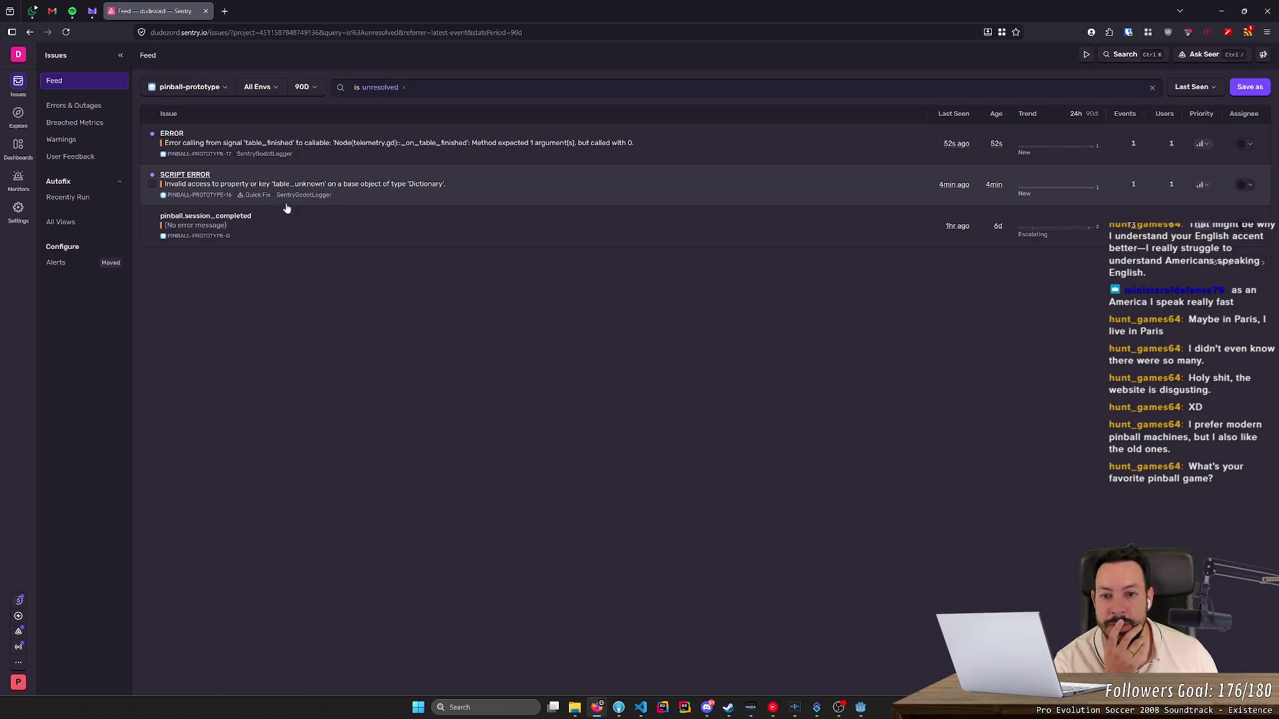
left_click(152, 183)
left_click(335, 114)
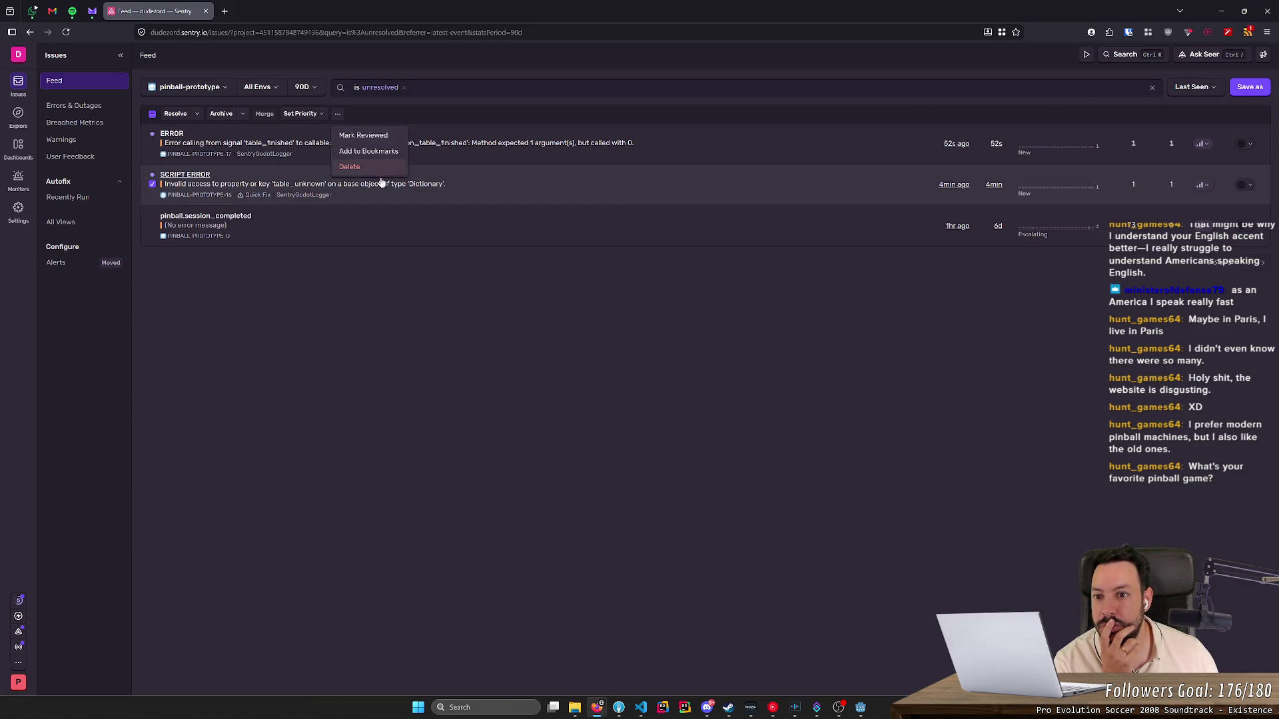
left_click(378, 166)
left_click(741, 180)
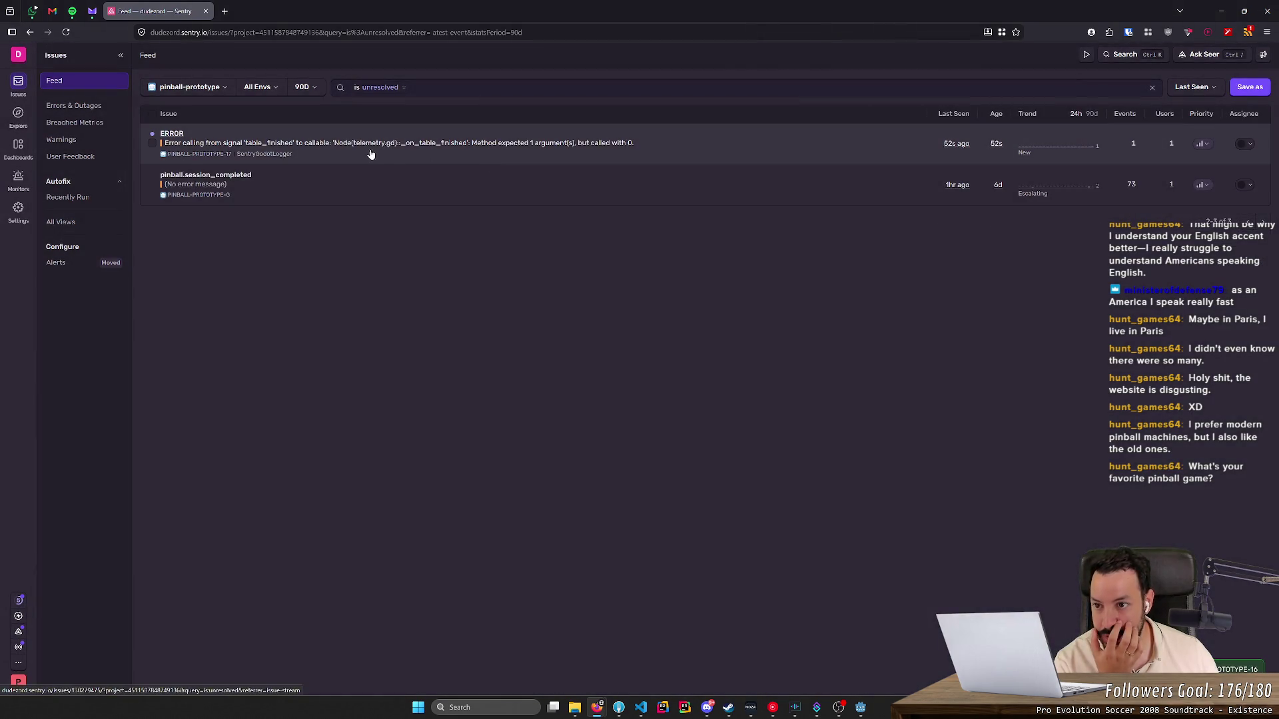
Step: Open the table_finished signal ERROR issue and select table_finished.emit() at line 201 in its stack trace
left_click(324, 152)
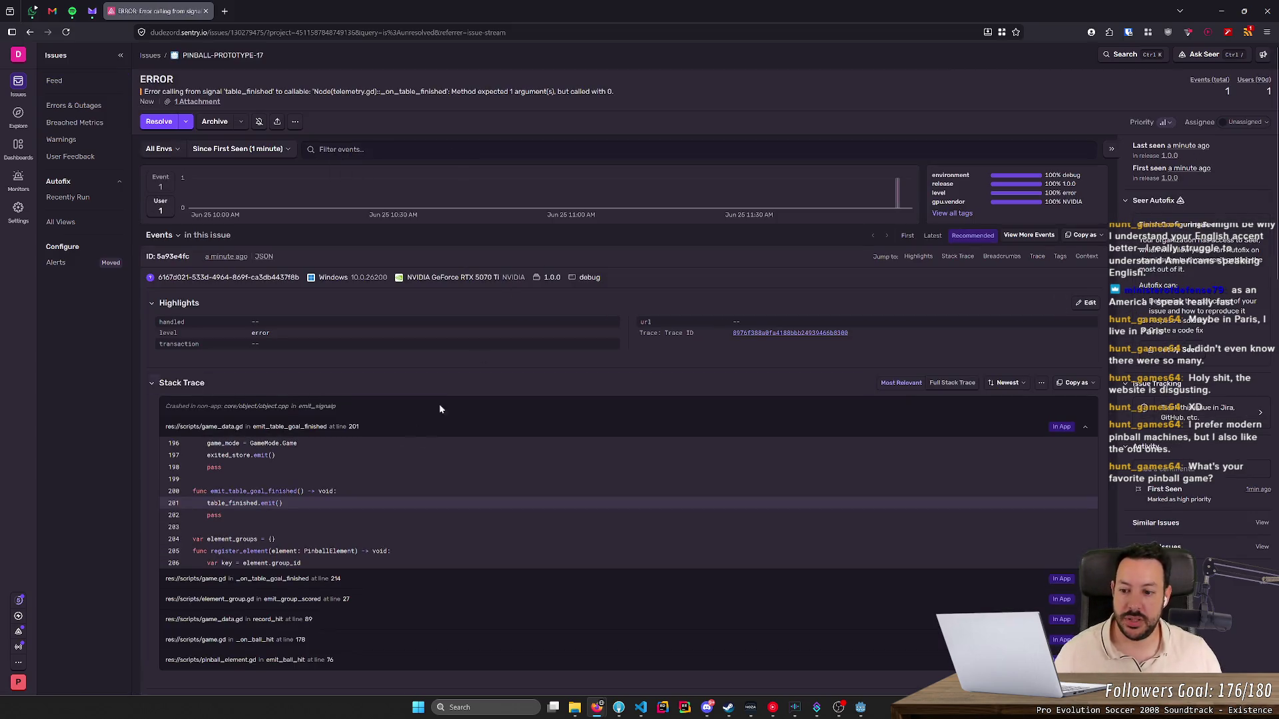
triple_click(239, 503)
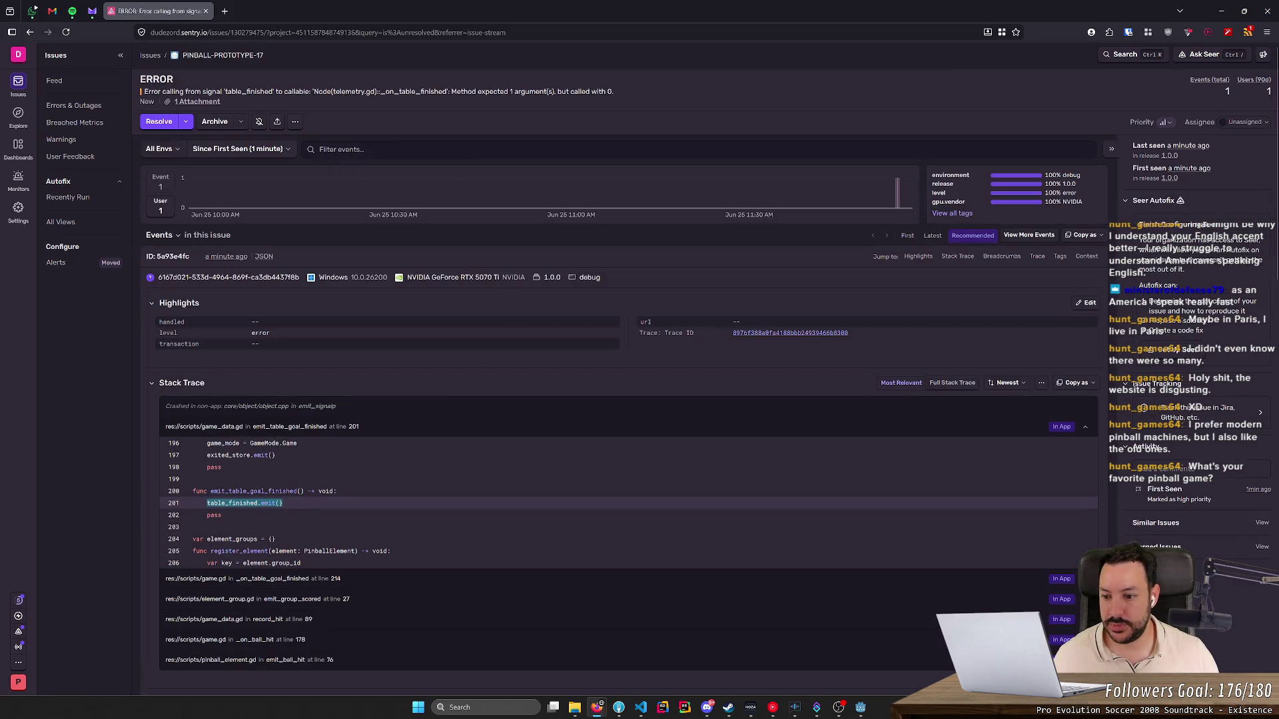
double_click(256, 491)
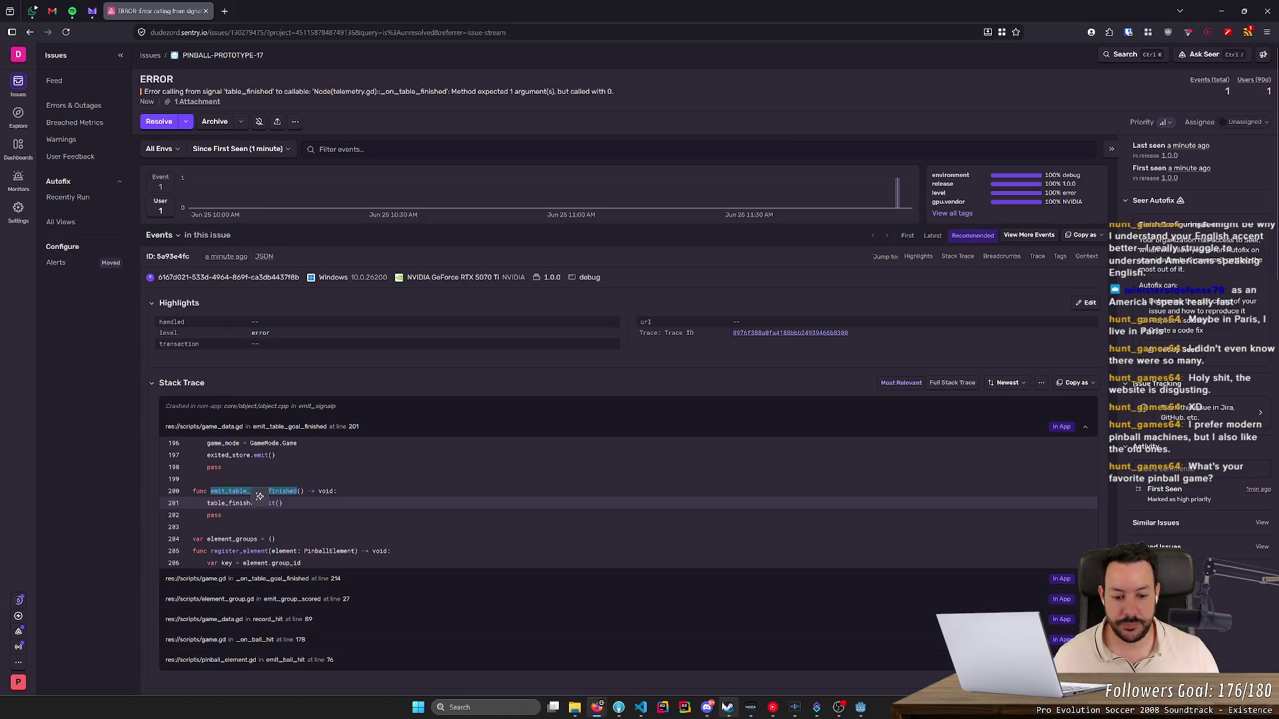
mouse_move(708, 707)
left_click(861, 708)
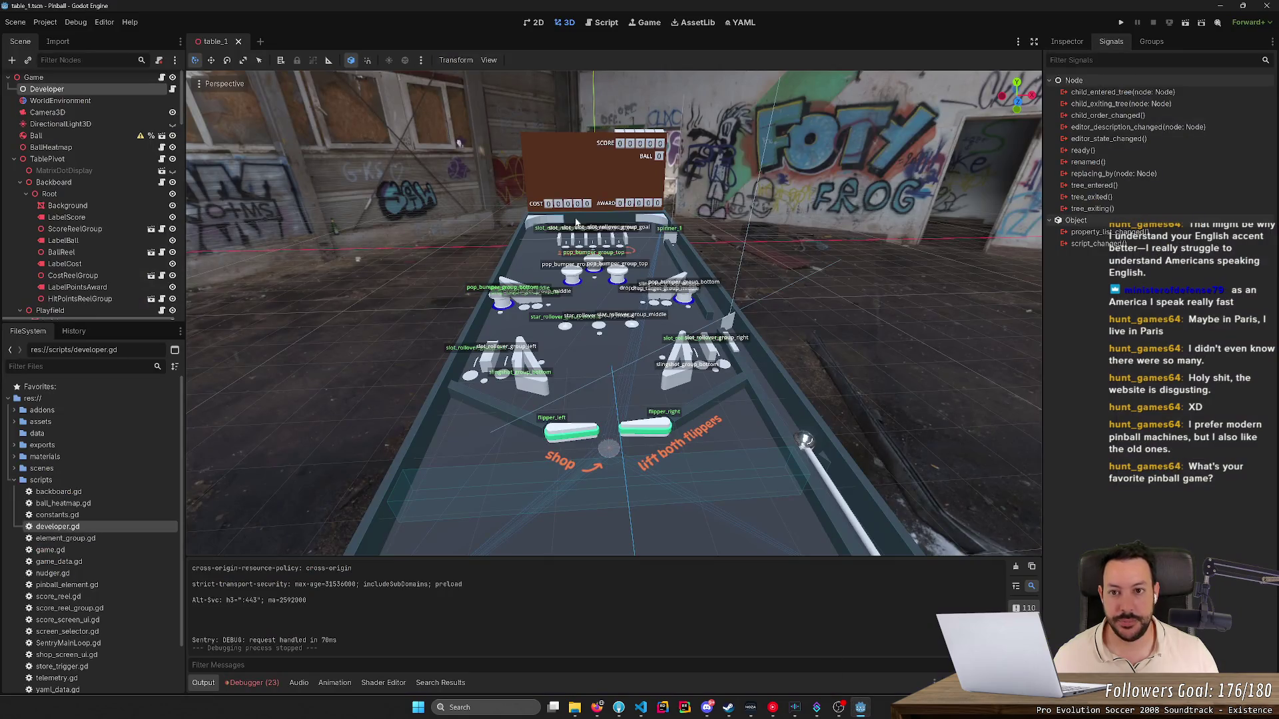
Step: Find emit_table_goal_finished across the project and follow game.gd's call to its definition in game_data.gd
left_click(603, 22)
key("ctrl+shift+f")
key("Return")
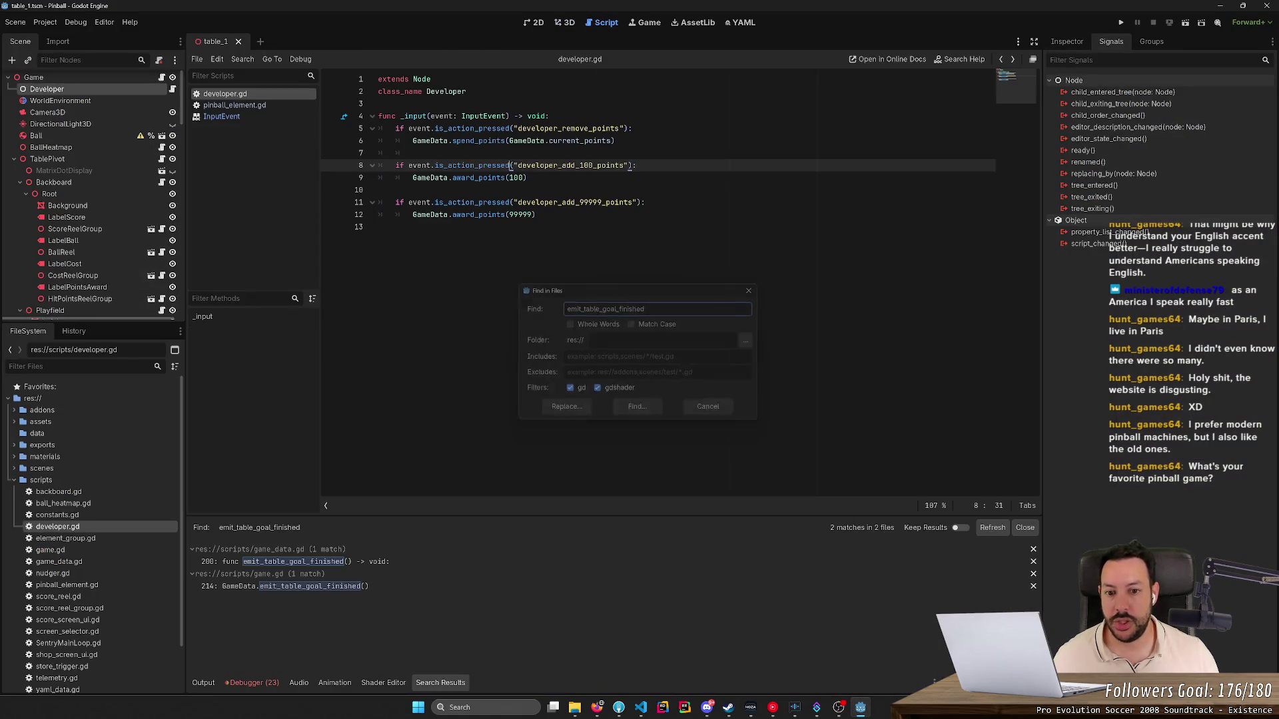
left_click(336, 585)
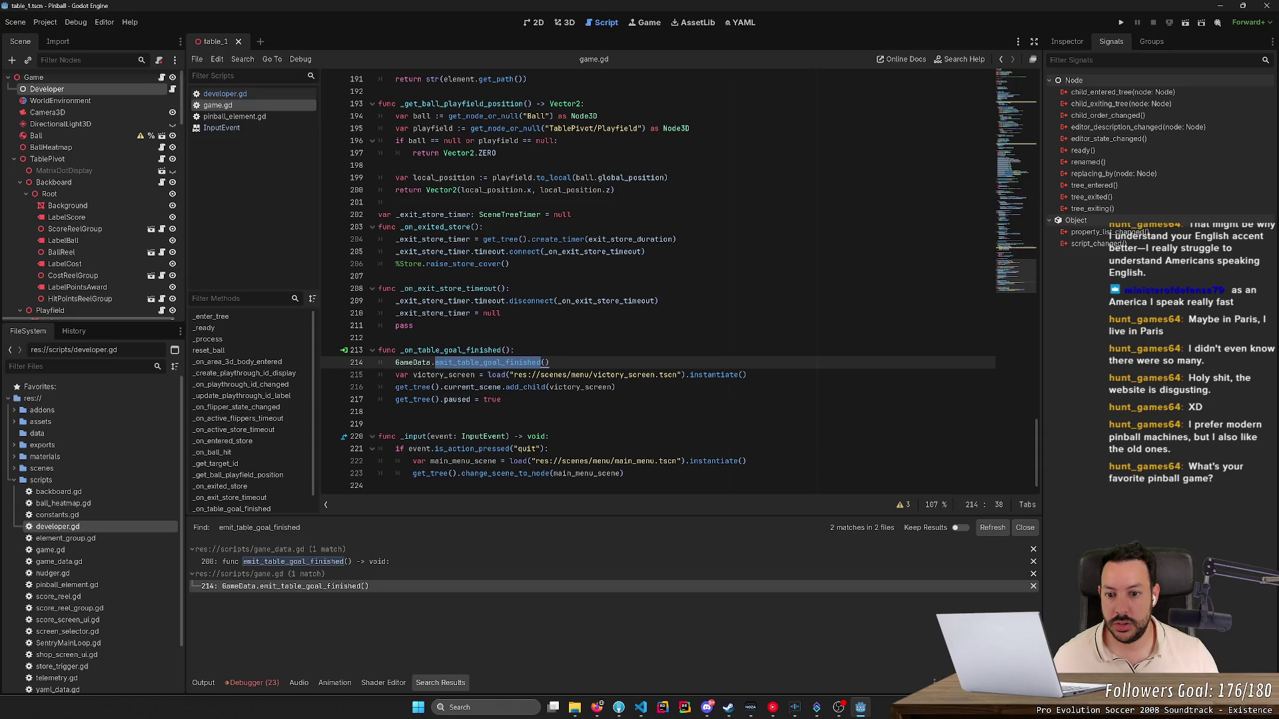
mouse_move(543, 363)
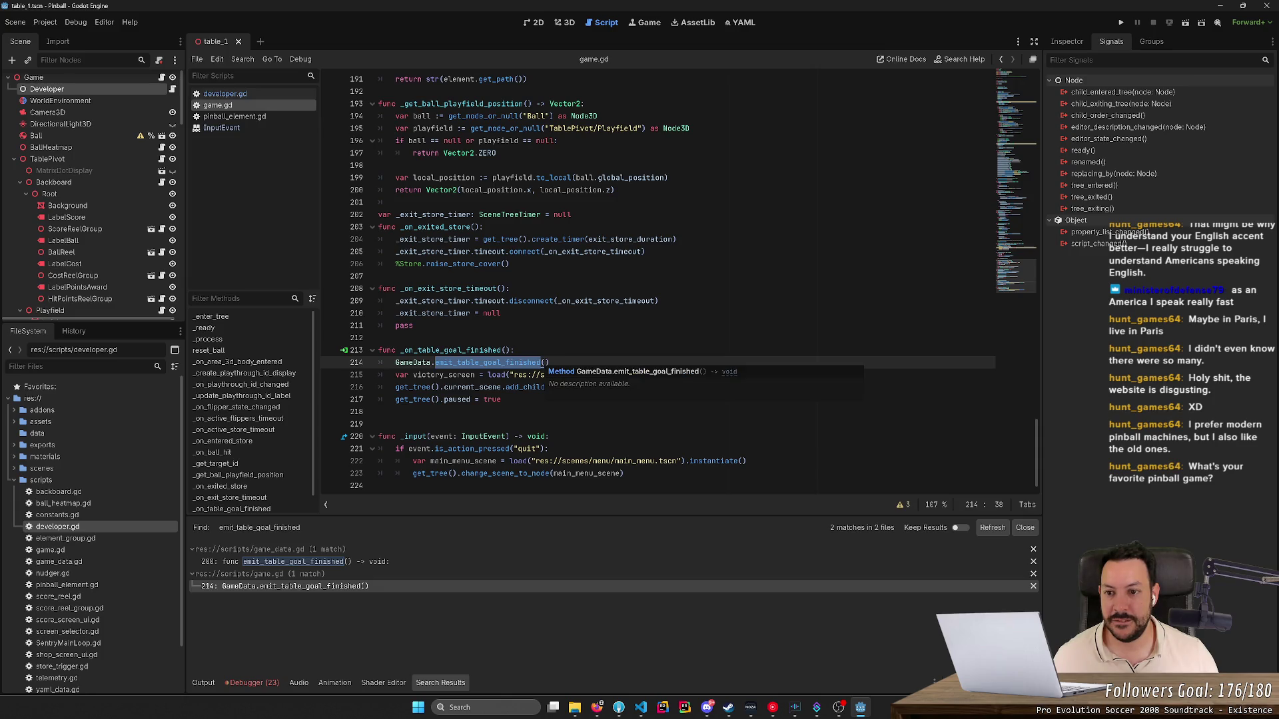
left_click(484, 363, "ctrl")
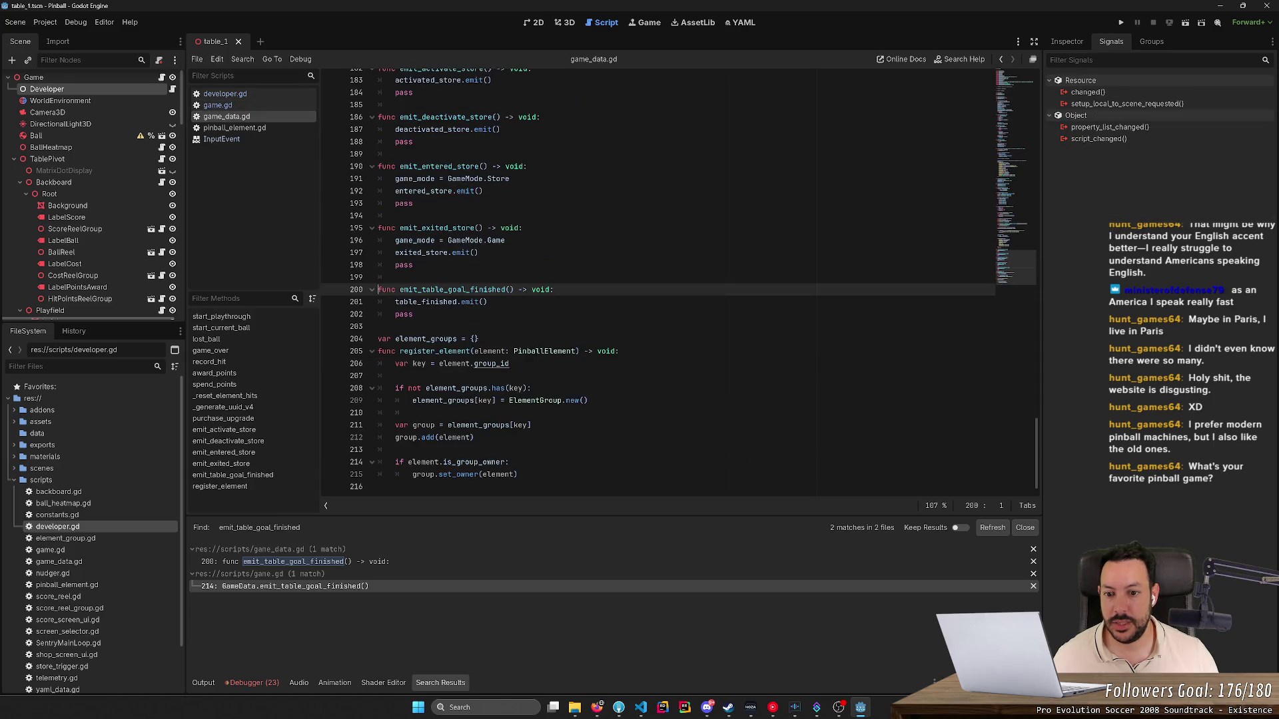
Step: Edit line 201 of game_data.gd so it reads table_finished.emit()
double_click(426, 302)
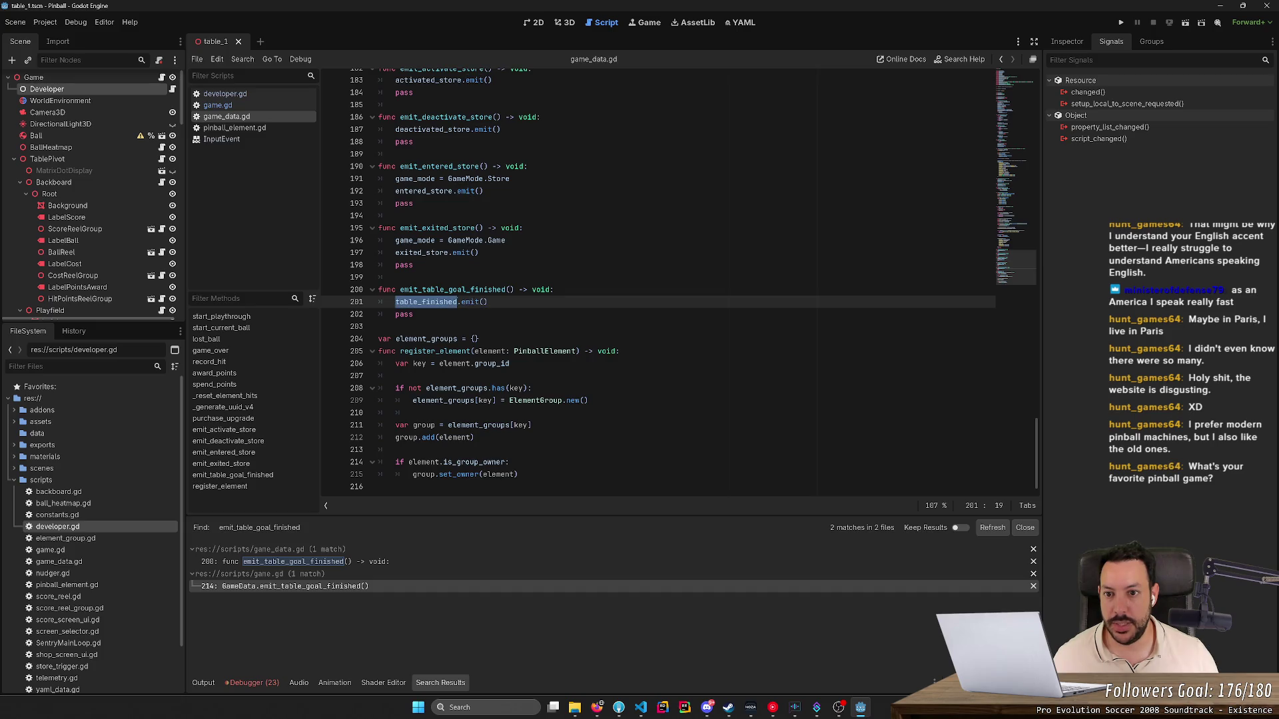
type("table_goal_finished")
scroll(665, 280, "up", 10)
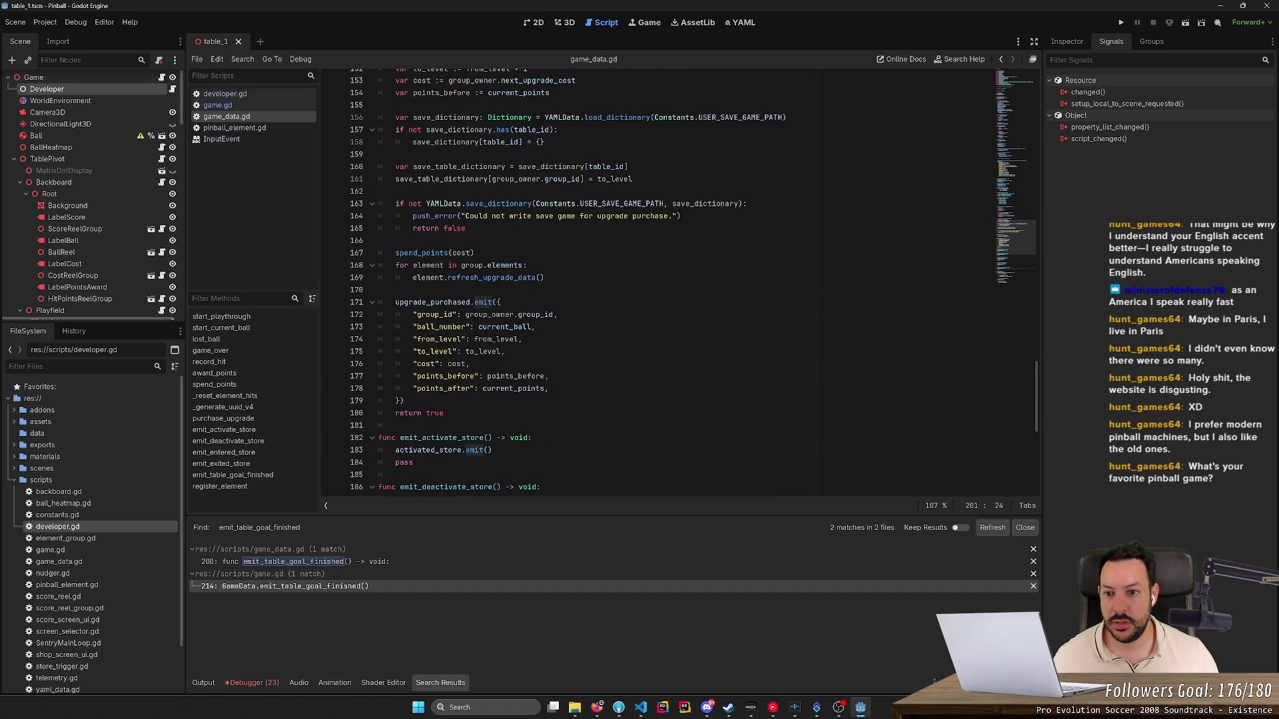
scroll(665, 279, "up", 4)
scroll(666, 280, "up", 15)
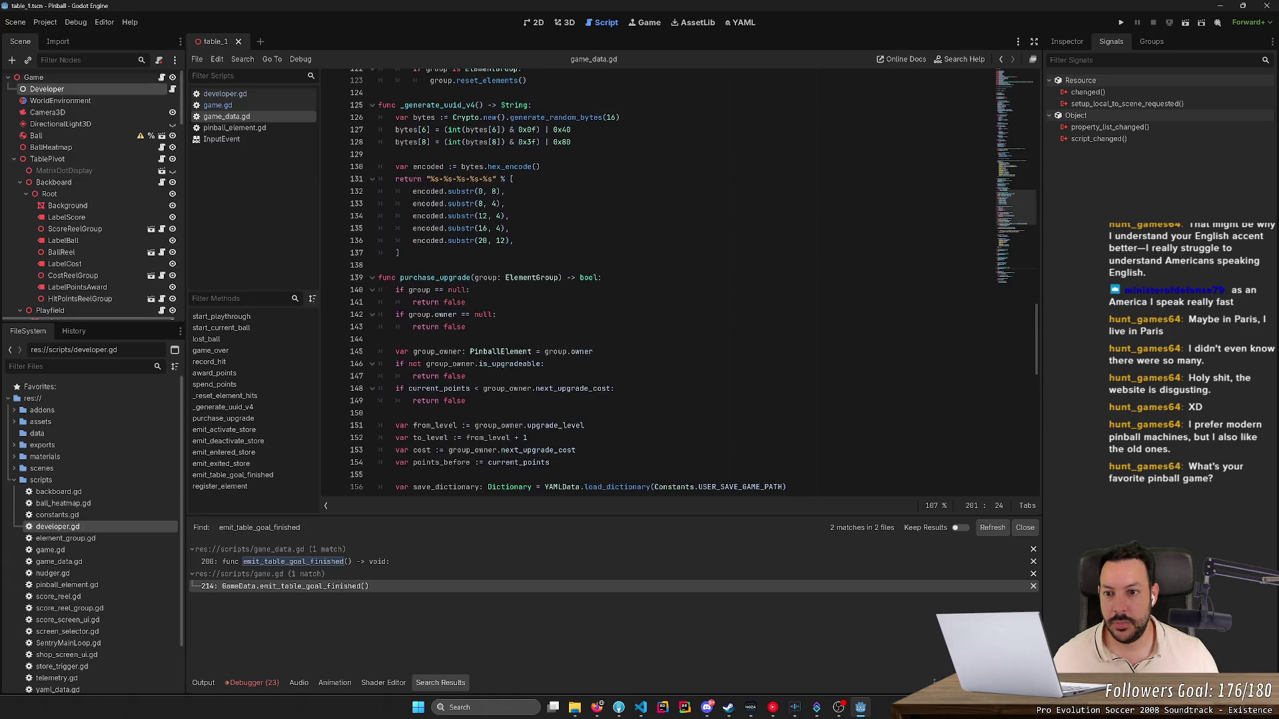
scroll(666, 279, "down", 1)
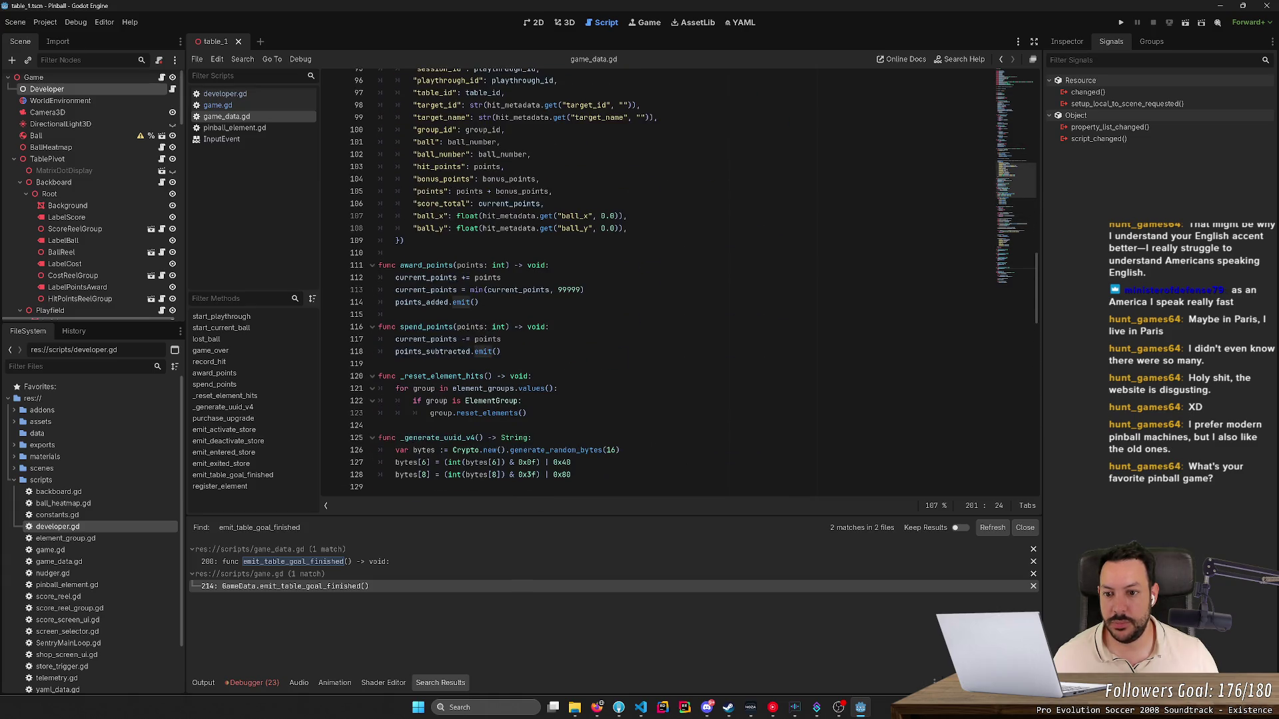
scroll(666, 280, "up", 15)
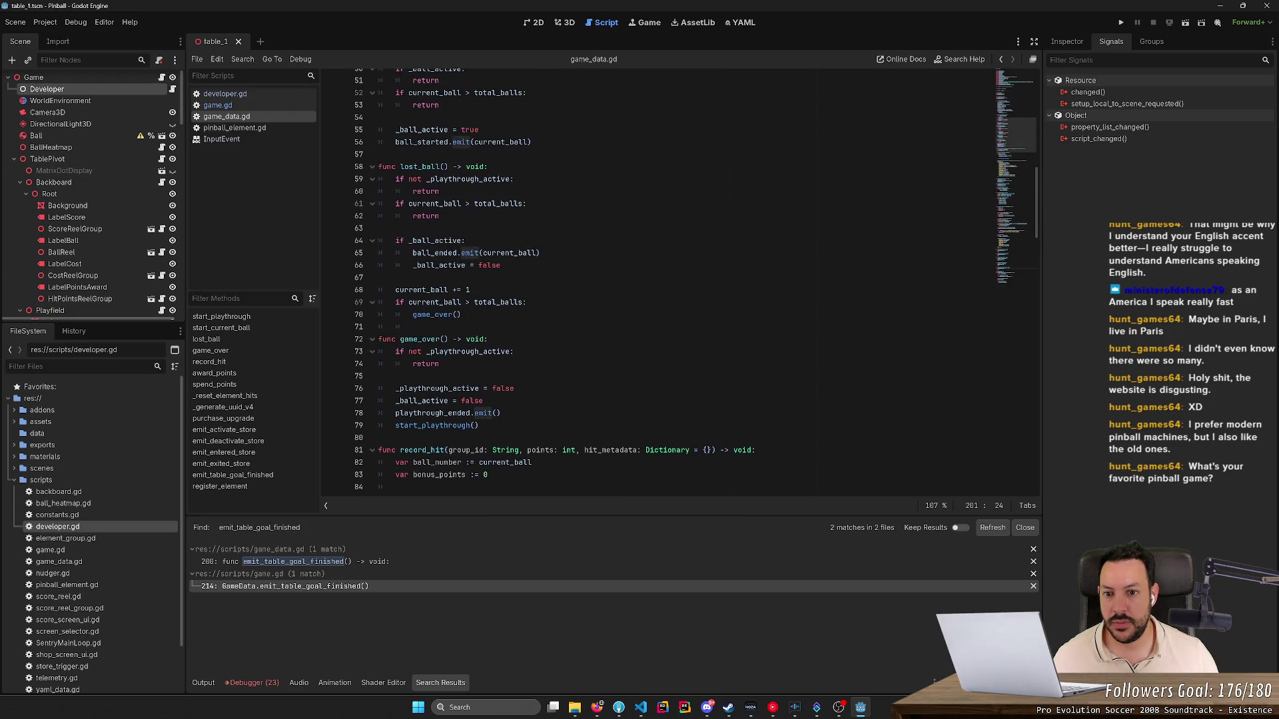
type("()")
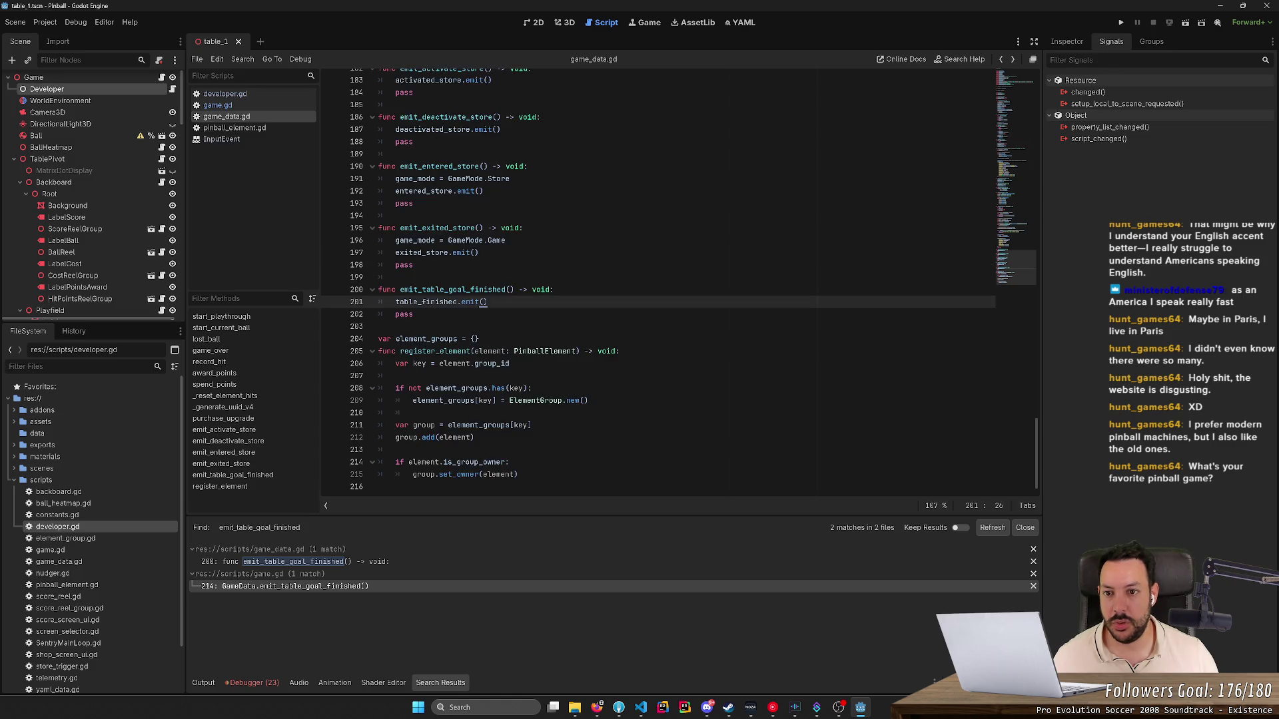
key("ctrl+Home")
Step: Pass current_ball into the call so line 201 reads table_finished.emit(current_ball)
key("alt+Left")
key("Left")
type("current_ball")
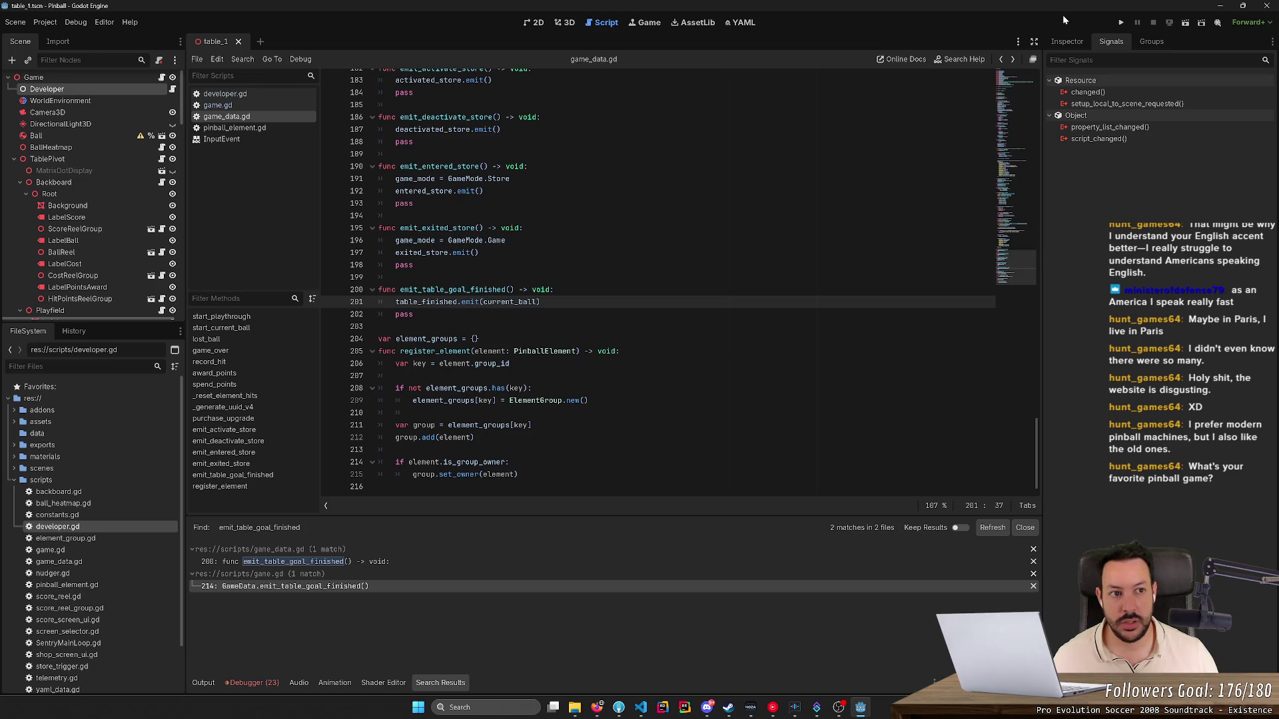
Step: Run the game, play a new game to the win screen, then quit via the main menu
left_click(1121, 25)
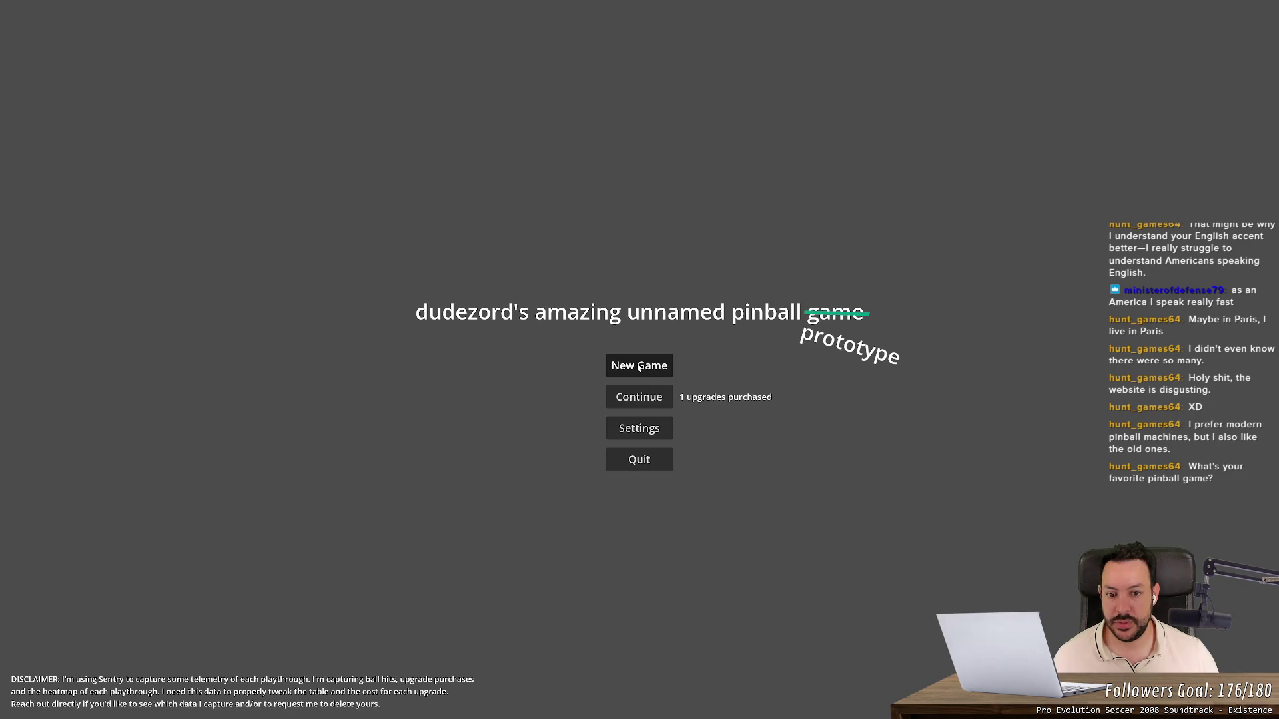
left_click(641, 365)
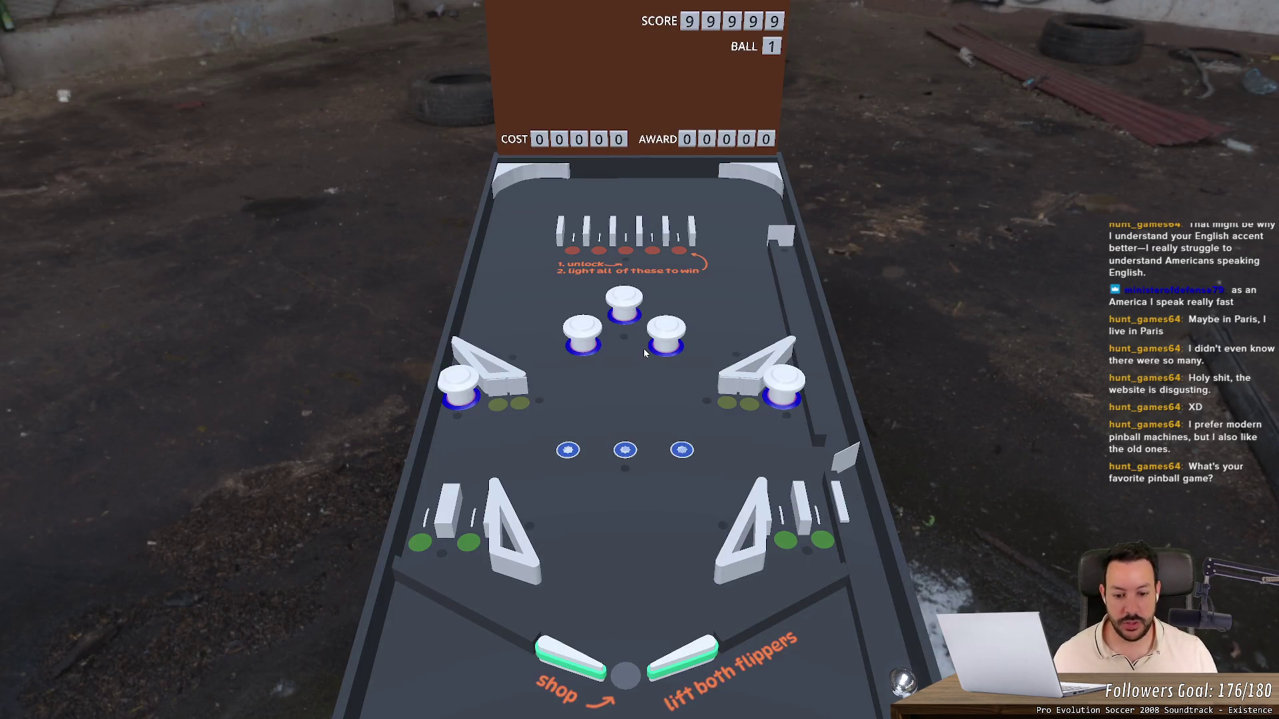
key("Left")
key("Right")
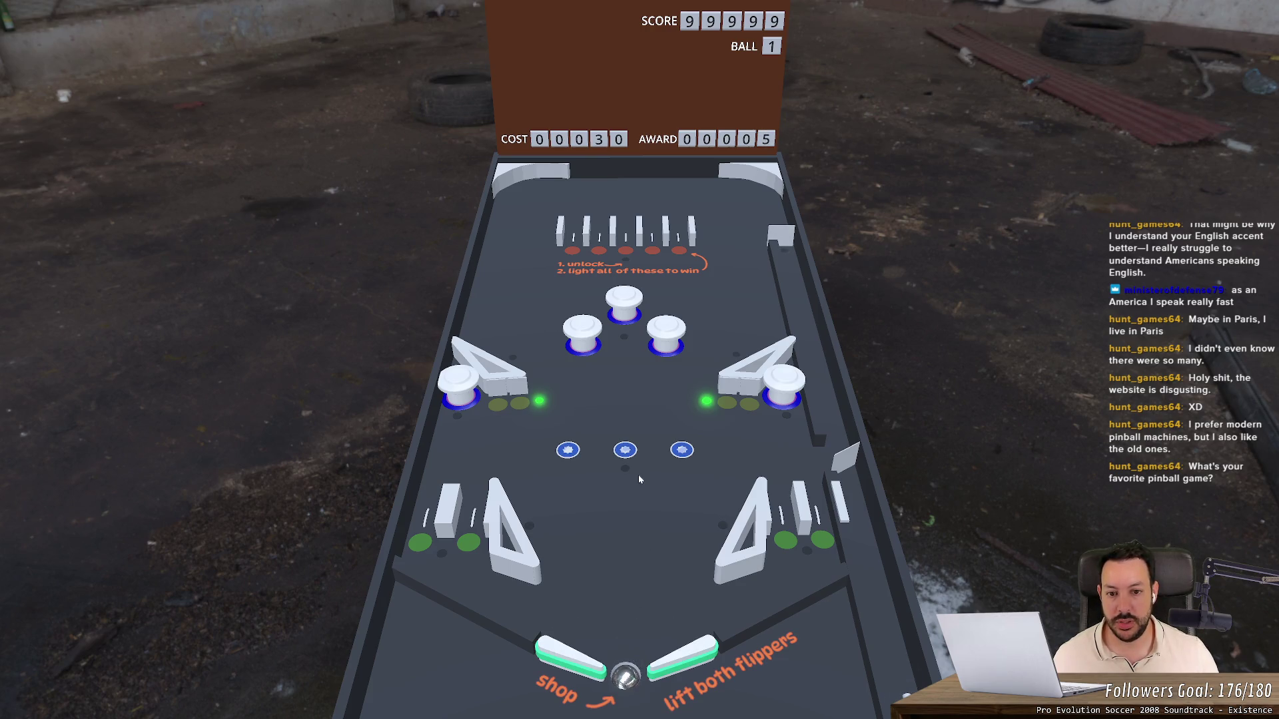
key("Left")
key("Right")
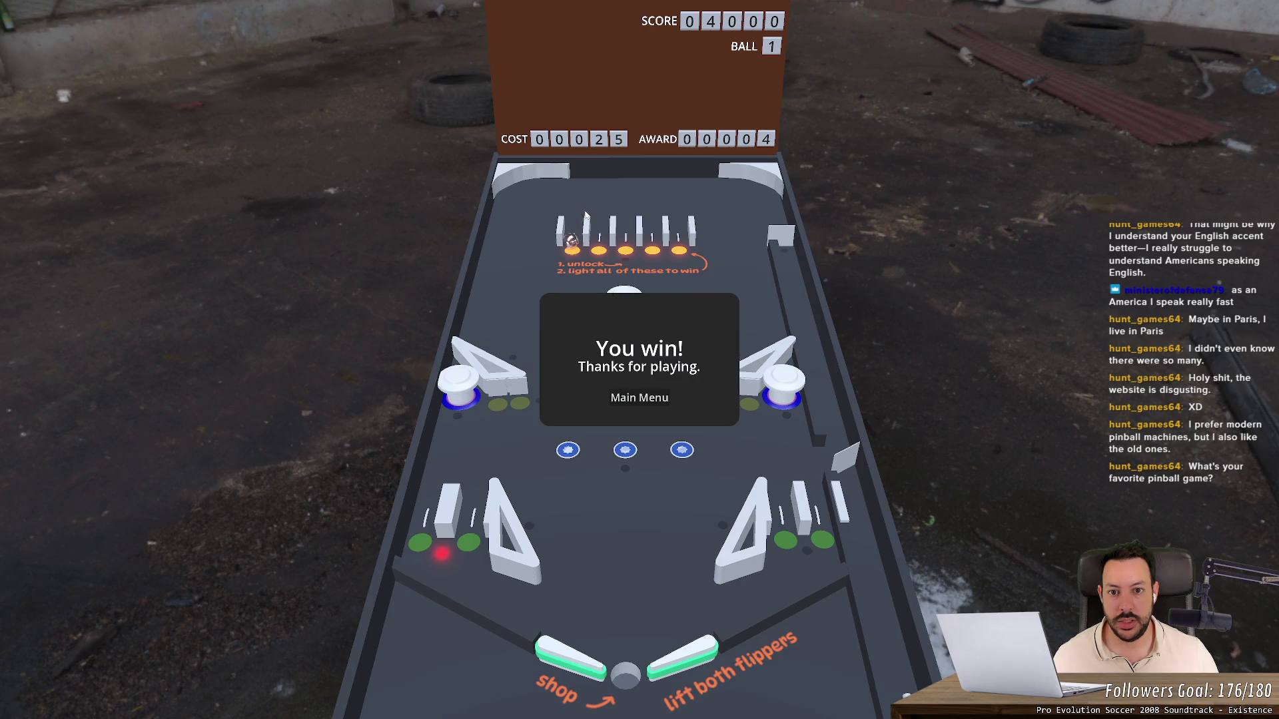
left_click(640, 397)
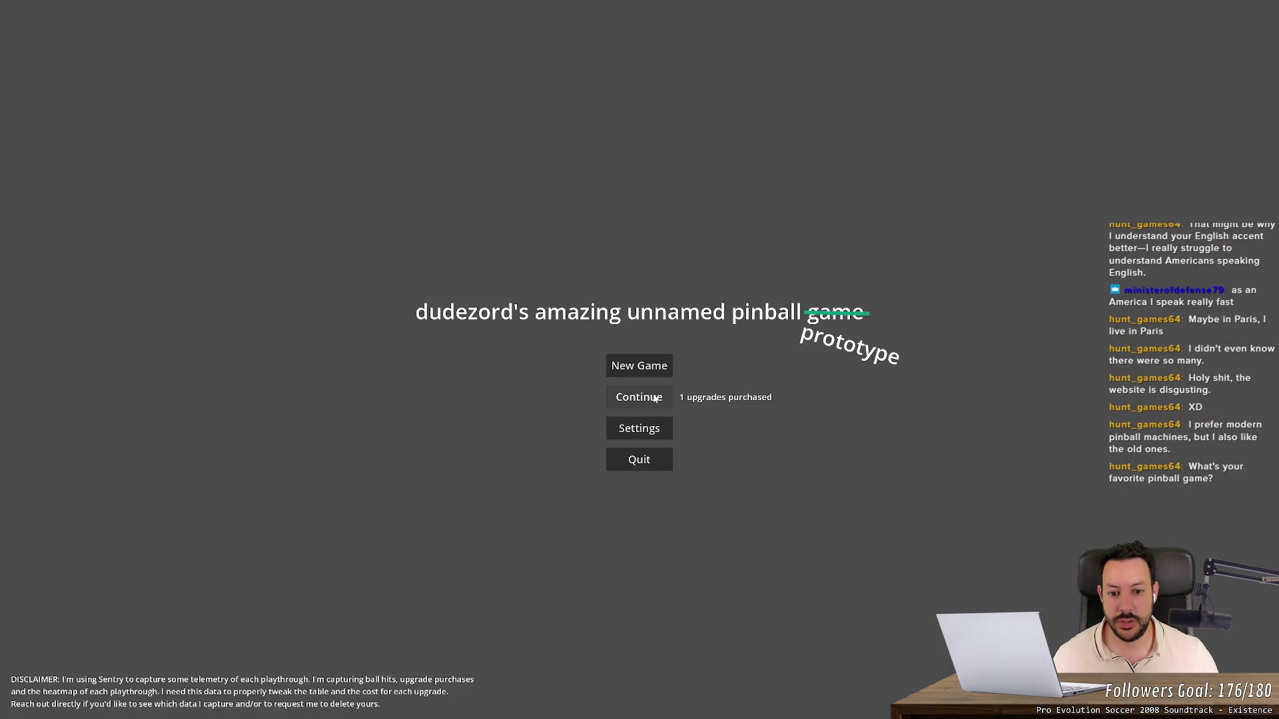
left_click(660, 461)
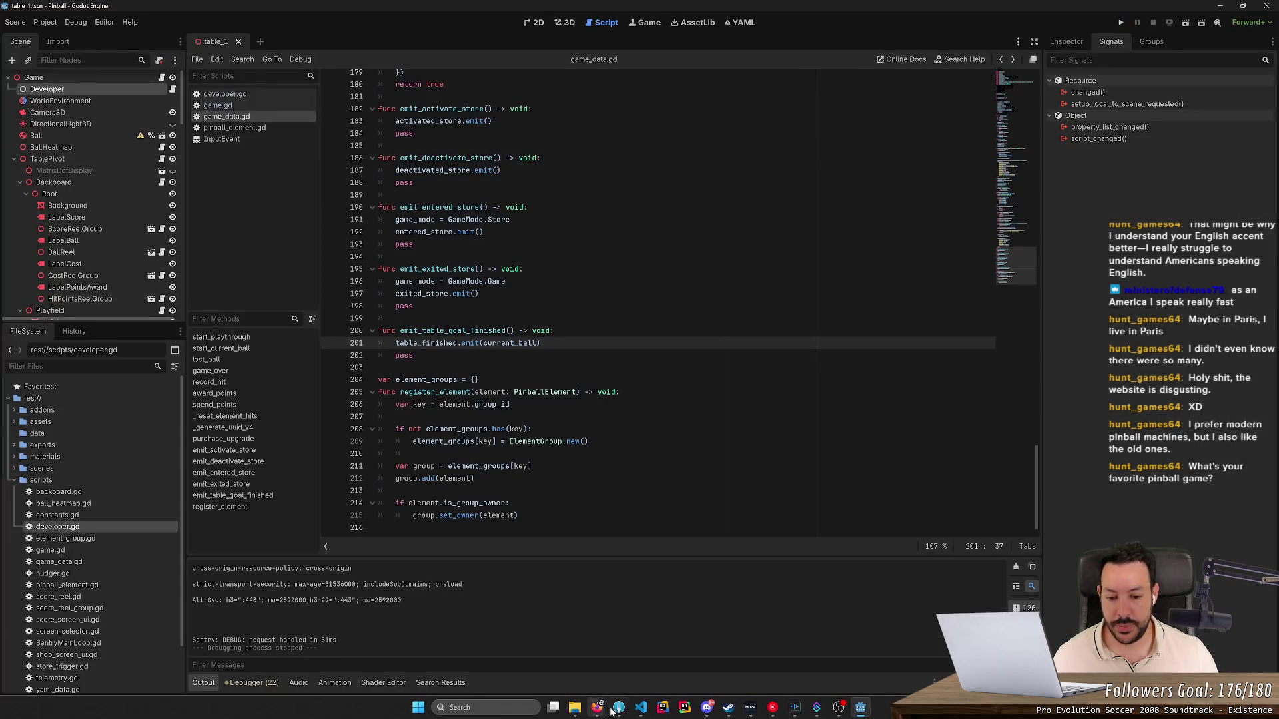
Step: Return to Sentry's issues feed, reopen the table_finished ERROR issue, then go back and reload the feed
mouse_move(598, 714)
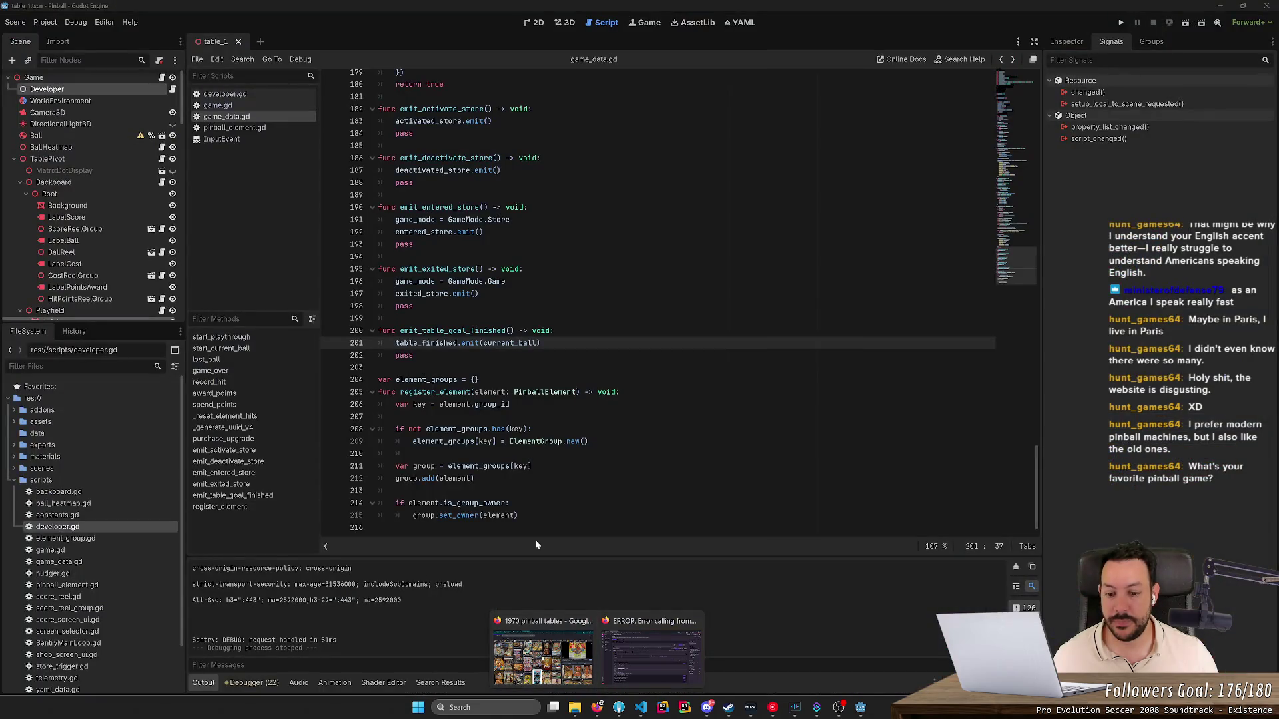
left_click(661, 656)
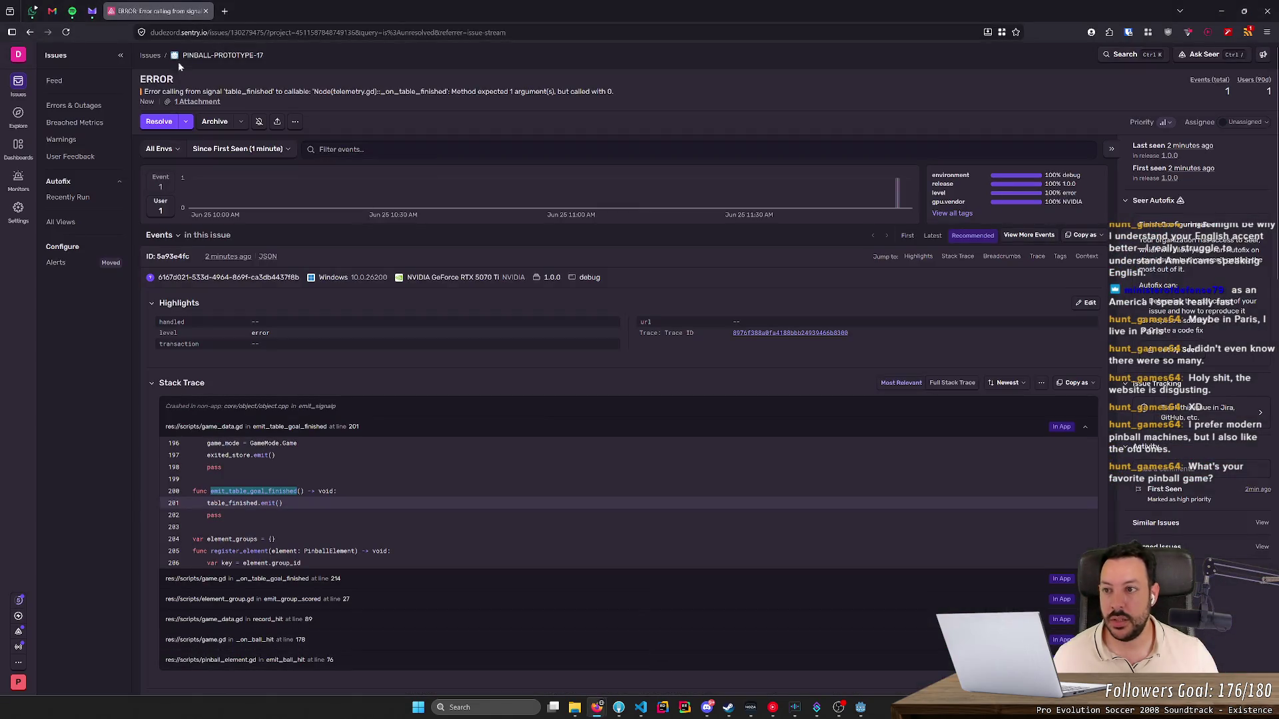
left_click(144, 55)
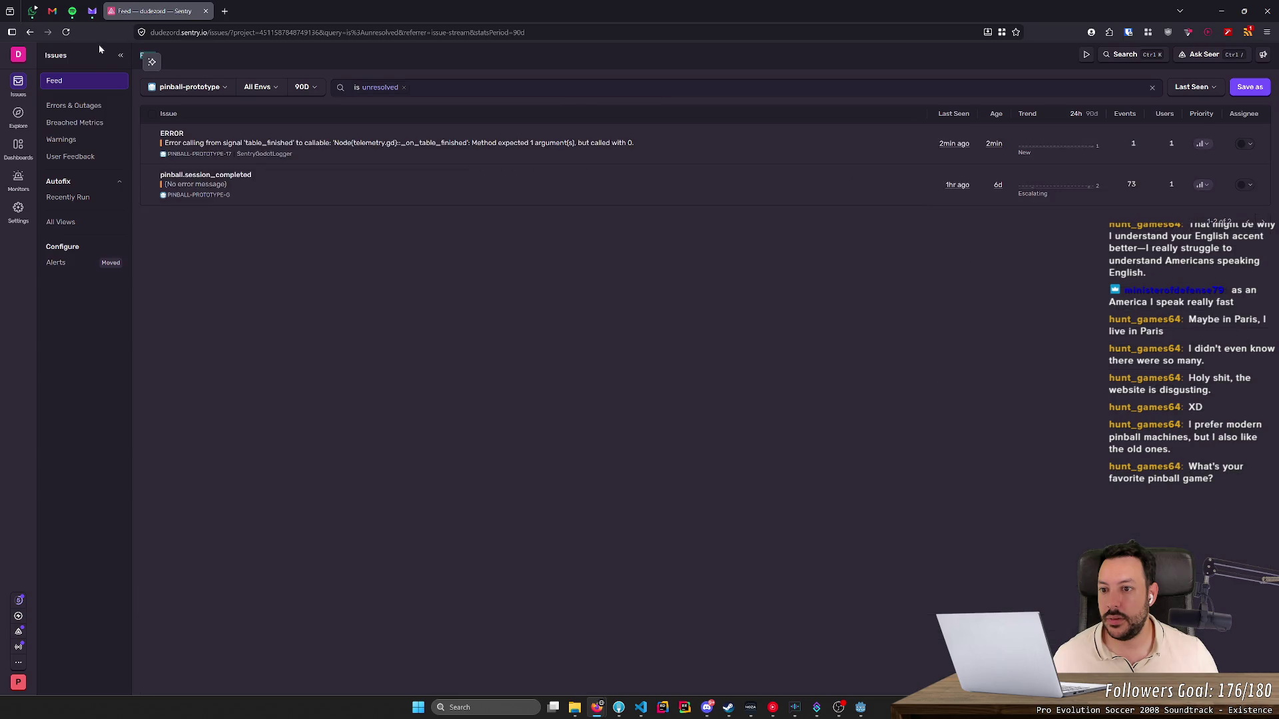
left_click(67, 33)
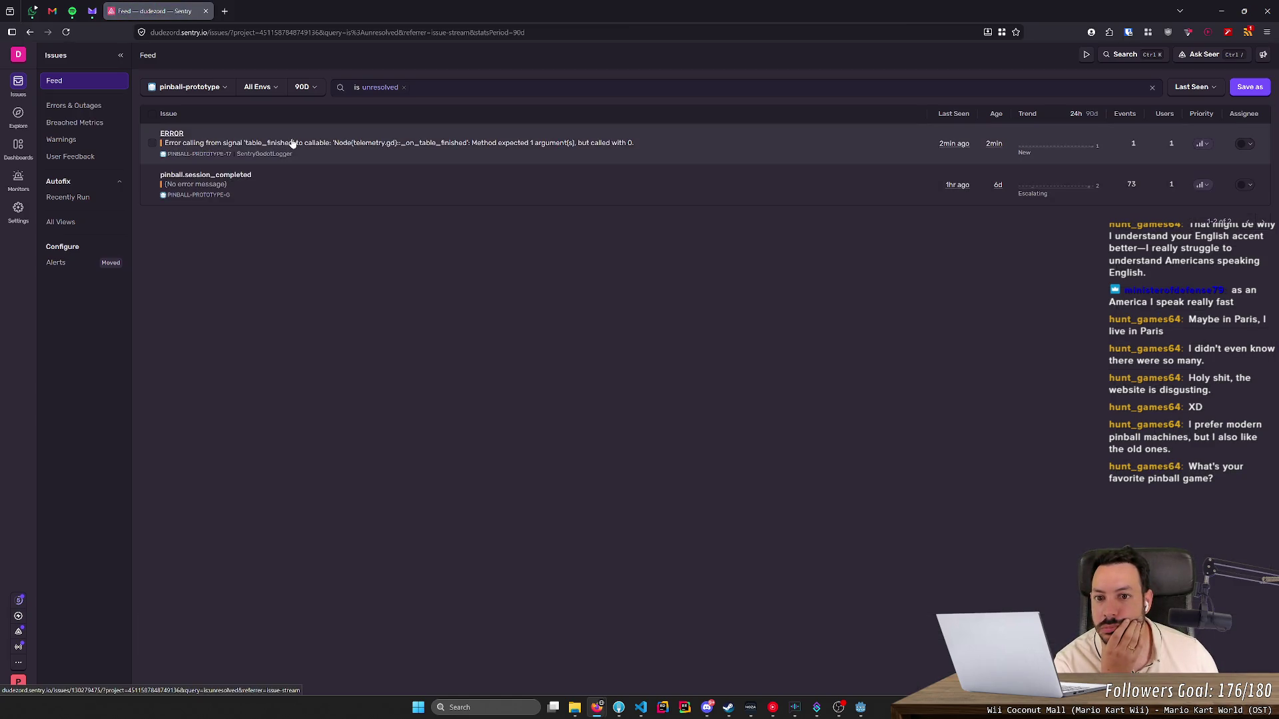
left_click(292, 143)
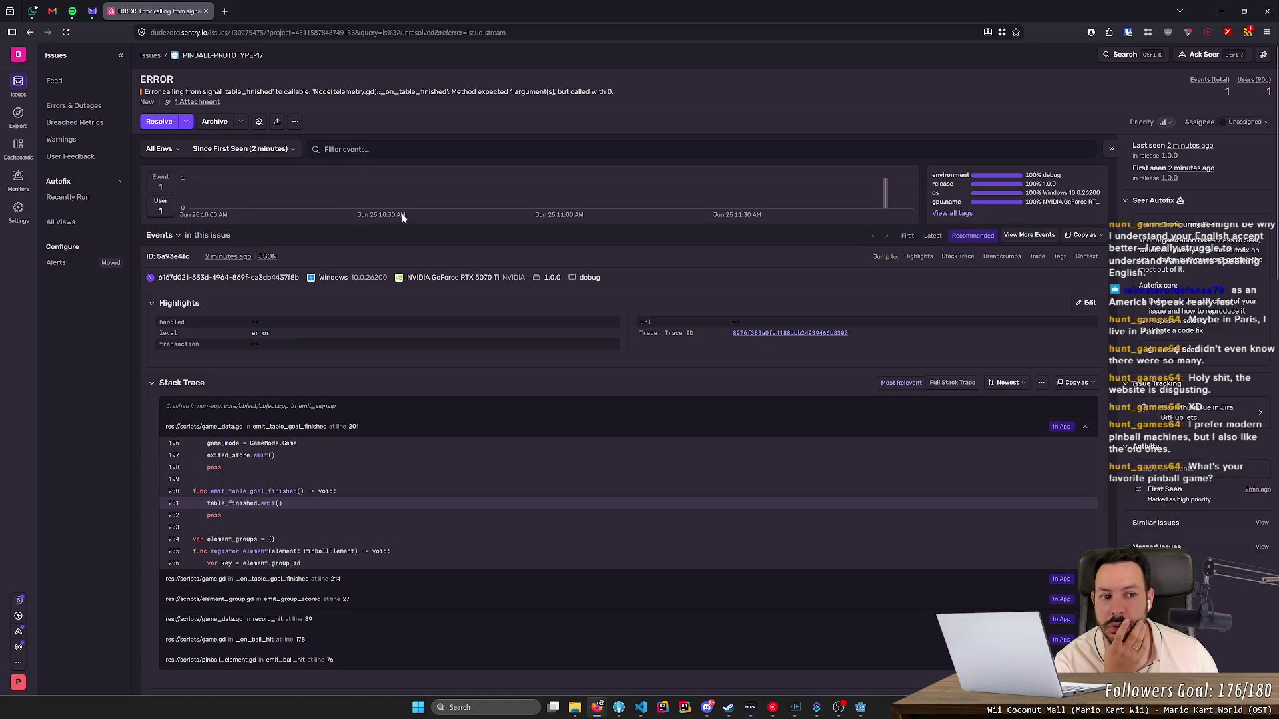
left_click(158, 57)
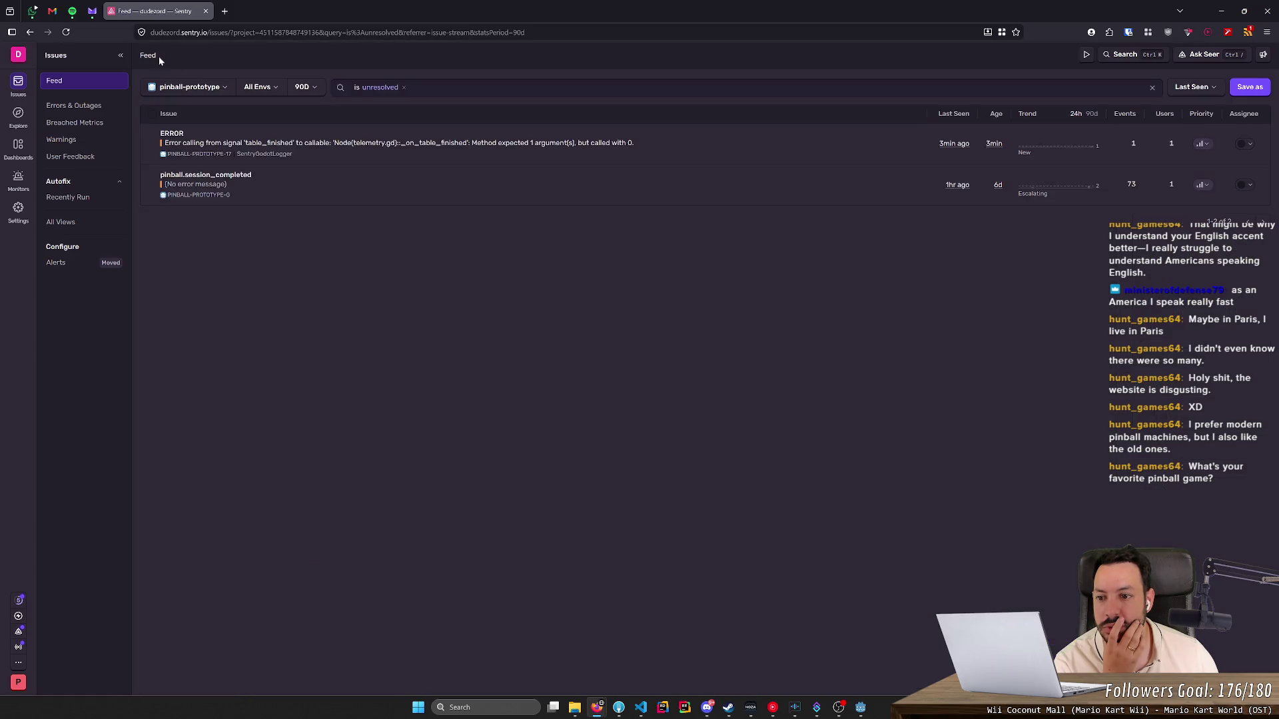
left_click(391, 145)
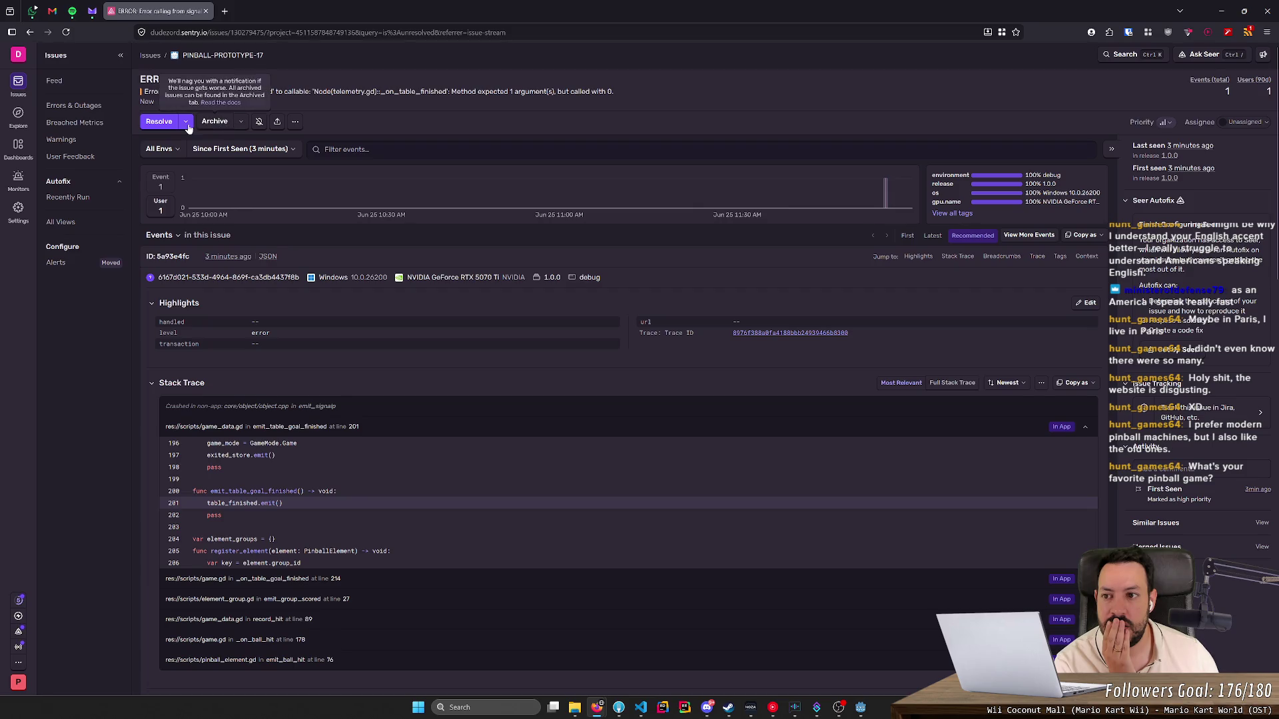
key("alt+Left")
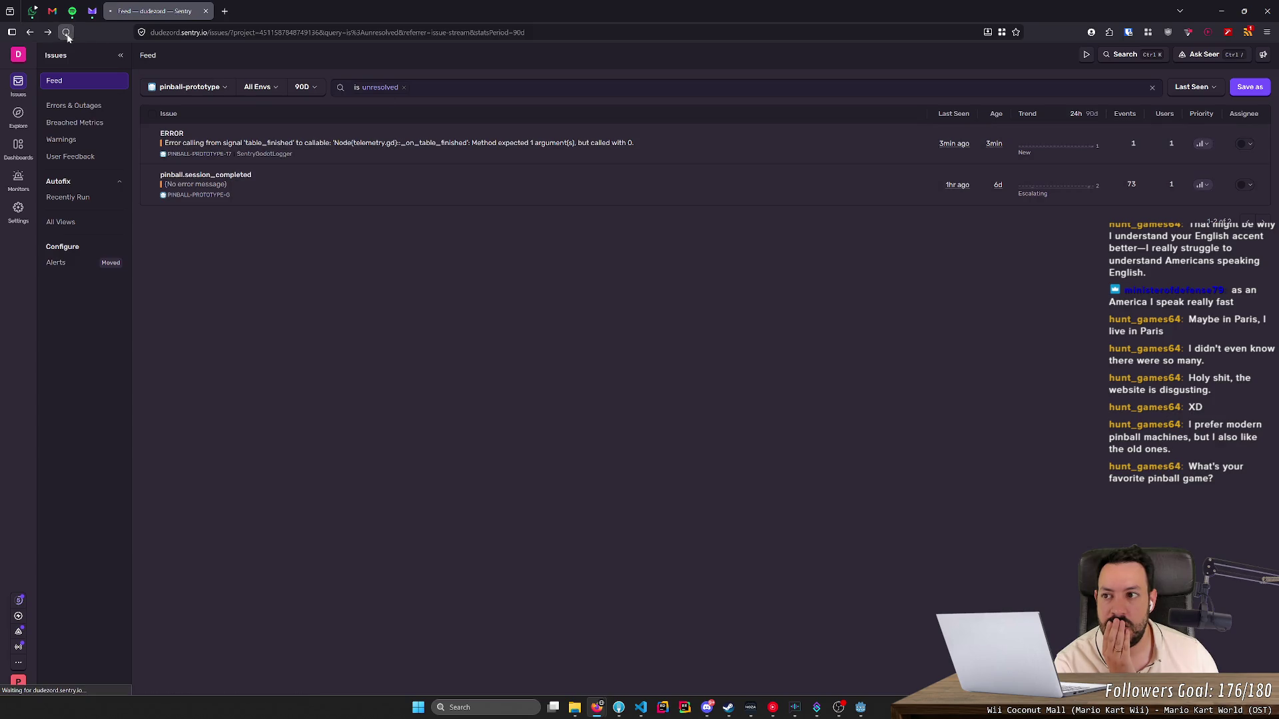
left_click(66, 32)
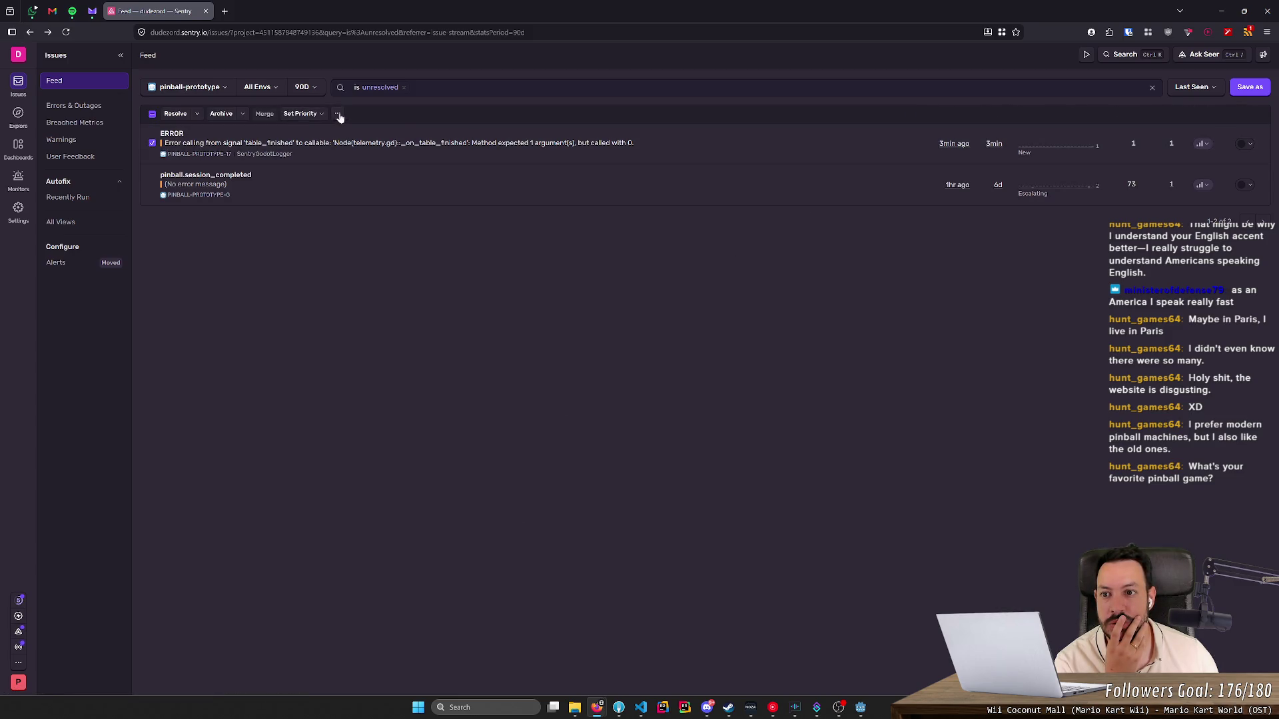
Step: Delete the table_finished ERROR issue from the feed
left_click(338, 114)
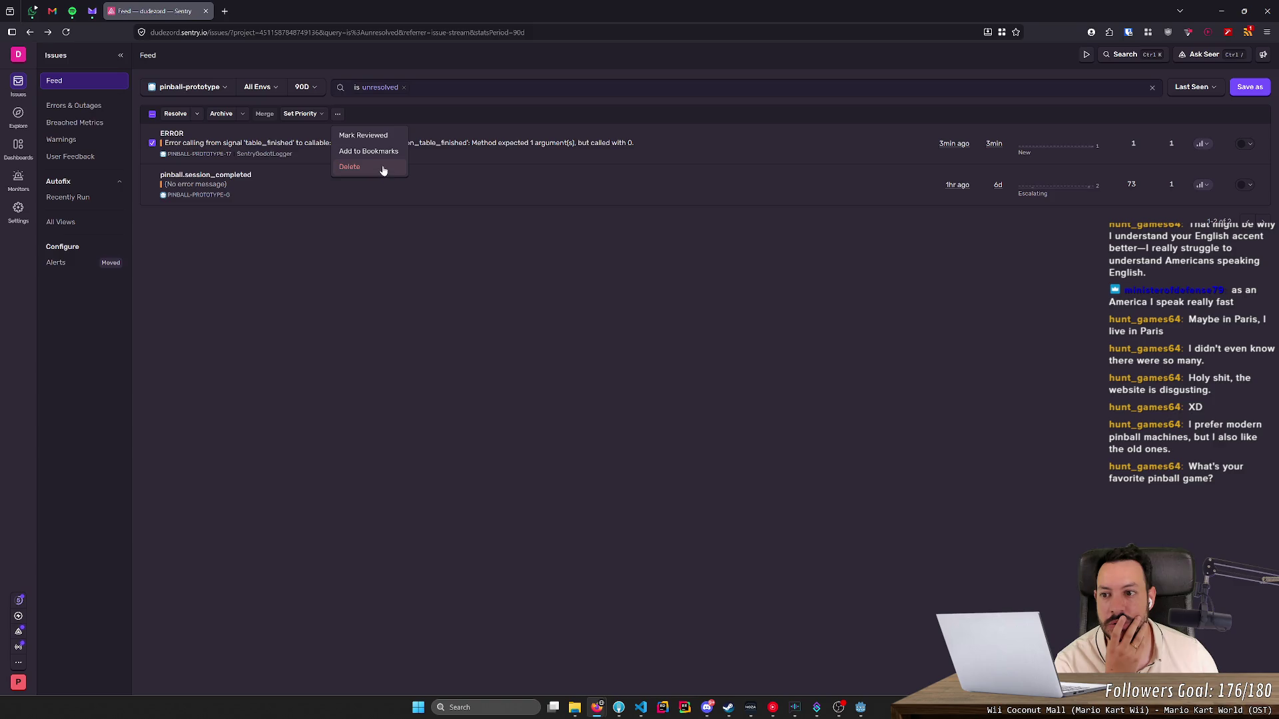
left_click(383, 167)
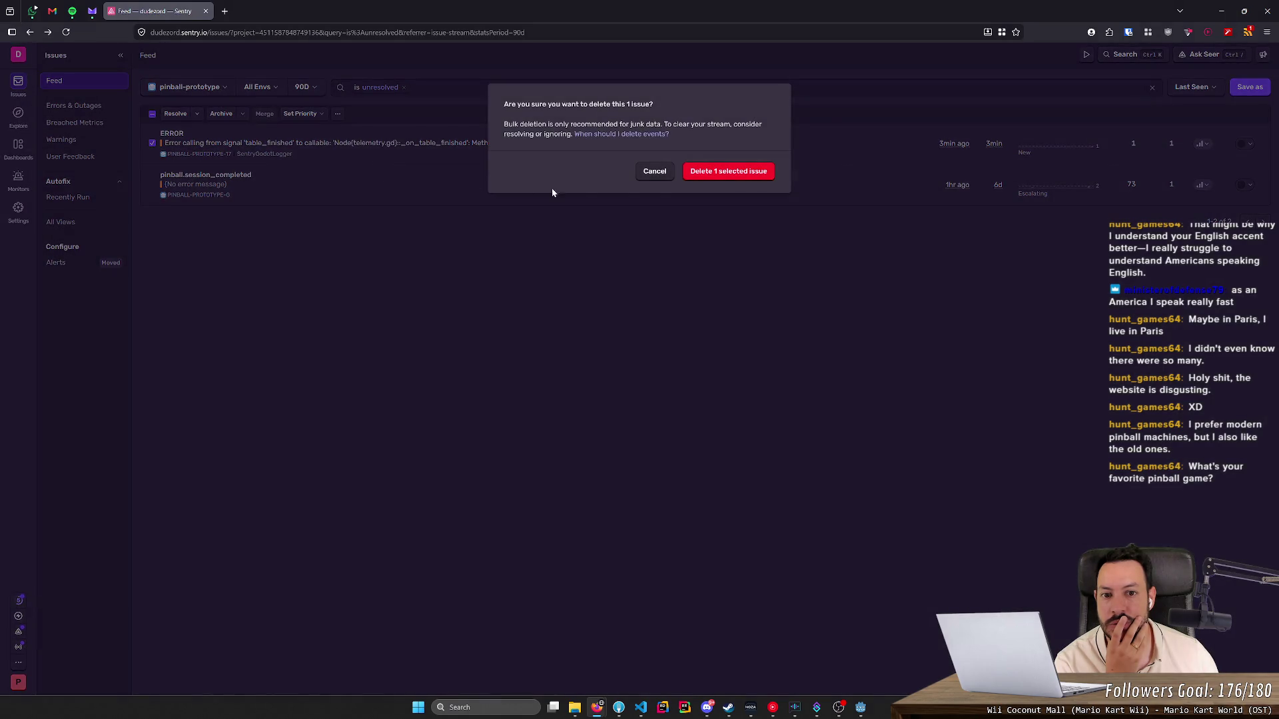
left_click(752, 175)
Step: Review the latest pinball.session_completed event's details
left_click(243, 136)
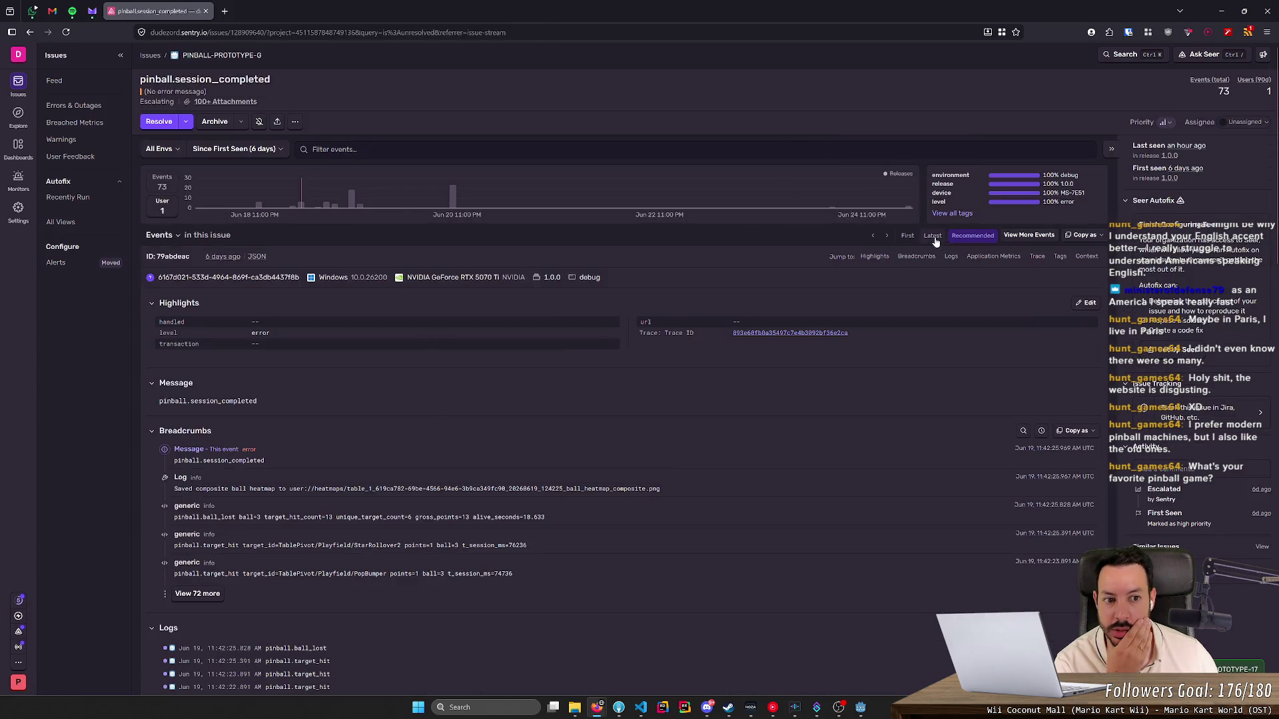
left_click(933, 237)
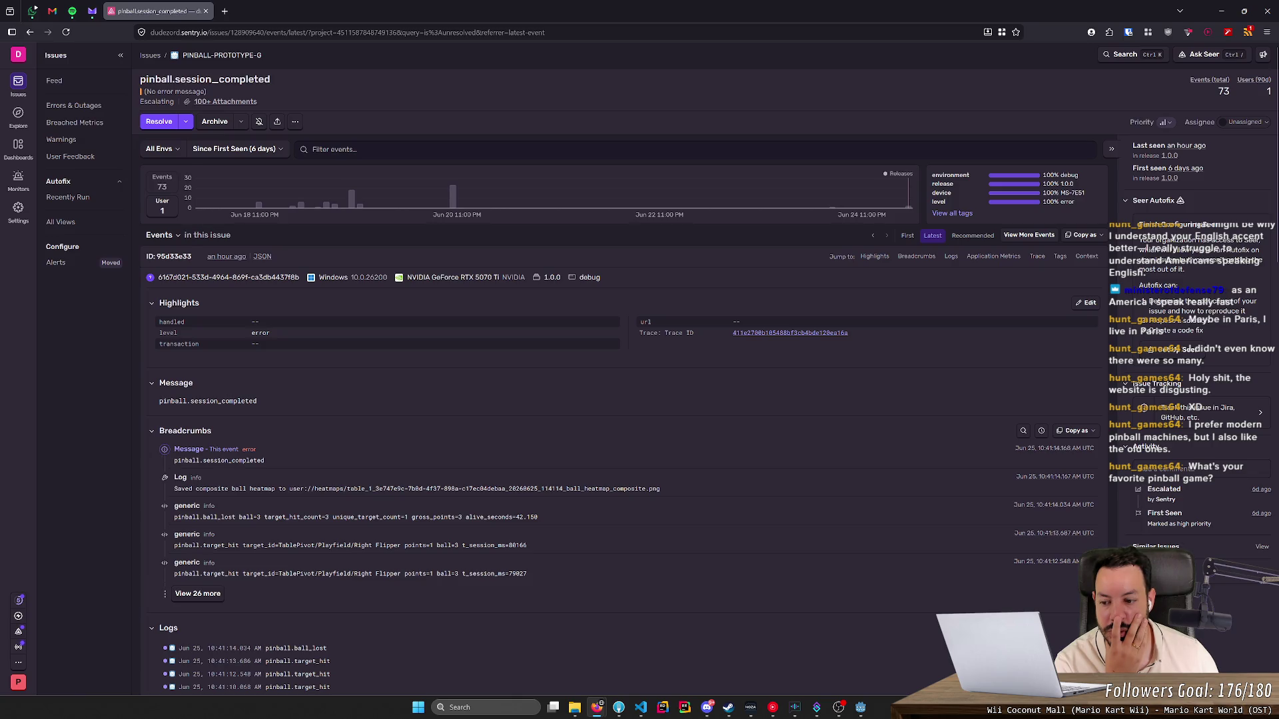
scroll(245, 447, "down", 4)
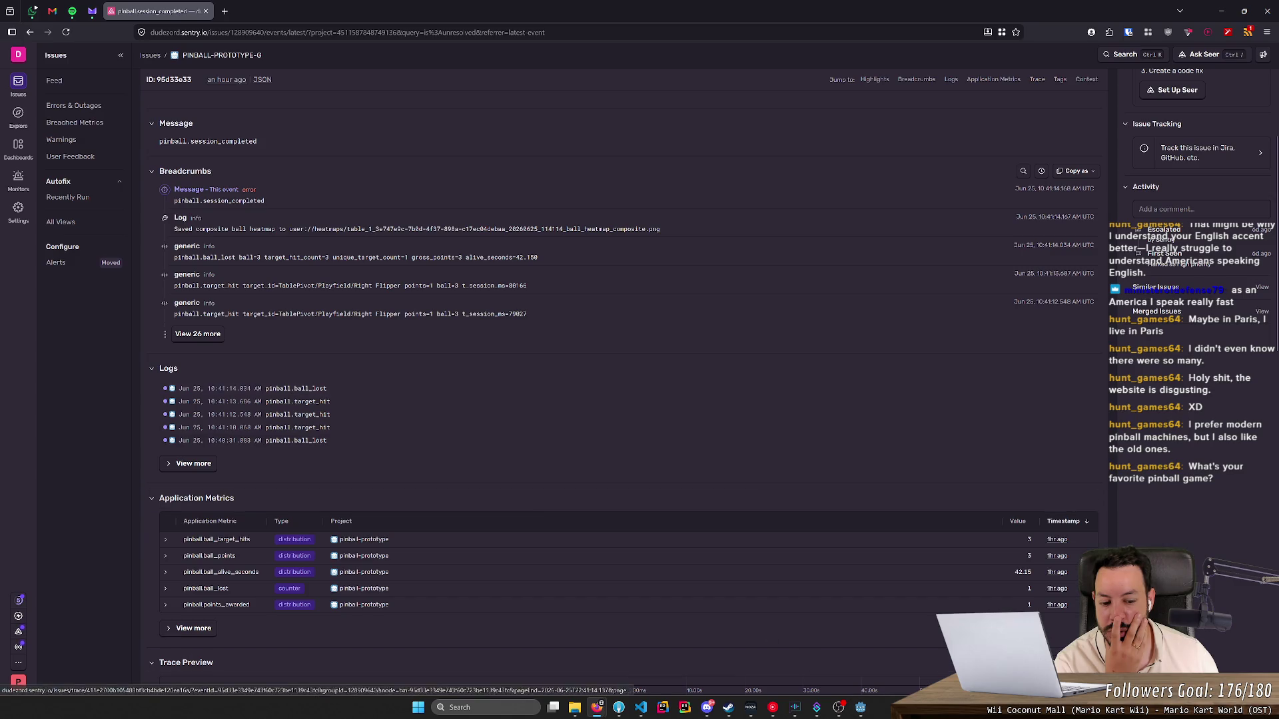
left_click(861, 710)
Step: Search the project for table_finished and open the telemetry.gd match at line 38
left_click(510, 404)
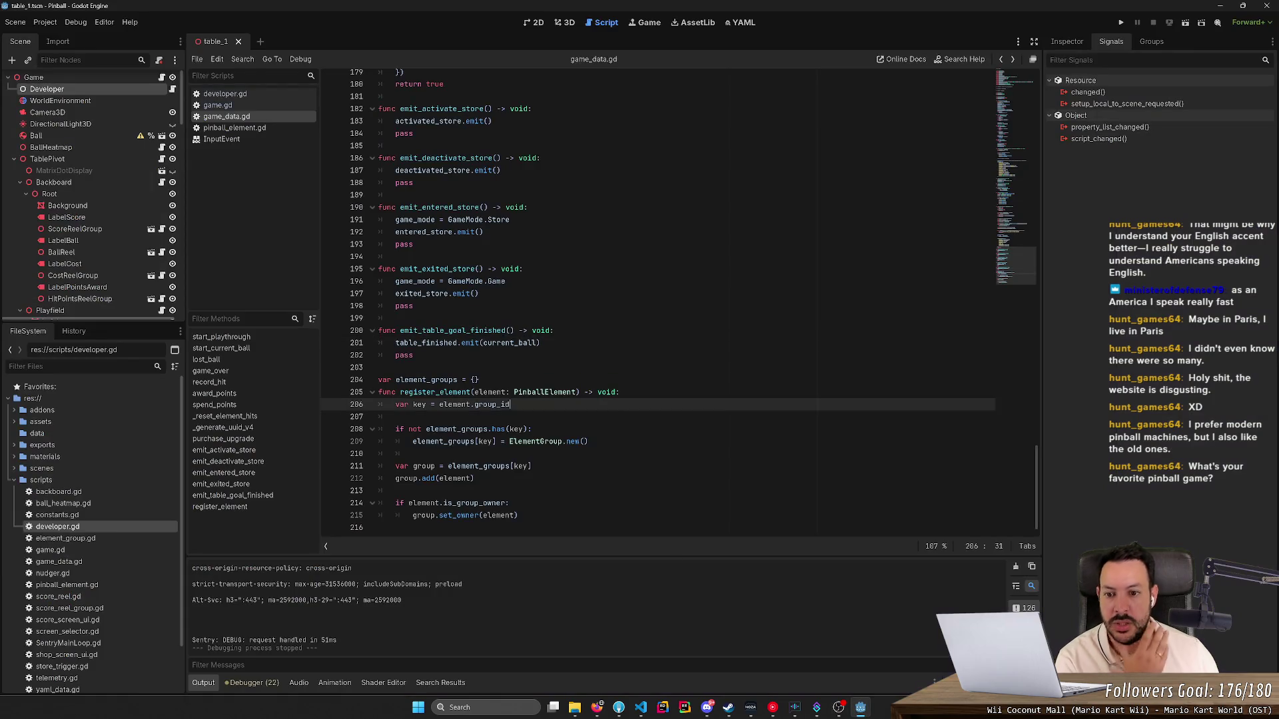
double_click(439, 342)
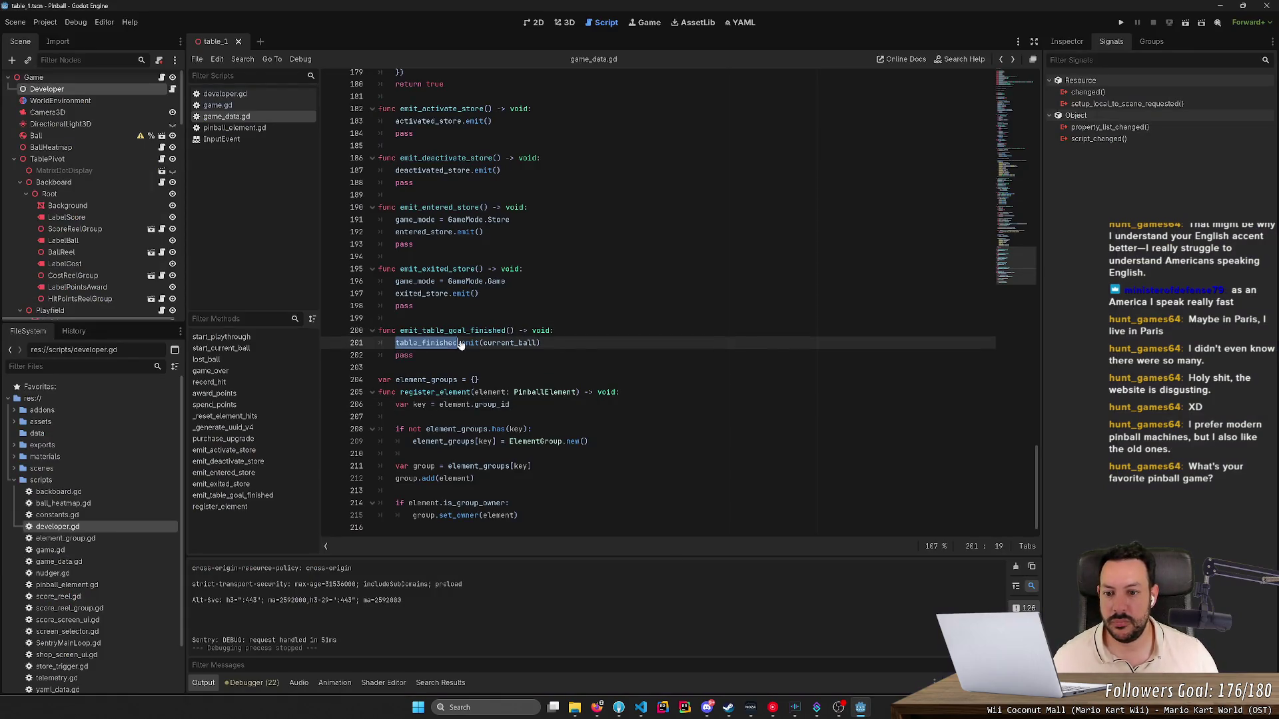
key("ctrl+shift+f")
key("Return")
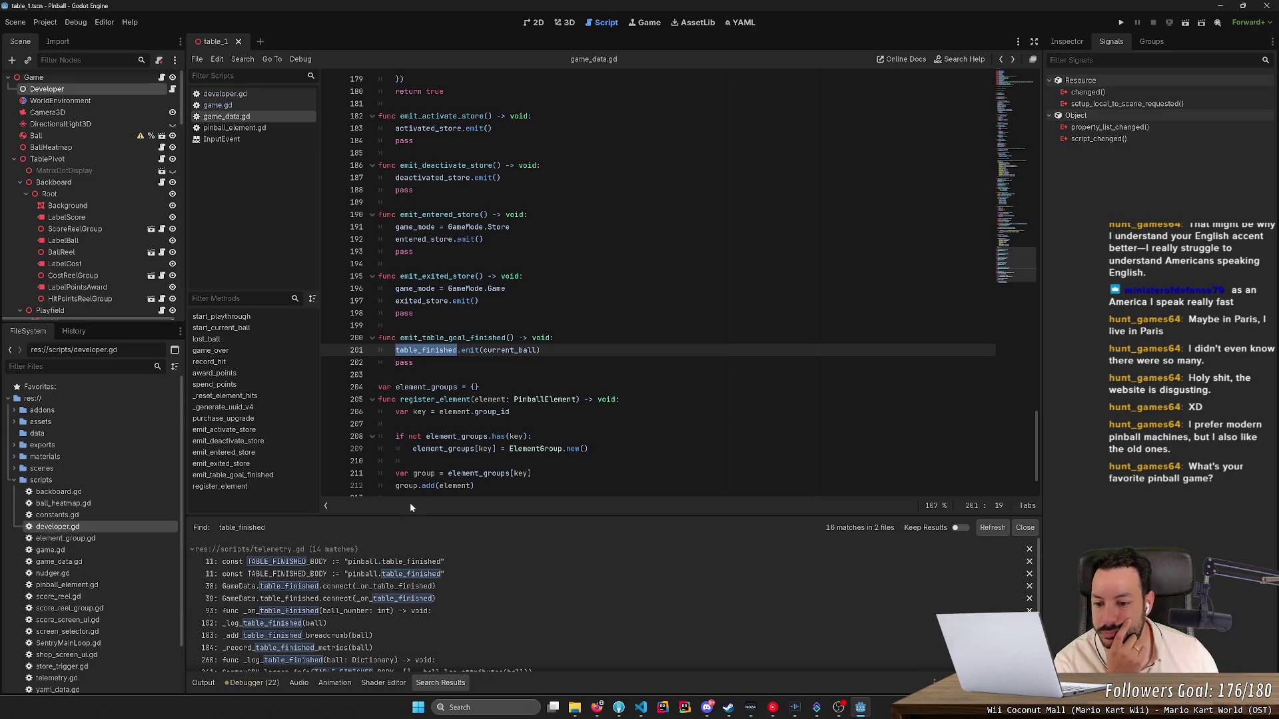
left_click(384, 597)
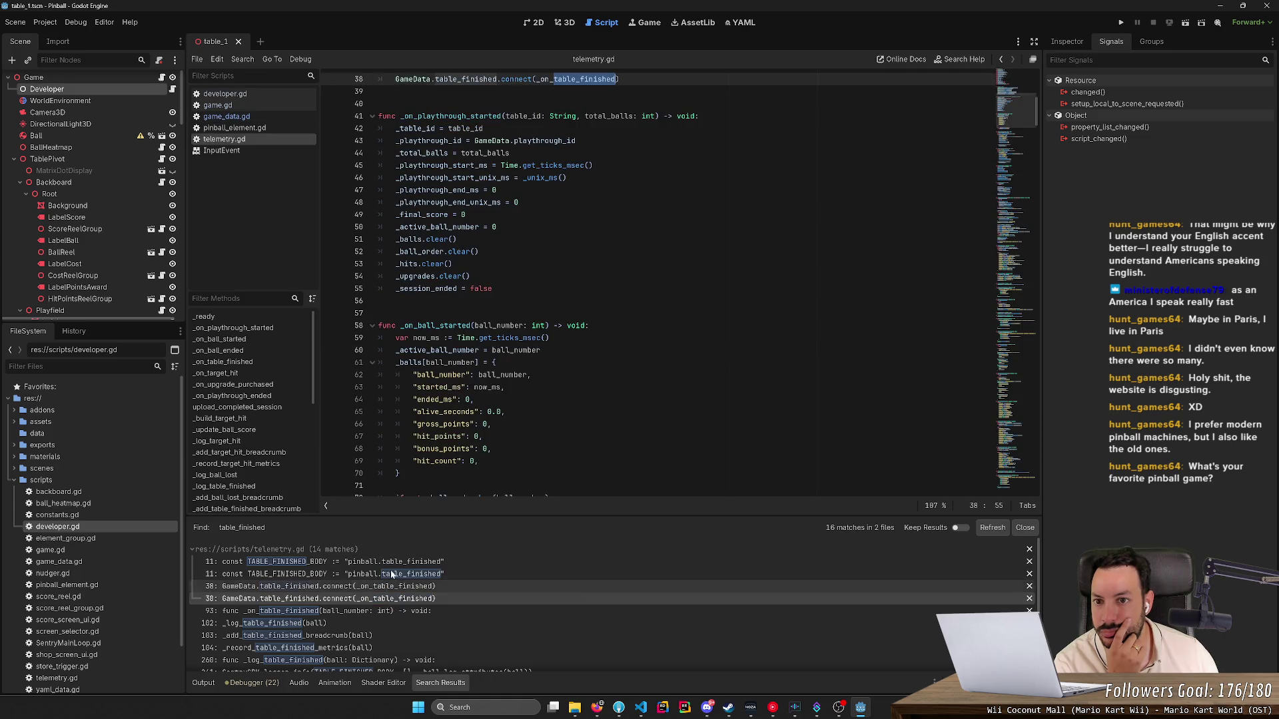
Step: Jump to the _on_table_finished handler and mark line 96 (ended_ms) for the breakpoint
scroll(666, 279, "up", 2)
left_click(586, 153, "ctrl")
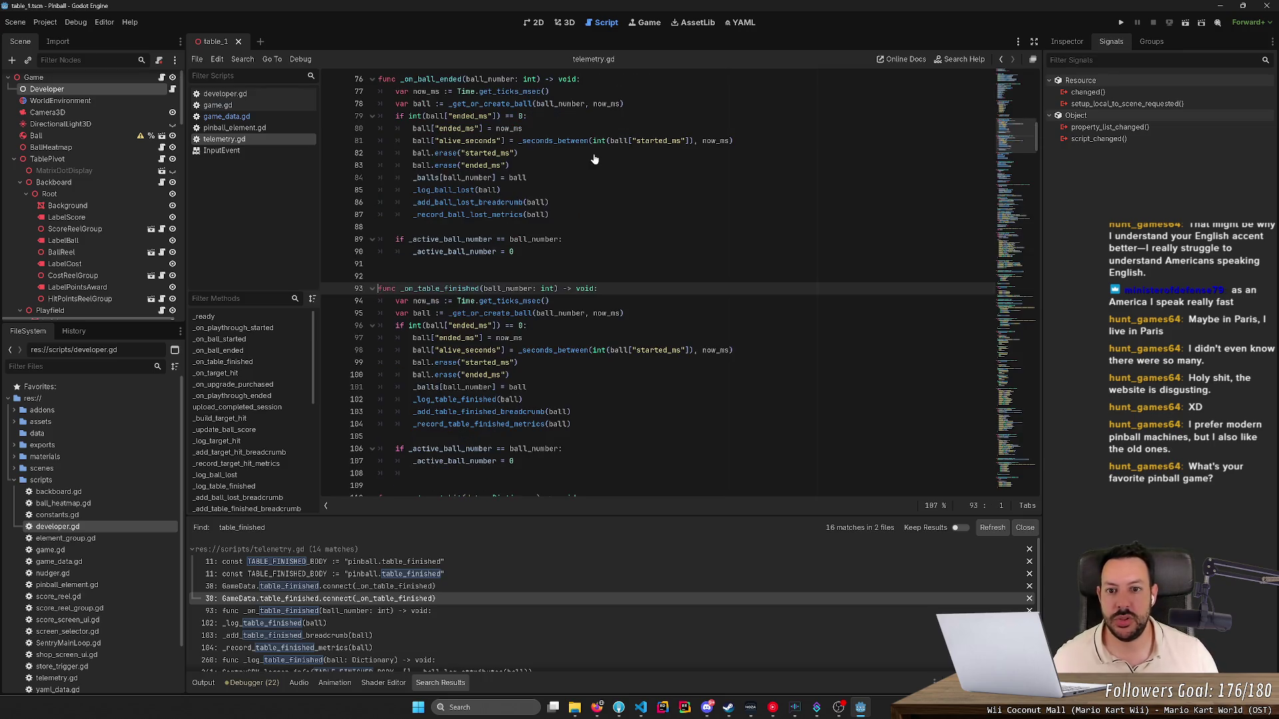
scroll(660, 286, "down", 1)
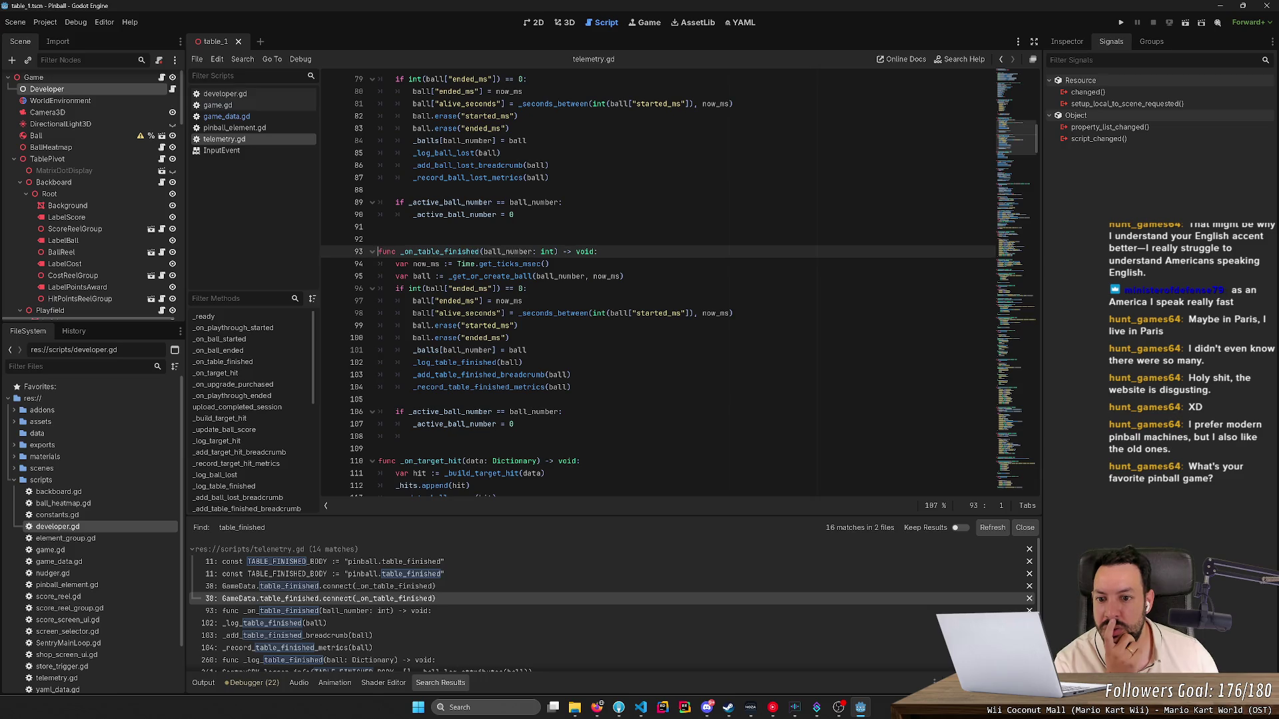
double_click(469, 288)
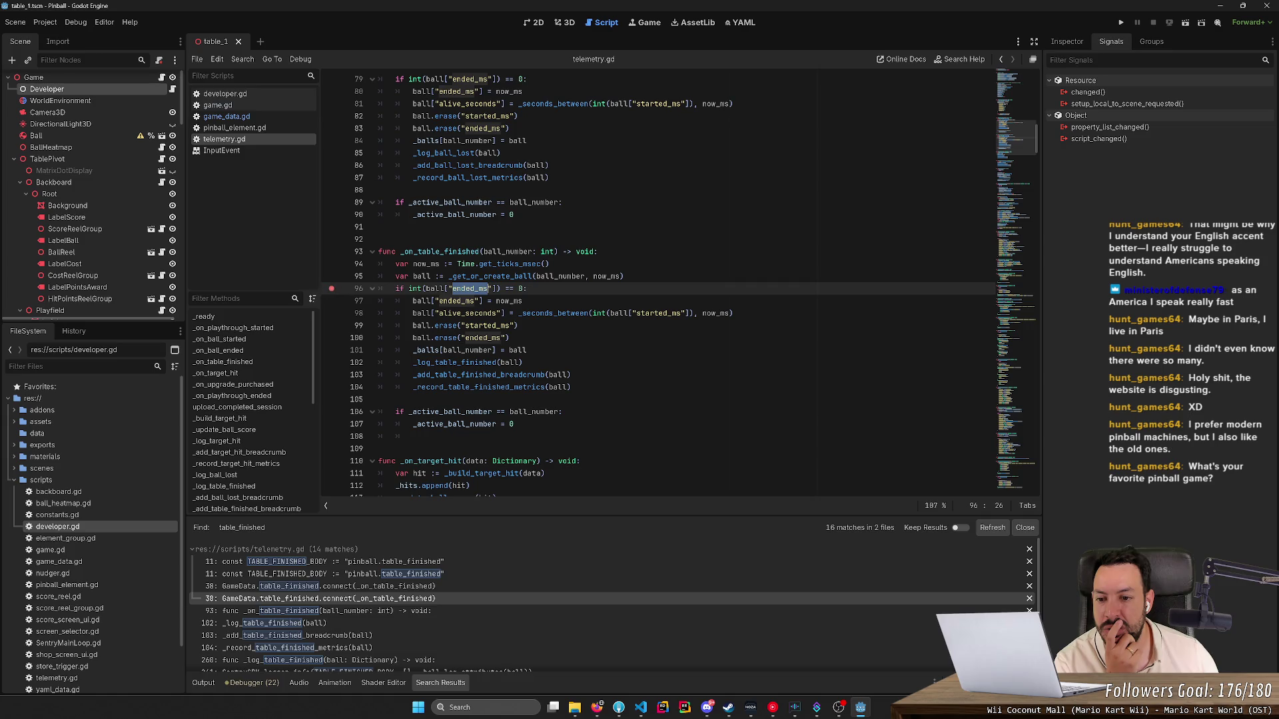
Step: Run the pinball project, start a new game, and work the flippers on ball 1
left_click(1121, 22)
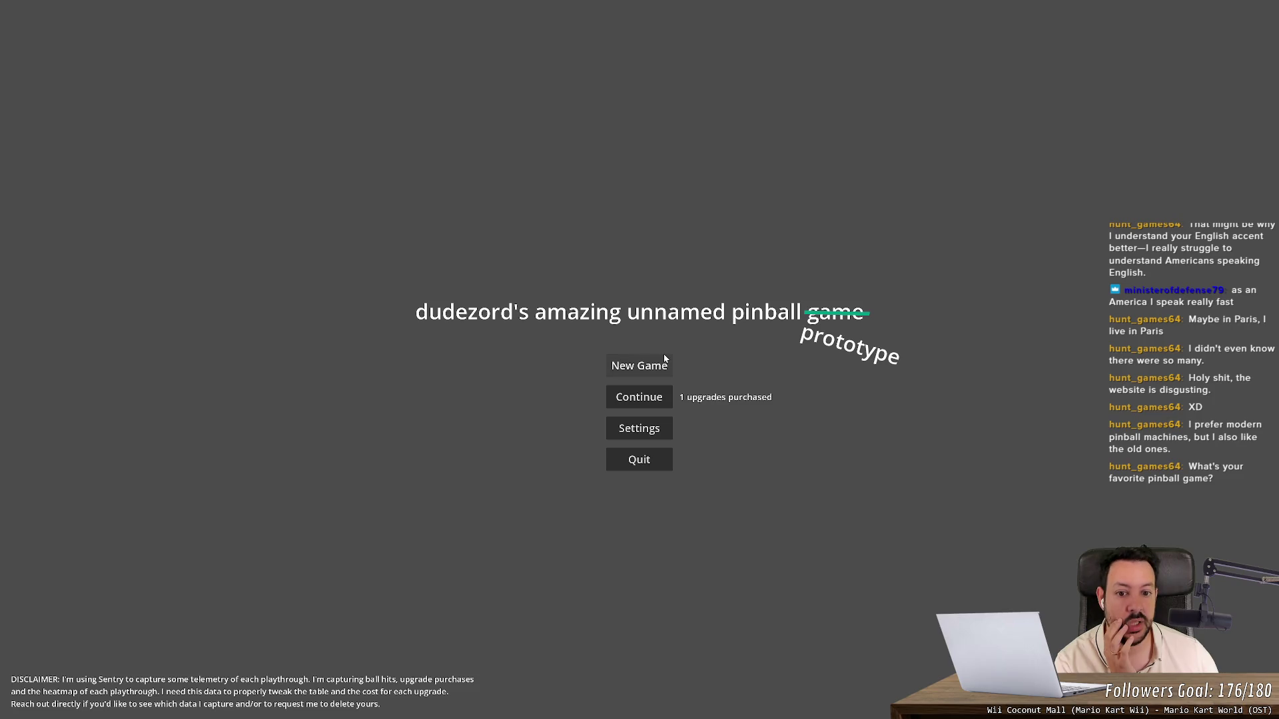
left_click(663, 362)
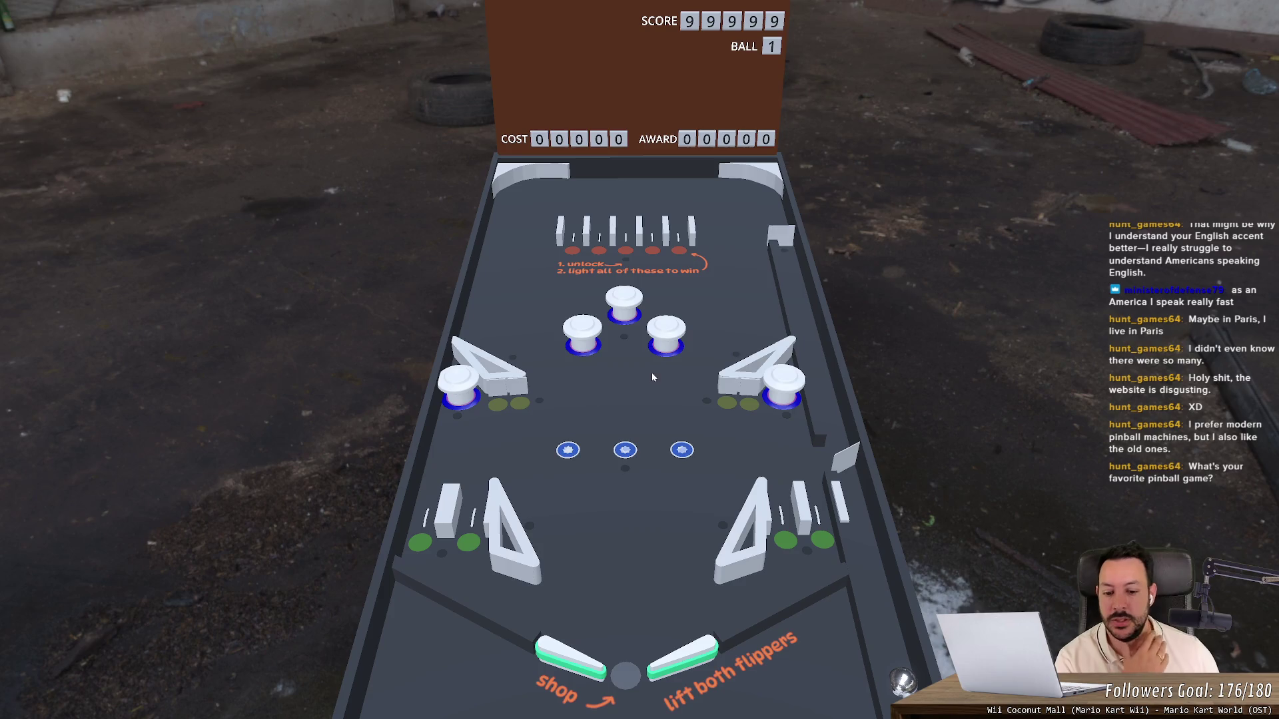
key("Left")
key("Right")
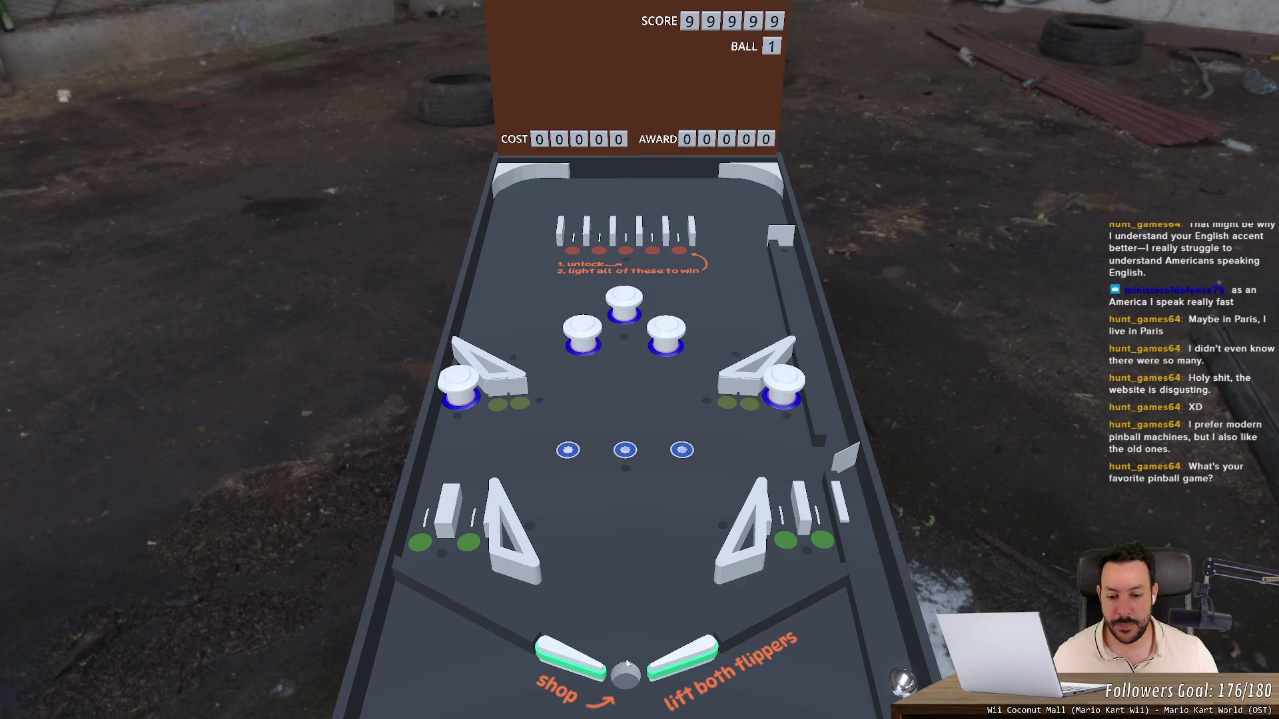
key("Left")
key("Left")
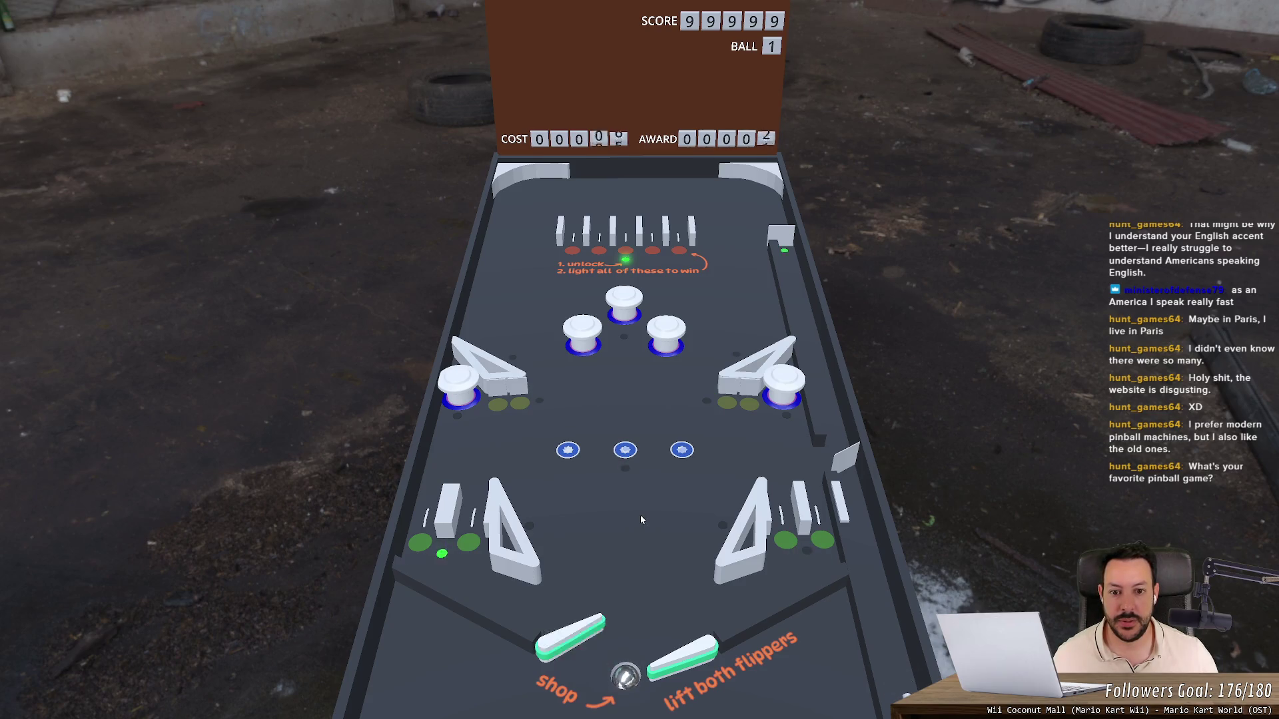